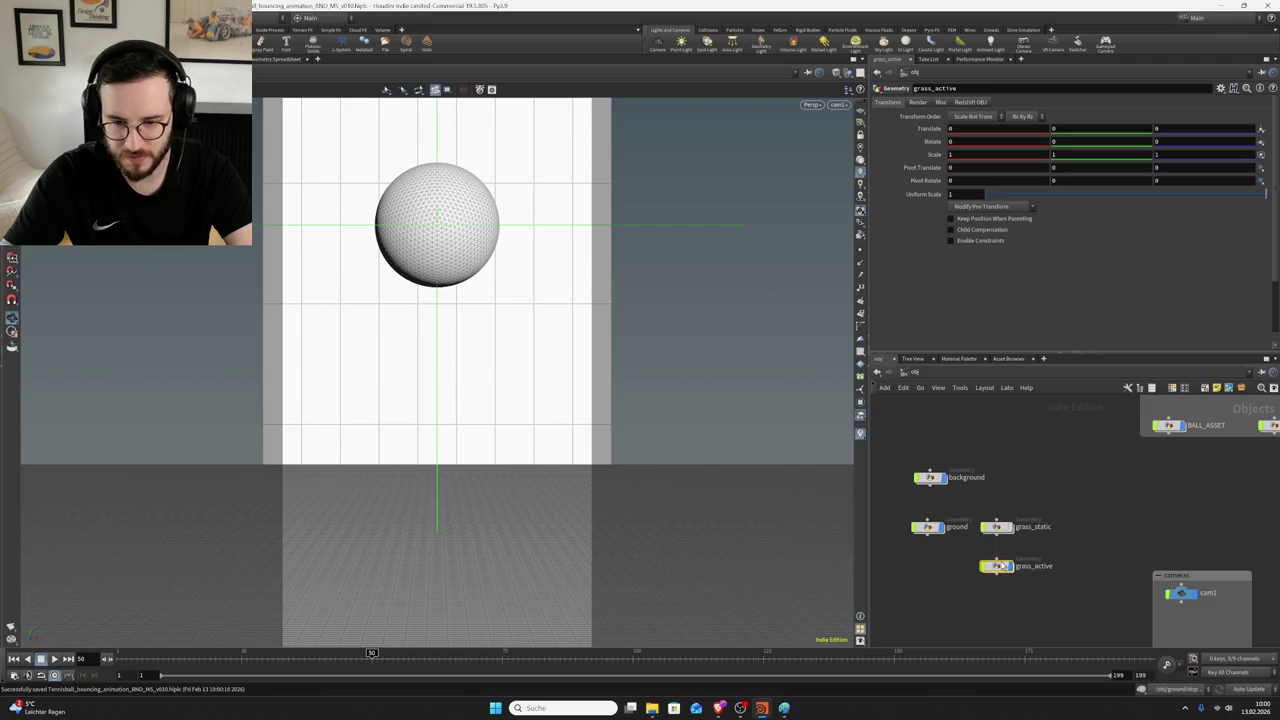
# - Inside grass_active, add an Object Merge node (object_merge1) and move it higher in the network
pyautogui.doubleClick(1000, 566)
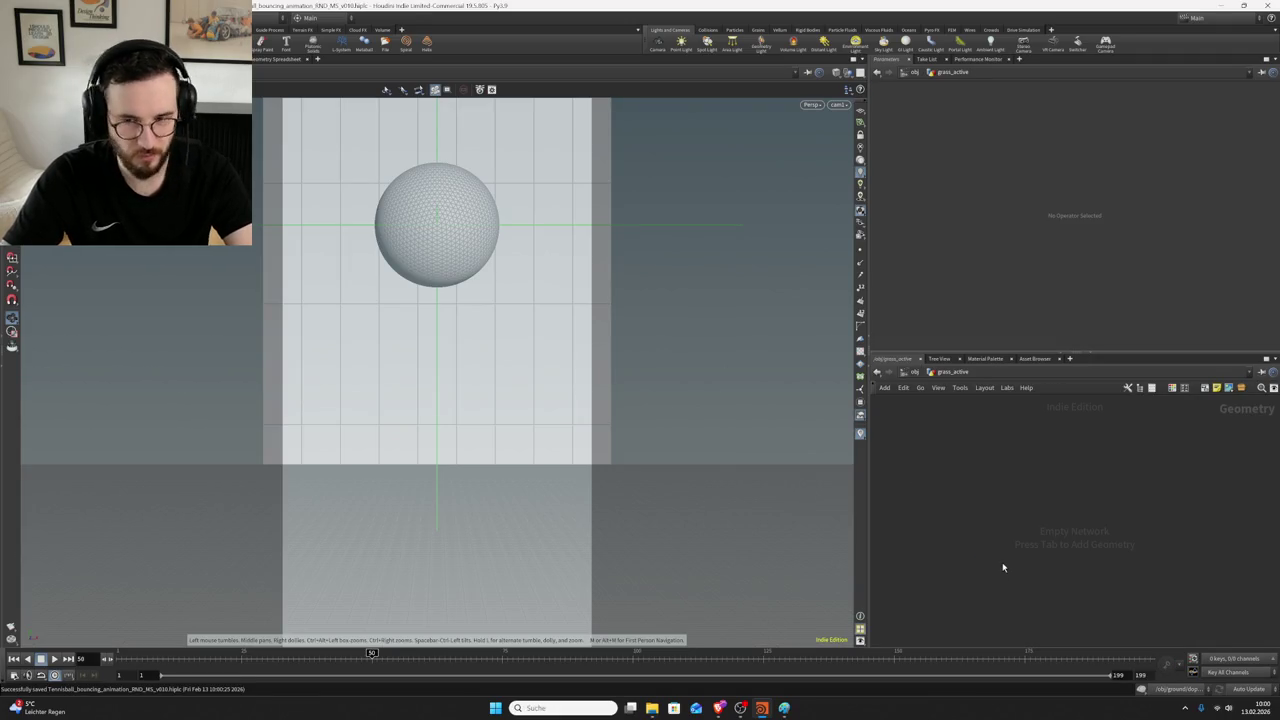
pyautogui.press('Tab')
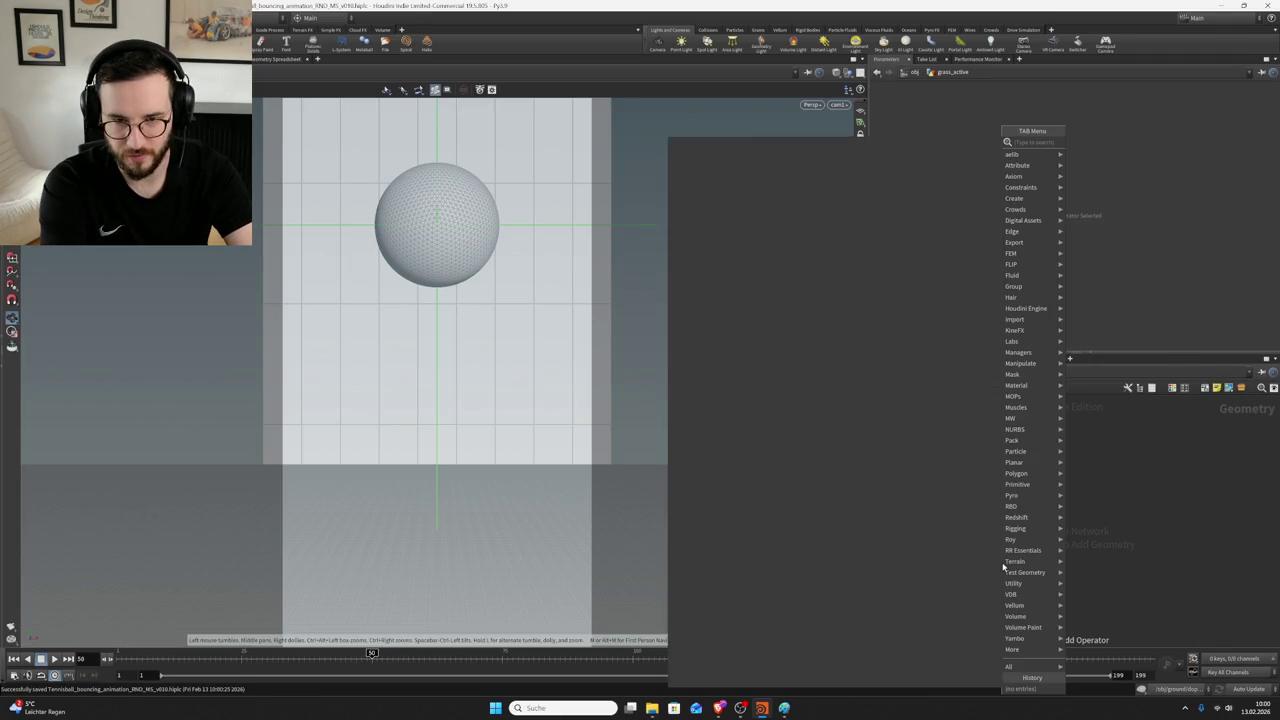
pyautogui.write('object me')
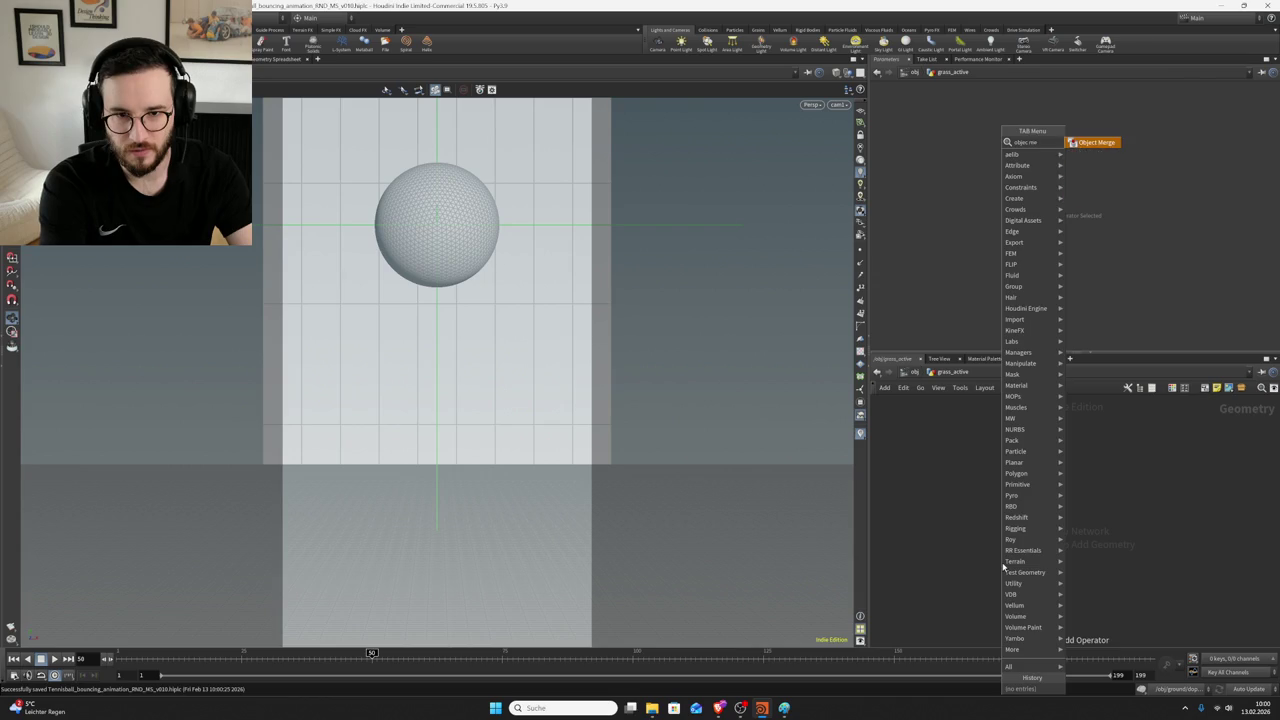
pyautogui.press('Return')
pyautogui.click(1002, 562)
pyautogui.moveTo(1002, 562); pyautogui.dragTo(1020, 503)
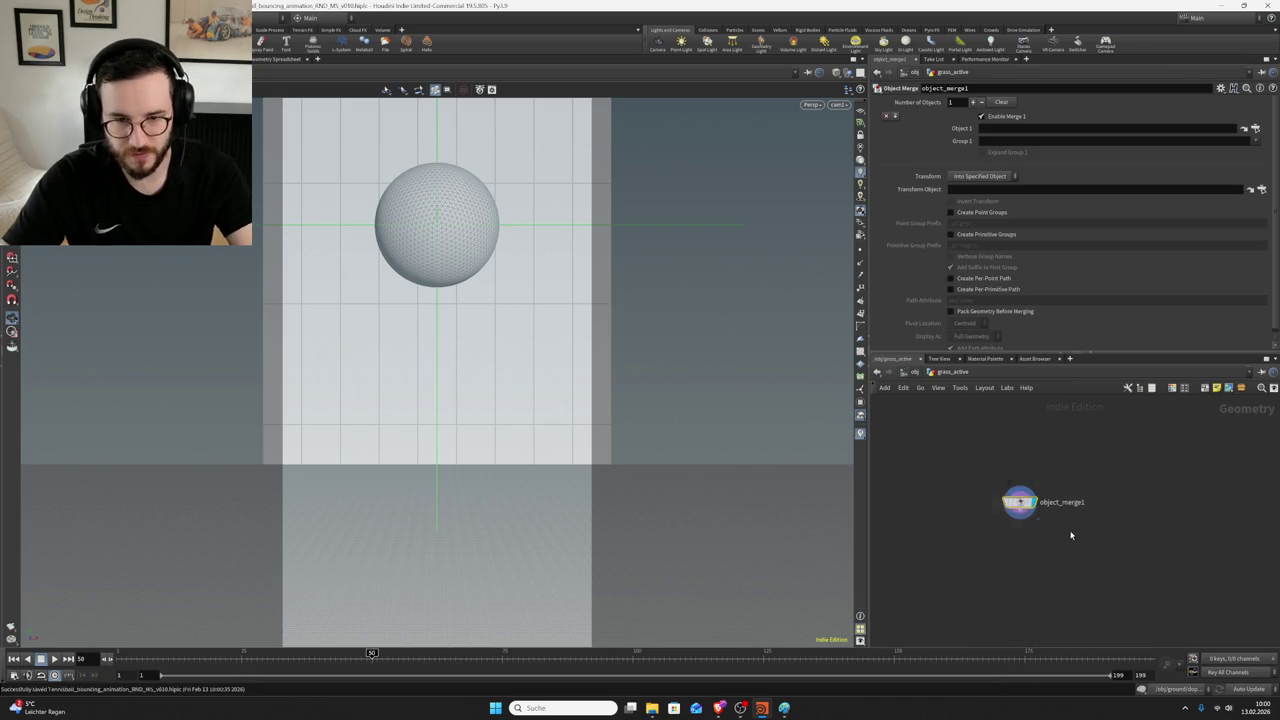
# - Set object_merge1's Object 1 path to /obj/ground/ground_out1
pyautogui.click(1256, 129)
pyautogui.click(1192, 129)
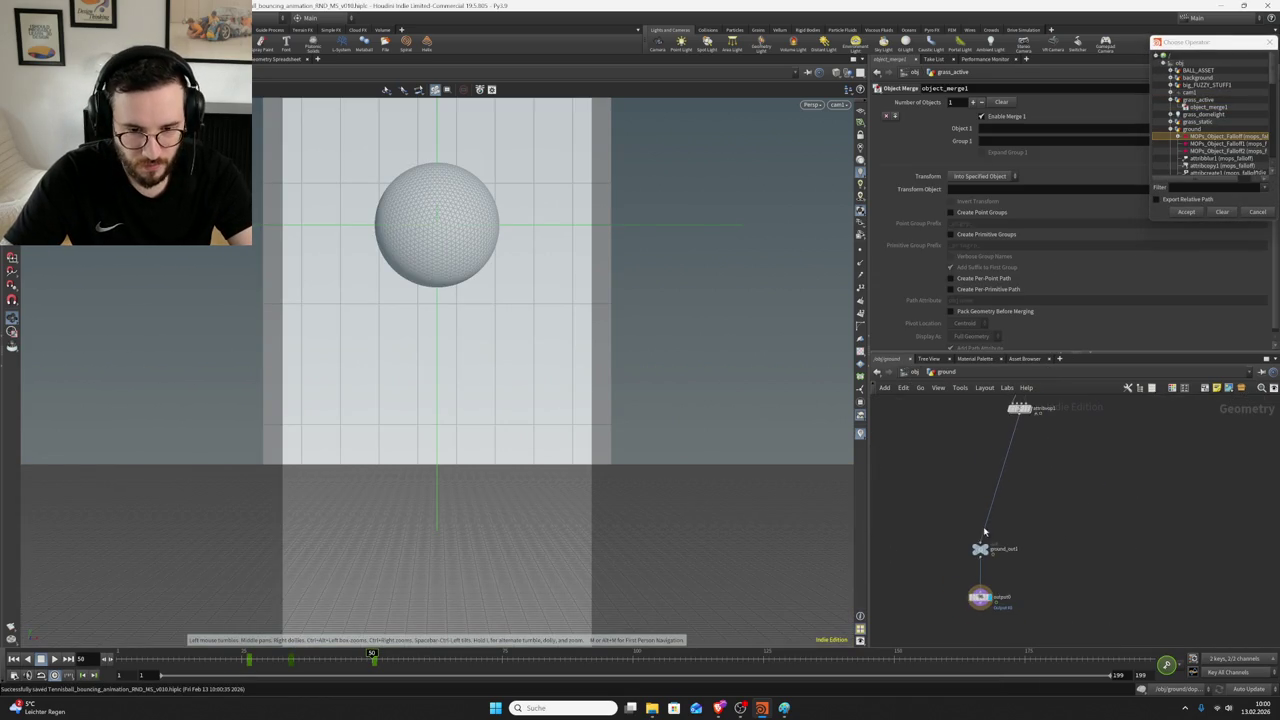
pyautogui.moveTo(985, 532); pyautogui.dragTo(1030, 528, button='middle')
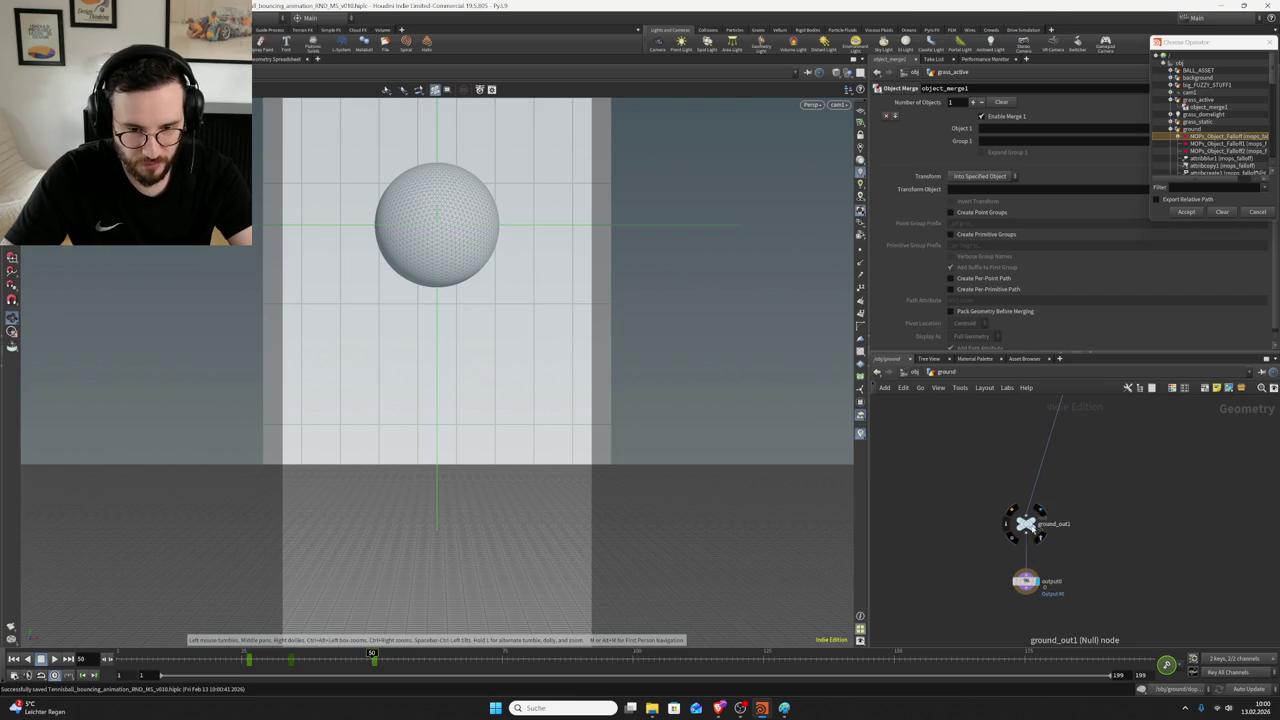
pyautogui.click(1026, 524)
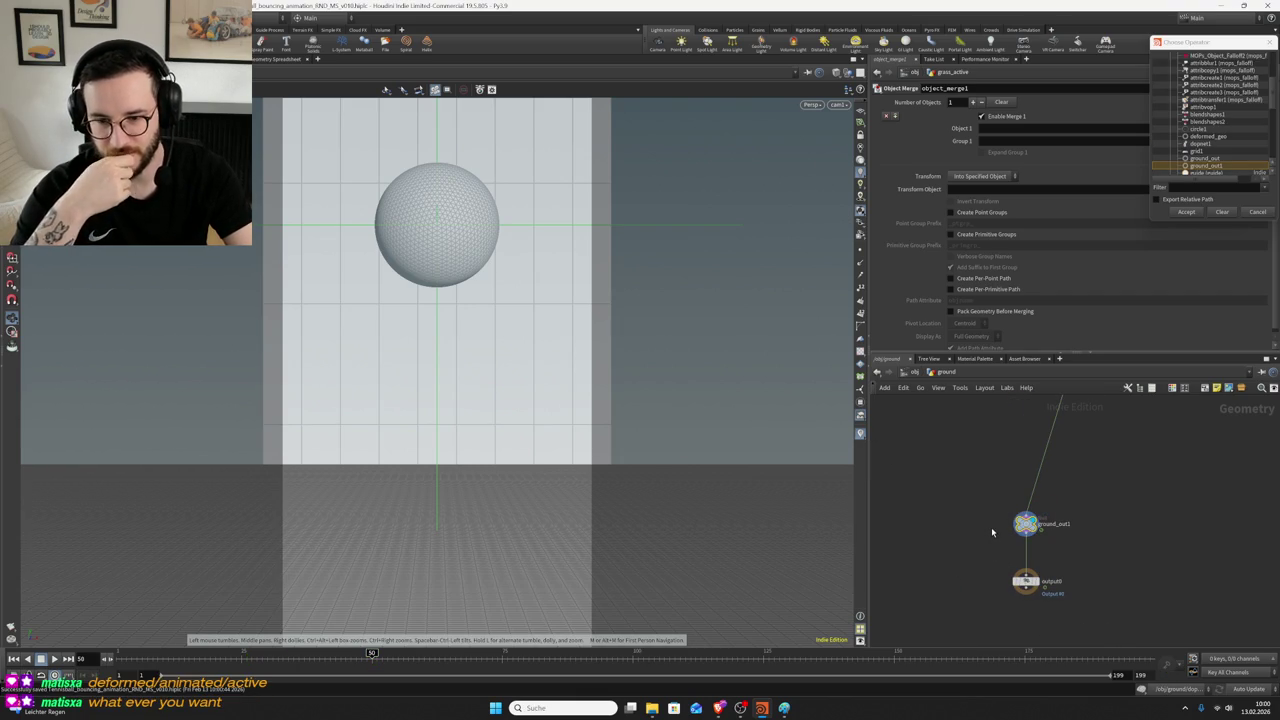
pyautogui.scroll(-3, 1005, 495)
pyautogui.scroll(2, 1005, 520)
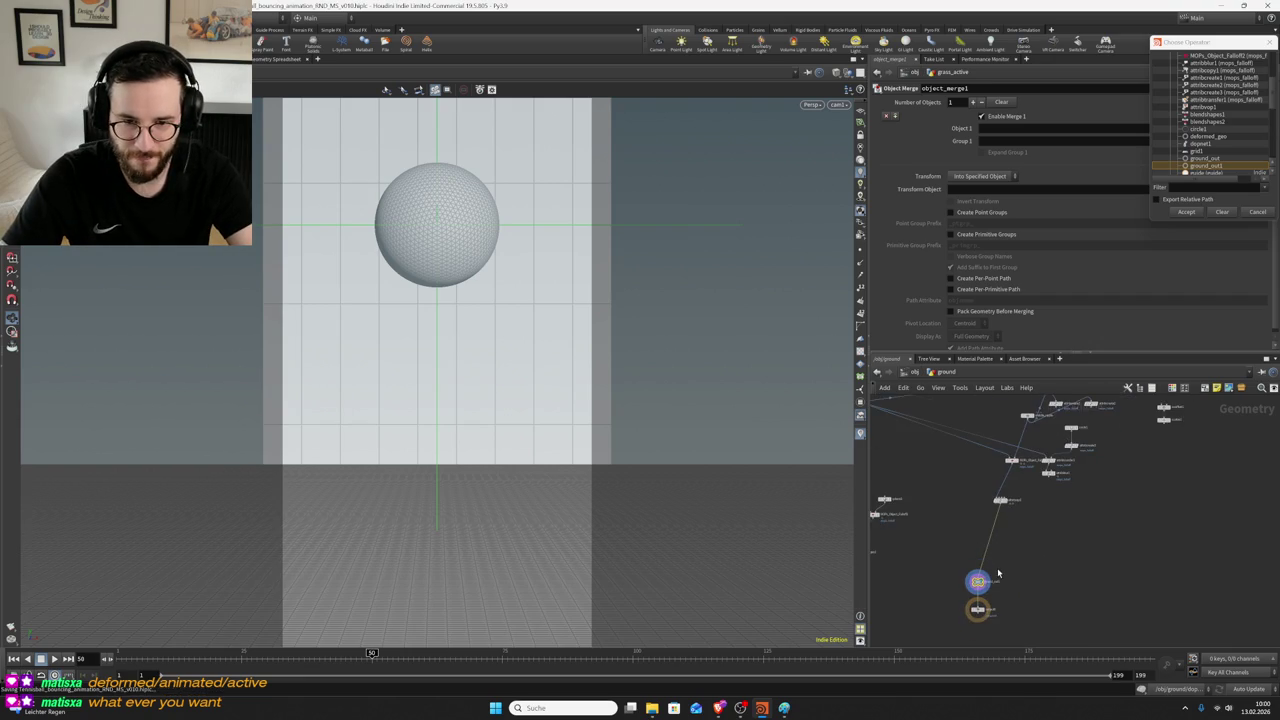
pyautogui.scroll(1, 960, 572)
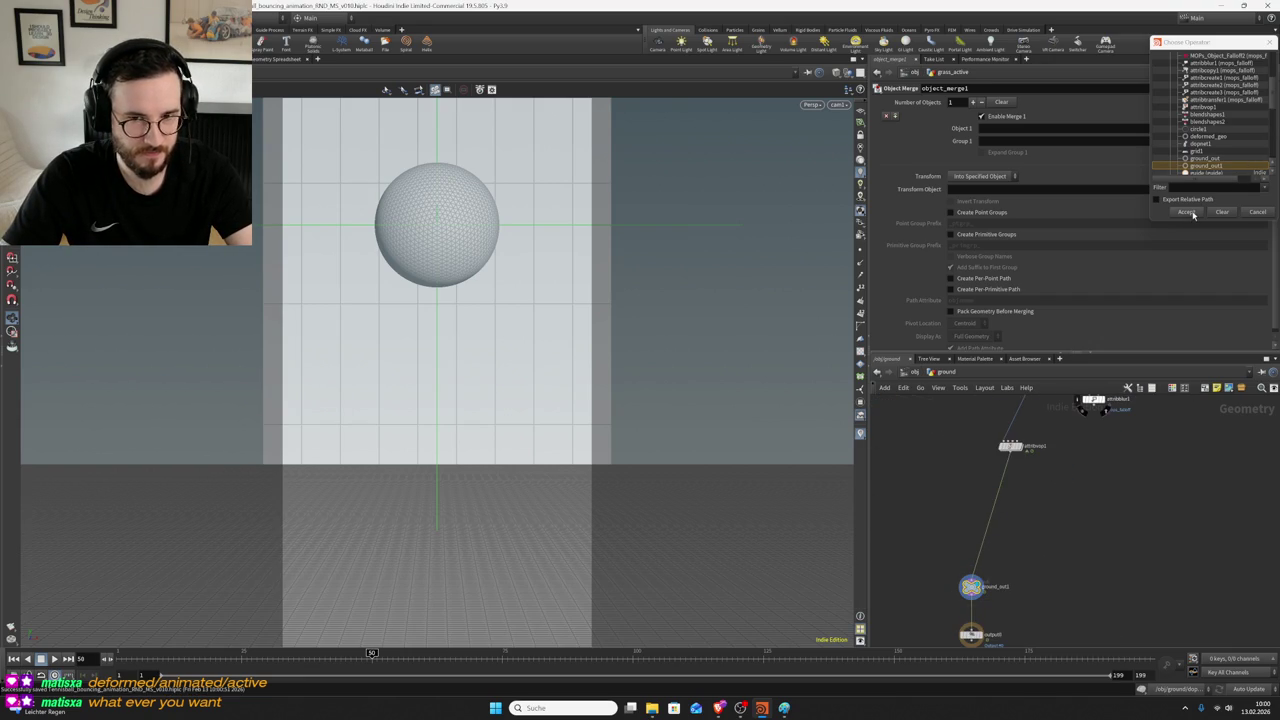
pyautogui.click(1192, 213)
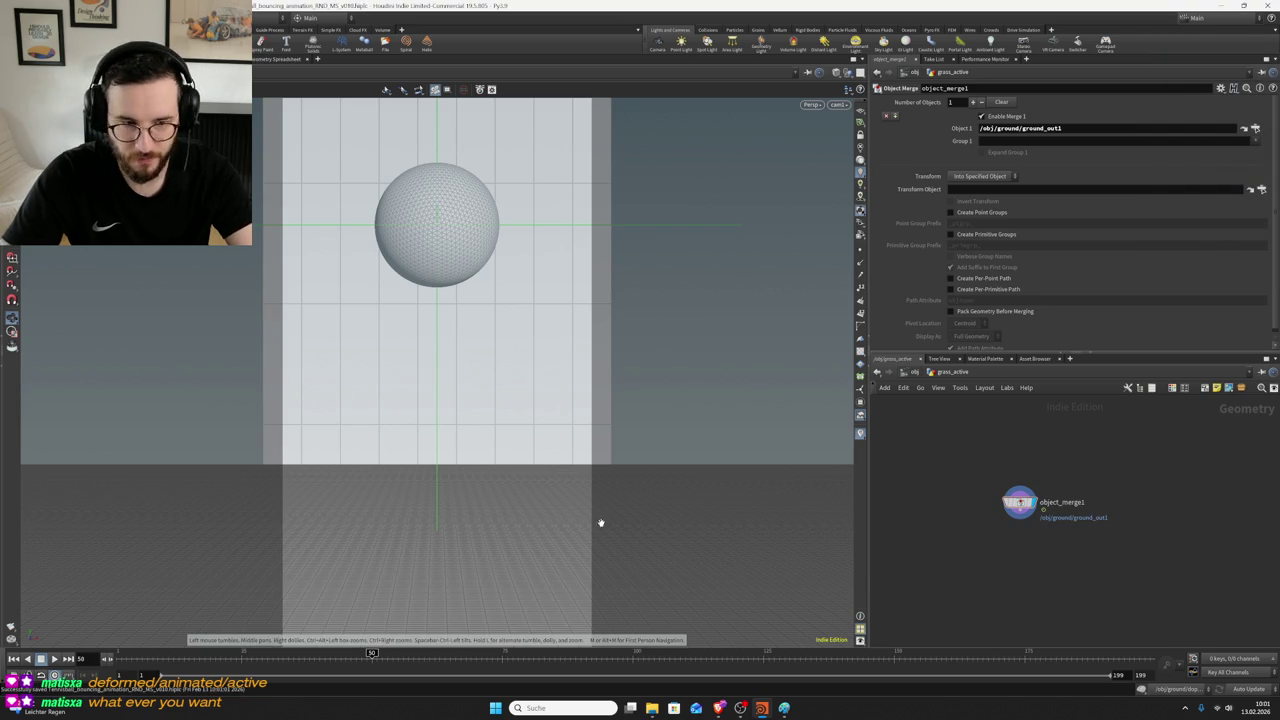
# - Go back into grass_active and add a second Object Merge node, object_merge2
pyautogui.click(914, 374)
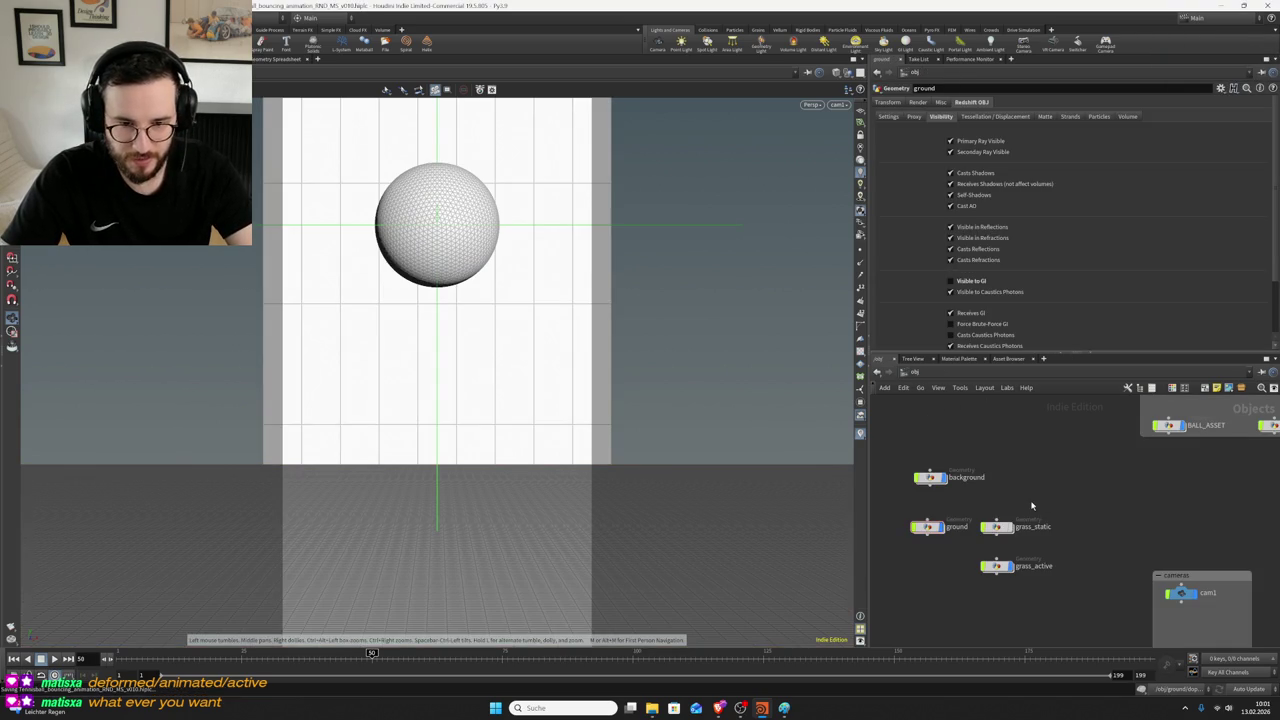
pyautogui.click(997, 571)
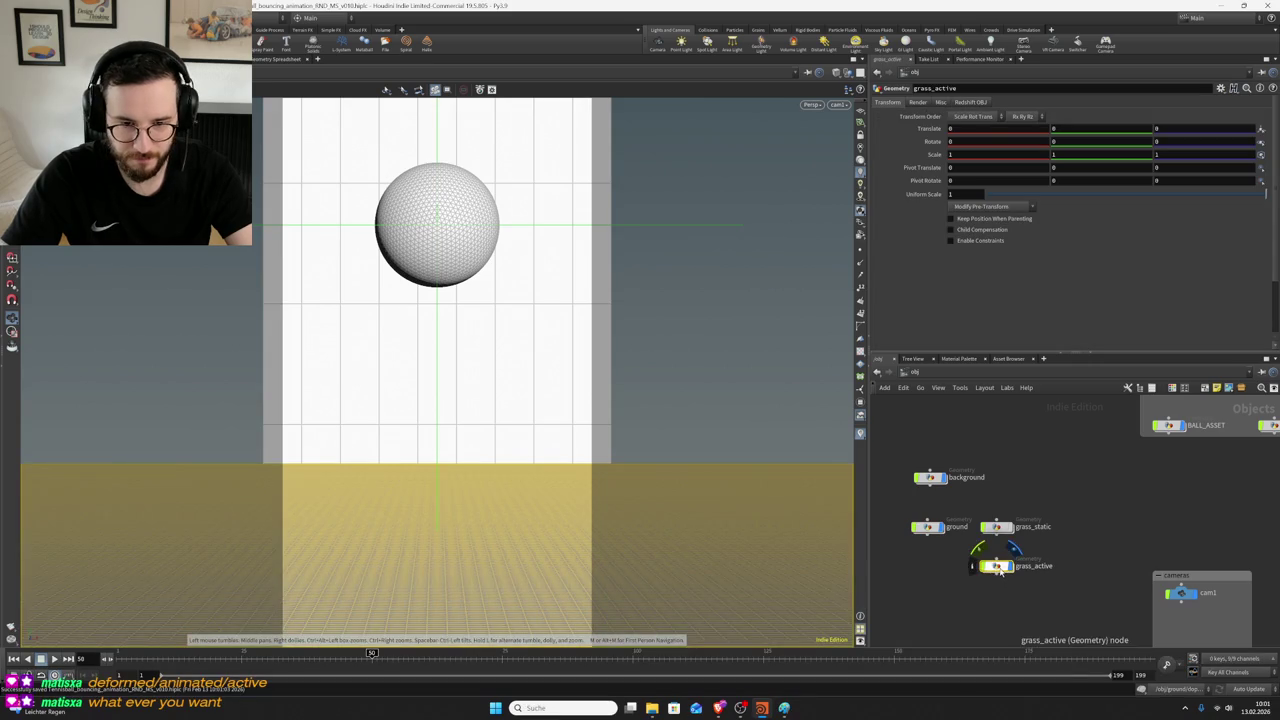
pyautogui.doubleClick(999, 570)
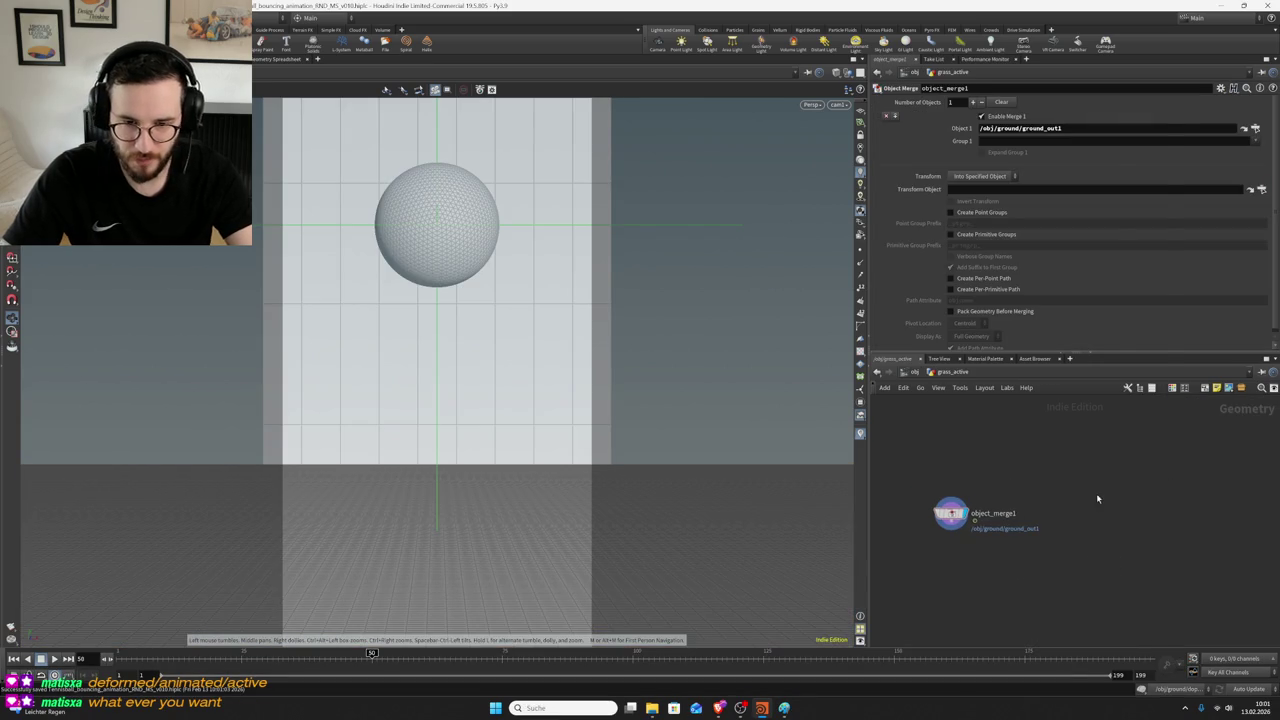
pyautogui.press('Tab')
pyautogui.write('object')
pyautogui.press('Return')
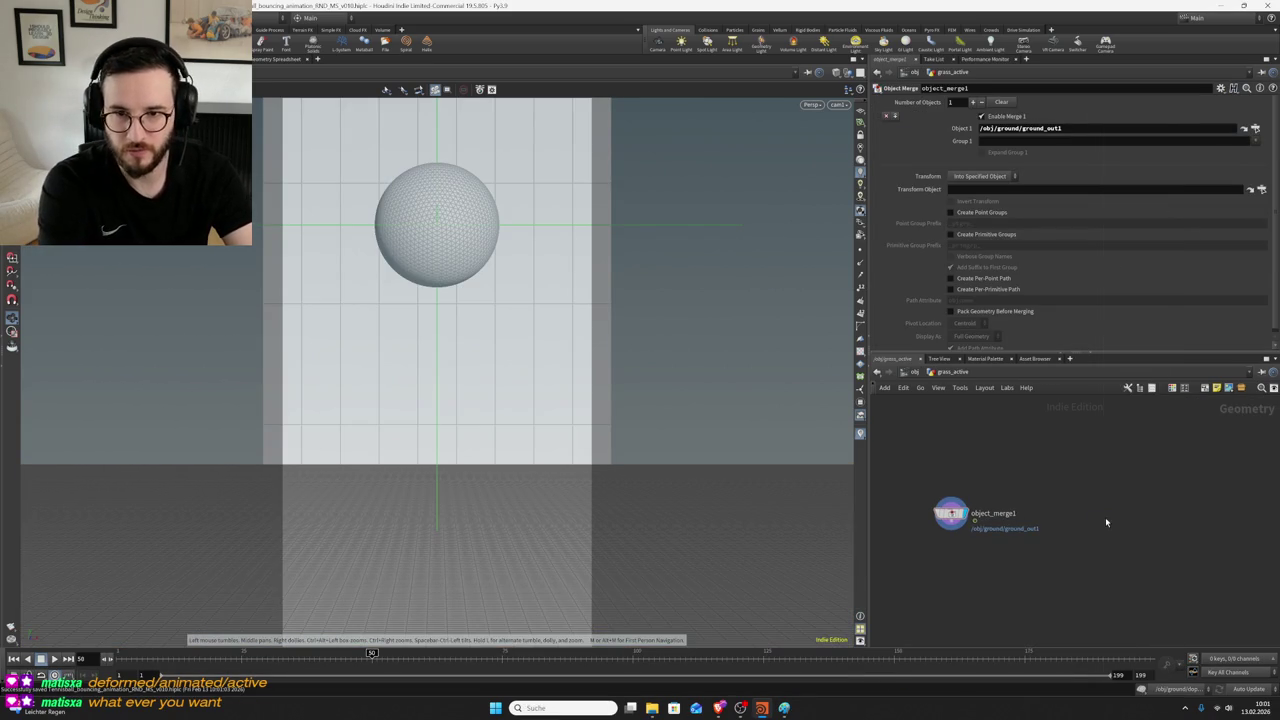
pyautogui.click(1105, 517)
pyautogui.moveTo(1105, 518); pyautogui.dragTo(1097, 515)
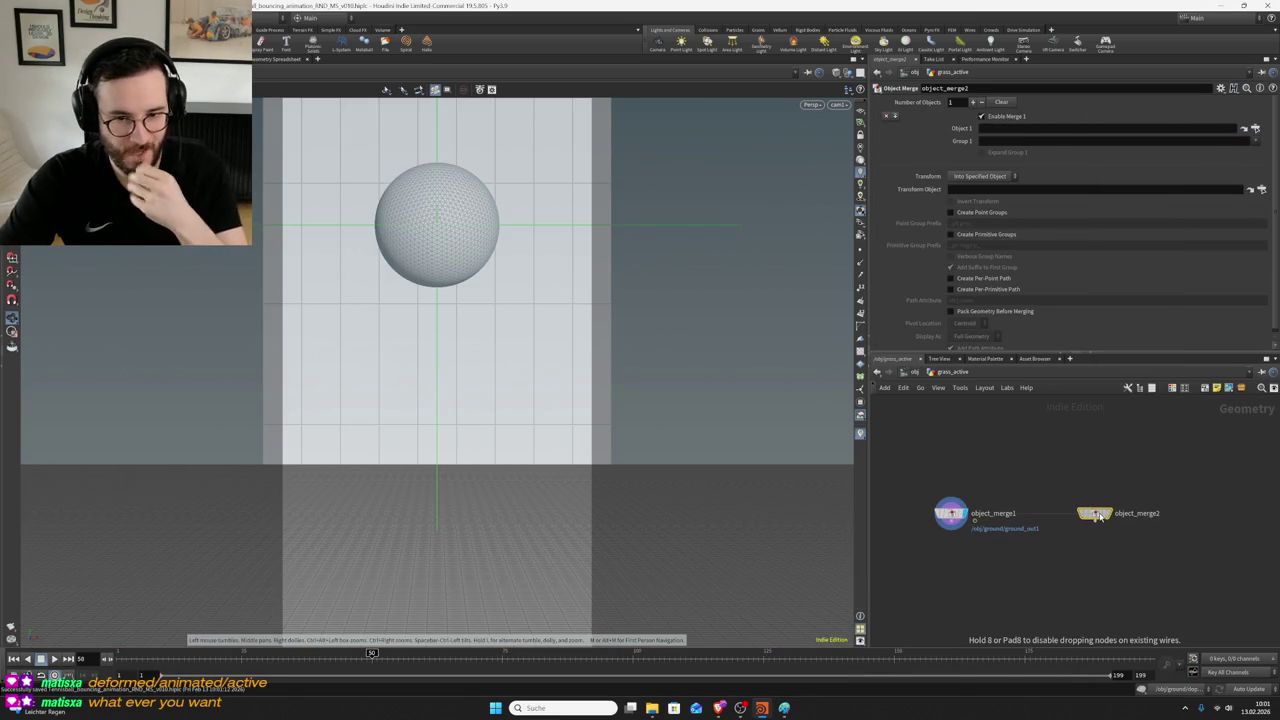
# - Point object_merge2's Object 1 at /obj/ground/middle_ripple and display it
pyautogui.click(1256, 128)
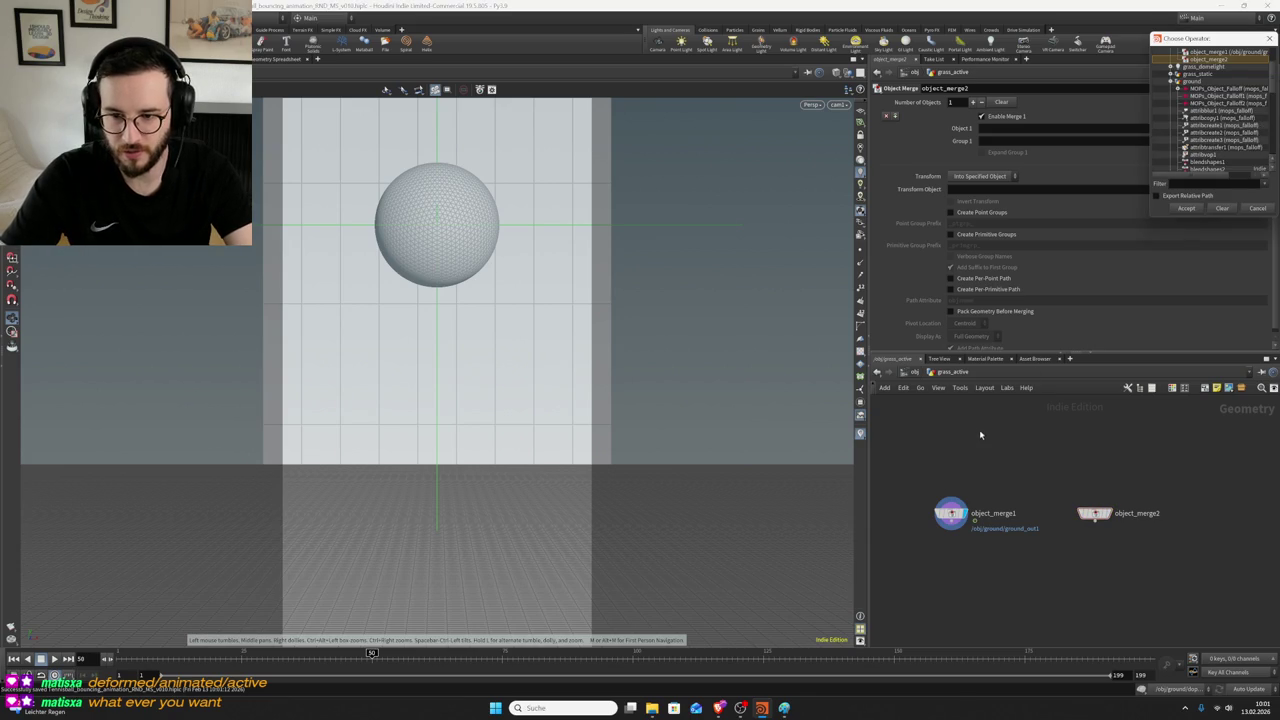
pyautogui.press('u')
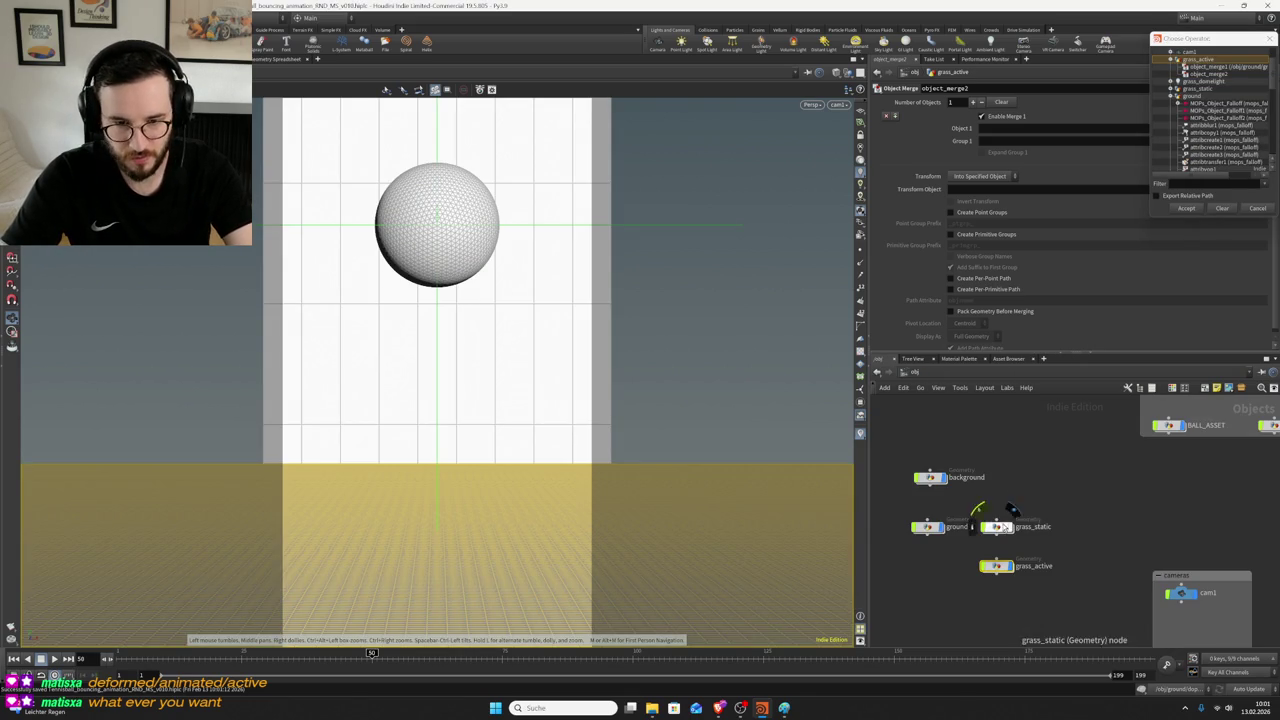
pyautogui.doubleClick(995, 526)
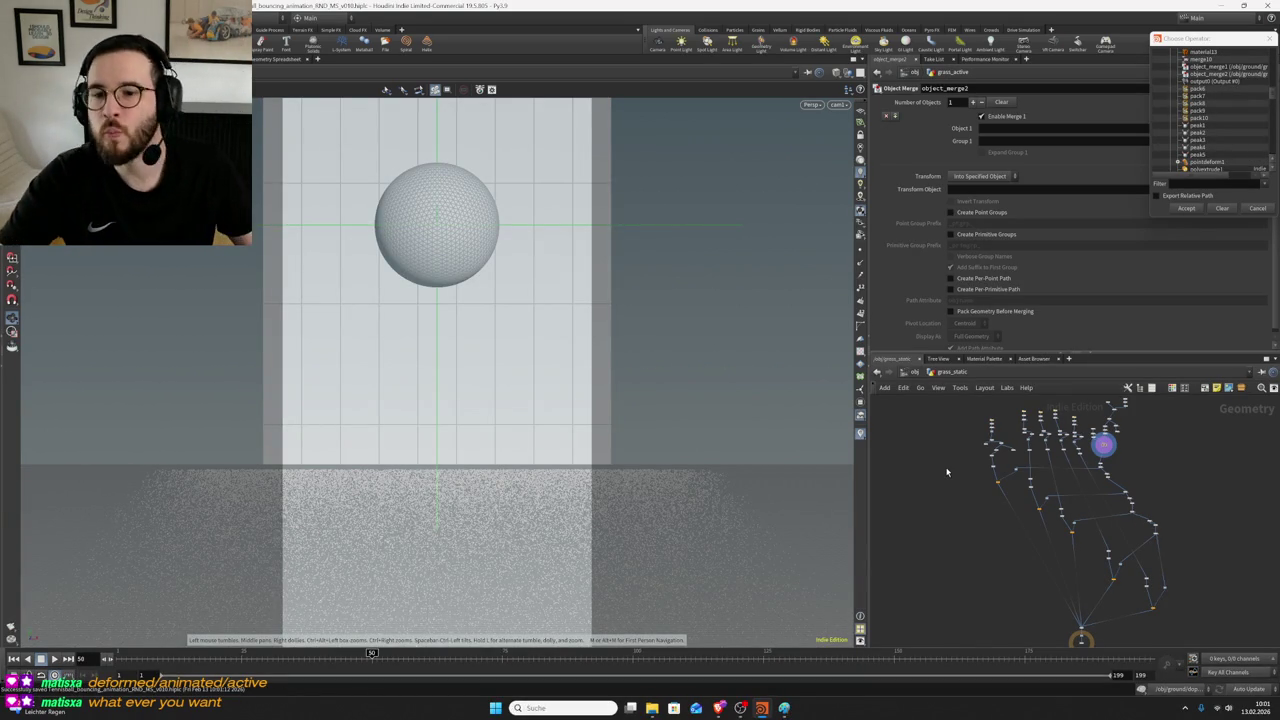
pyautogui.click(914, 372)
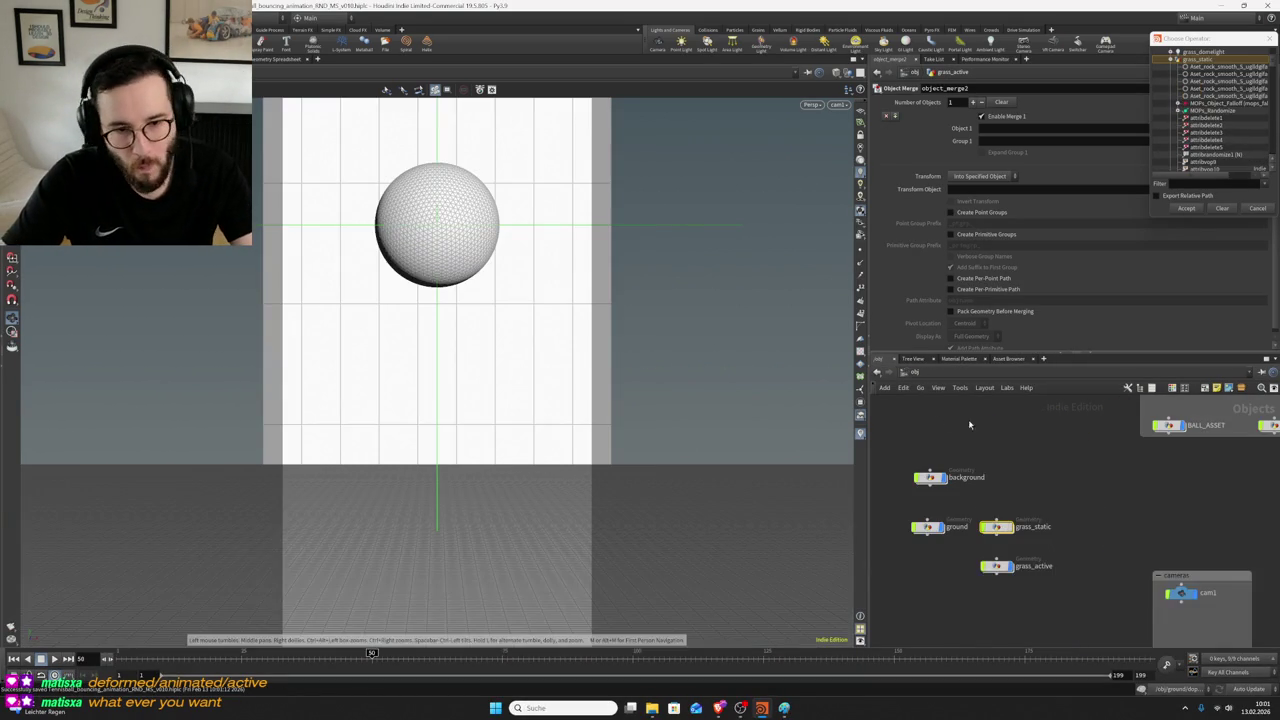
pyautogui.doubleClick(940, 518)
pyautogui.scroll(2, 1050, 535)
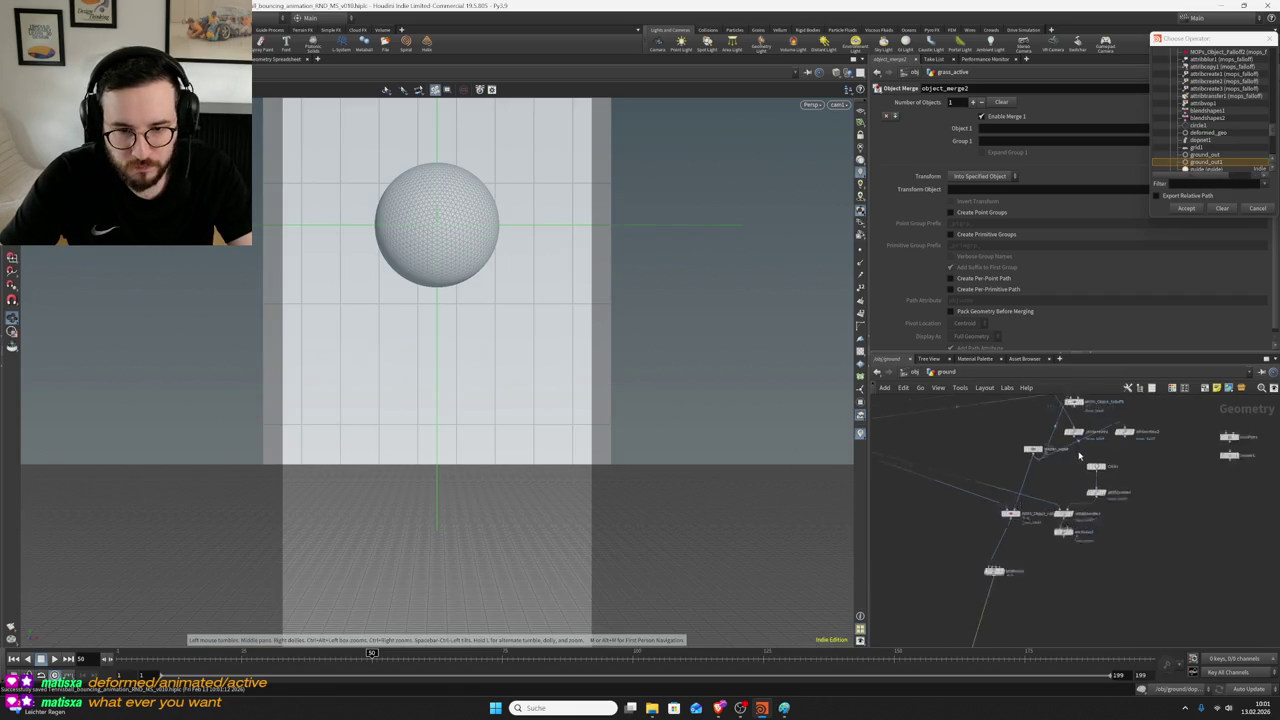
pyautogui.scroll(2, 1035, 515)
pyautogui.scroll(2, 1009, 492)
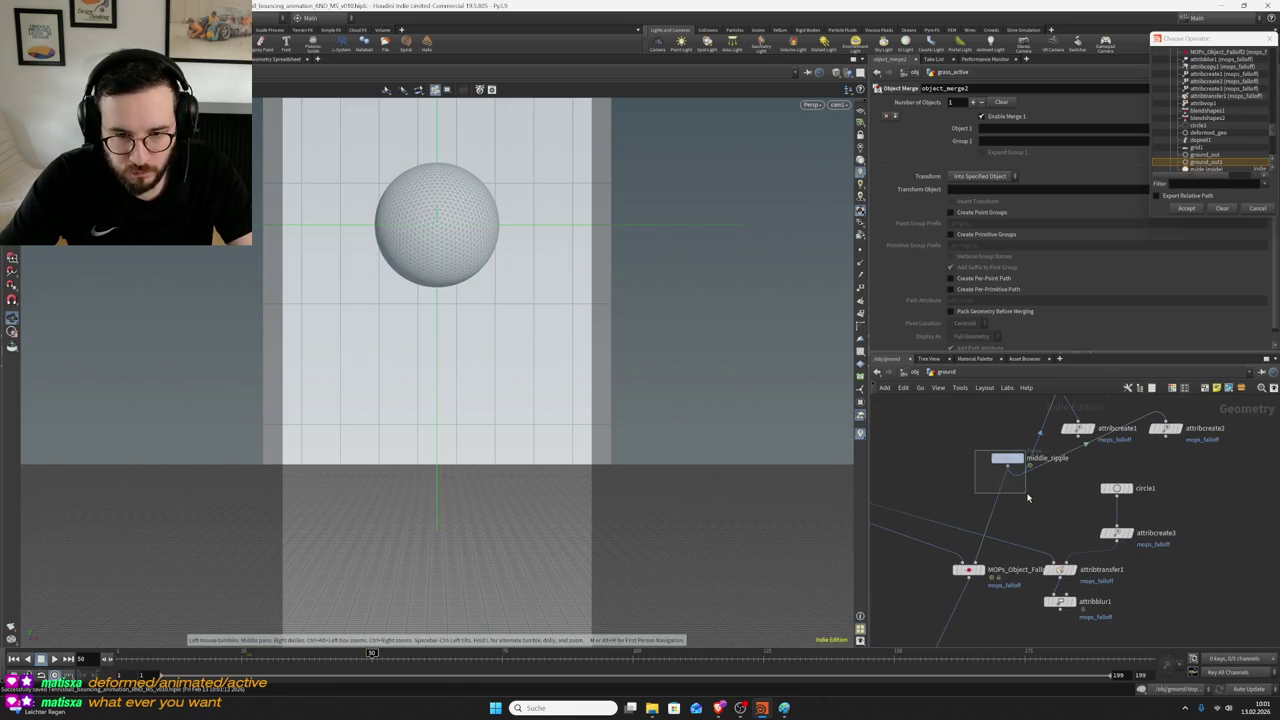
pyautogui.moveTo(1027, 497); pyautogui.dragTo(1030, 500)
pyautogui.click(1187, 209)
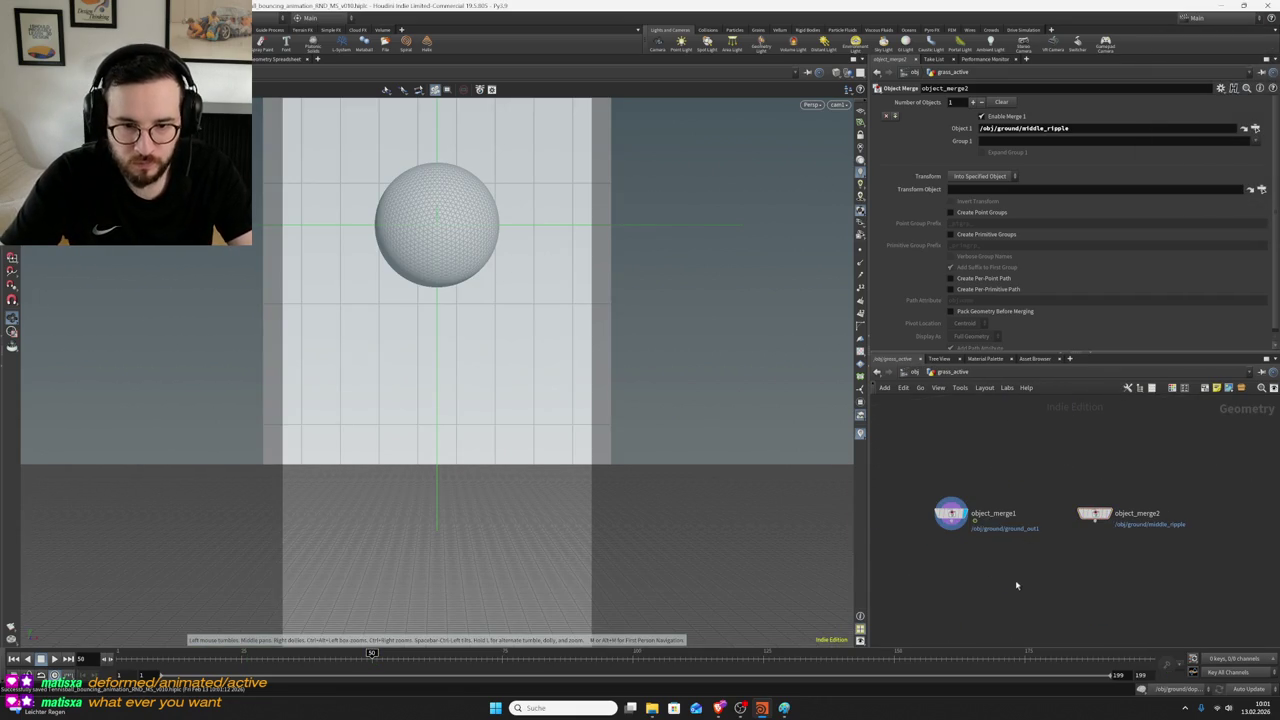
pyautogui.click(1098, 515)
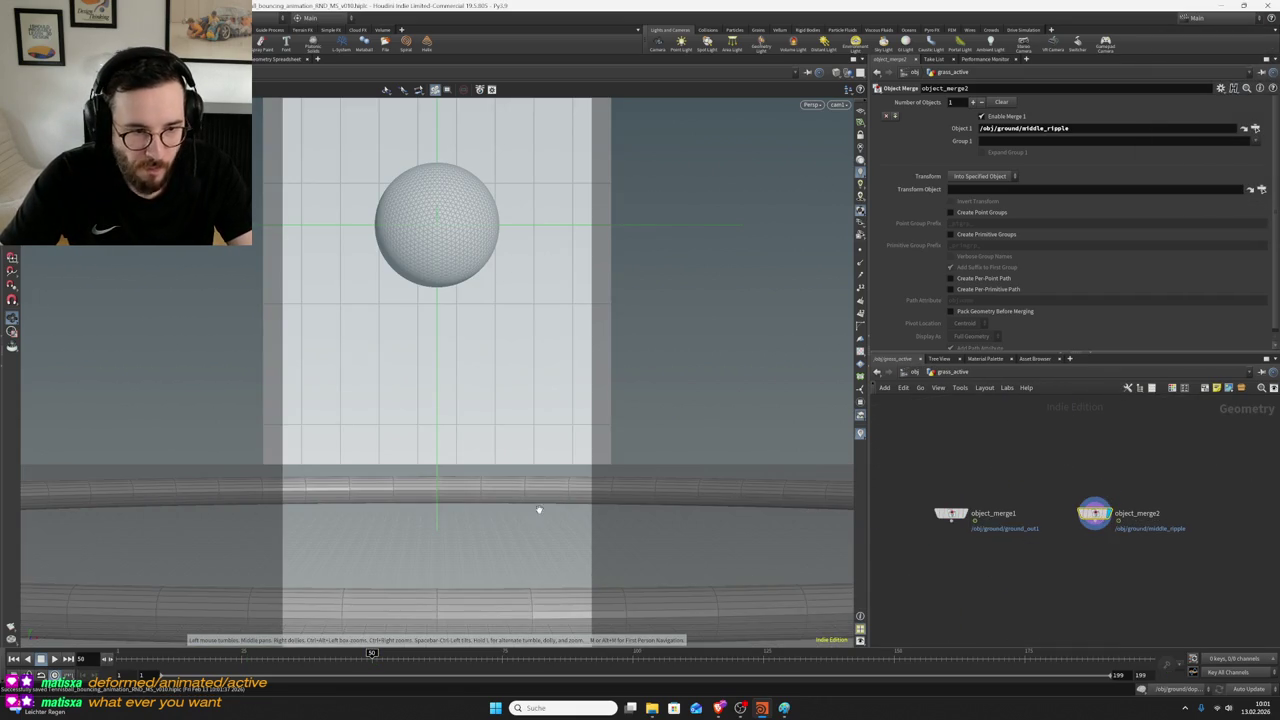
# - Orbit to inspect the middle_ripple ring, then display object_merge1's flat ground_out1 plane
pyautogui.moveTo(538, 510)
pyautogui.mouseDown()
pyautogui.moveTo(491, 500)
pyautogui.moveTo(286, 526)
pyautogui.moveTo(509, 531)
pyautogui.moveTo(466, 505)
pyautogui.moveTo(514, 529)
pyautogui.moveTo(674, 451)
pyautogui.mouseUp()
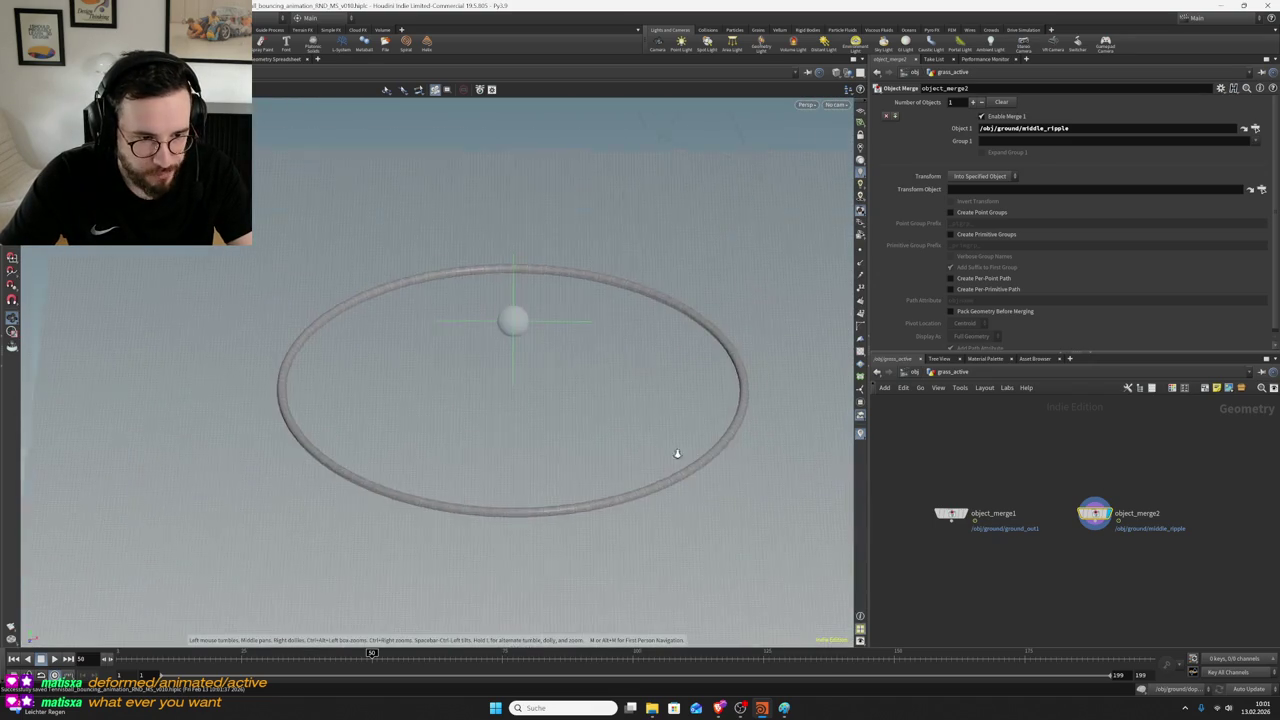
pyautogui.scroll(3, 637, 491)
pyautogui.scroll(2, 637, 491)
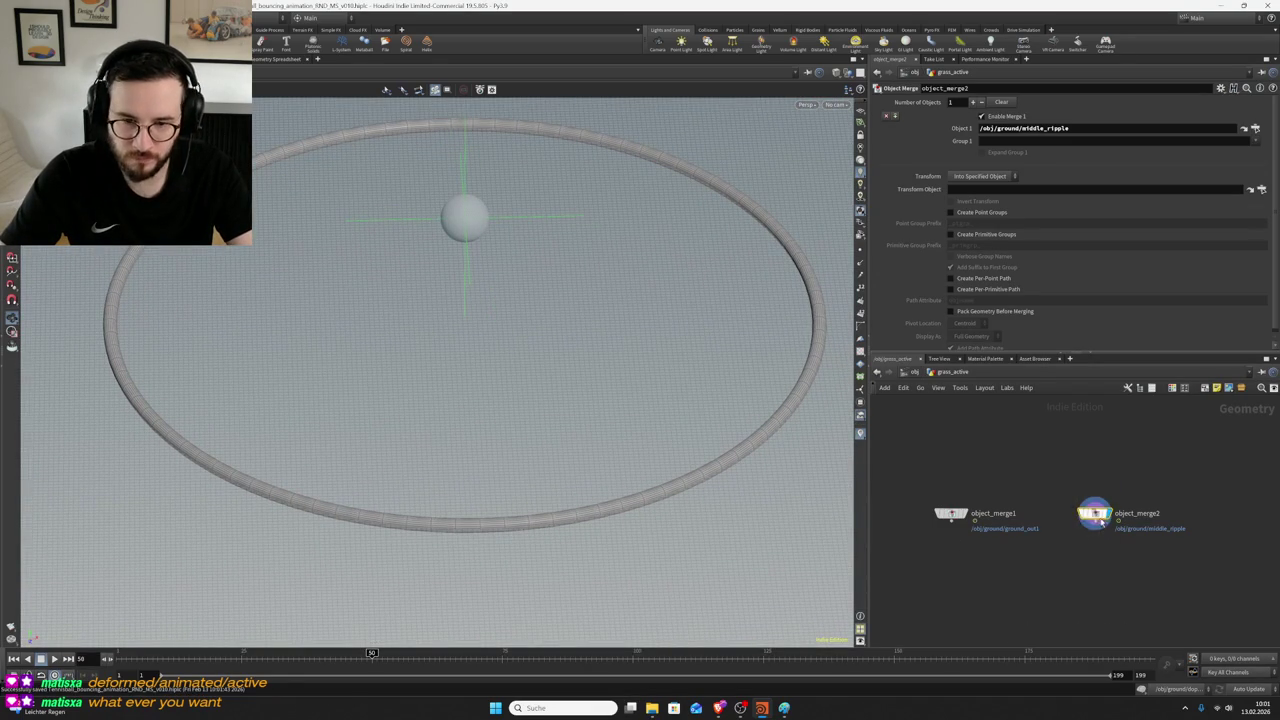
pyautogui.moveTo(1098, 518); pyautogui.dragTo(1090, 518)
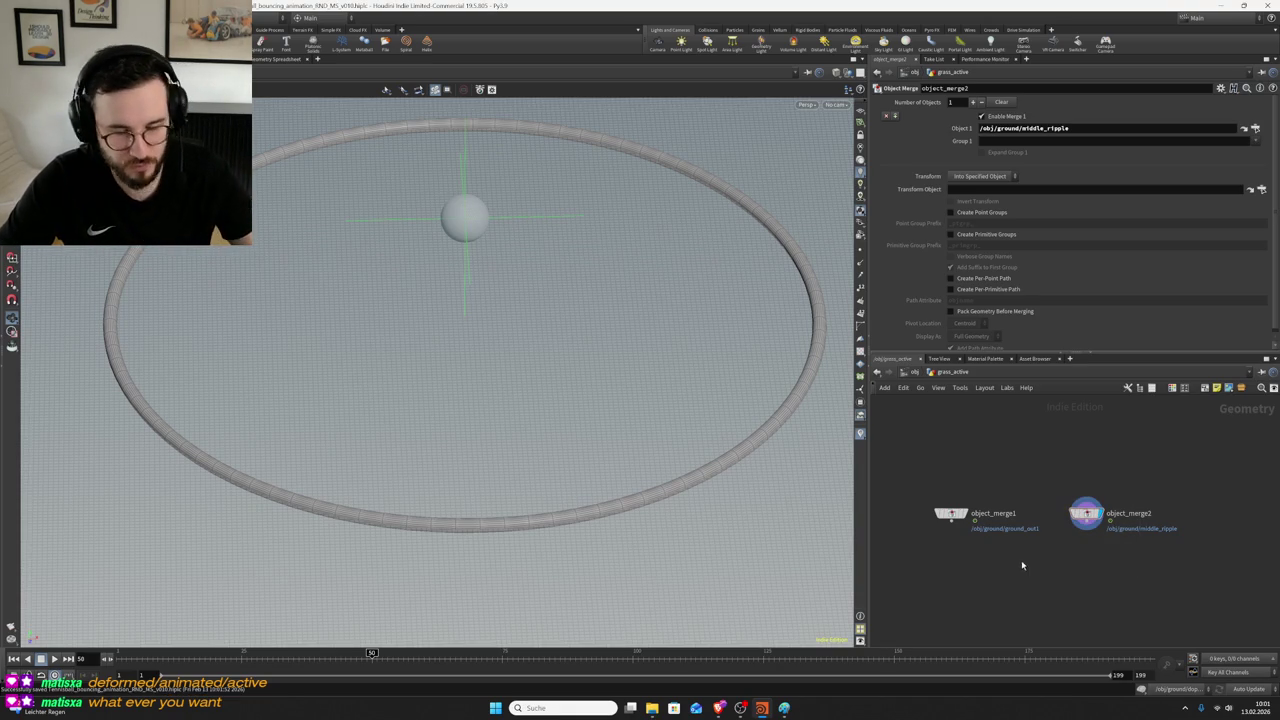
pyautogui.click(950, 515)
pyautogui.click(963, 514)
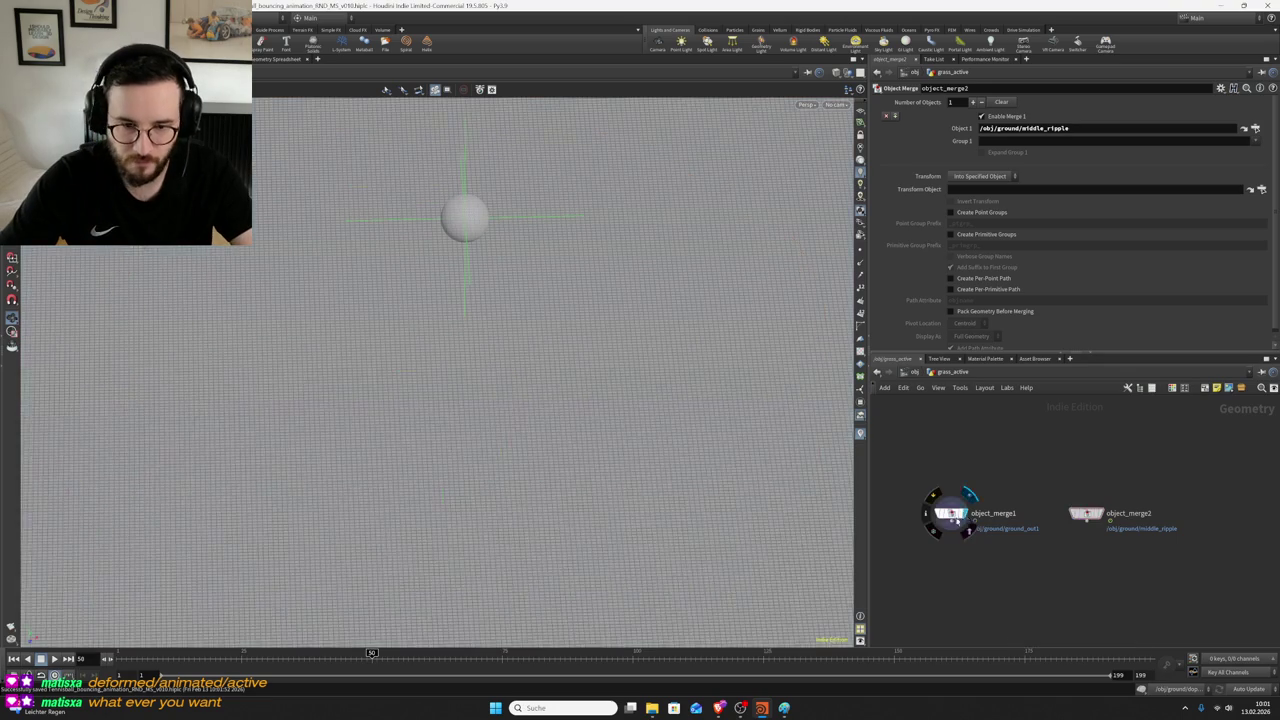
pyautogui.moveTo(560, 460)
pyautogui.mouseDown()
pyautogui.moveTo(520, 417)
pyautogui.moveTo(551, 380)
pyautogui.moveTo(634, 331)
pyautogui.moveTo(586, 397)
pyautogui.moveTo(462, 279)
pyautogui.mouseUp()
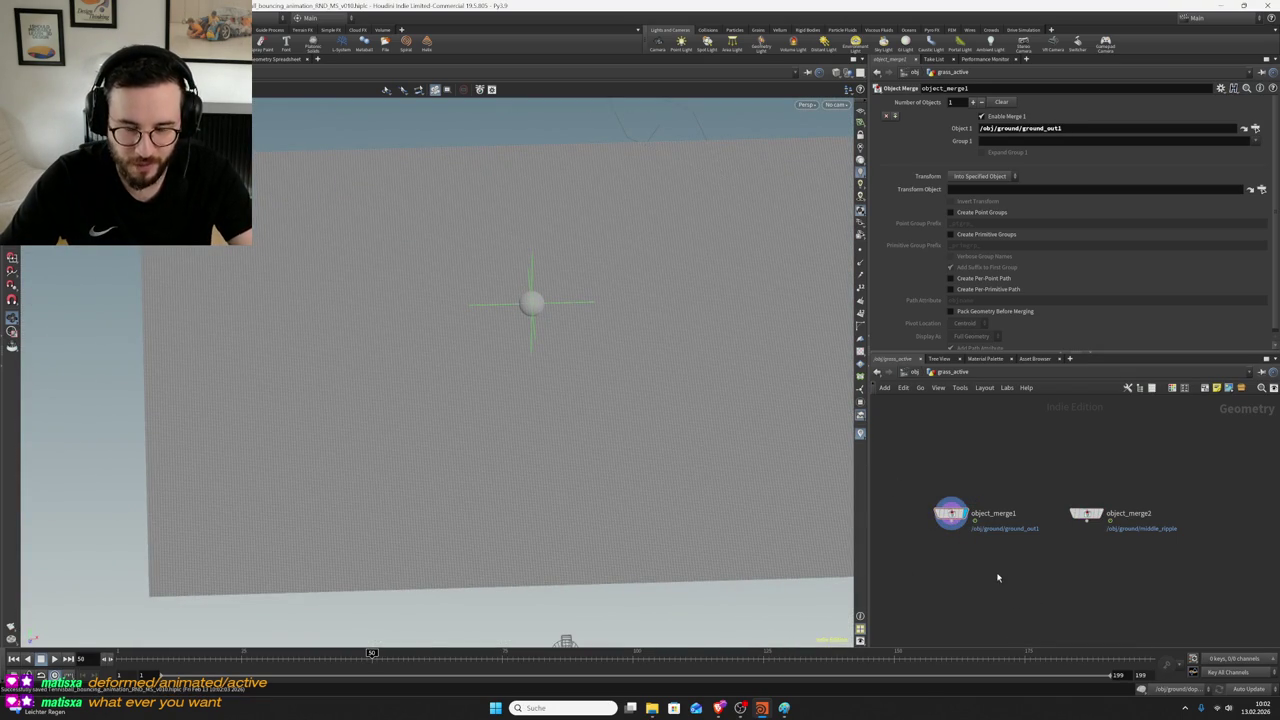
# - Add a Retime node fed by object_merge1 and display its output
pyautogui.moveTo(951, 576); pyautogui.dragTo(982, 537, button='middle')
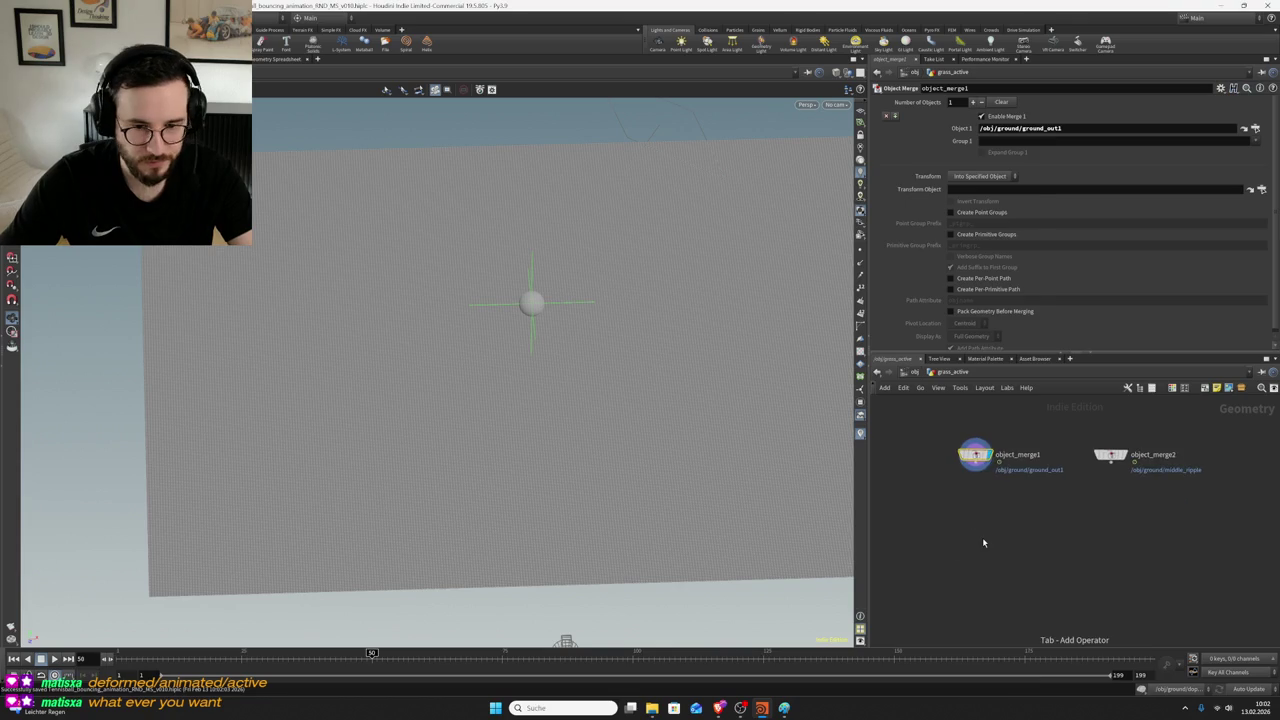
pyautogui.press('Tab')
pyautogui.click(1080, 155)
pyautogui.click(983, 541)
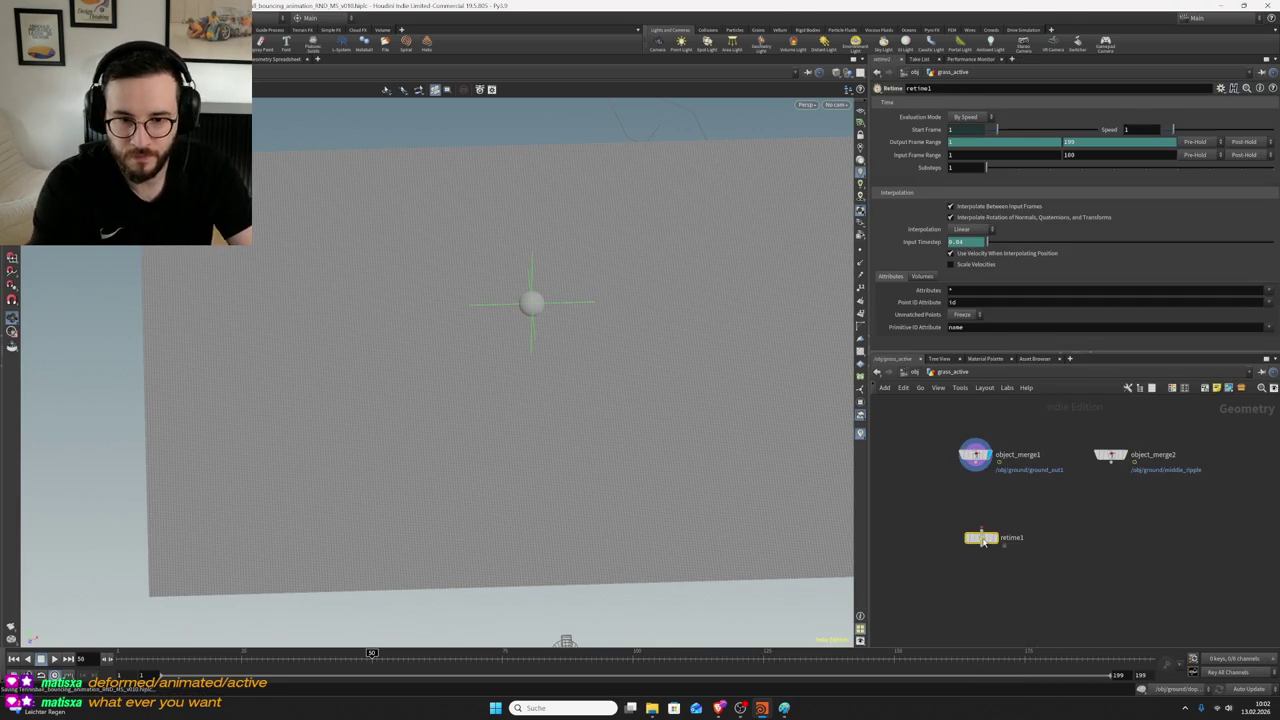
pyautogui.moveTo(975, 469)
pyautogui.mouseDown()
pyautogui.moveTo(981, 530)
pyautogui.moveTo(975, 517)
pyautogui.mouseUp()
pyautogui.click(995, 541)
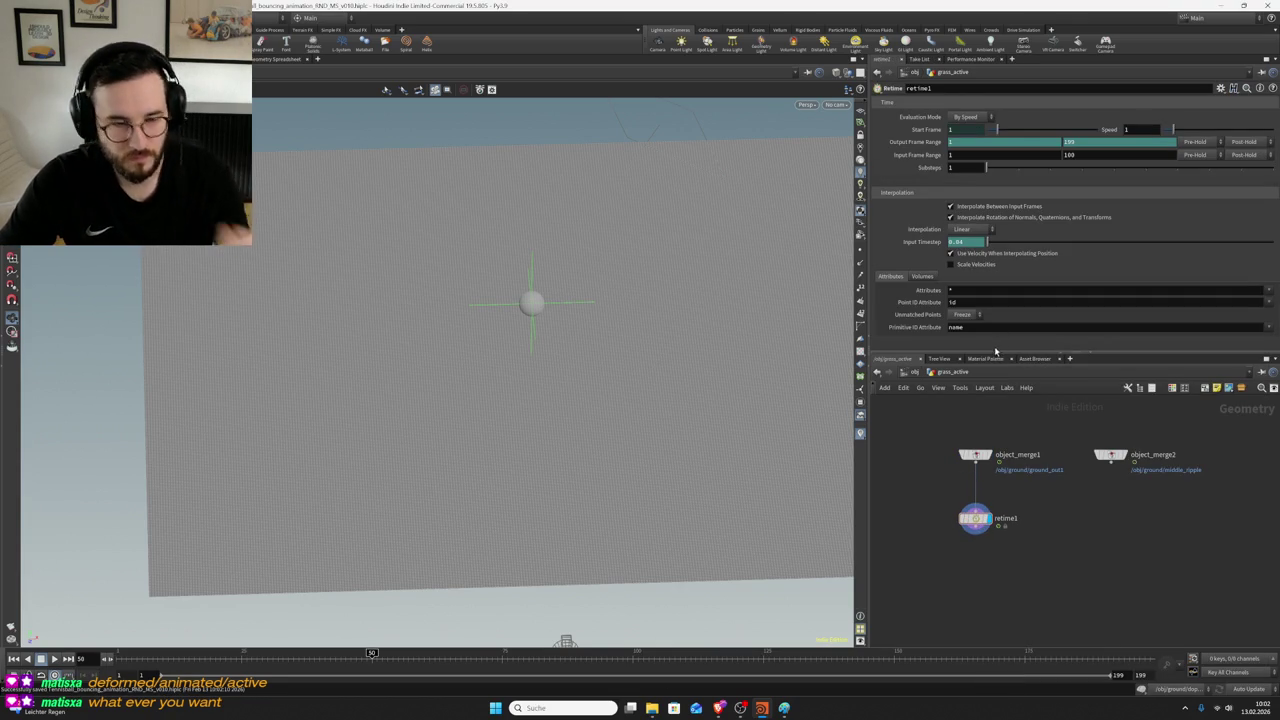
# - Set retime1 to By Frame evaluation at Frame 1 and align it under object_merge1
pyautogui.click(968, 117)
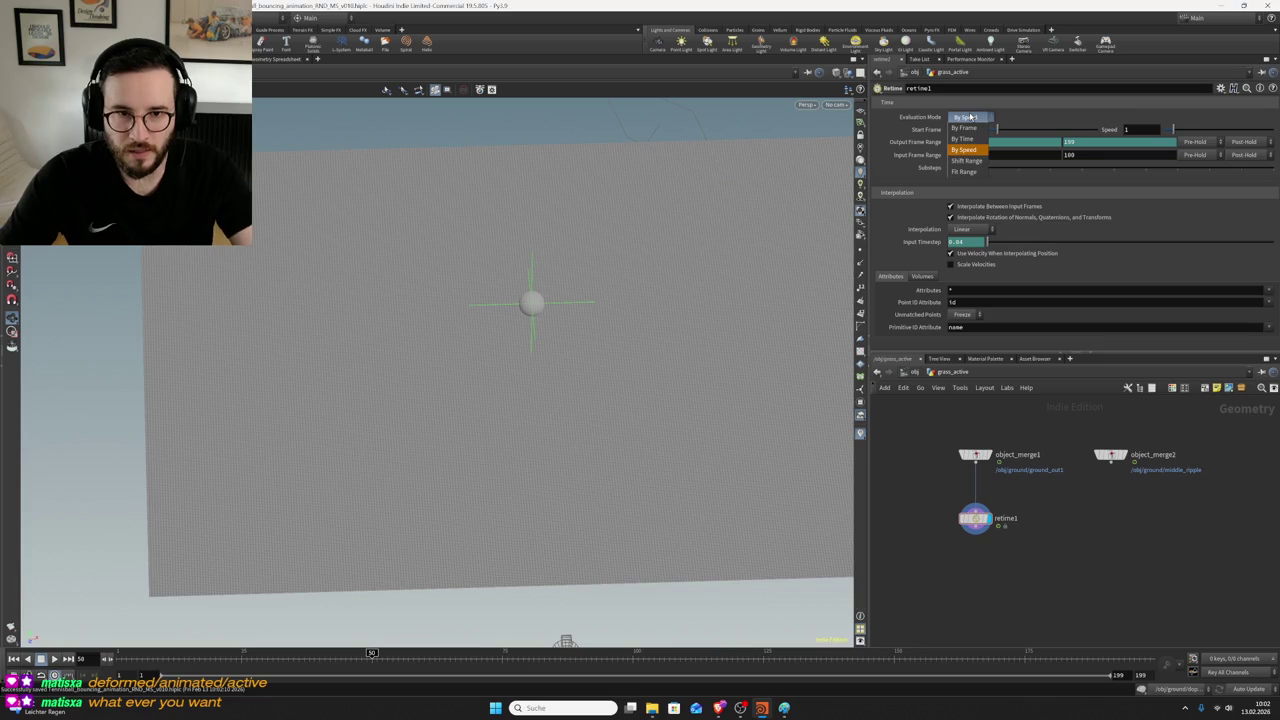
pyautogui.click(969, 129)
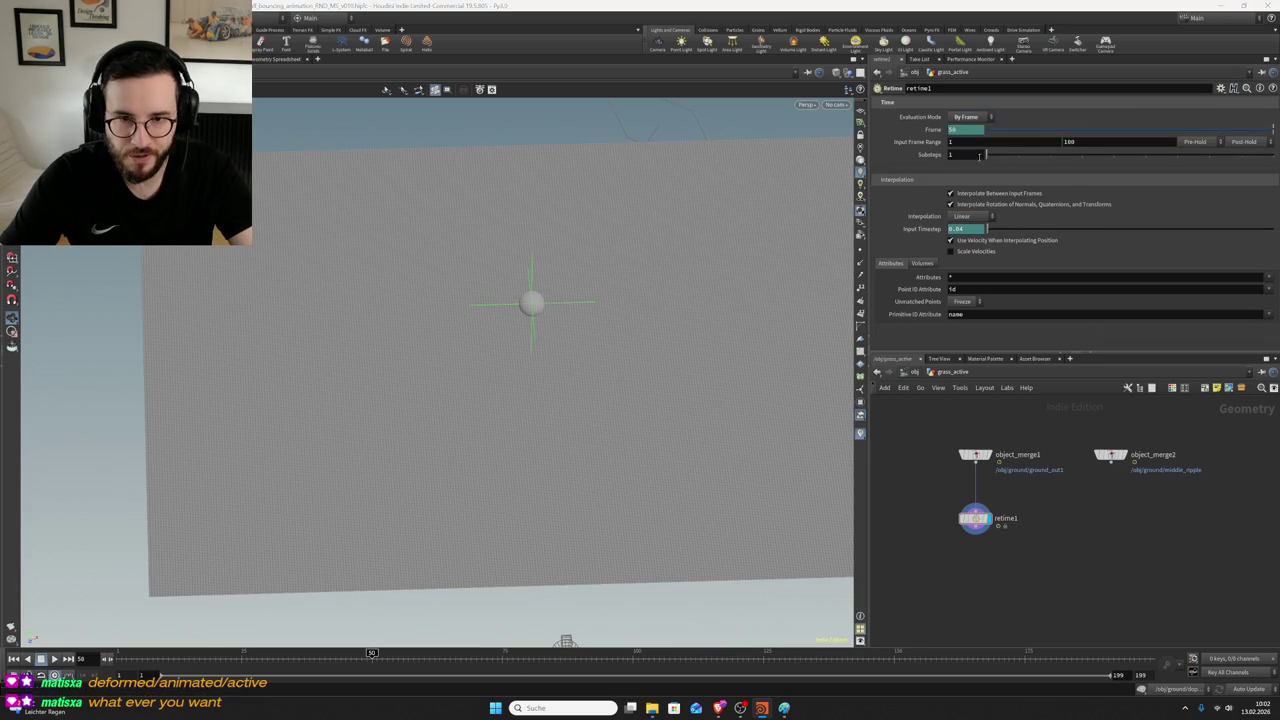
pyautogui.click(931, 130)
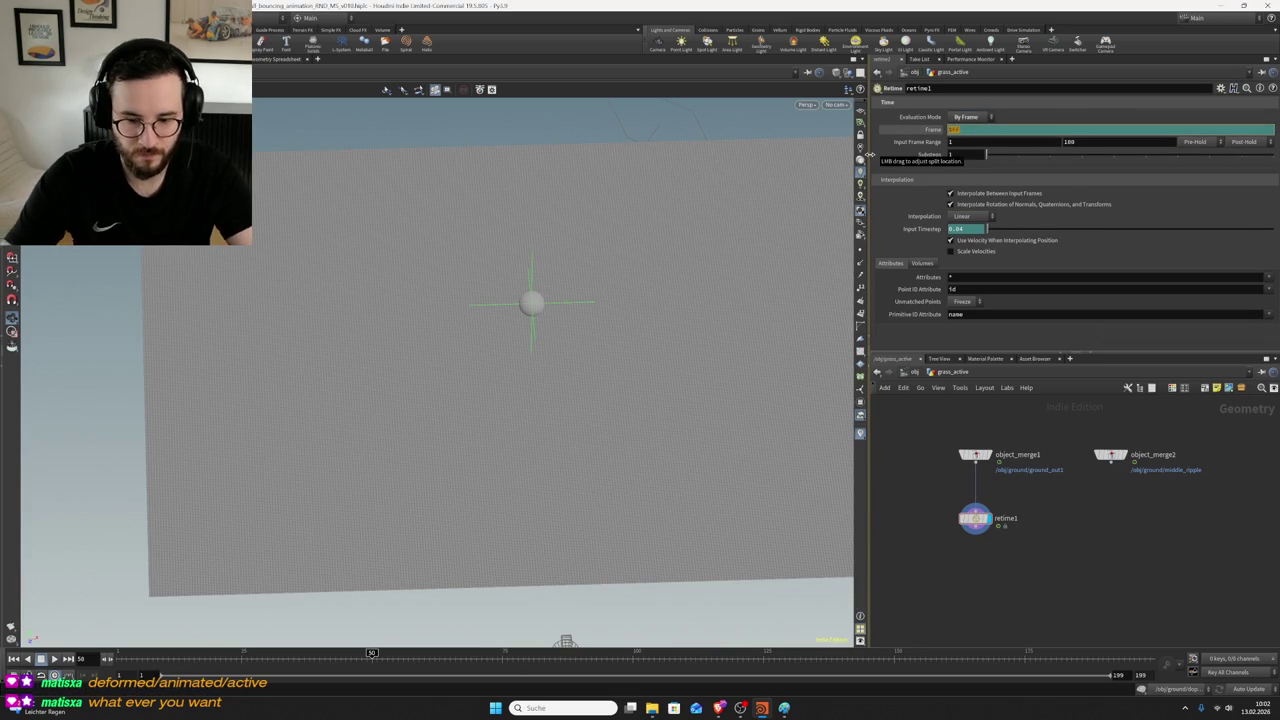
pyautogui.write('1')
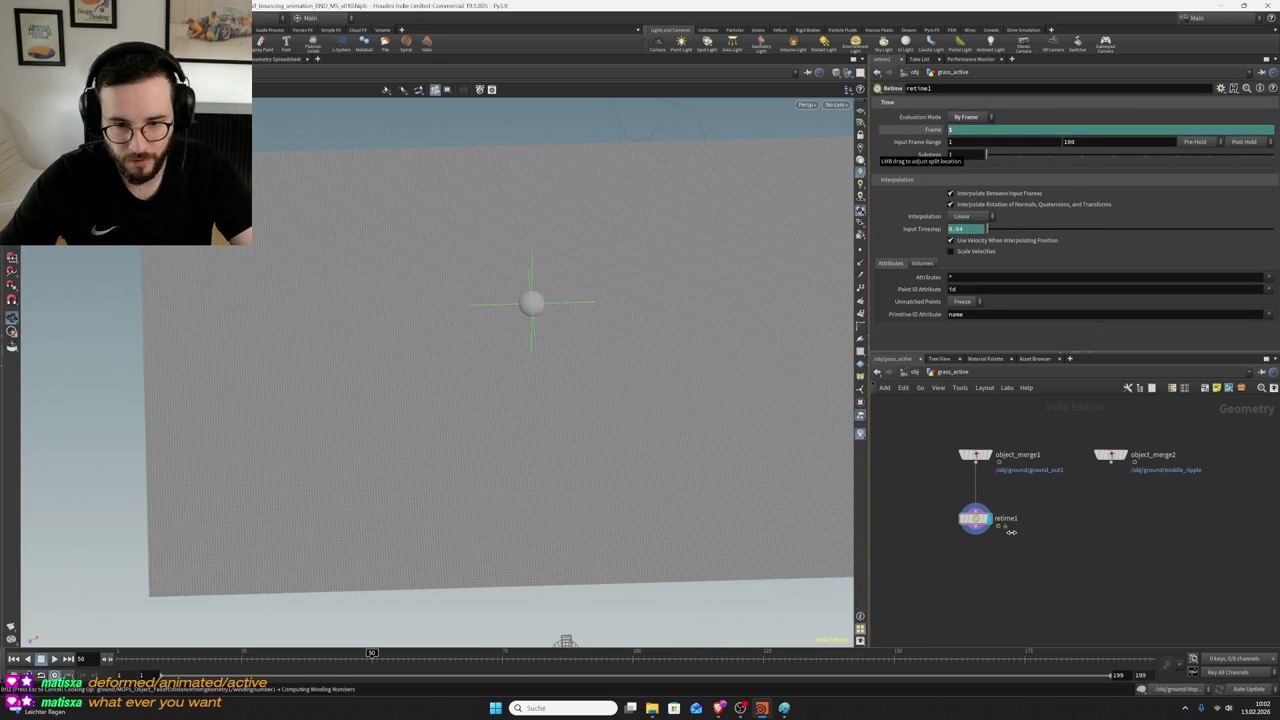
pyautogui.keyDown('shift'); pyautogui.click(983, 455); pyautogui.keyUp('shift')
pyautogui.press('l')
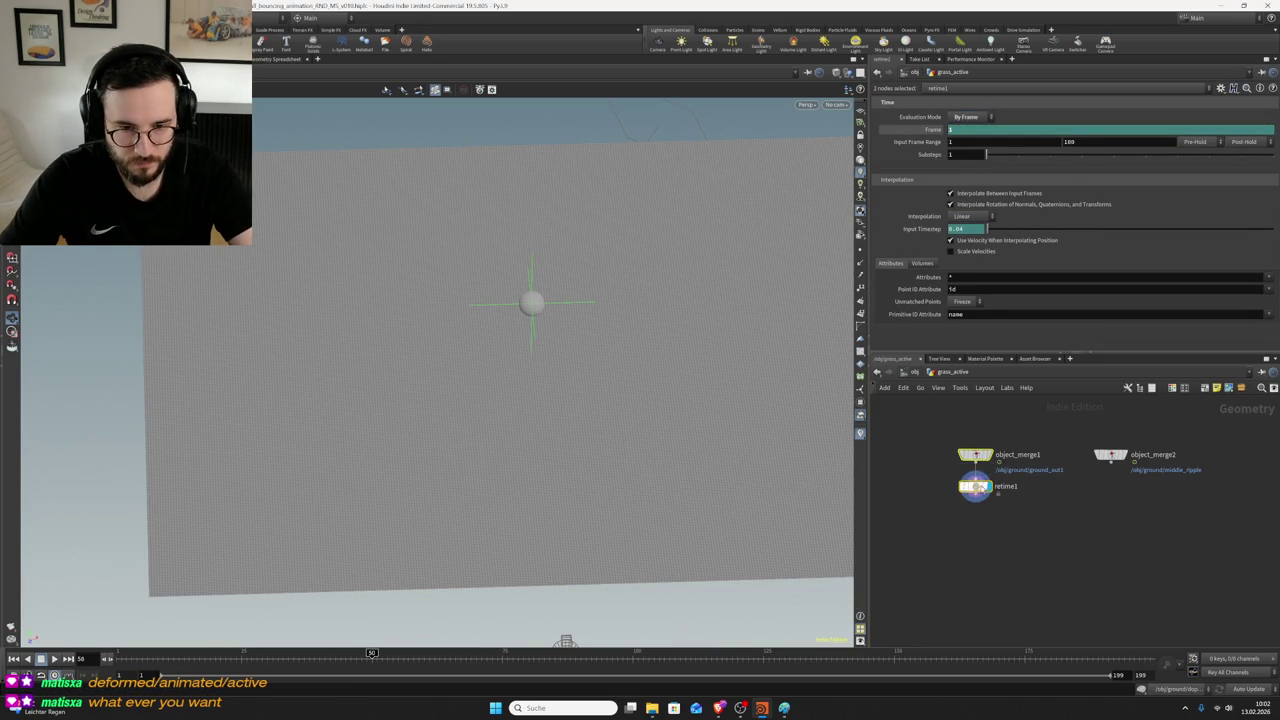
pyautogui.click(975, 490)
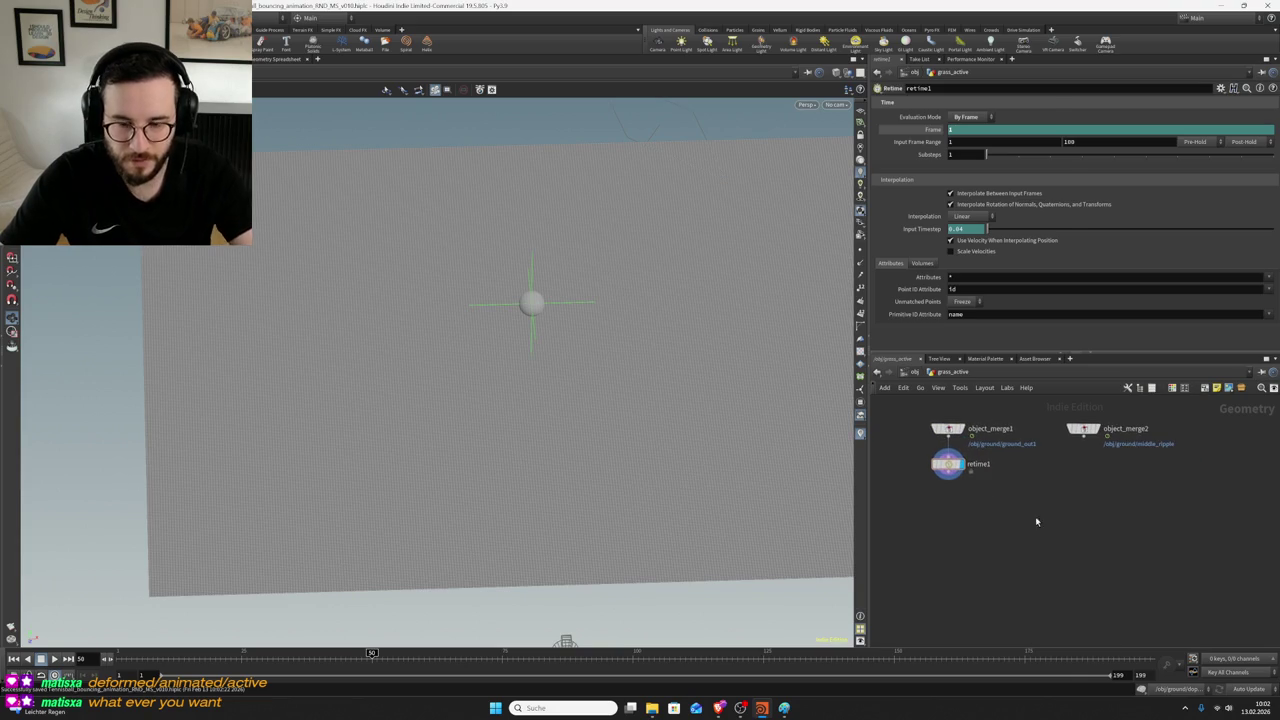
pyautogui.press('Tab')
# - Add a Scatter node below retime1 and display its points
pyautogui.write('sc')
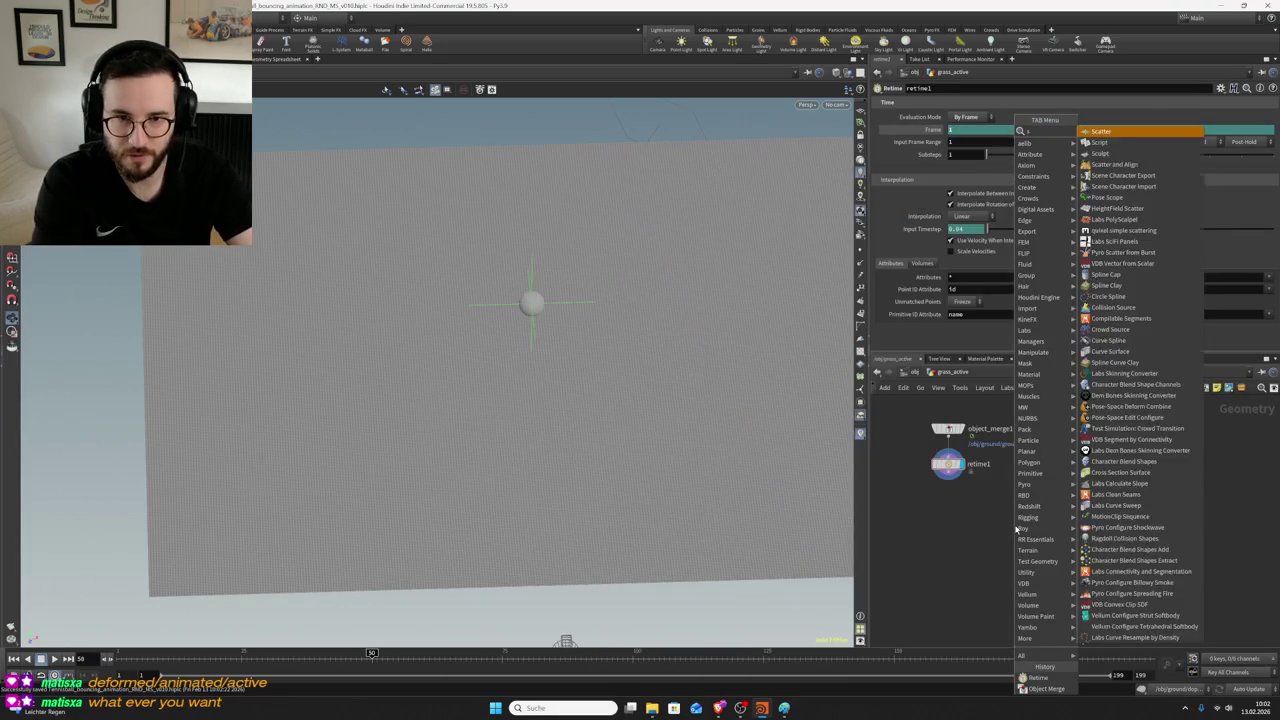
pyautogui.write('at')
pyautogui.press('Return')
pyautogui.click(1015, 526)
pyautogui.moveTo(1015, 527); pyautogui.dragTo(952, 530)
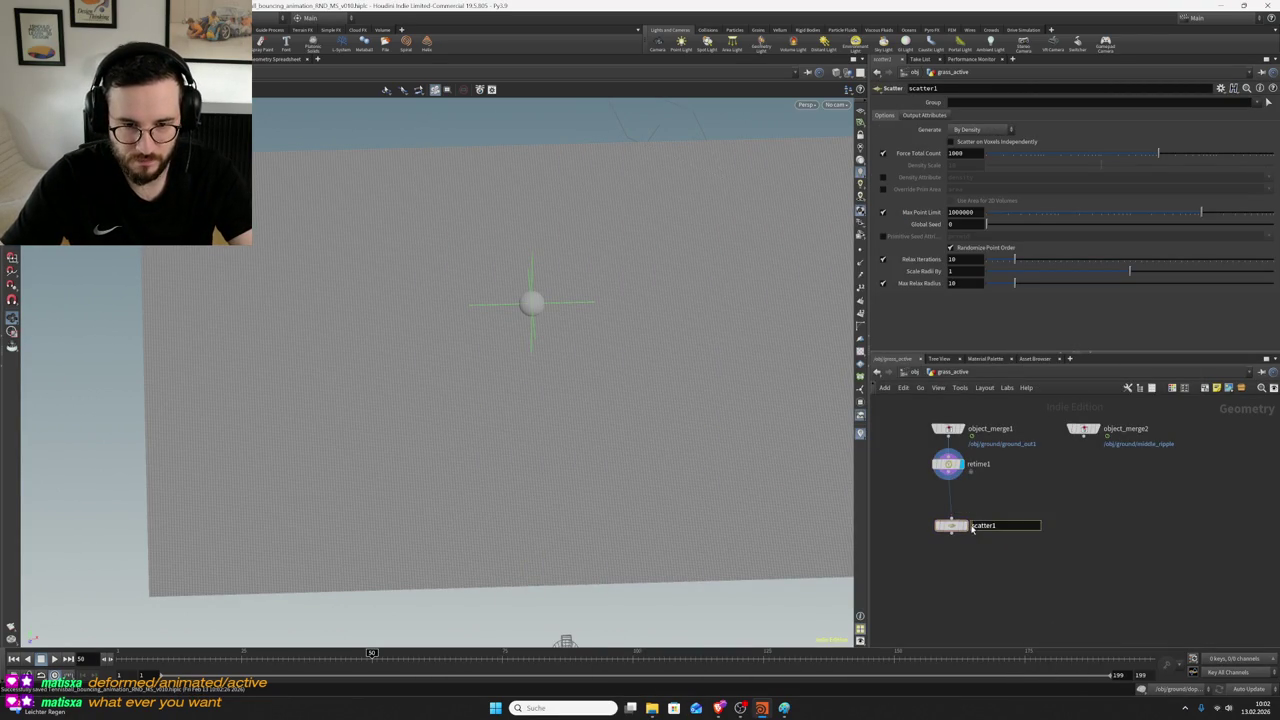
pyautogui.click(962, 525)
pyautogui.moveTo(666, 419); pyautogui.dragTo(694, 377)
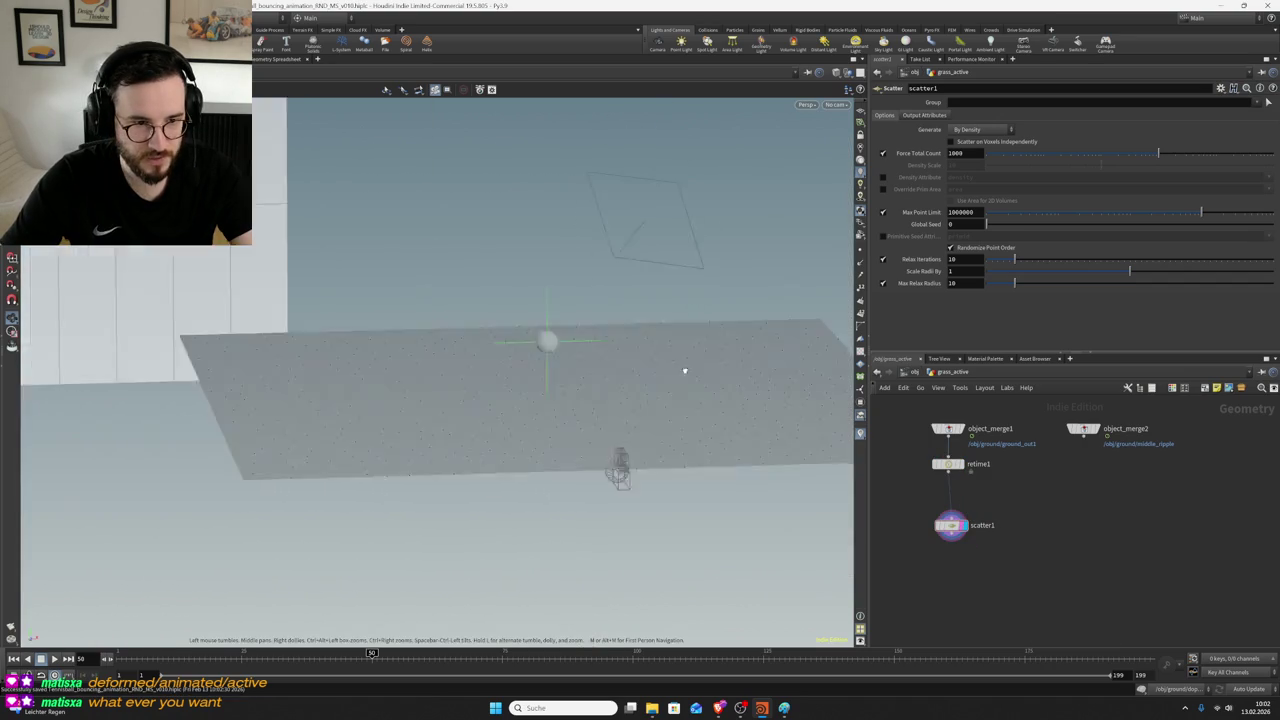
# - Disable Max Point Limit and Relax Iterations, and set Force Total Count to 10000
pyautogui.click(884, 213)
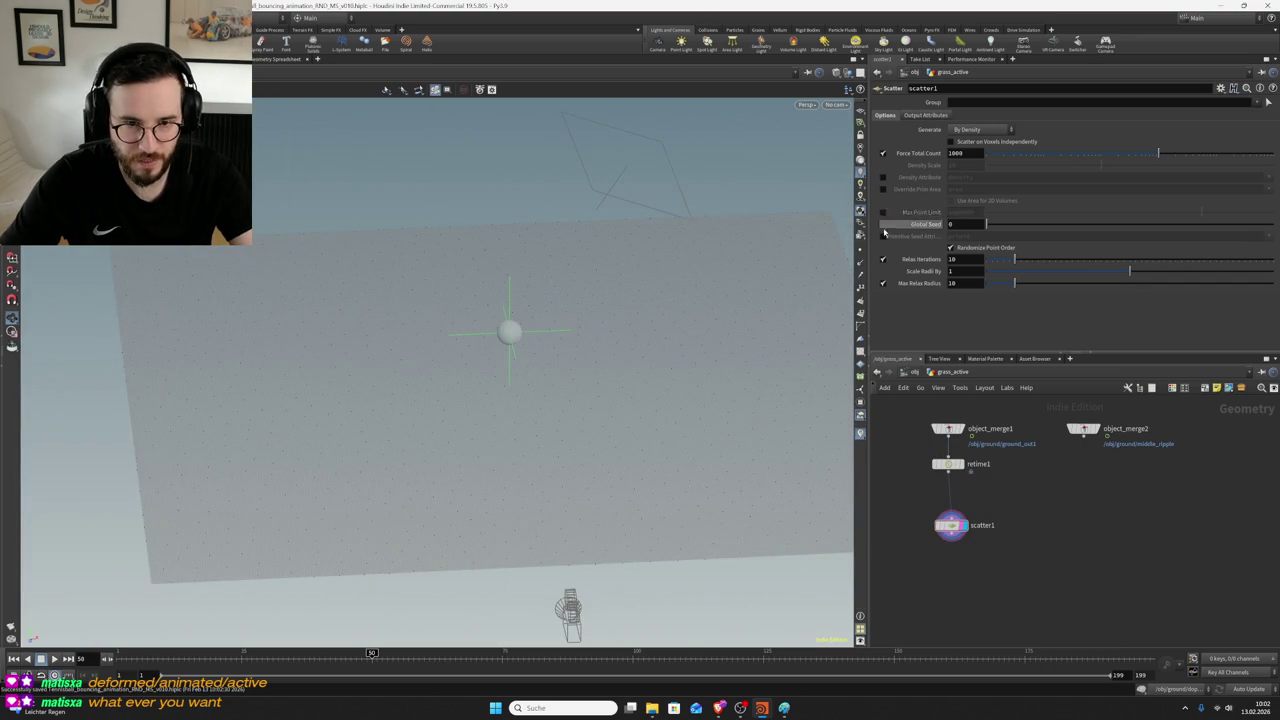
pyautogui.click(884, 260)
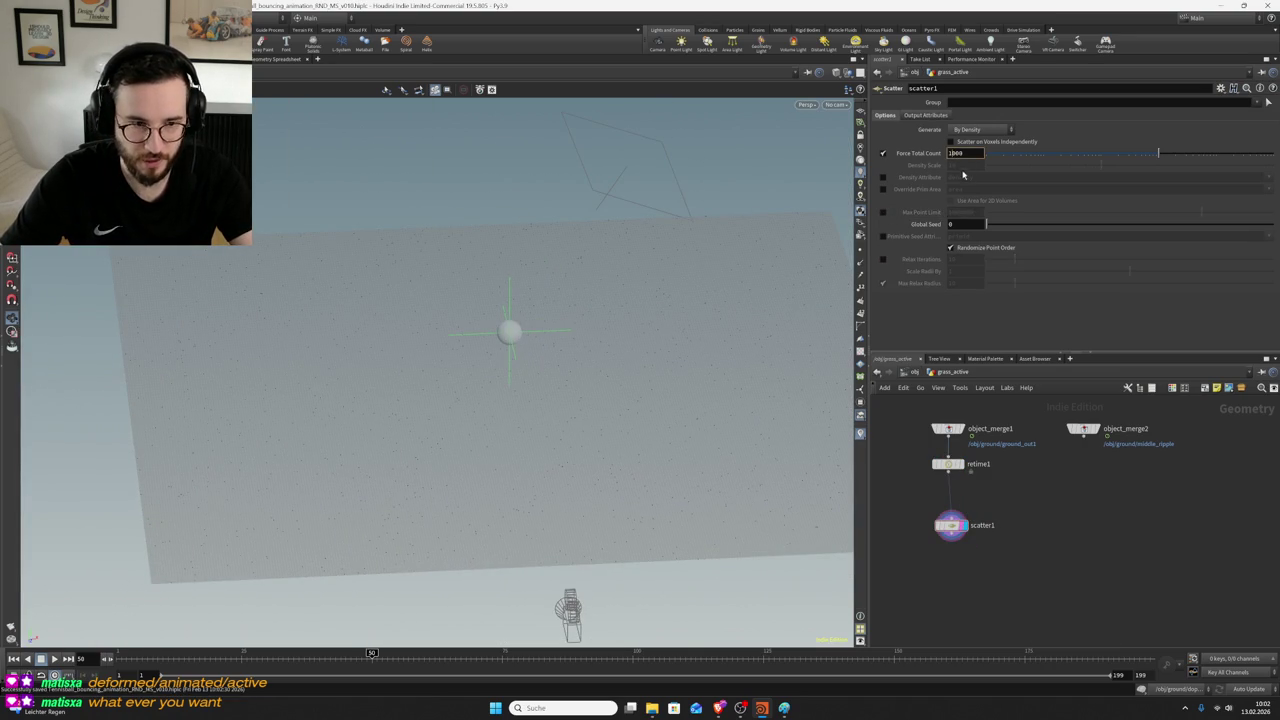
pyautogui.write('5000')
pyautogui.press('Return')
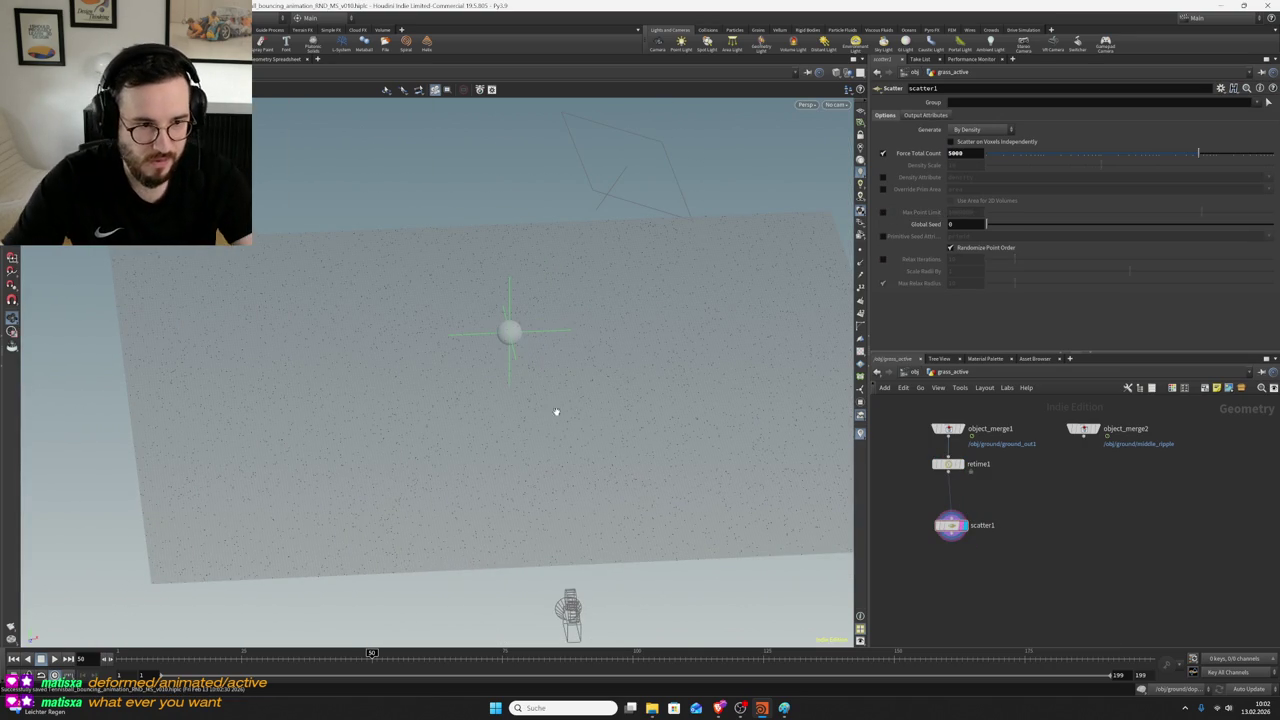
pyautogui.moveTo(556, 411)
pyautogui.mouseDown()
pyautogui.moveTo(606, 366)
pyautogui.moveTo(594, 320)
pyautogui.moveTo(597, 374)
pyautogui.moveTo(569, 391)
pyautogui.moveTo(551, 374)
pyautogui.moveTo(583, 377)
pyautogui.mouseUp()
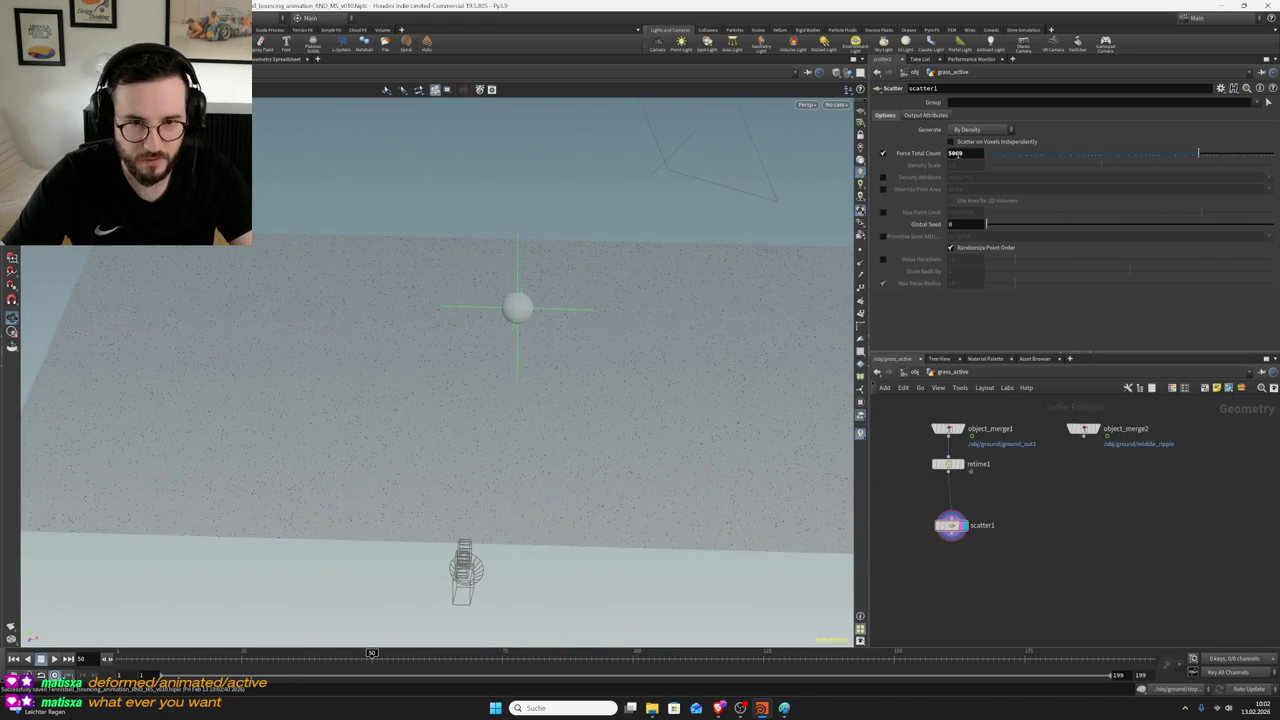
pyautogui.write('10000')
pyautogui.press('Return')
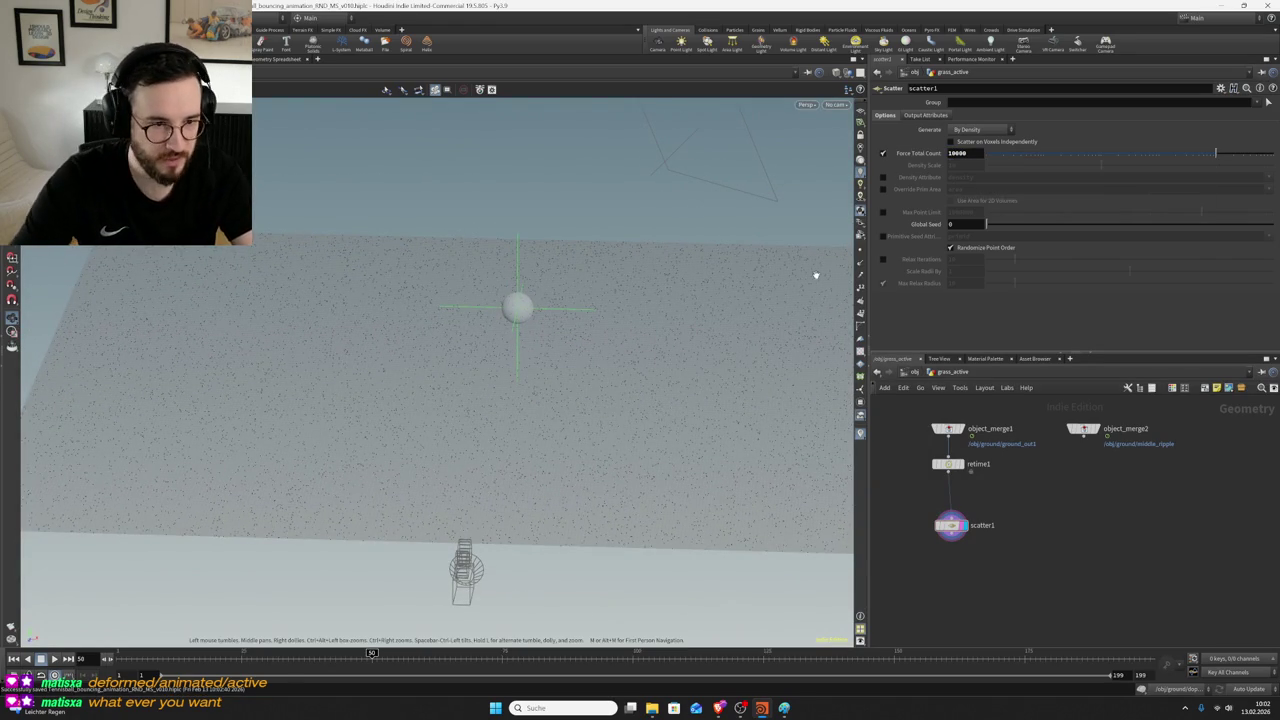
pyautogui.moveTo(457, 406)
pyautogui.mouseDown()
pyautogui.moveTo(586, 343)
pyautogui.moveTo(580, 423)
pyautogui.mouseUp()
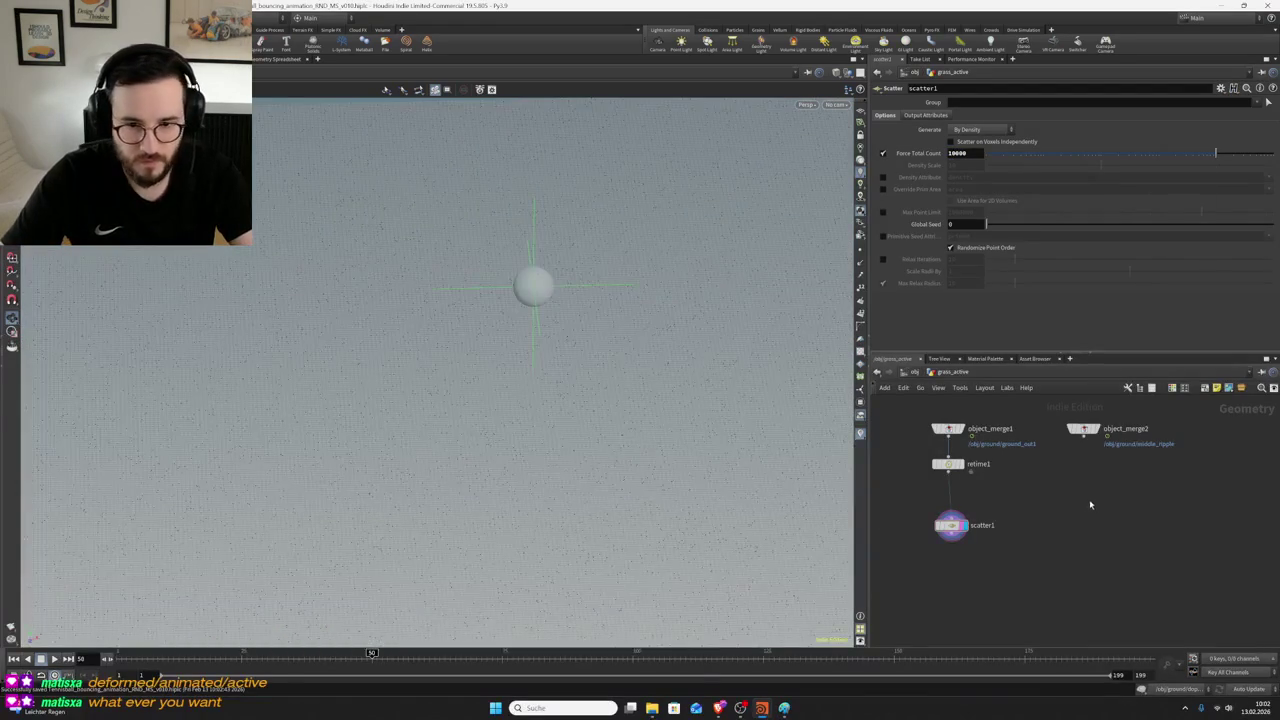
# - Add a Solver node below scatter1, lay out the column, and wire scatter1 into solver1
pyautogui.moveTo(1020, 572); pyautogui.dragTo(1032, 534, button='middle')
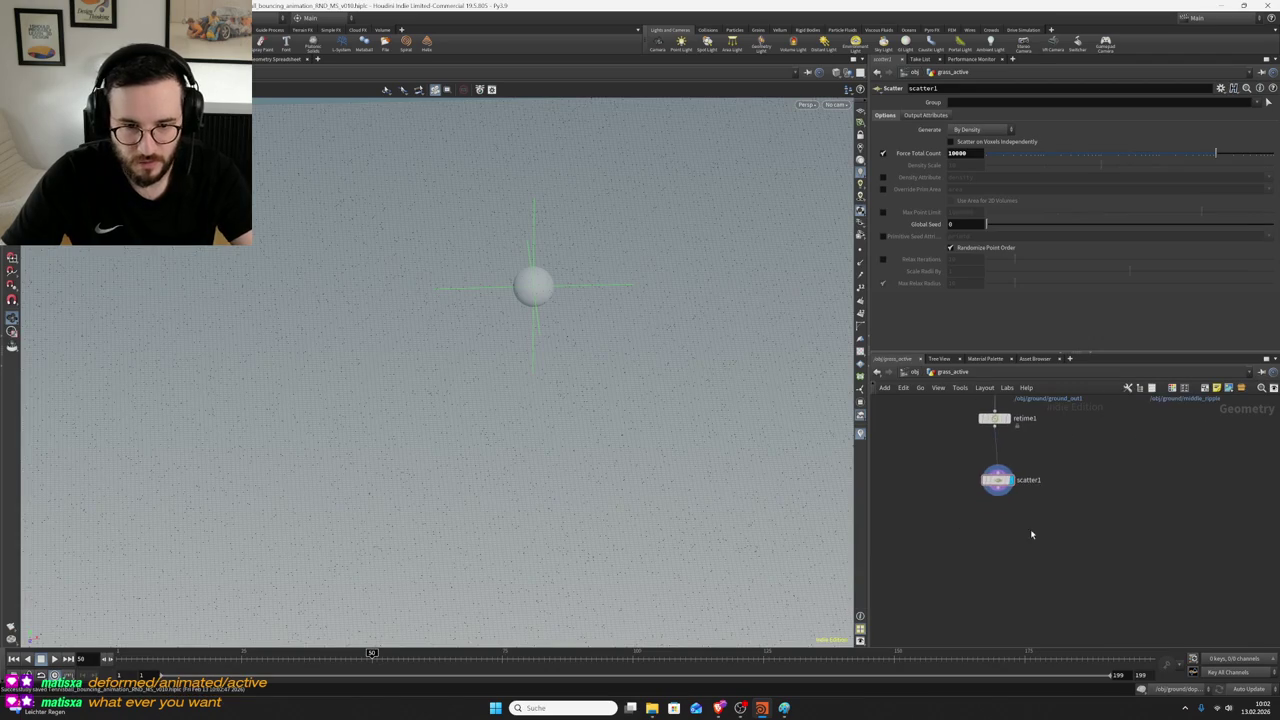
pyautogui.press('Tab')
pyautogui.write('sop')
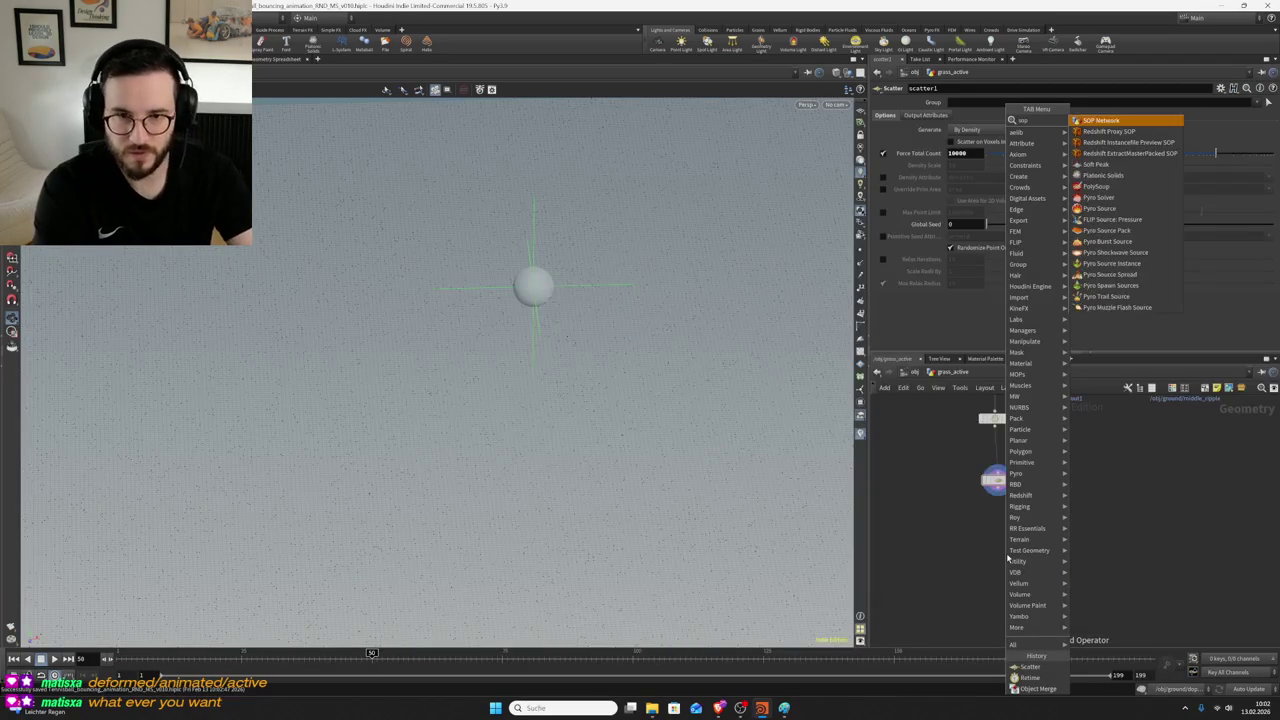
pyautogui.press('BackSpace')
pyautogui.press('Return')
pyautogui.click(1008, 553)
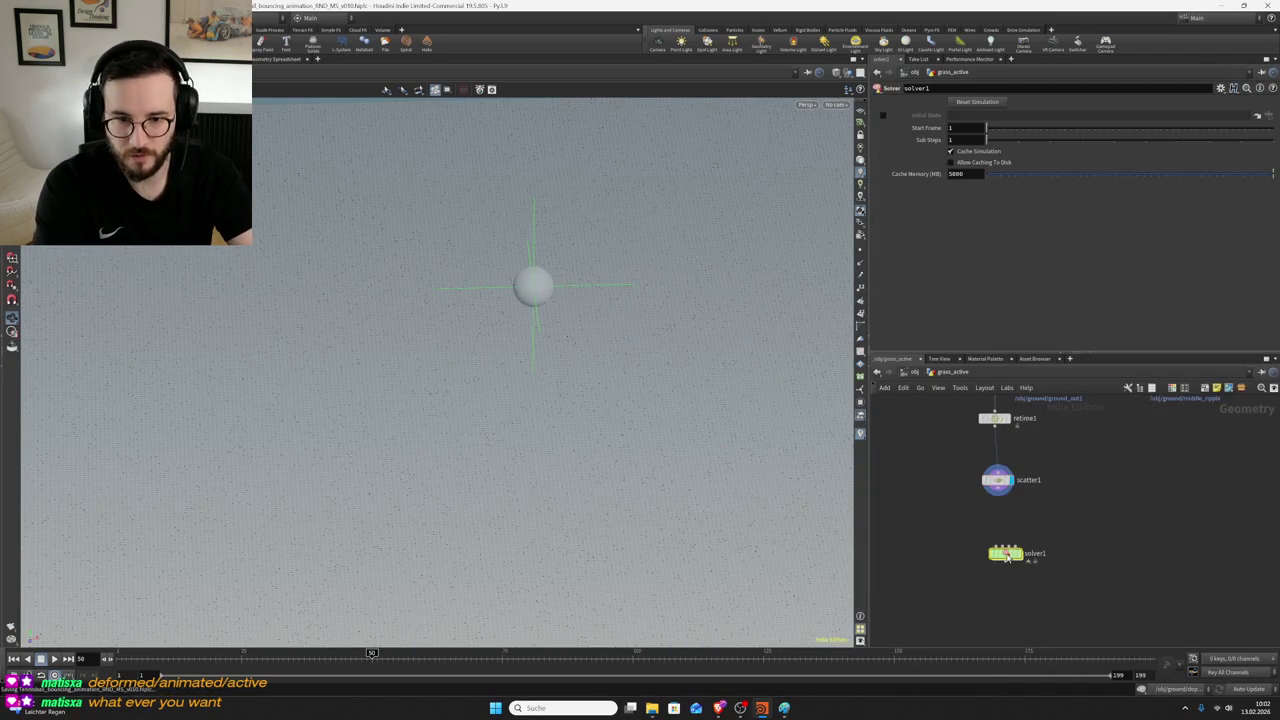
pyautogui.moveTo(1008, 553); pyautogui.dragTo(1008, 586, button='middle')
pyautogui.press('l')
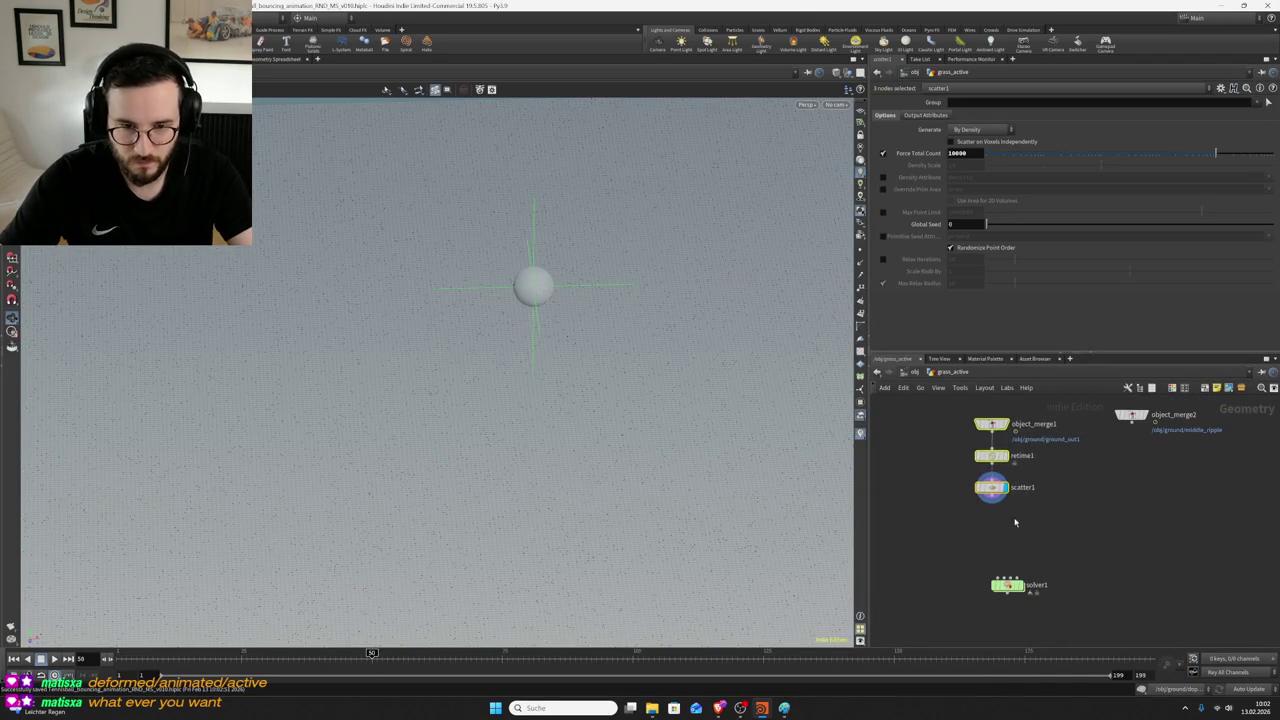
pyautogui.click(1012, 540)
pyautogui.moveTo(992, 503); pyautogui.dragTo(1005, 580)
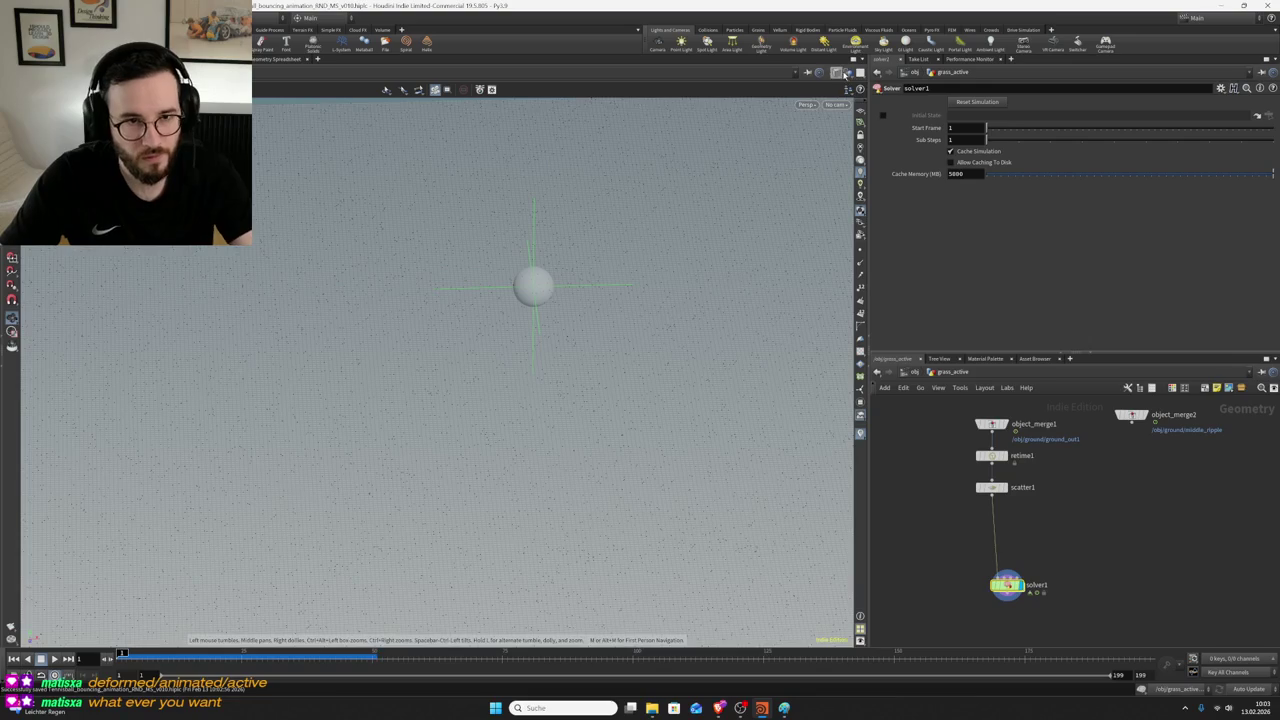
# - Show only this network's geometry and display object_merge2's middle ripple
pyautogui.click(847, 76)
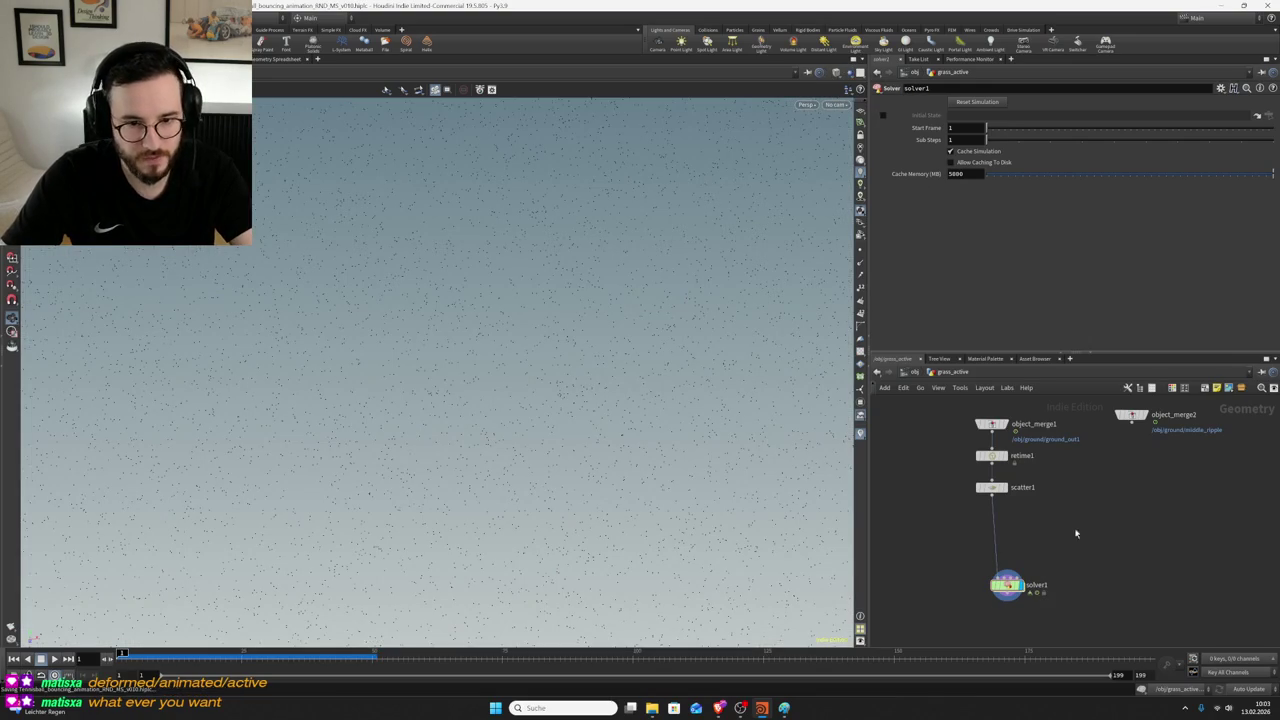
pyautogui.moveTo(1137, 430); pyautogui.dragTo(1124, 440)
pyautogui.click(1130, 424)
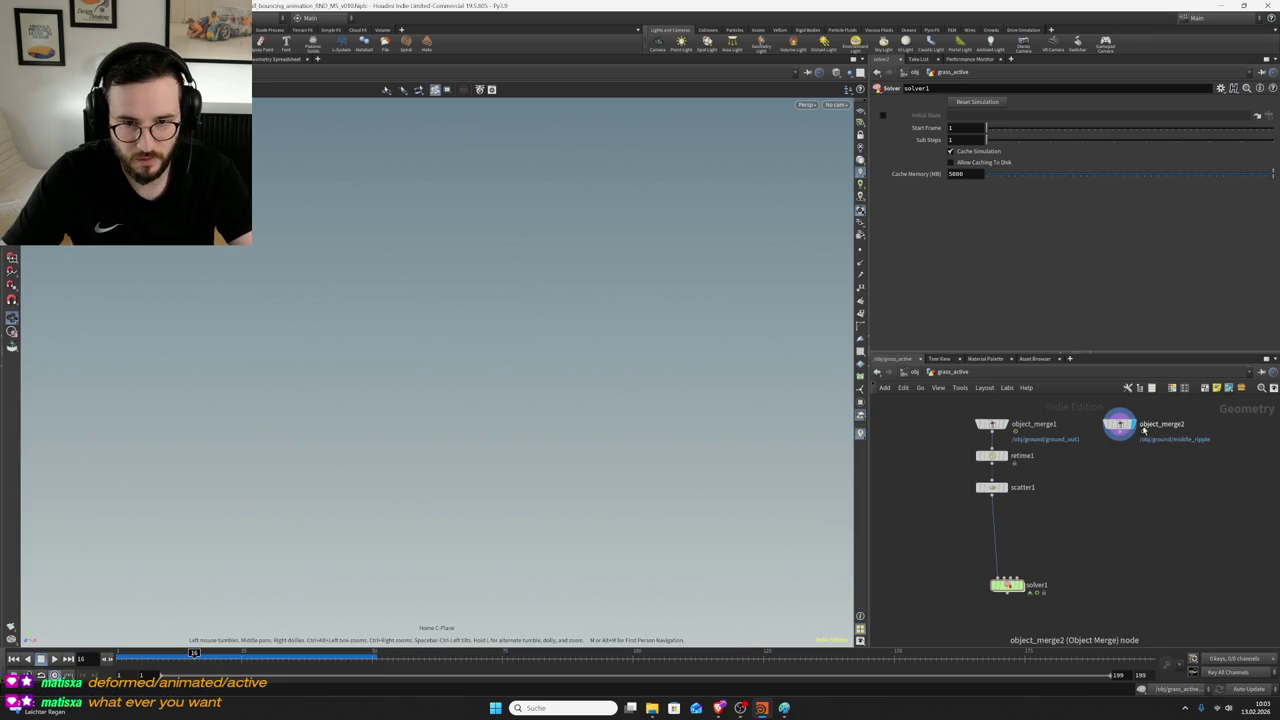
# - Frame the view and scrub to frame 43 to watch object_merge2's ripple ring grow
pyautogui.click(1121, 425)
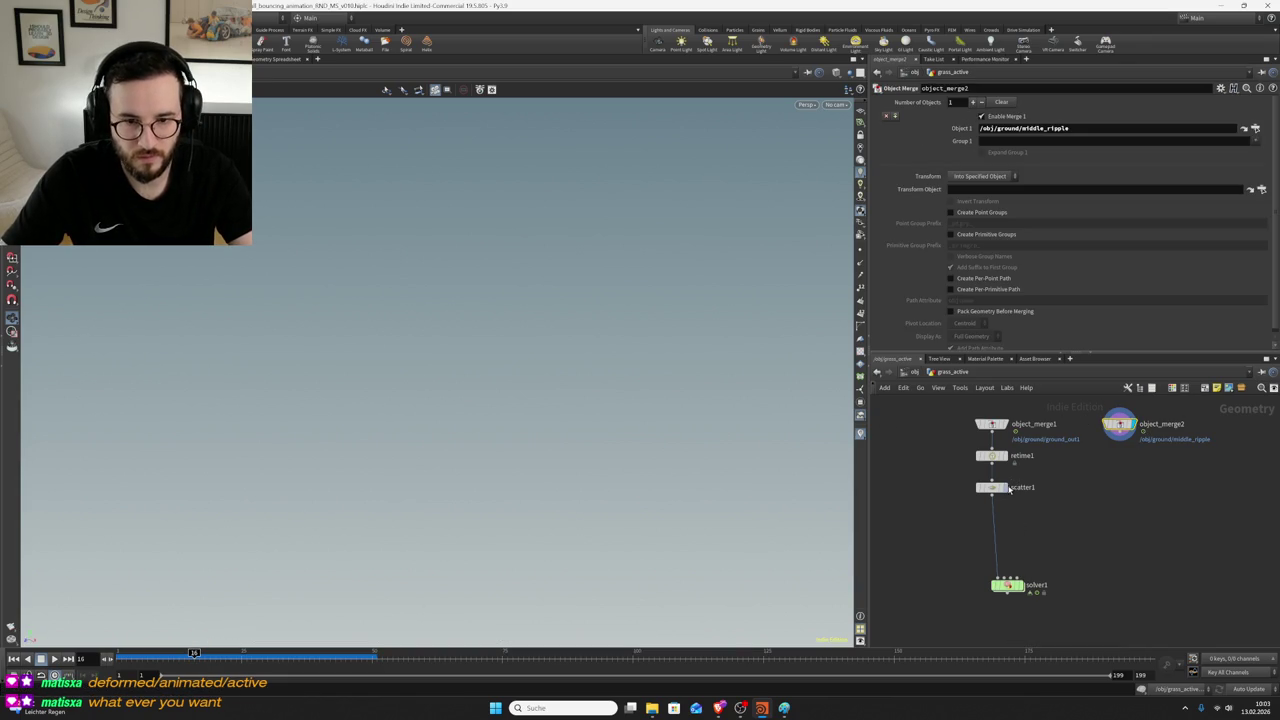
pyautogui.click(1008, 488)
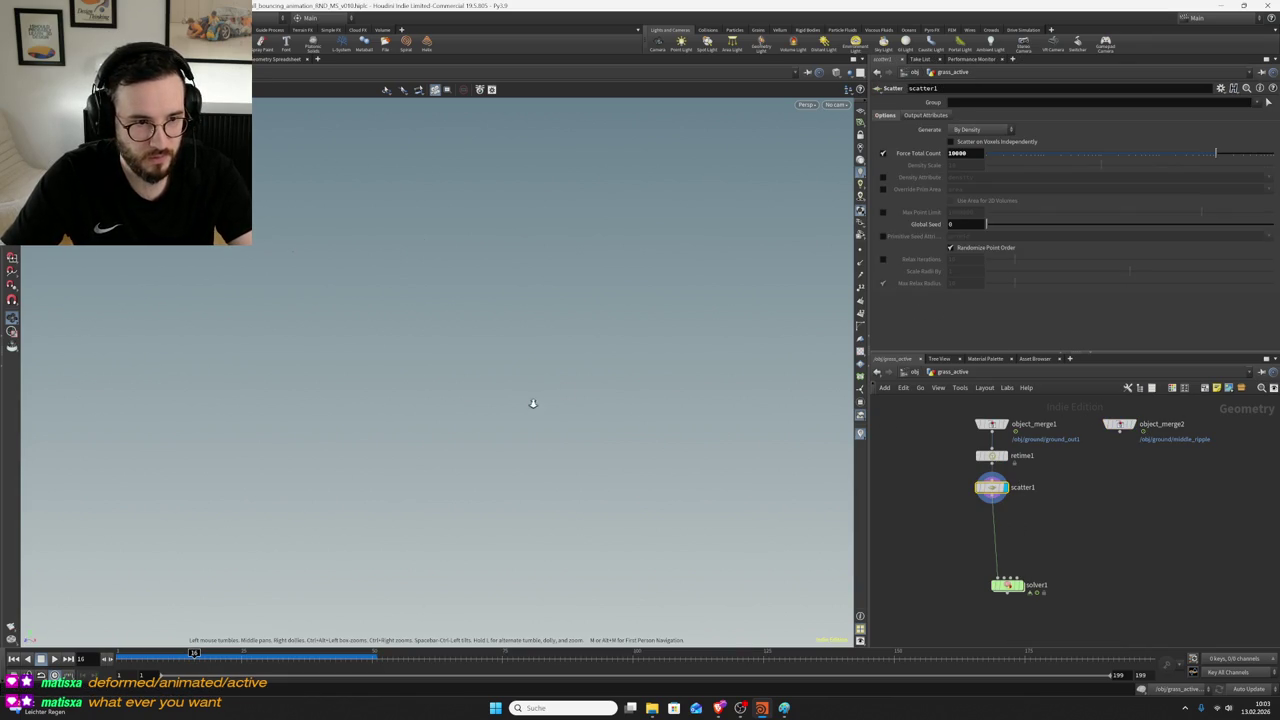
pyautogui.press('h')
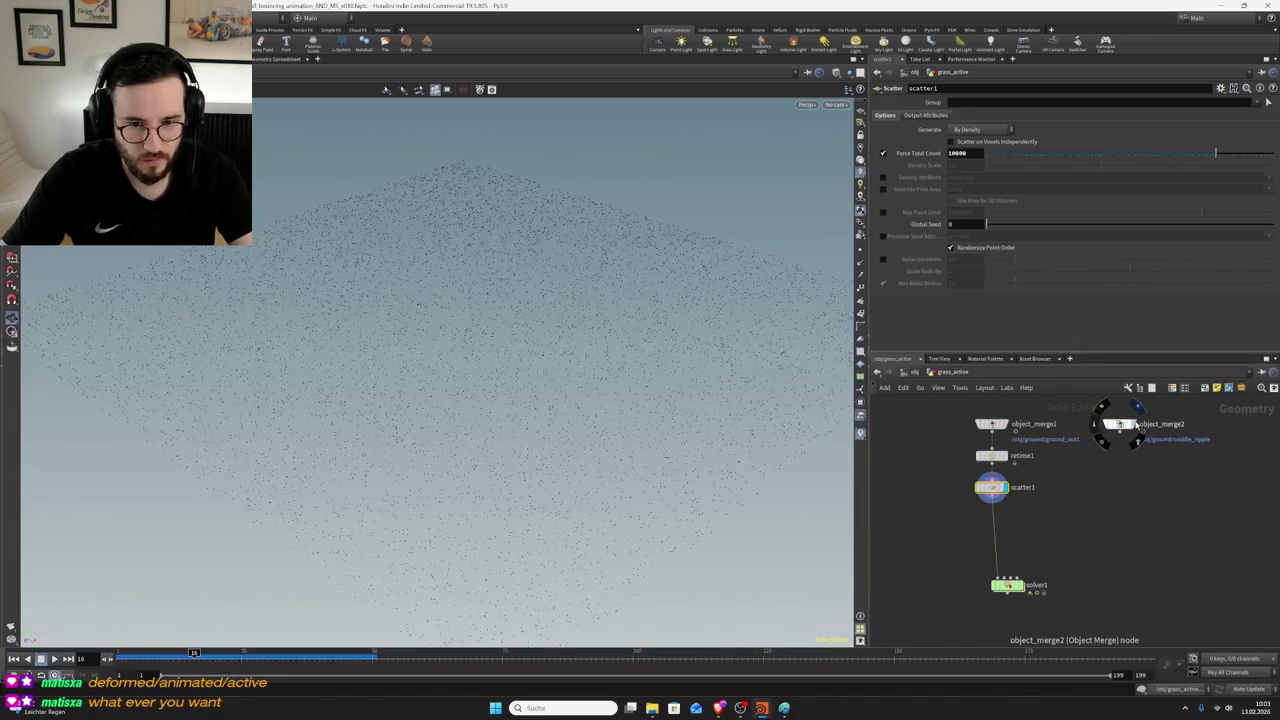
pyautogui.click(1119, 425)
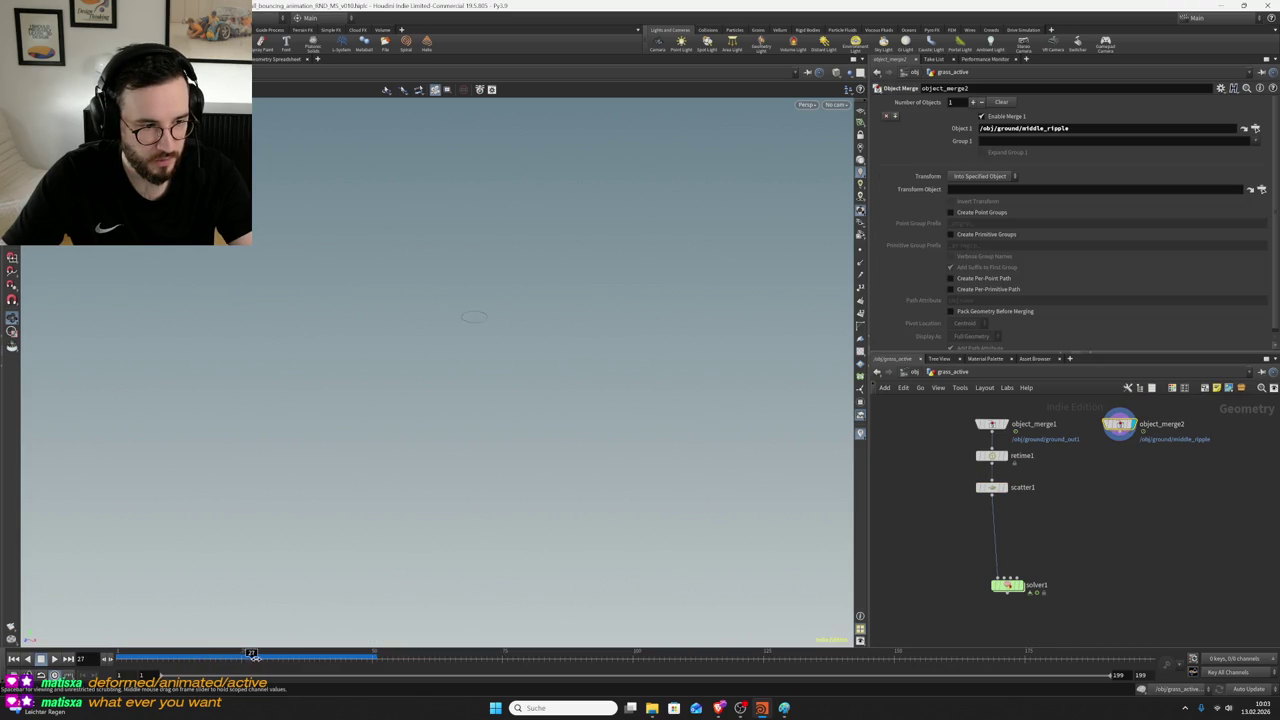
pyautogui.moveTo(254, 657)
pyautogui.mouseDown()
pyautogui.moveTo(404, 657)
pyautogui.moveTo(252, 676)
pyautogui.mouseUp()
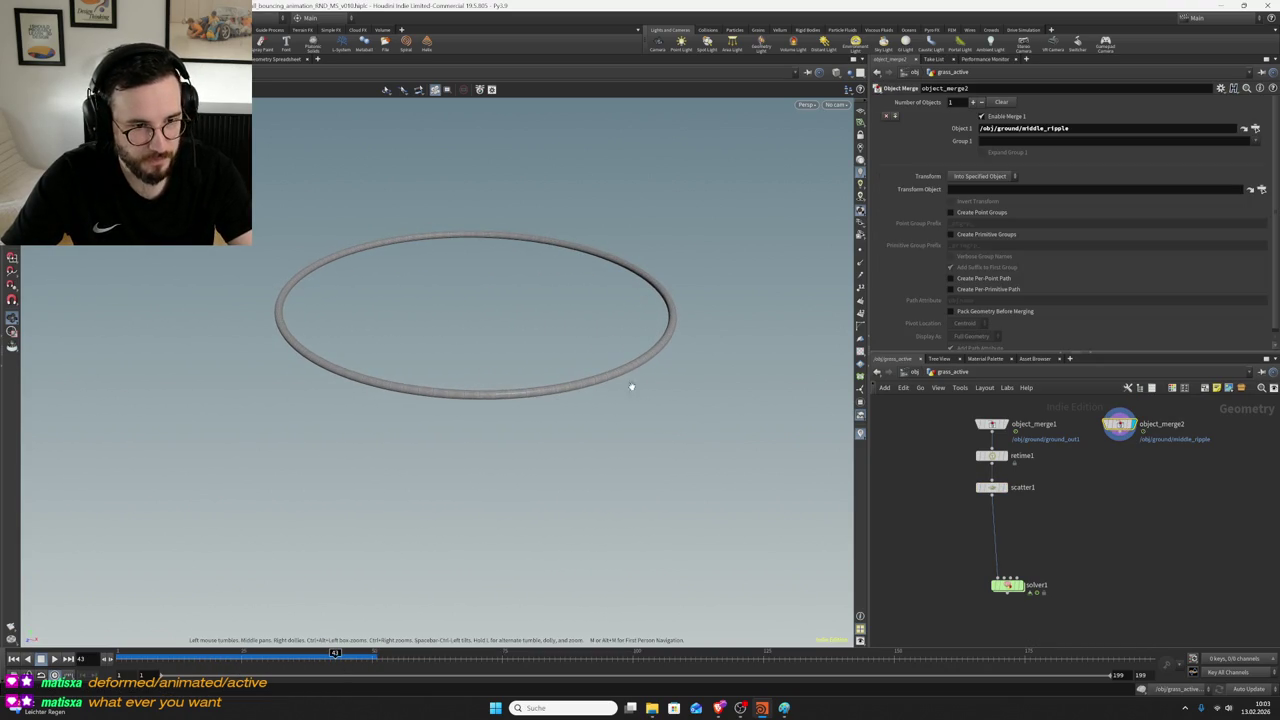
pyautogui.press('Tab')
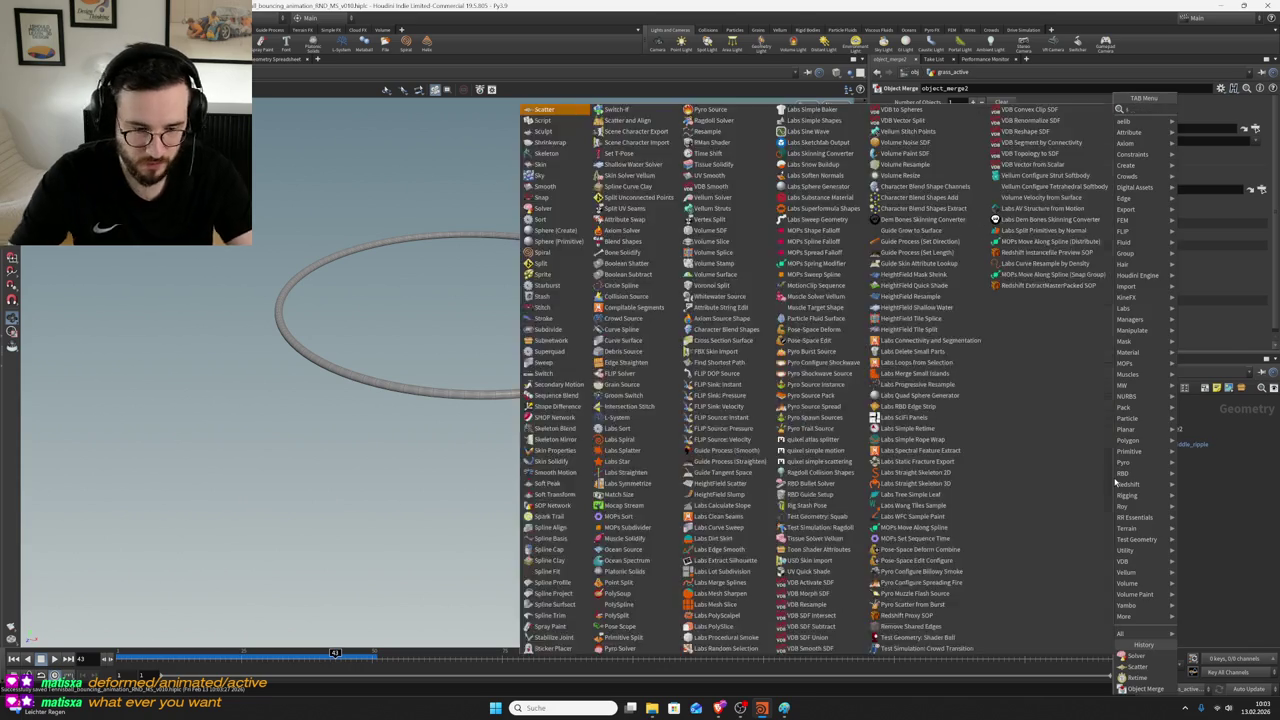
# - Add a Subdivide node below object_merge2 and display the subdivided ripple
pyautogui.click(1108, 480)
pyautogui.click(1116, 481)
pyautogui.scroll(2, 1116, 485)
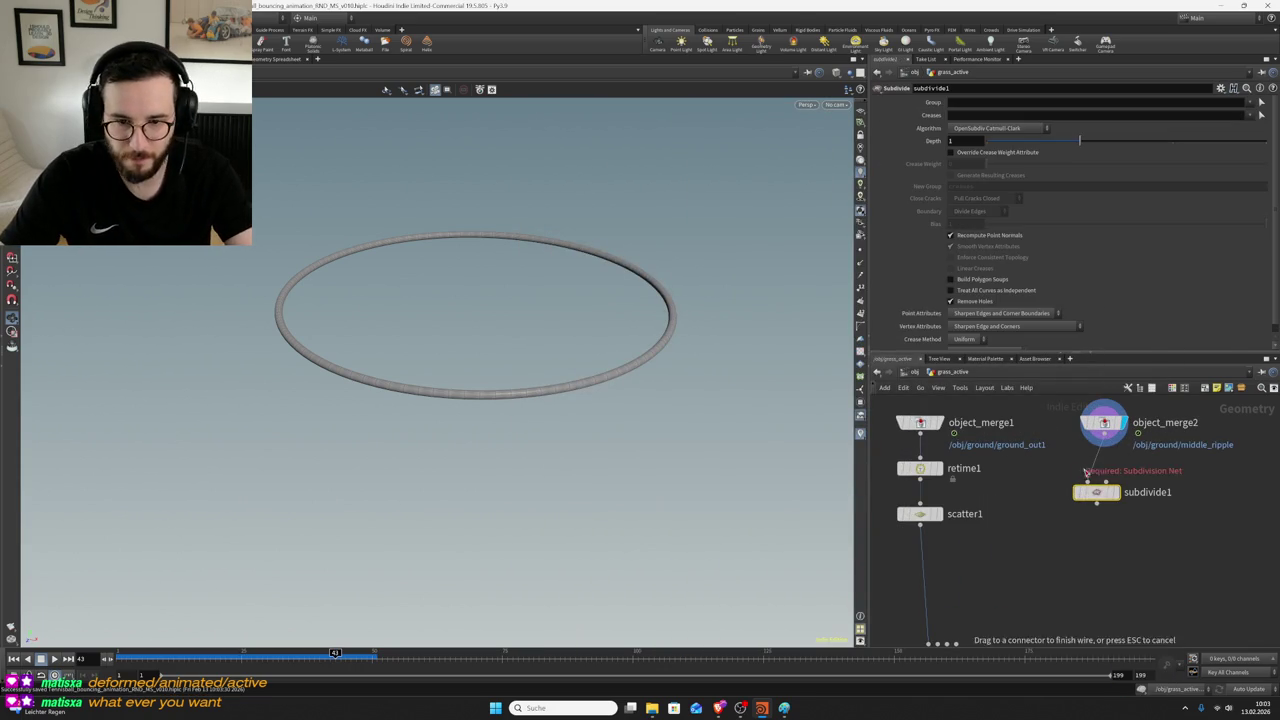
pyautogui.click(1118, 495)
pyautogui.moveTo(1110, 495); pyautogui.dragTo(1117, 471)
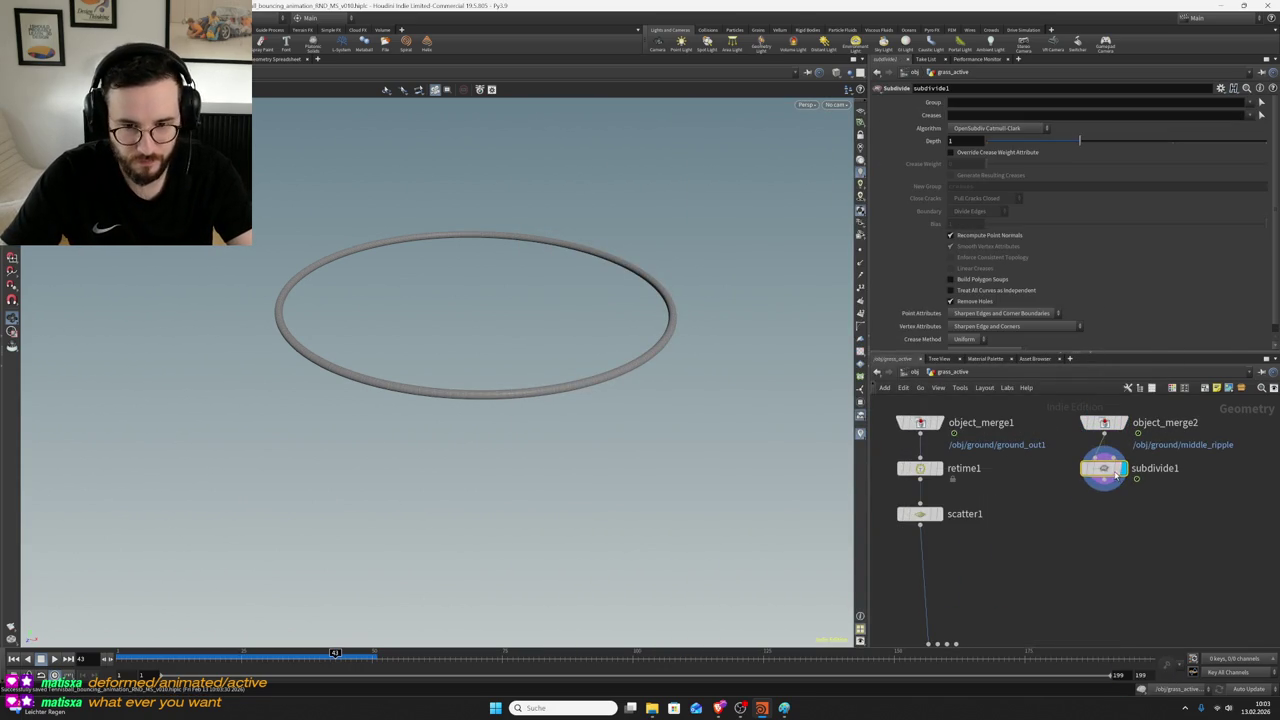
# - Try an IsoOffset node below subdivide1, then delete it
pyautogui.press('Tab')
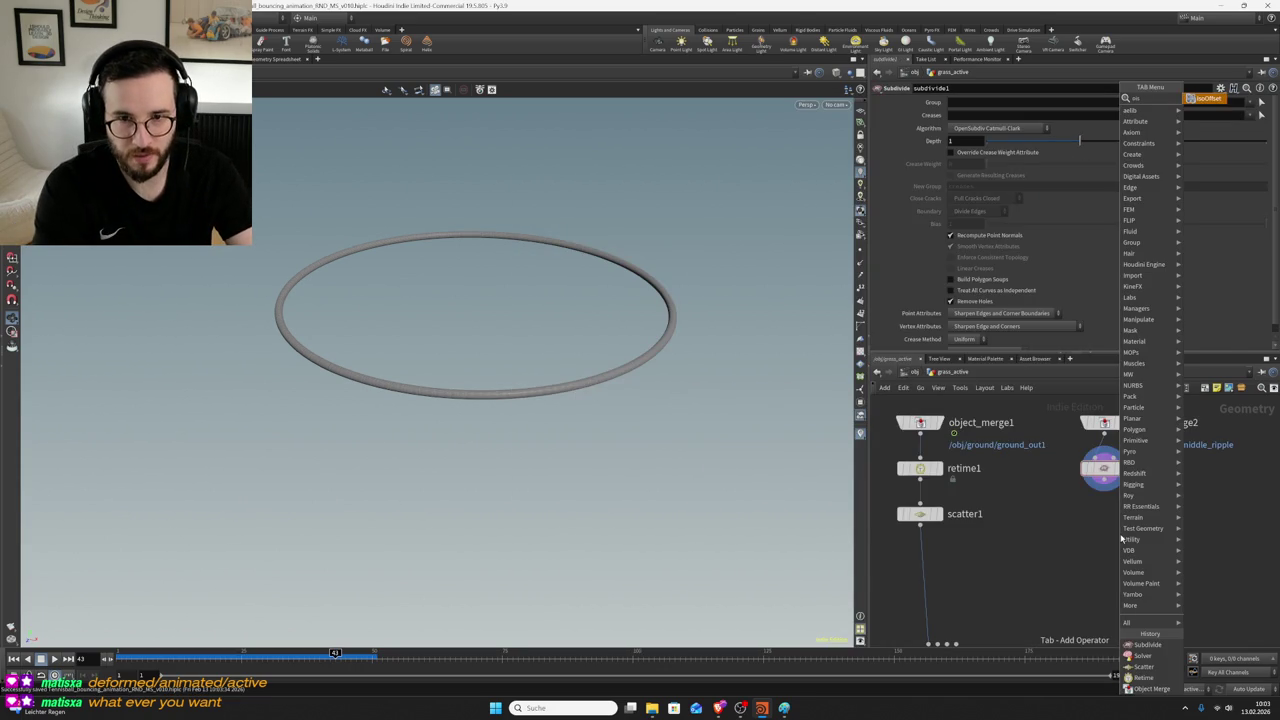
pyautogui.press('Return')
pyautogui.click(1118, 530)
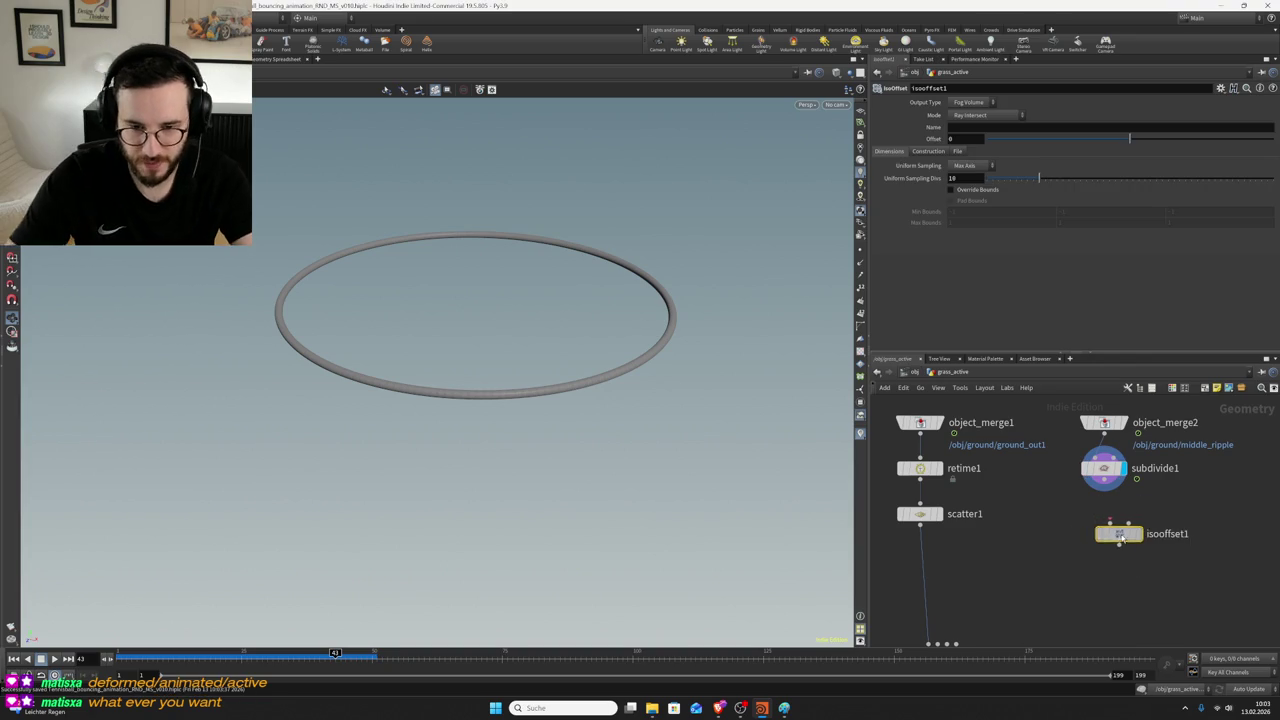
pyautogui.click(1118, 531)
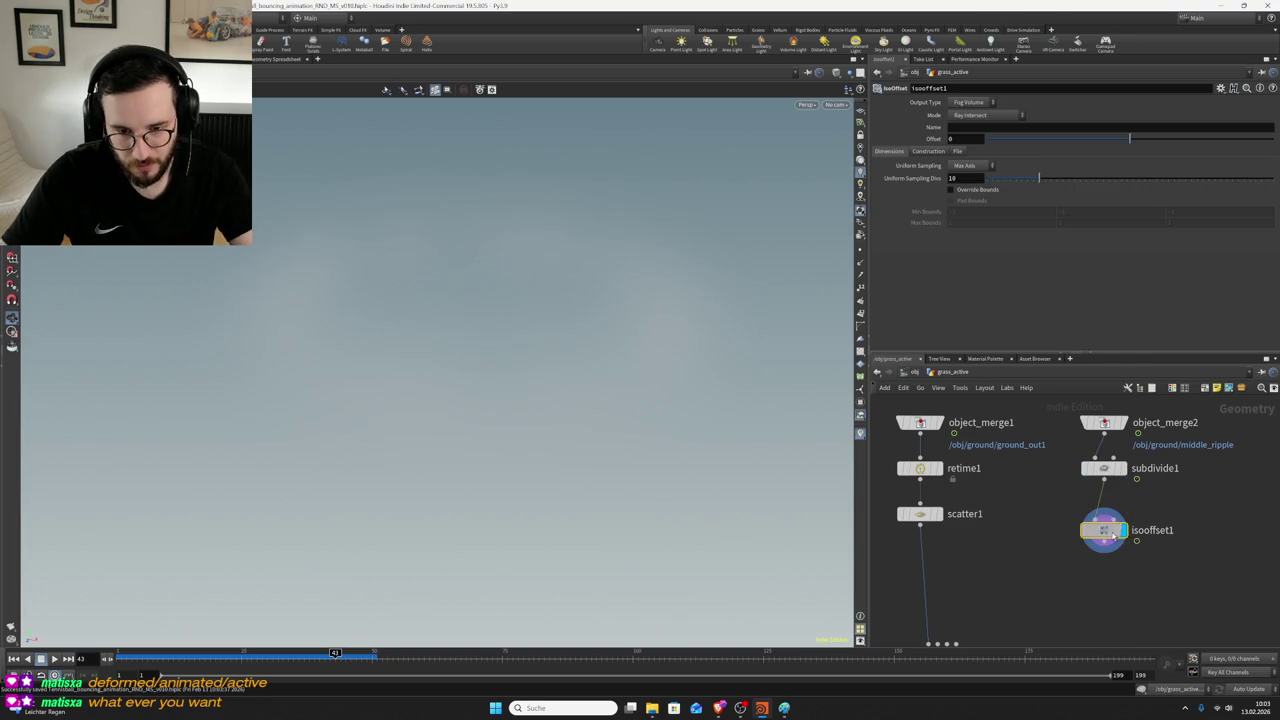
pyautogui.press('Delete')
# - Add a Points from Volume node under subdivide1 and display its ring of points
pyautogui.press('Tab')
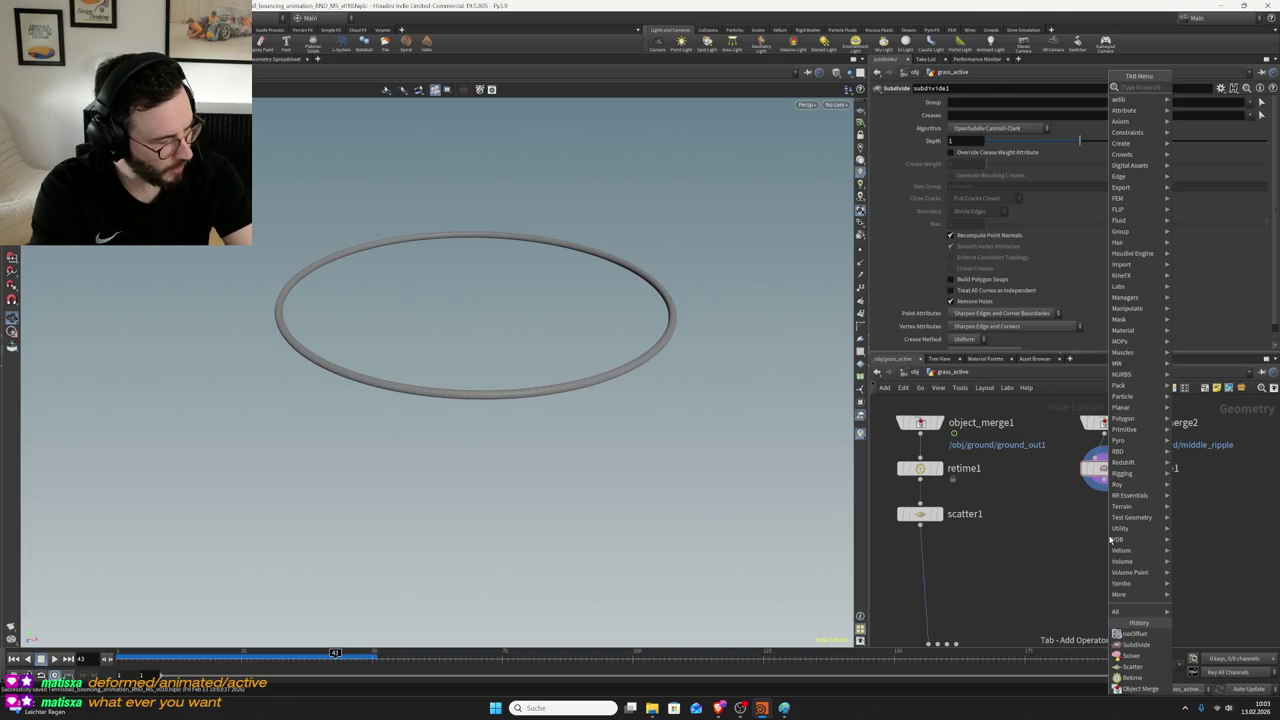
pyautogui.write('point')
pyautogui.write('s from v')
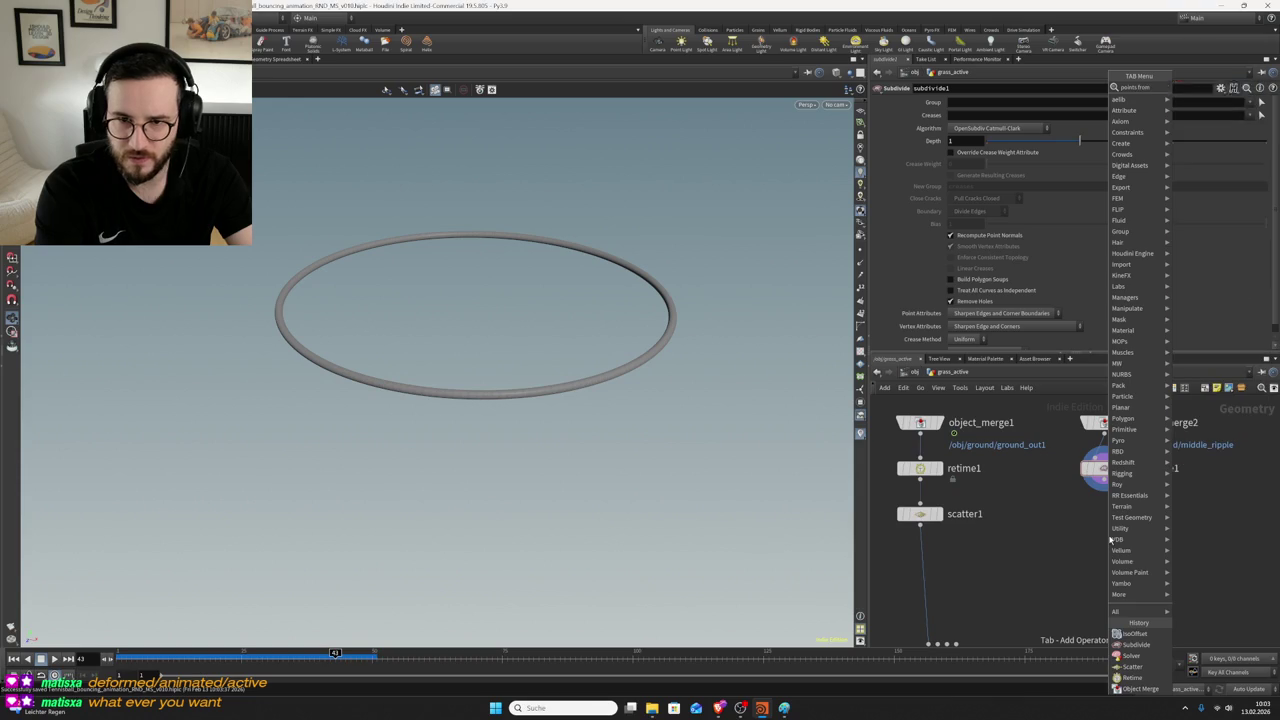
pyautogui.press('Return')
pyautogui.click(1104, 535)
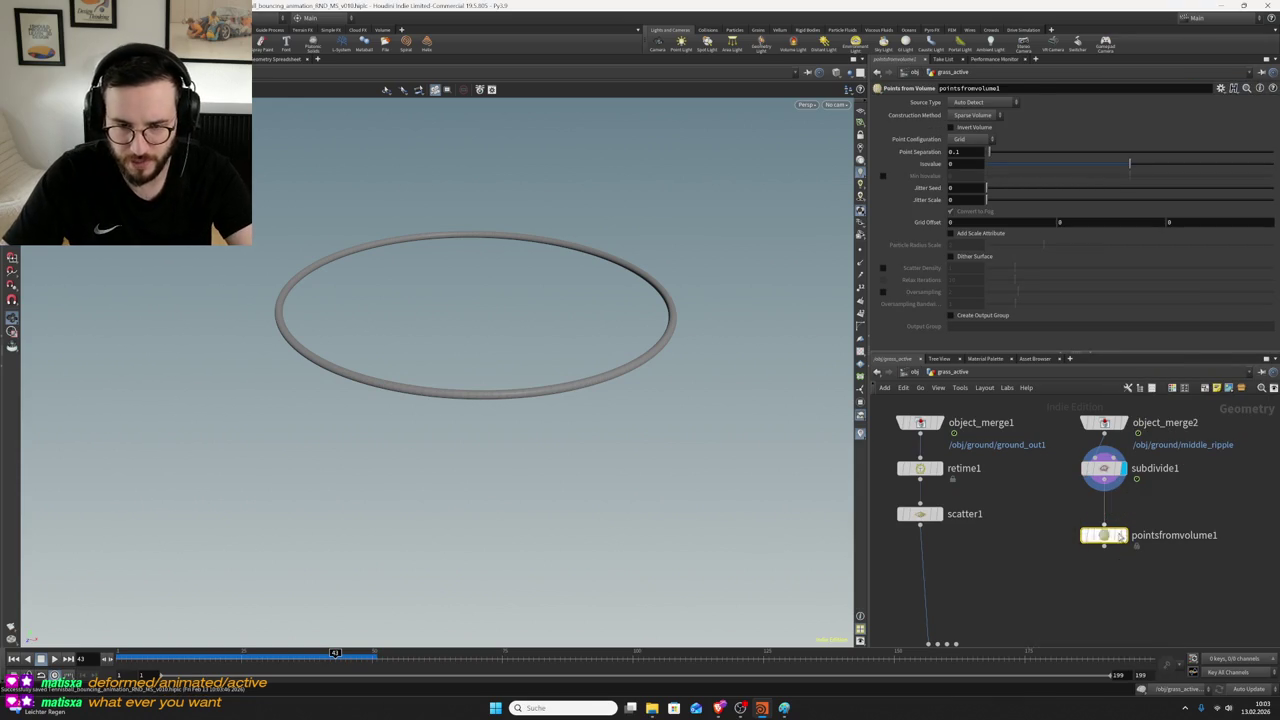
pyautogui.click(1124, 538)
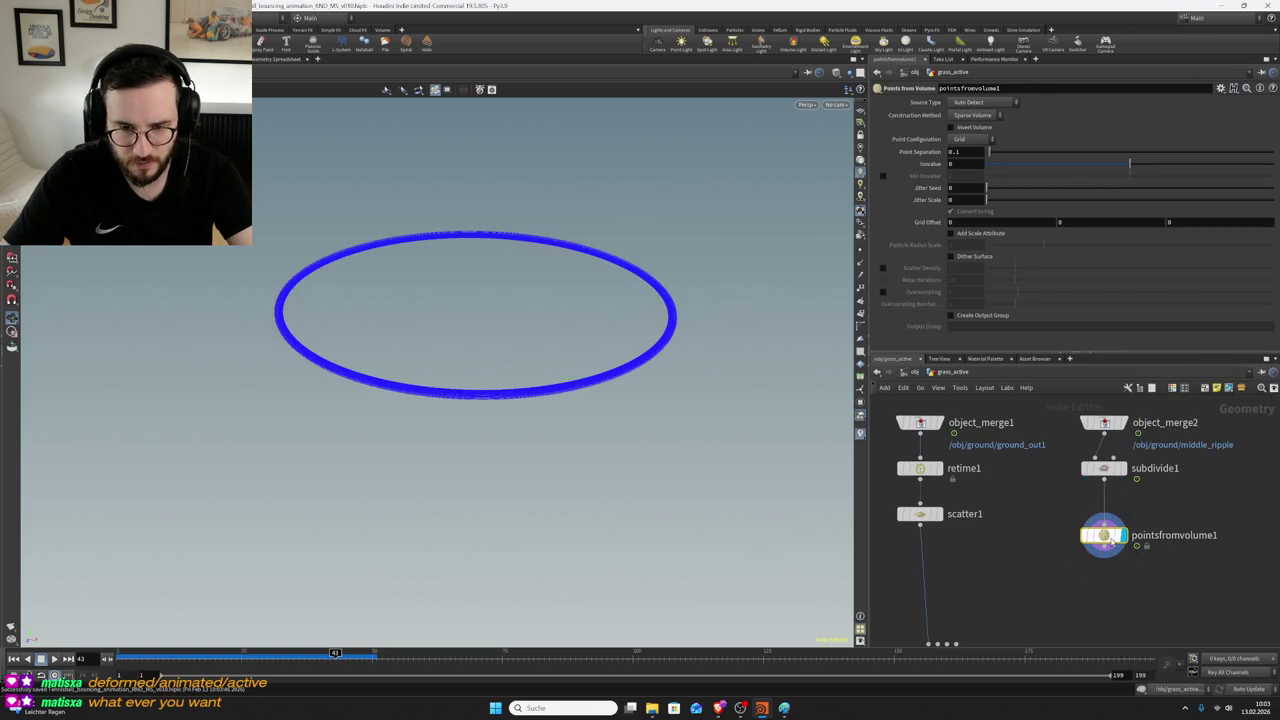
pyautogui.scroll(3, 749, 349)
pyautogui.scroll(3, 685, 388)
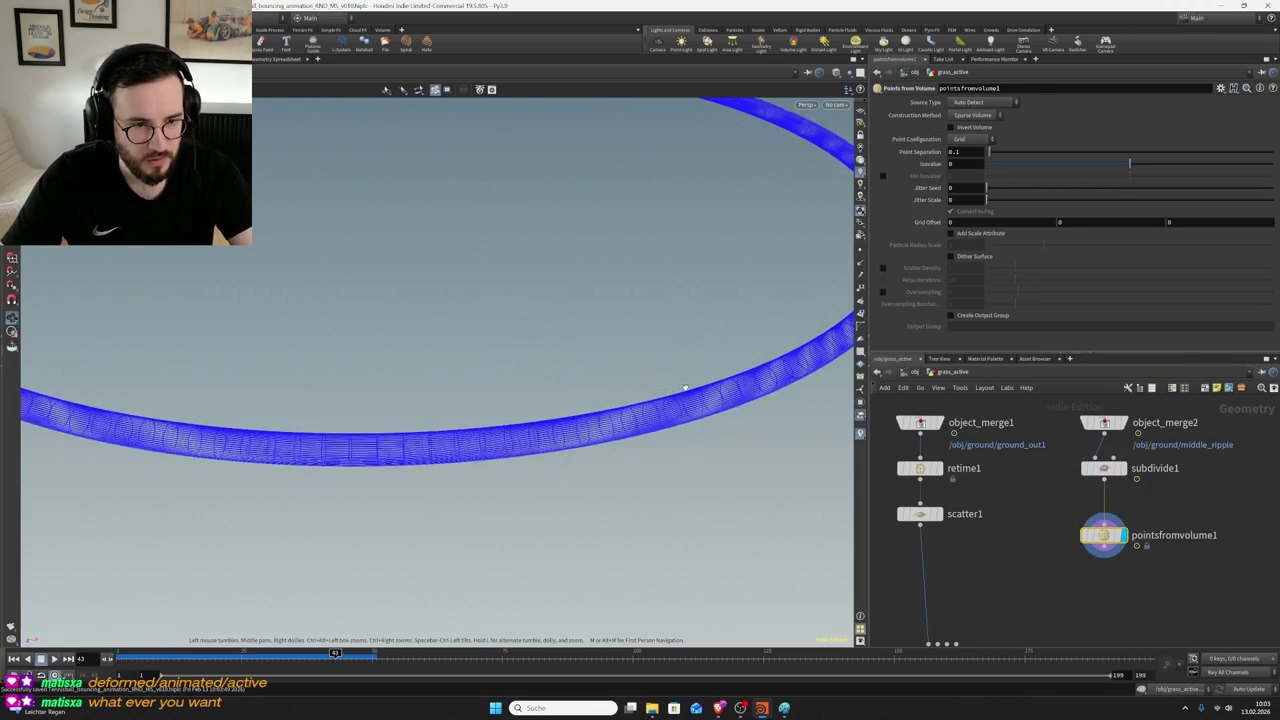
pyautogui.scroll(-5, 685, 388)
pyautogui.write('0.01')
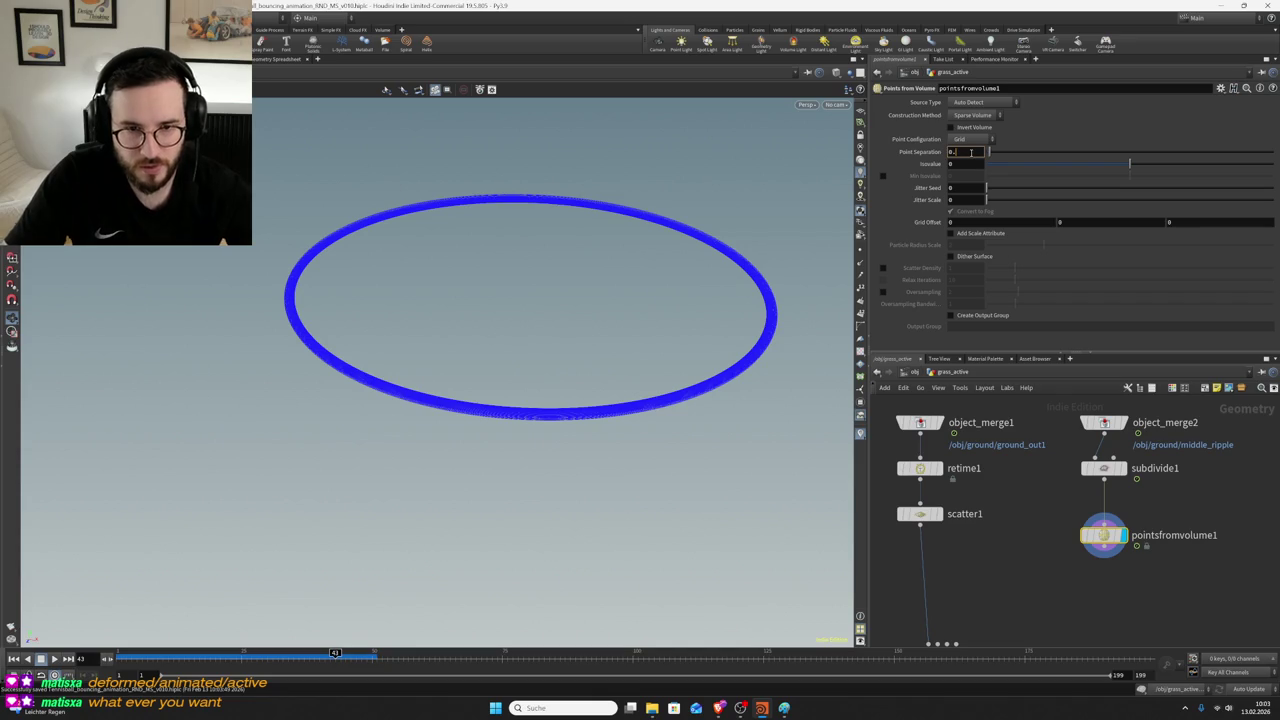
# - Start adding a Null node below pointsfromvolume1
pyautogui.press('Tab')
pyautogui.write('null')
pyautogui.press('Return')
# - Place null1 under pointsfromvolume1 and lay out the middle-ripple nodes in an aligned column
pyautogui.click(1110, 590)
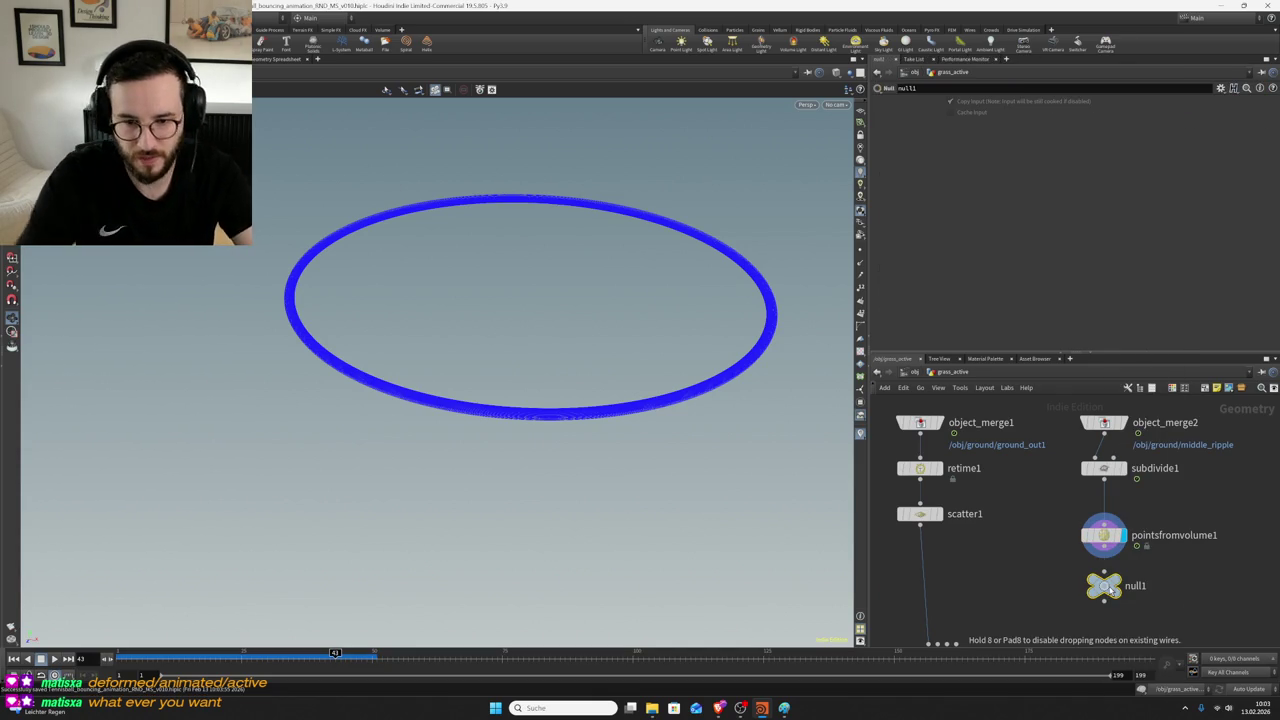
pyautogui.moveTo(1173, 625); pyautogui.dragTo(1062, 390)
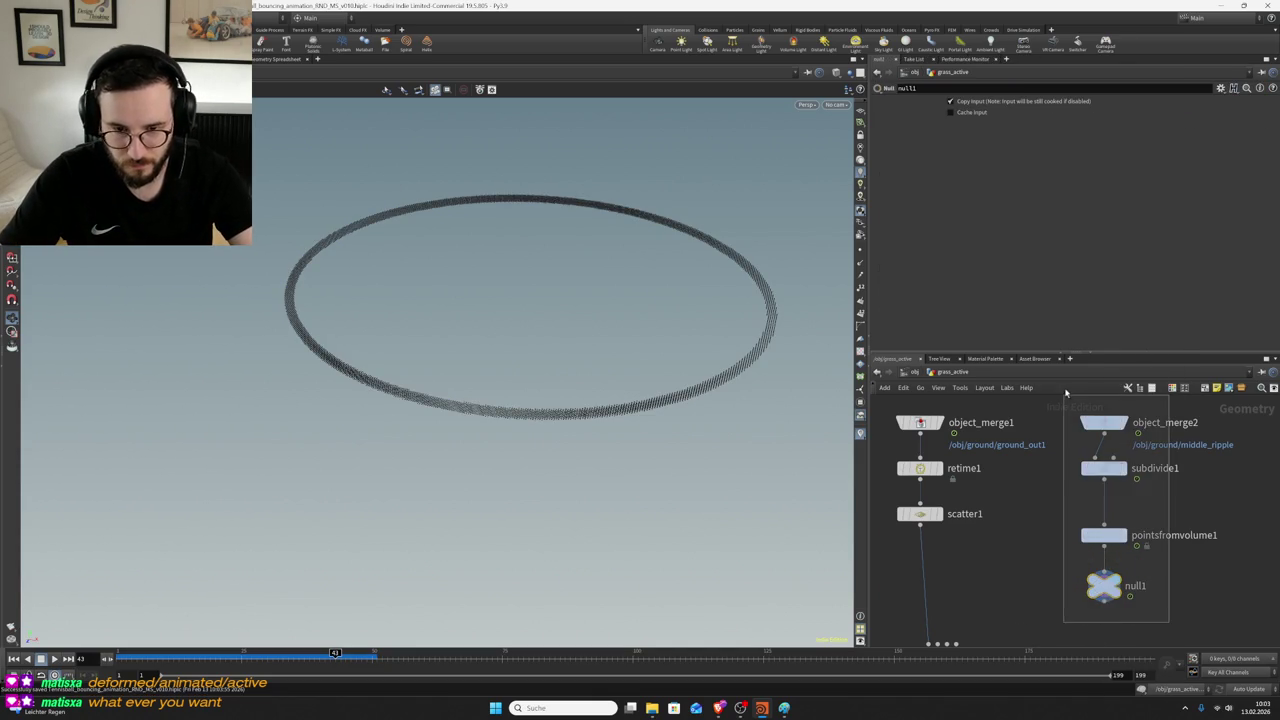
pyautogui.press('l')
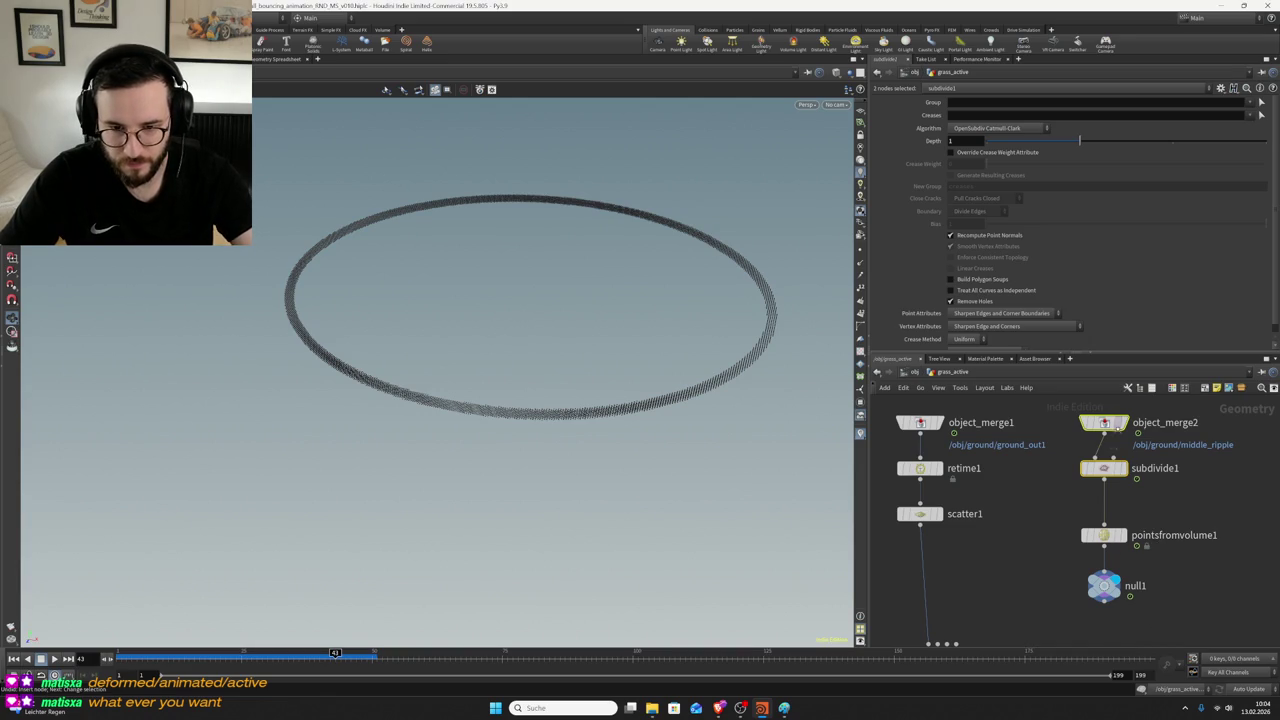
pyautogui.scroll(-3, 1000, 510)
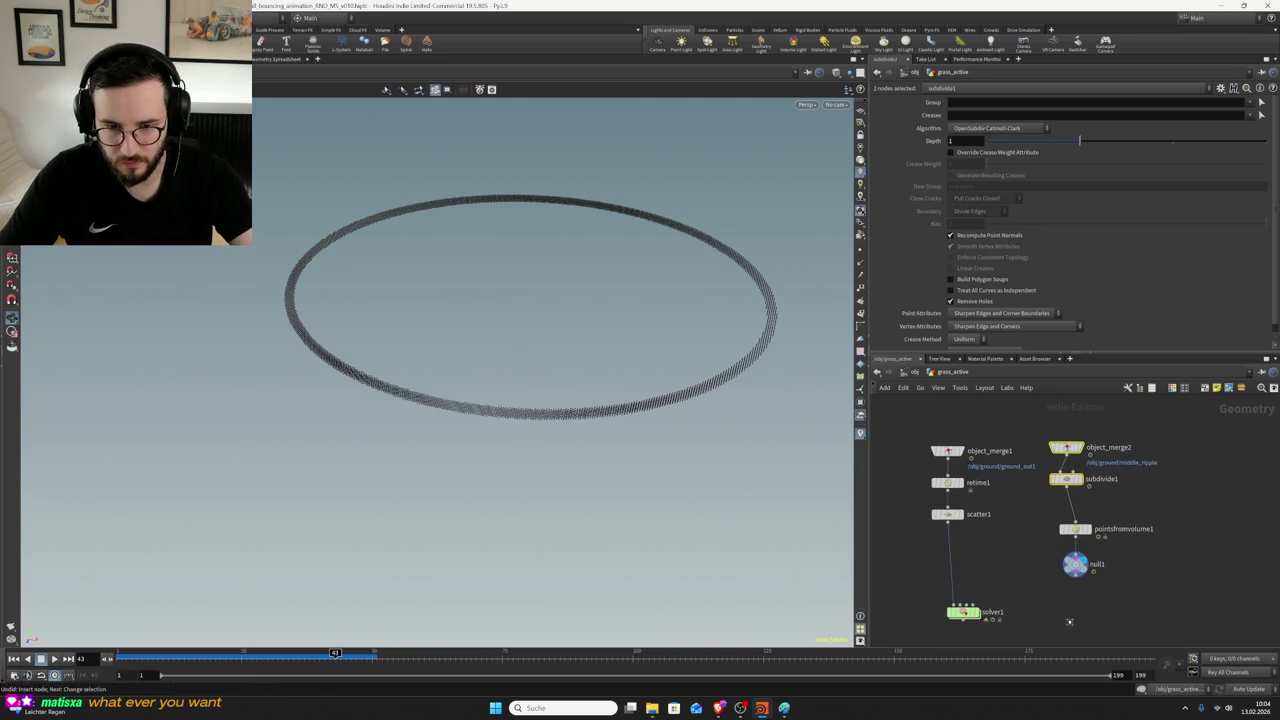
pyautogui.moveTo(1067, 482); pyautogui.dragTo(1075, 498)
pyautogui.moveTo(1140, 440); pyautogui.dragTo(1050, 585)
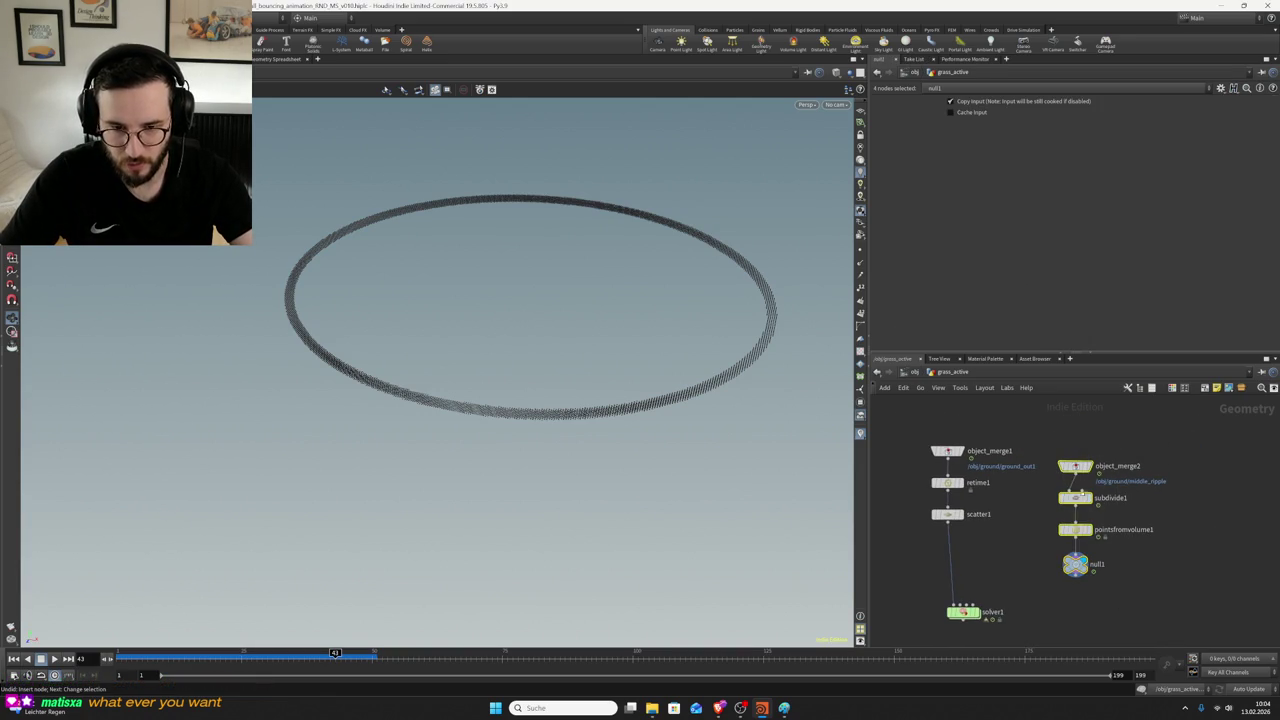
pyautogui.click(1076, 564)
# - Save the scene and select pointsfromvolume1 for editing
pyautogui.hotkey('ctrl', 's')
pyautogui.press('l')
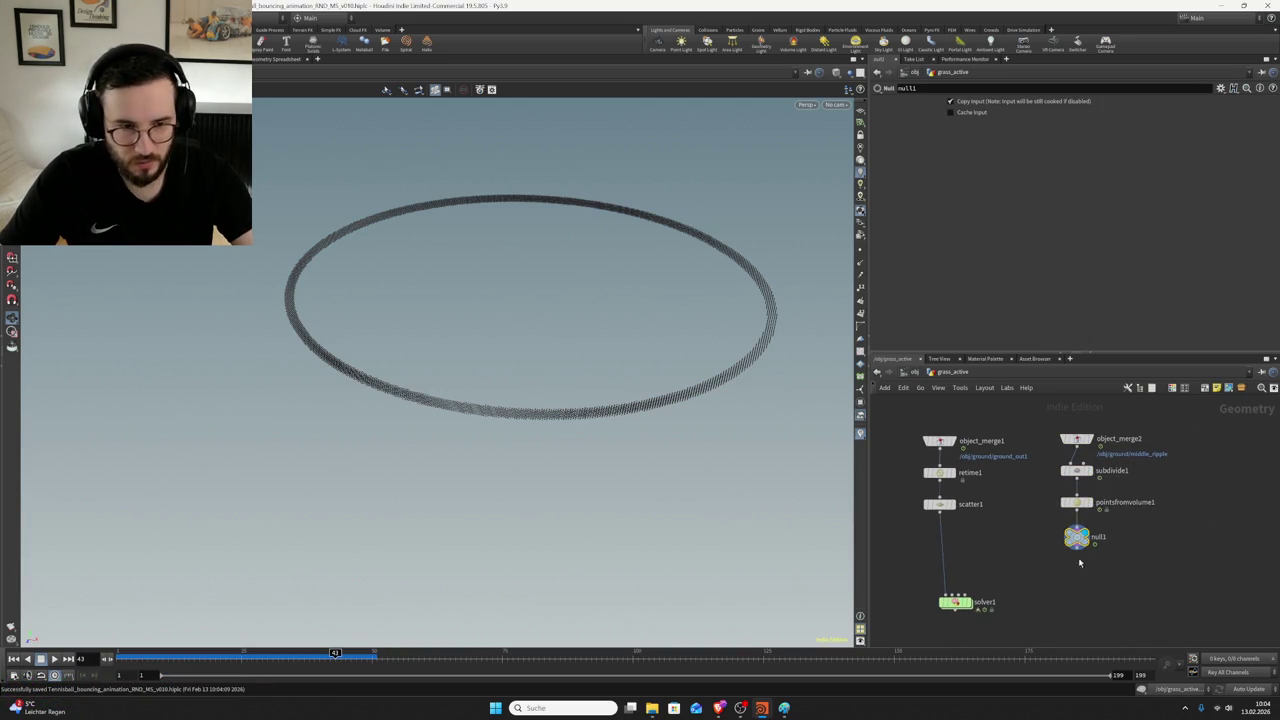
pyautogui.click(1078, 502)
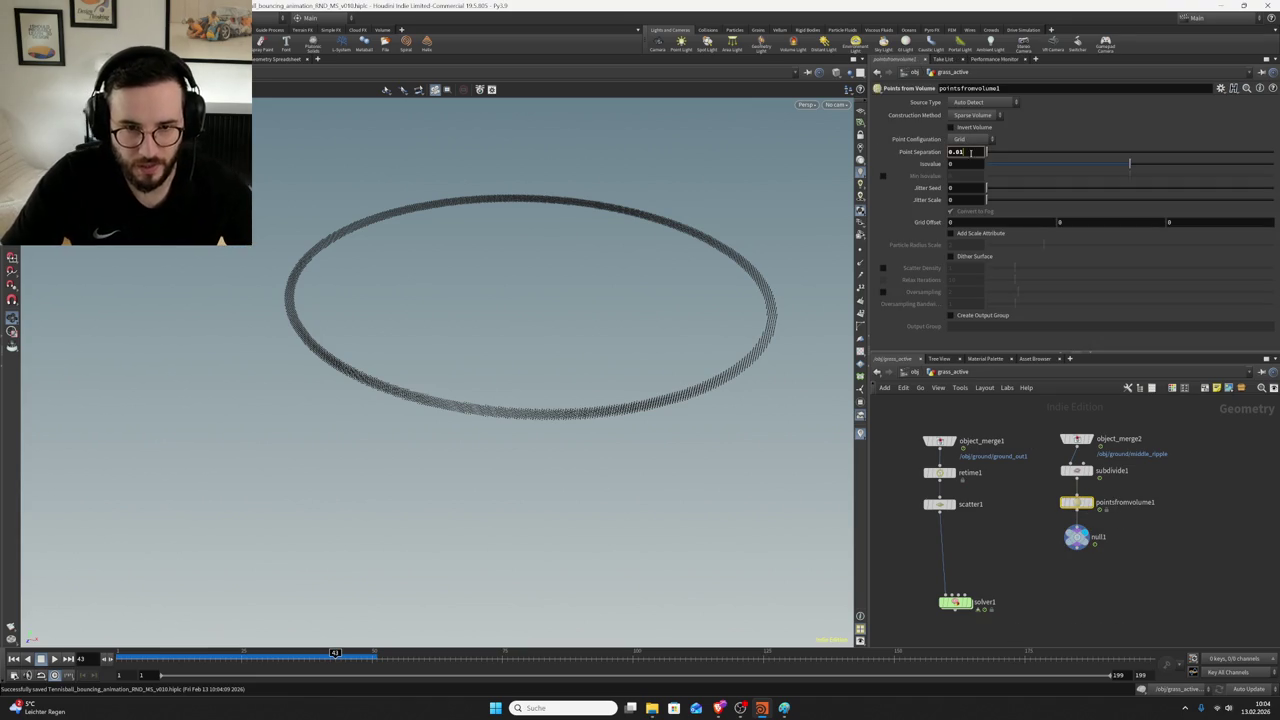
pyautogui.write('0.005')
# - Set pointsfromvolume1's Jitter Scale to 1, leaving surface dithering off
pyautogui.press('Return')
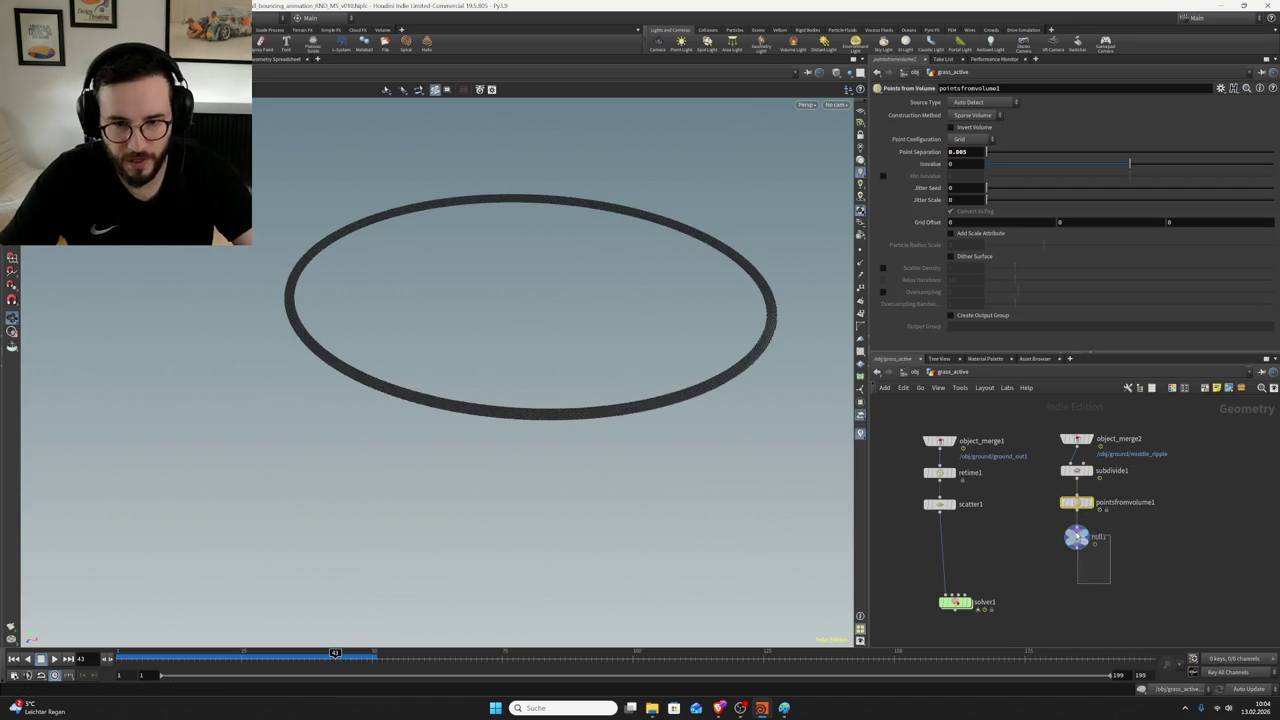
pyautogui.click(951, 257)
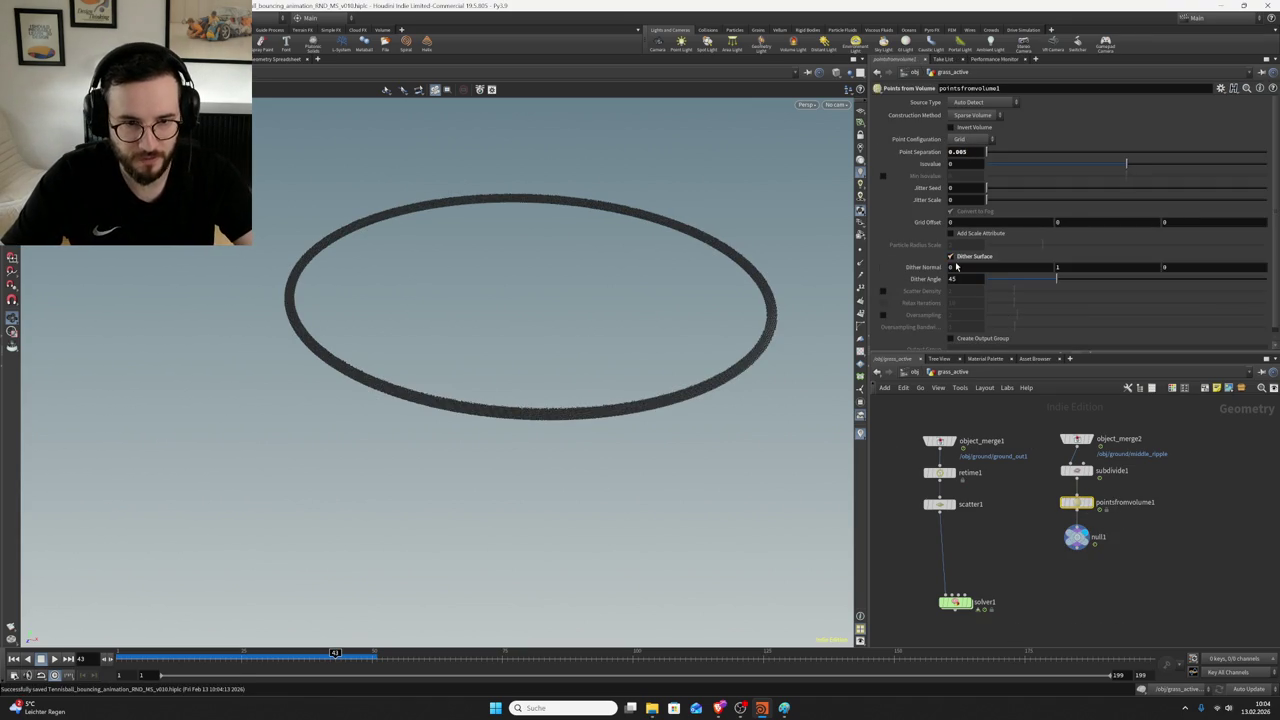
pyautogui.click(957, 261)
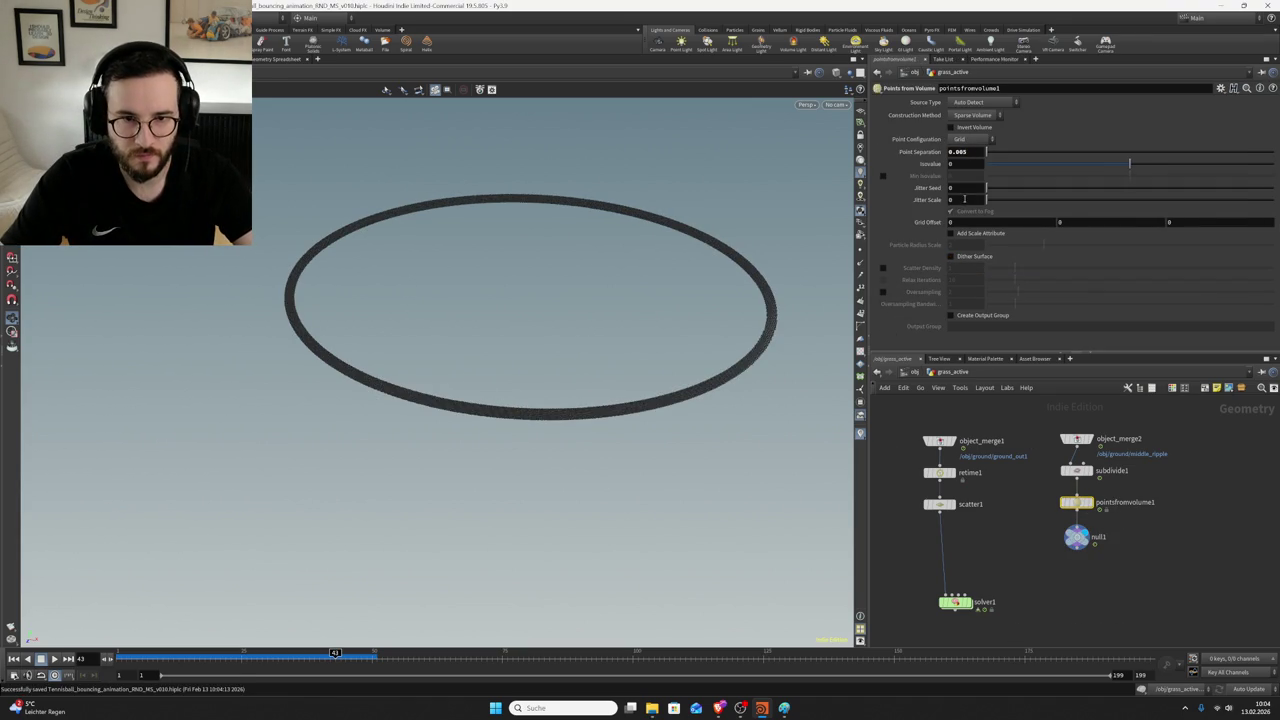
pyautogui.write('1')
pyautogui.press('Return')
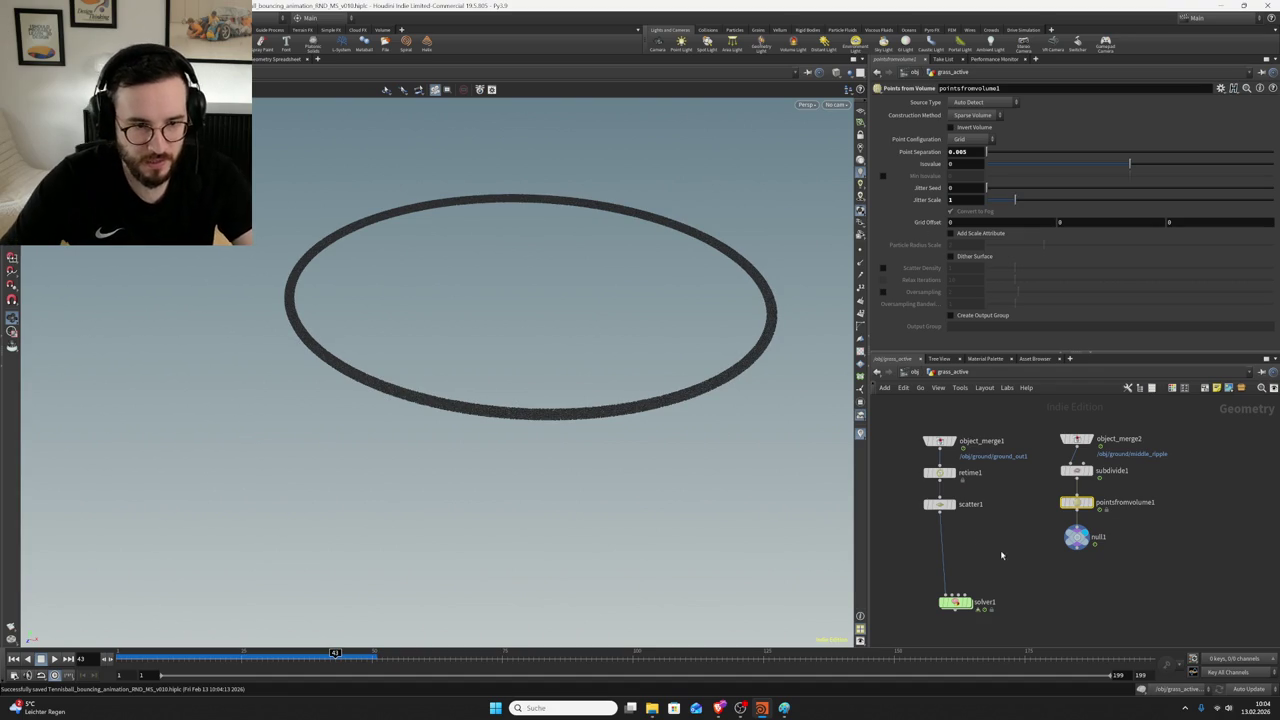
# - Tumble the view and preview the point ring around frames 25–30
pyautogui.scroll(3, 663, 400)
pyautogui.moveTo(657, 414)
pyautogui.keyDown('alt'); pyautogui.mouseDown()
pyautogui.moveTo(726, 409)
pyautogui.moveTo(557, 445)
pyautogui.moveTo(443, 503)
pyautogui.mouseUp(); pyautogui.keyUp('alt')
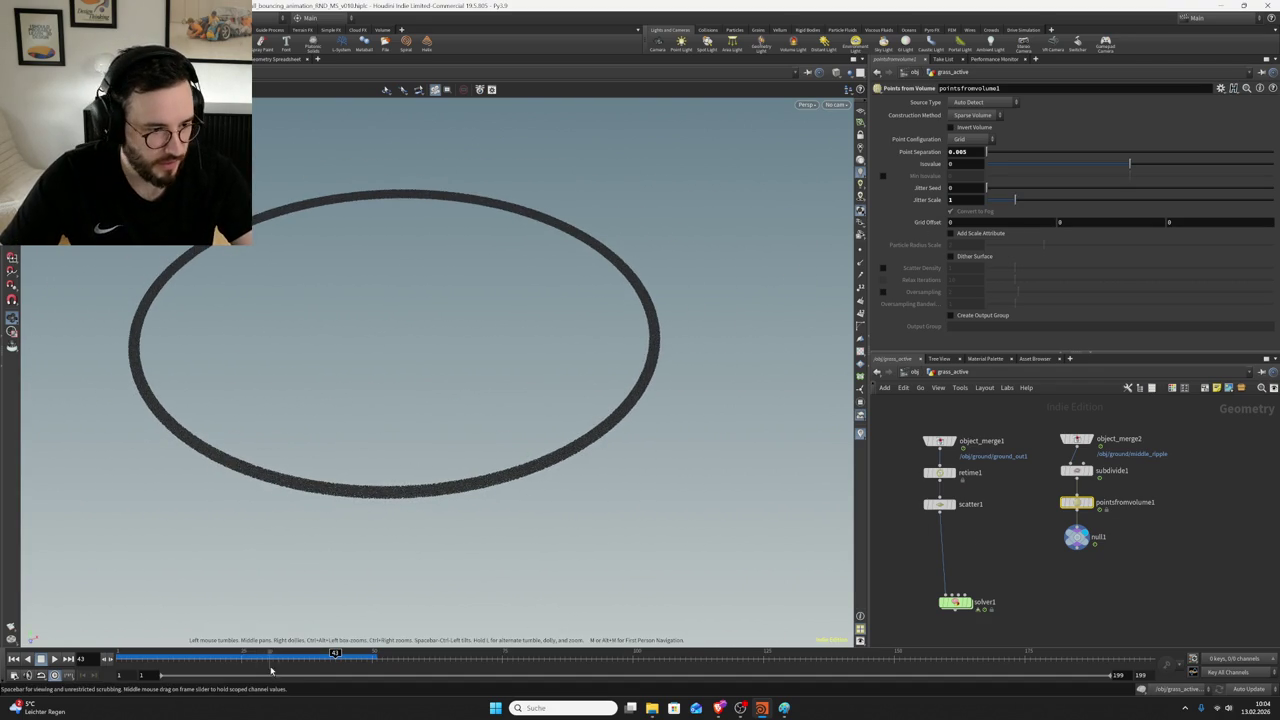
pyautogui.click(268, 656)
pyautogui.click(55, 660)
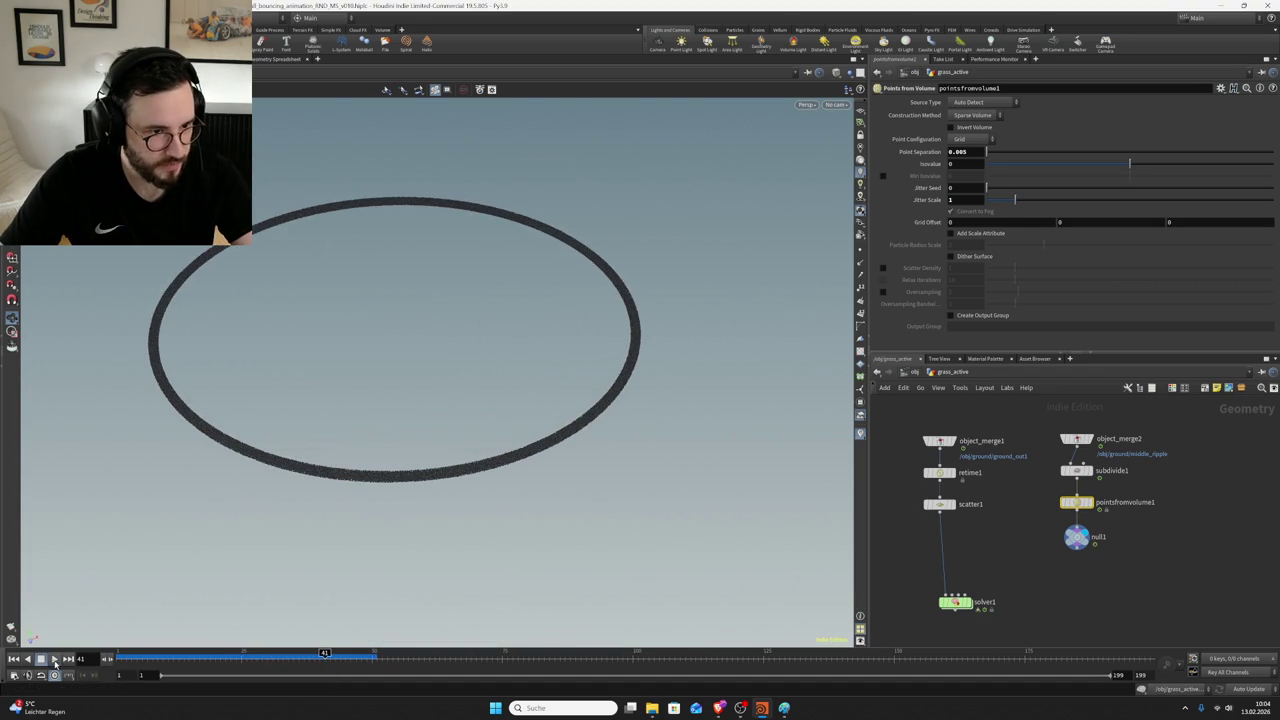
pyautogui.click(242, 656)
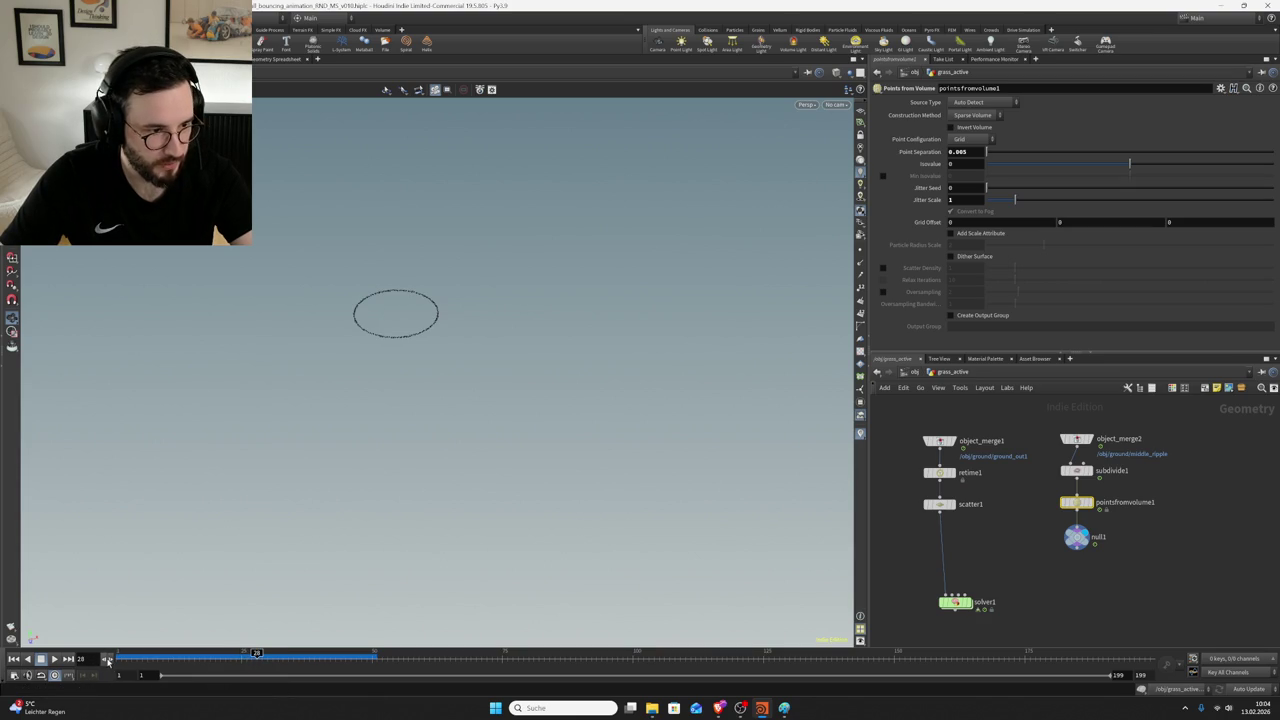
pyautogui.press('Left')
# - Set Point Separation to 0.0025 for a denser ring and save the scene
pyautogui.hotkey('ctrl', 's')
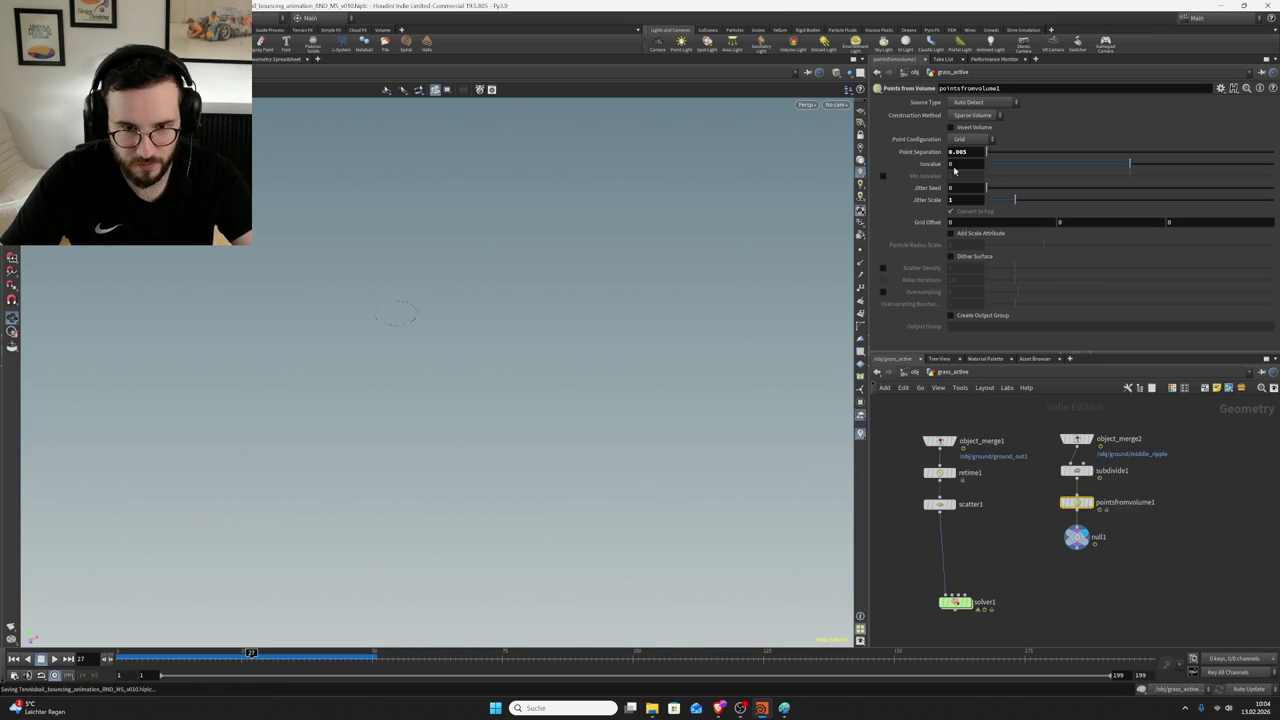
pyautogui.write('25')
pyautogui.press('Return')
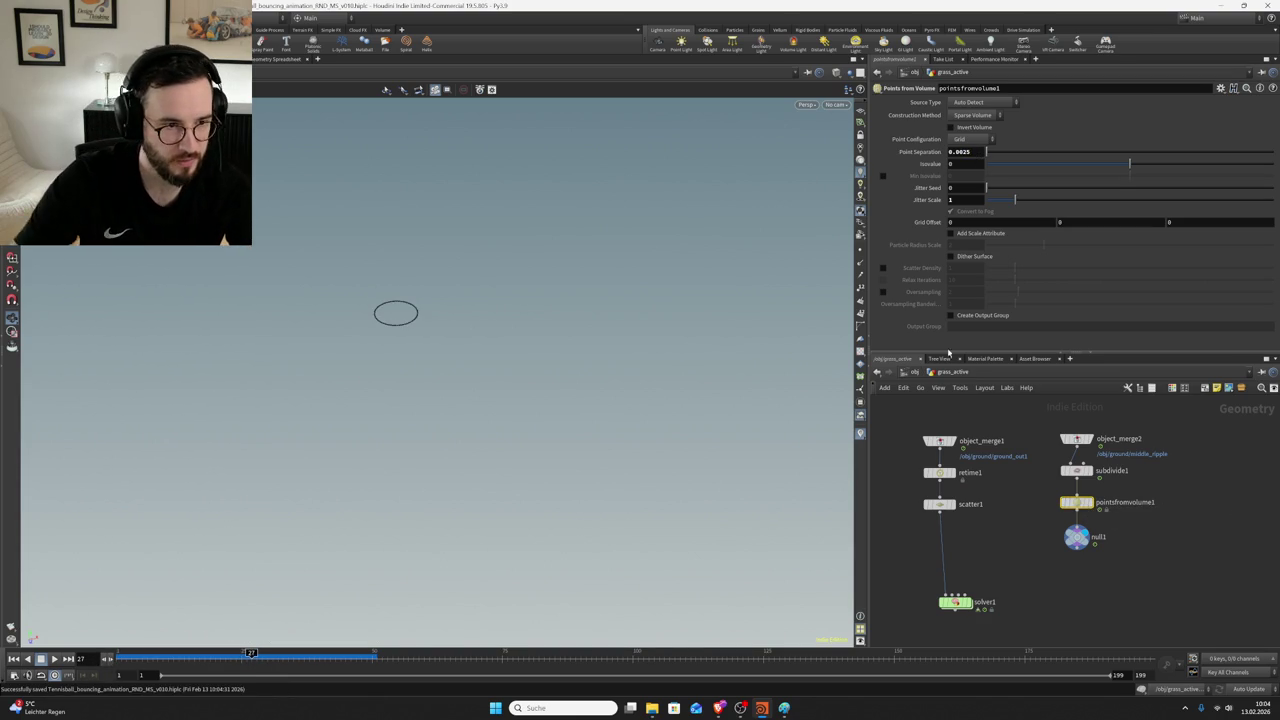
pyautogui.hotkey('ctrl', 's')
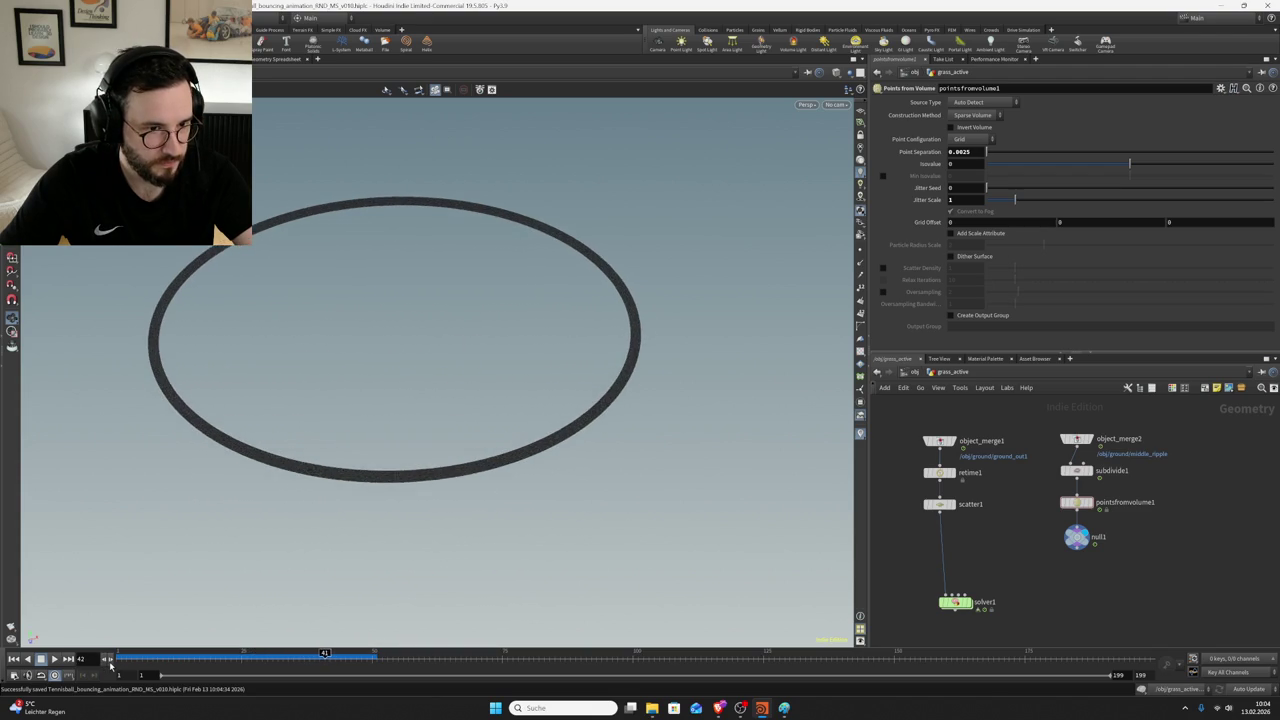
pyautogui.hotkey('ctrl', 's')
# - Add an Attribute Create node (attribcreate1) below null1
pyautogui.moveTo(1087, 587); pyautogui.dragTo(1093, 563, button='middle')
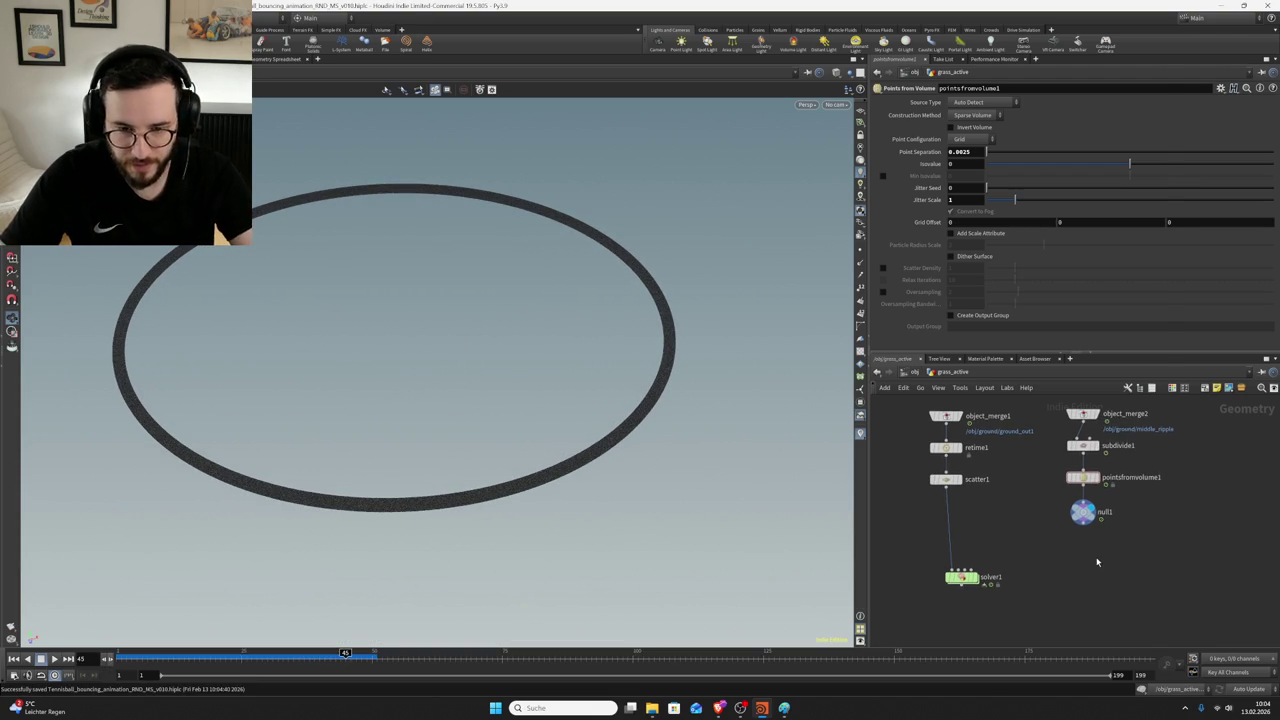
pyautogui.press('Tab')
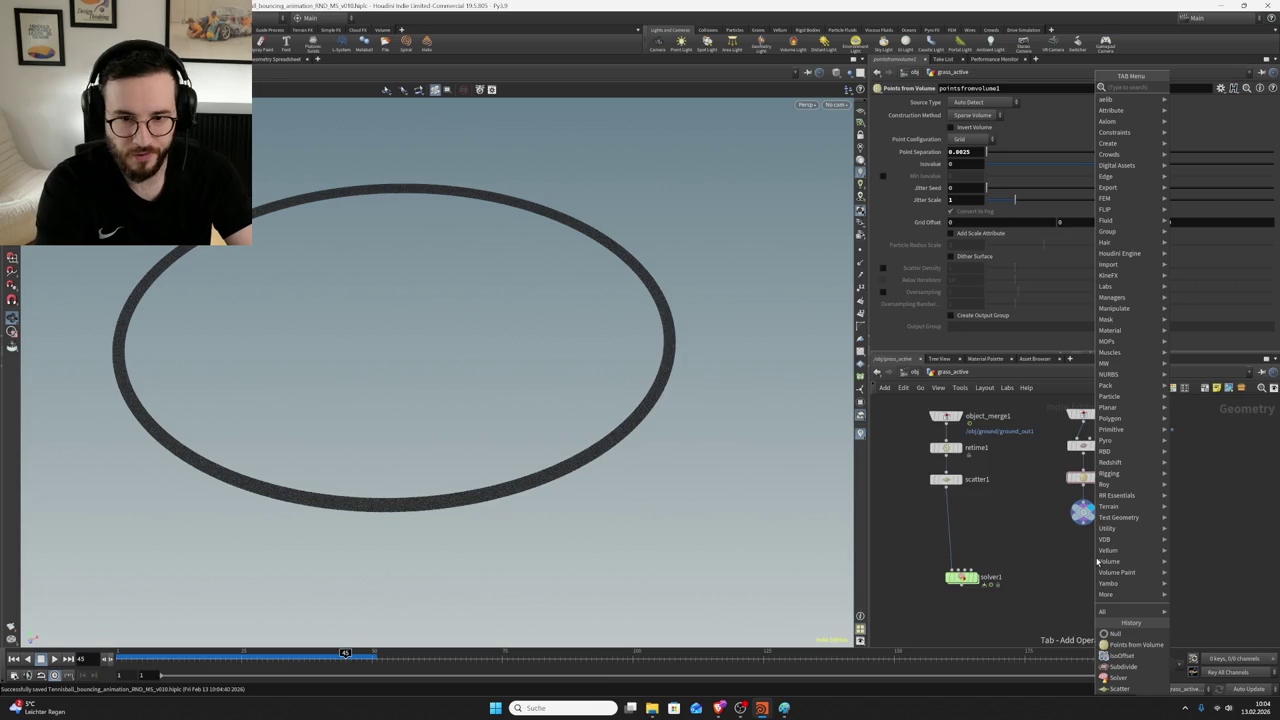
pyautogui.click(1097, 562)
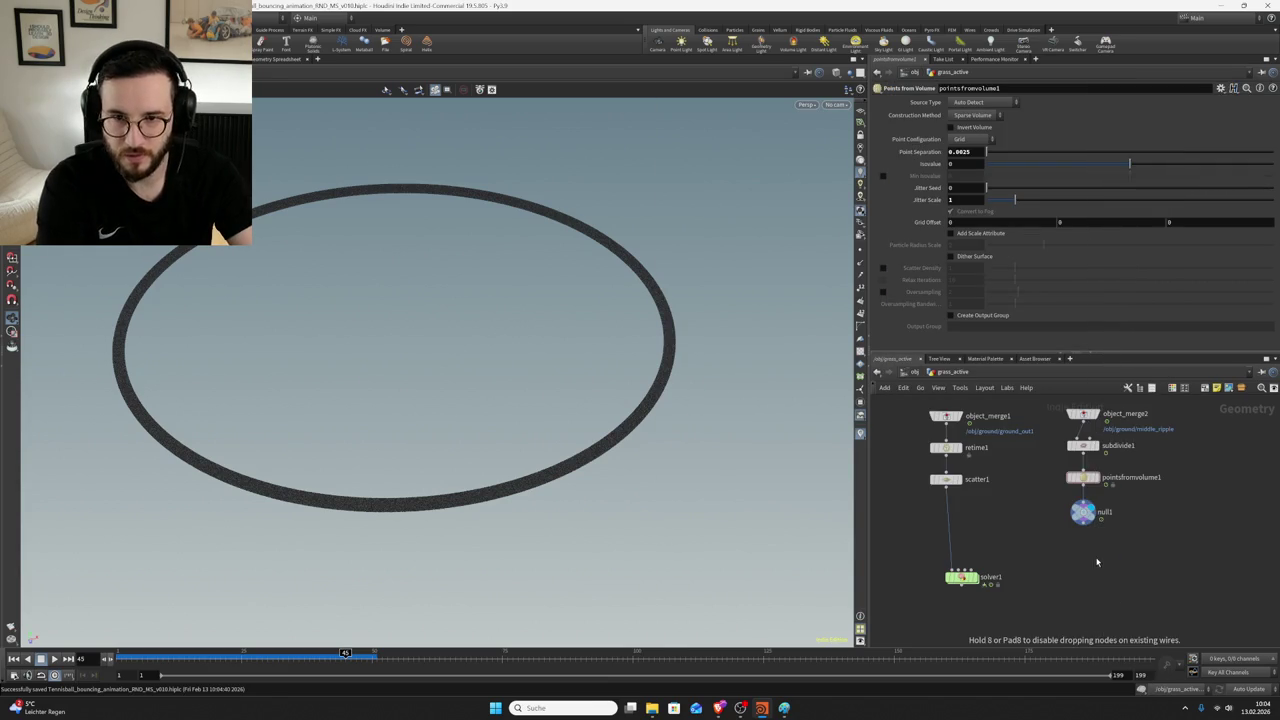
pyautogui.click(1097, 562)
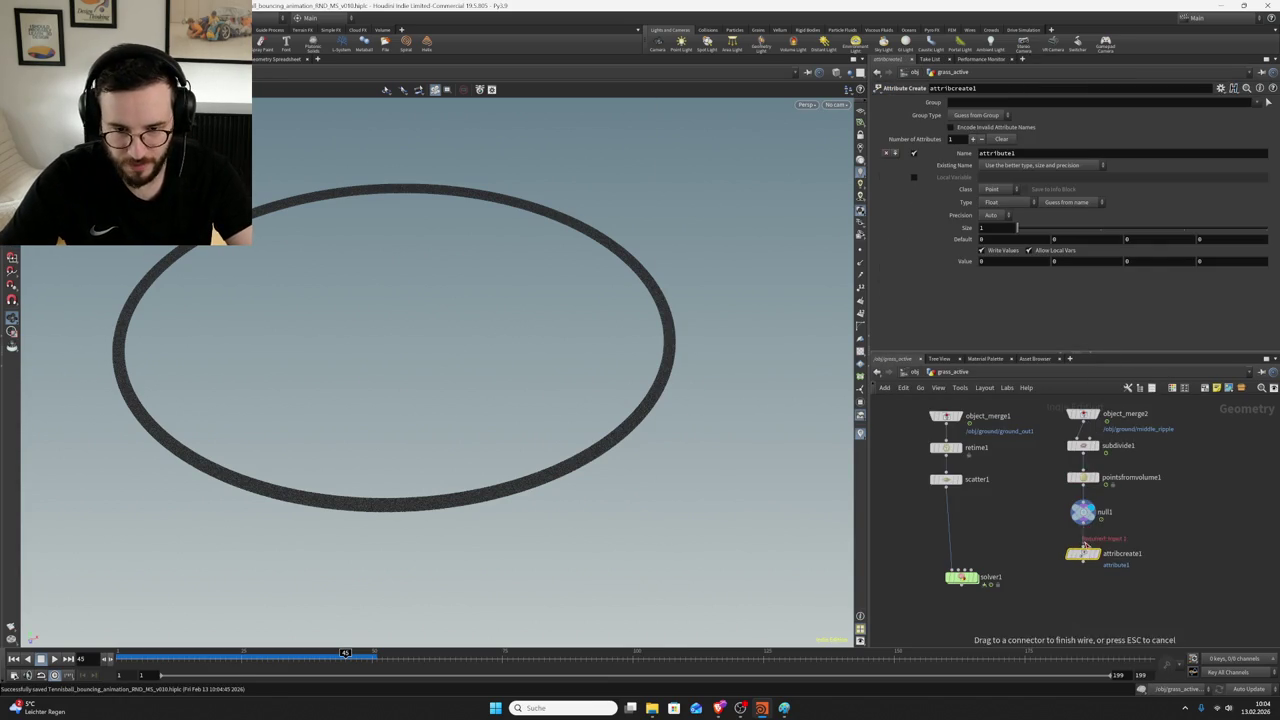
# - Wire null1 into attribcreate1, name its point attribute 'active', and feed it into solver1's first input
pyautogui.click(1083, 550)
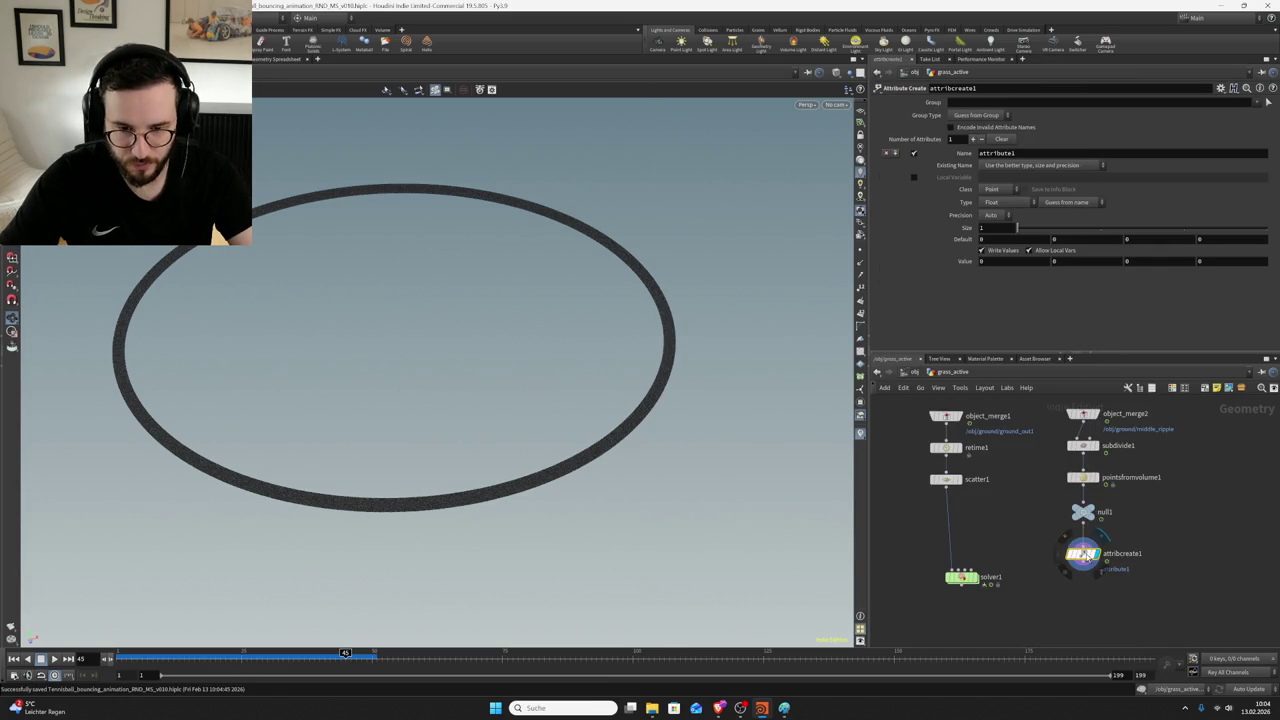
pyautogui.doubleClick(997, 153)
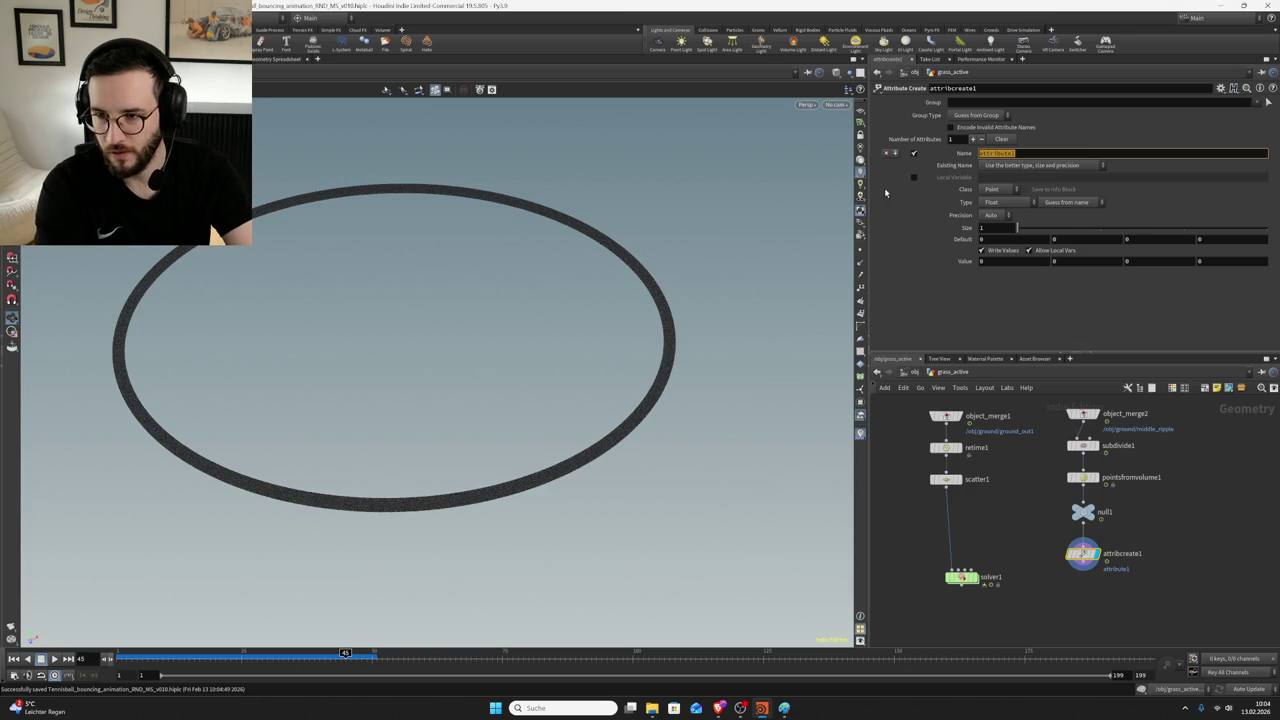
pyautogui.write('active')
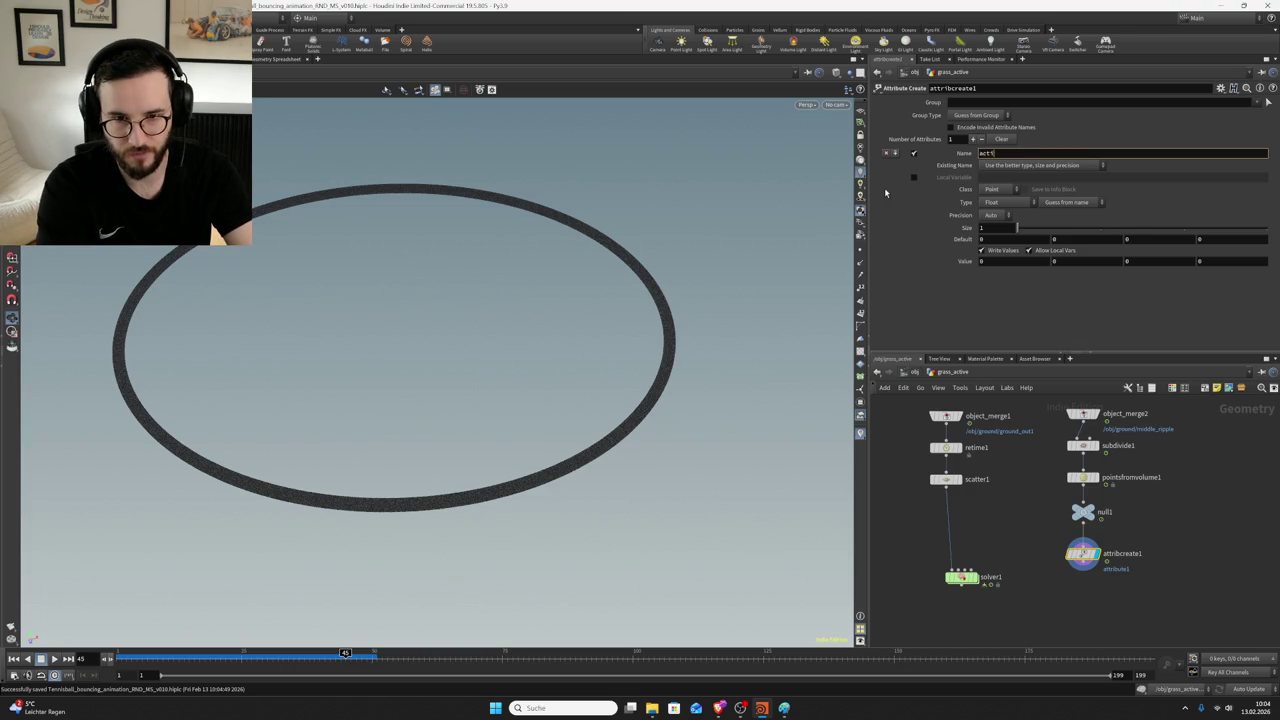
pyautogui.press('Return')
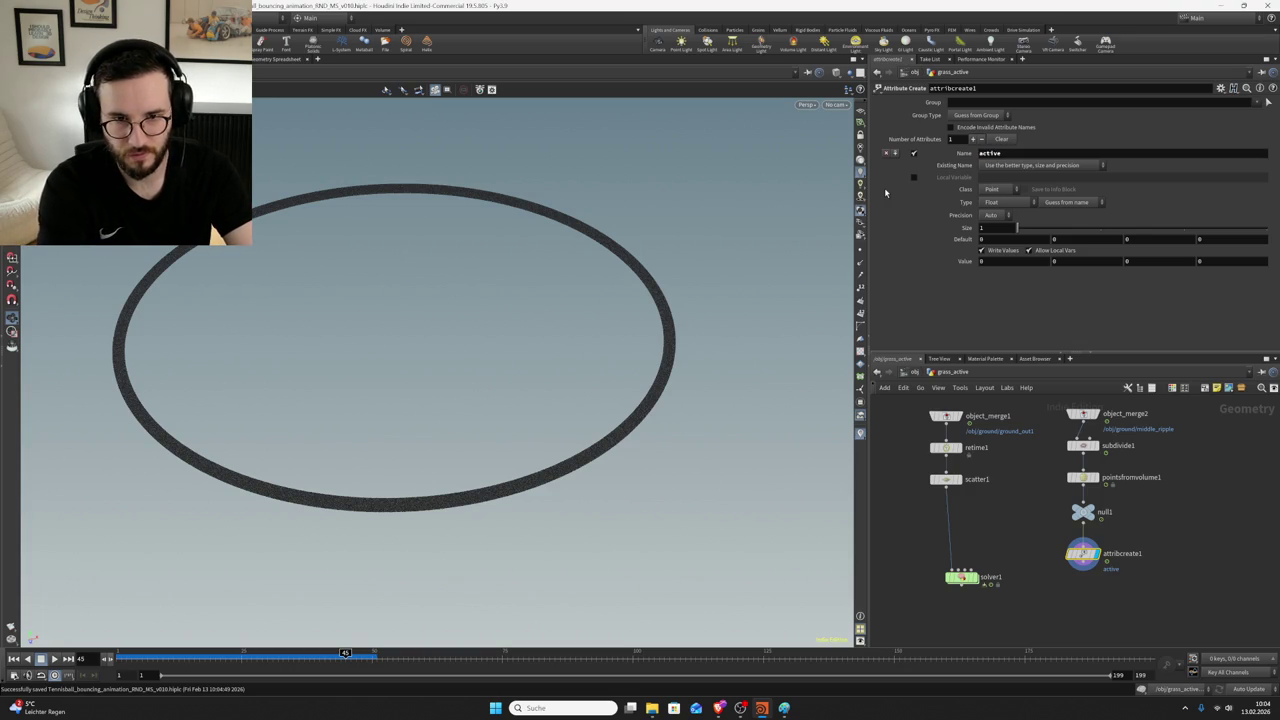
pyautogui.scroll(-2, 1103, 527)
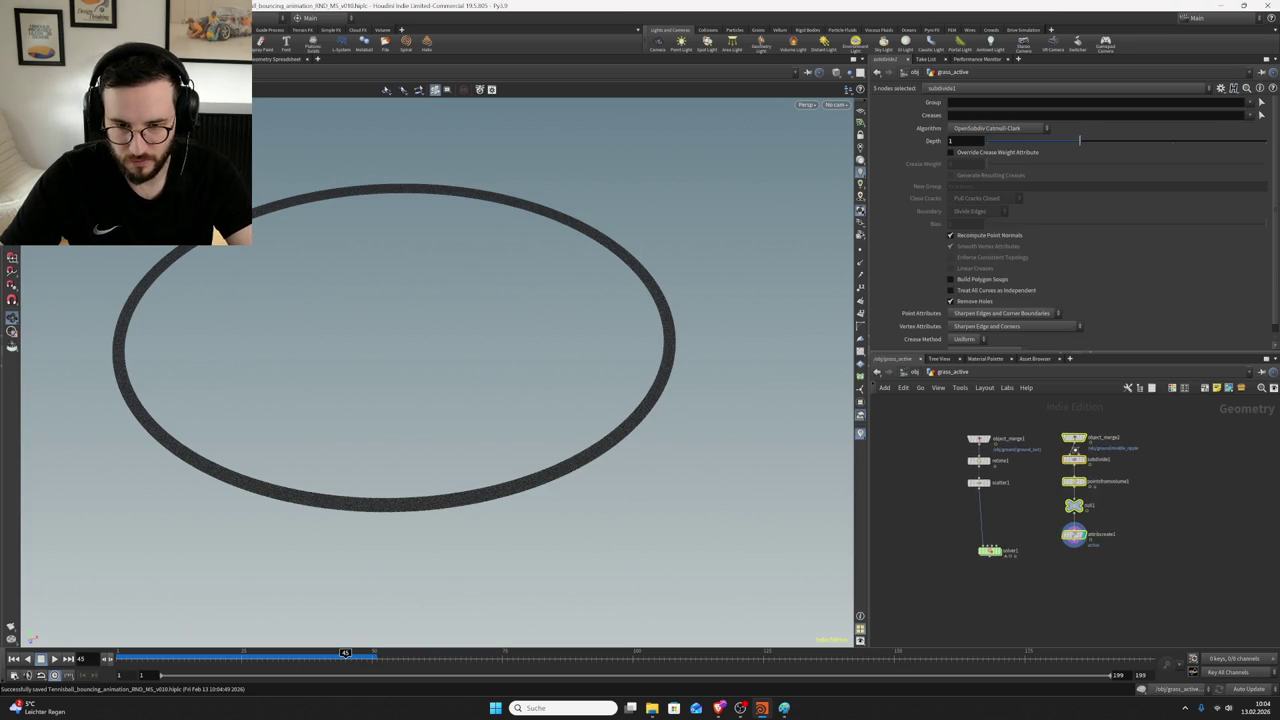
pyautogui.scroll(2, 1060, 565)
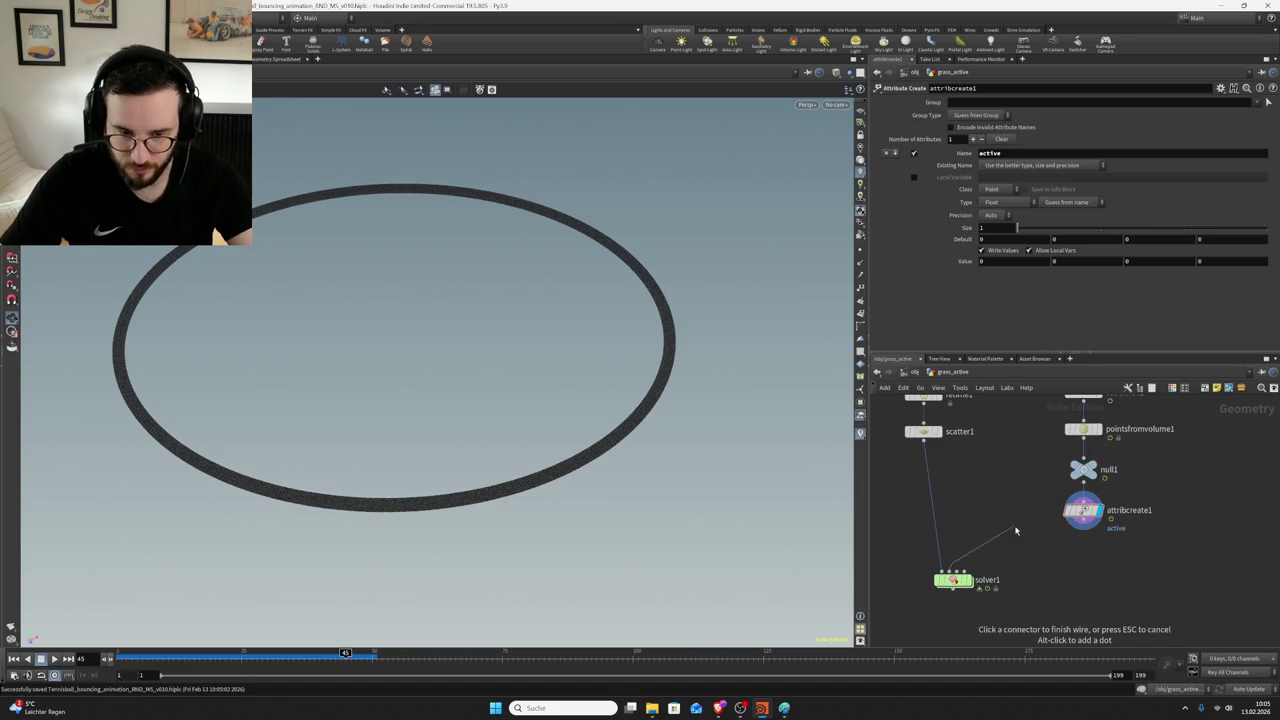
pyautogui.moveTo(945, 572); pyautogui.dragTo(1083, 512)
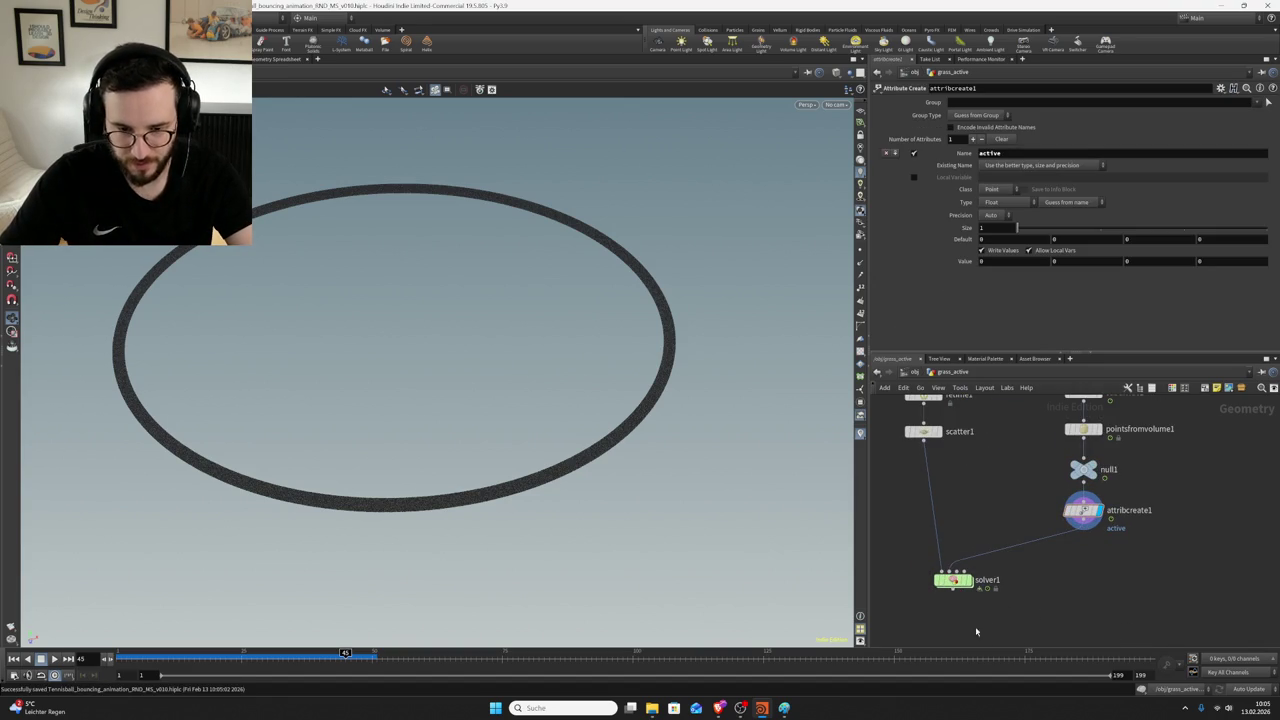
# - Search the web for 'active o2' in a new browser tab and preview a shopping result
pyautogui.click(720, 709)
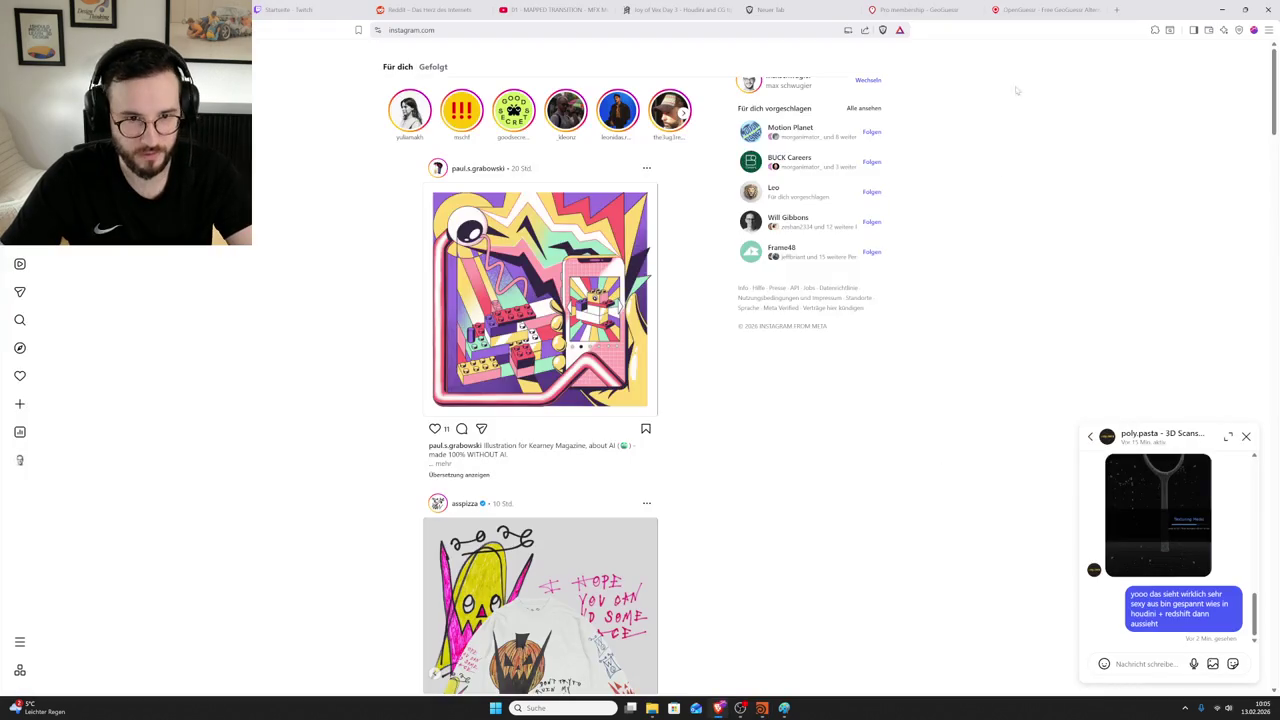
pyautogui.click(1118, 10)
pyautogui.write('active')
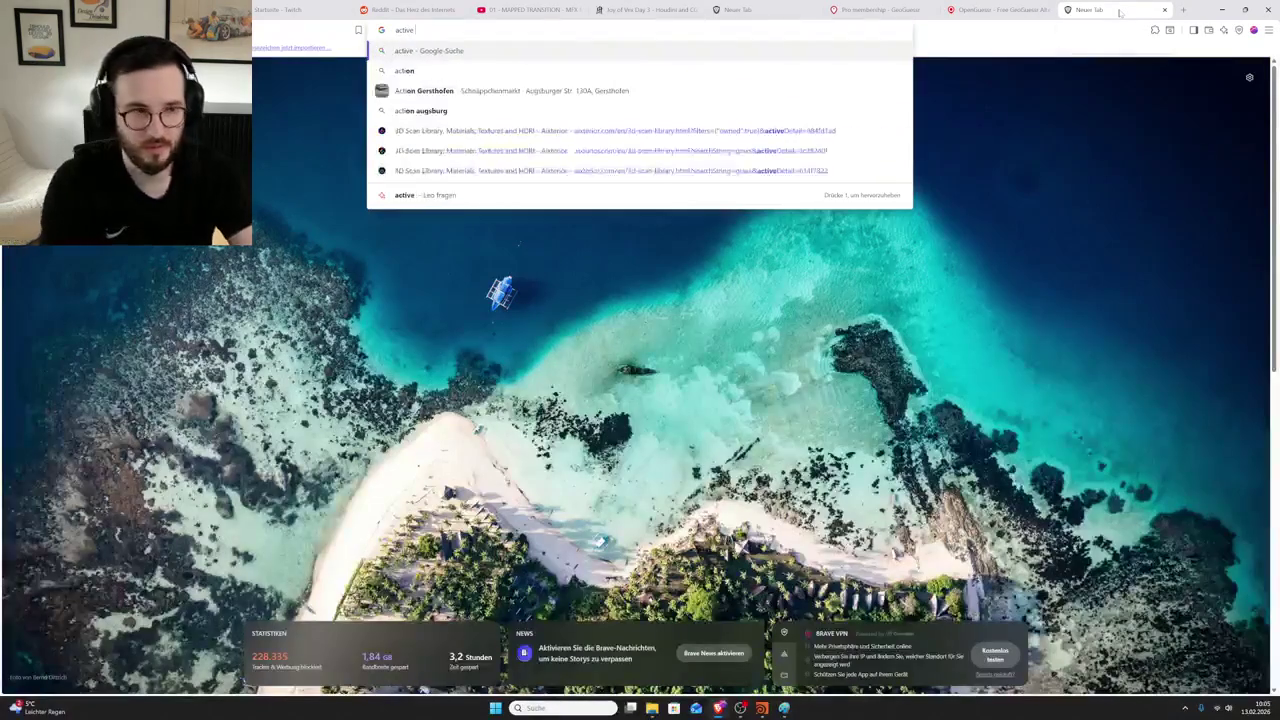
pyautogui.write(' o2')
pyautogui.press('Return')
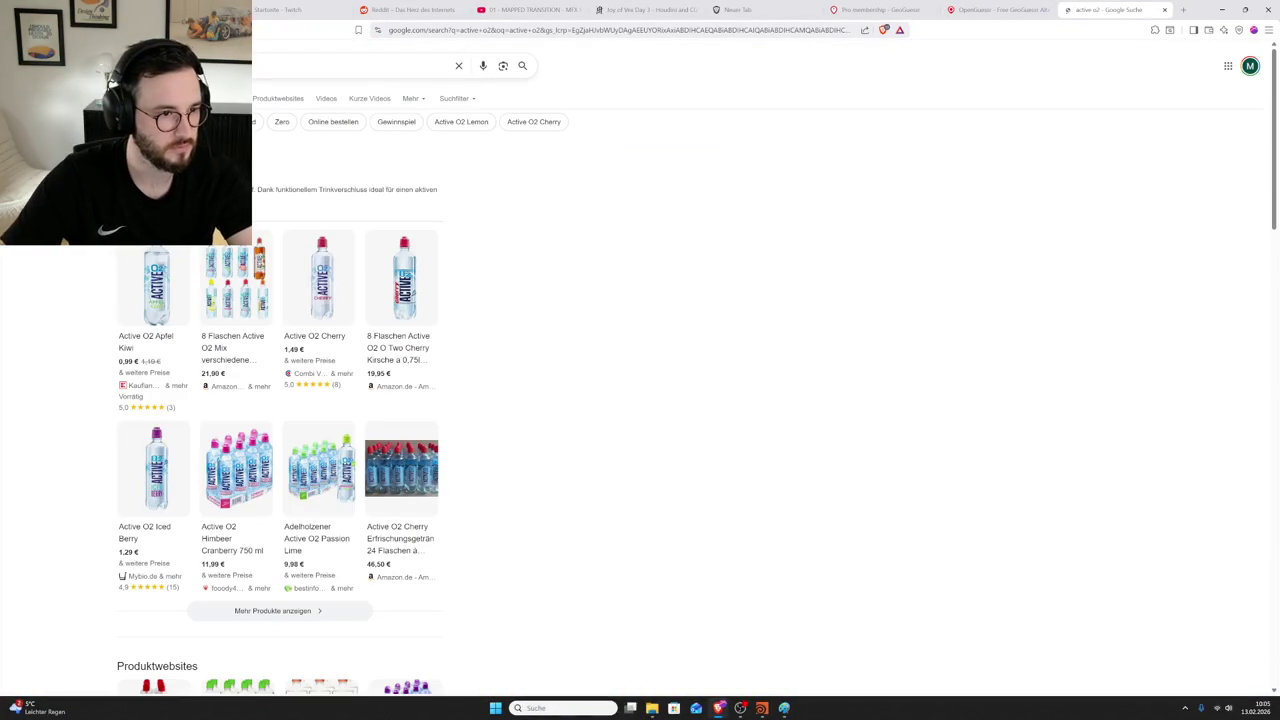
pyautogui.click(277, 610)
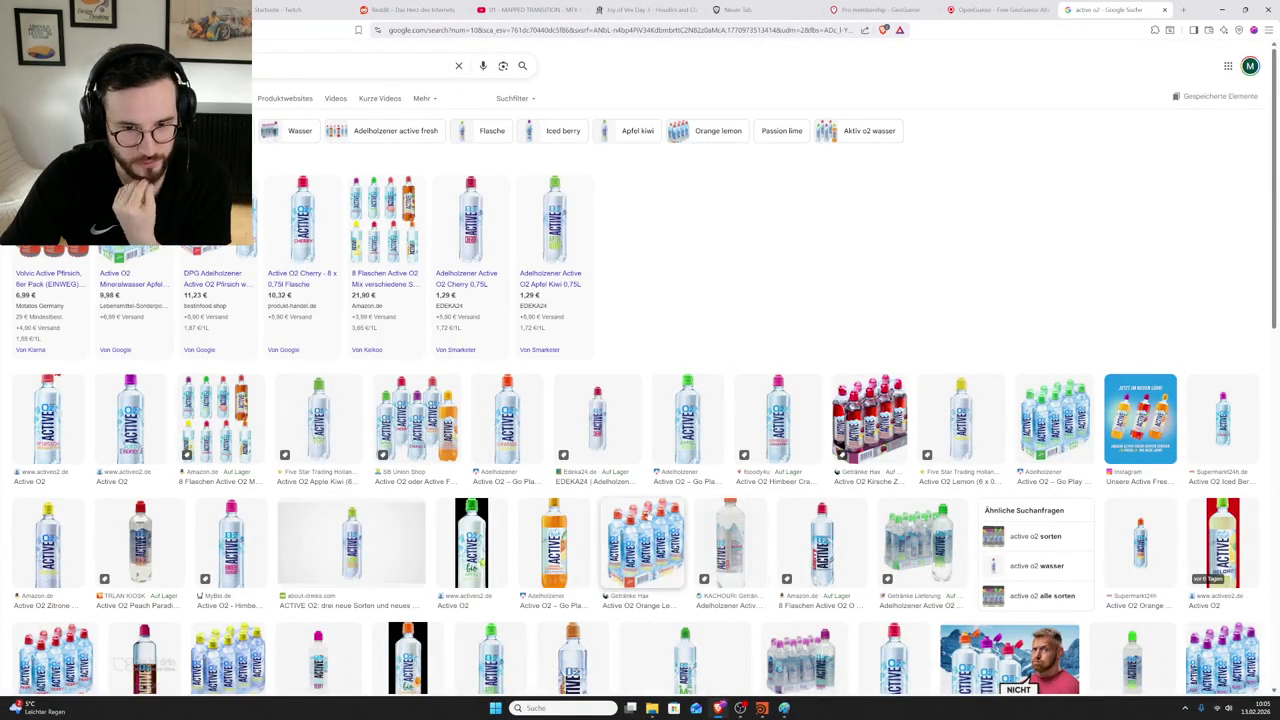
pyautogui.click(130, 420)
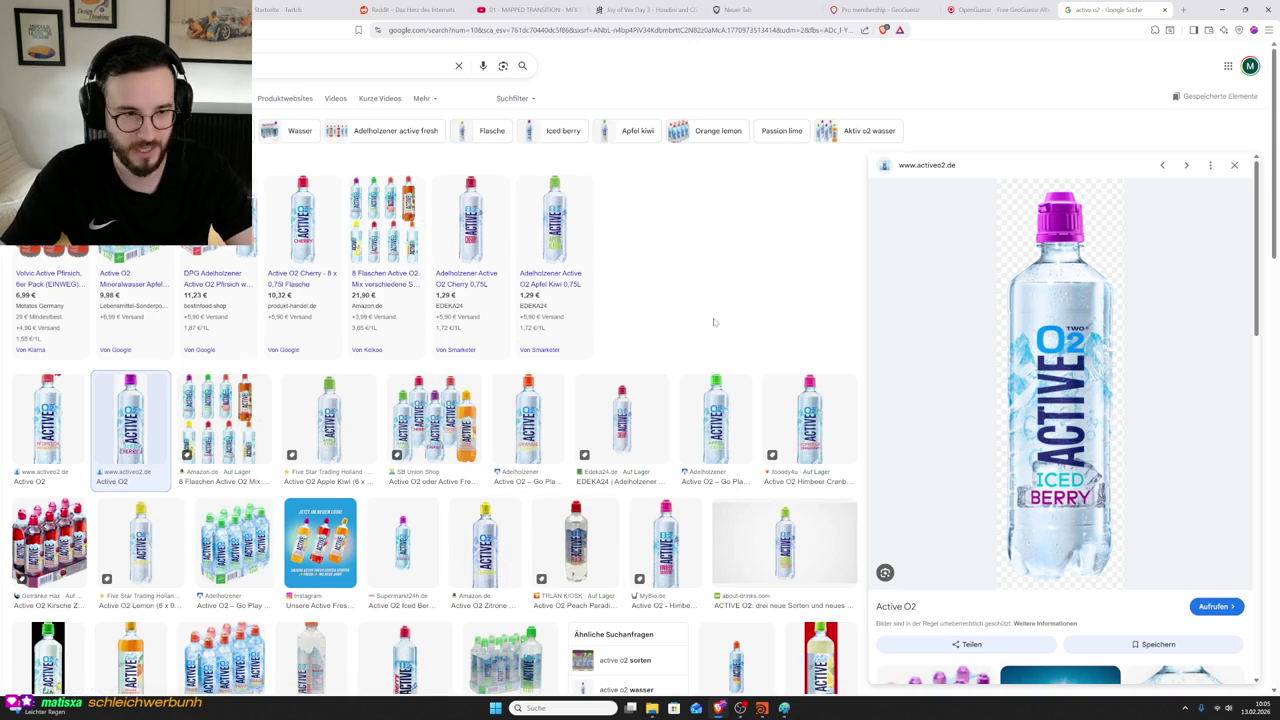
# - Search 'active o2 kalorien', preview several product images, then minimise the browser windows
pyautogui.click(230, 65)
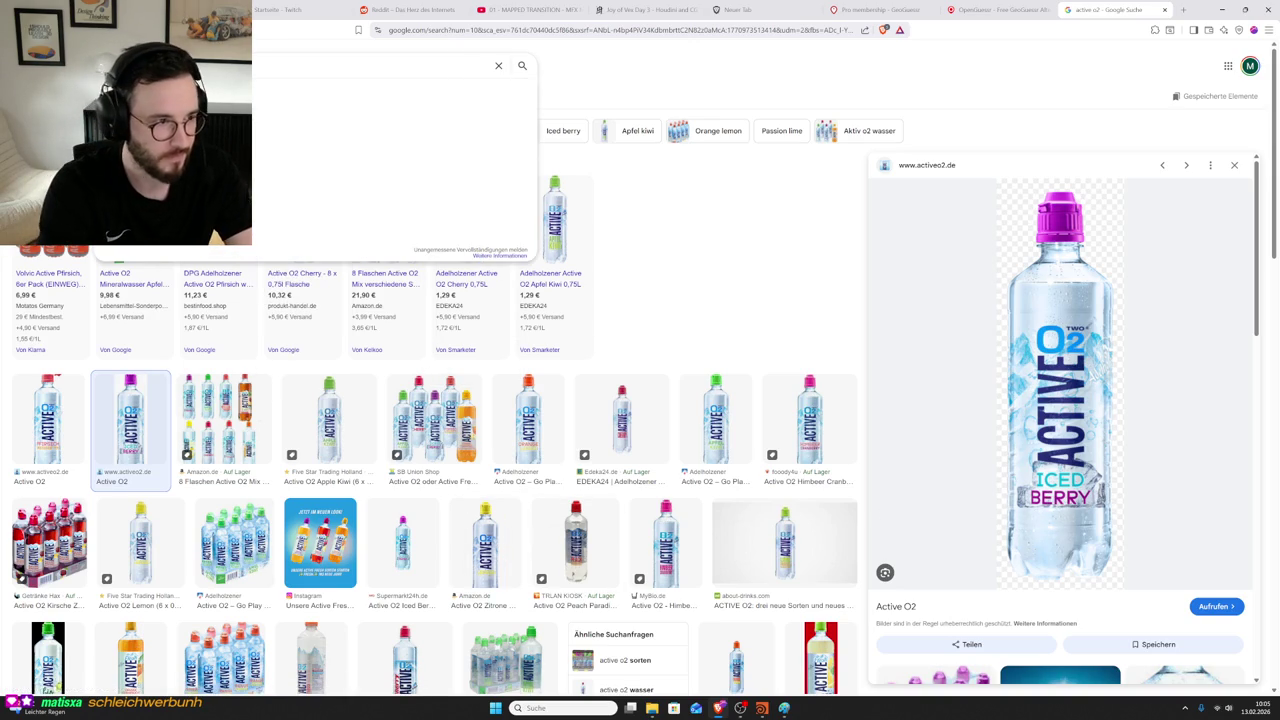
pyautogui.press('Return')
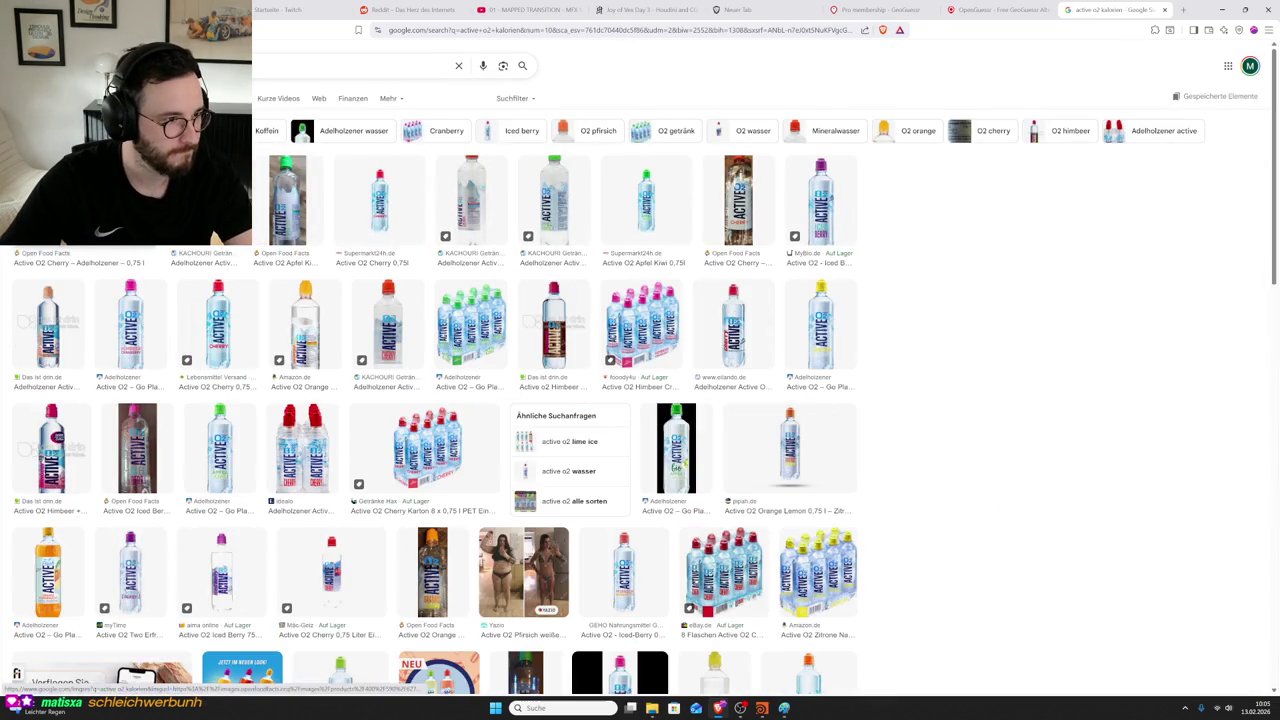
pyautogui.click(80, 200)
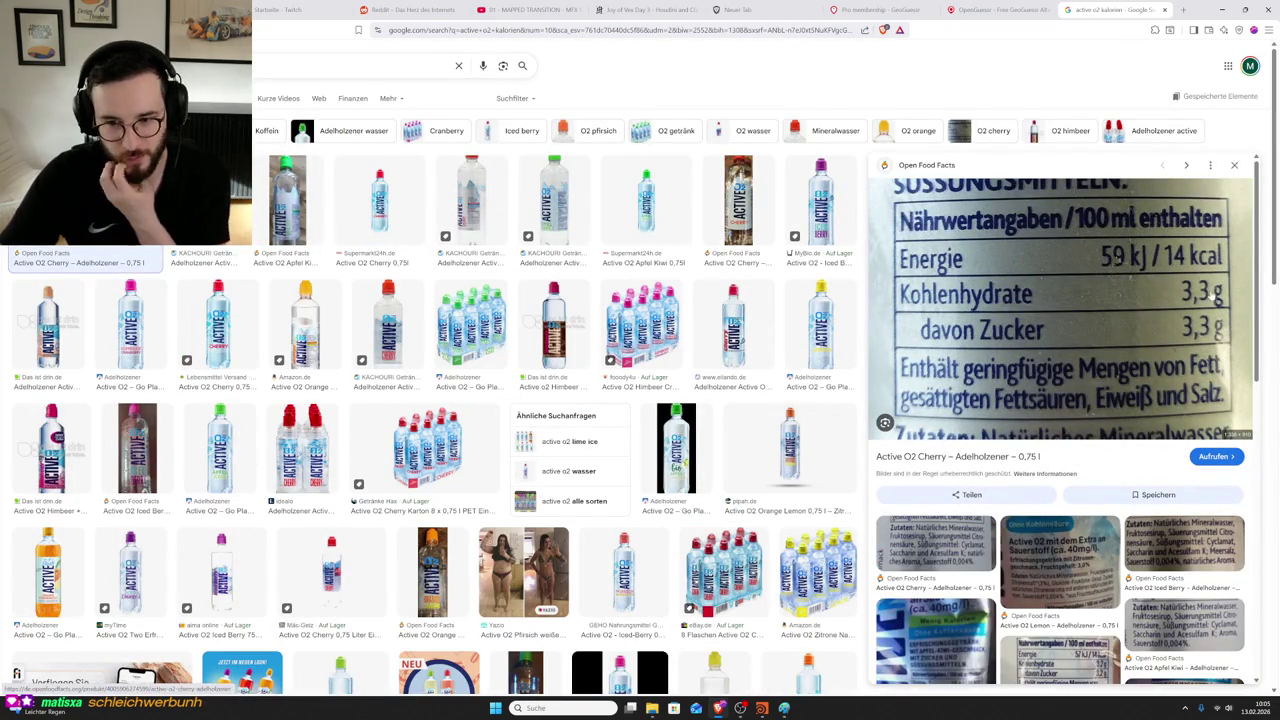
pyautogui.click(640, 330)
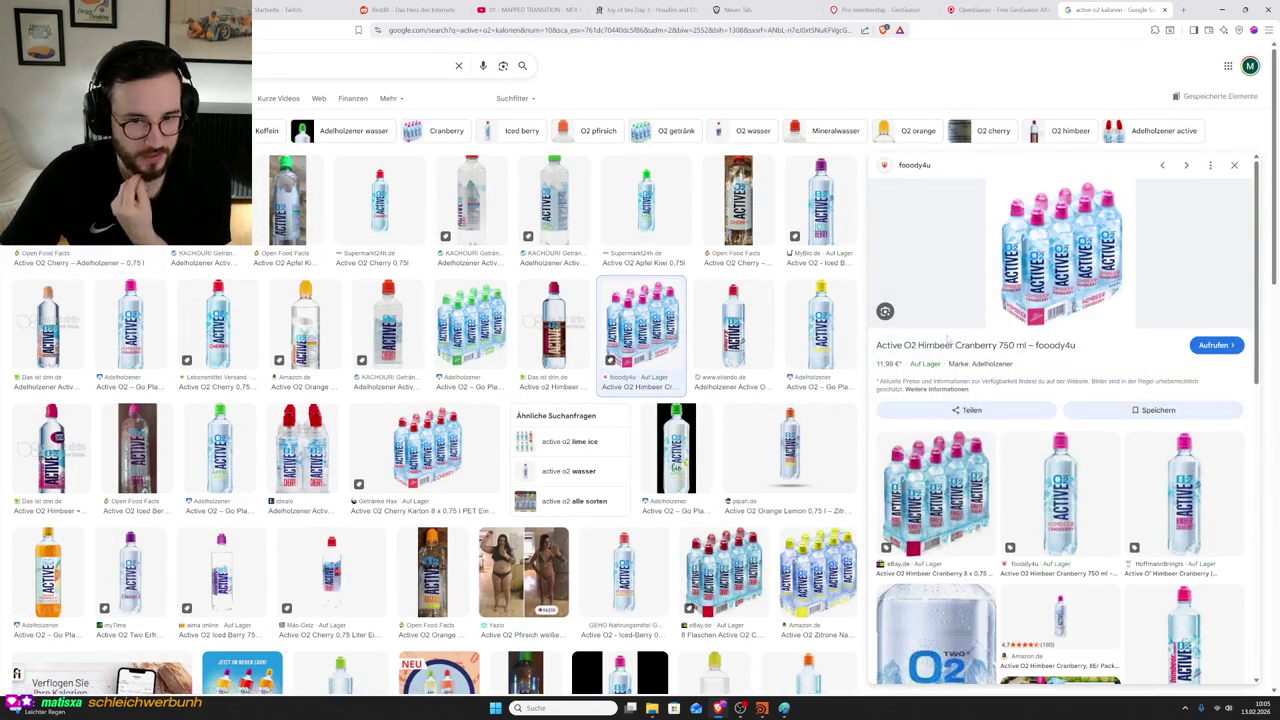
pyautogui.click(130, 322)
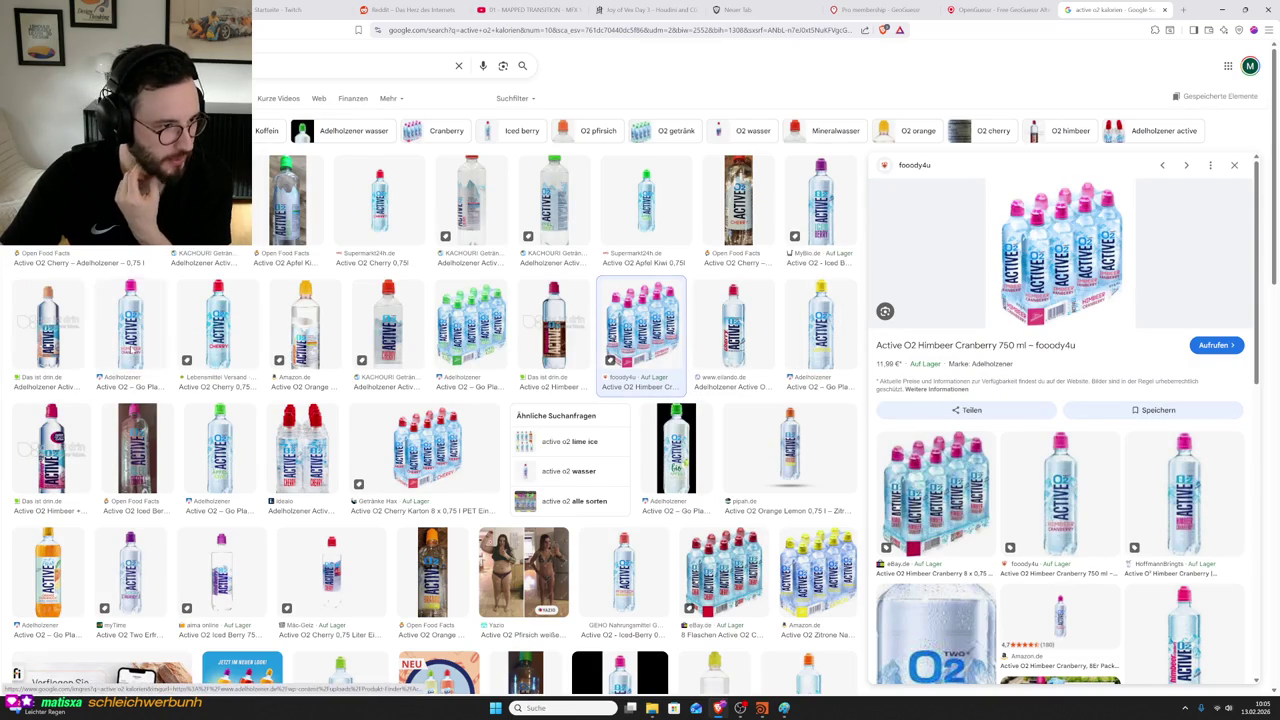
pyautogui.click(130, 575)
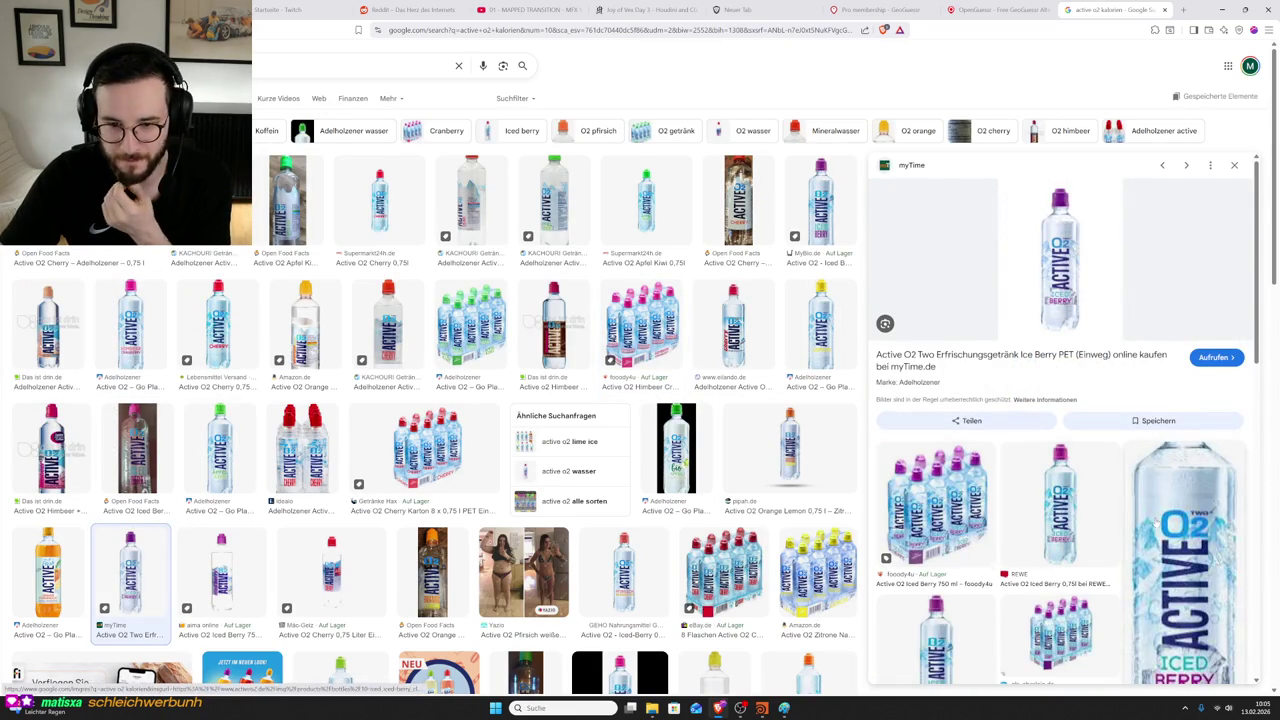
pyautogui.scroll(-2, 1093, 306)
pyautogui.click(1222, 9)
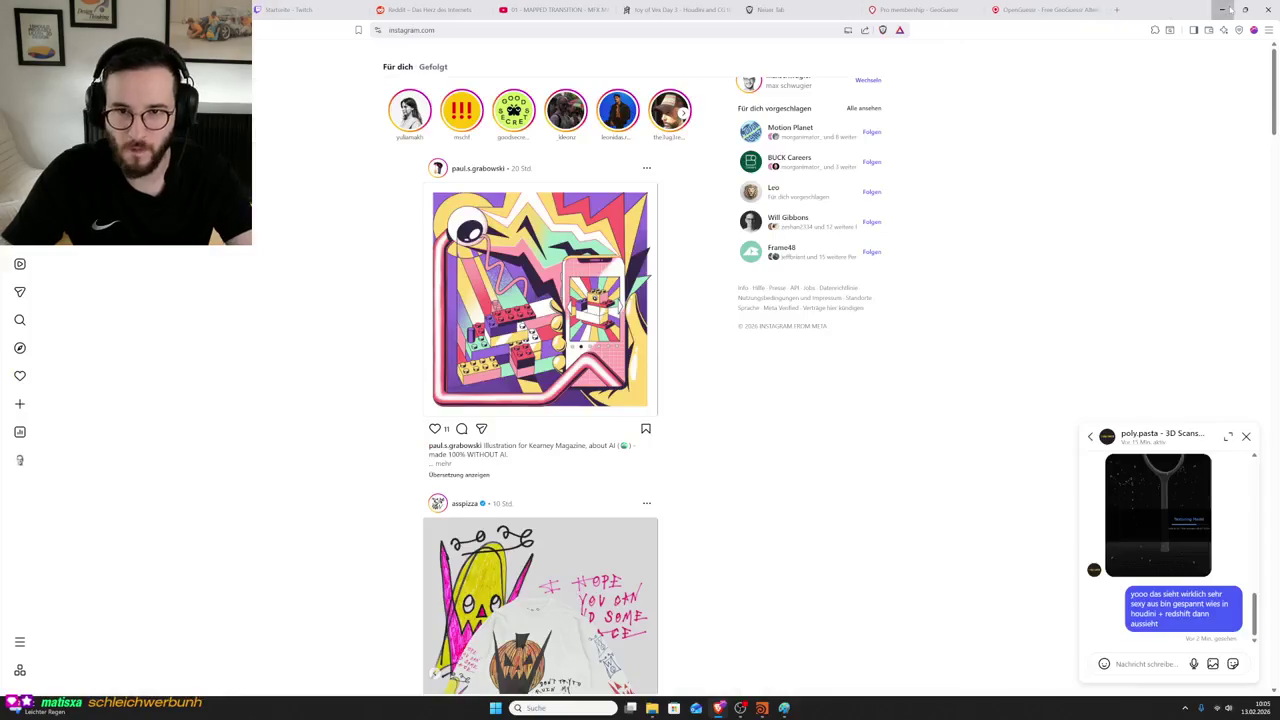
pyautogui.click(1222, 9)
# - Display solver1's output, try Start Frame 25, then set Start Frame back to 1 and save
pyautogui.scroll(2, 997, 625)
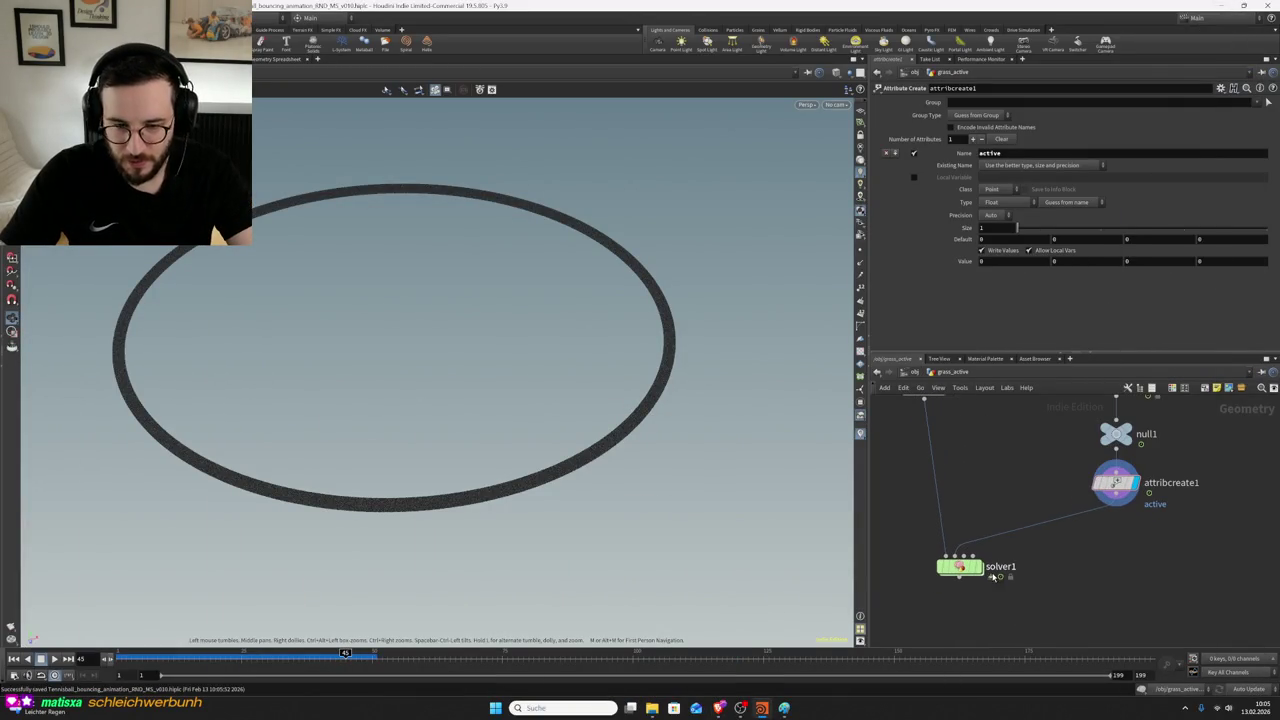
pyautogui.click(983, 543)
pyautogui.click(958, 566)
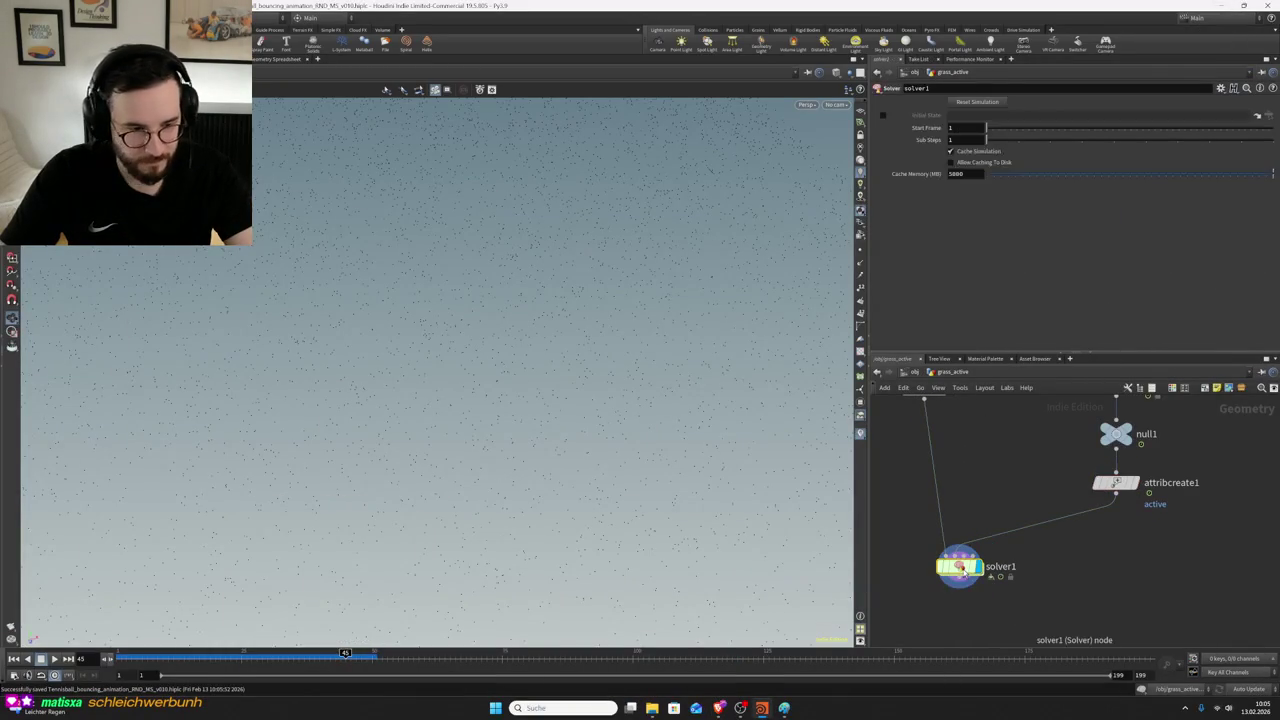
pyautogui.click(241, 653)
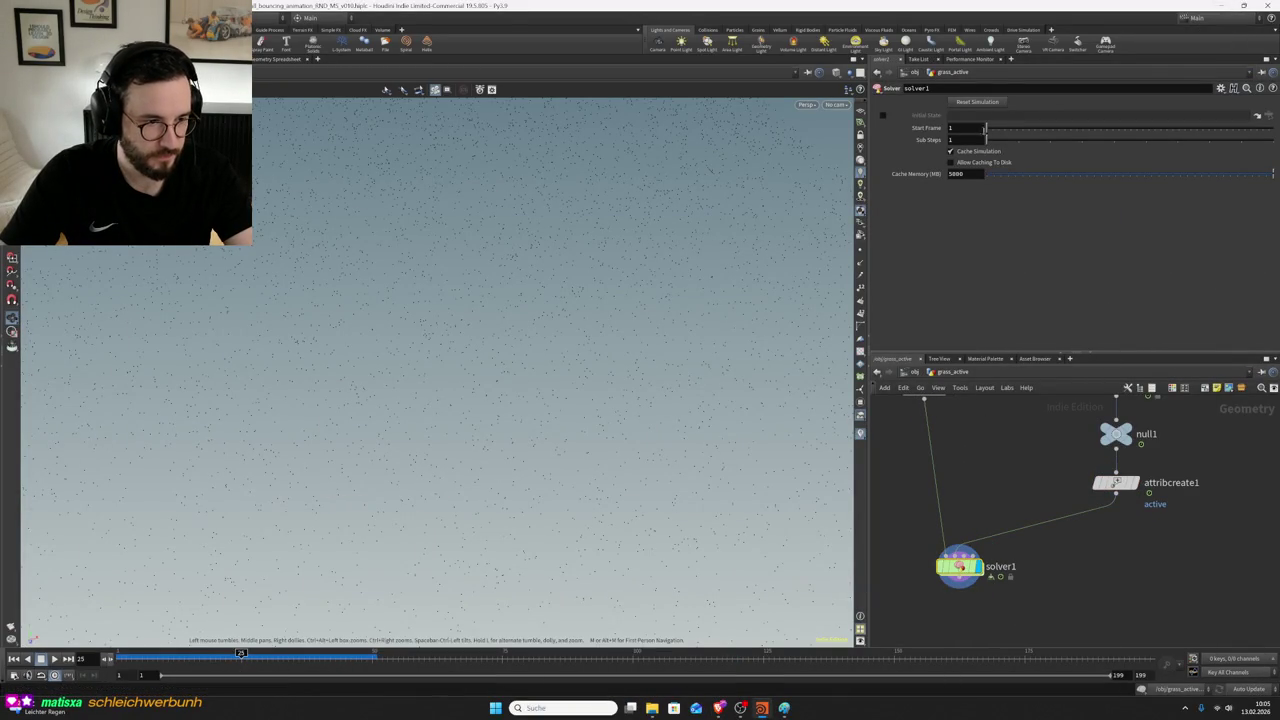
pyautogui.write('25')
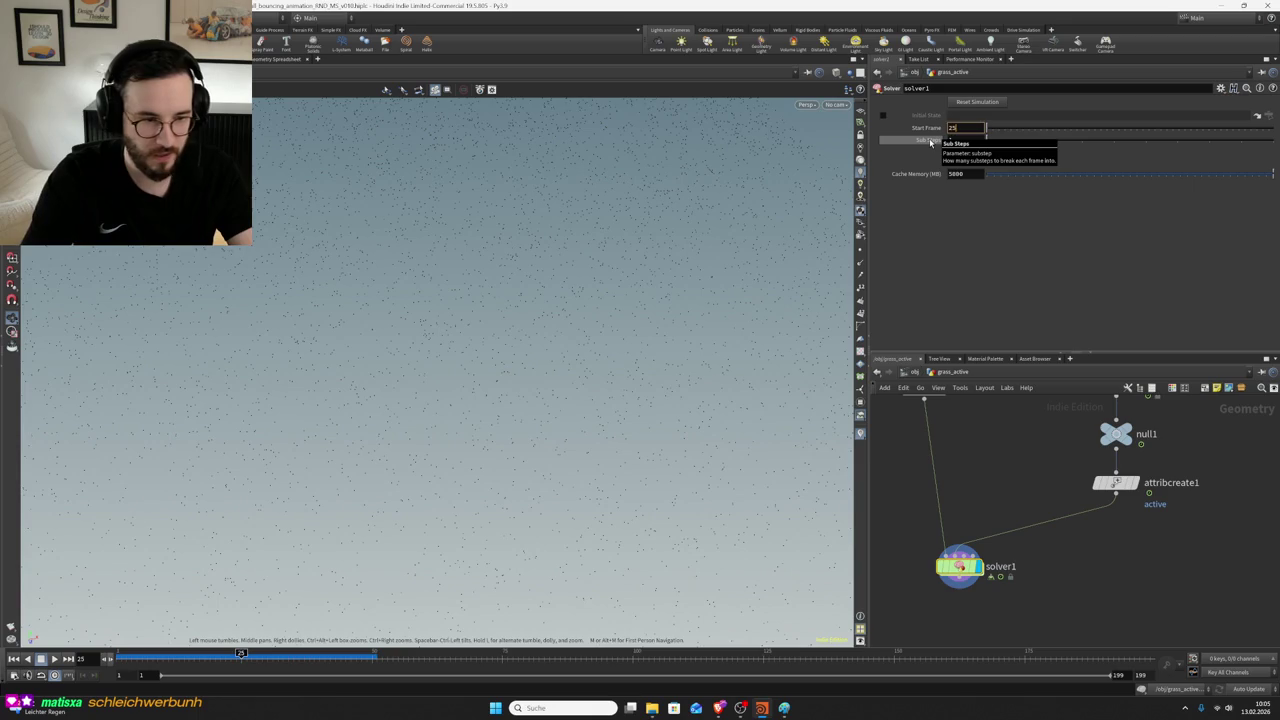
pyautogui.press('Return')
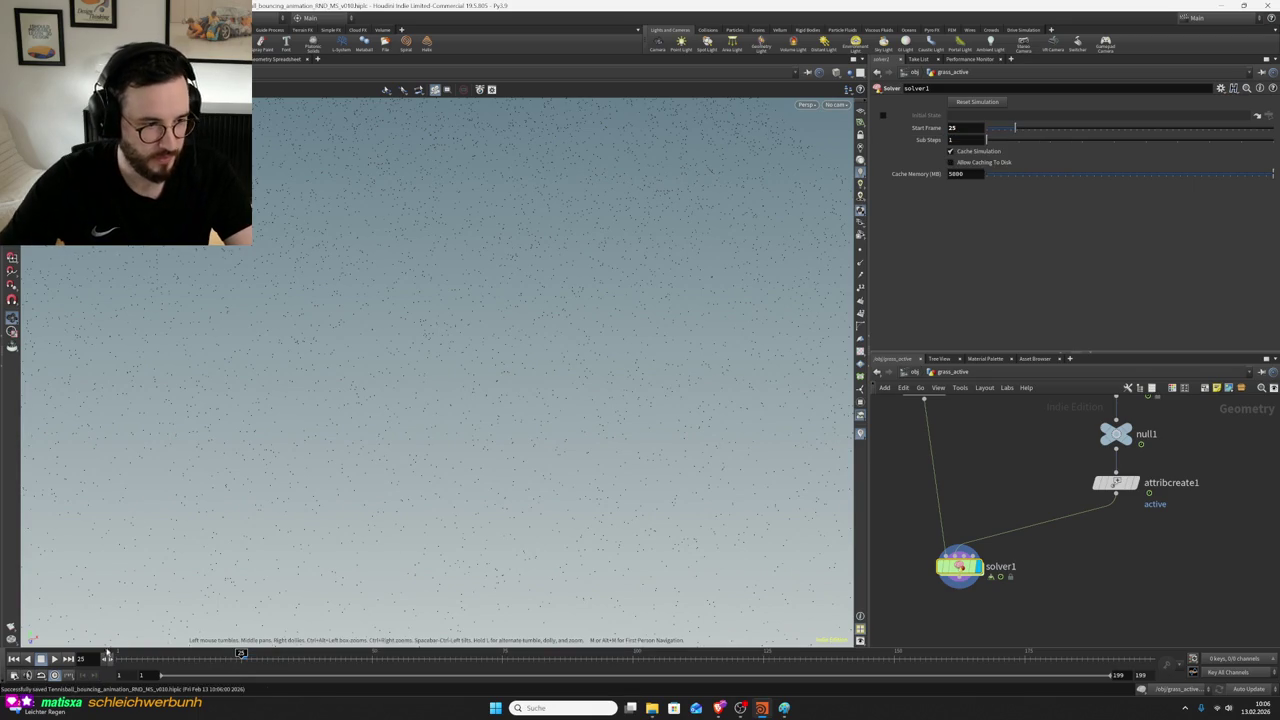
pyautogui.click(106, 659)
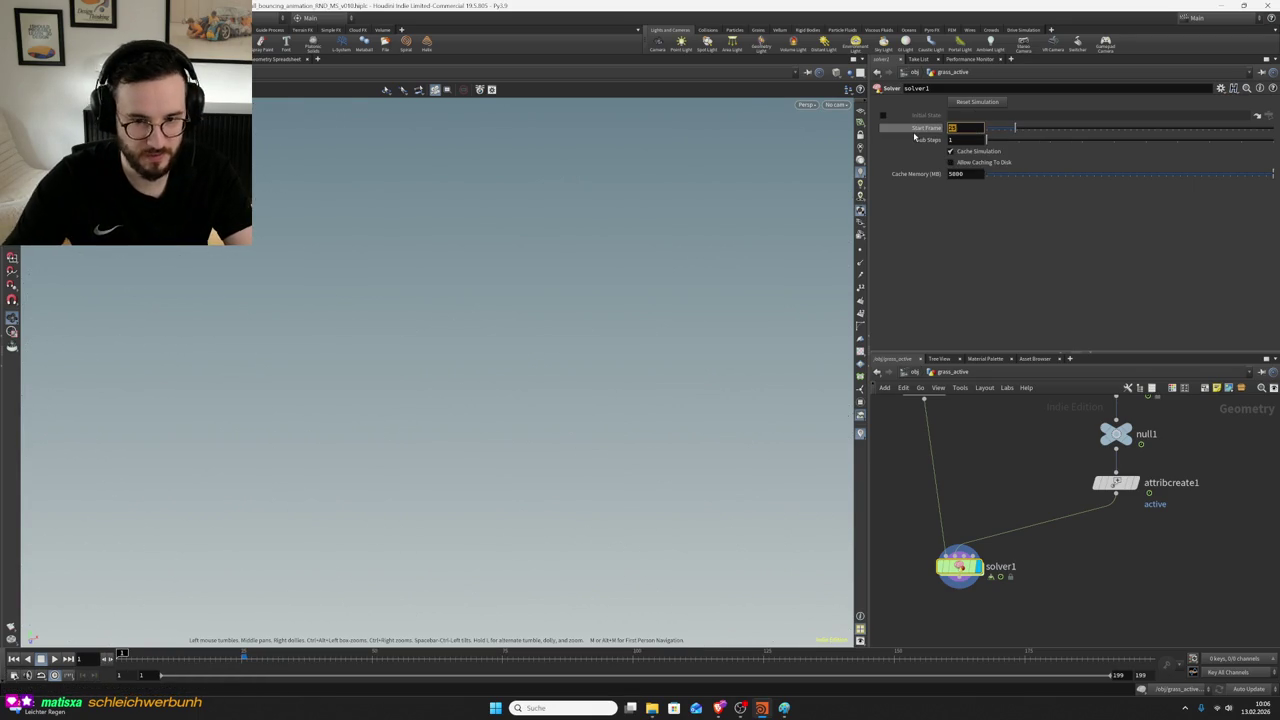
pyautogui.write('1')
pyautogui.press('Return')
pyautogui.hotkey('ctrl', 's')
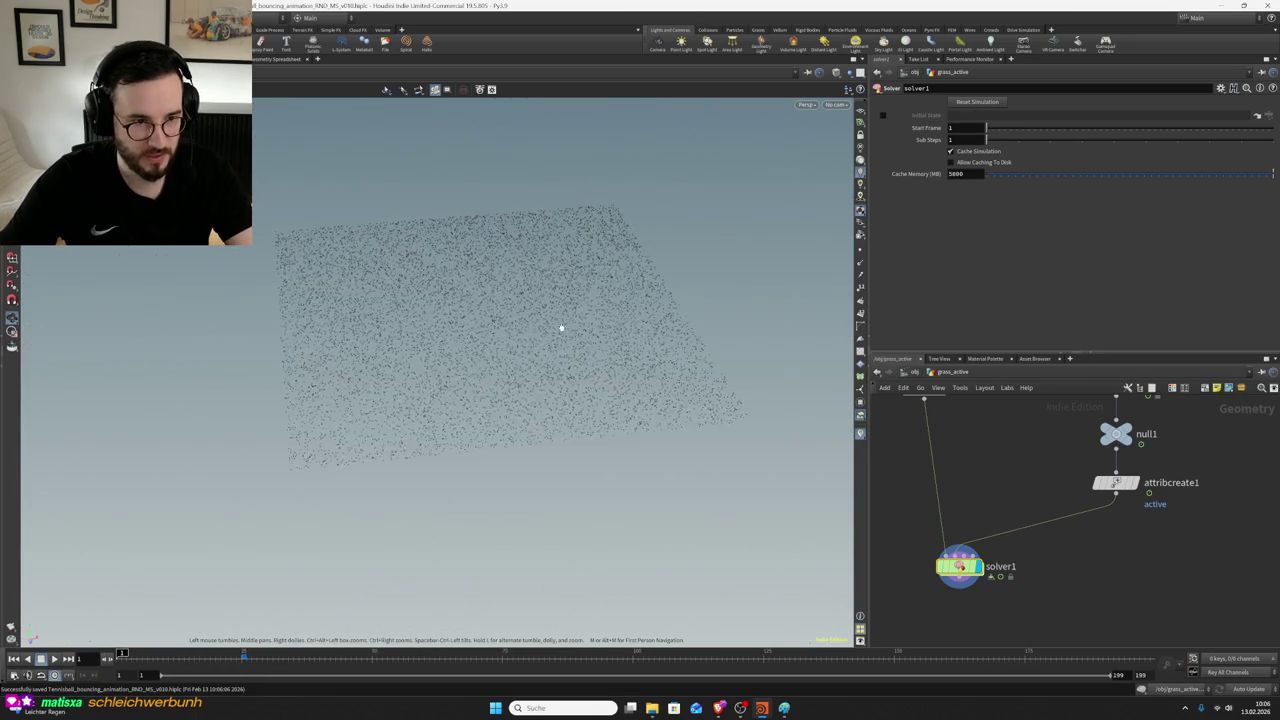
# - Duplicate attribcreate1 as attribcreate2 on the scatter branch, save, and enter solver1
pyautogui.click(1118, 487)
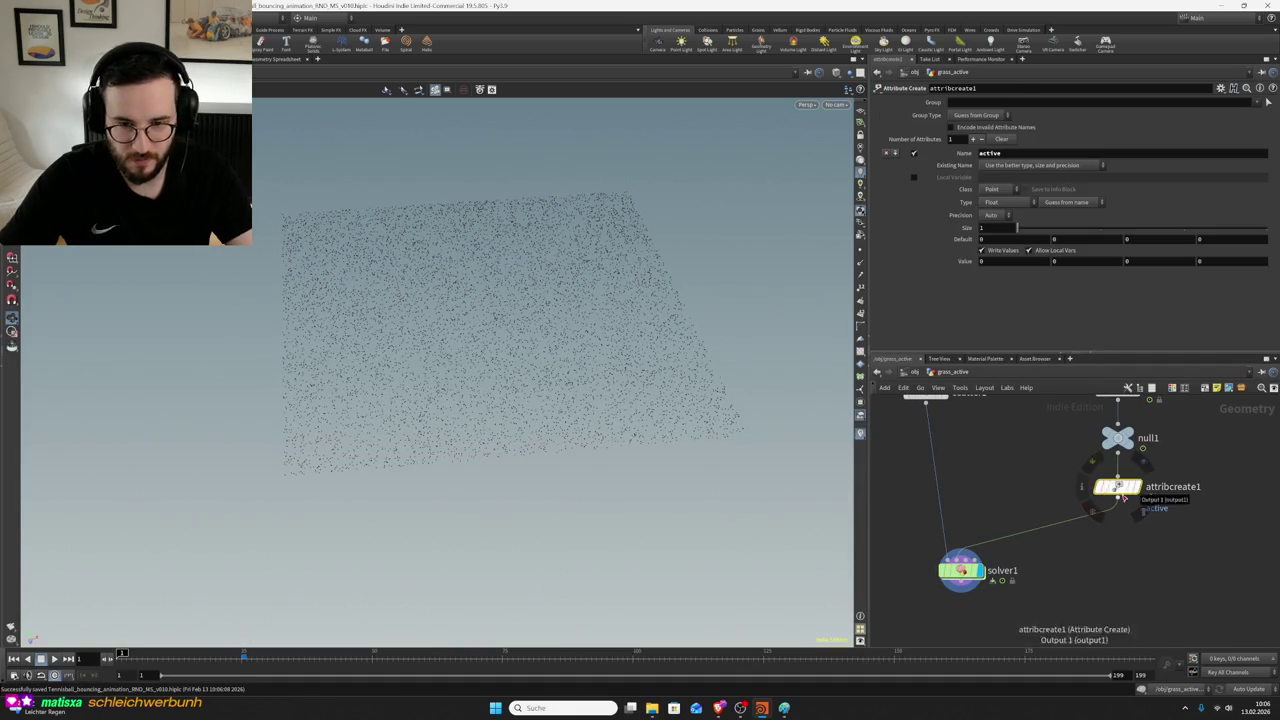
pyautogui.hotkey('ctrl', 'c')
pyautogui.hotkey('ctrl', 'v')
pyautogui.moveTo(1026, 486); pyautogui.dragTo(925, 470)
pyautogui.hotkey('ctrl', 's')
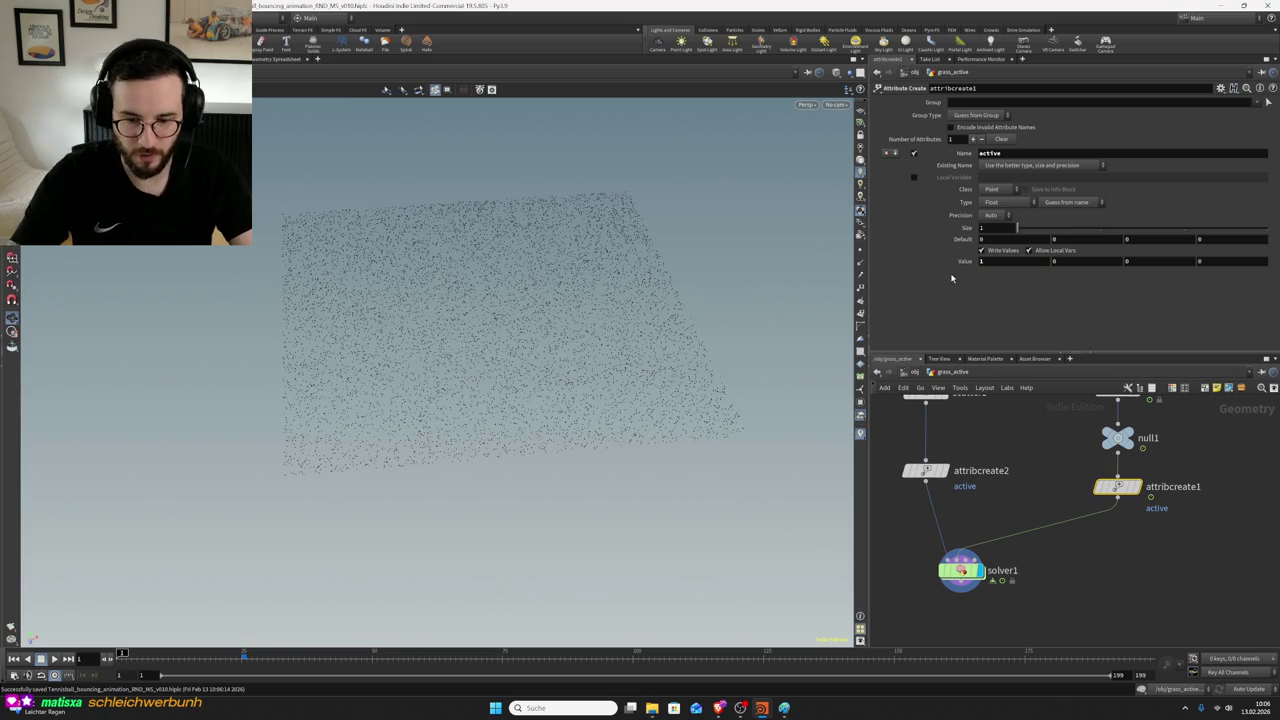
pyautogui.click(960, 578)
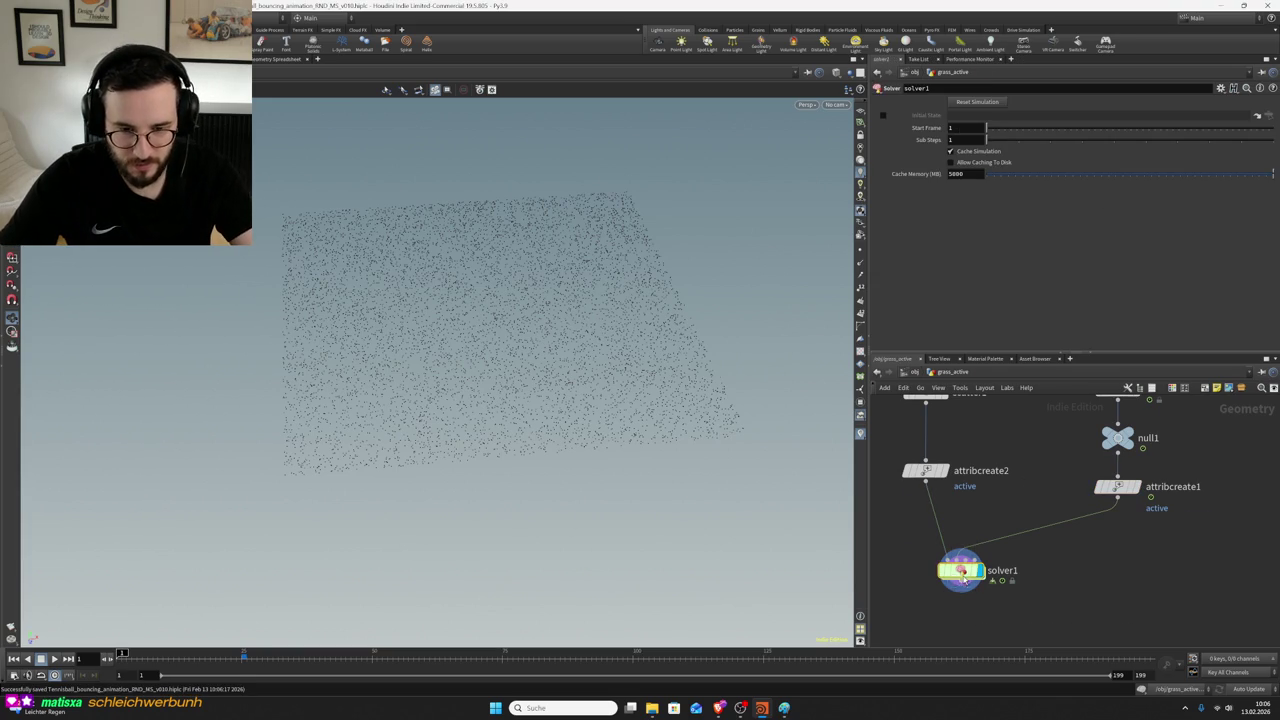
pyautogui.doubleClick(960, 578)
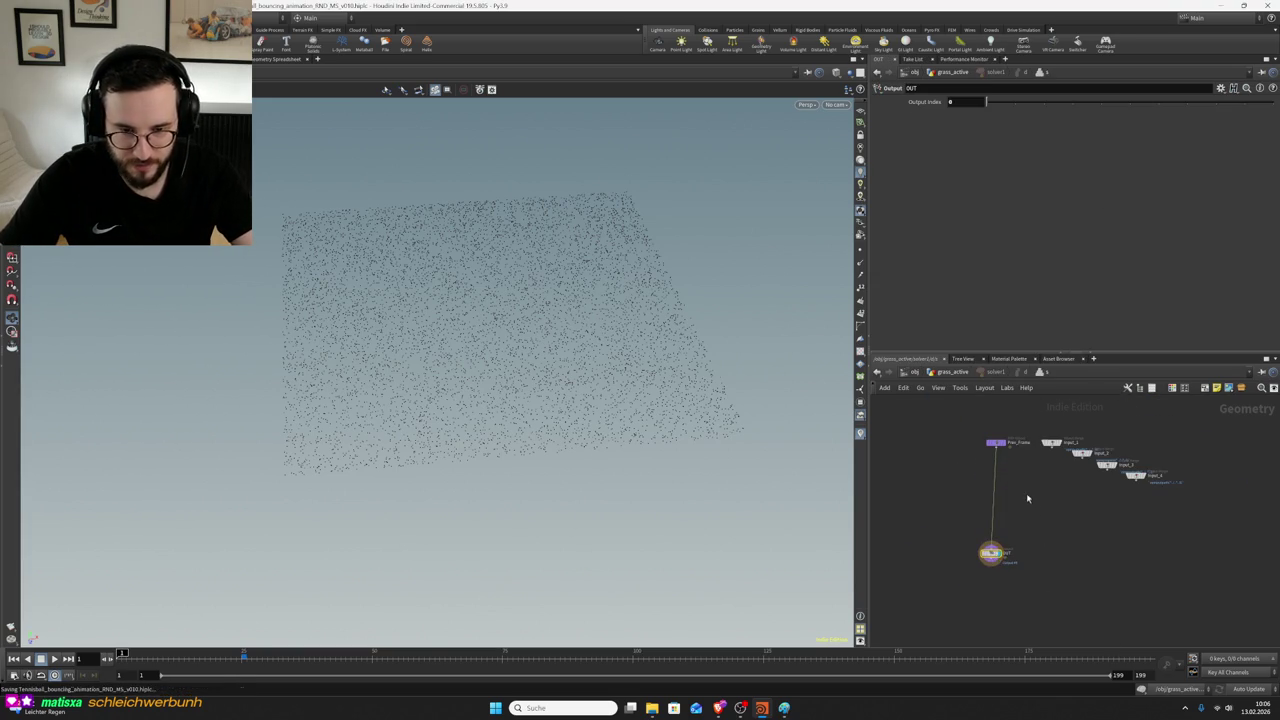
# - Inside solver1, insert an Attribute Transfer on the Prev_Frame→OUT wire with Input_2 as source
pyautogui.scroll(2, 1020, 500)
pyautogui.moveTo(1062, 419); pyautogui.dragTo(1082, 449)
pyautogui.press('Tab')
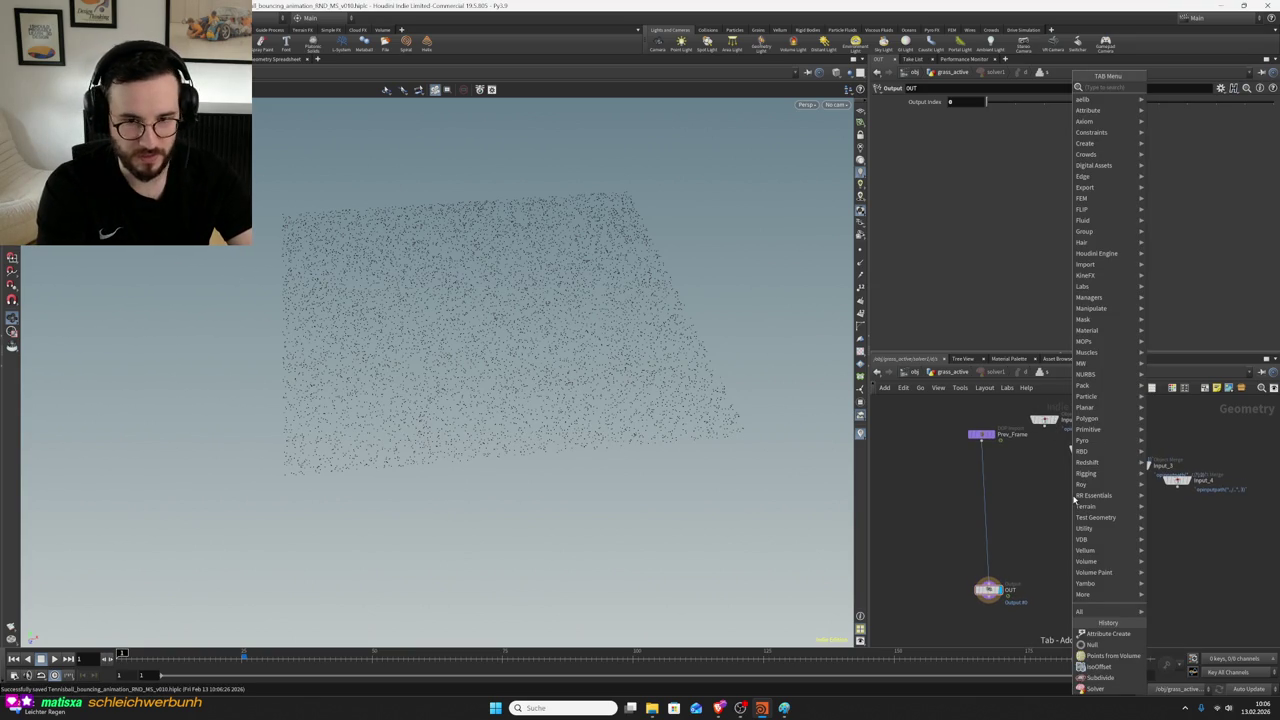
pyautogui.press('Escape')
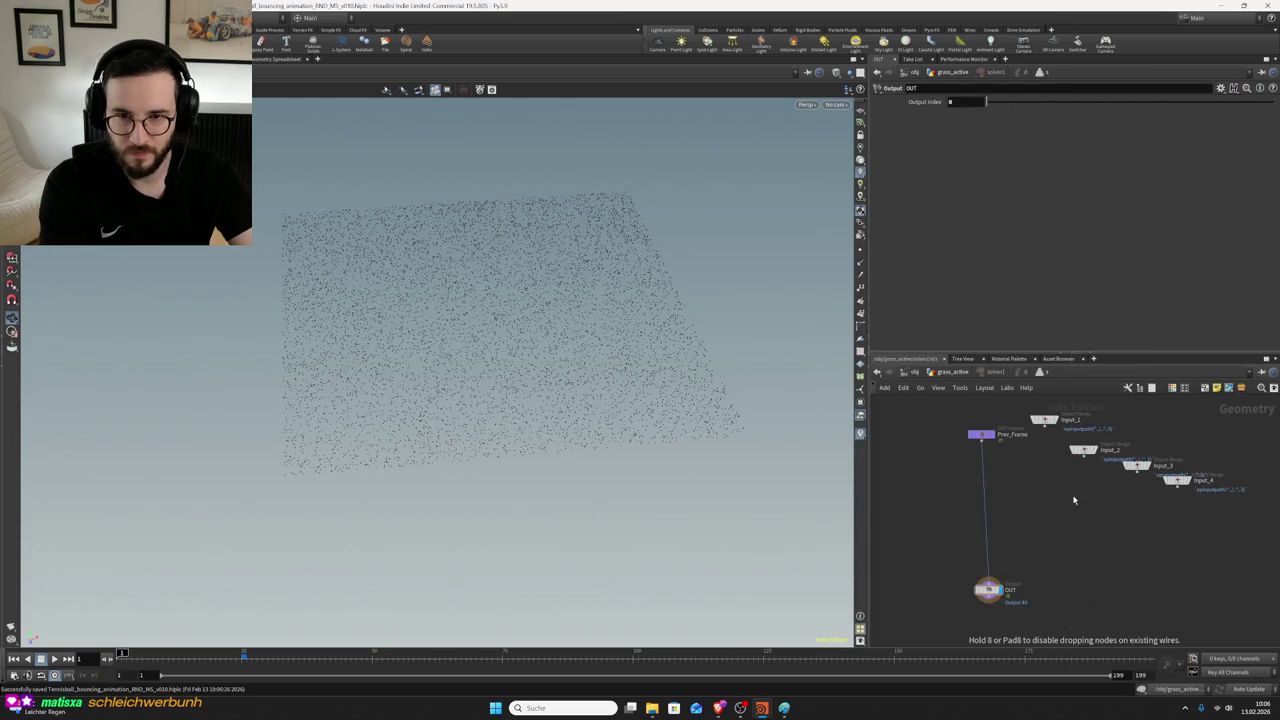
pyautogui.click(988, 506)
pyautogui.click(995, 501)
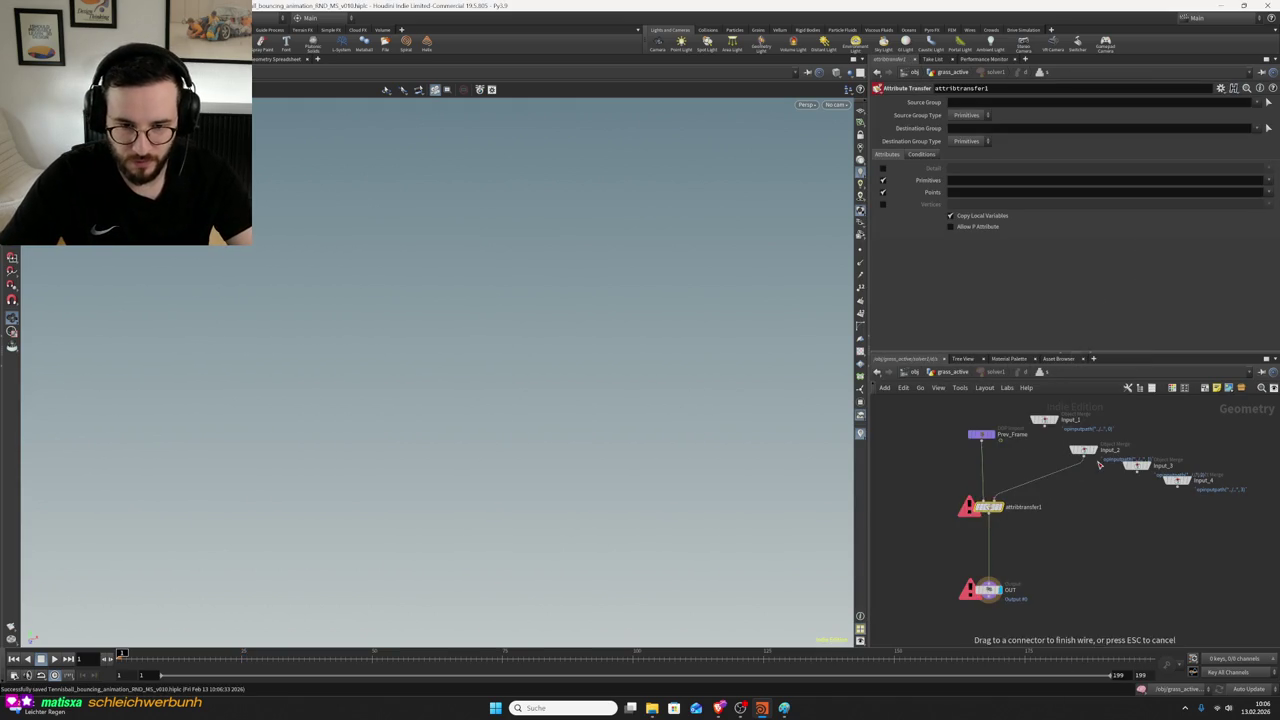
pyautogui.click(1084, 455)
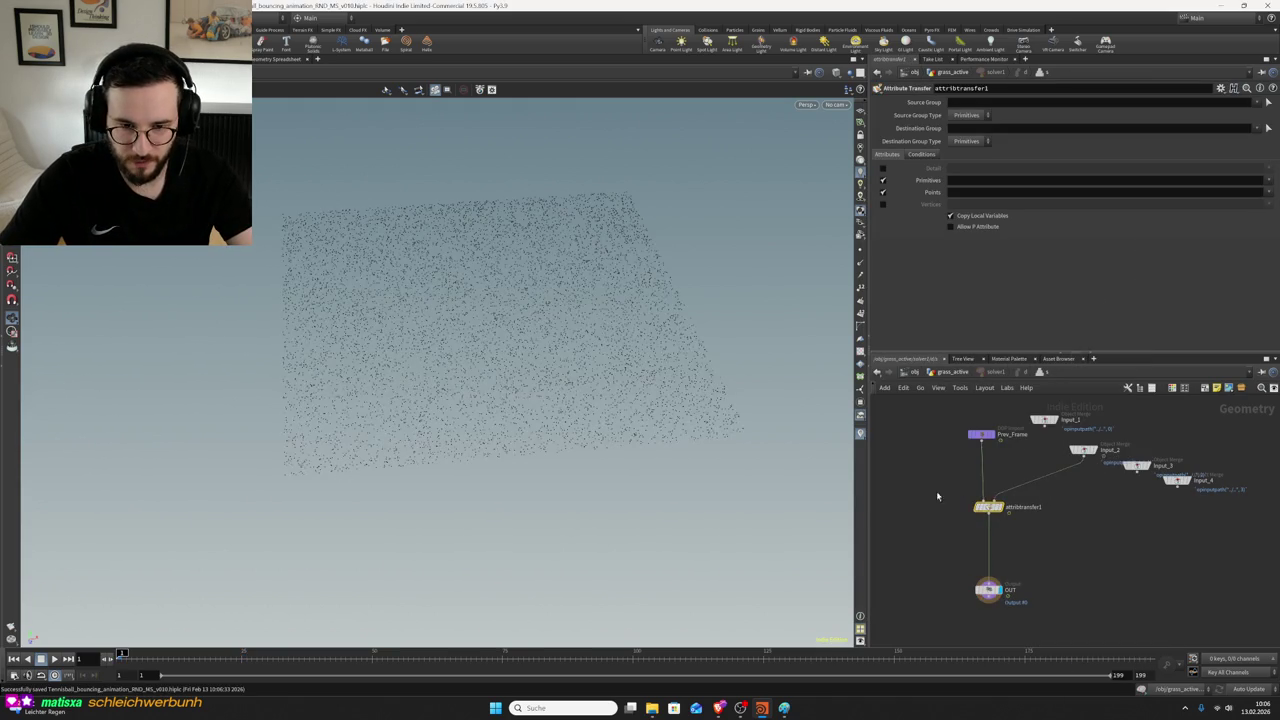
pyautogui.click(998, 507)
# - Set the Attribute Transfer to copy the 'active' point attribute within a 0.1 distance threshold
pyautogui.click(1268, 192)
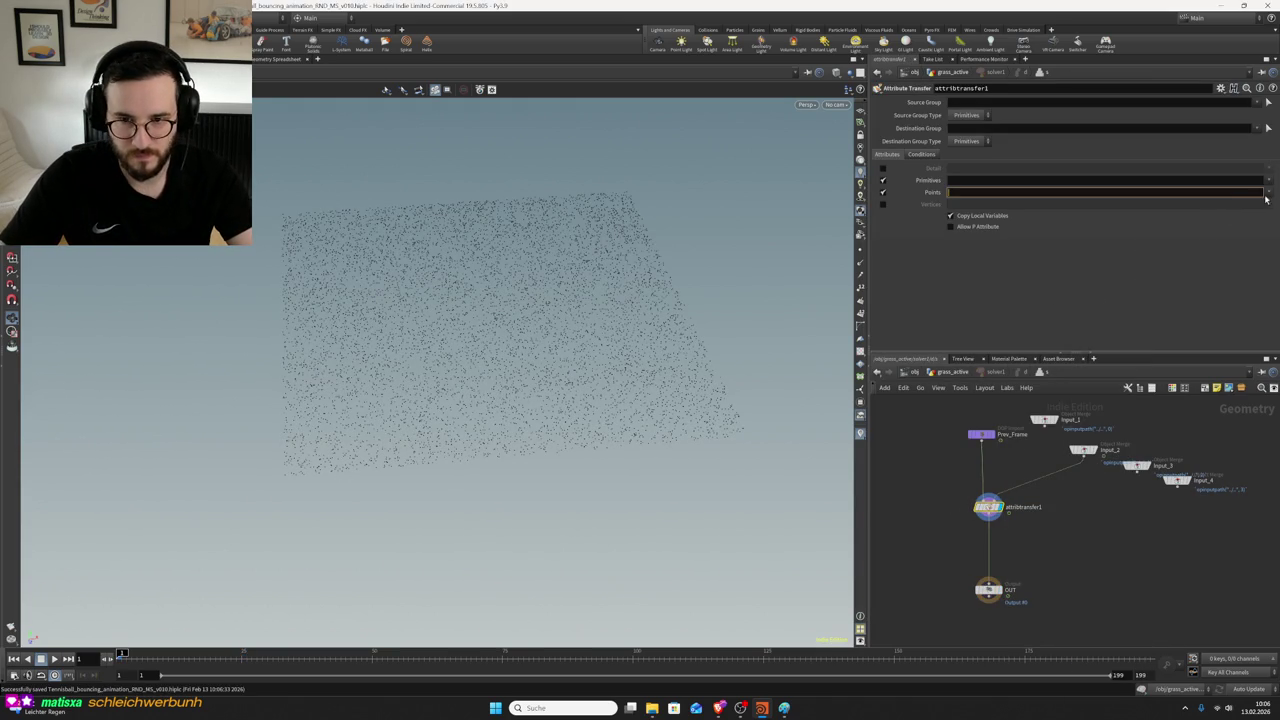
pyautogui.click(1259, 214)
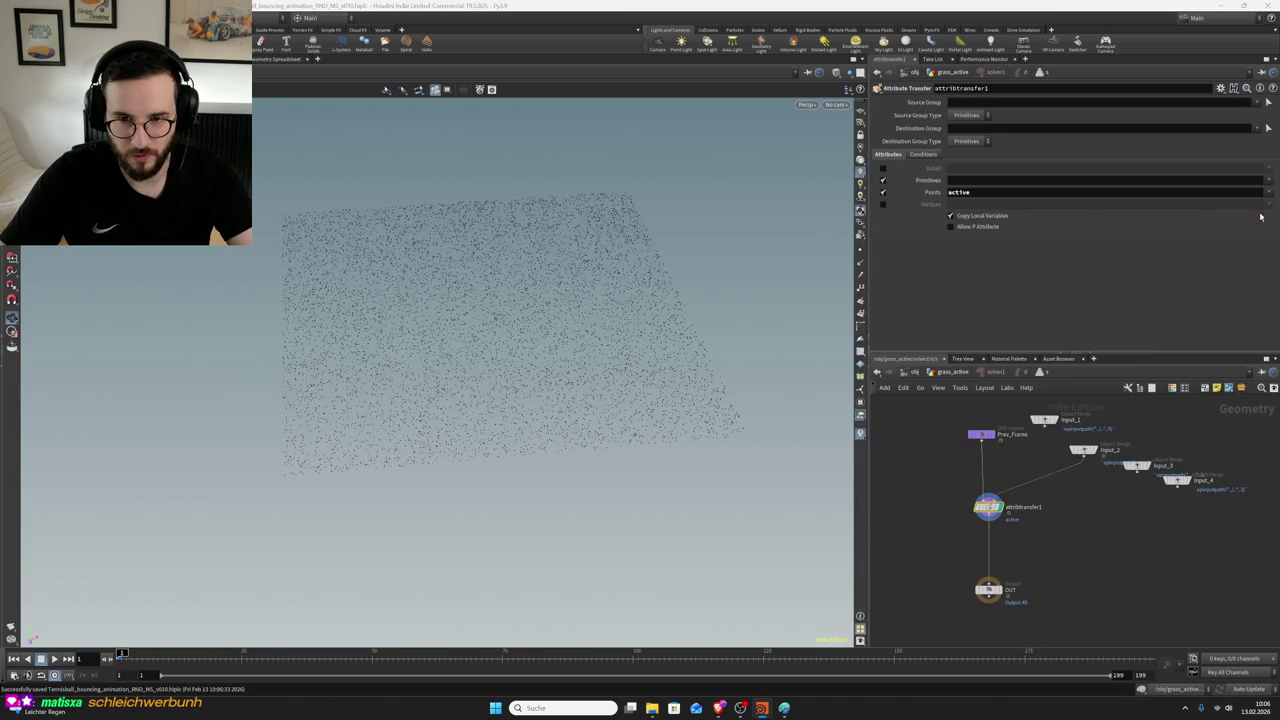
pyautogui.click(923, 154)
pyautogui.write('0.1')
pyautogui.press('Return')
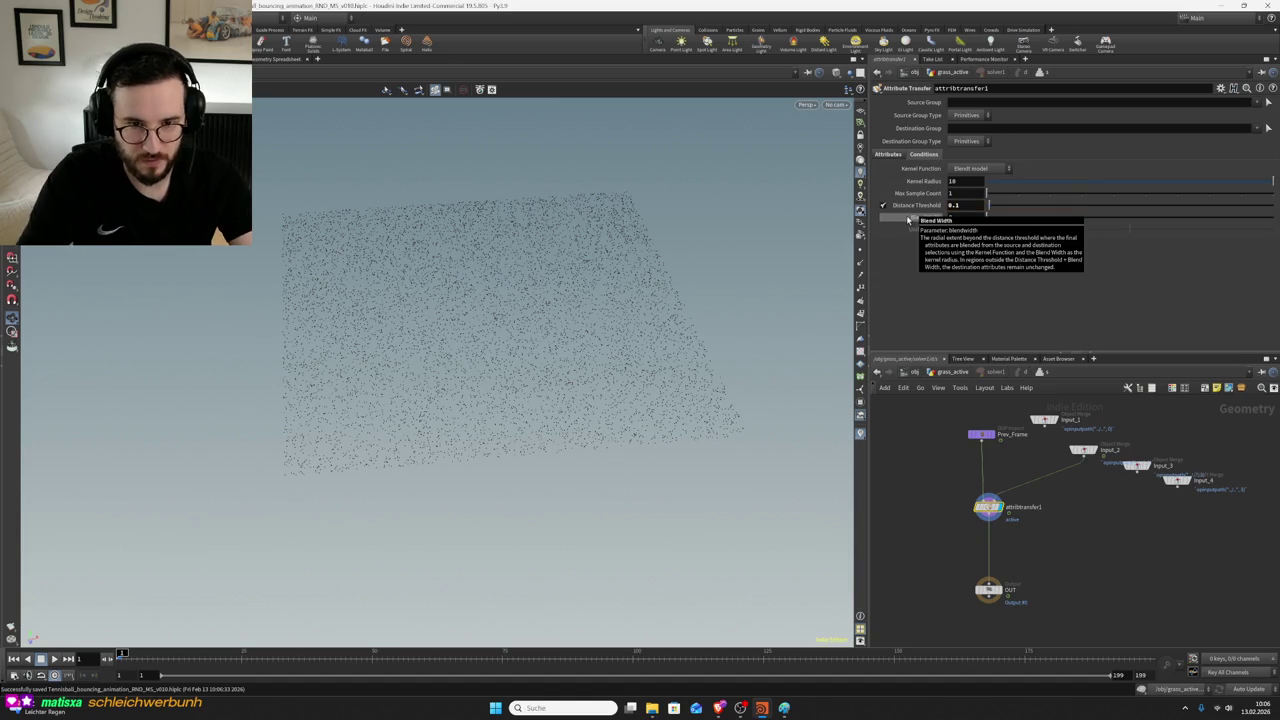
pyautogui.middleClick(986, 507)
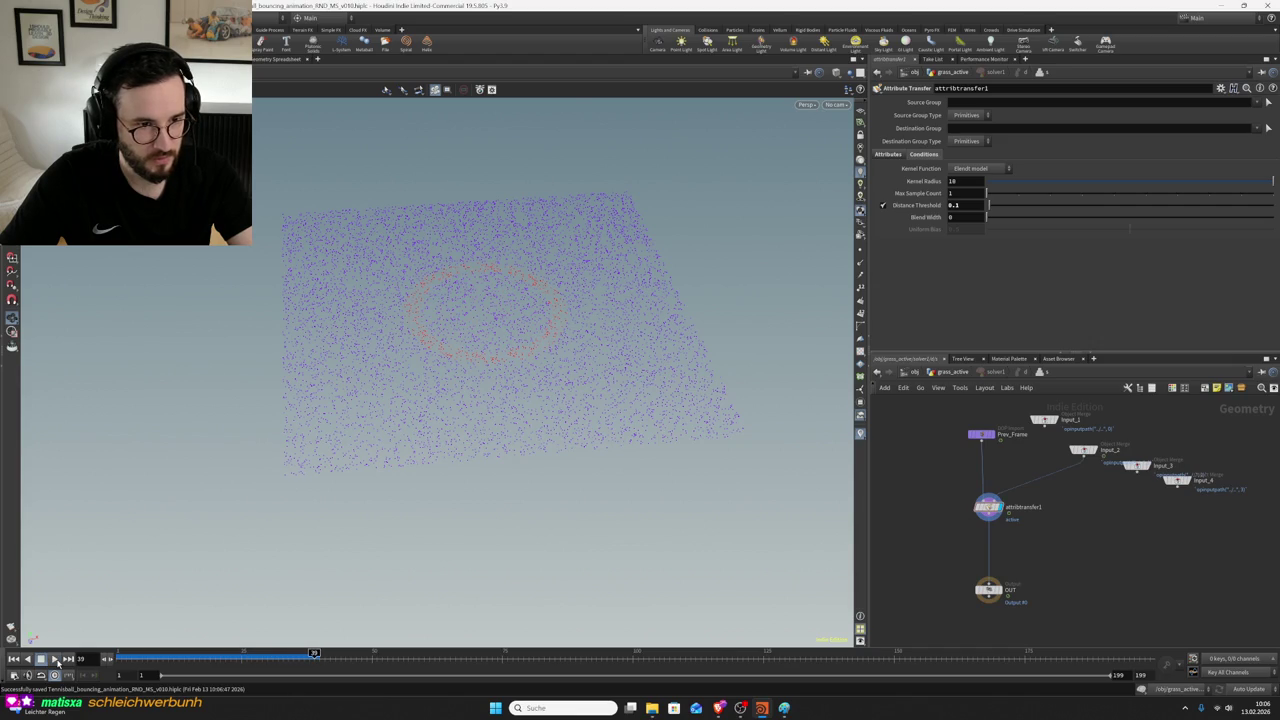
# - Save the scene and replay the solver from frame 1, re-entering solver1 from grass_active
pyautogui.click(1004, 594)
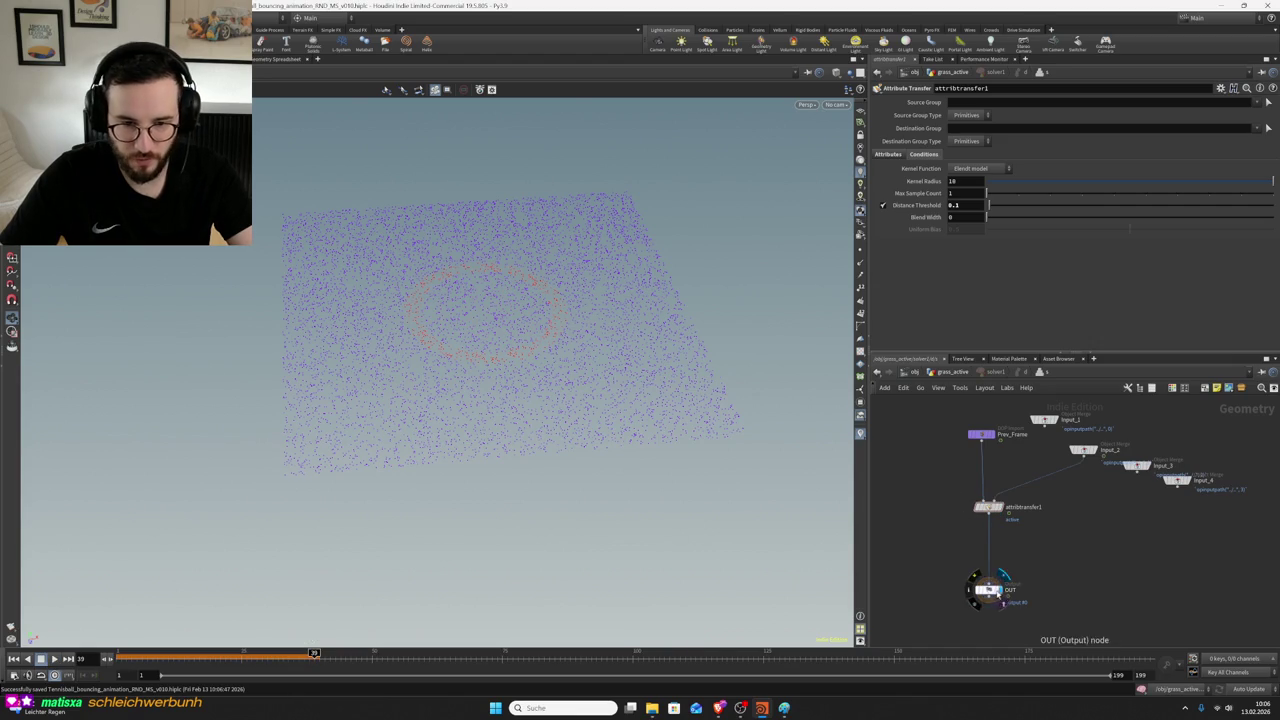
pyautogui.click(14, 659)
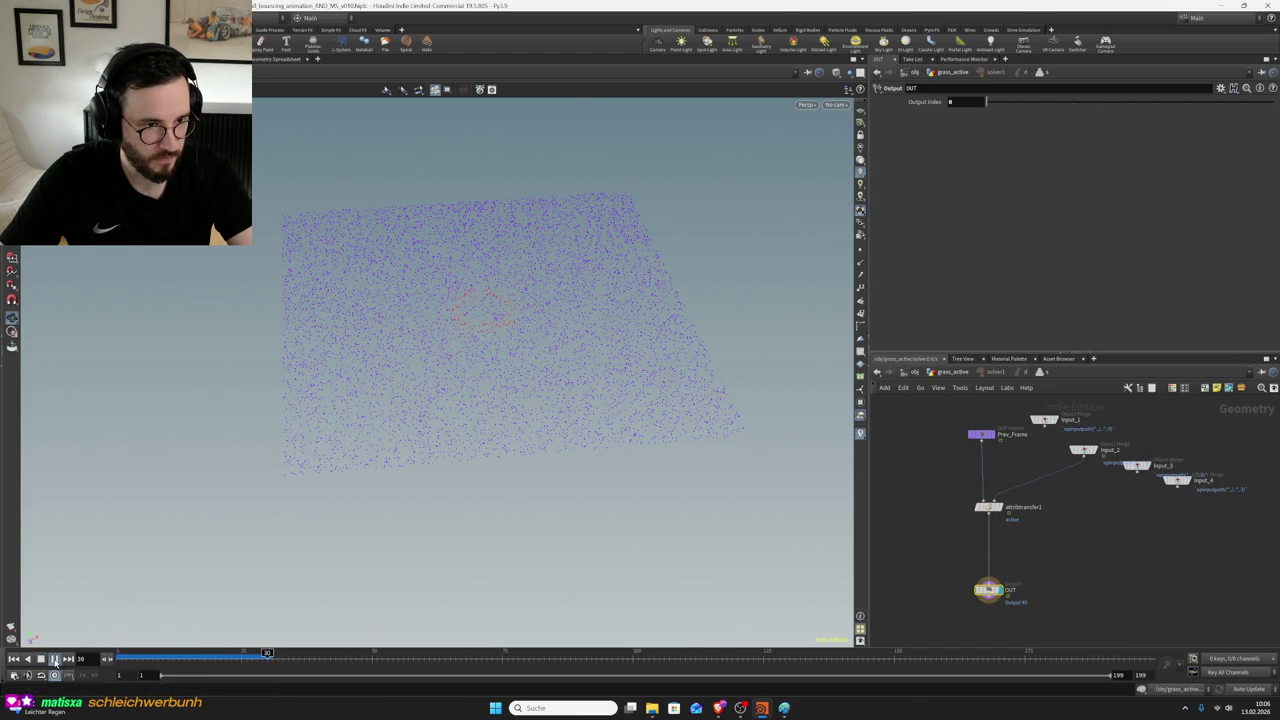
pyautogui.hotkey('ctrl', 's')
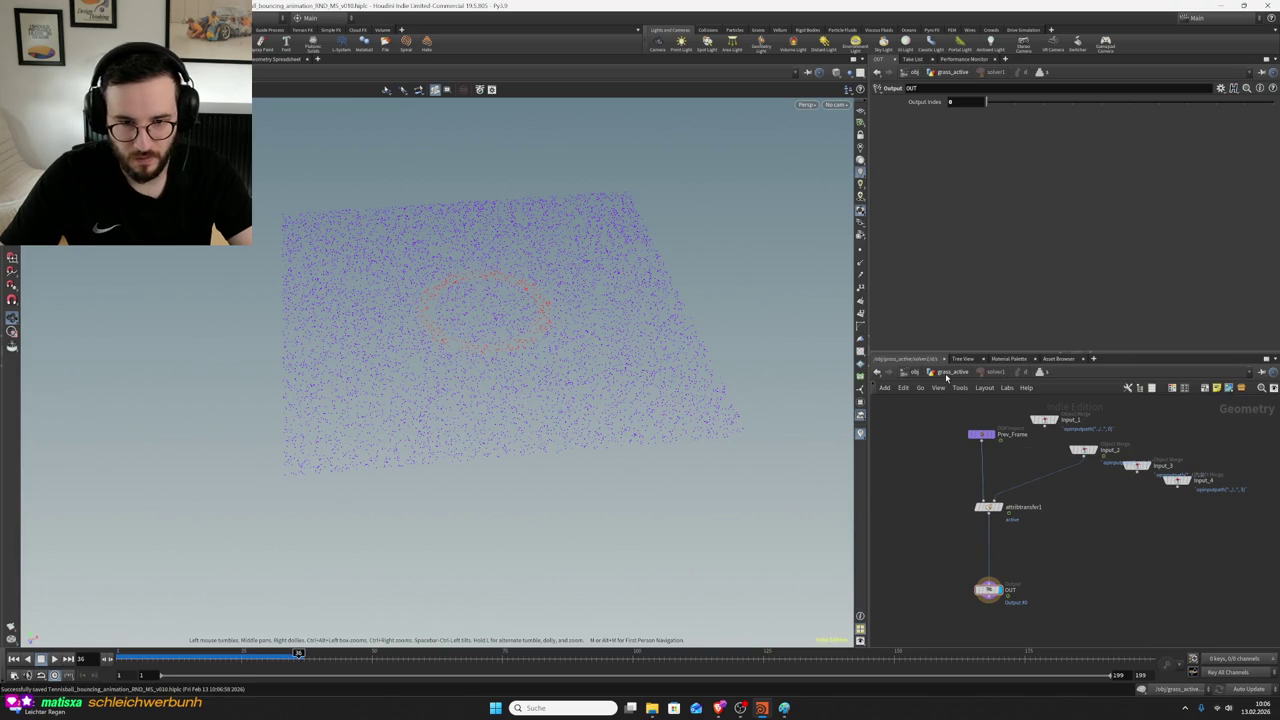
pyautogui.click(948, 372)
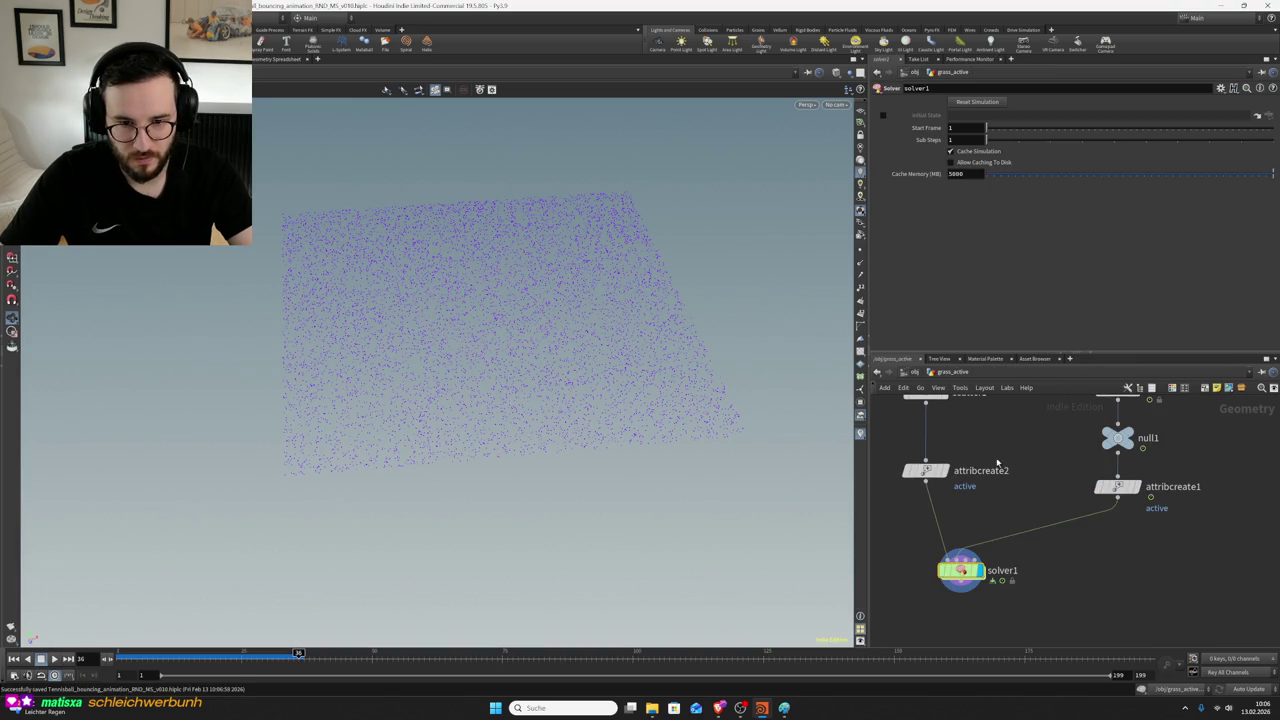
pyautogui.doubleClick(965, 572)
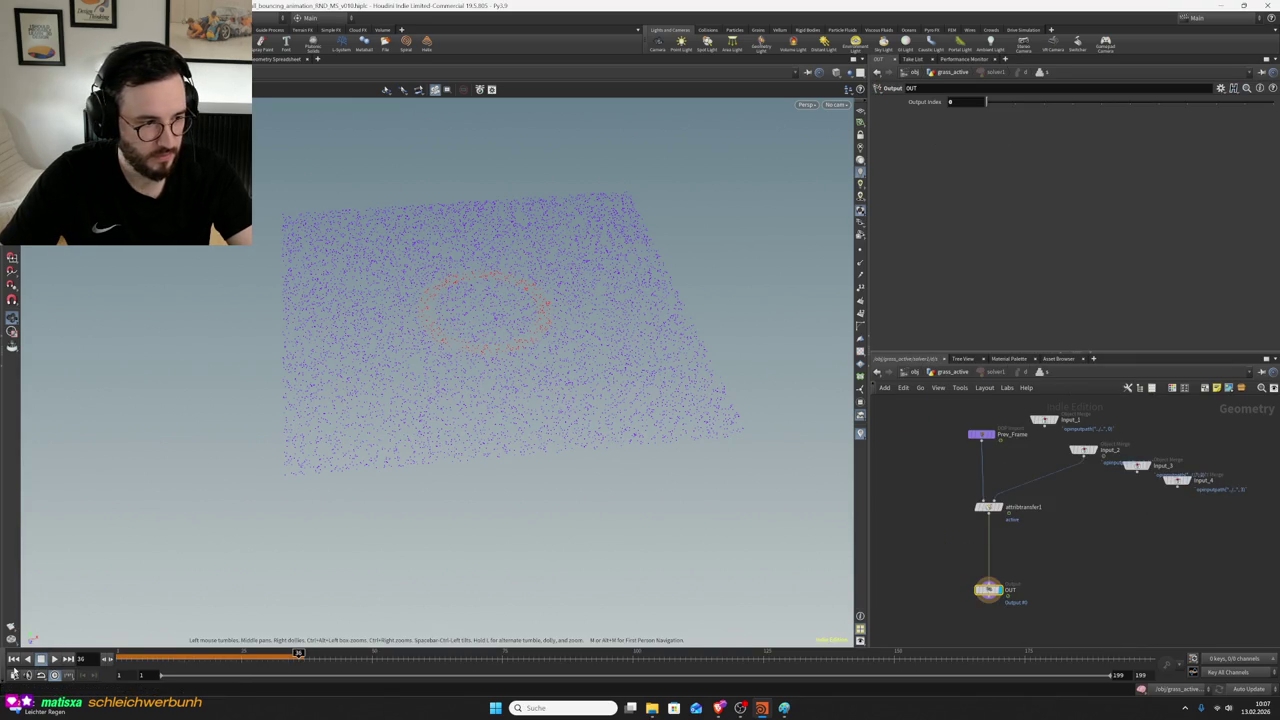
pyautogui.click(13, 658)
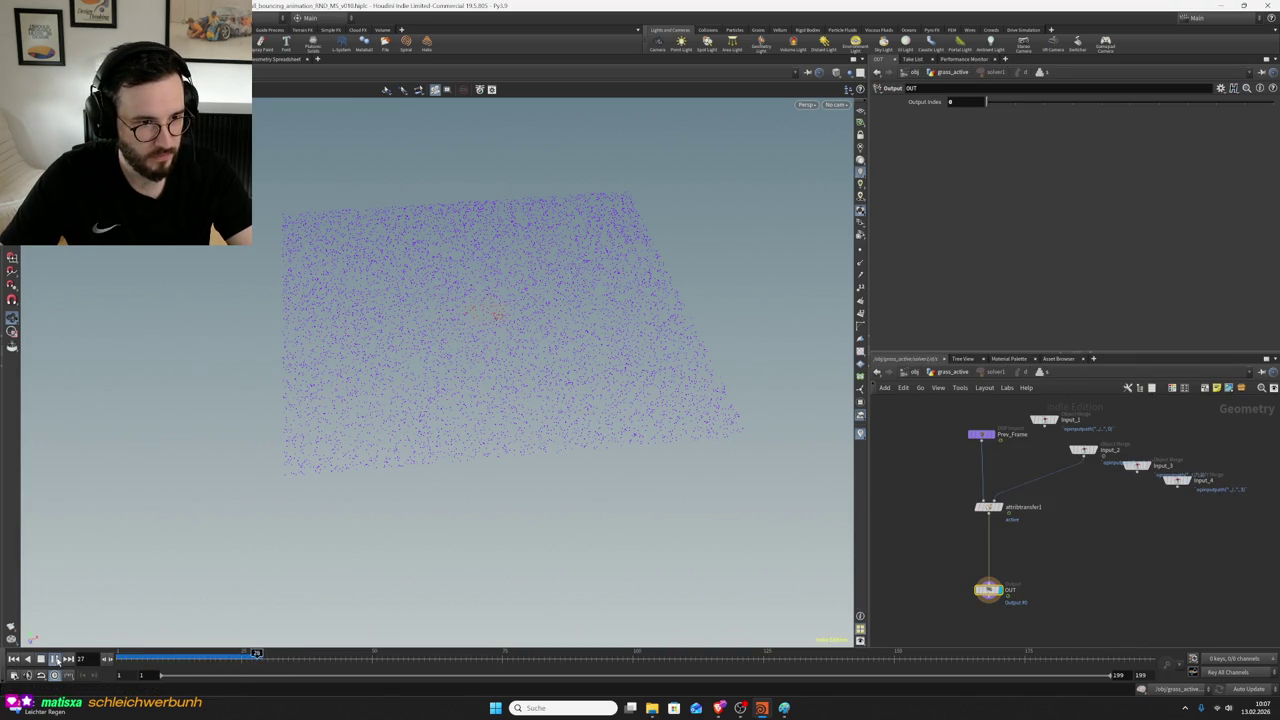
pyautogui.click(55, 659)
pyautogui.hotkey('ctrl', 's')
# - Rearrange the solver nodes, moving Prev_Frame and Input_1 to the left
pyautogui.moveTo(543, 309)
pyautogui.mouseDown()
pyautogui.moveTo(594, 300)
pyautogui.moveTo(560, 329)
pyautogui.moveTo(517, 308)
pyautogui.mouseUp()
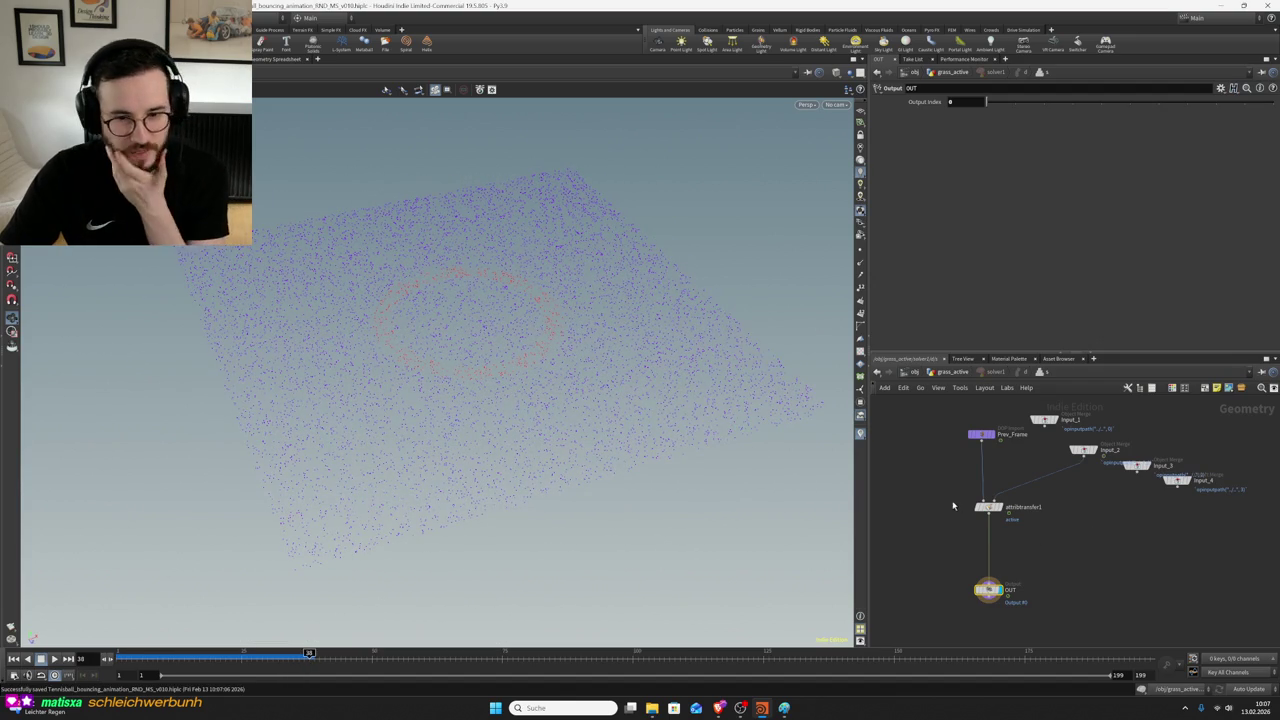
pyautogui.moveTo(954, 497); pyautogui.dragTo(1048, 536)
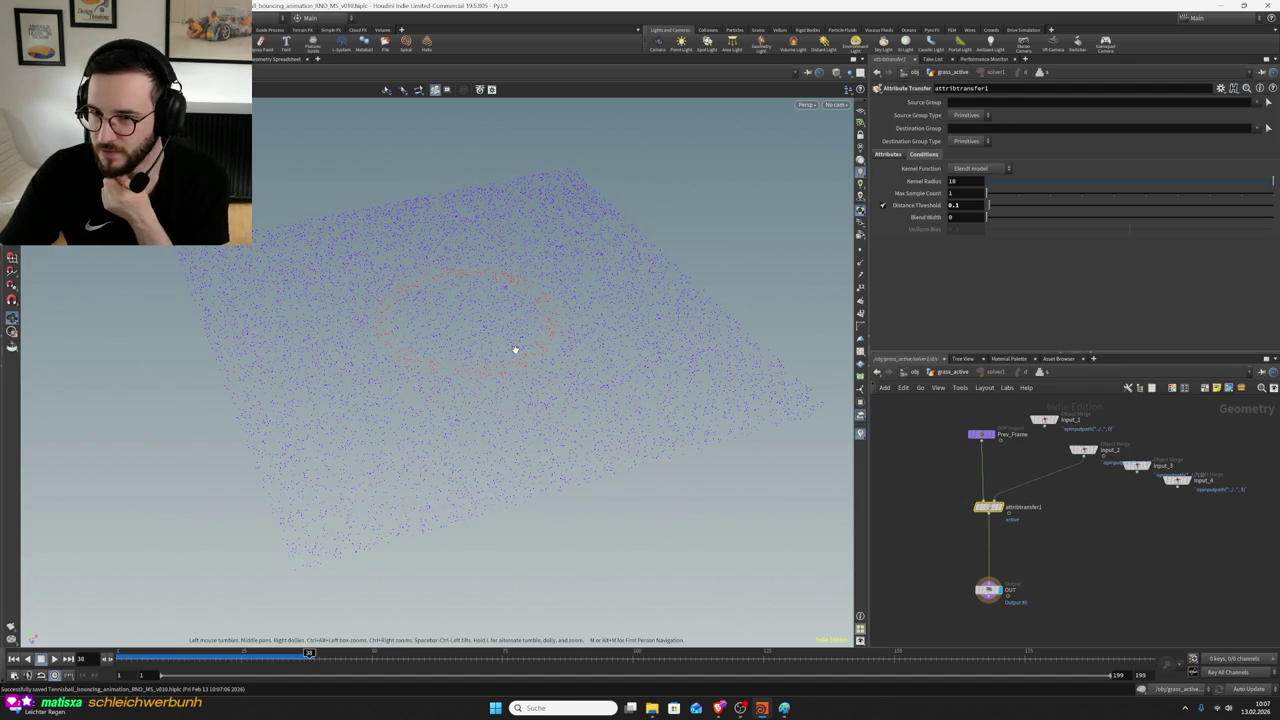
pyautogui.scroll(1, 976, 458)
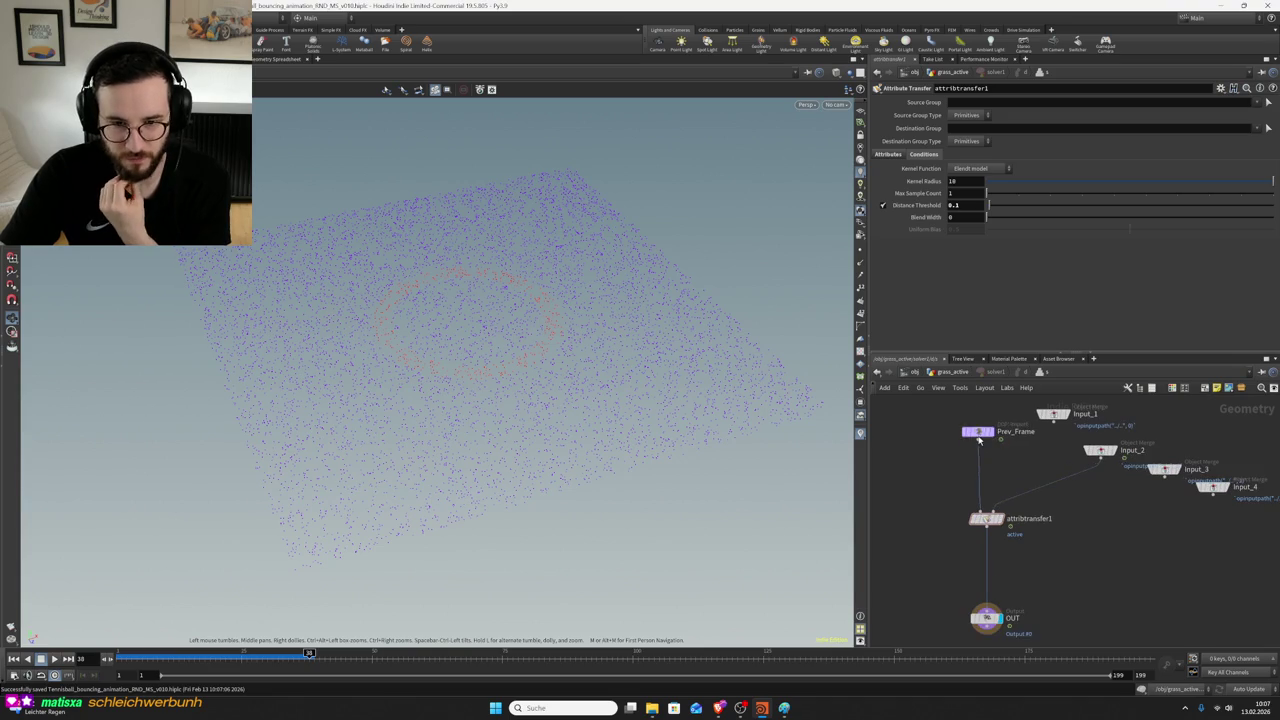
pyautogui.moveTo(980, 432); pyautogui.dragTo(940, 428)
pyautogui.moveTo(1062, 420)
pyautogui.mouseDown()
pyautogui.moveTo(1006, 420)
pyautogui.moveTo(992, 512)
pyautogui.mouseUp()
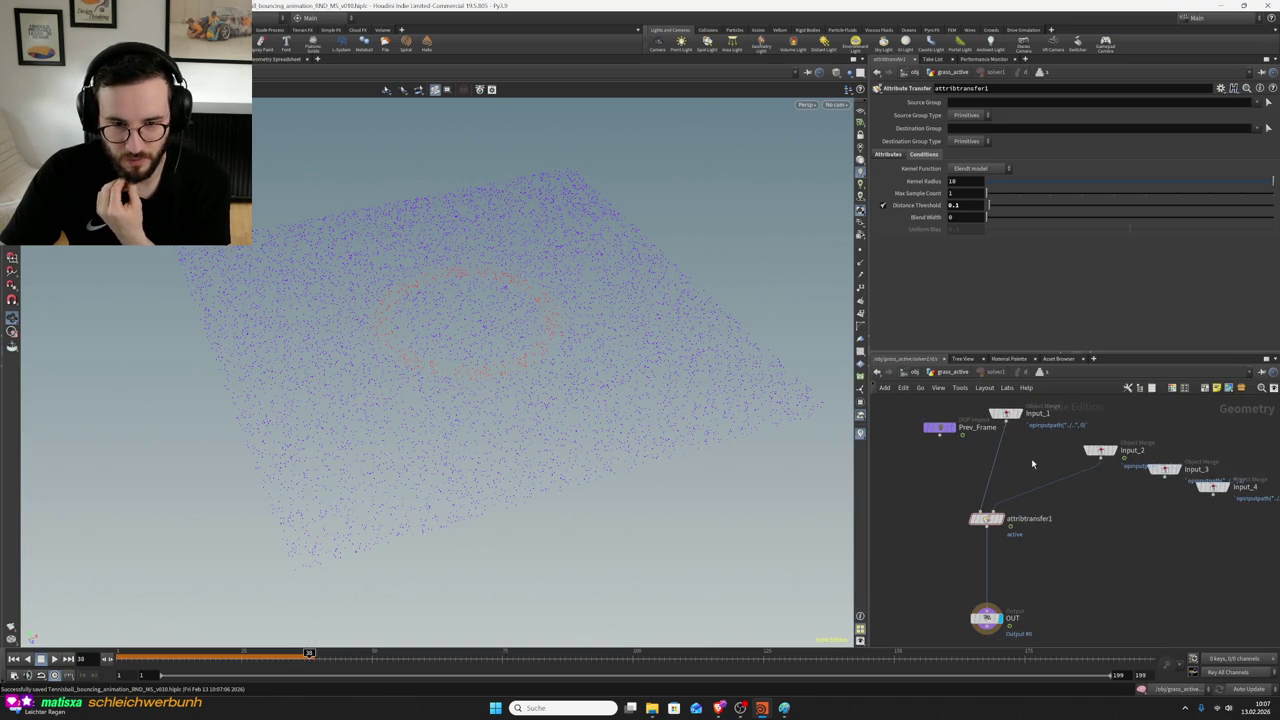
# - Replay the simulation to frame 37, then wire Prev_Frame into attribtransfer1's first input
pyautogui.click(19, 659)
pyautogui.click(54, 659)
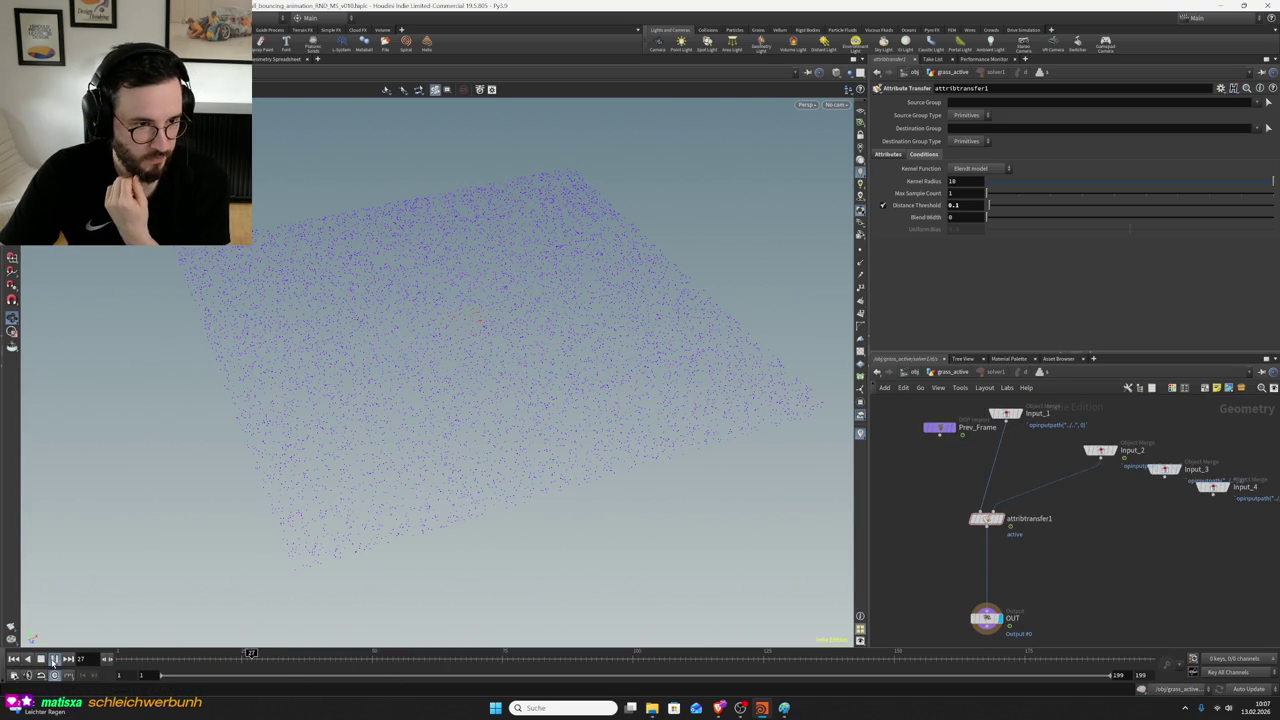
pyautogui.click(54, 659)
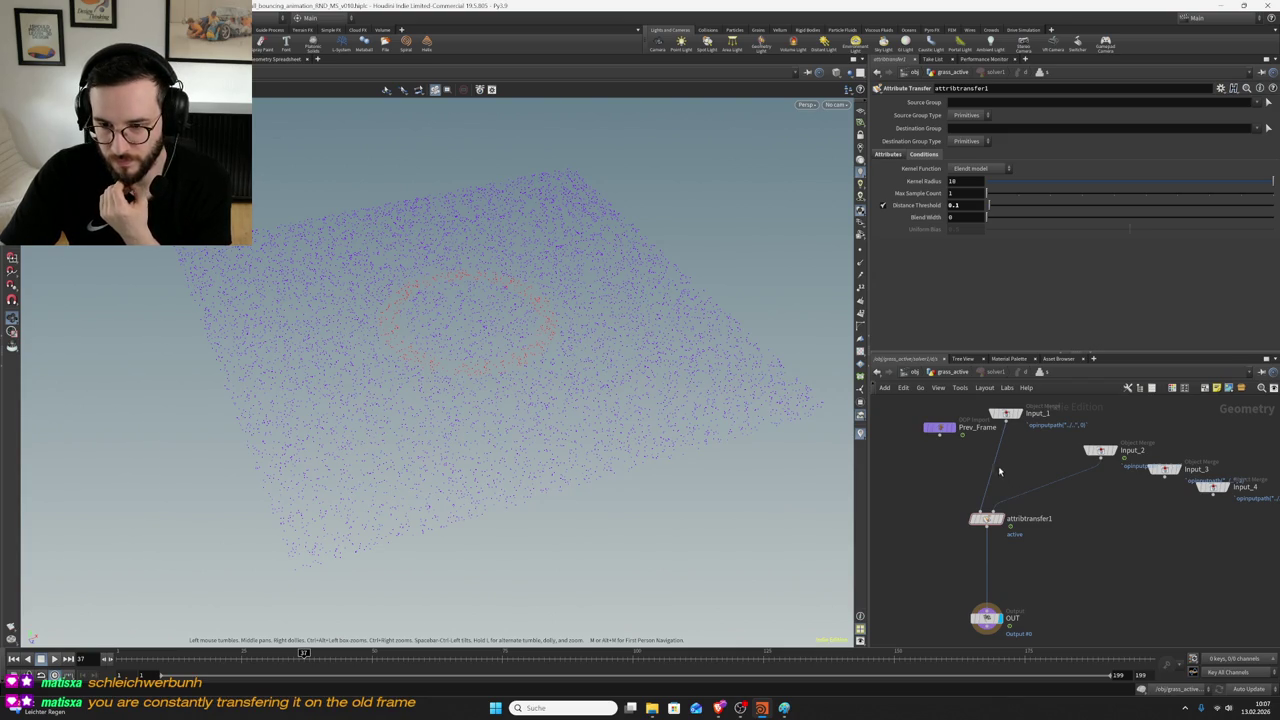
pyautogui.moveTo(932, 443); pyautogui.dragTo(958, 503)
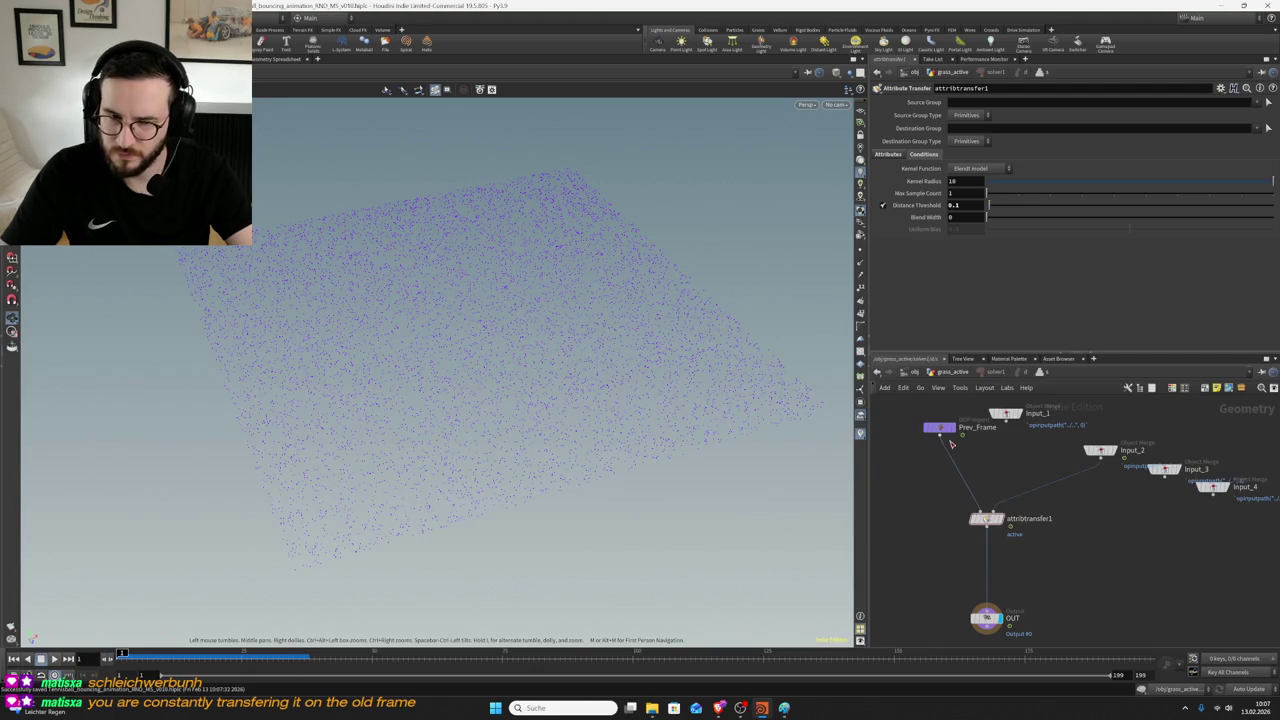
pyautogui.moveTo(941, 430)
pyautogui.mouseDown()
pyautogui.moveTo(931, 415)
pyautogui.moveTo(969, 475)
pyautogui.mouseUp()
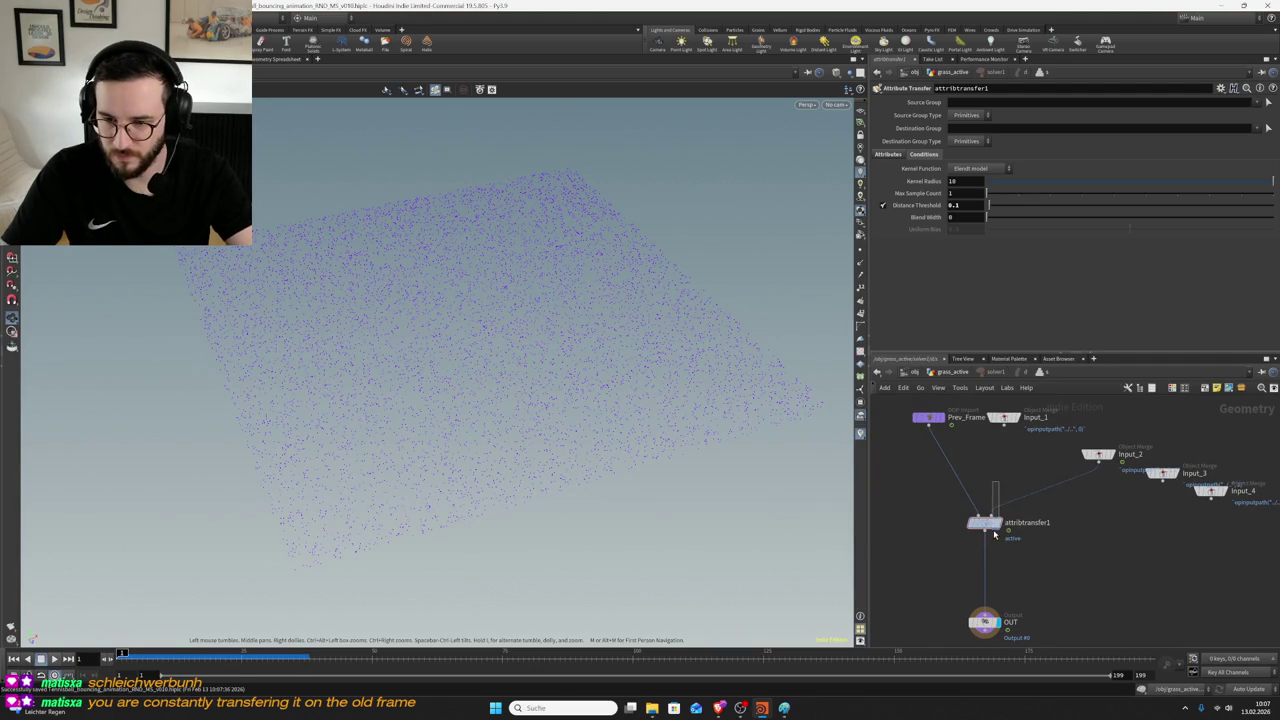
# - At grass_active, inspect attribcreate1, solver1, scatter1 and attribcreate2, displaying attribcreate2's output
pyautogui.click(936, 371)
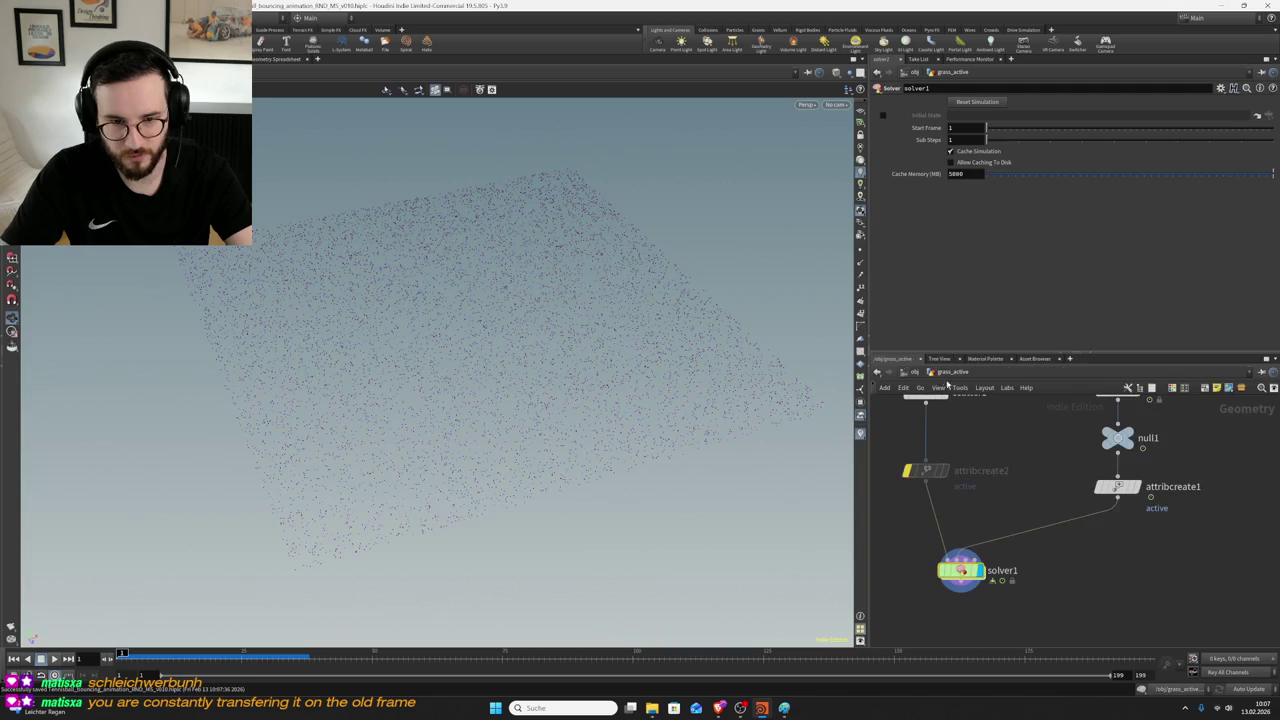
pyautogui.click(1136, 487)
pyautogui.click(1117, 487)
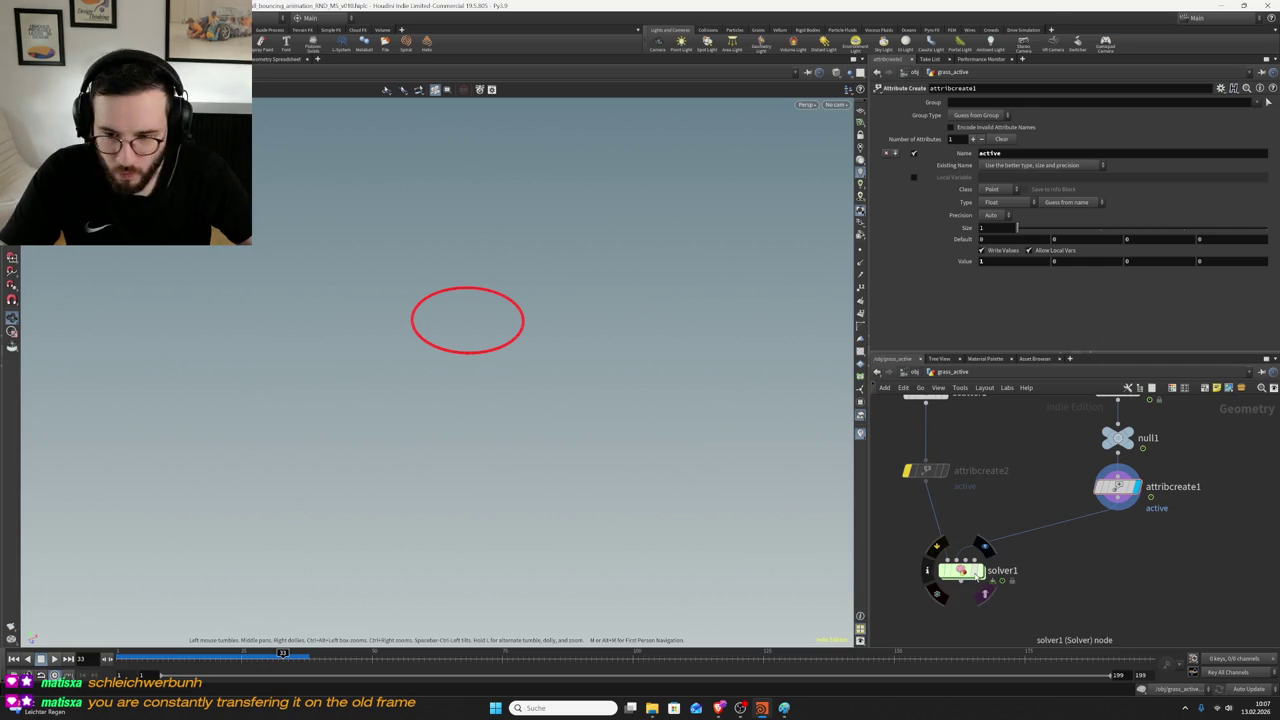
pyautogui.click(960, 570)
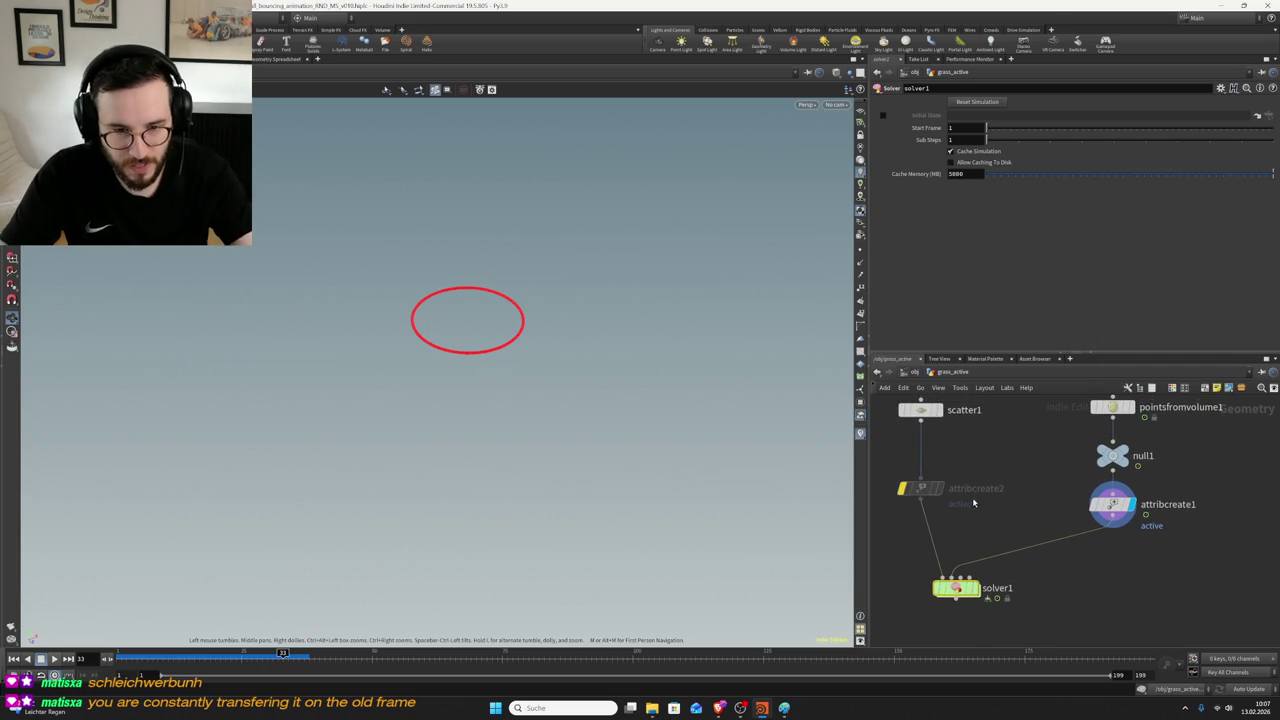
pyautogui.click(930, 412)
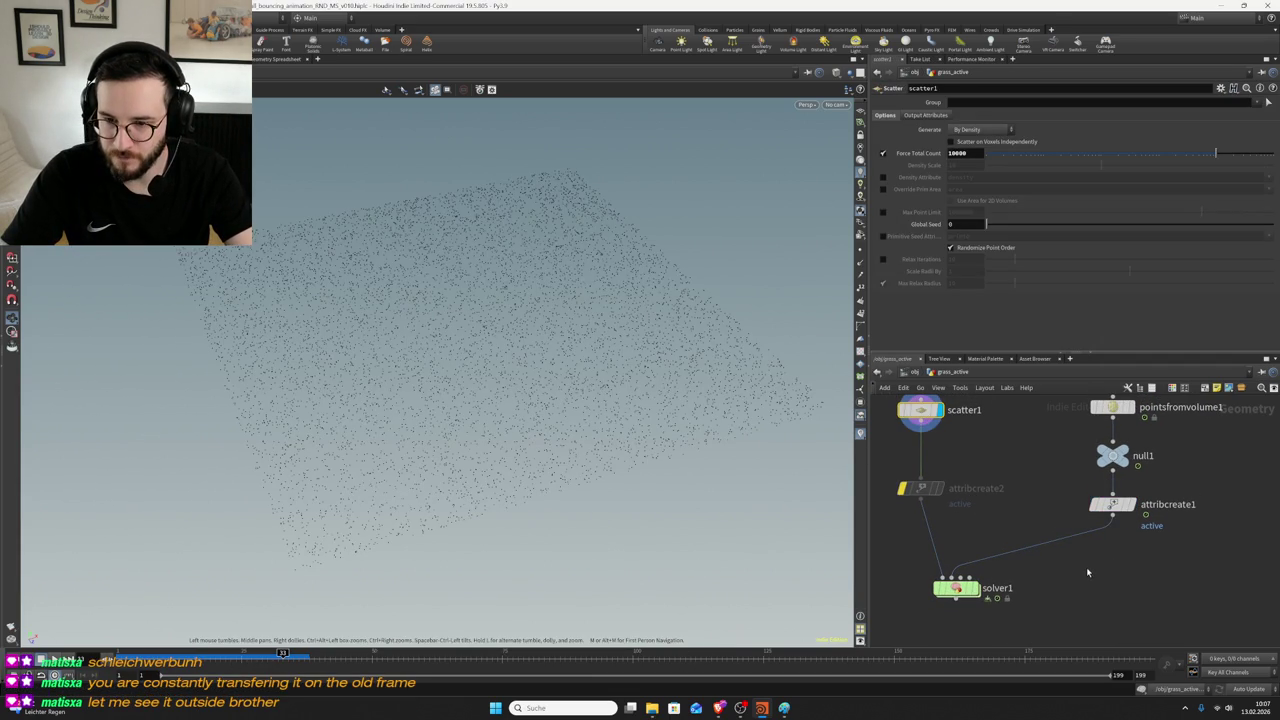
pyautogui.scroll(-2, 1031, 544)
pyautogui.scroll(-1, 1031, 544)
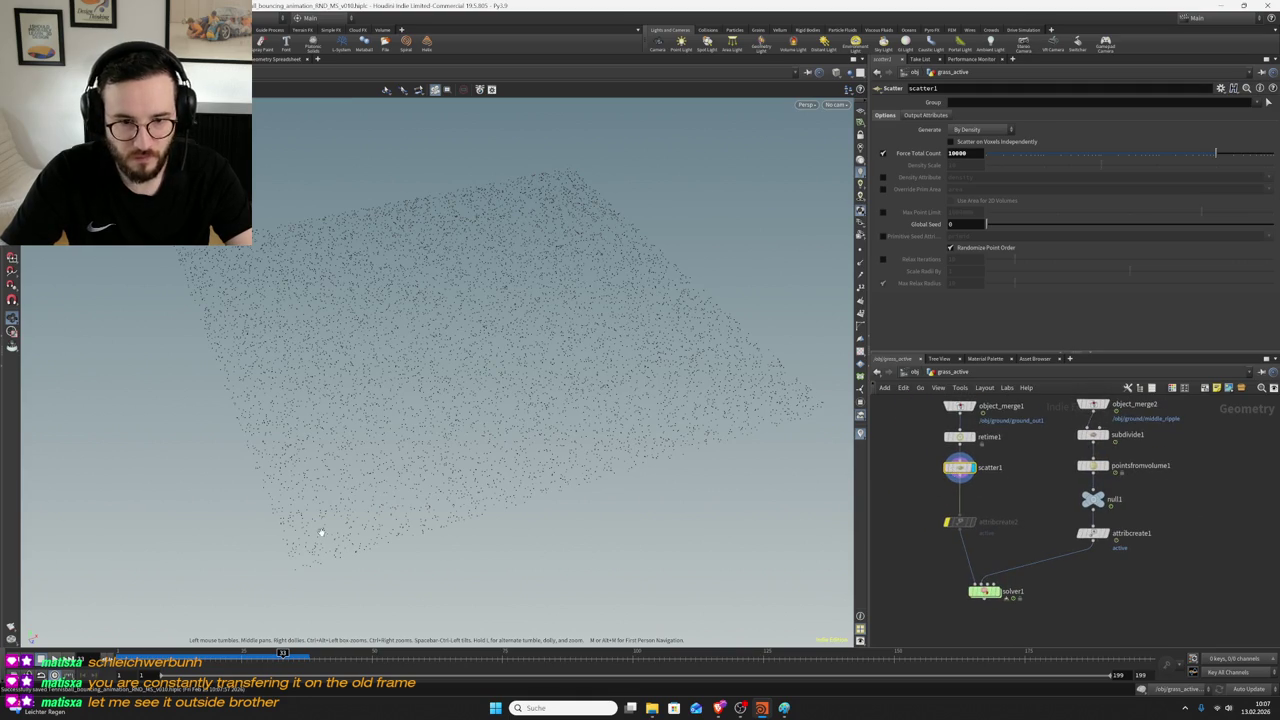
pyautogui.click(957, 521)
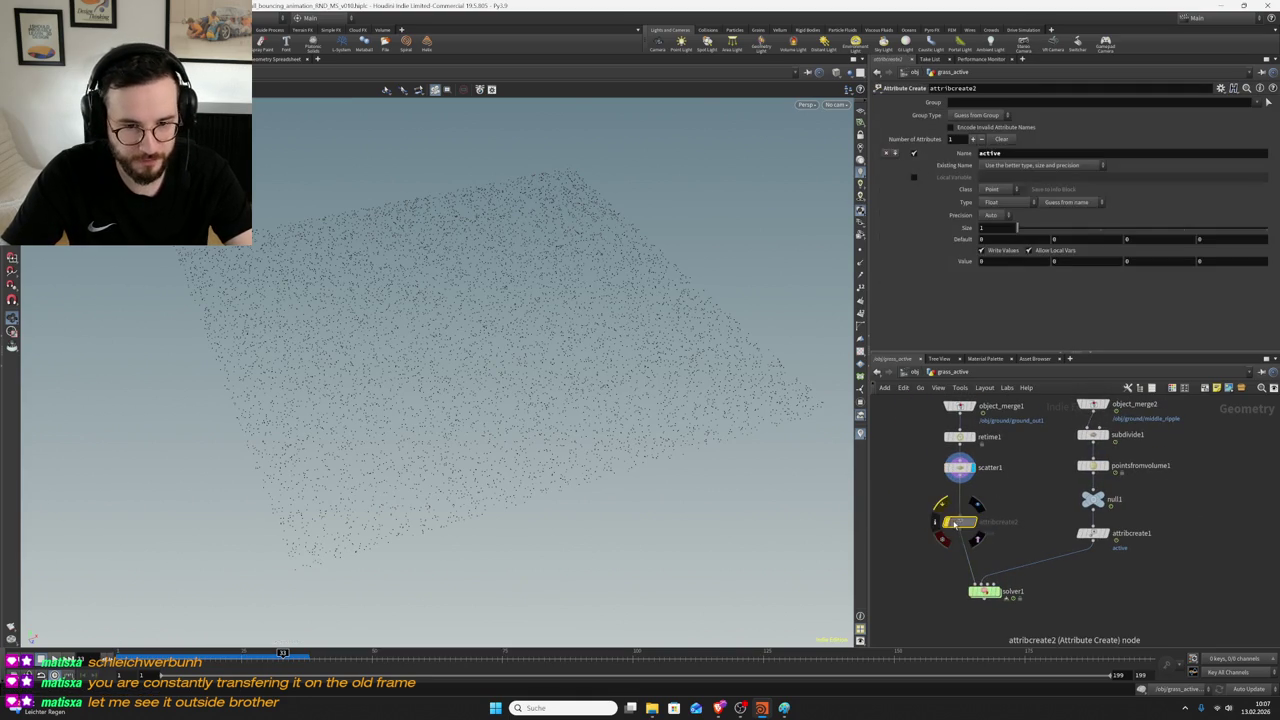
pyautogui.click(976, 521)
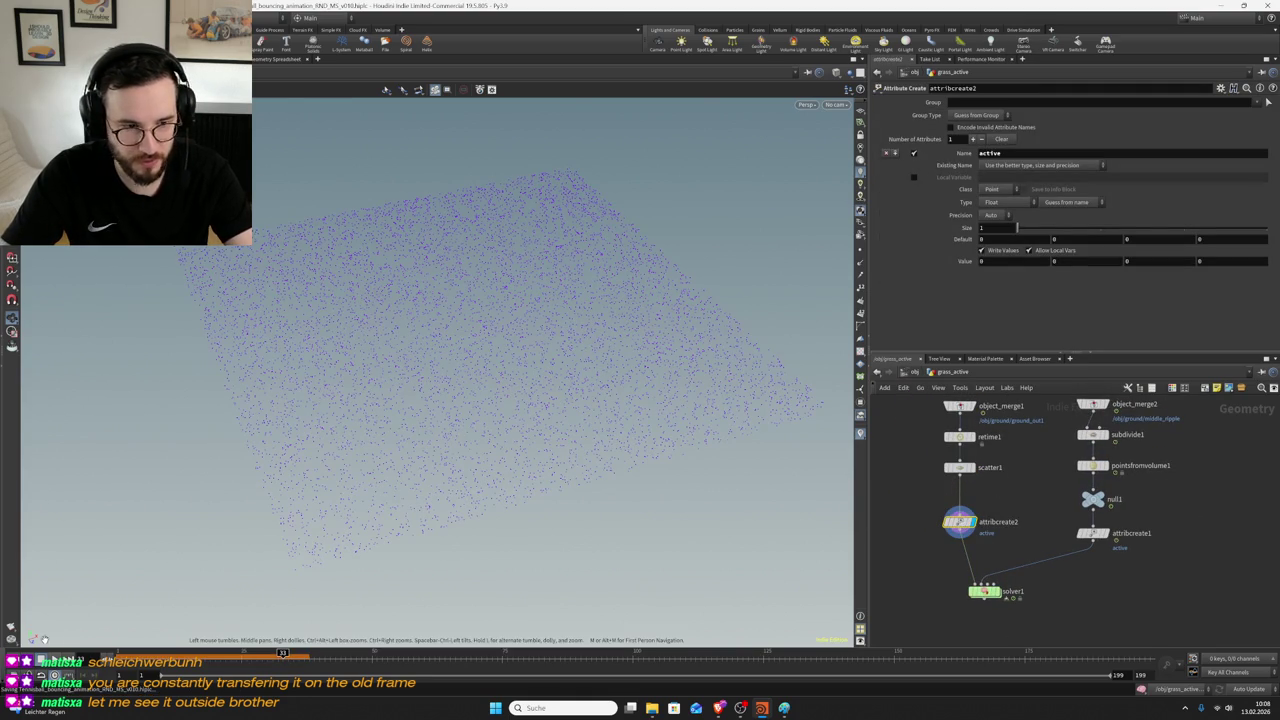
# - Rewind to frame 1, display attribcreate1 then solver1, save, and check solver1's OUT node
pyautogui.hotkey('ctrl', 'Up')
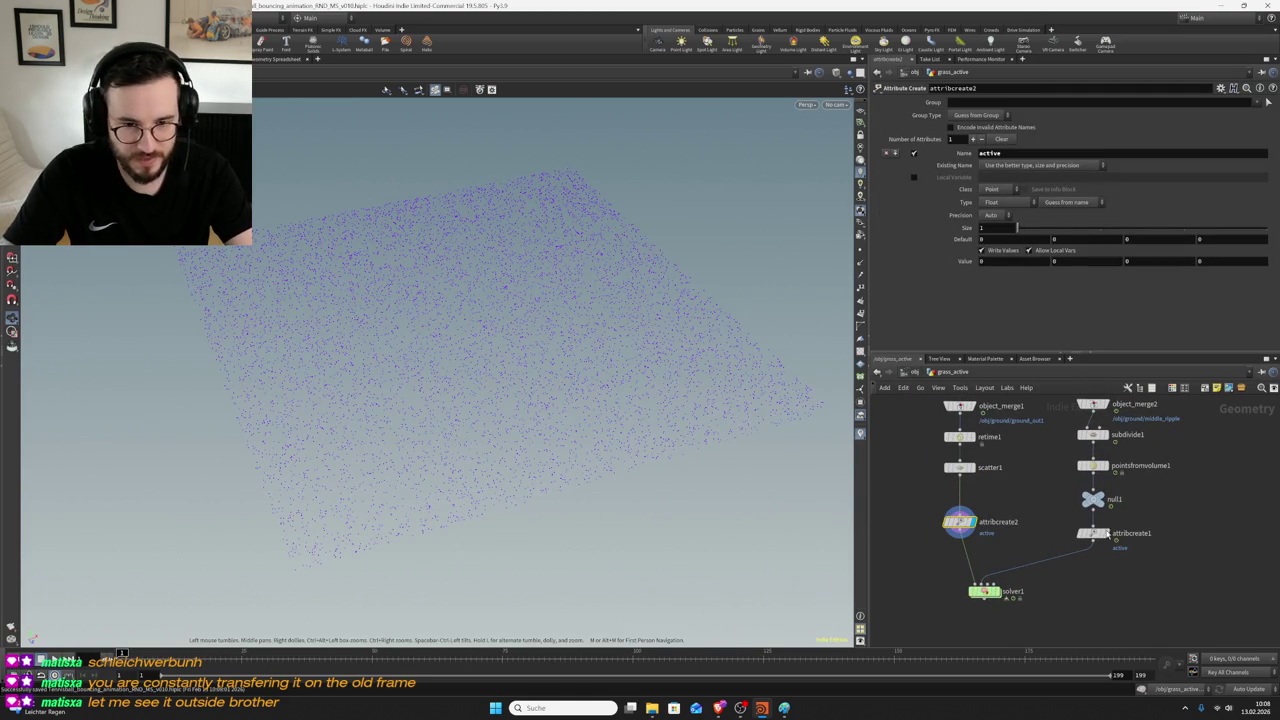
pyautogui.click(1106, 535)
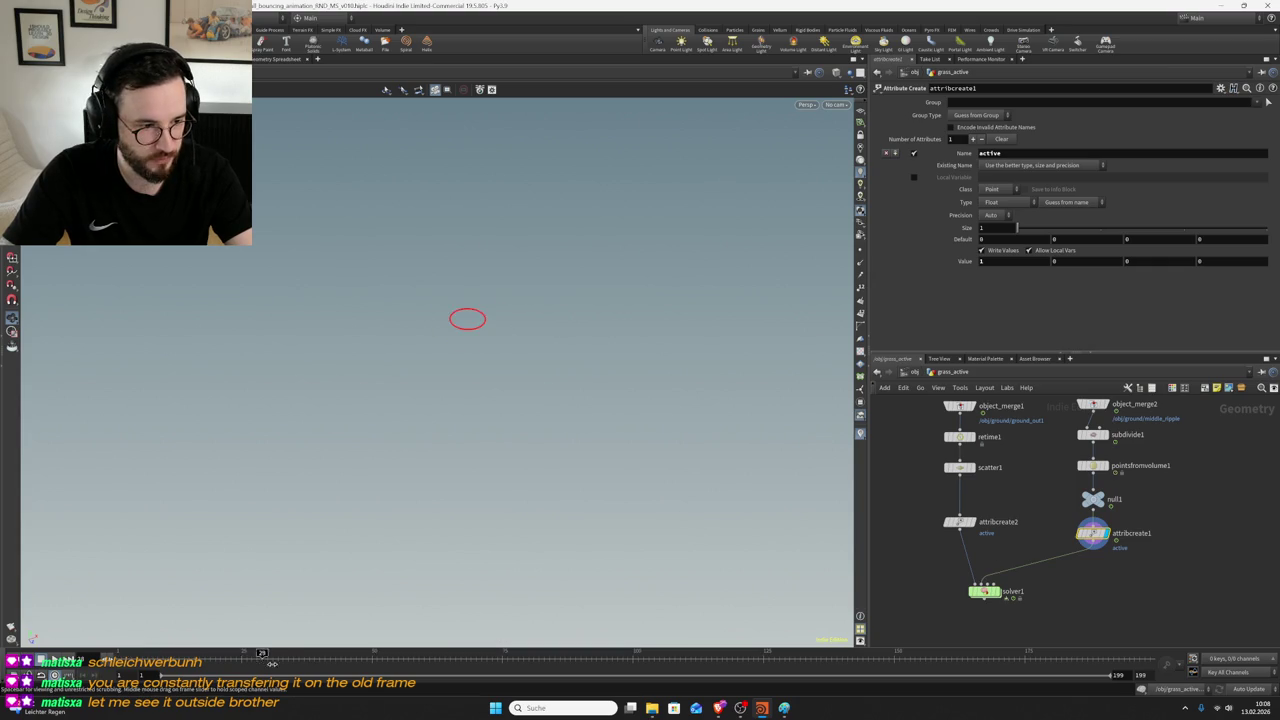
pyautogui.hotkey('ctrl', 's')
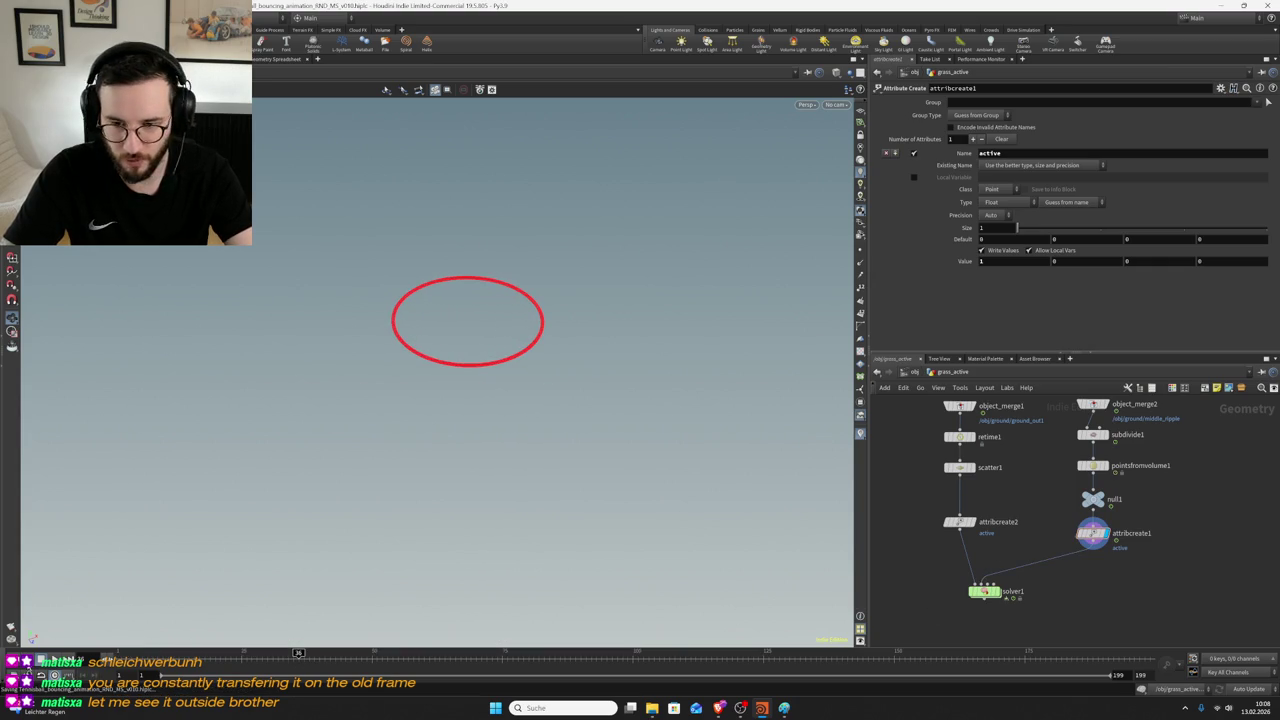
pyautogui.hotkey('ctrl', 'Up')
pyautogui.click(996, 591)
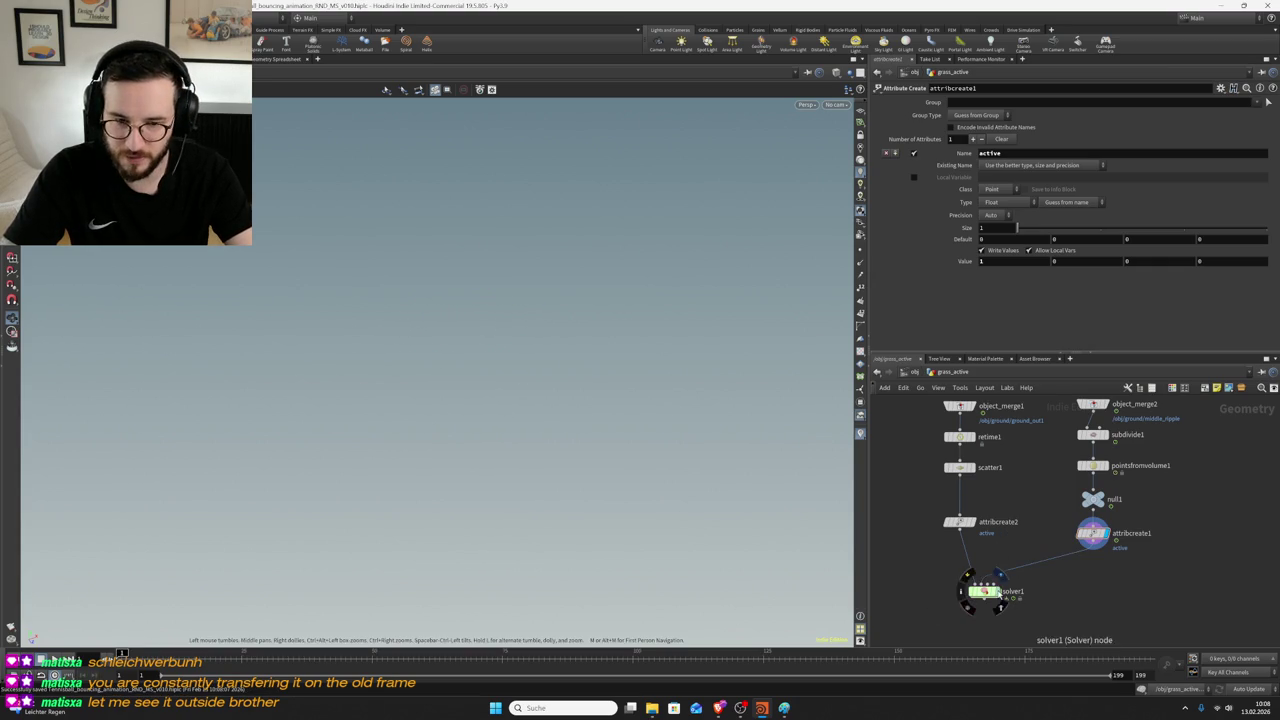
pyautogui.doubleClick(986, 591)
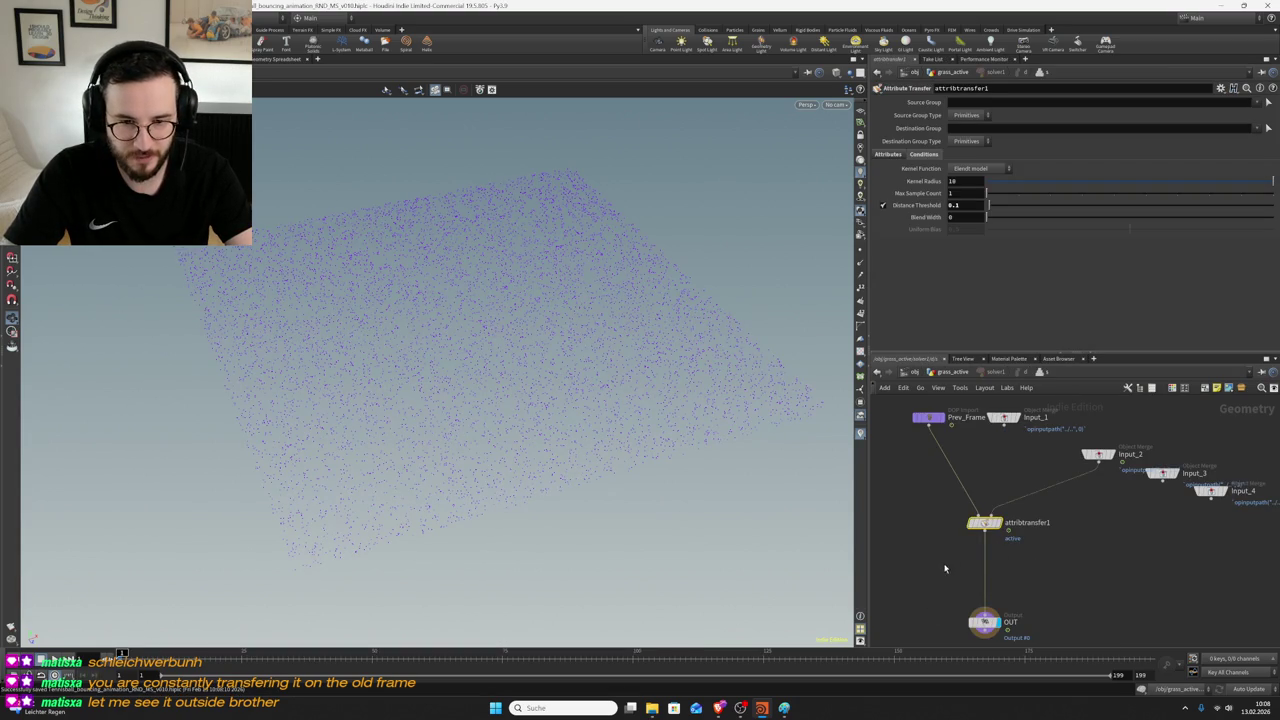
pyautogui.click(982, 621)
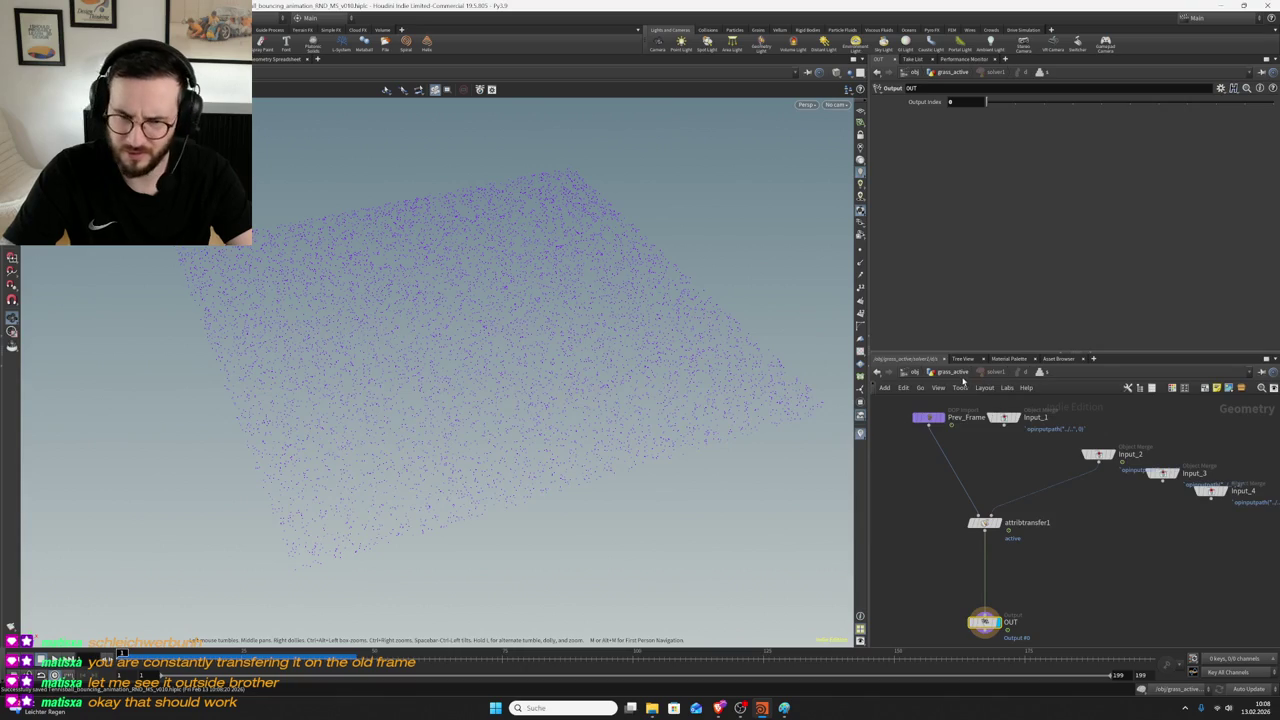
# - Back at grass_active, shift scatter1 and attribcreate2 left and wire attribcreate2 into solver1
pyautogui.click(955, 372)
pyautogui.moveTo(920, 466)
pyautogui.mouseDown()
pyautogui.moveTo(976, 508)
pyautogui.moveTo(978, 538)
pyautogui.mouseUp()
pyautogui.moveTo(960, 476); pyautogui.dragTo(926, 477)
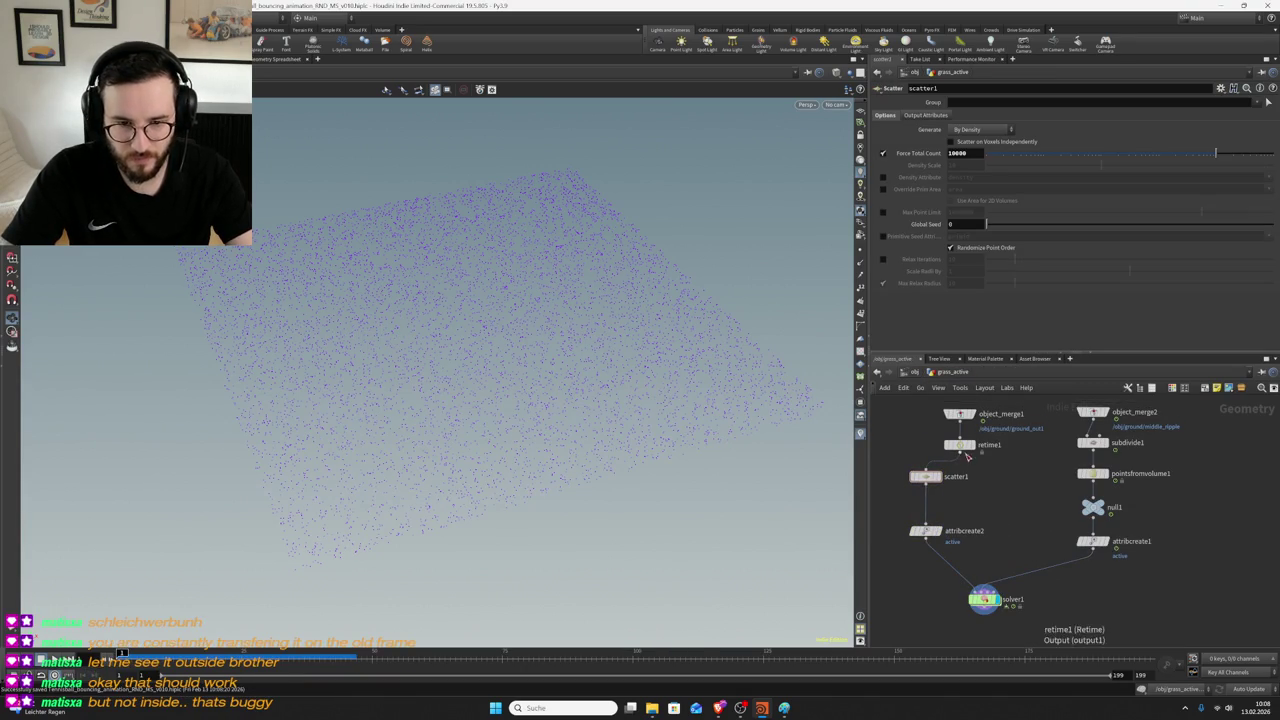
pyautogui.click(984, 598)
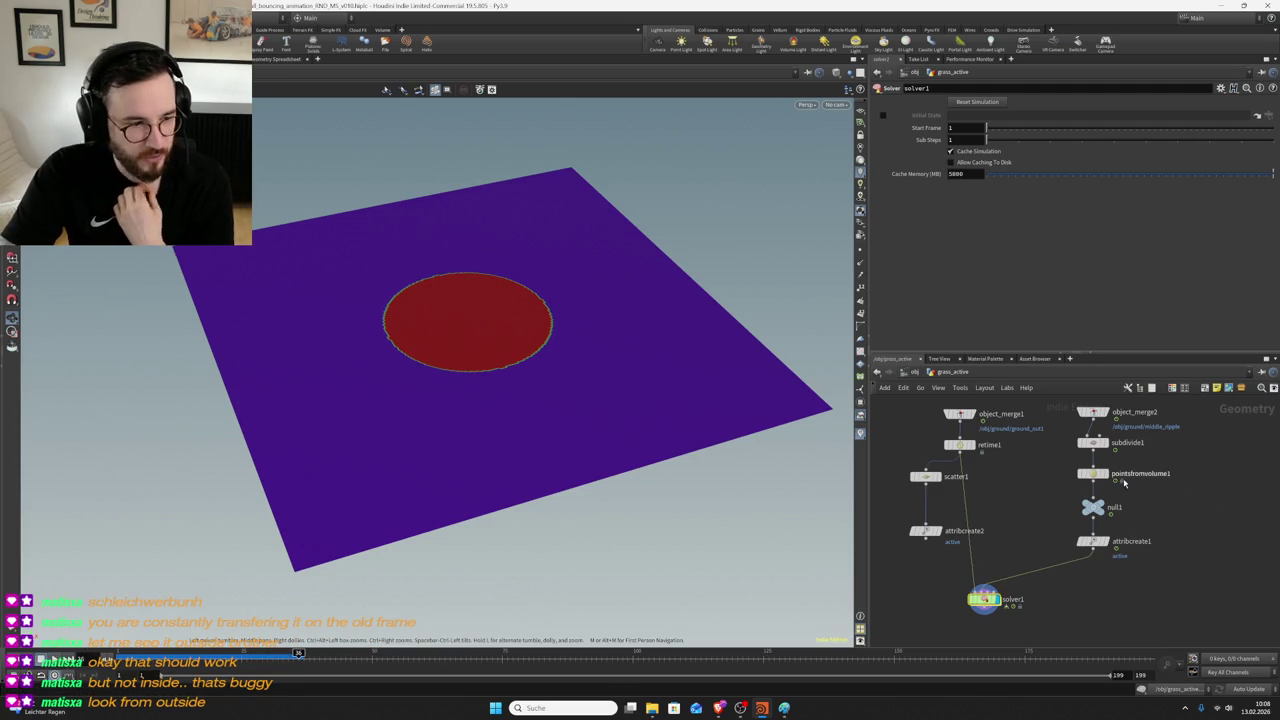
pyautogui.click(925, 538)
pyautogui.click(968, 588)
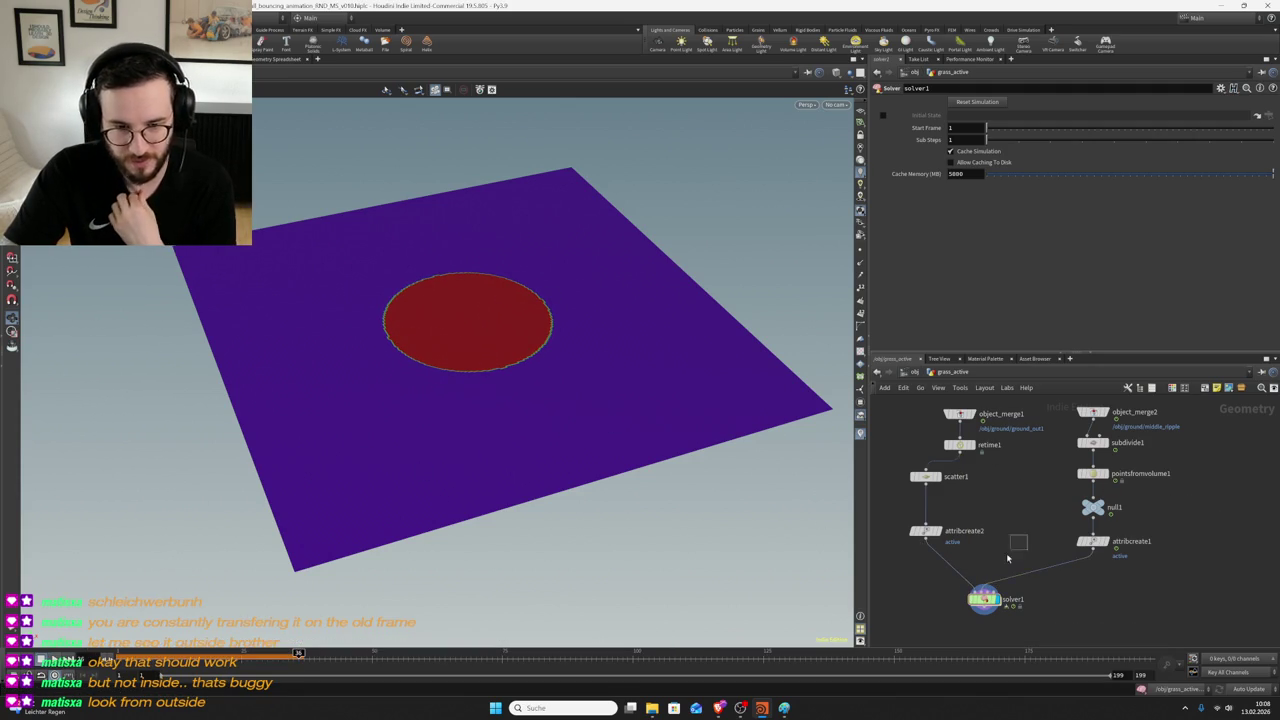
pyautogui.press('Up')
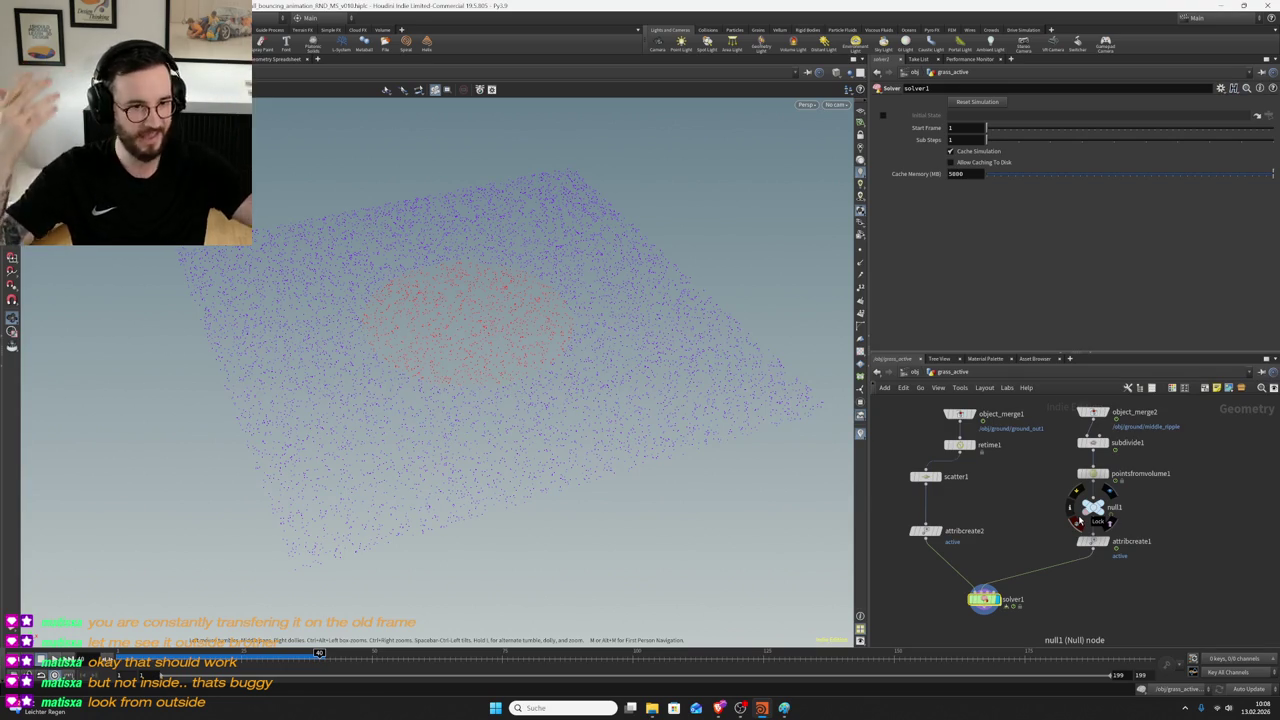
# - Align the four left-column nodes into a neat column and save
pyautogui.moveTo(903, 410); pyautogui.dragTo(994, 568)
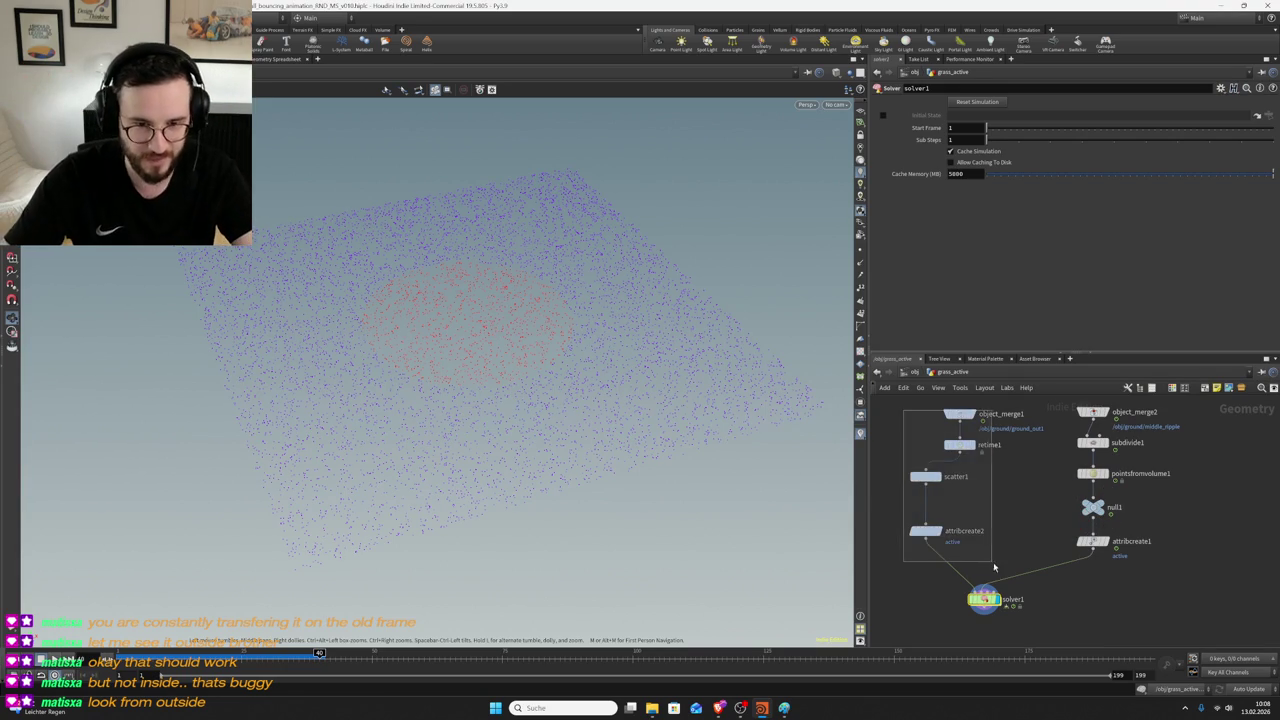
pyautogui.press('l')
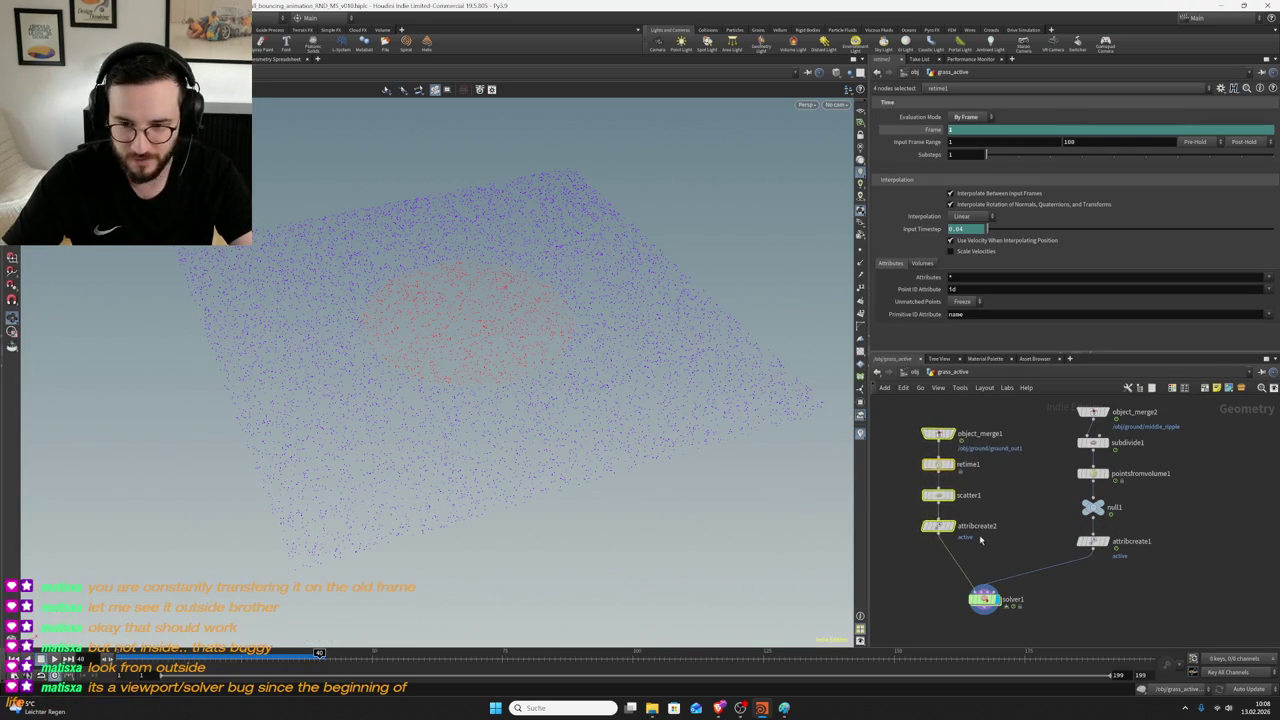
pyautogui.click(980, 540)
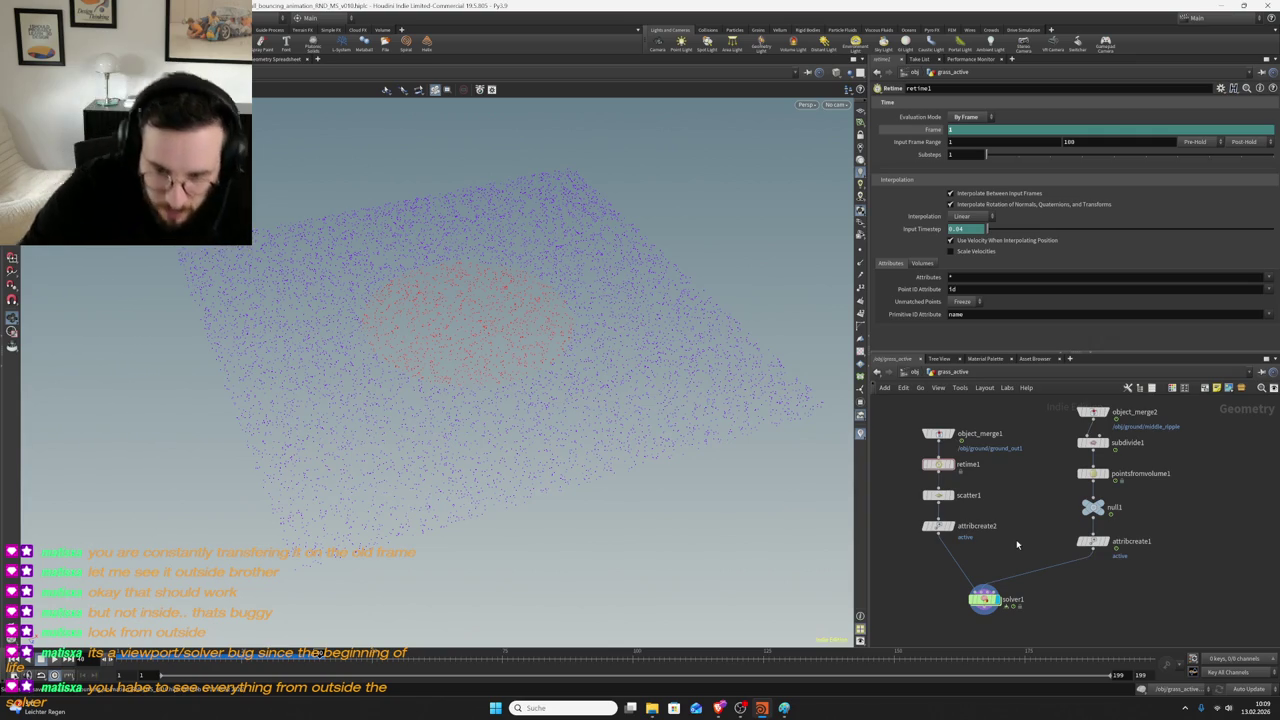
pyautogui.hotkey('ctrl', 's')
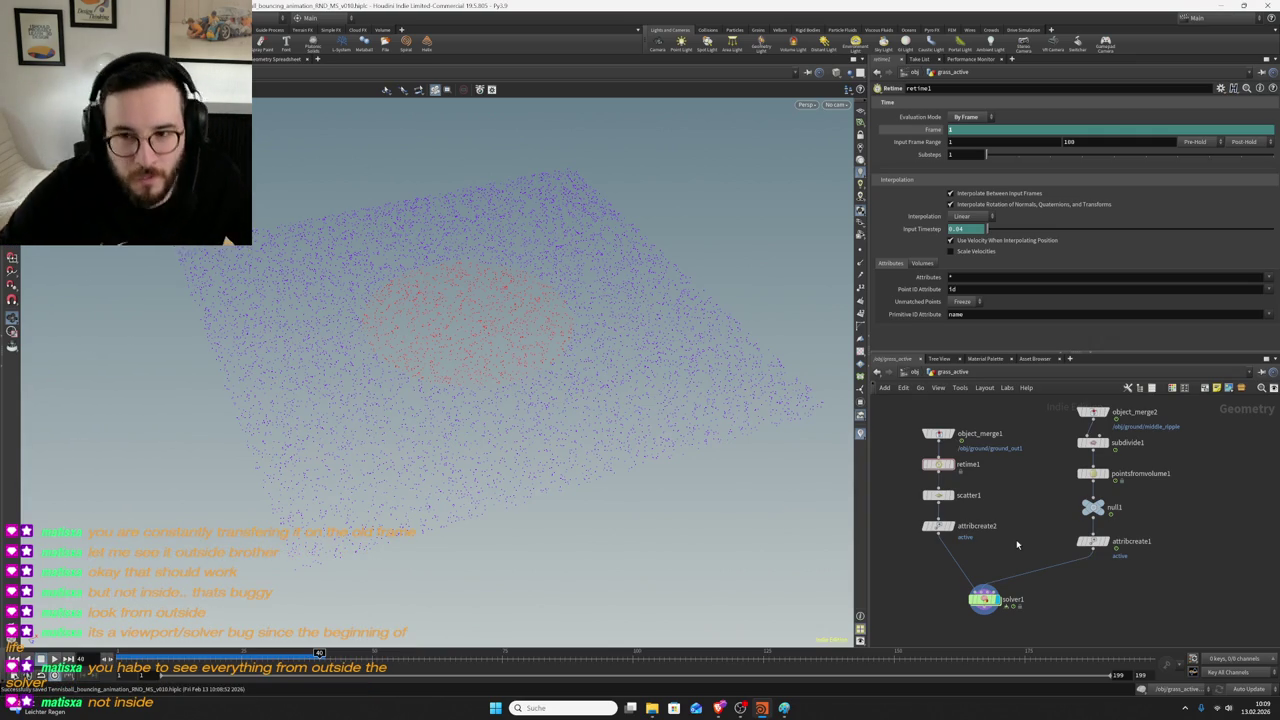
# - Replay the solver from frame 1 inside solver1, then go up and reset its cached simulation
pyautogui.click(983, 601)
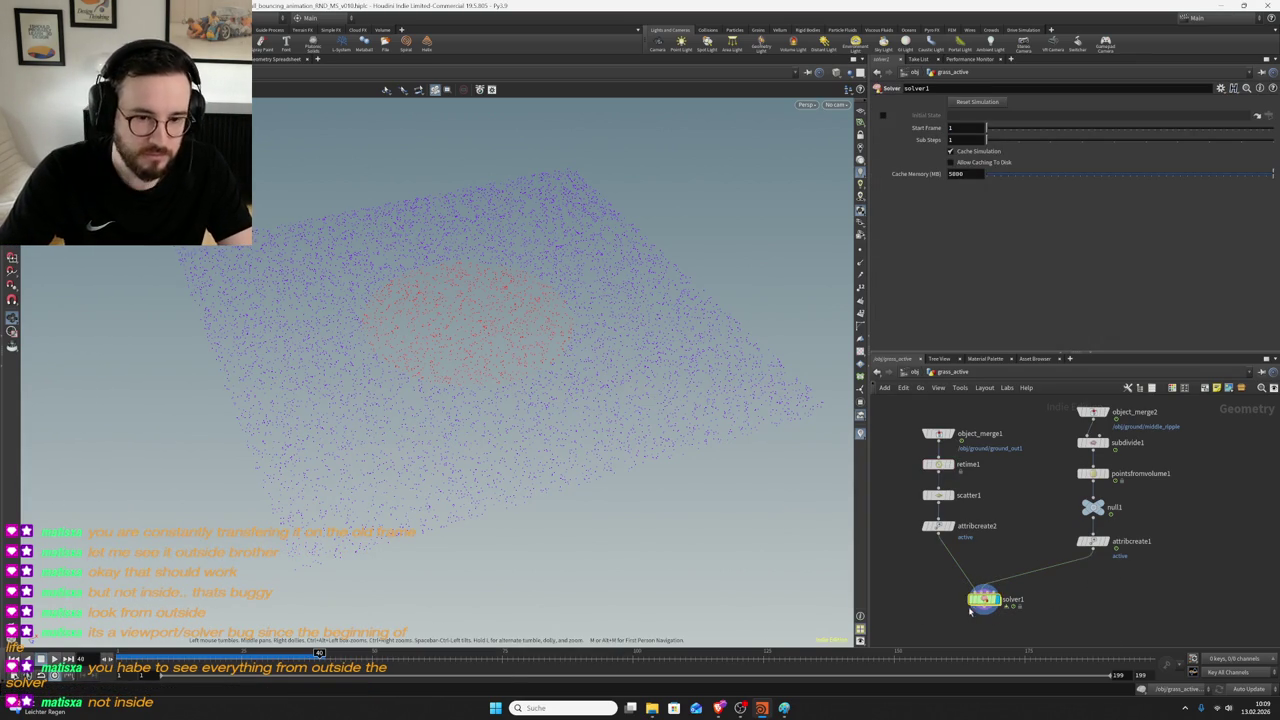
pyautogui.doubleClick(980, 602)
pyautogui.hotkey('ctrl', 'Up')
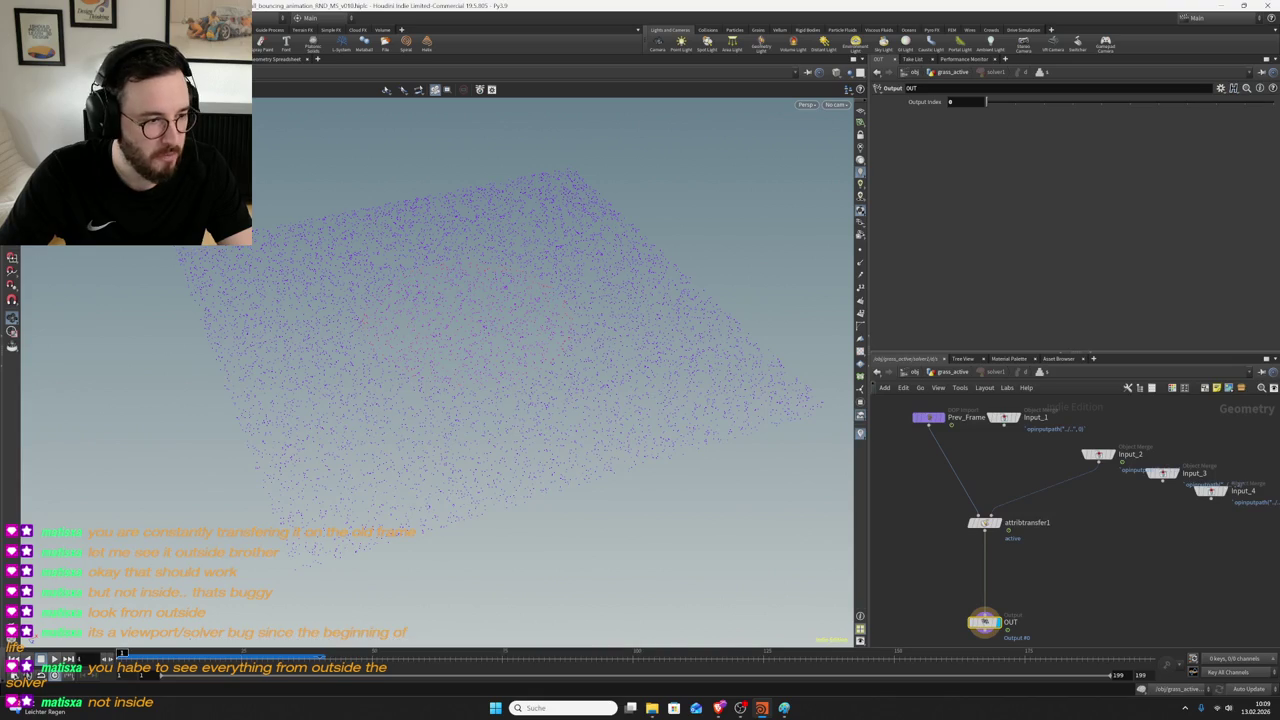
pyautogui.press('Up')
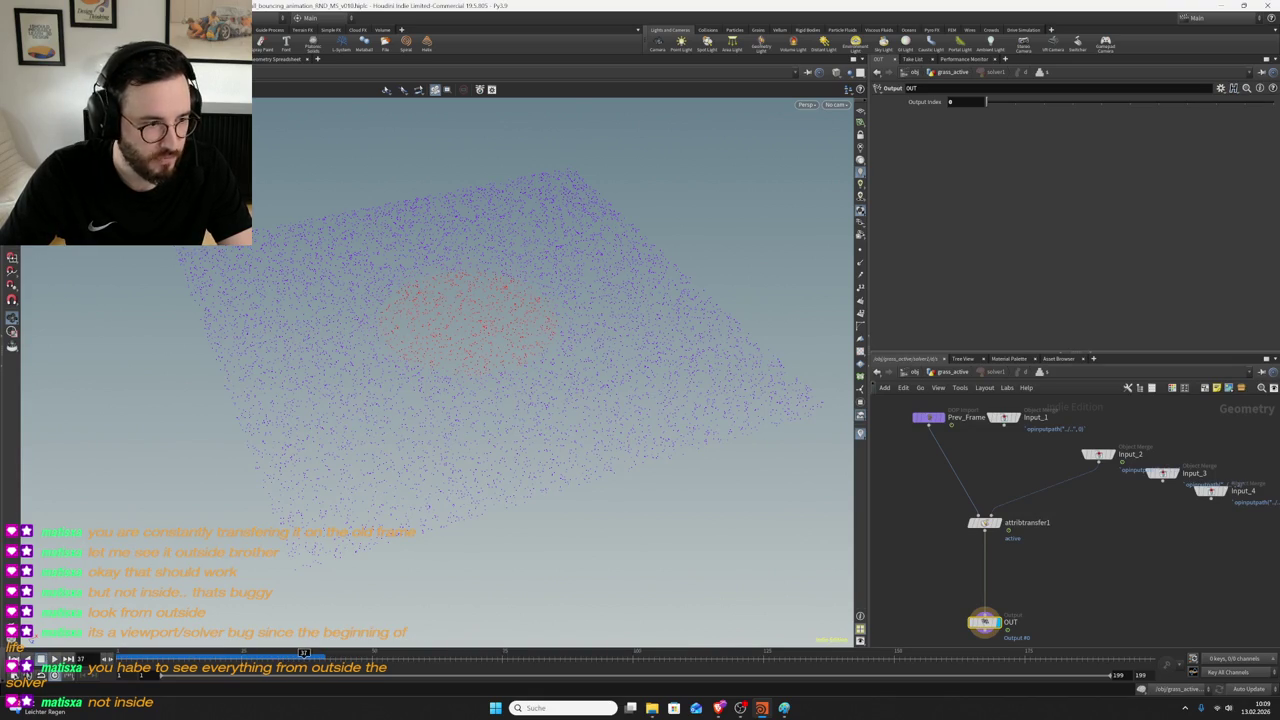
pyautogui.hotkey('ctrl', 'Up')
pyautogui.press('u')
pyautogui.click(975, 102)
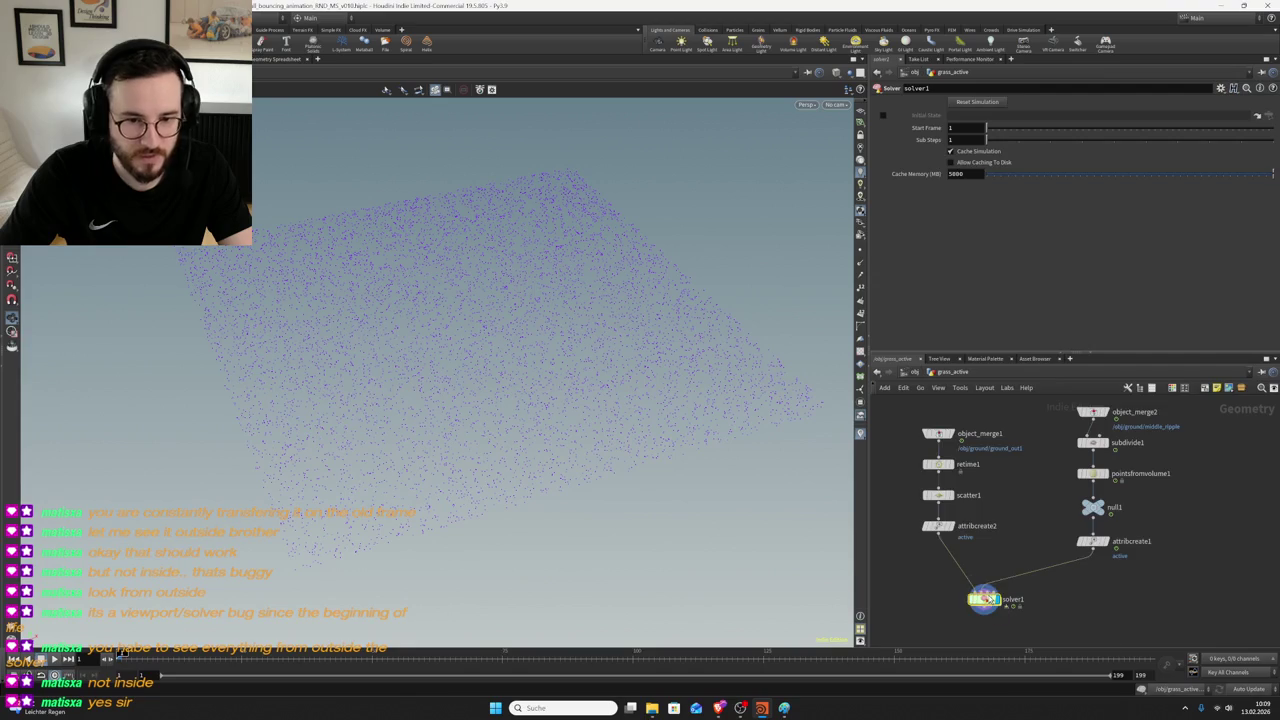
# - Play the simulation inside solver1 to rebuild the cache, then return to grass_active
pyautogui.doubleClick(984, 598)
pyautogui.click(60, 660)
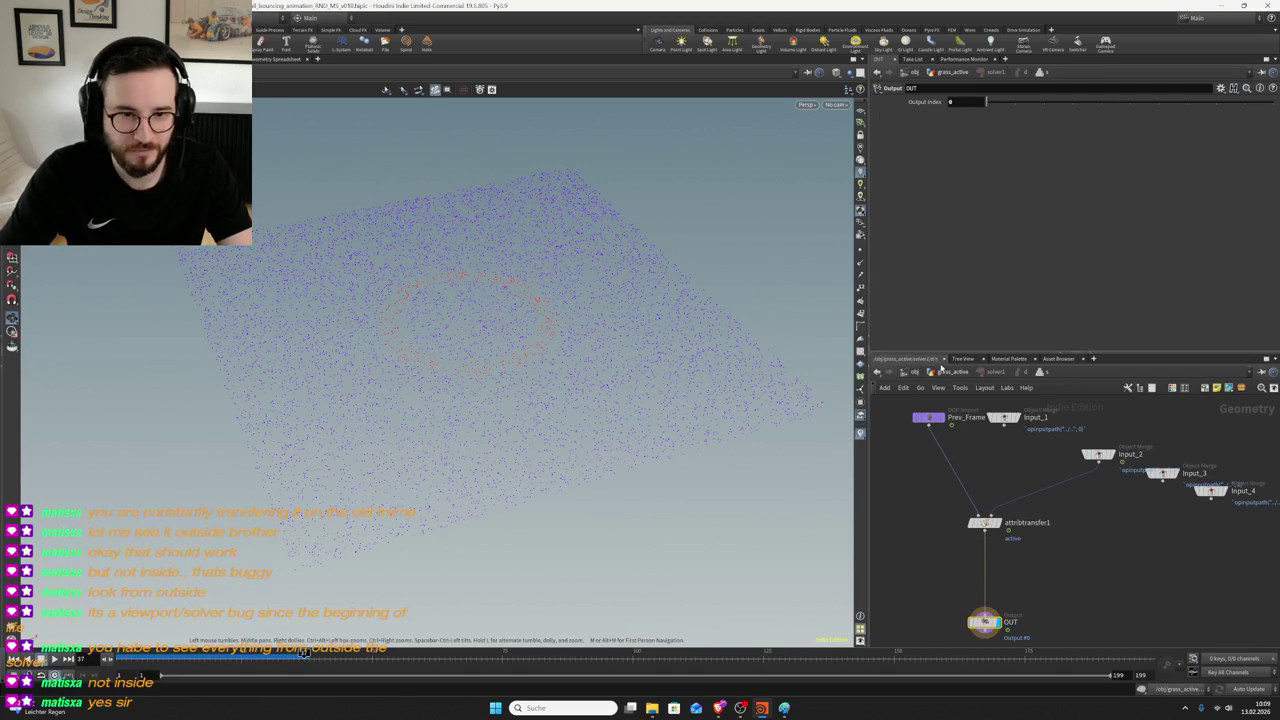
pyautogui.click(948, 371)
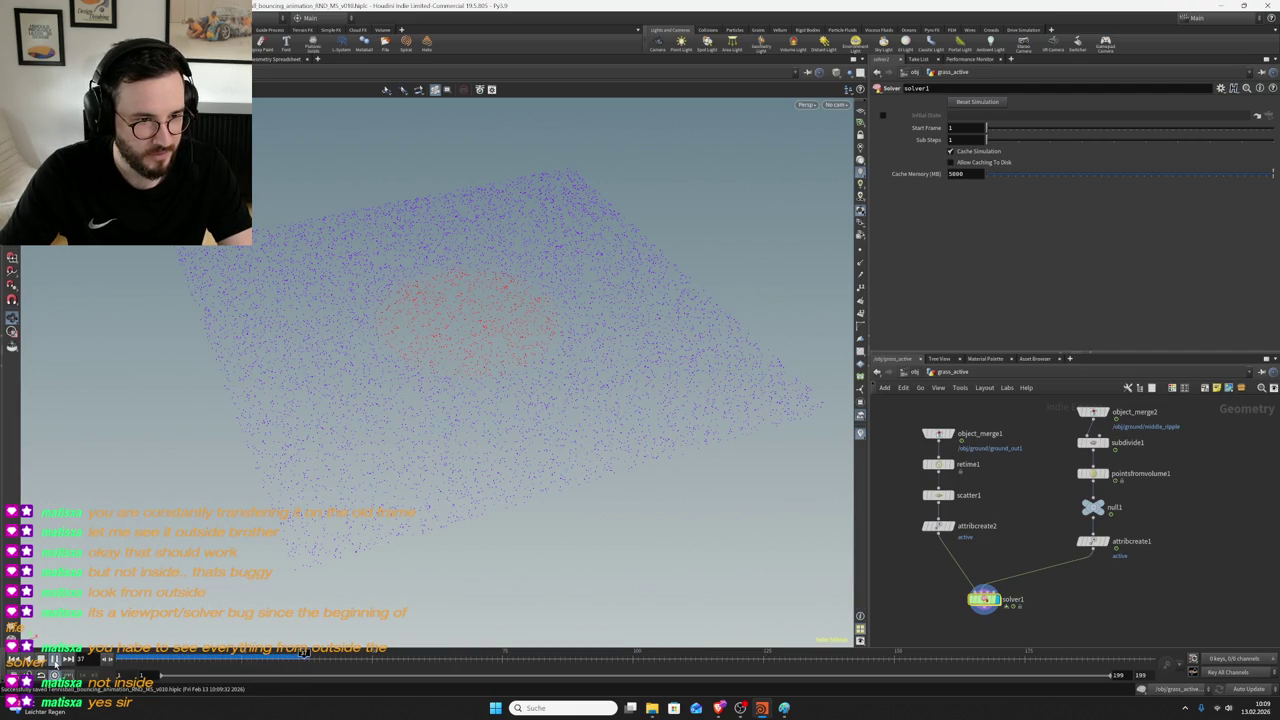
pyautogui.moveTo(1004, 546); pyautogui.dragTo(916, 428)
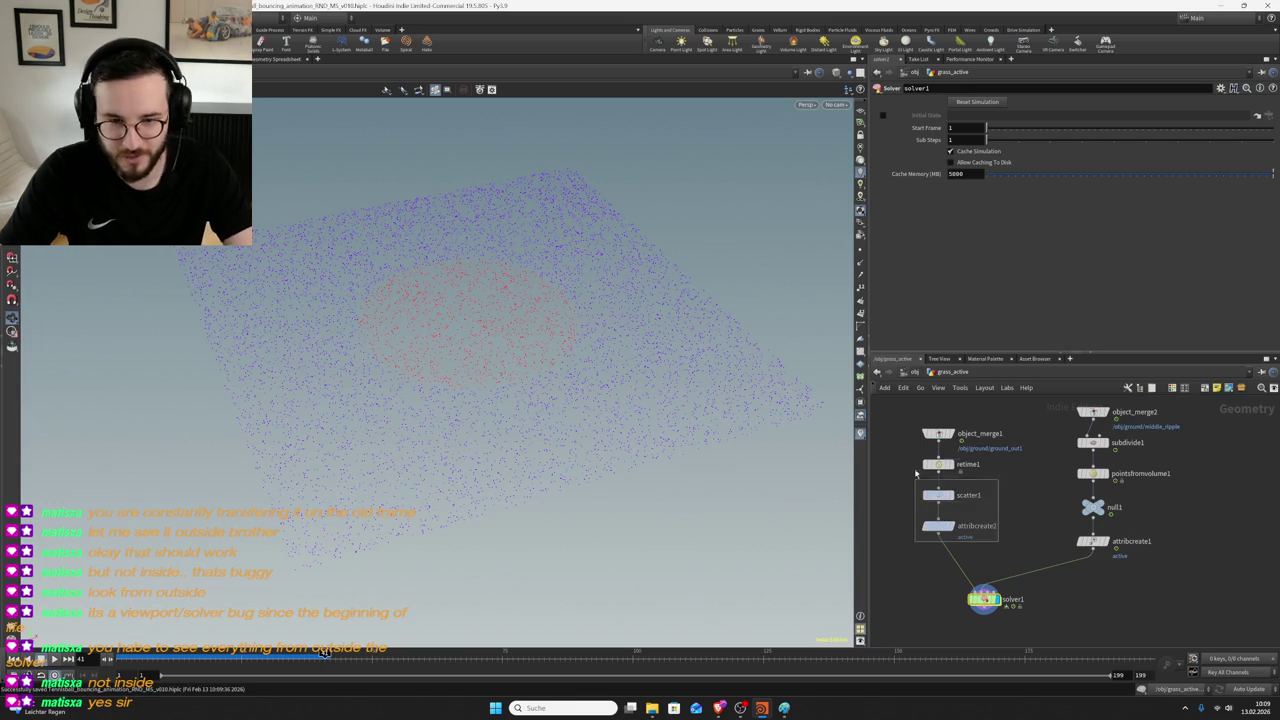
pyautogui.click(1012, 561)
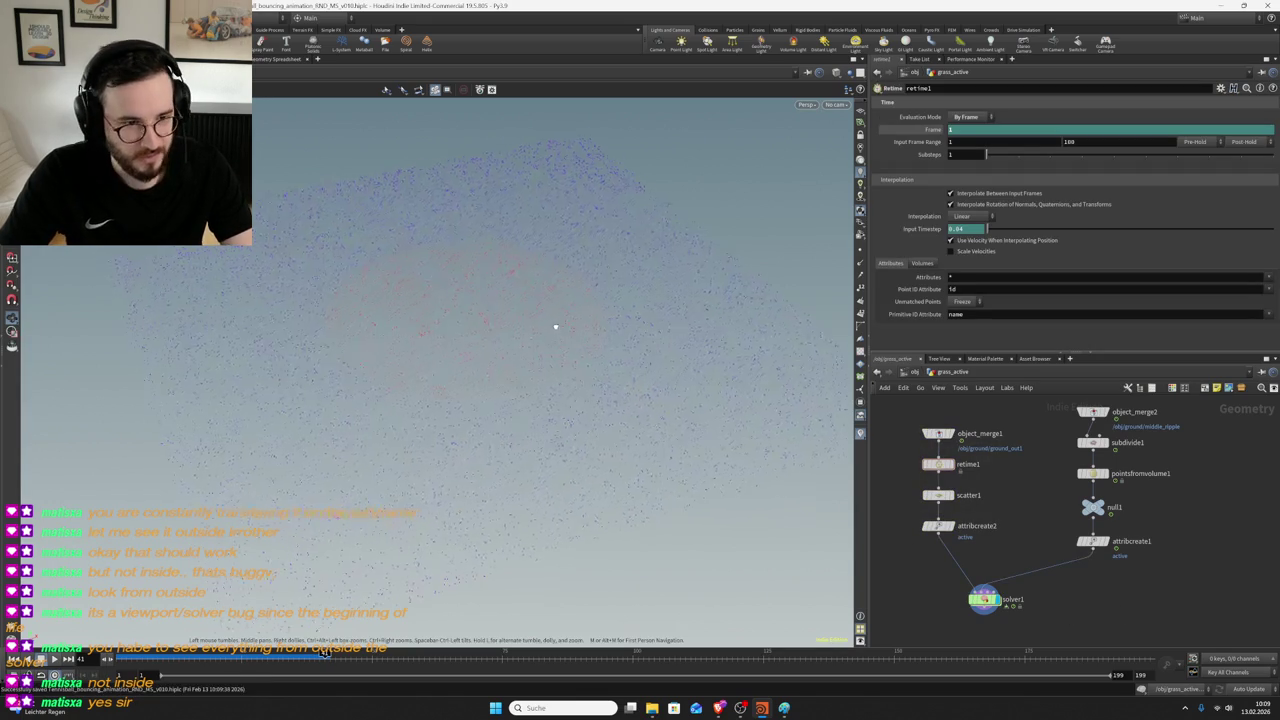
pyautogui.moveTo(630, 283)
pyautogui.mouseDown()
pyautogui.moveTo(669, 243)
pyautogui.moveTo(537, 323)
pyautogui.moveTo(569, 331)
pyautogui.moveTo(527, 272)
pyautogui.moveTo(614, 291)
pyautogui.mouseUp()
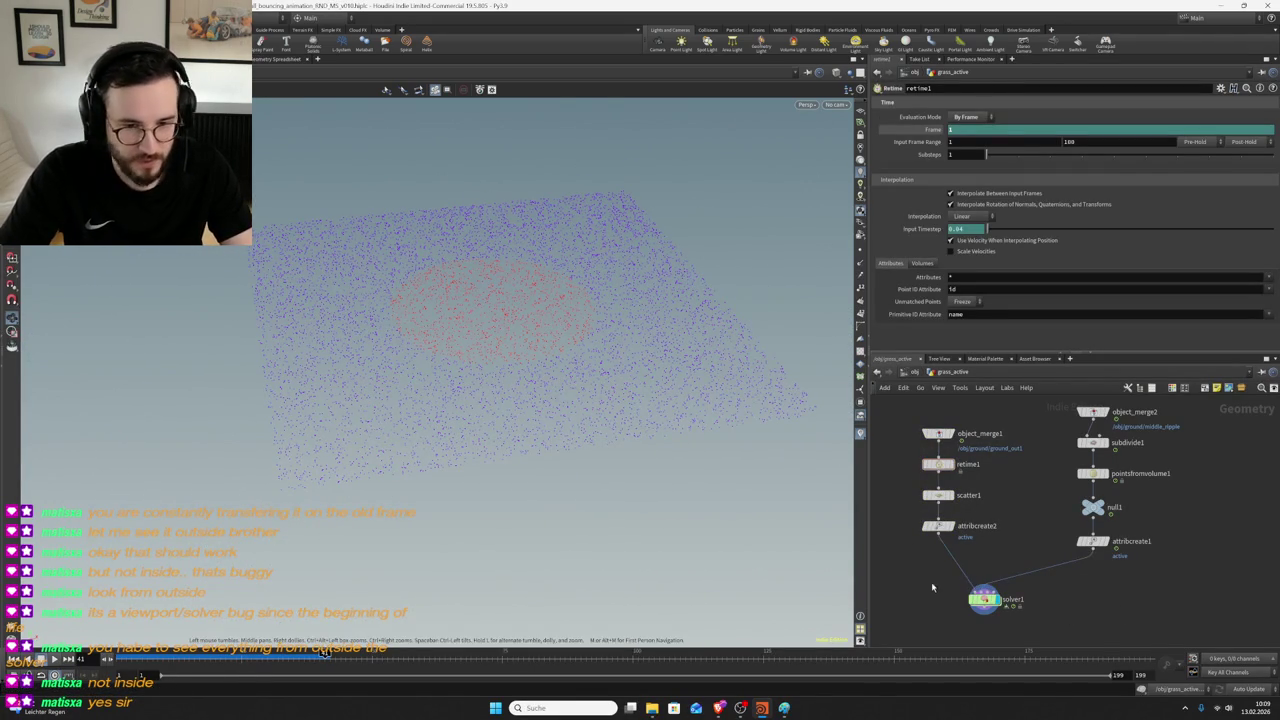
pyautogui.click(984, 598)
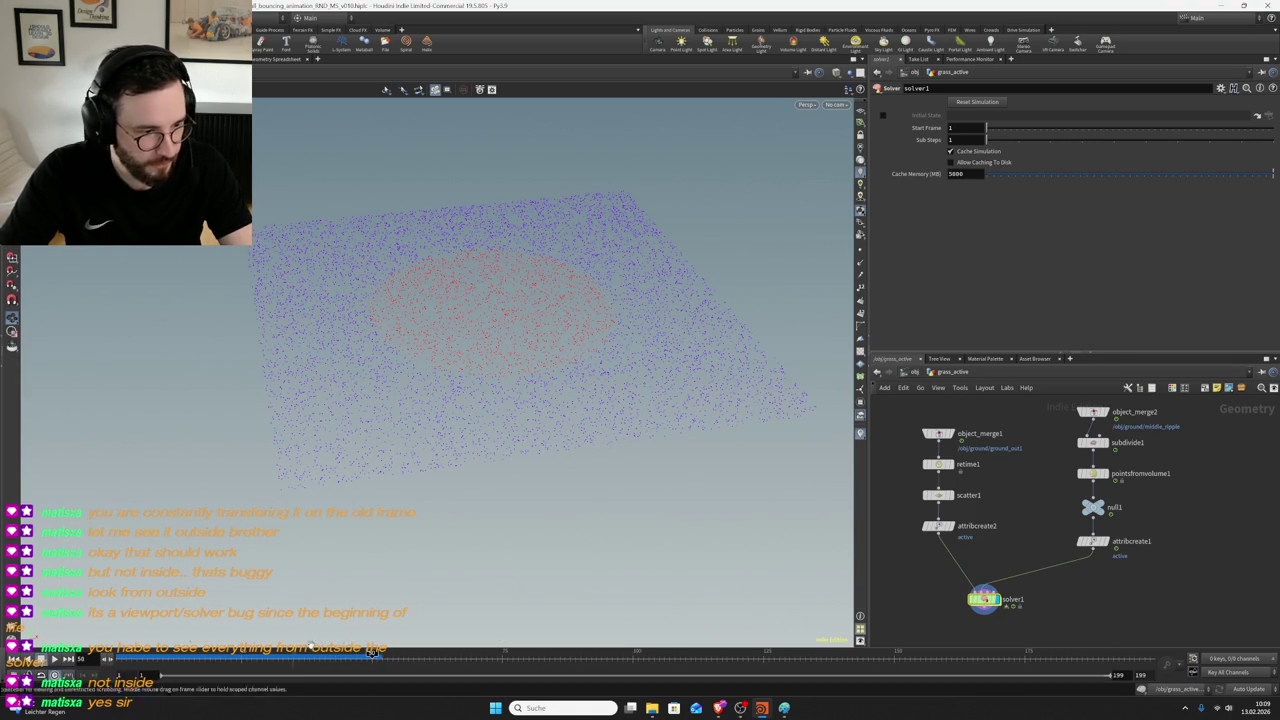
# - Orbit the viewport to inspect the red patch of active points in the grass field
pyautogui.moveTo(580, 334); pyautogui.dragTo(706, 336)
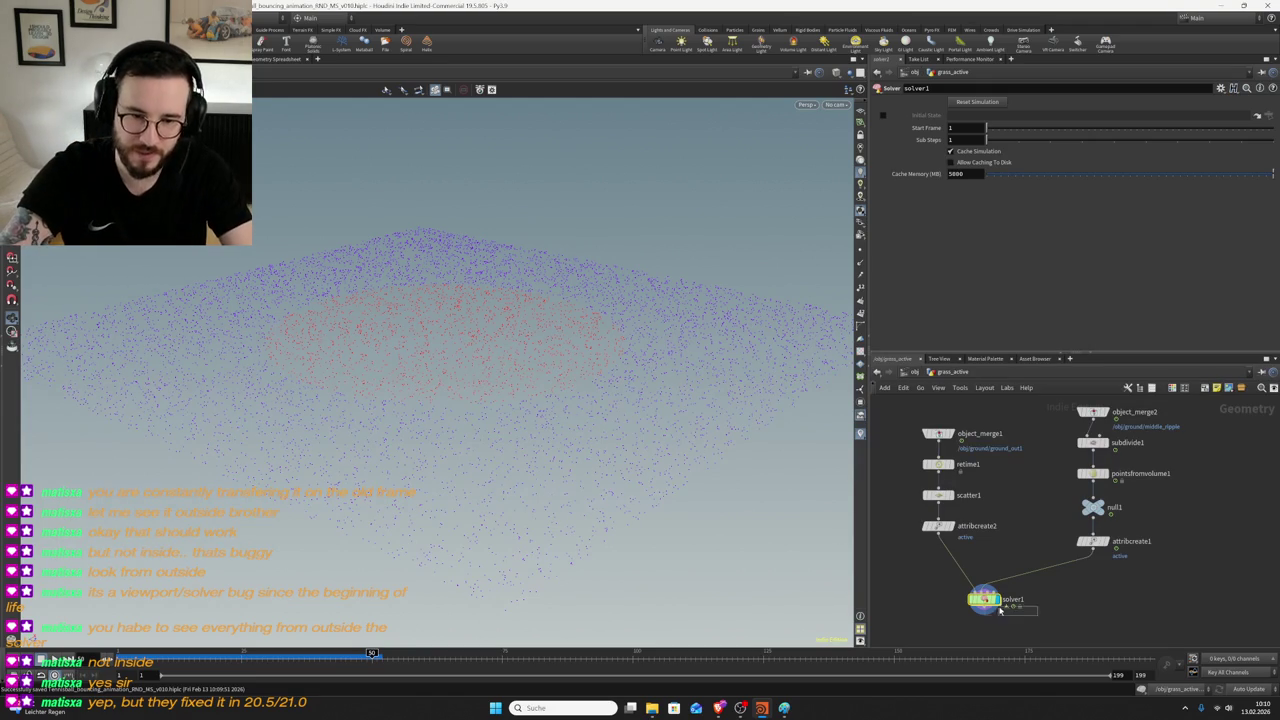
pyautogui.moveTo(420, 420)
pyautogui.mouseDown()
pyautogui.moveTo(491, 363)
pyautogui.moveTo(325, 349)
pyautogui.mouseUp()
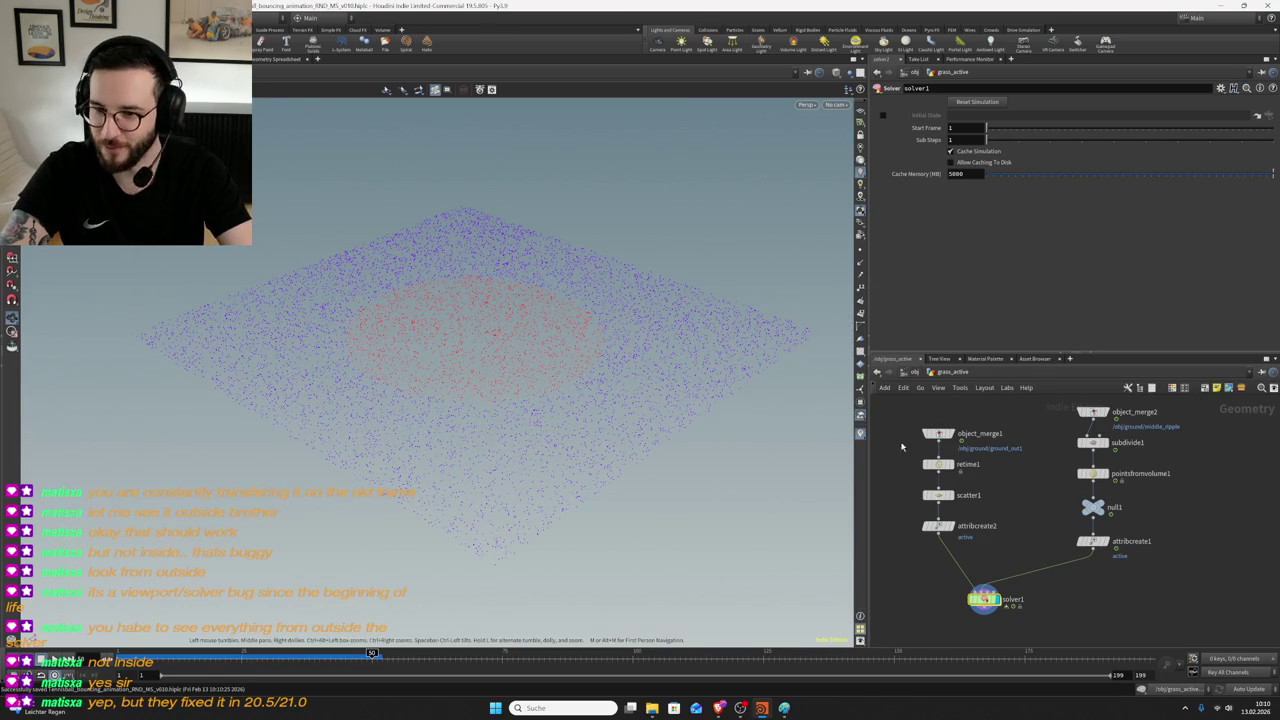
pyautogui.moveTo(1019, 552); pyautogui.dragTo(1017, 540, button='middle')
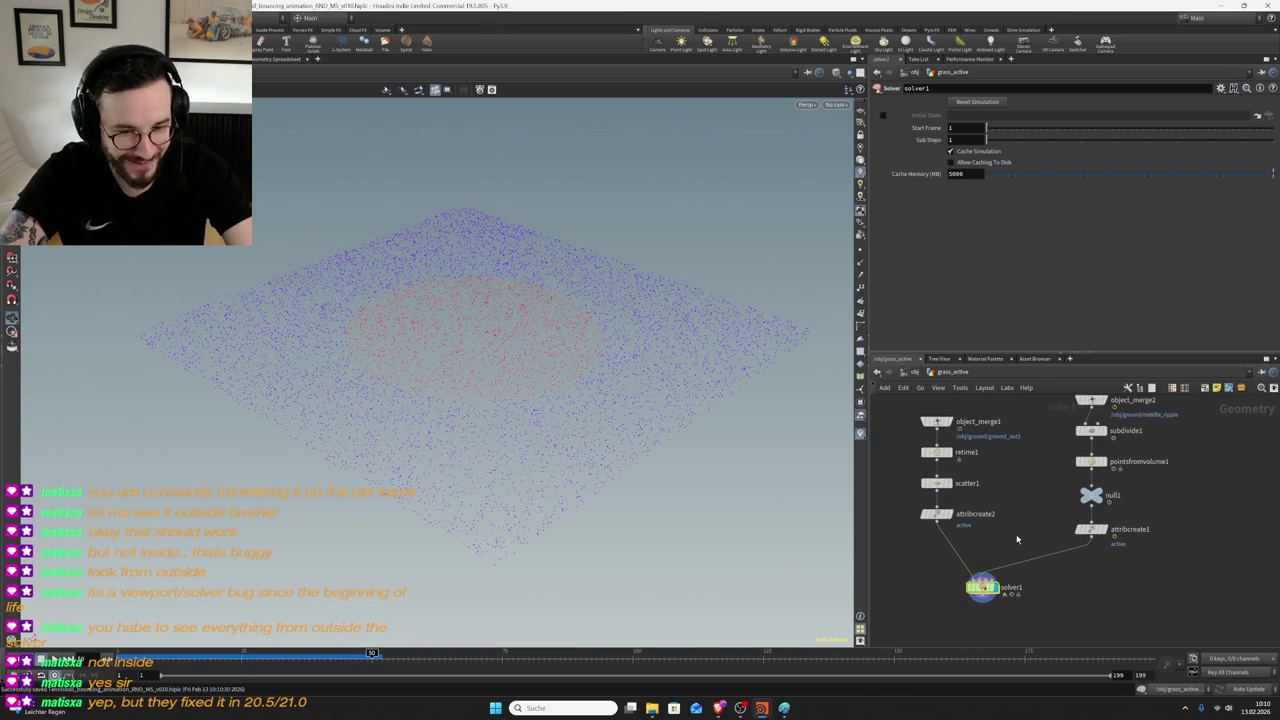
pyautogui.scroll(3, 474, 349)
pyautogui.scroll(2, 521, 379)
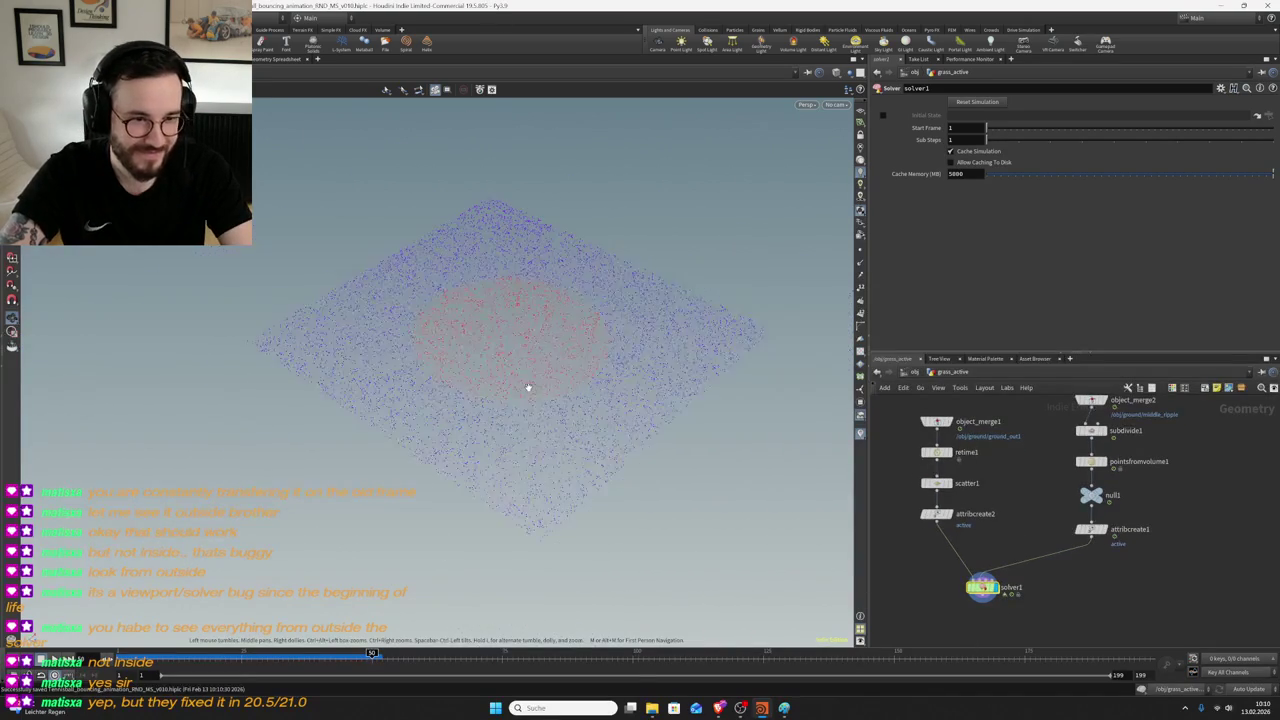
pyautogui.moveTo(528, 387); pyautogui.dragTo(654, 437)
pyautogui.moveTo(1063, 608); pyautogui.dragTo(1060, 563, button='middle')
# - Add a File Cache node, filecache1, wired in under solver1
pyautogui.press('Tab')
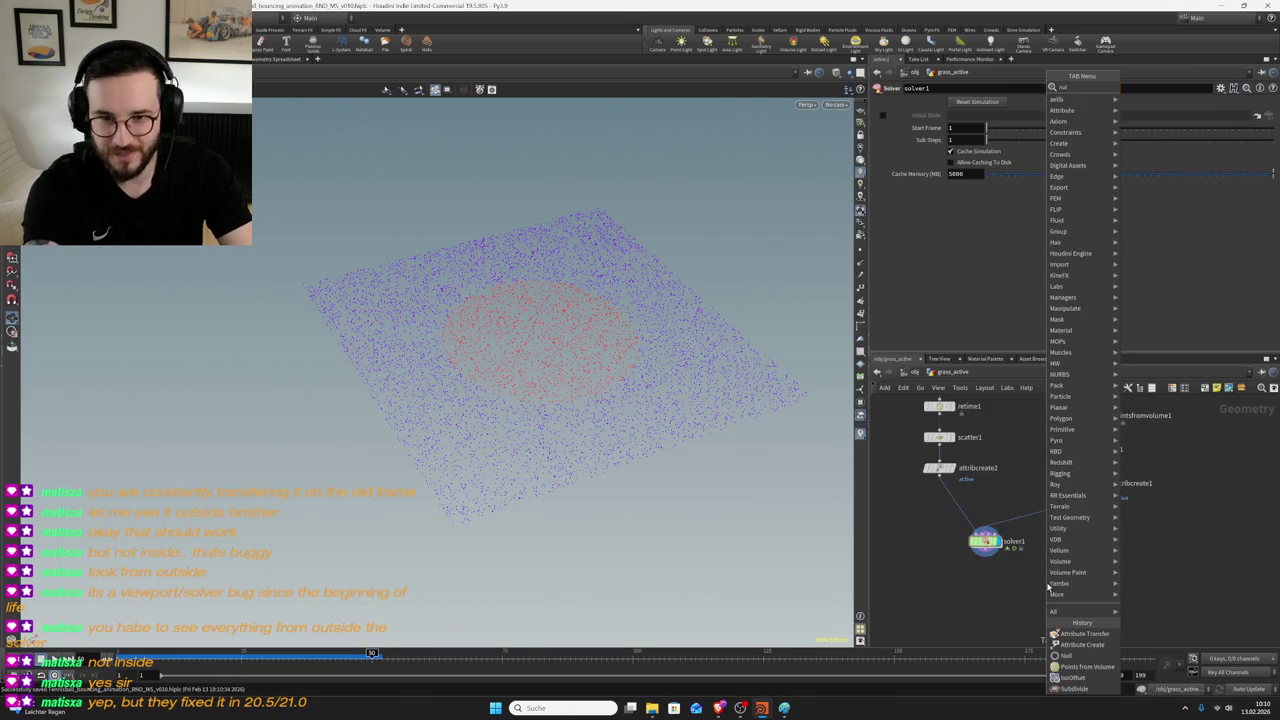
pyautogui.write('filecache')
pyautogui.press('Return')
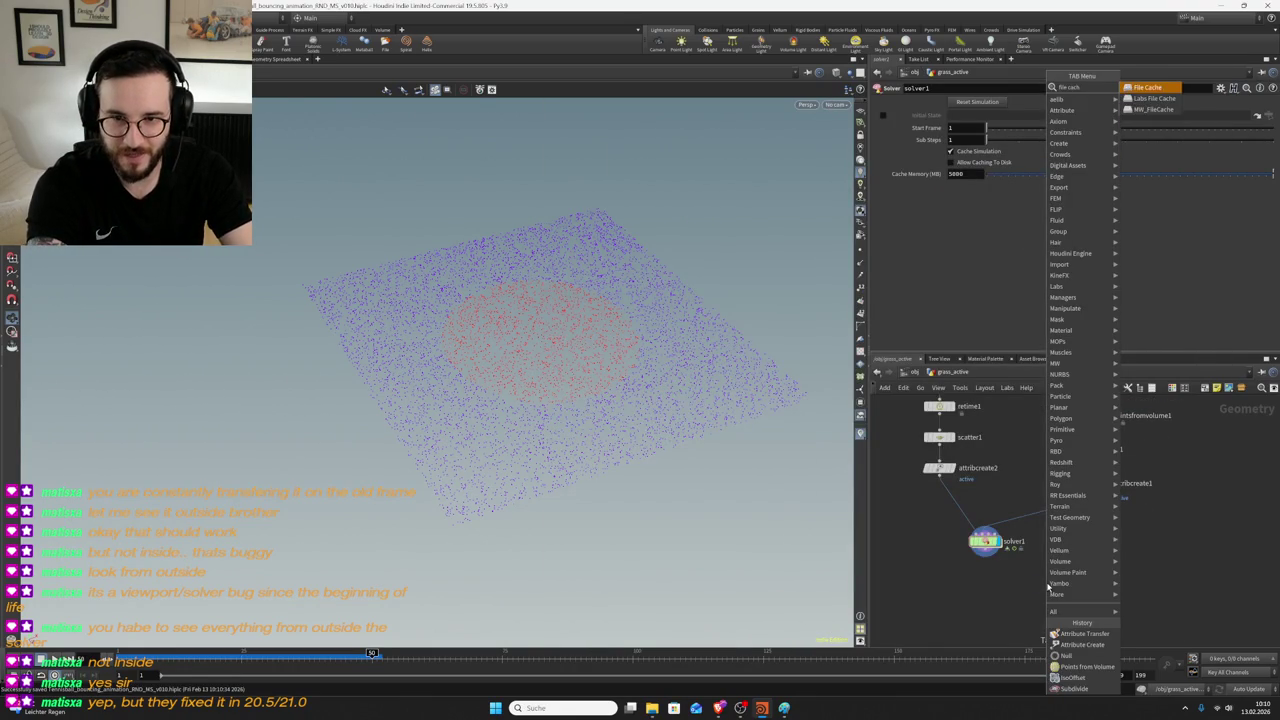
pyautogui.click(1045, 583)
pyautogui.moveTo(1045, 583)
pyautogui.mouseDown()
pyautogui.moveTo(1128, 600)
pyautogui.moveTo(1140, 587)
pyautogui.mouseUp()
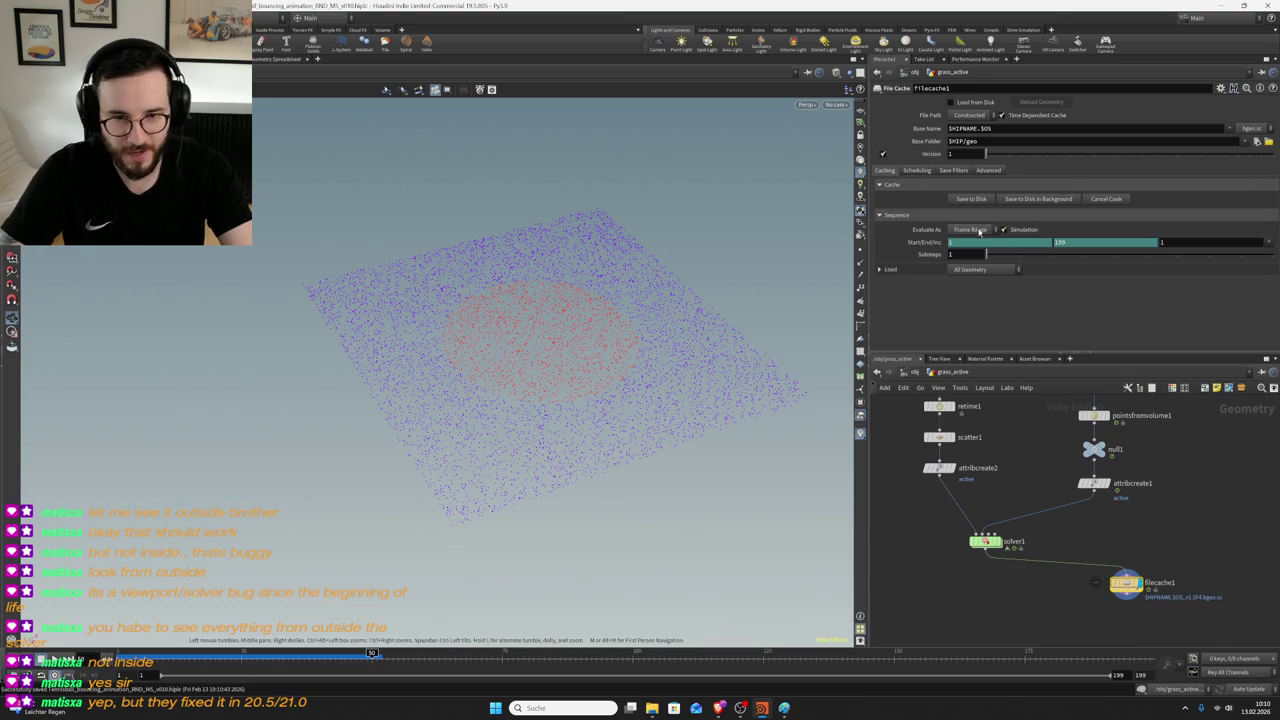
# - Set filecache1 to evaluate as a Single Frame and move it and its downstream nodes lower
pyautogui.click(968, 242)
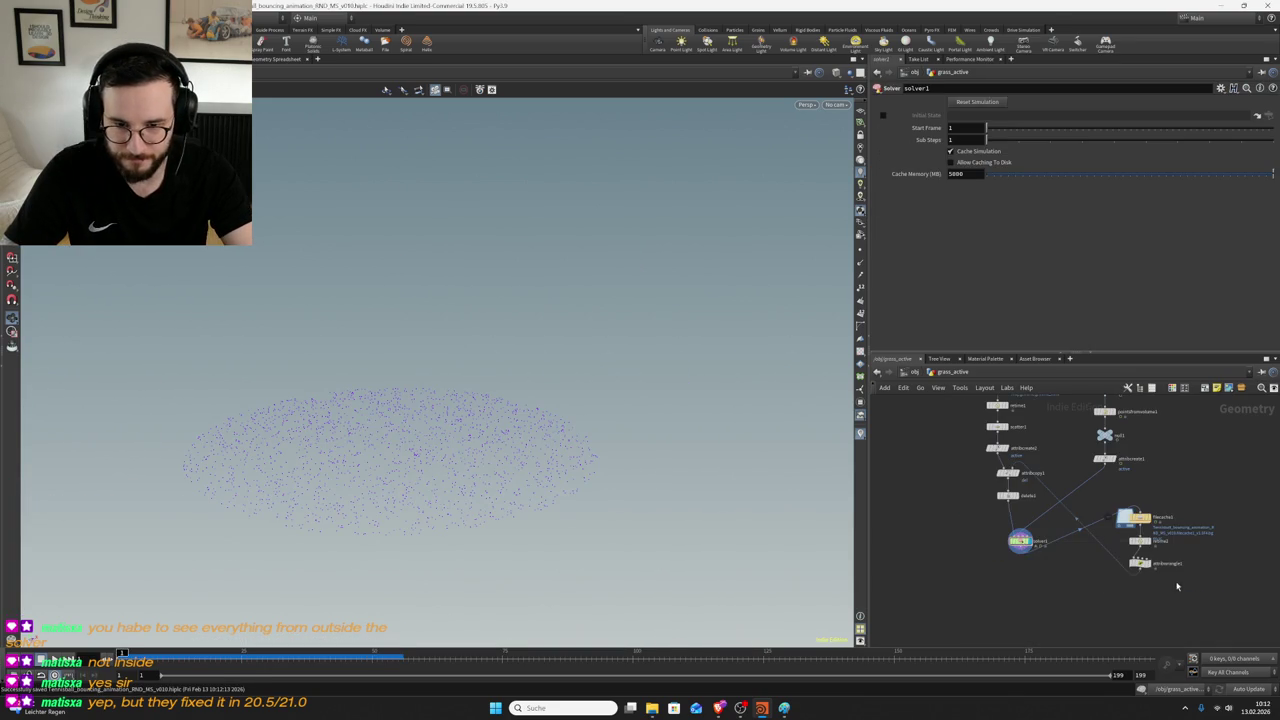
pyautogui.moveTo(1140, 518); pyautogui.dragTo(1140, 564)
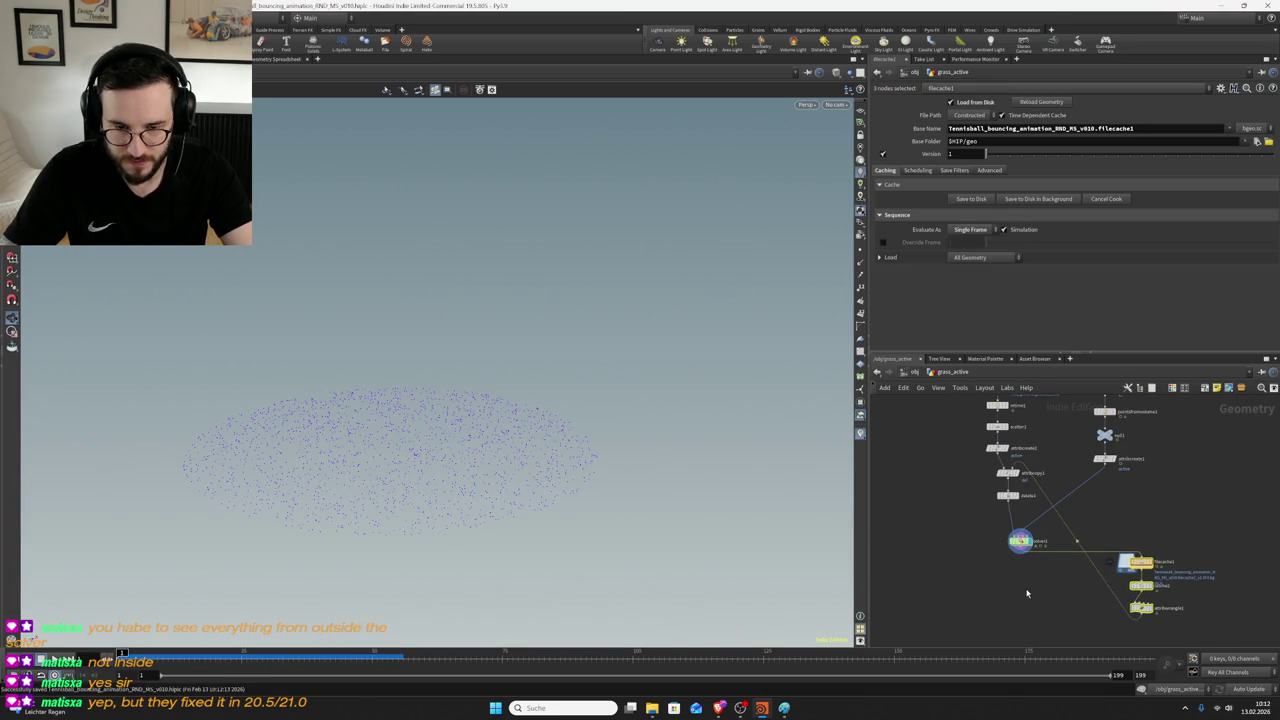
pyautogui.moveTo(1026, 593)
pyautogui.mouseDown(button='middle')
pyautogui.moveTo(1031, 559)
pyautogui.moveTo(1003, 556)
pyautogui.mouseUp(button='middle')
pyautogui.click(1034, 560)
pyautogui.scroll(-2, 982, 514)
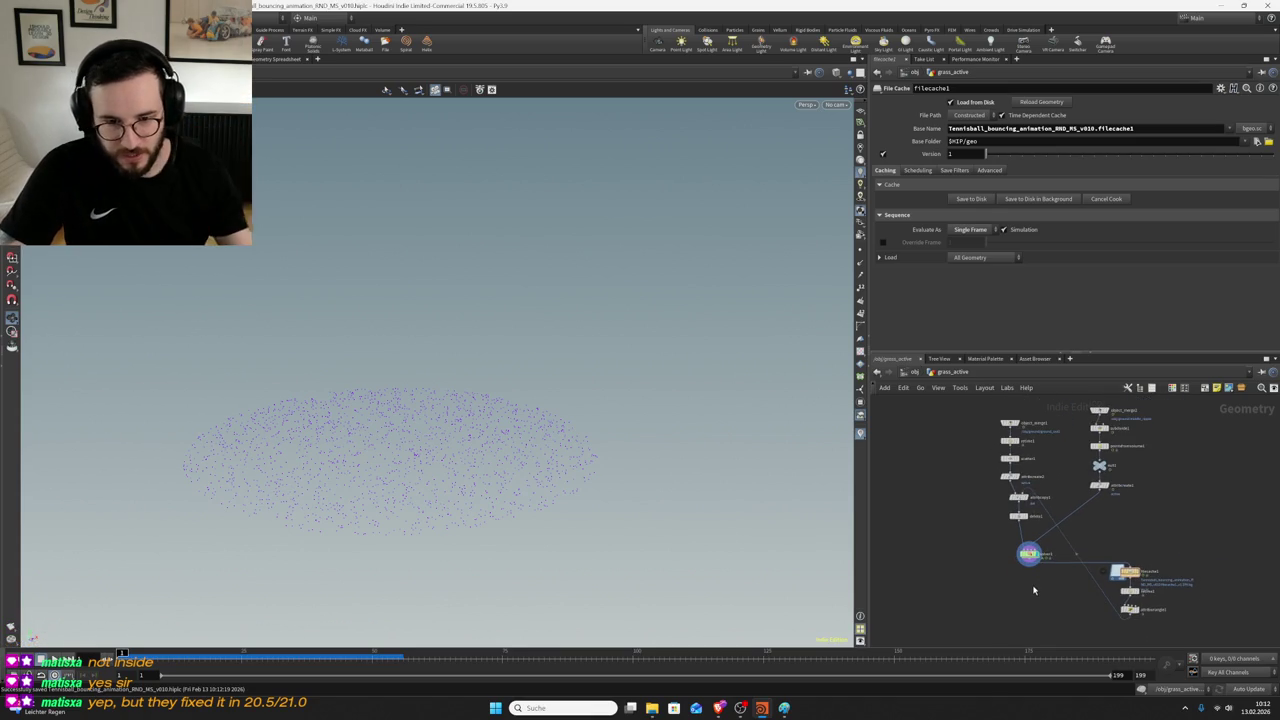
# - Add a second File Cache node, filecache2, under solver1
pyautogui.press('Tab')
pyautogui.write('file')
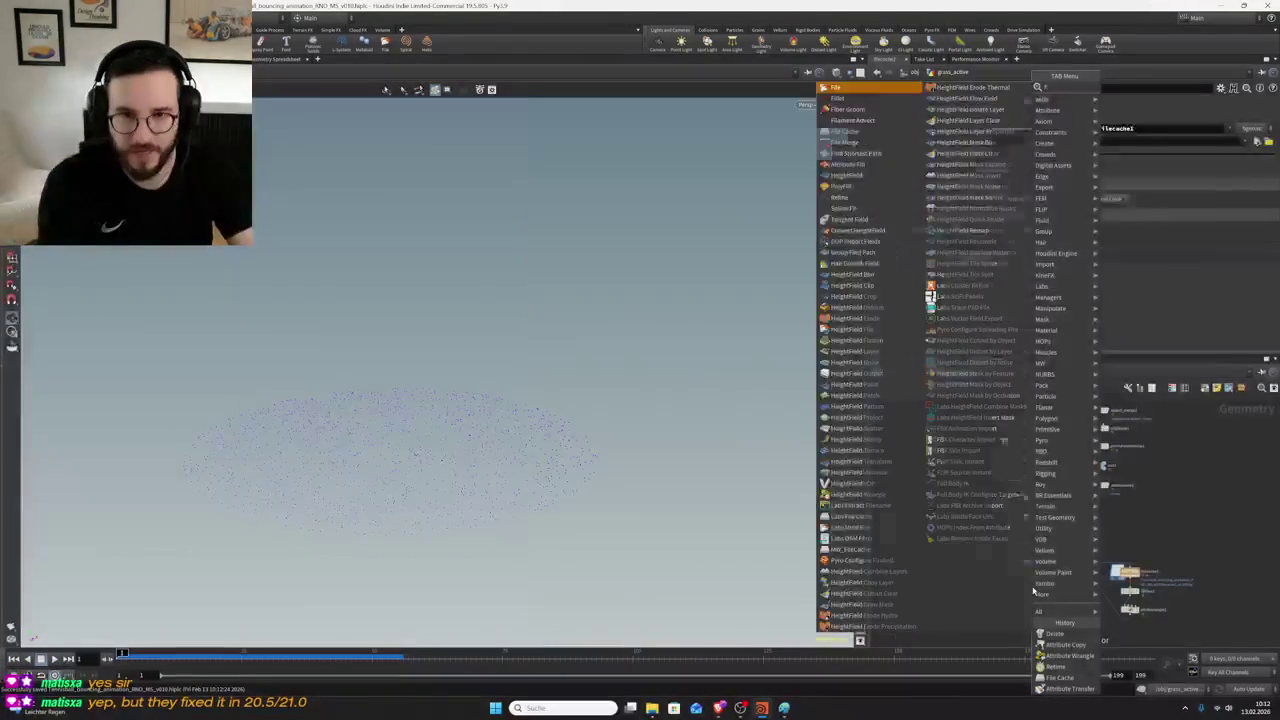
pyautogui.write(' cac')
pyautogui.press('Return')
pyautogui.click(1033, 590)
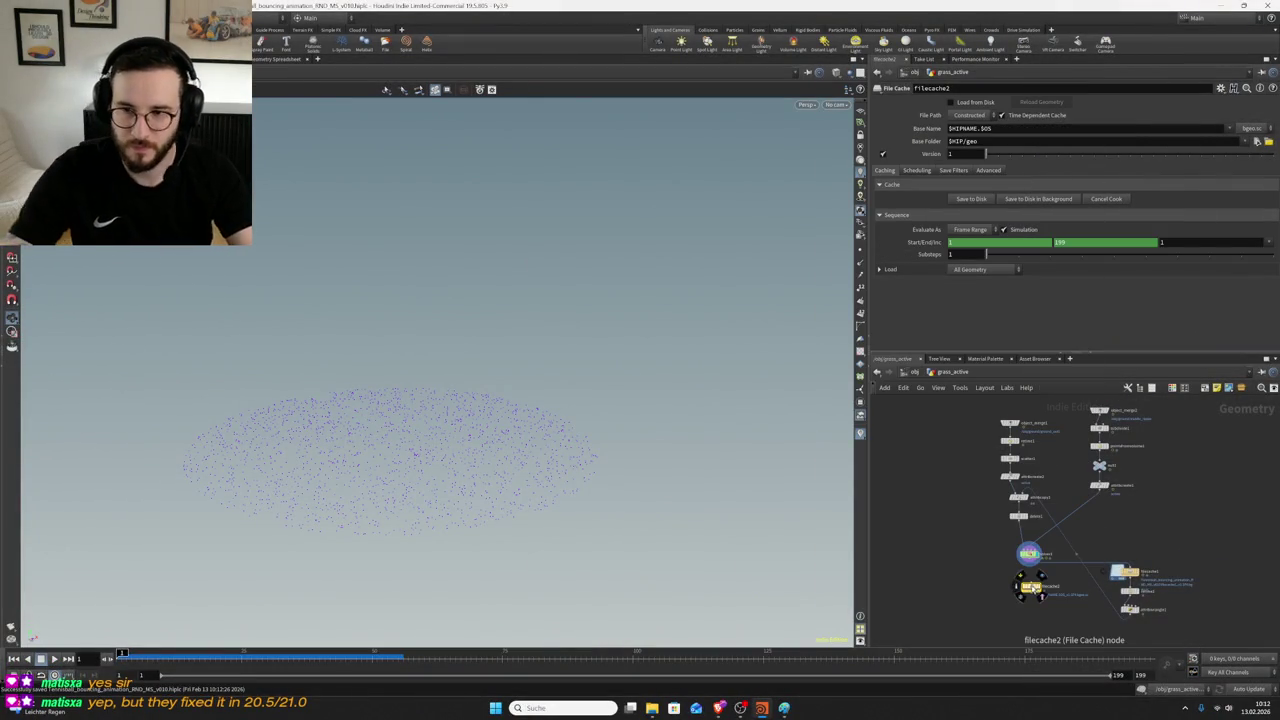
pyautogui.scroll(4, 1033, 590)
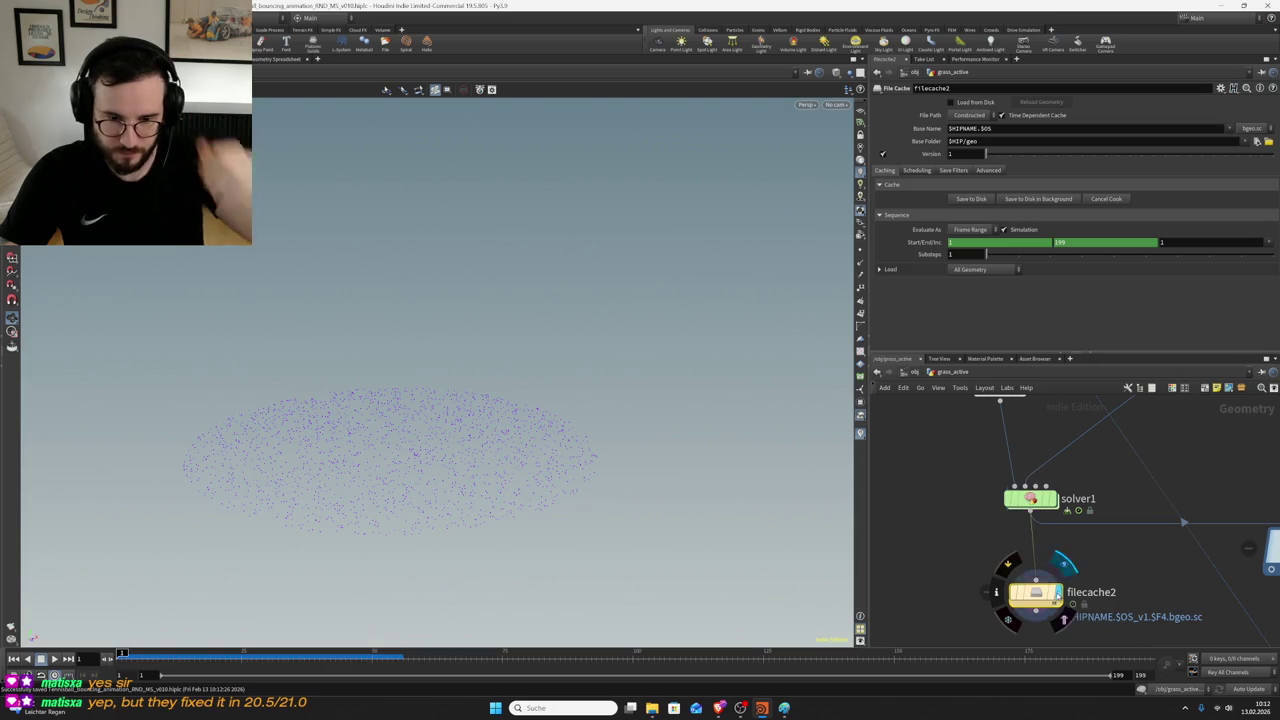
pyautogui.scroll(-2, 1065, 565)
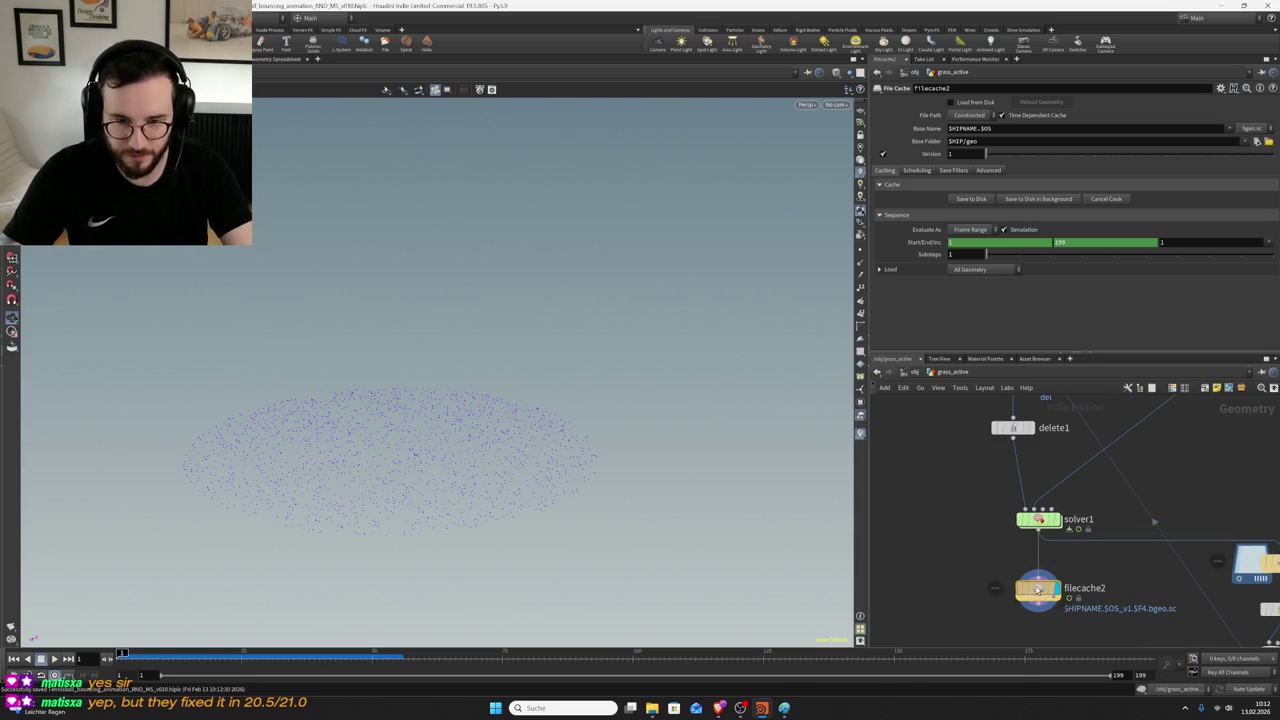
# - Inspect filecache2 and solver1 node info and scrub the timeline to check the simulated points
pyautogui.middleClick(1037, 590)
pyautogui.click(1040, 519)
pyautogui.middleClick(1040, 519)
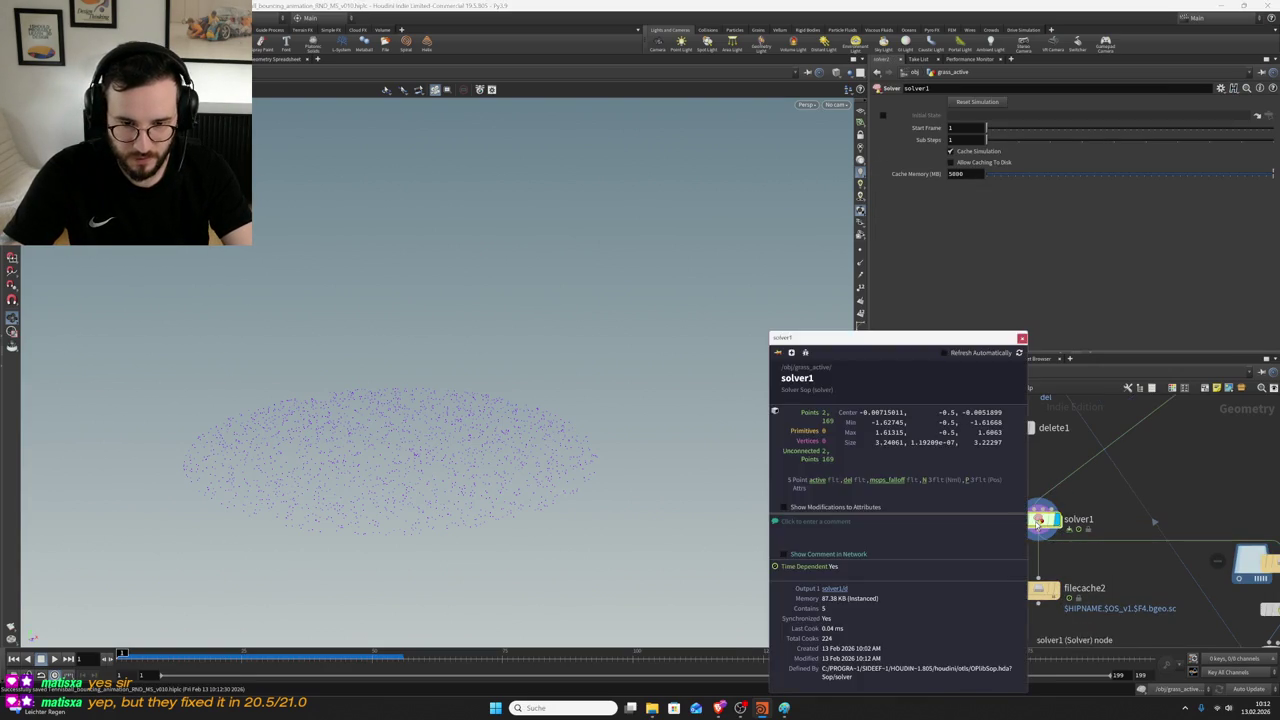
pyautogui.click(1037, 589)
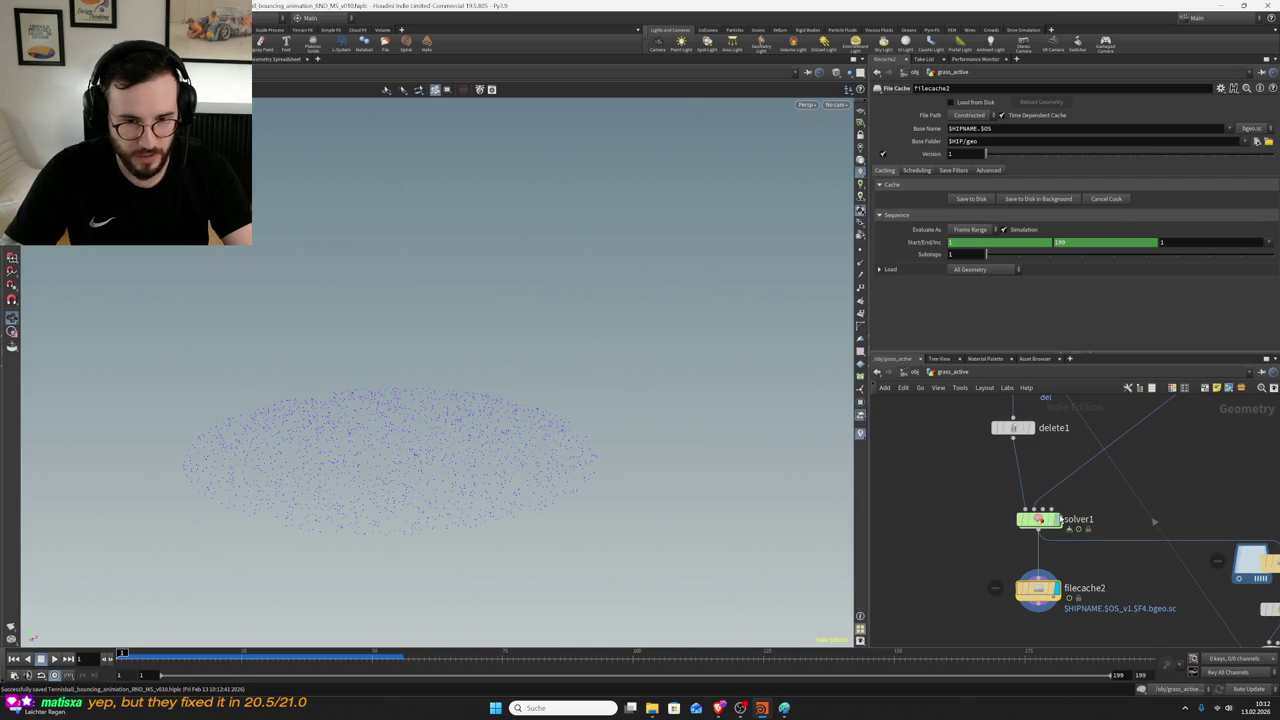
pyautogui.click(1040, 519)
pyautogui.moveTo(355, 668); pyautogui.dragTo(350, 664)
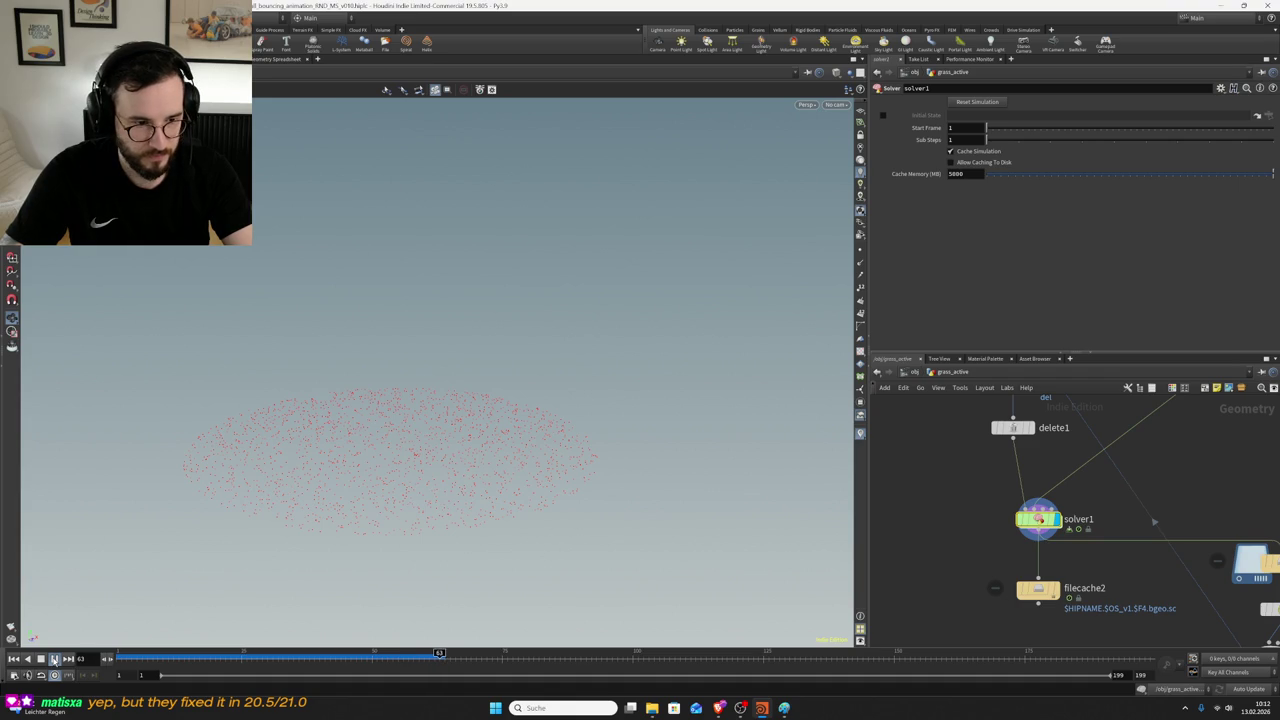
pyautogui.click(1053, 592)
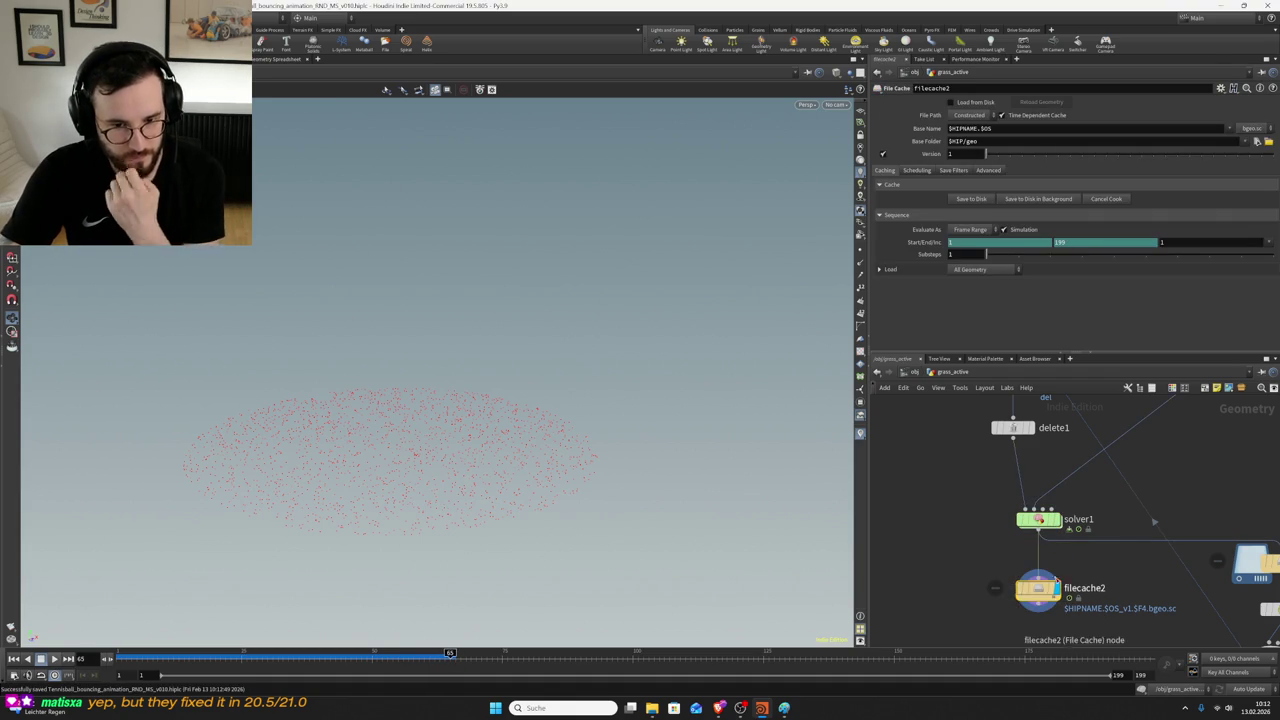
# - Browse to the filecaches/TENNIS folder, cancel, then set filecache2's Base Folder to U:/filecaches/TENNIS/geo
pyautogui.click(1256, 142)
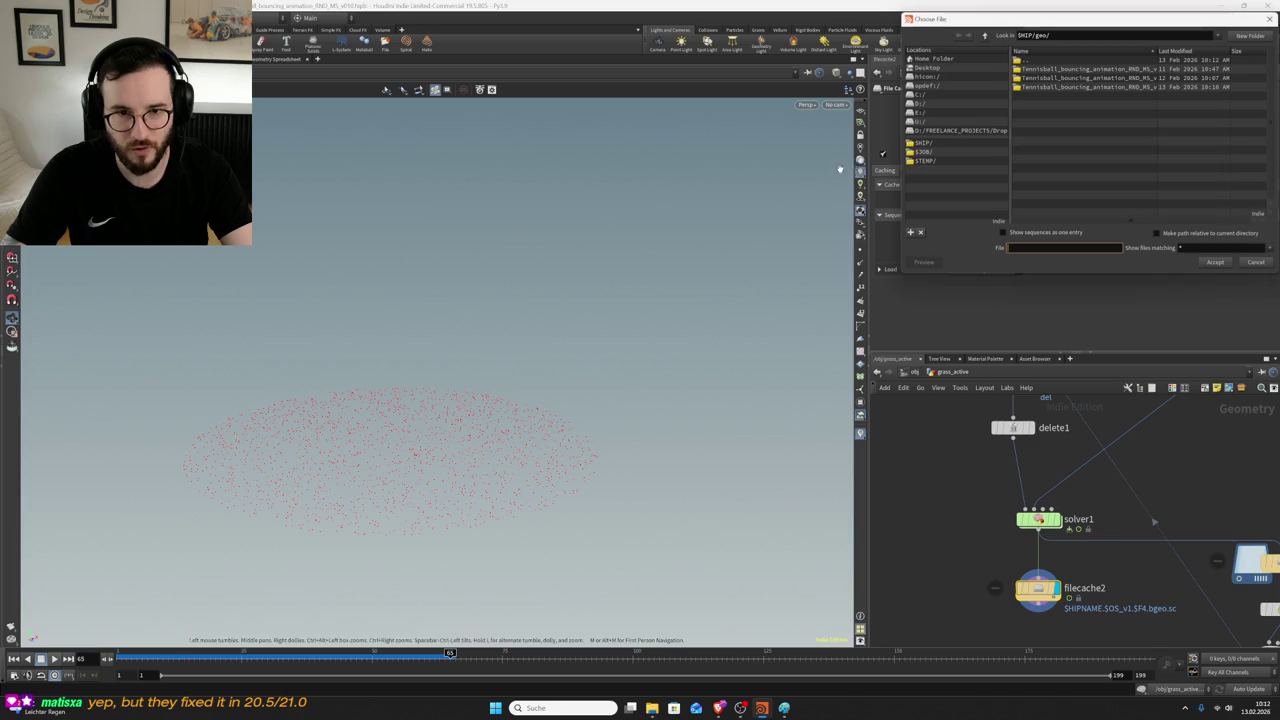
pyautogui.click(926, 115)
pyautogui.doubleClick(1076, 92)
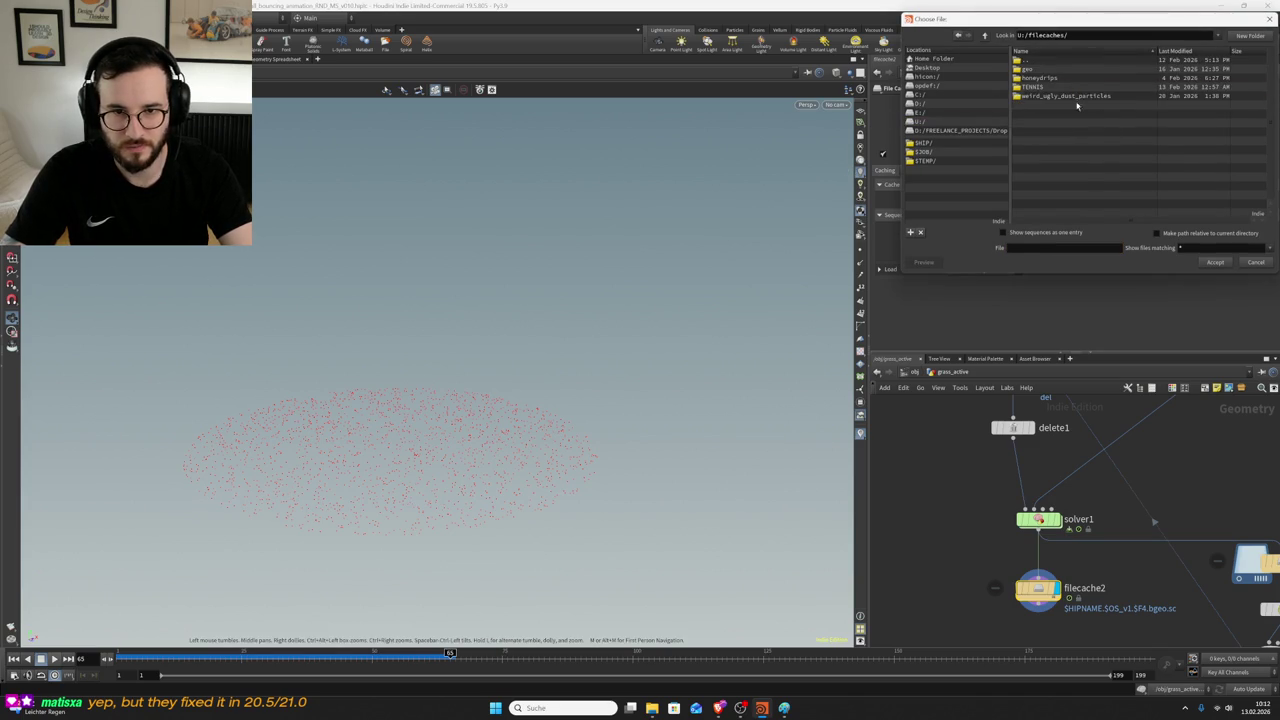
pyautogui.doubleClick(1060, 87)
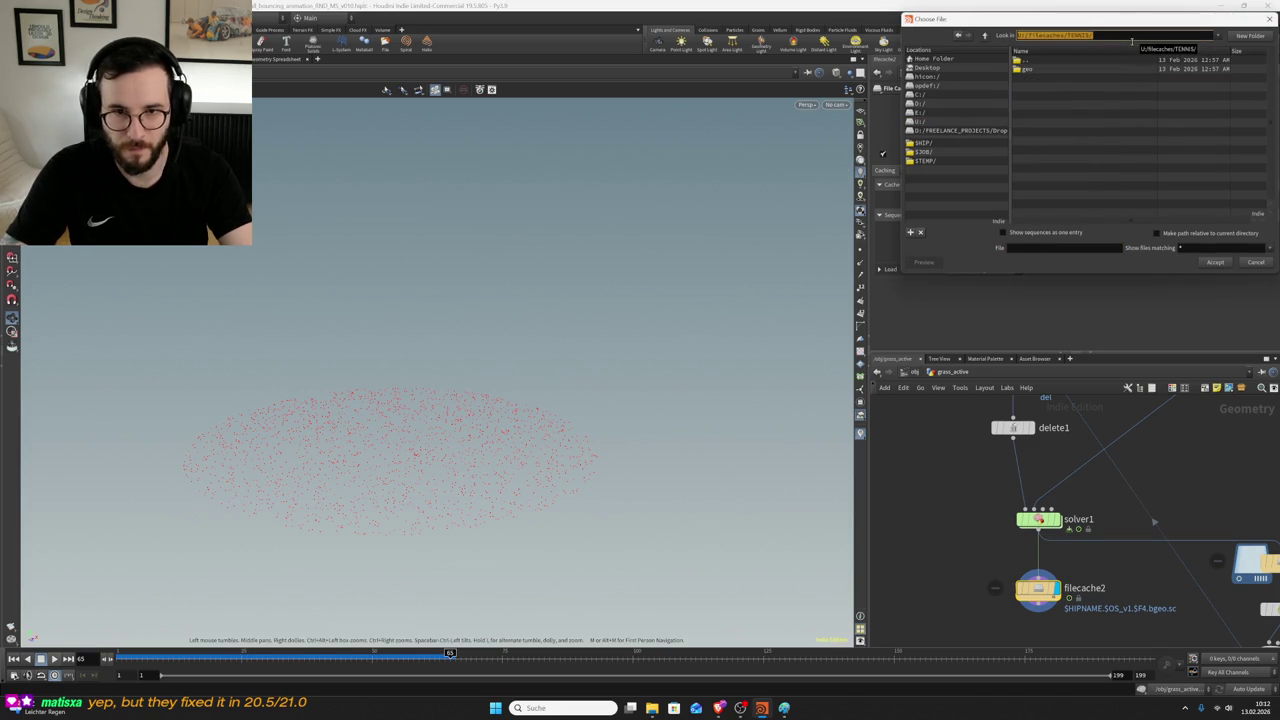
pyautogui.click(1258, 263)
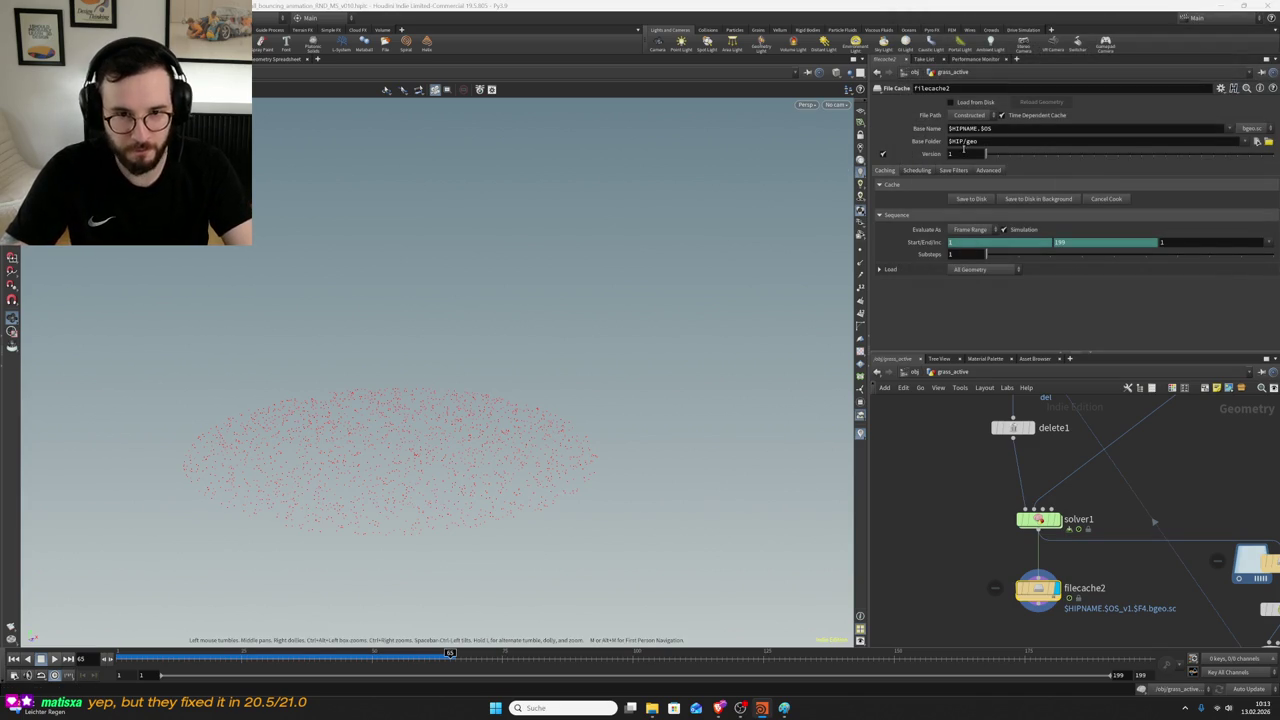
pyautogui.moveTo(962, 144); pyautogui.dragTo(916, 157)
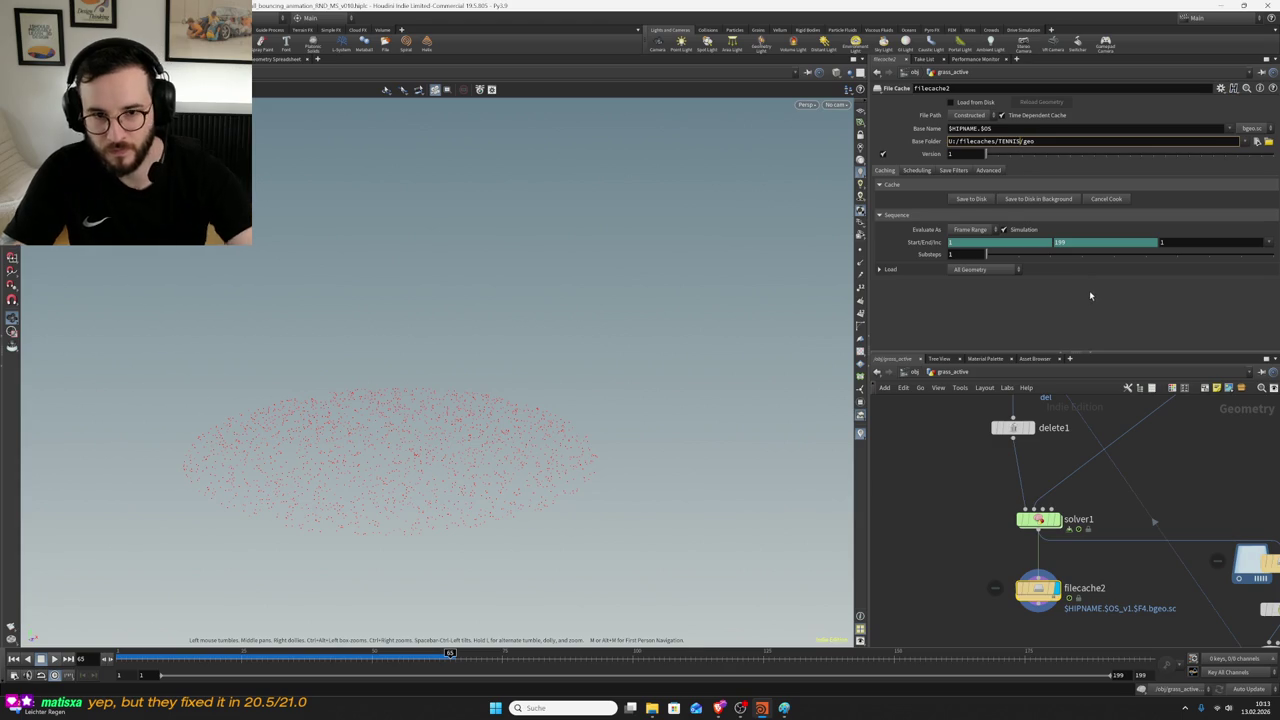
pyautogui.press('Return')
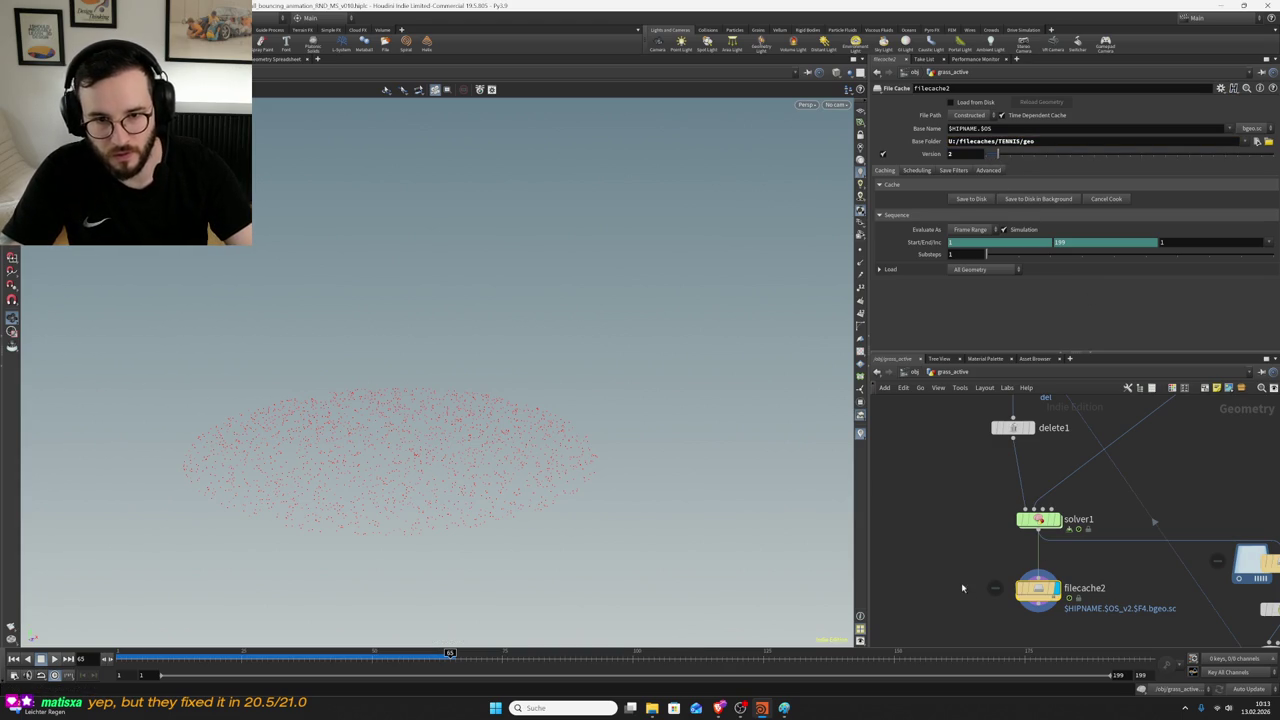
# - Write filecache2's grass simulation (frames 1–199) to disk and bring the browser forward meanwhile
pyautogui.click(970, 199)
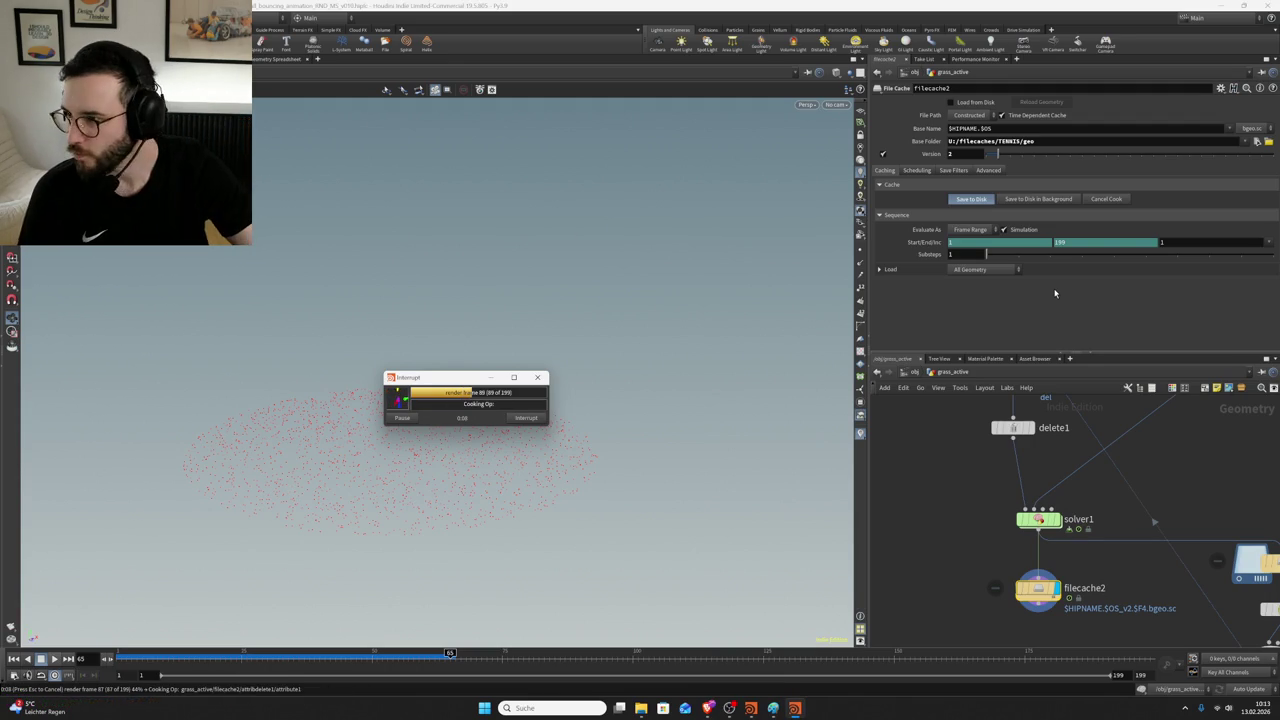
pyautogui.click(708, 708)
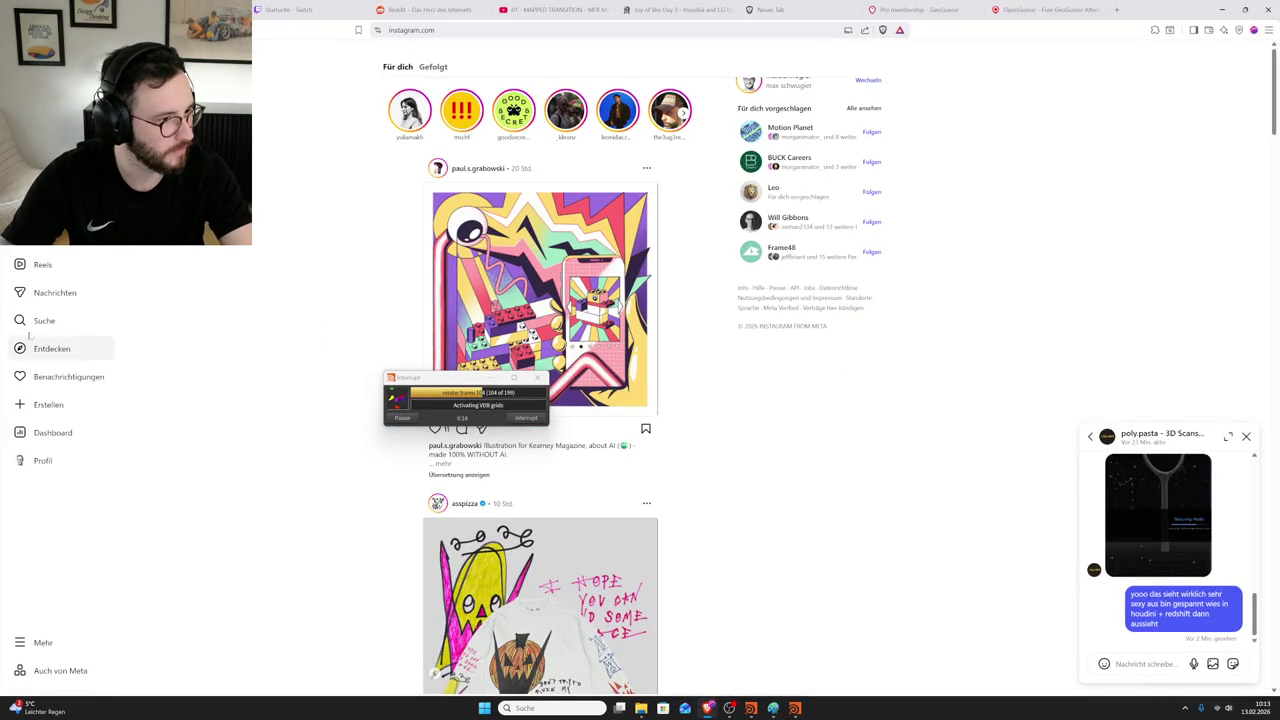
# - Open an Instagram conversation, play the shared tennis ball video, and move the progress window aside
pyautogui.click(108, 291)
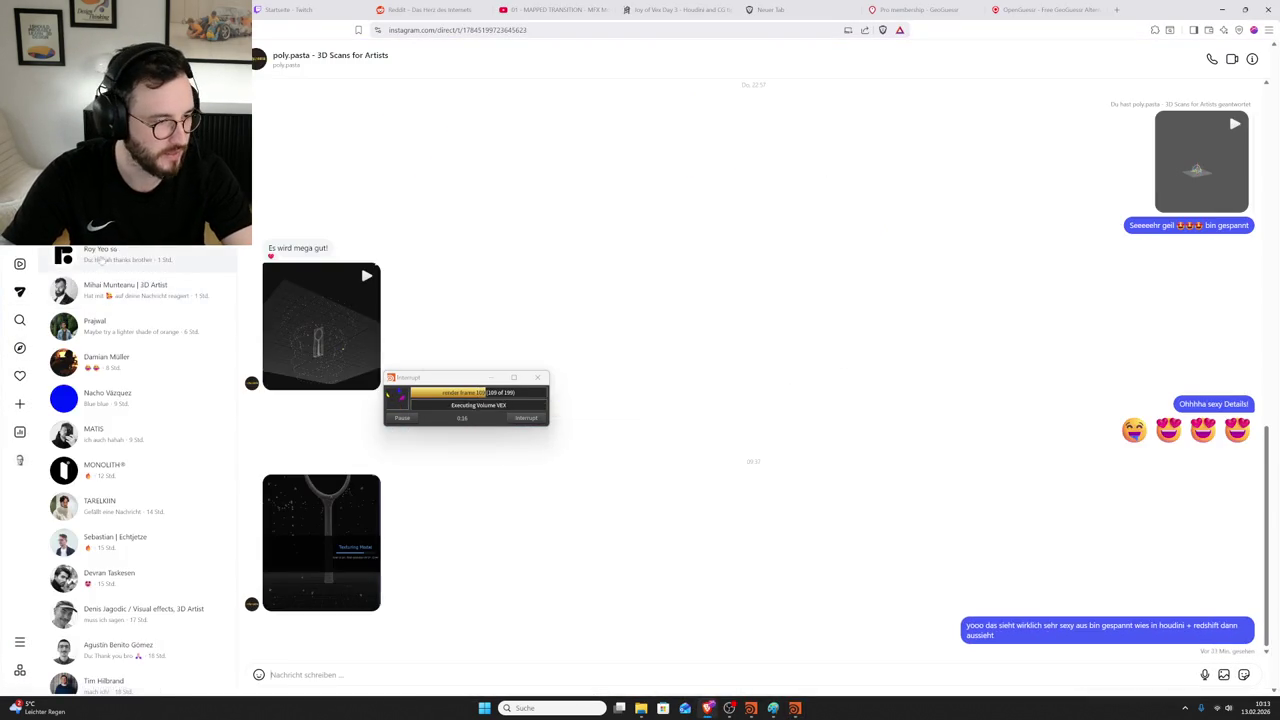
pyautogui.click(142, 430)
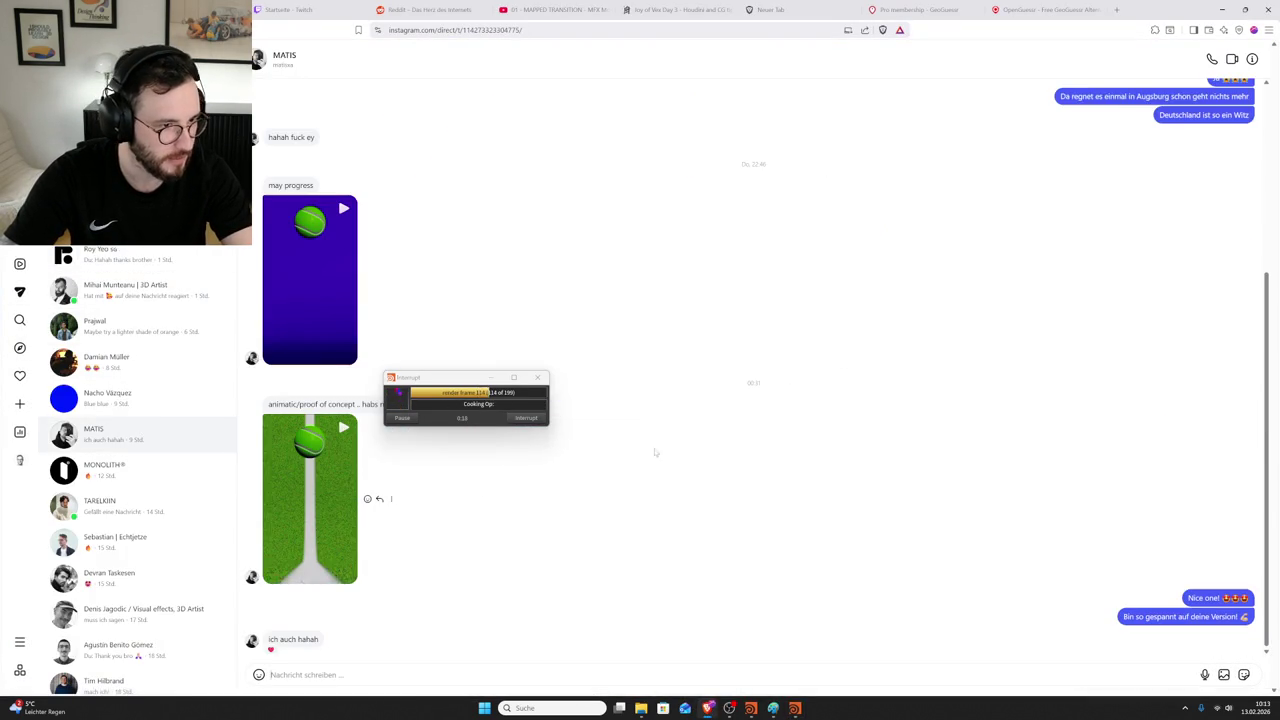
pyautogui.click(331, 529)
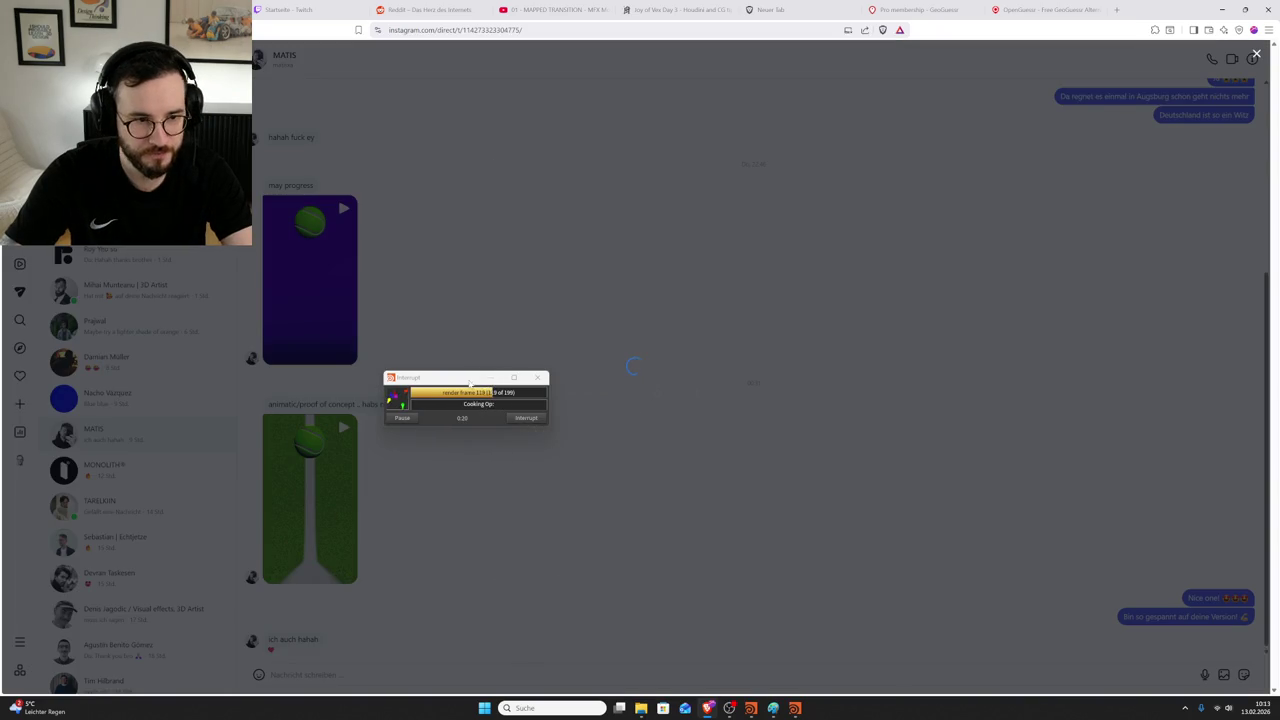
pyautogui.moveTo(470, 383); pyautogui.dragTo(244, 378)
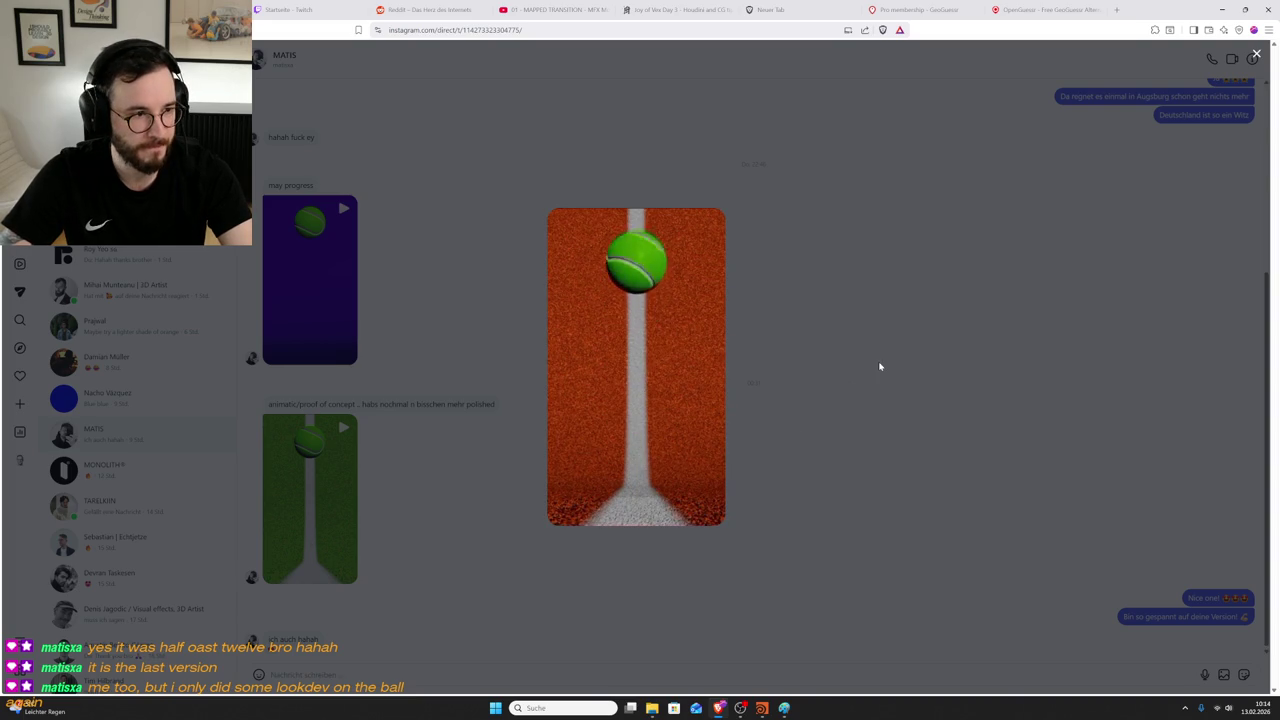
# - Switch browser tabs, minimize and restore the browser, then return to the Instagram profile page
pyautogui.hotkey('ctrl', 'Tab')
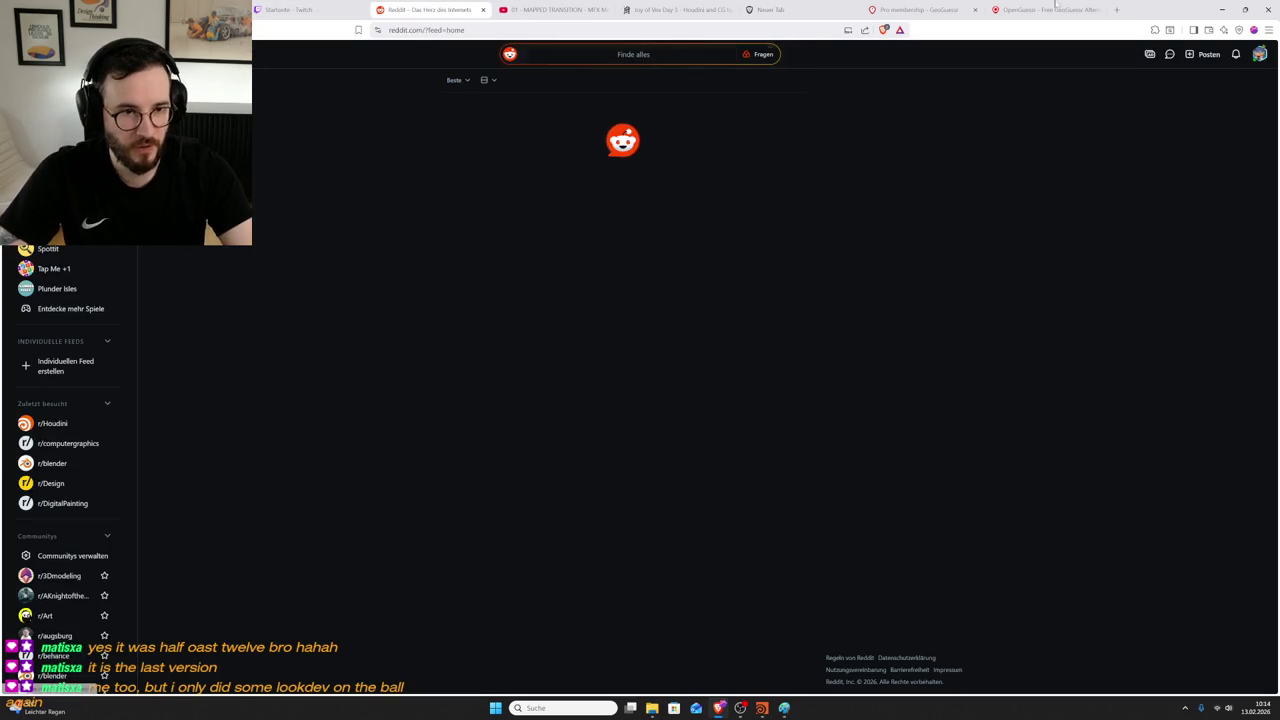
pyautogui.click(1222, 9)
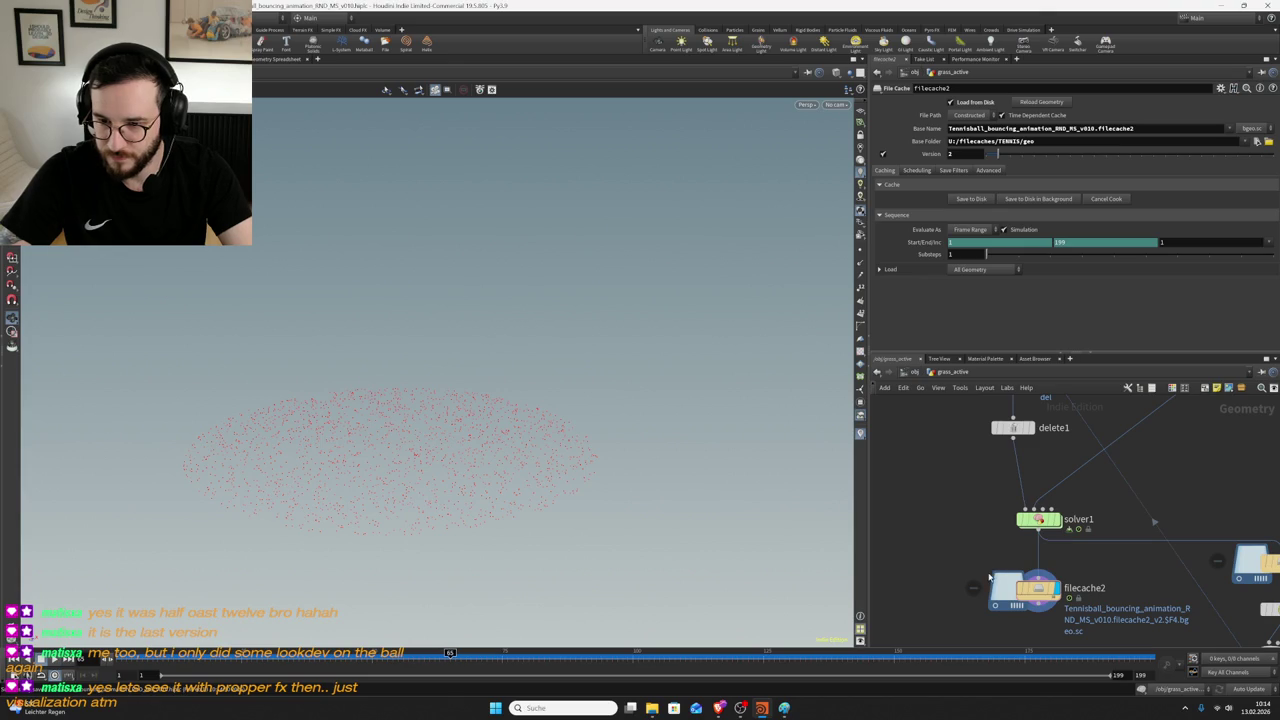
pyautogui.click(719, 707)
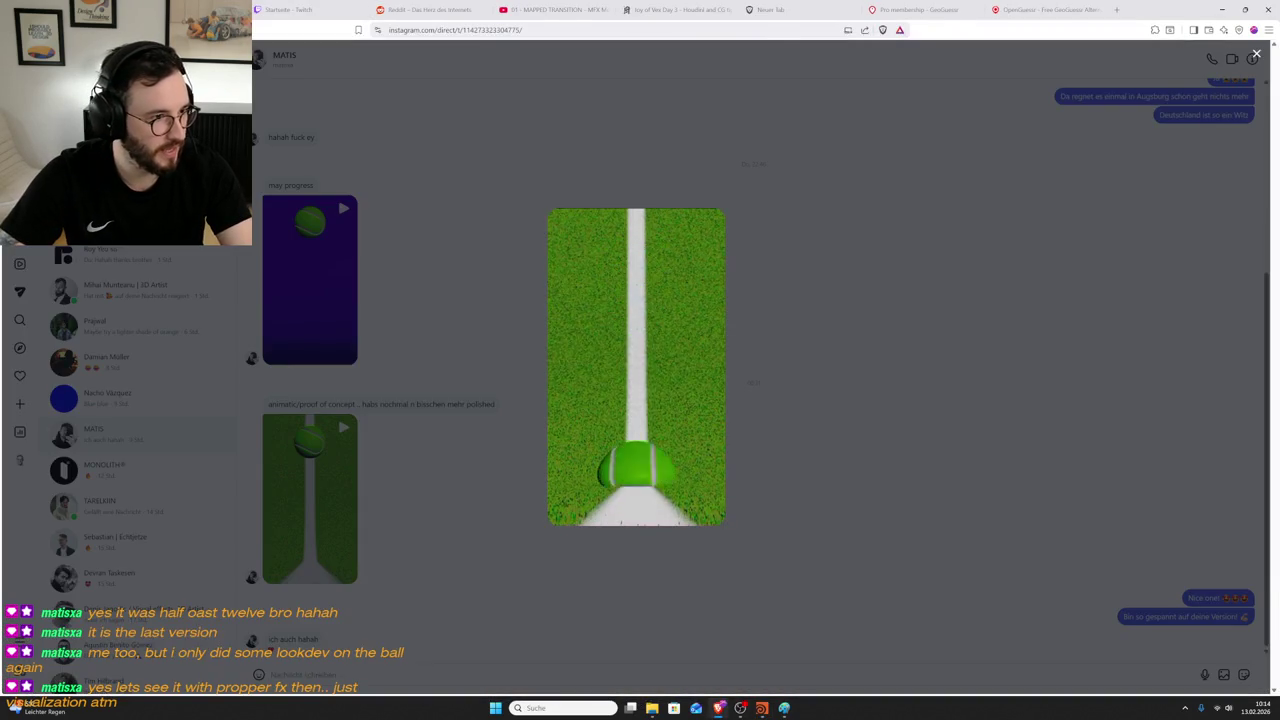
pyautogui.click(60, 440)
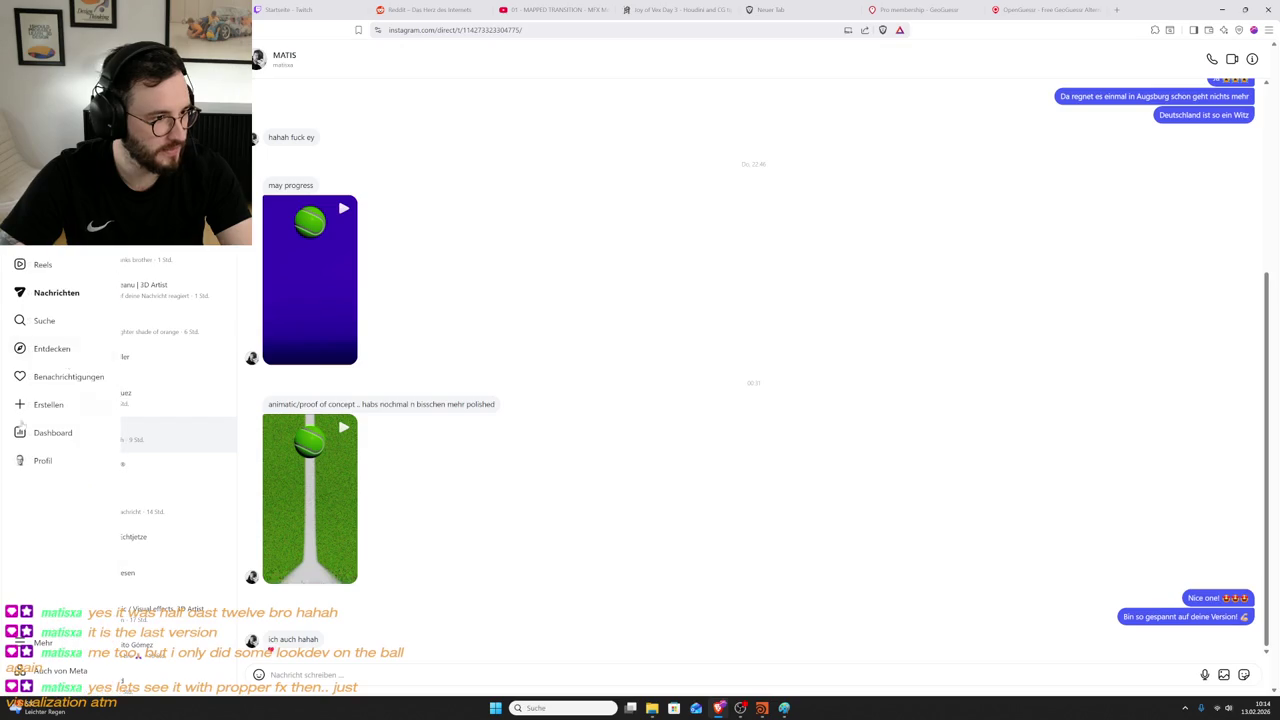
pyautogui.click(45, 460)
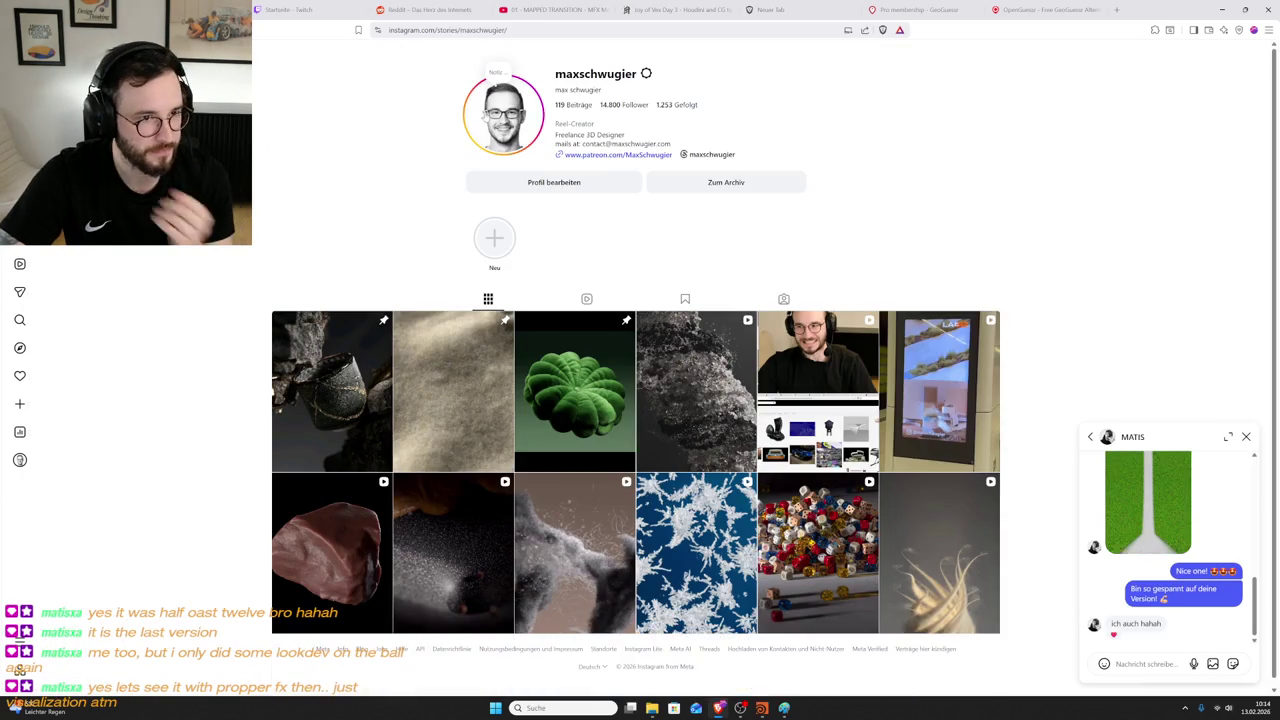
# - Browse the latest stories and their viewer list, then close the story viewer
pyautogui.click(503, 115)
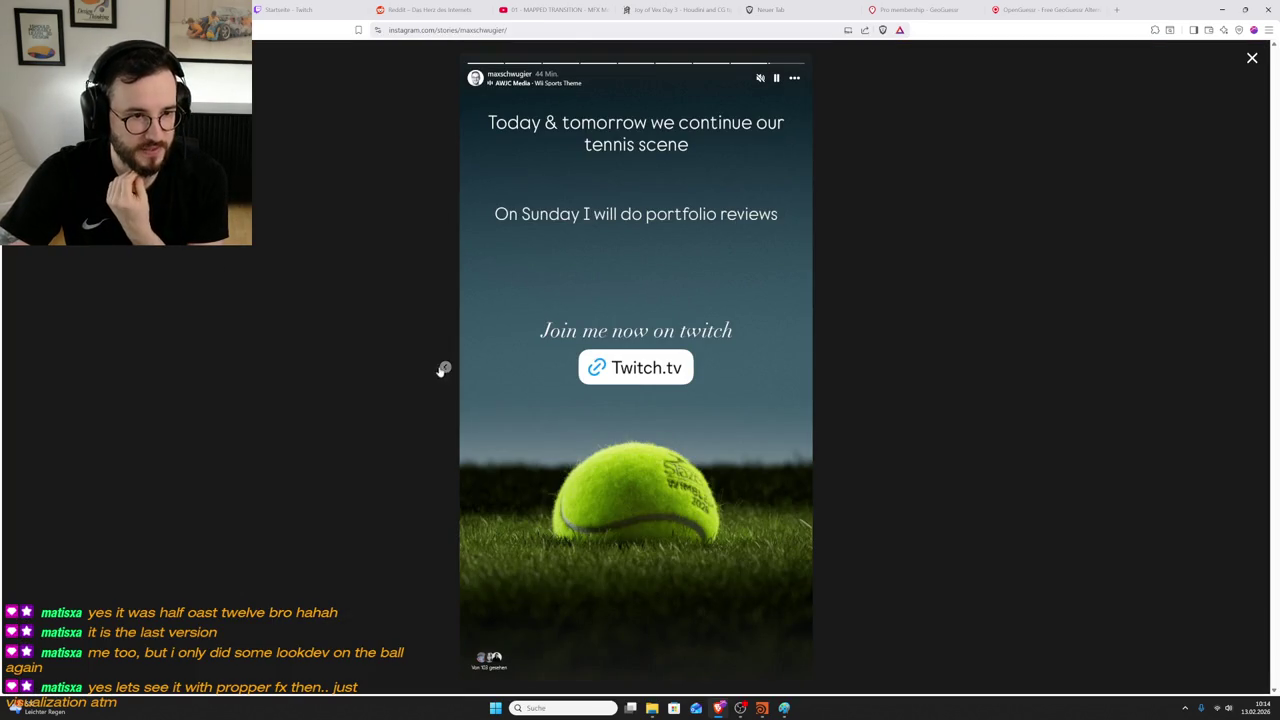
pyautogui.click(444, 368)
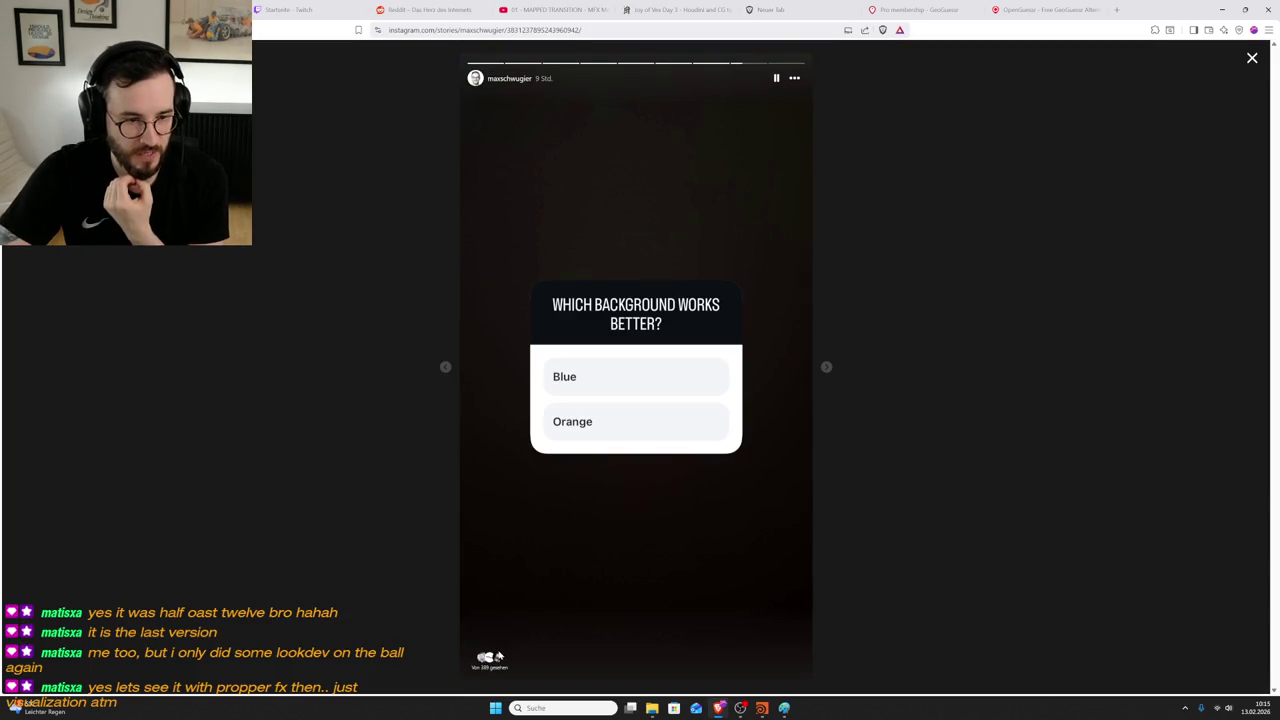
pyautogui.click(490, 659)
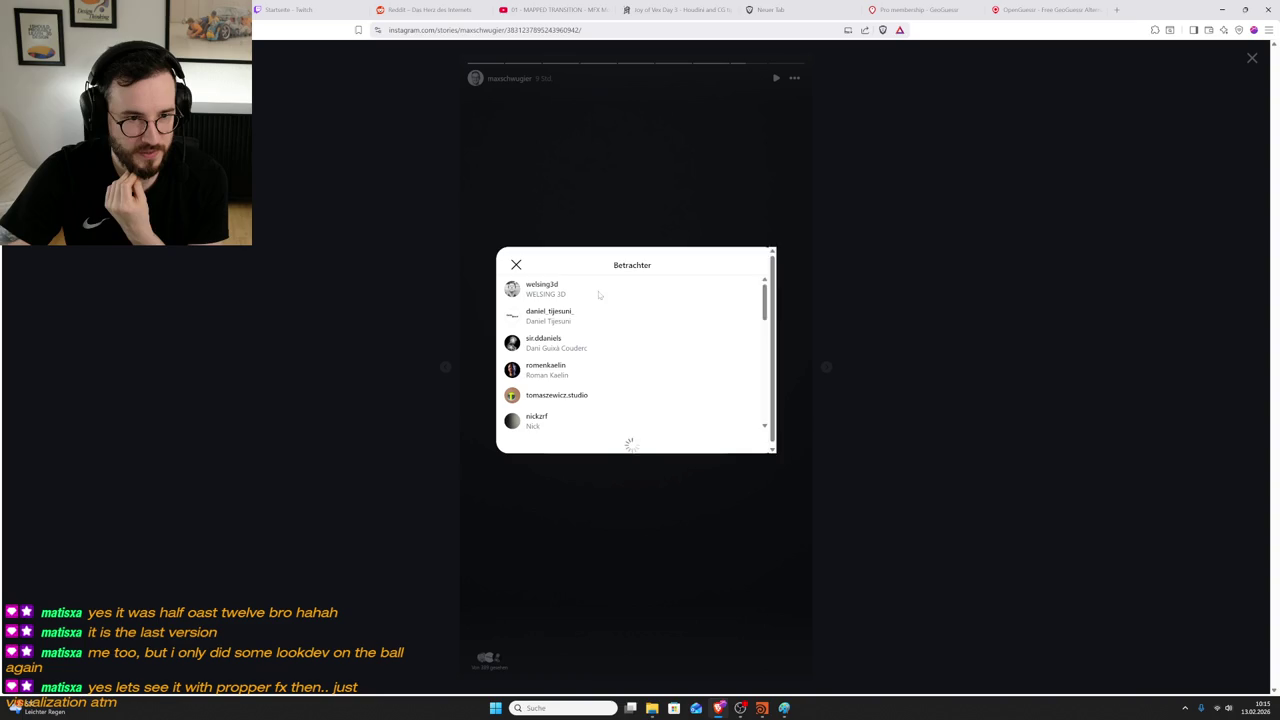
pyautogui.scroll(-2, 636, 328)
pyautogui.scroll(2, 539, 323)
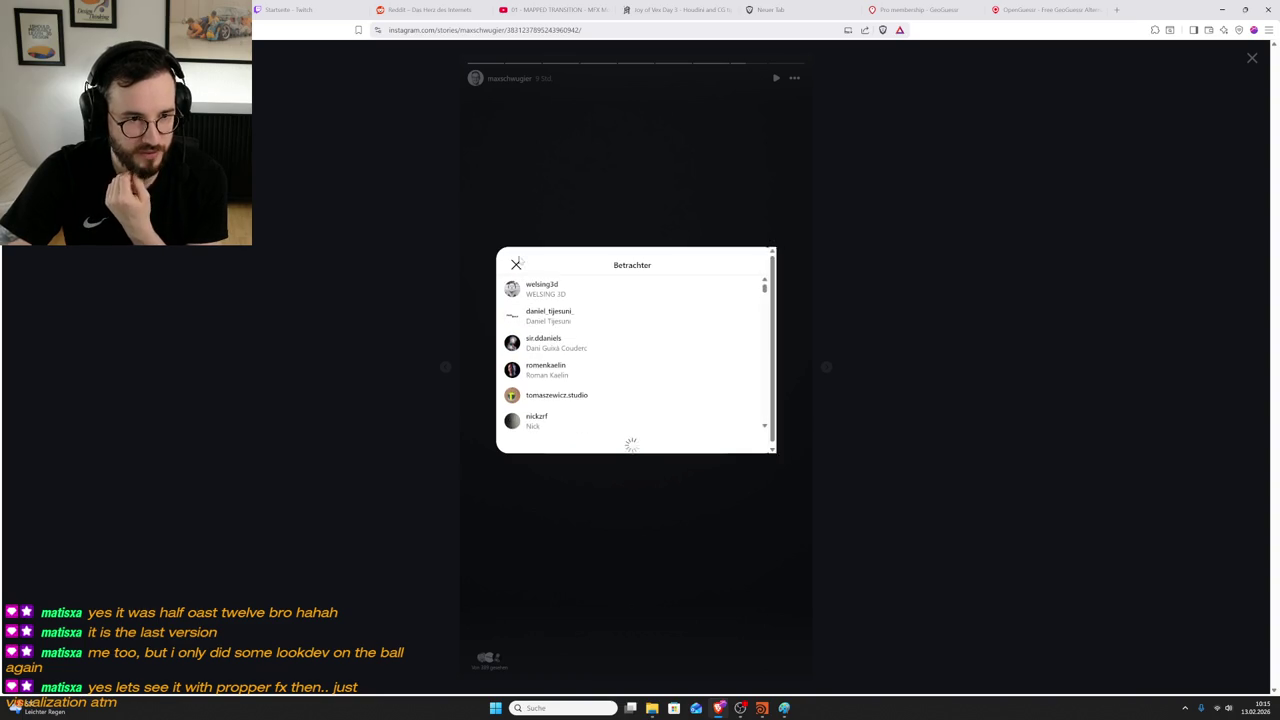
pyautogui.click(516, 265)
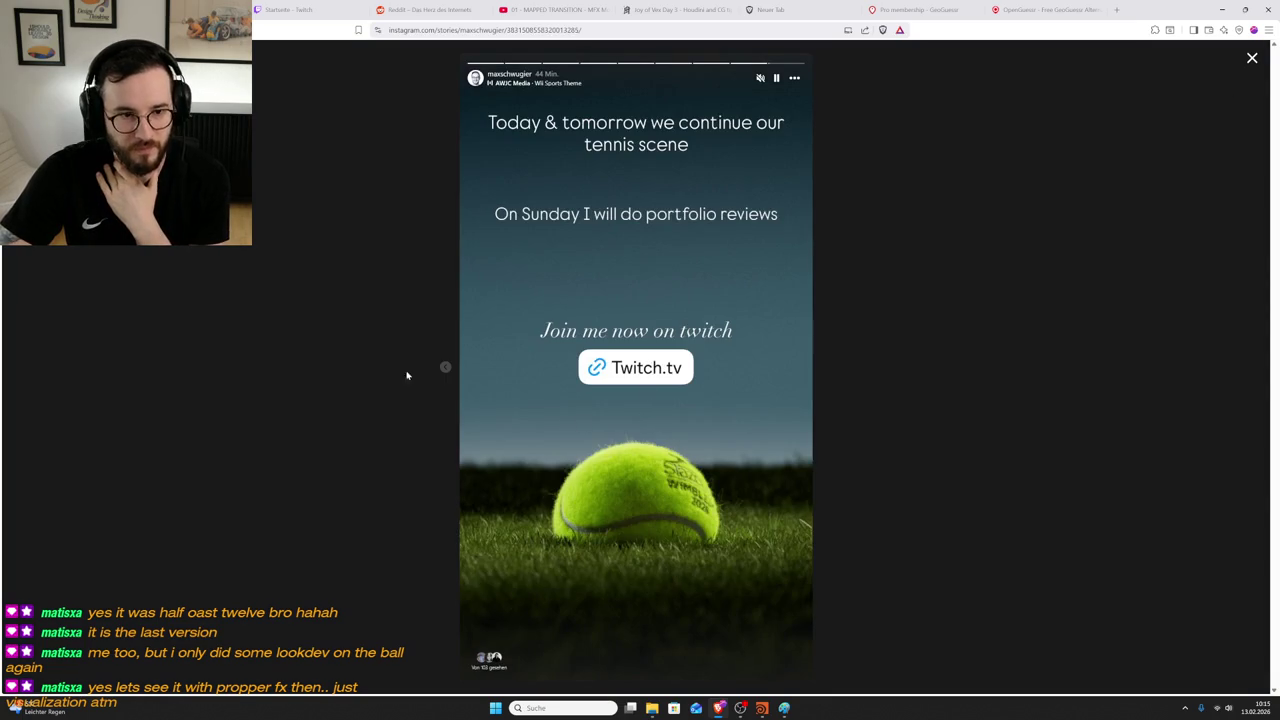
pyautogui.click(445, 368)
pyautogui.click(1252, 60)
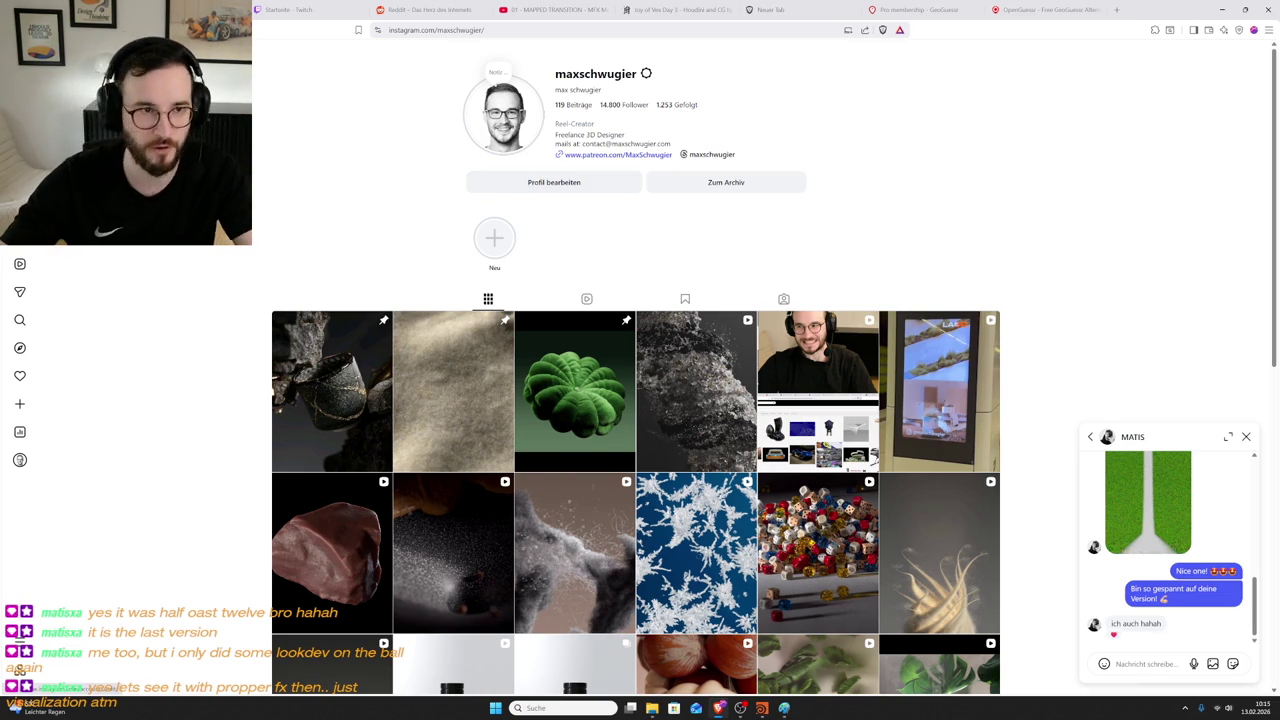
# - Bring Houdini back and tilt the viewport to inspect the cached particle disc
pyautogui.click(1222, 9)
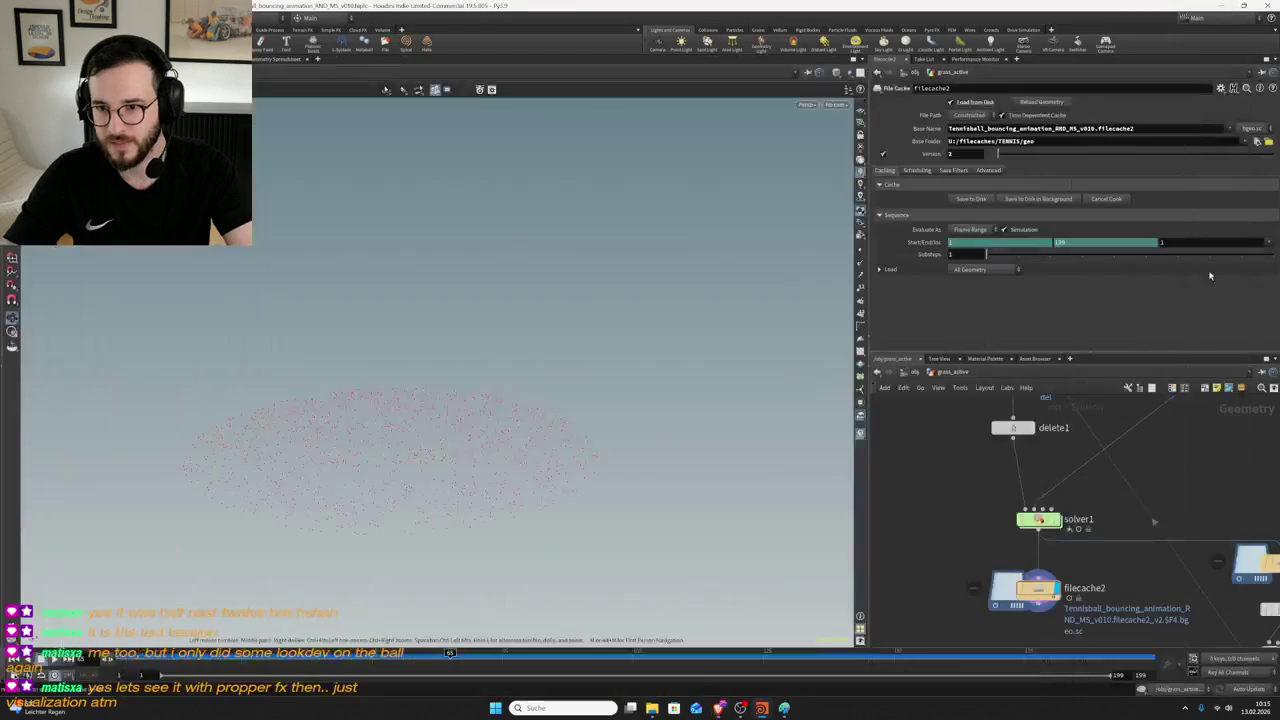
pyautogui.moveTo(985, 549); pyautogui.dragTo(983, 546, button='middle')
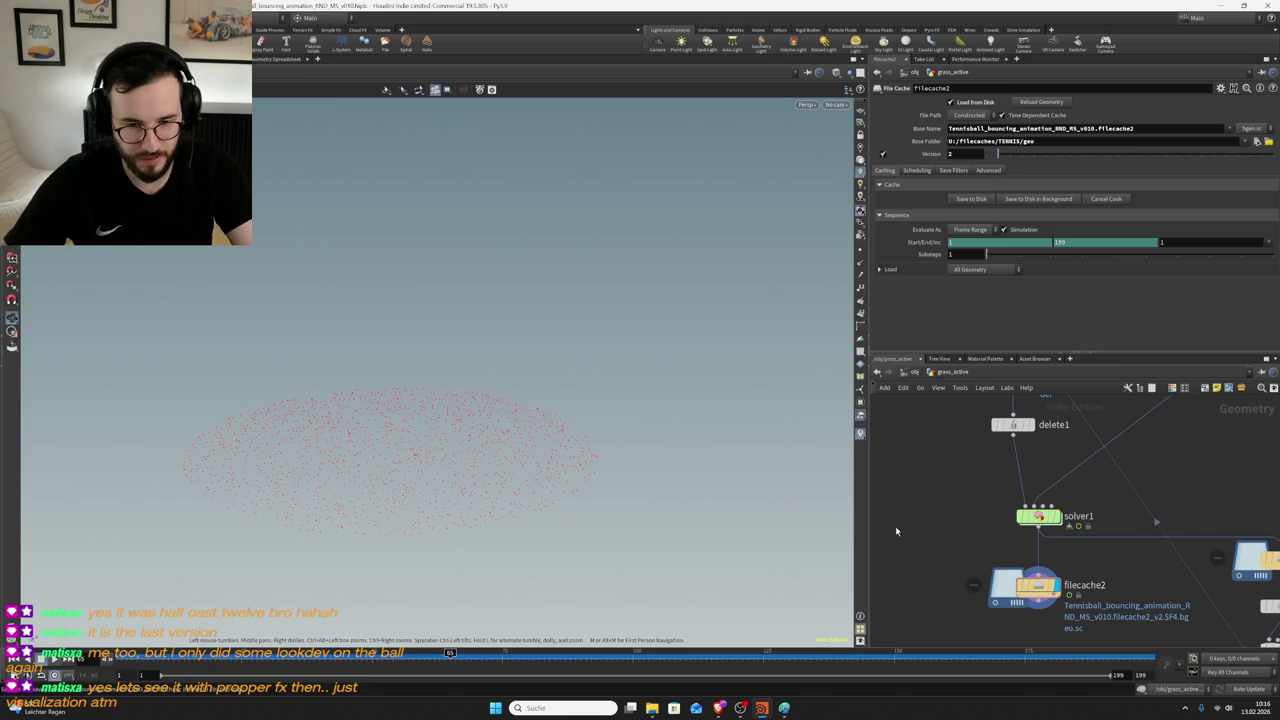
pyautogui.scroll(-3, 216, 476)
pyautogui.moveTo(216, 476)
pyautogui.mouseDown()
pyautogui.moveTo(423, 443)
pyautogui.moveTo(791, 563)
pyautogui.mouseUp()
pyautogui.scroll(-3, 972, 561)
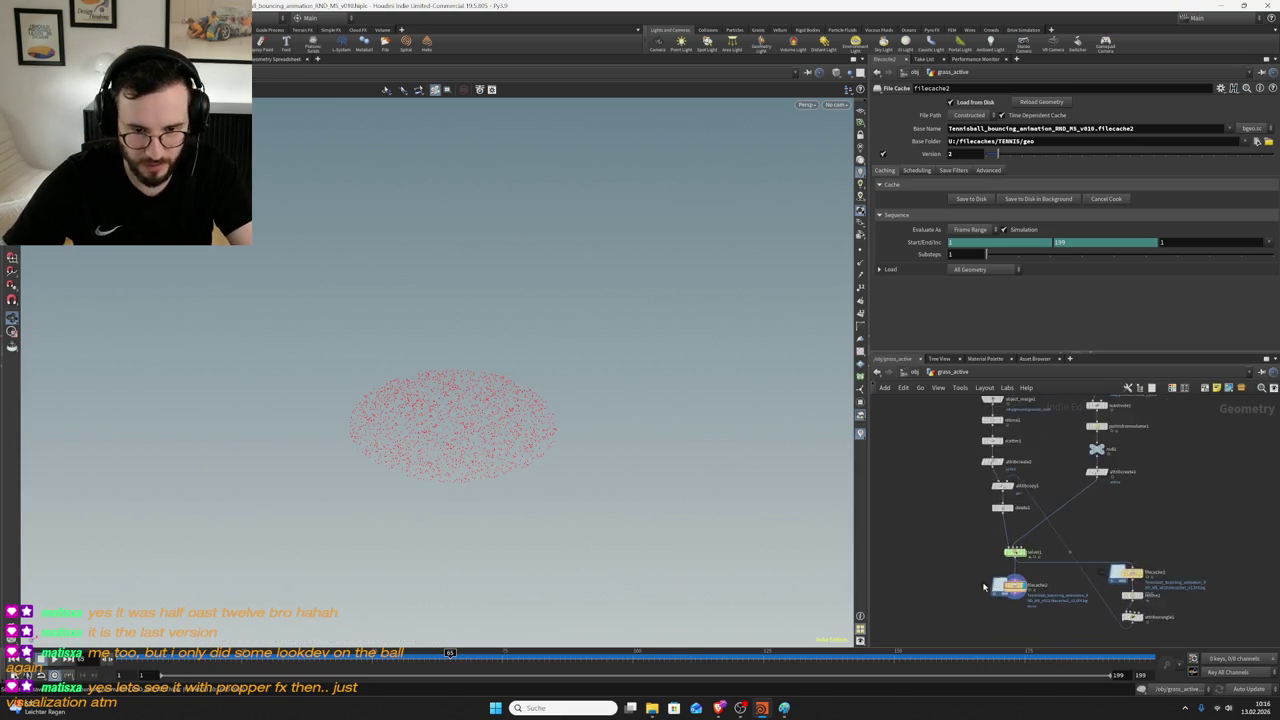
pyautogui.scroll(2, 1024, 495)
pyautogui.scroll(2, 1026, 500)
pyautogui.scroll(2, 1028, 505)
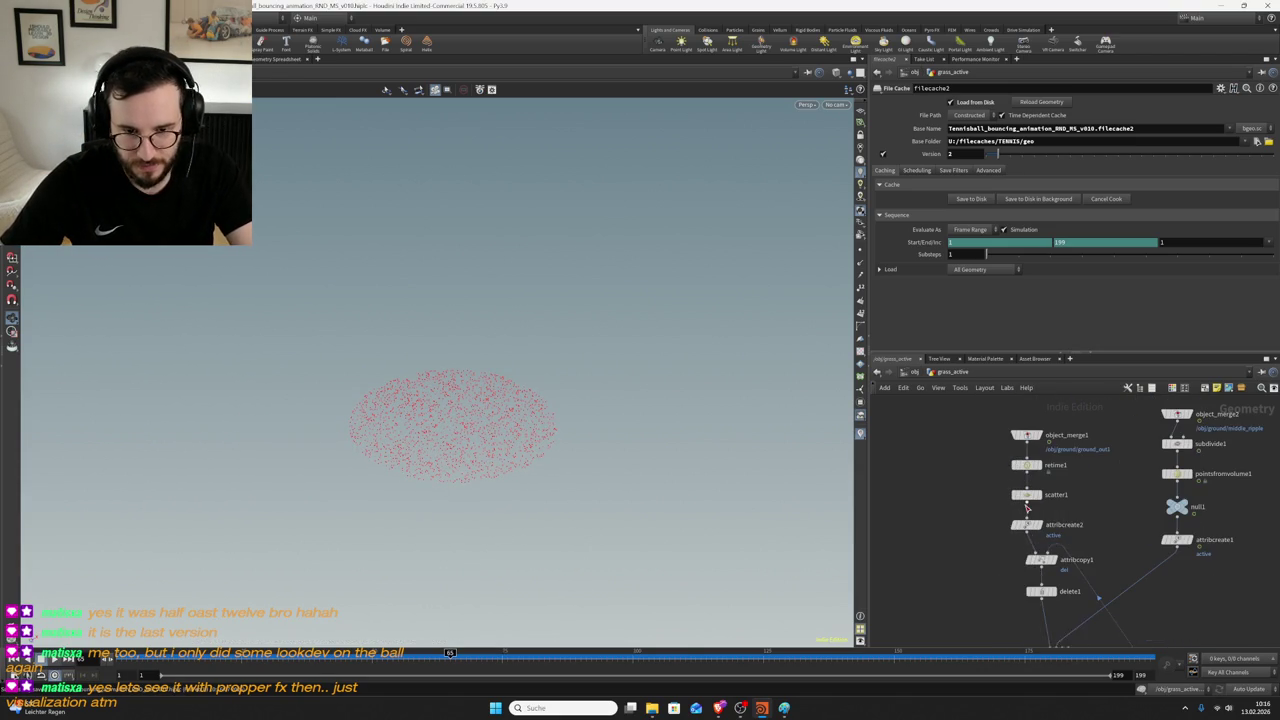
# - Display scatter1's points for inspection, then switch the display back to filecache2's cached points
pyautogui.click(1045, 495)
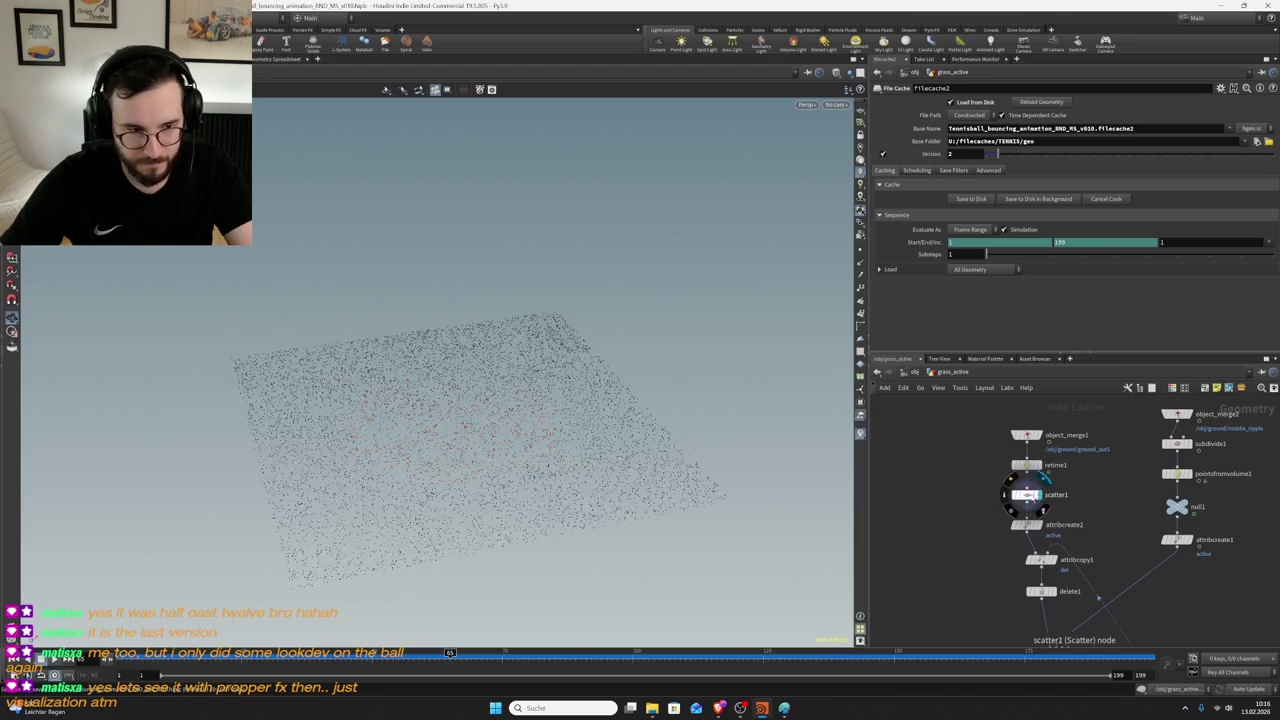
pyautogui.click(1027, 495)
pyautogui.moveTo(995, 424)
pyautogui.mouseDown()
pyautogui.moveTo(1046, 511)
pyautogui.moveTo(1006, 490)
pyautogui.mouseUp()
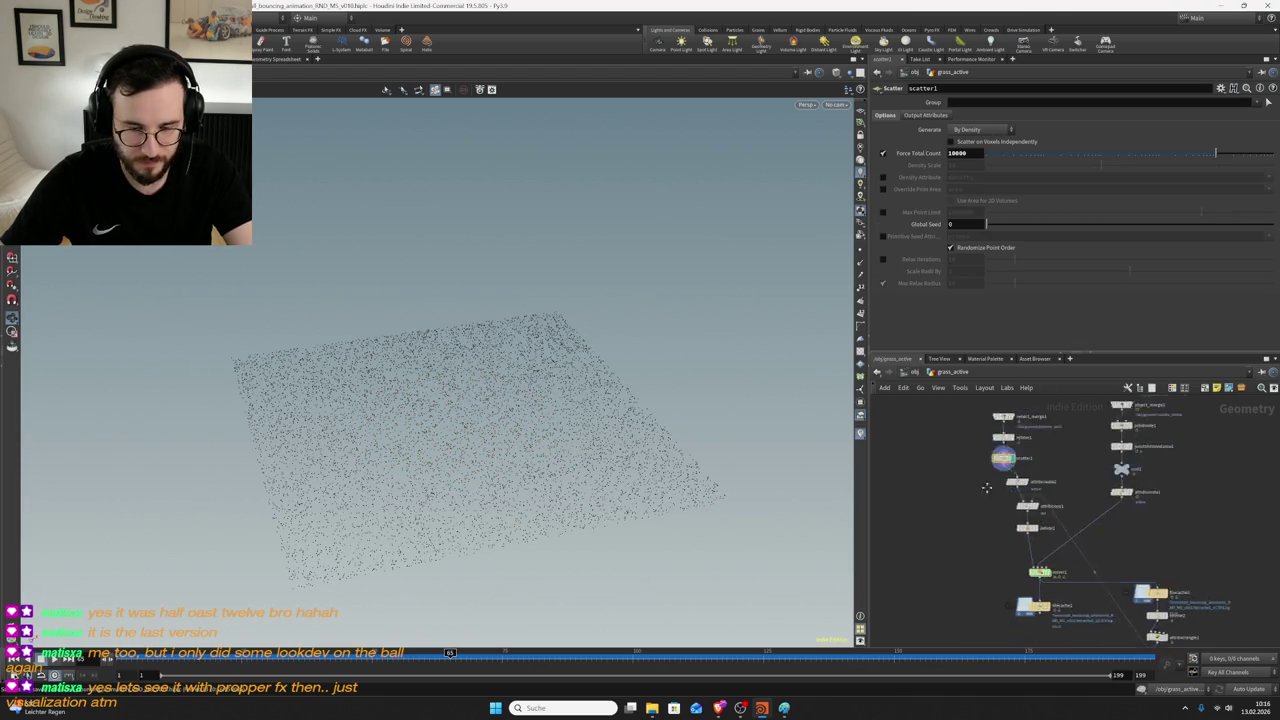
pyautogui.moveTo(978, 545); pyautogui.dragTo(990, 400, button='middle')
pyautogui.click(1030, 525)
pyautogui.click(1028, 525)
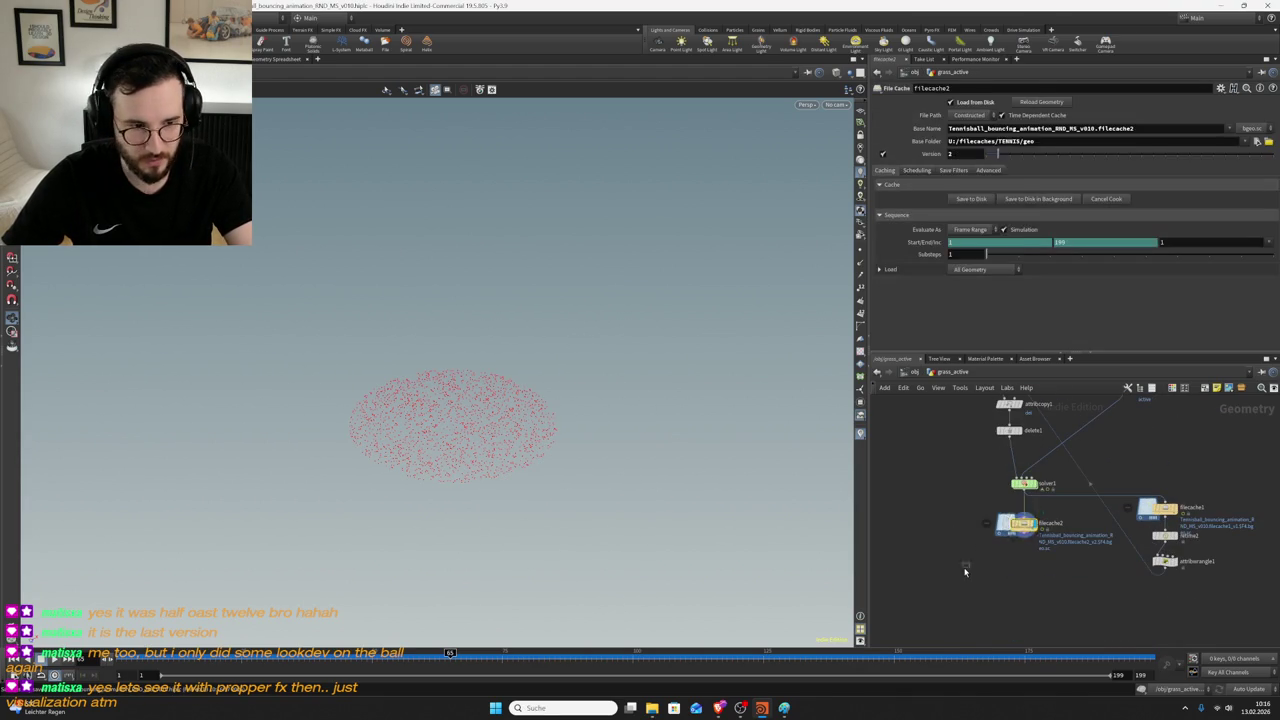
pyautogui.press('Tab')
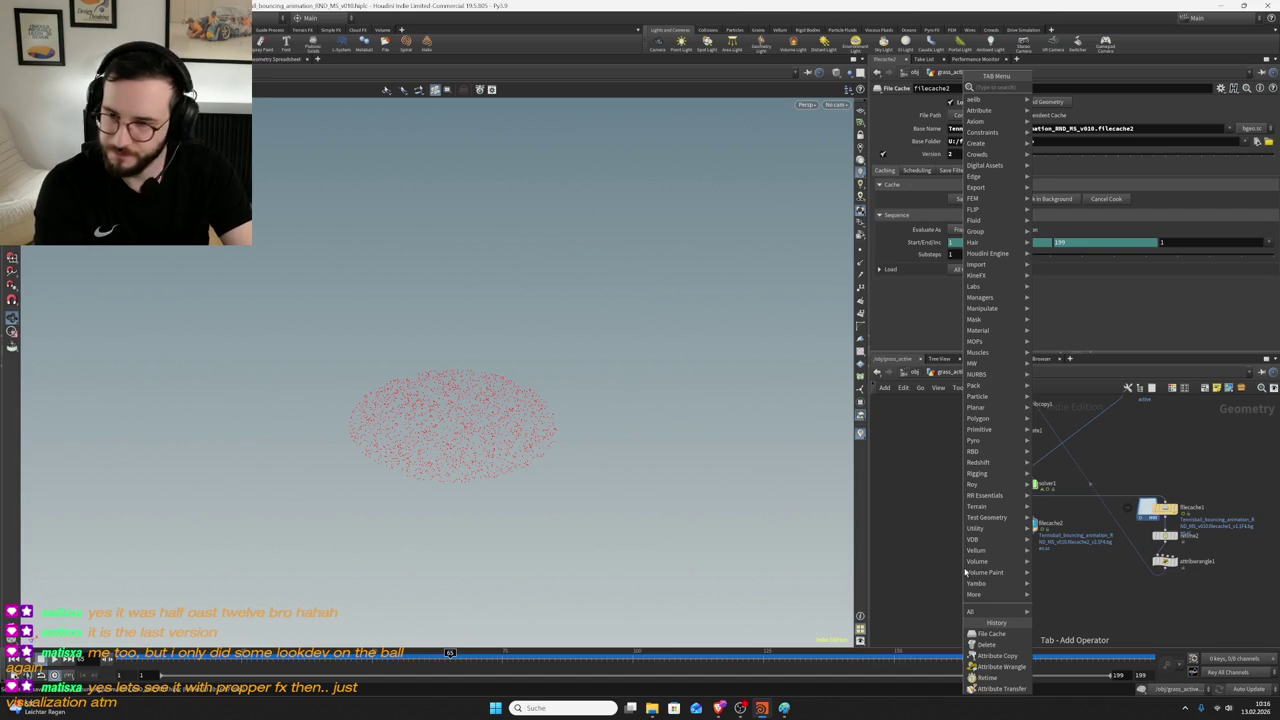
# - Add a Point Deform node below filecache2 and wire filecache2 into it
pyautogui.write('pointdeform')
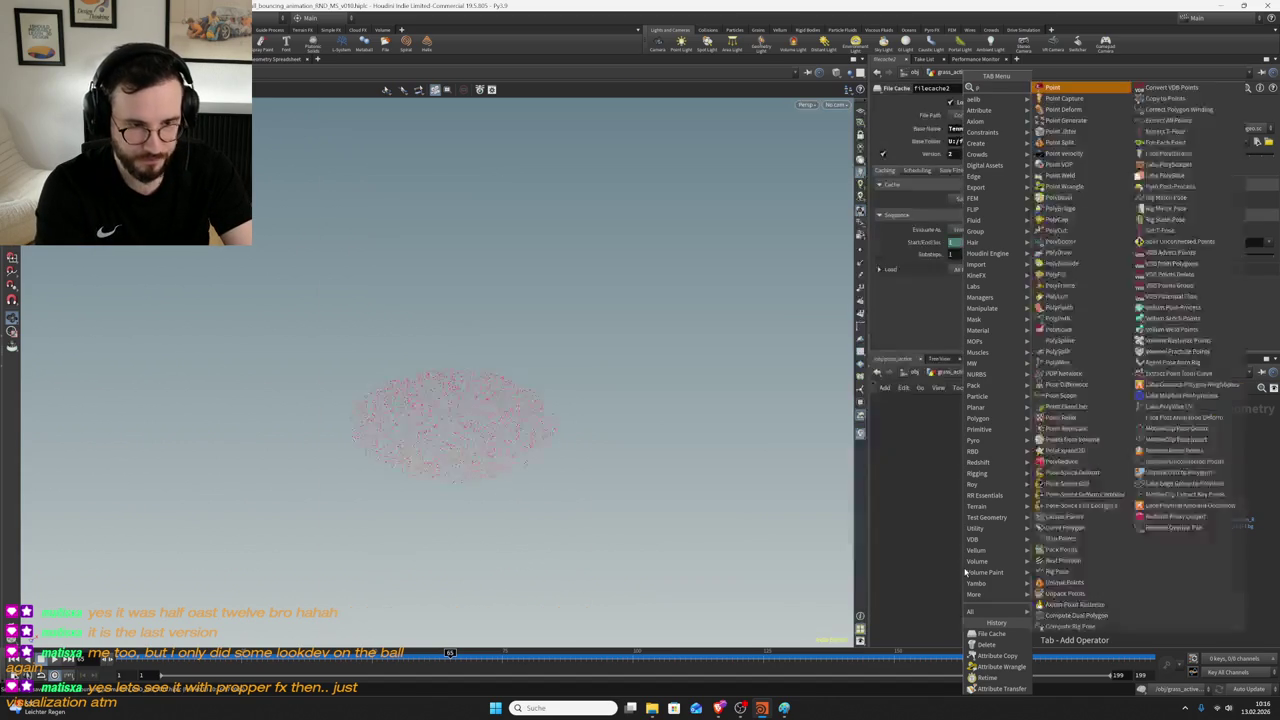
pyautogui.press('Return')
pyautogui.click(962, 568)
pyautogui.moveTo(962, 568); pyautogui.dragTo(1003, 597)
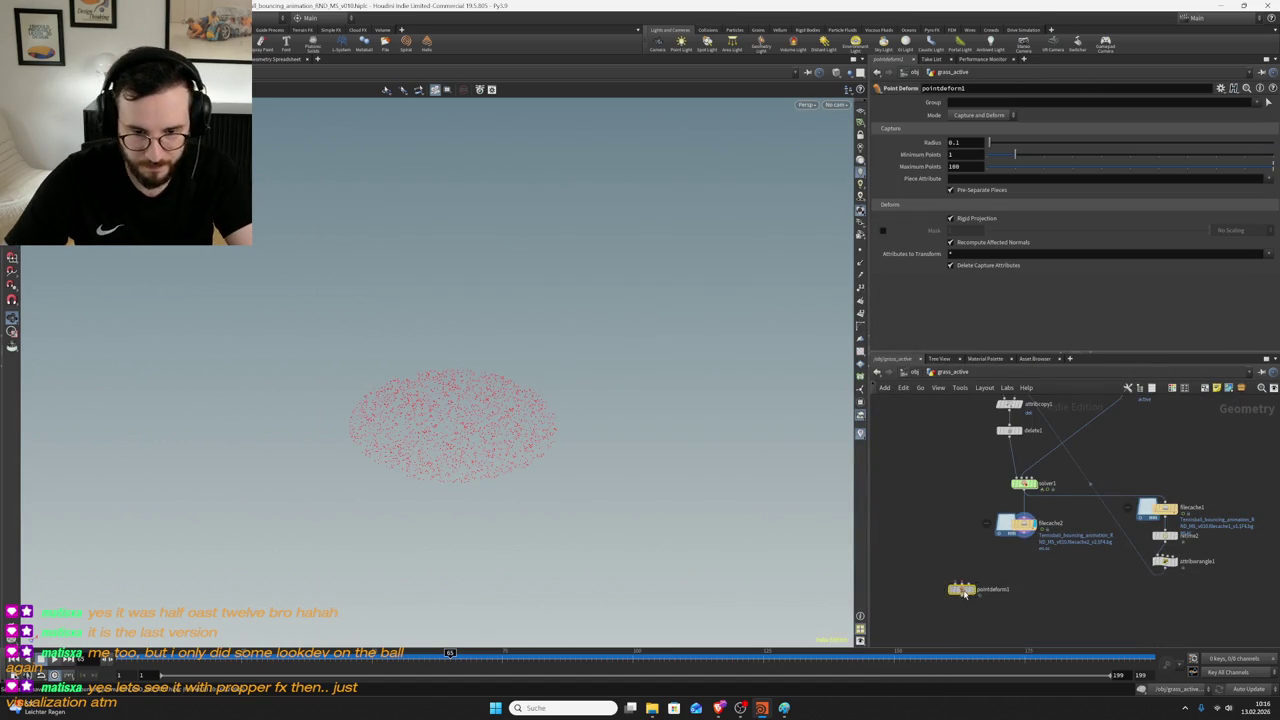
pyautogui.click(996, 592)
pyautogui.click(1040, 540)
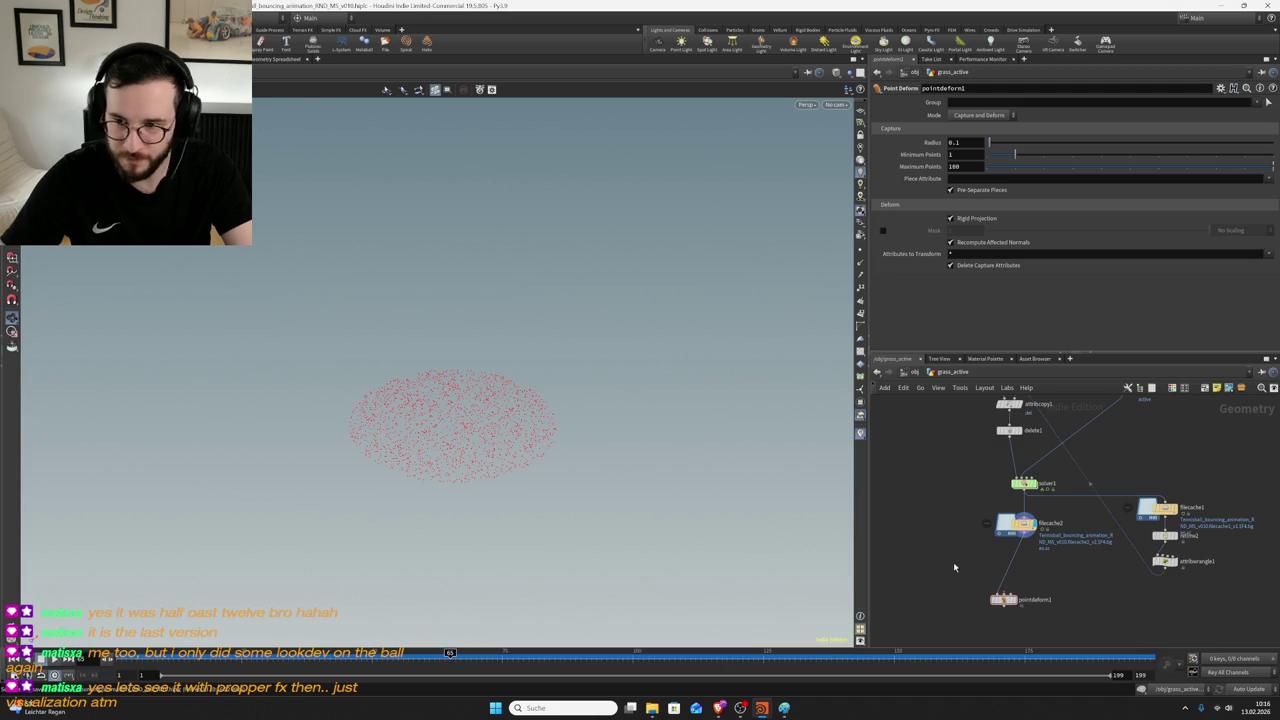
pyautogui.moveTo(1004, 598); pyautogui.dragTo(997, 595)
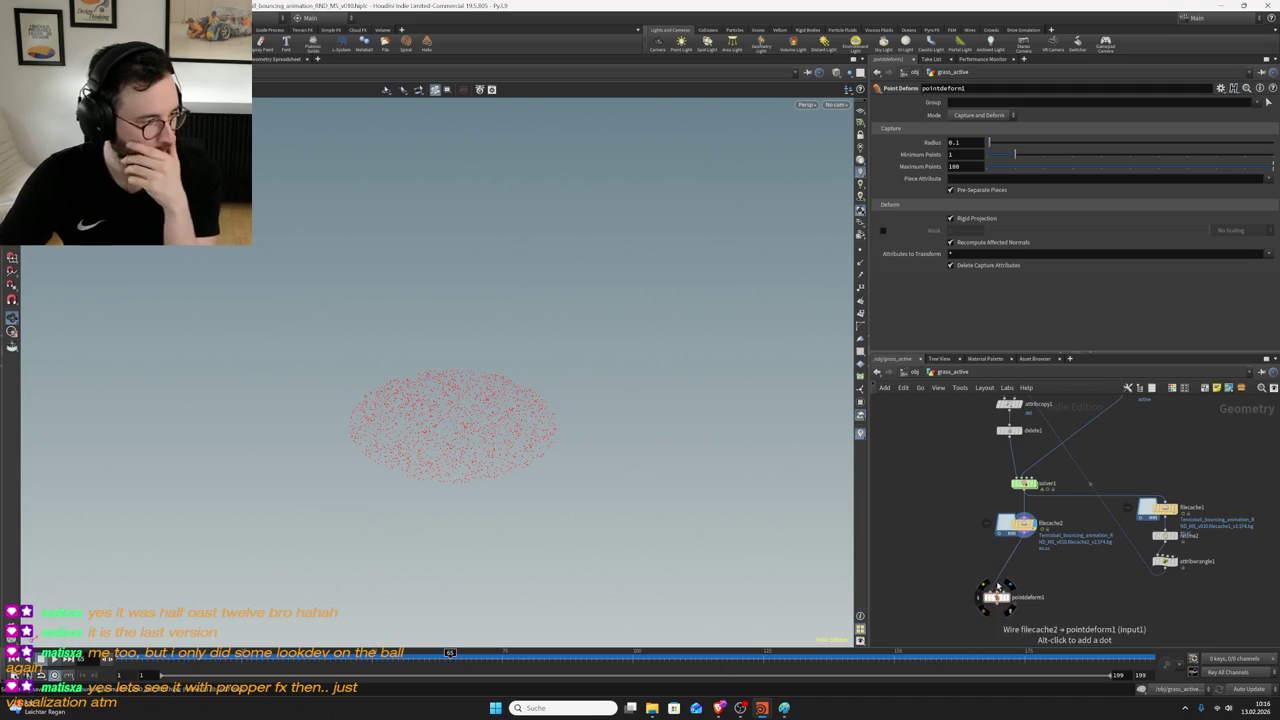
pyautogui.scroll(2, 999, 594)
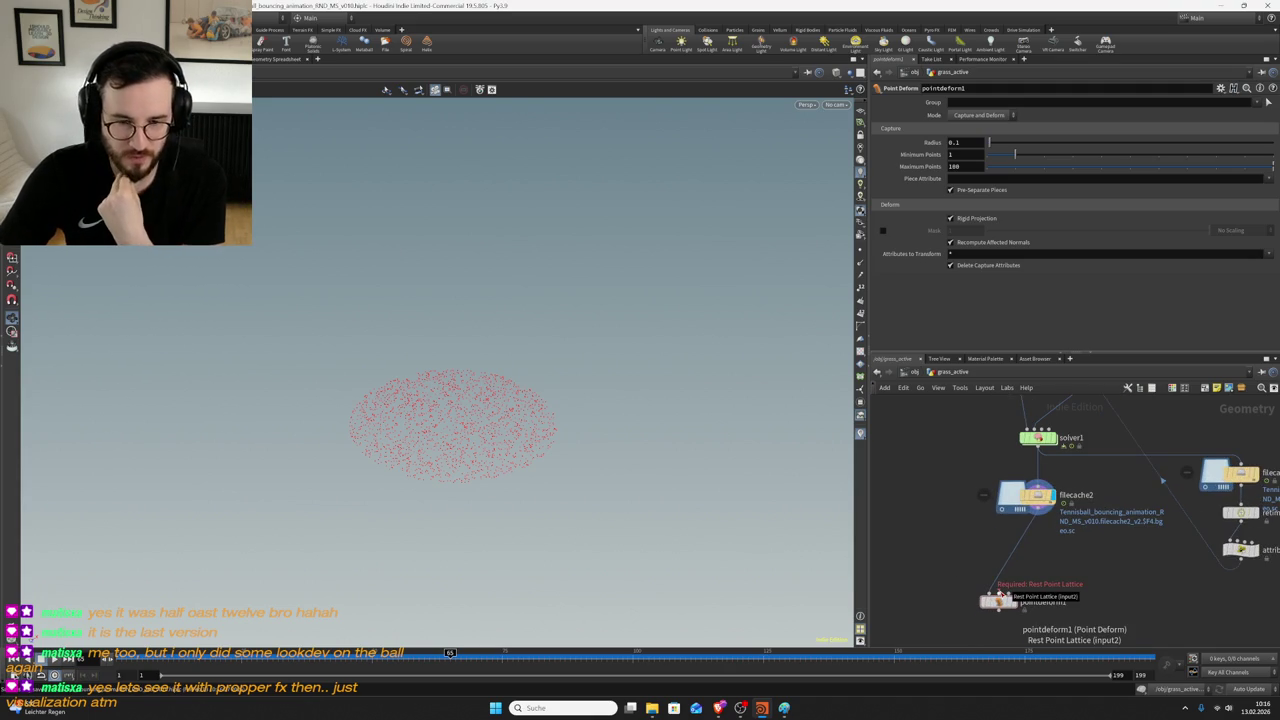
pyautogui.scroll(-3, 1030, 570)
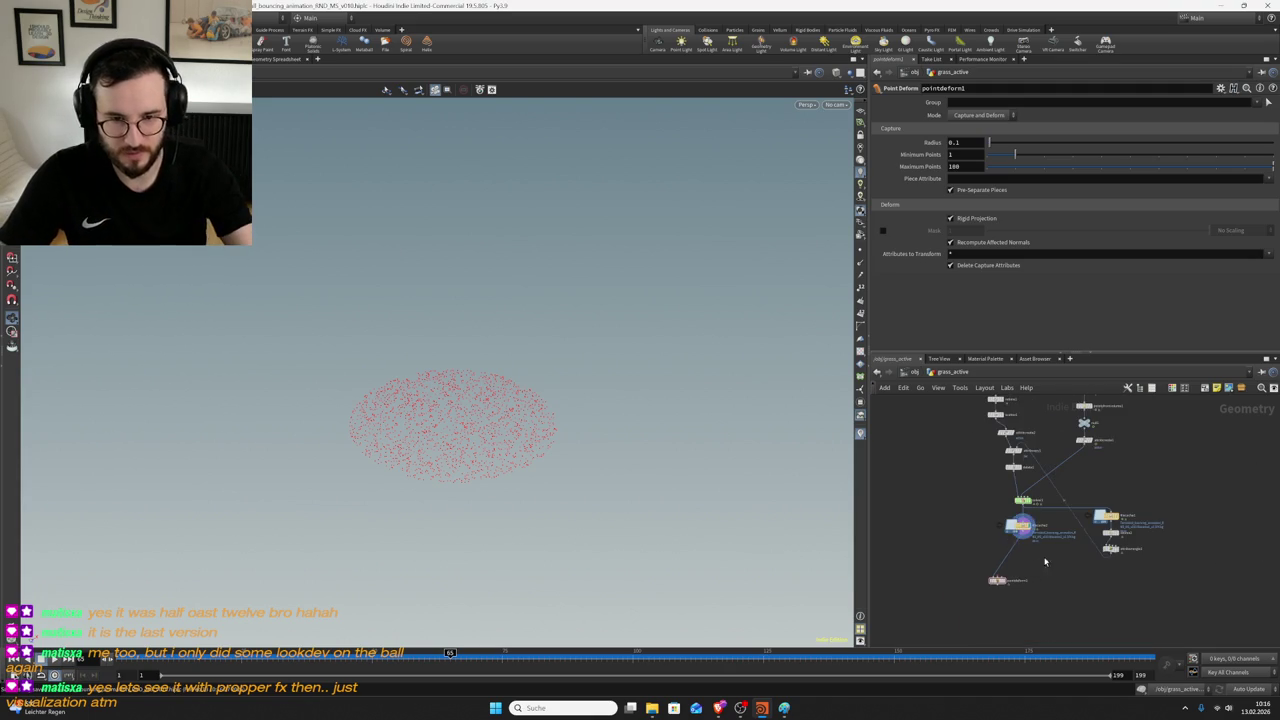
pyautogui.scroll(2, 1115, 523)
# - Check retime2's settings and try a new retime3 node beside filecache2
pyautogui.click(1133, 515)
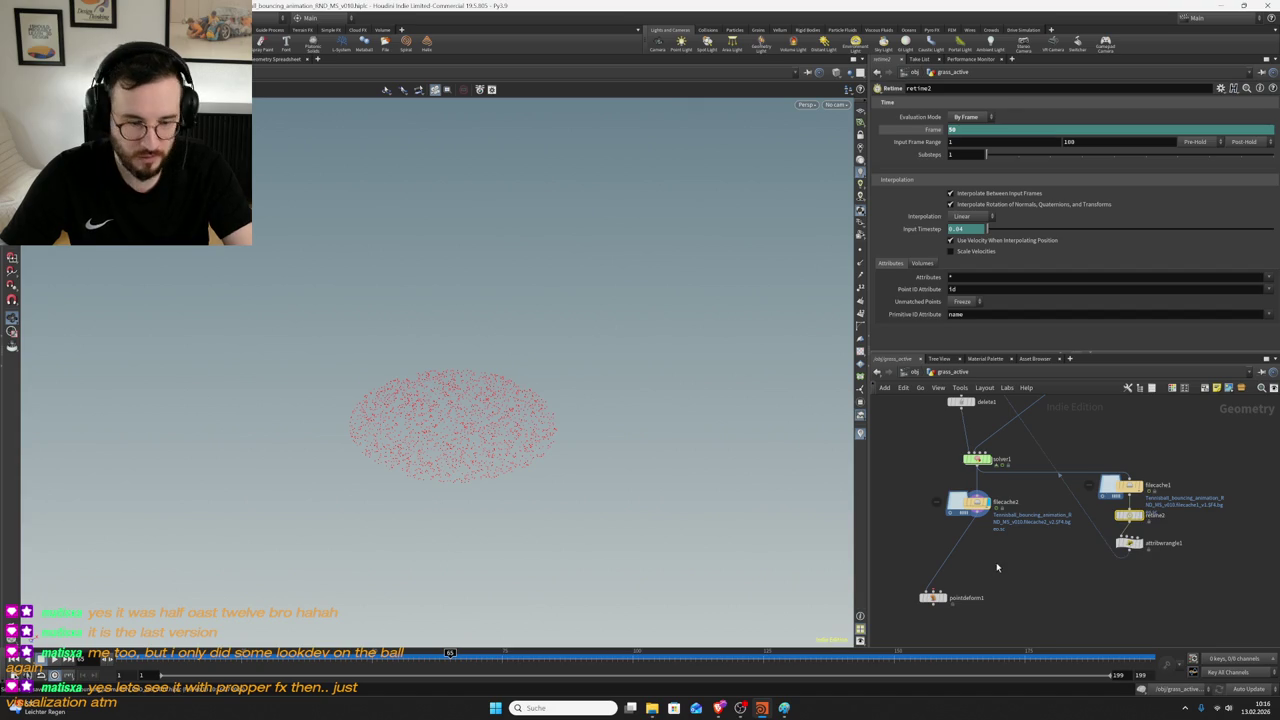
pyautogui.press('Tab')
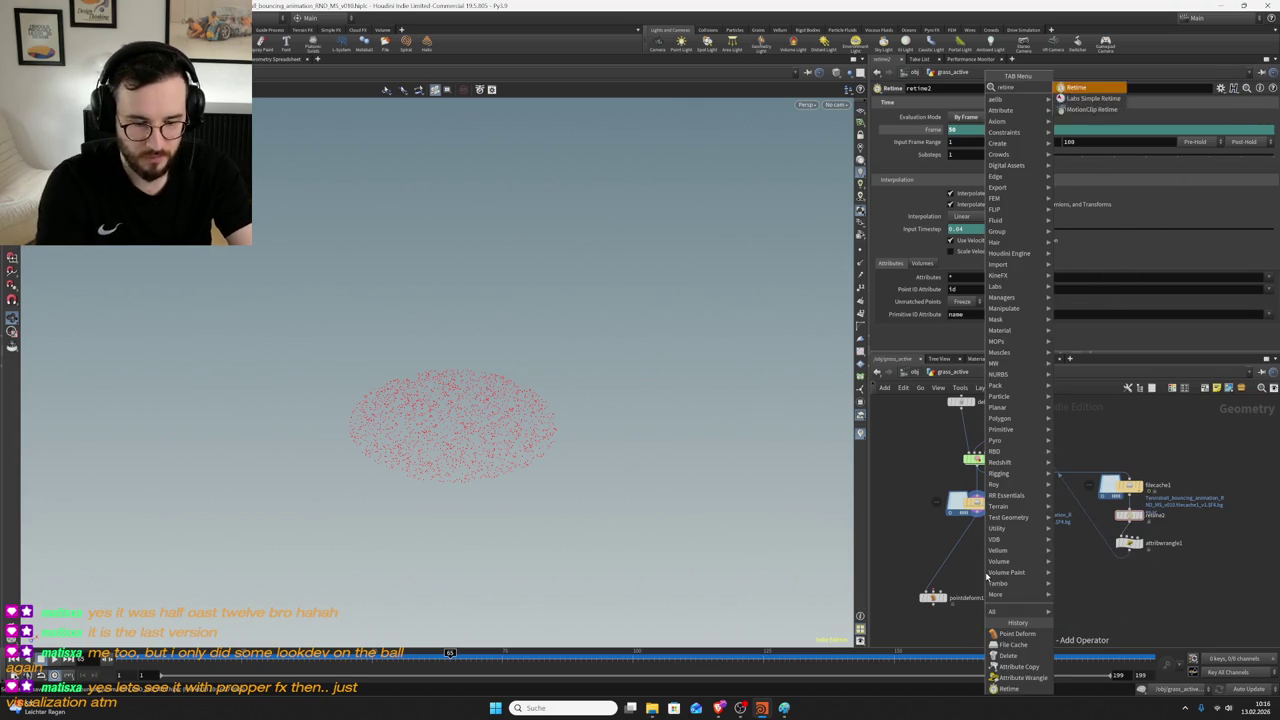
pyautogui.click(1090, 86)
pyautogui.click(985, 571)
pyautogui.scroll(2, 977, 520)
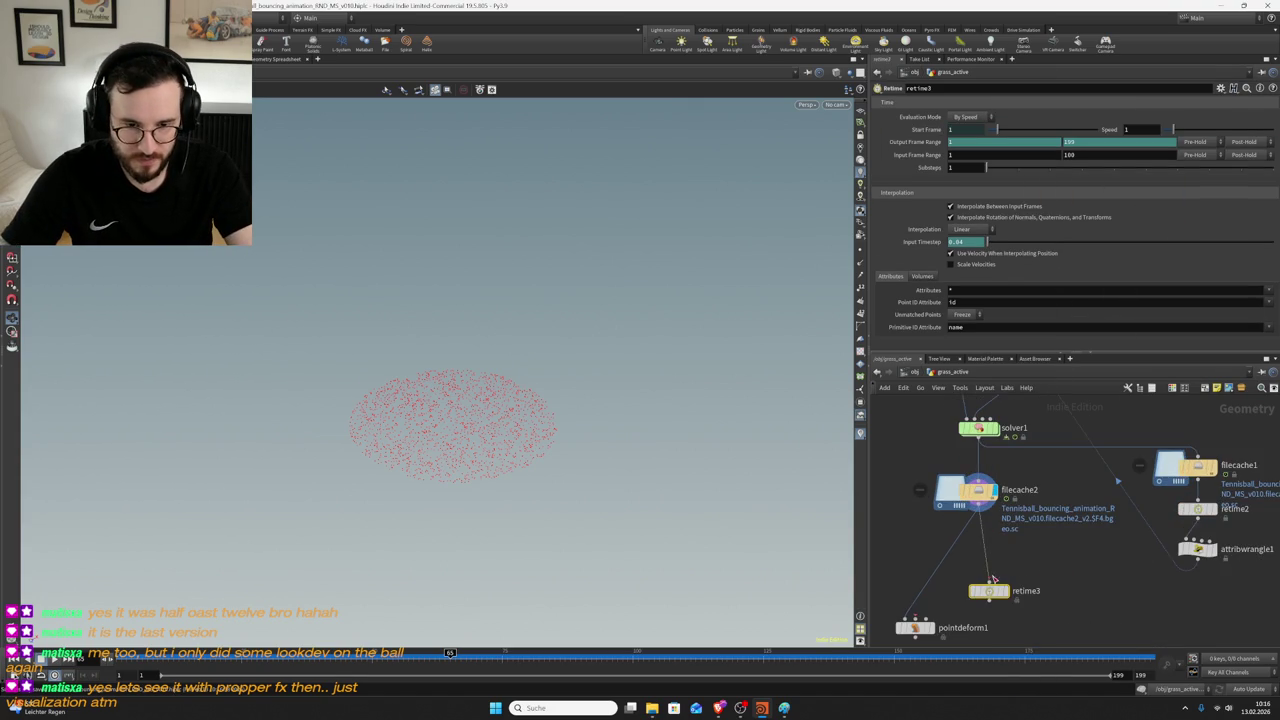
pyautogui.moveTo(990, 590); pyautogui.dragTo(905, 516)
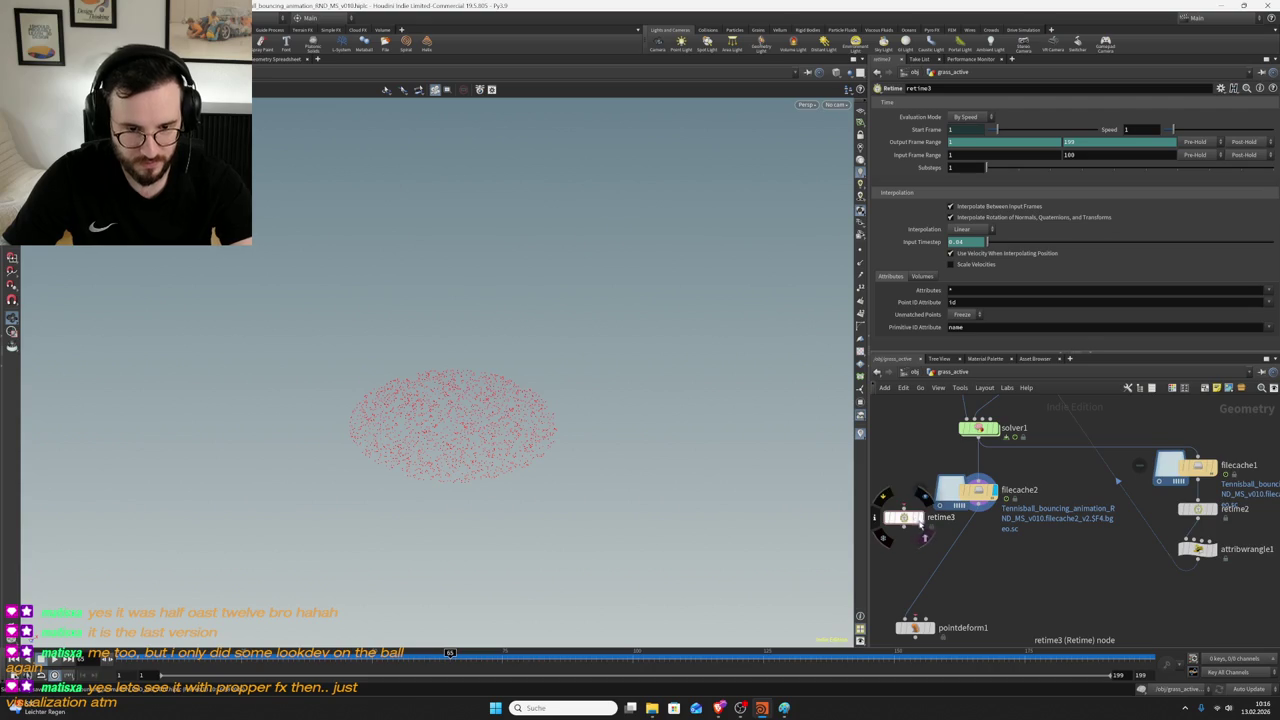
pyautogui.click(921, 517)
pyautogui.scroll(-2, 957, 510)
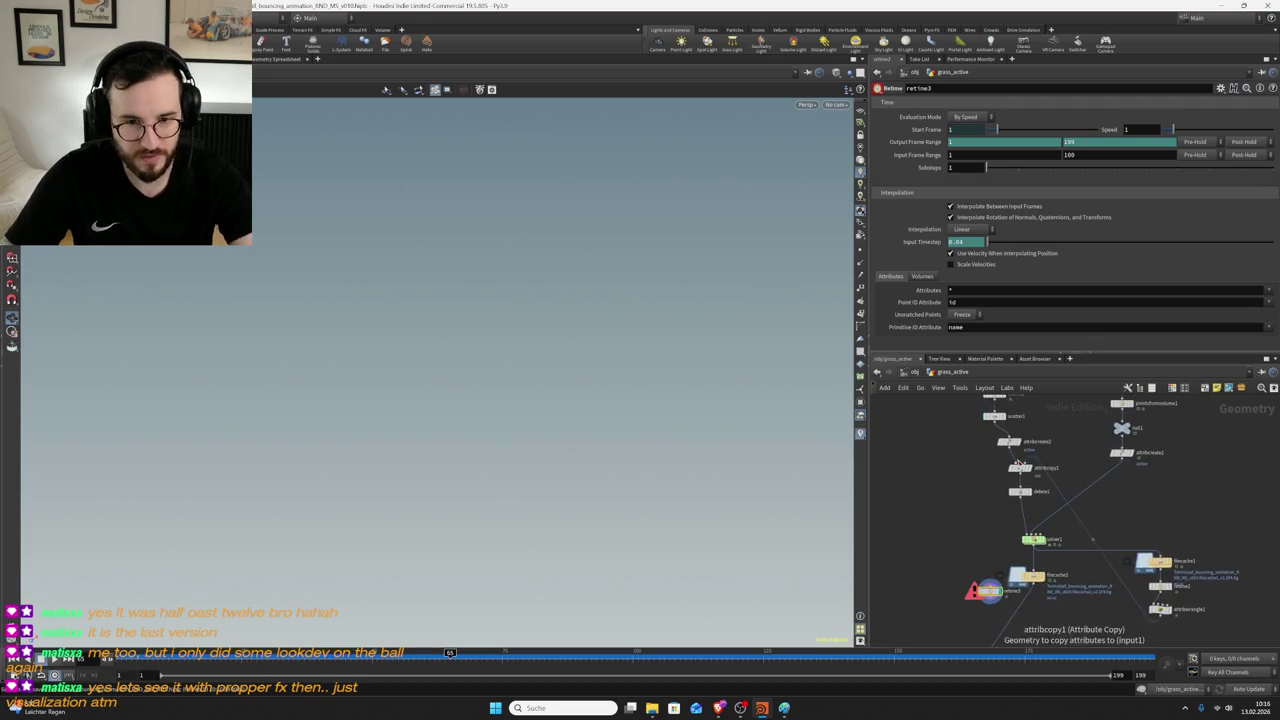
pyautogui.scroll(3, 980, 480)
# - Wire retime1's ground output into pointdeform1 and shift pointdeform1 further left
pyautogui.click(1000, 442)
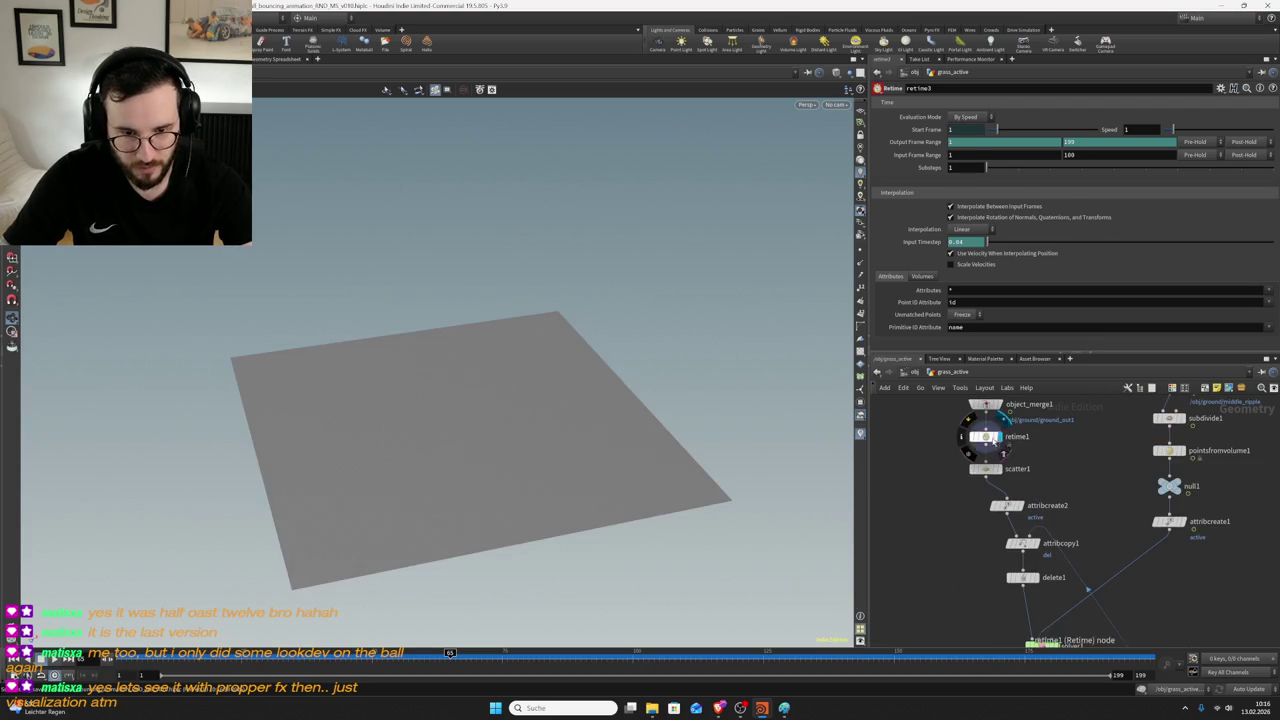
pyautogui.click(990, 449)
pyautogui.scroll(-3, 990, 450)
pyautogui.scroll(3, 979, 555)
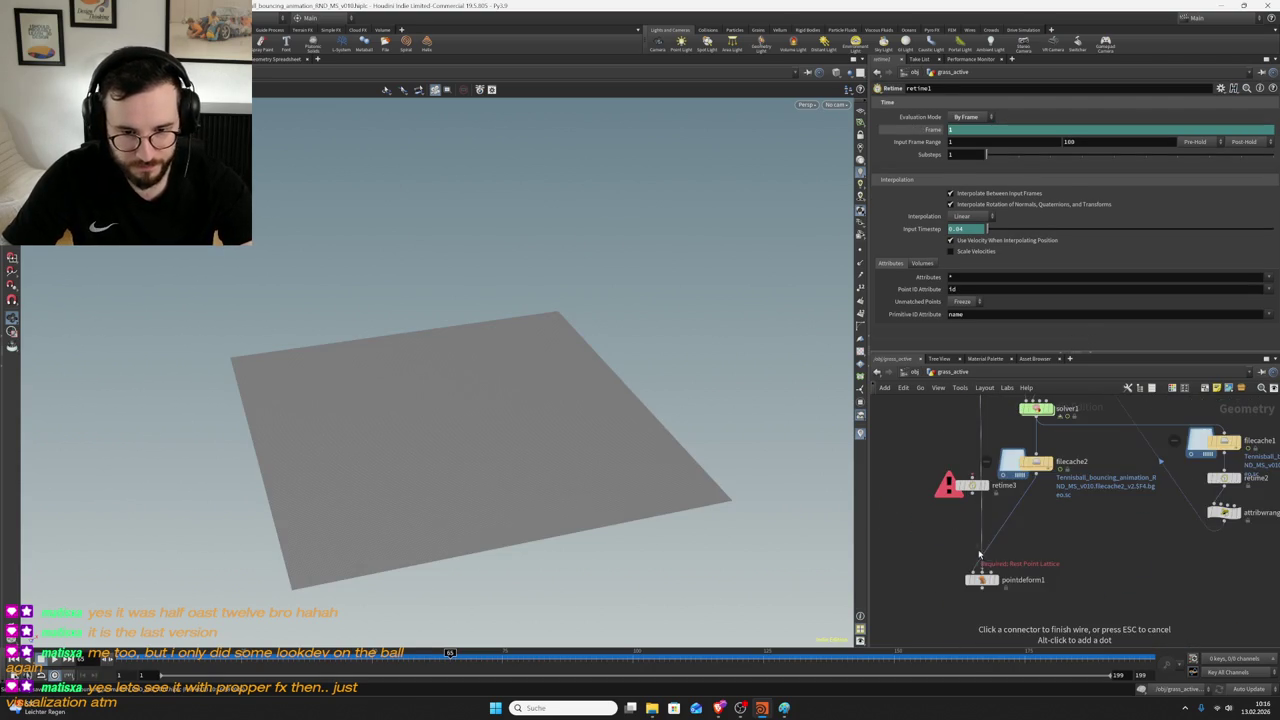
pyautogui.click(981, 566)
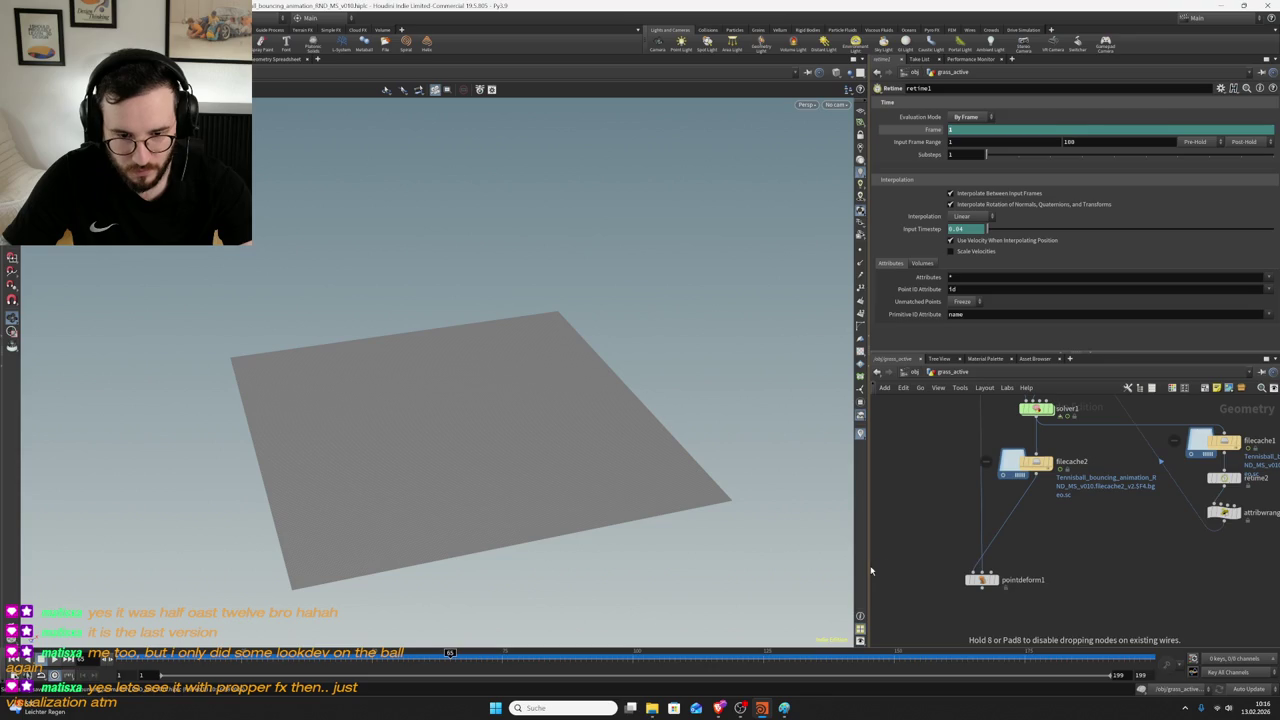
pyautogui.moveTo(981, 580); pyautogui.dragTo(910, 565)
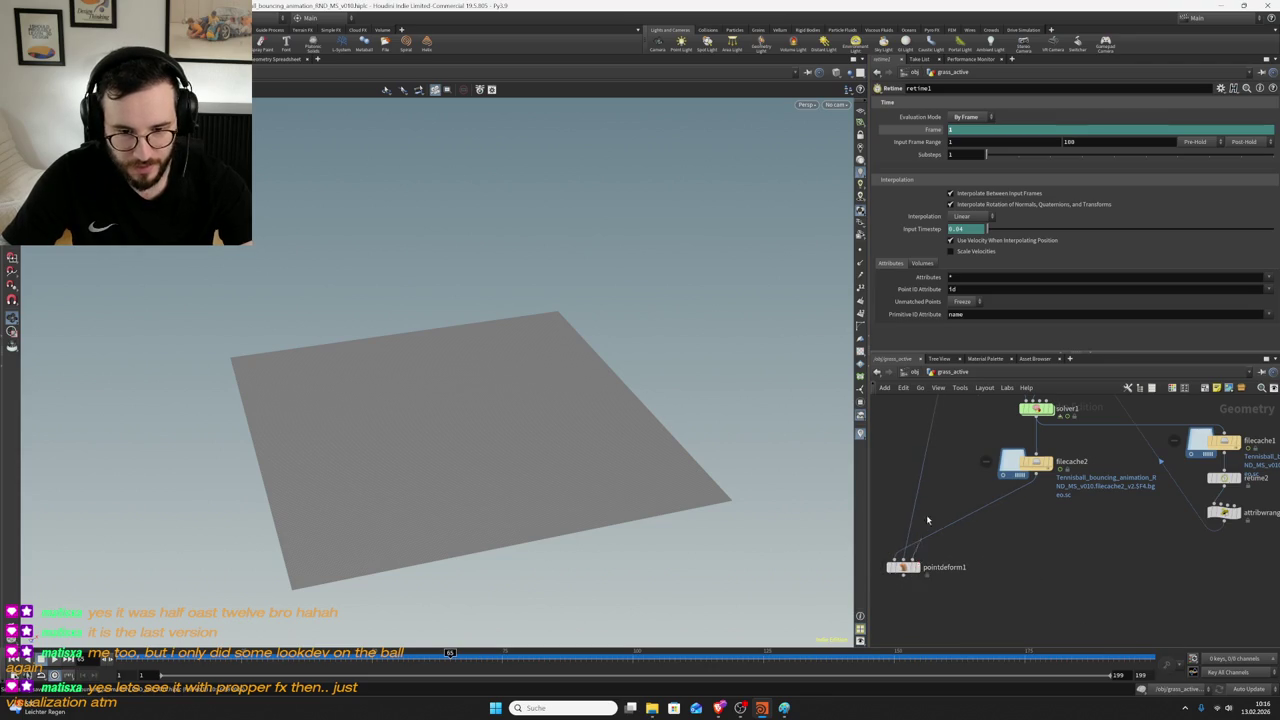
pyautogui.scroll(-3, 944, 536)
pyautogui.scroll(3, 947, 450)
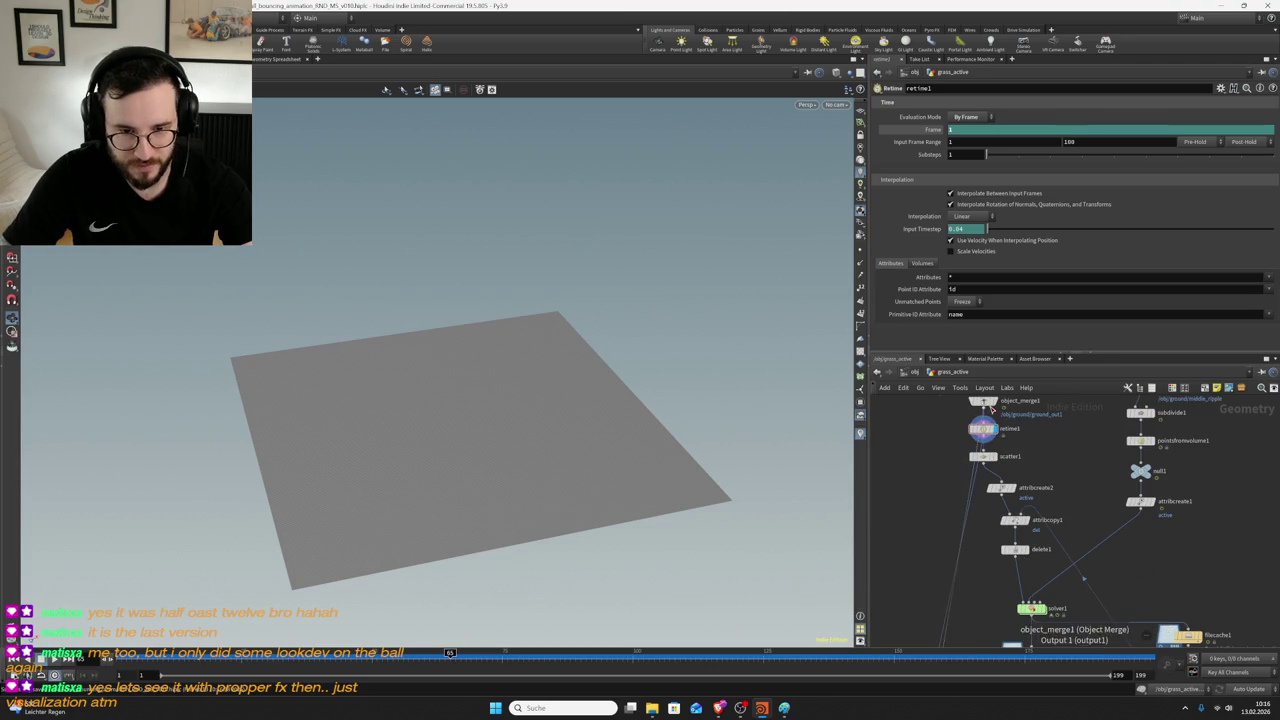
pyautogui.scroll(-3, 965, 470)
pyautogui.scroll(-2, 970, 538)
pyautogui.scroll(4, 970, 538)
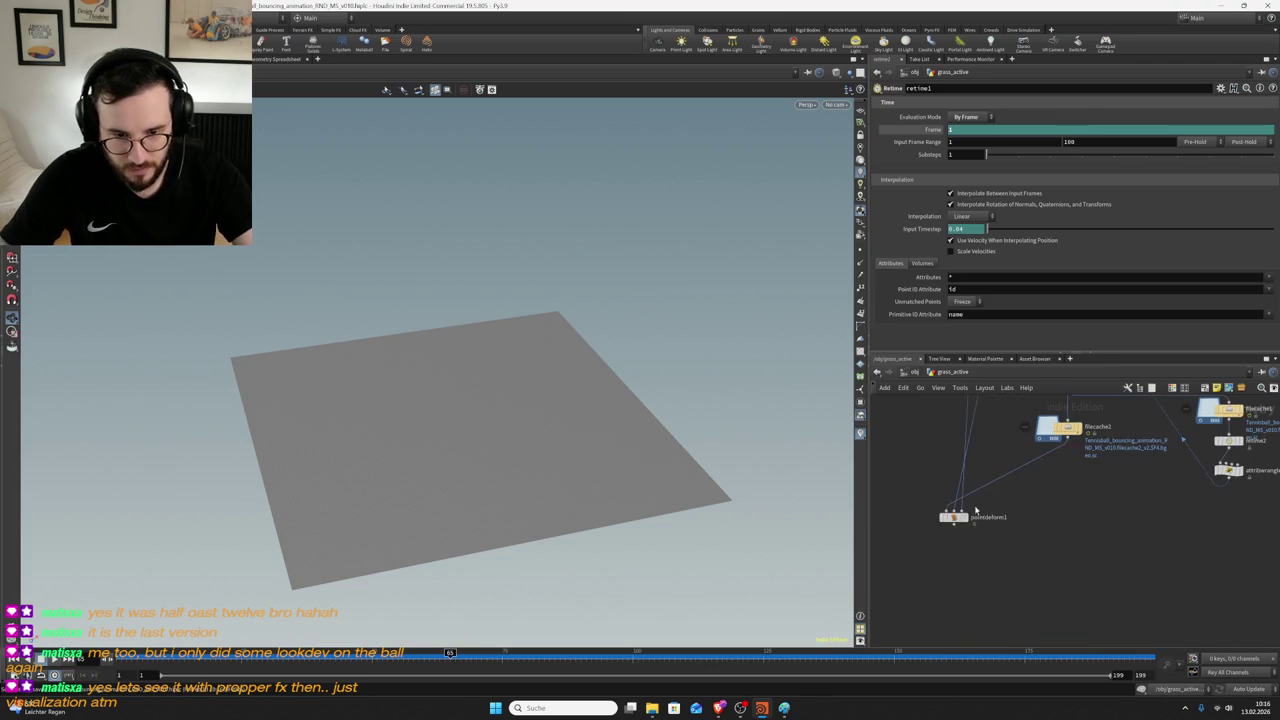
# - Inspect pointdeform1 at an earlier frame and try Minimum Points 10 with a smaller capture Radius
pyautogui.click(957, 520)
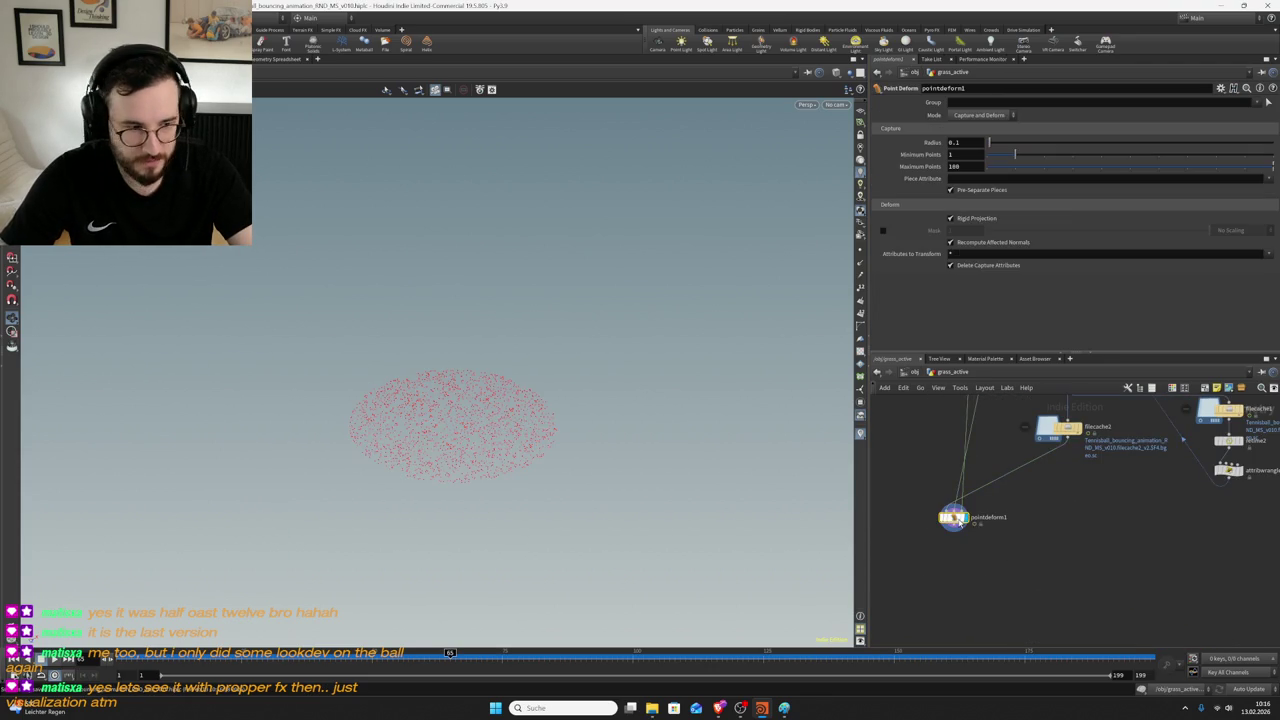
pyautogui.click(272, 654)
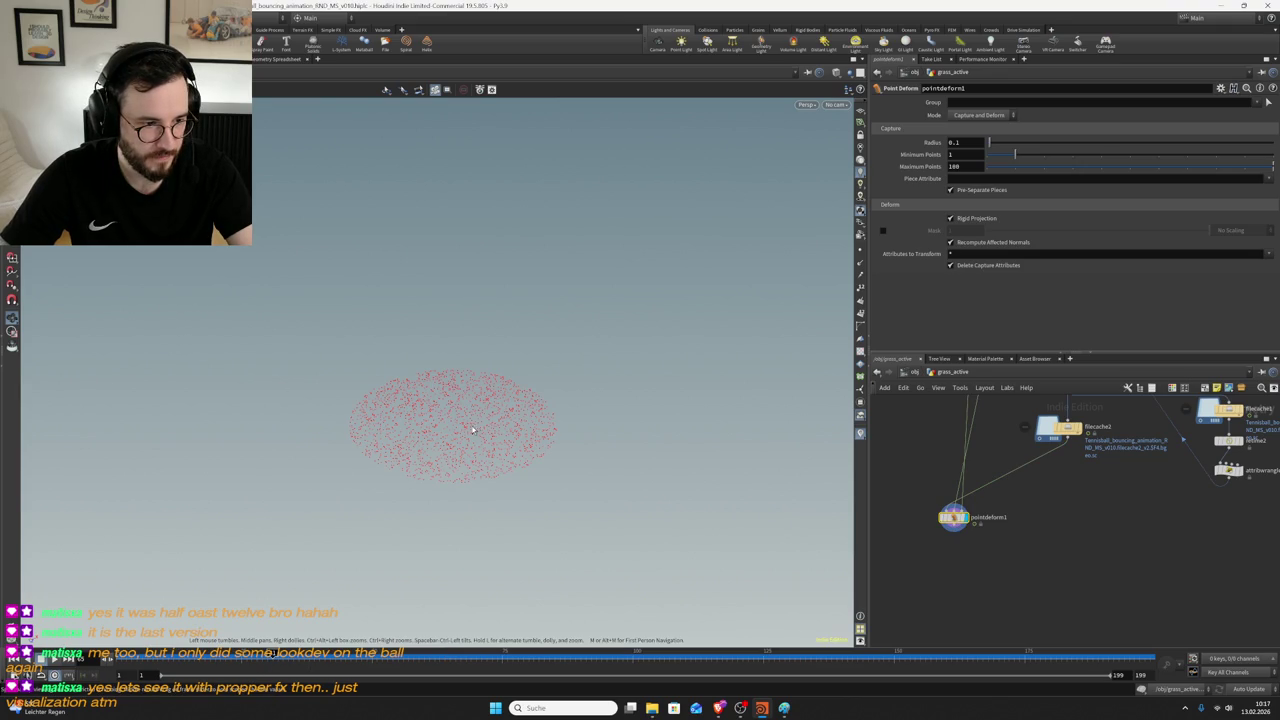
pyautogui.moveTo(473, 430)
pyautogui.mouseDown()
pyautogui.moveTo(480, 354)
pyautogui.moveTo(472, 483)
pyautogui.moveTo(471, 434)
pyautogui.moveTo(669, 369)
pyautogui.moveTo(540, 436)
pyautogui.moveTo(477, 443)
pyautogui.moveTo(496, 421)
pyautogui.mouseUp()
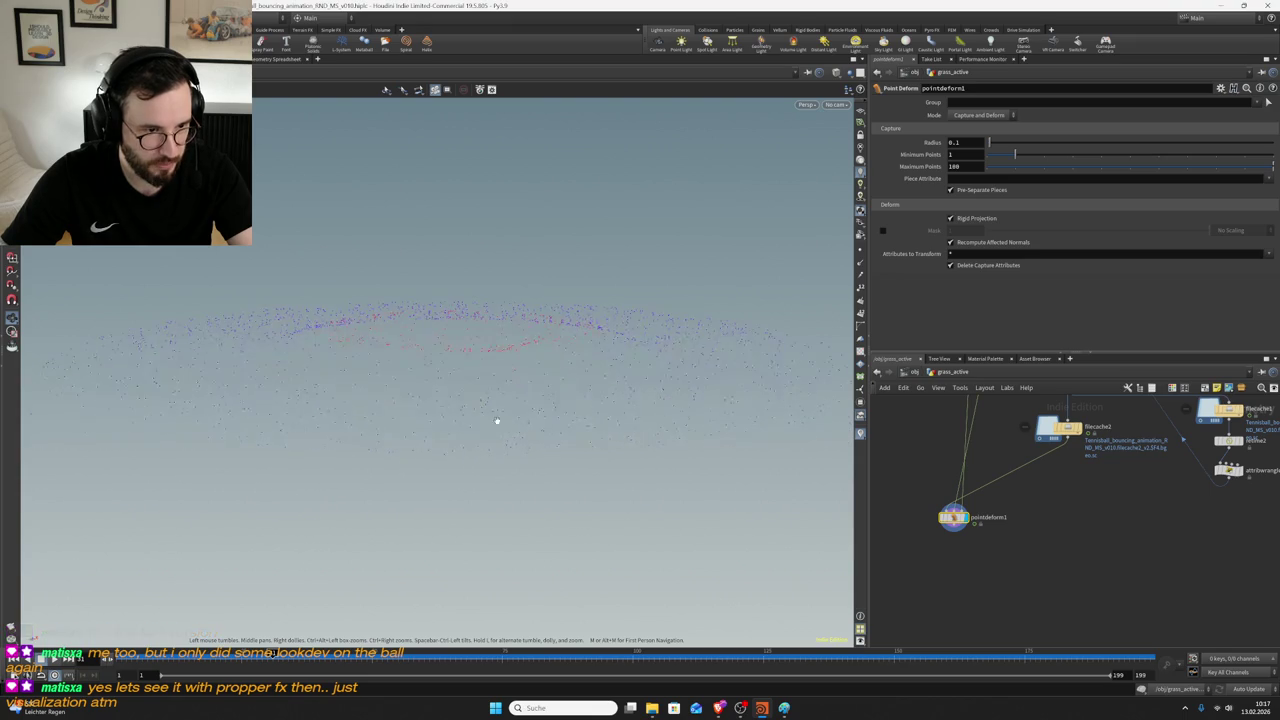
pyautogui.moveTo(953, 517); pyautogui.dragTo(930, 507)
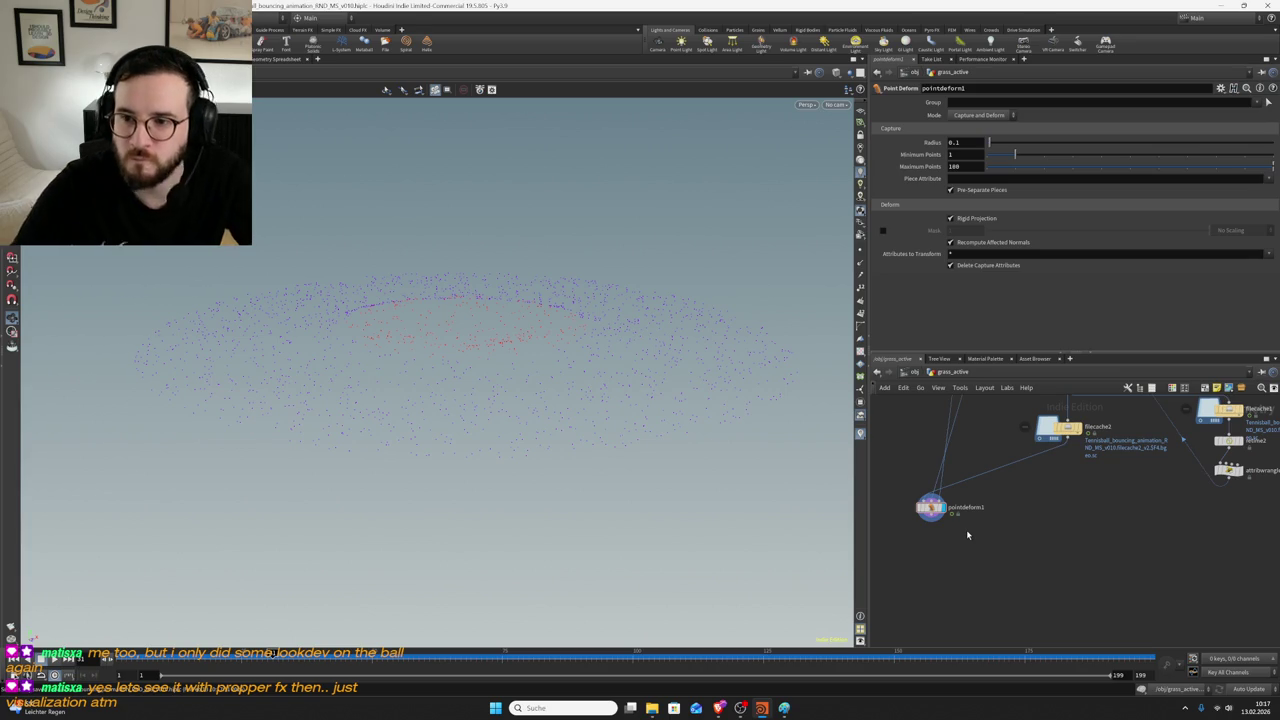
pyautogui.scroll(-2, 1001, 548)
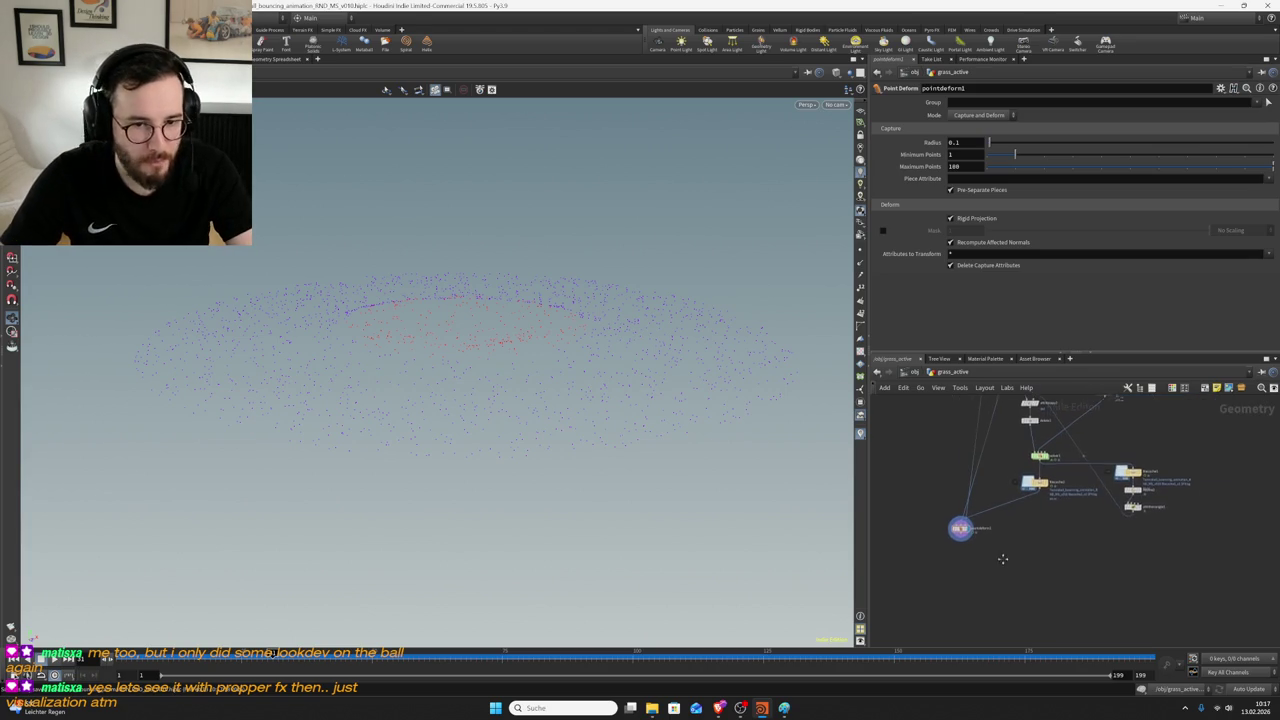
pyautogui.scroll(-1, 980, 553)
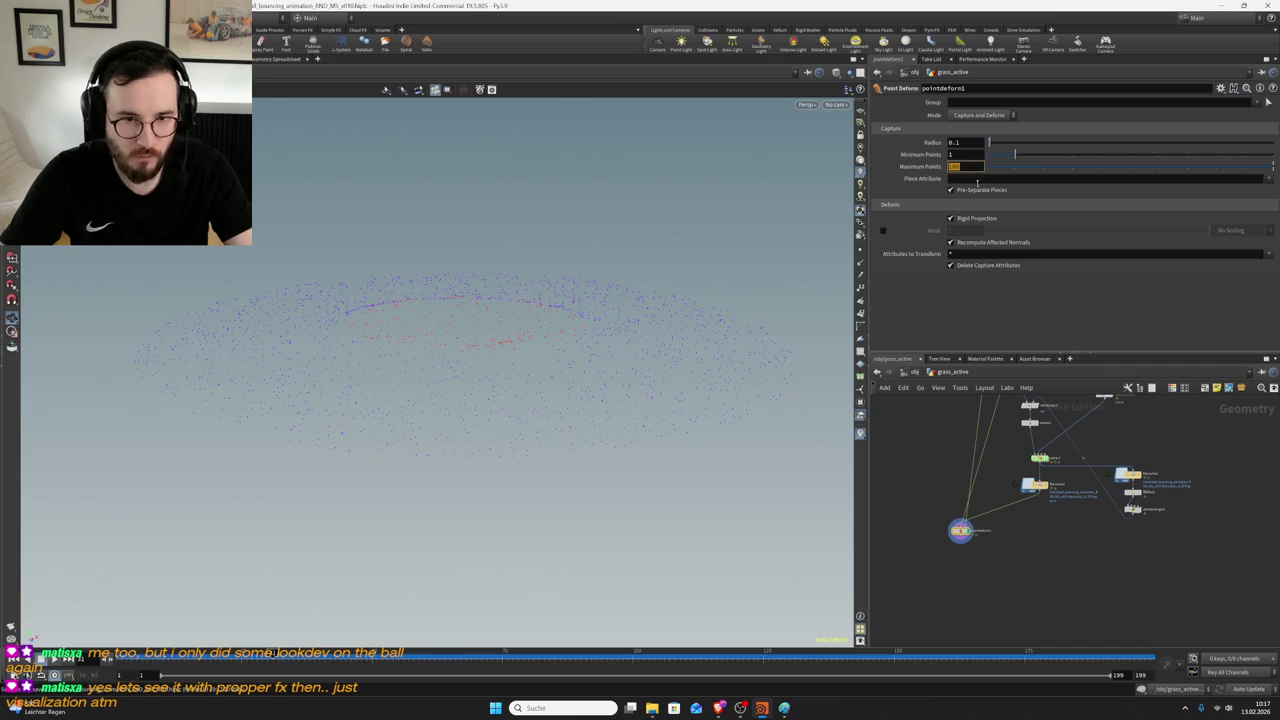
pyautogui.write('0')
pyautogui.press('Return')
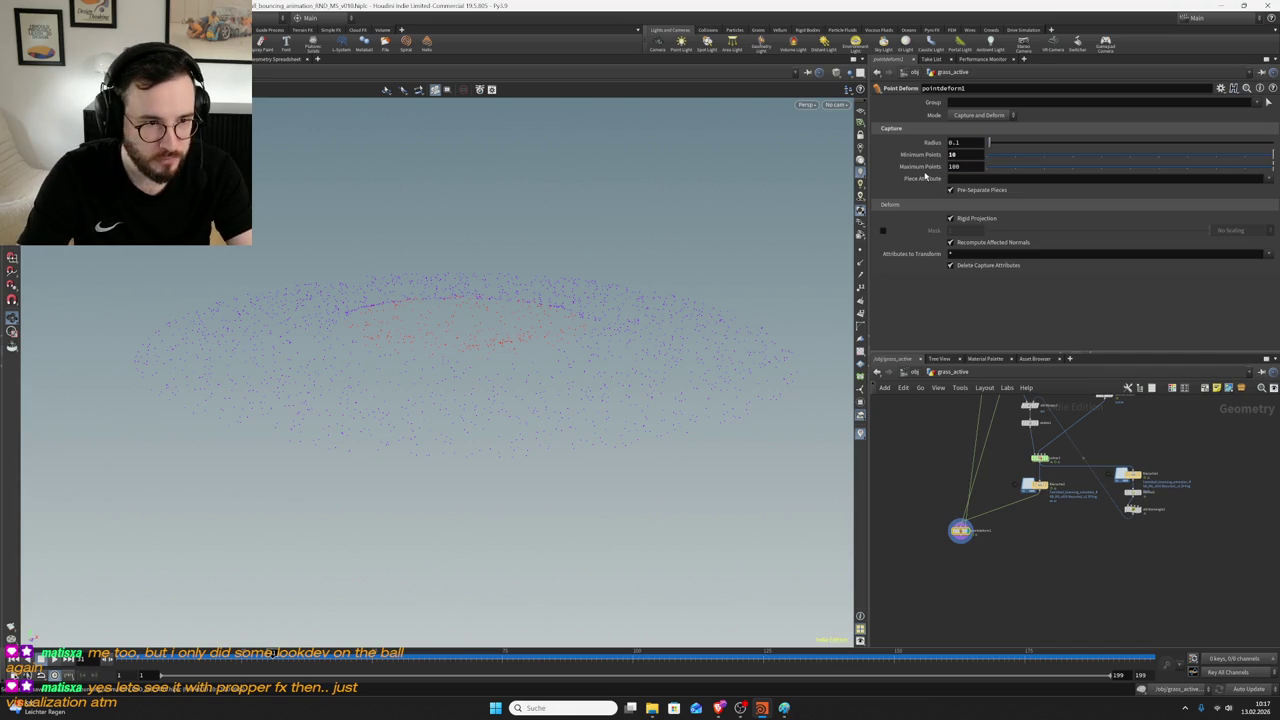
pyautogui.press('Return')
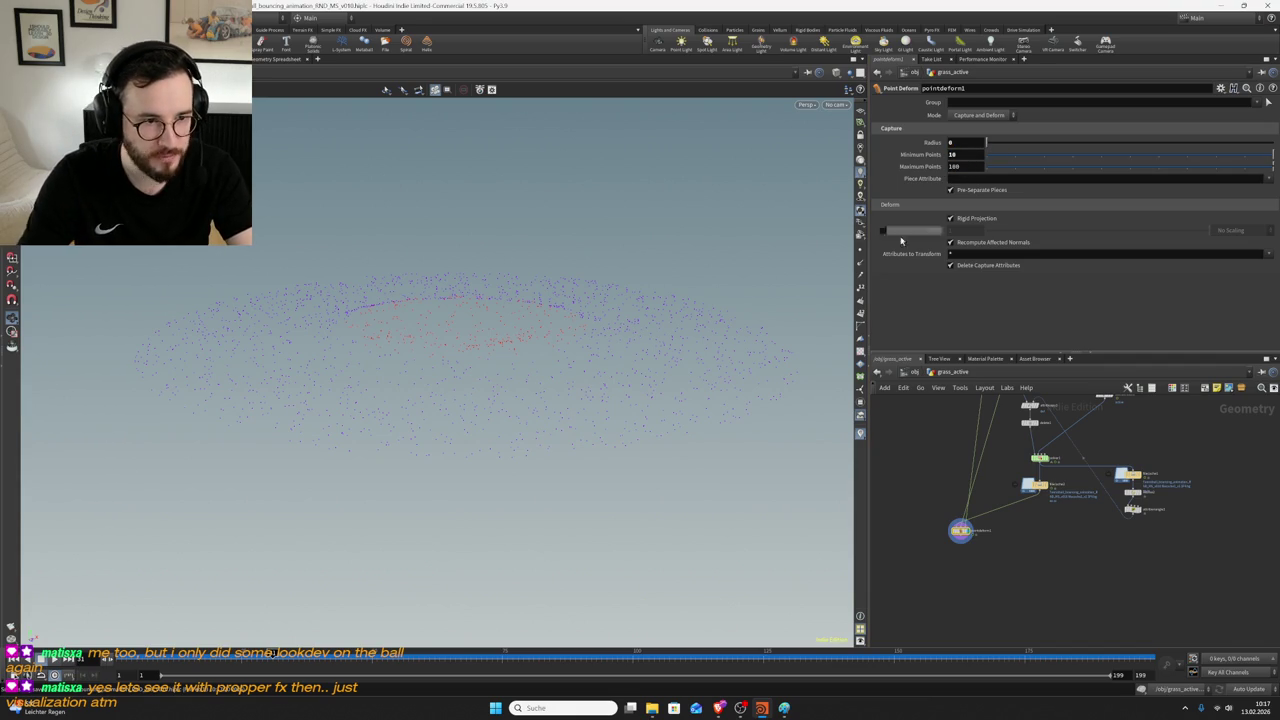
pyautogui.moveTo(490, 490)
pyautogui.mouseDown()
pyautogui.moveTo(503, 329)
pyautogui.moveTo(548, 300)
pyautogui.mouseUp()
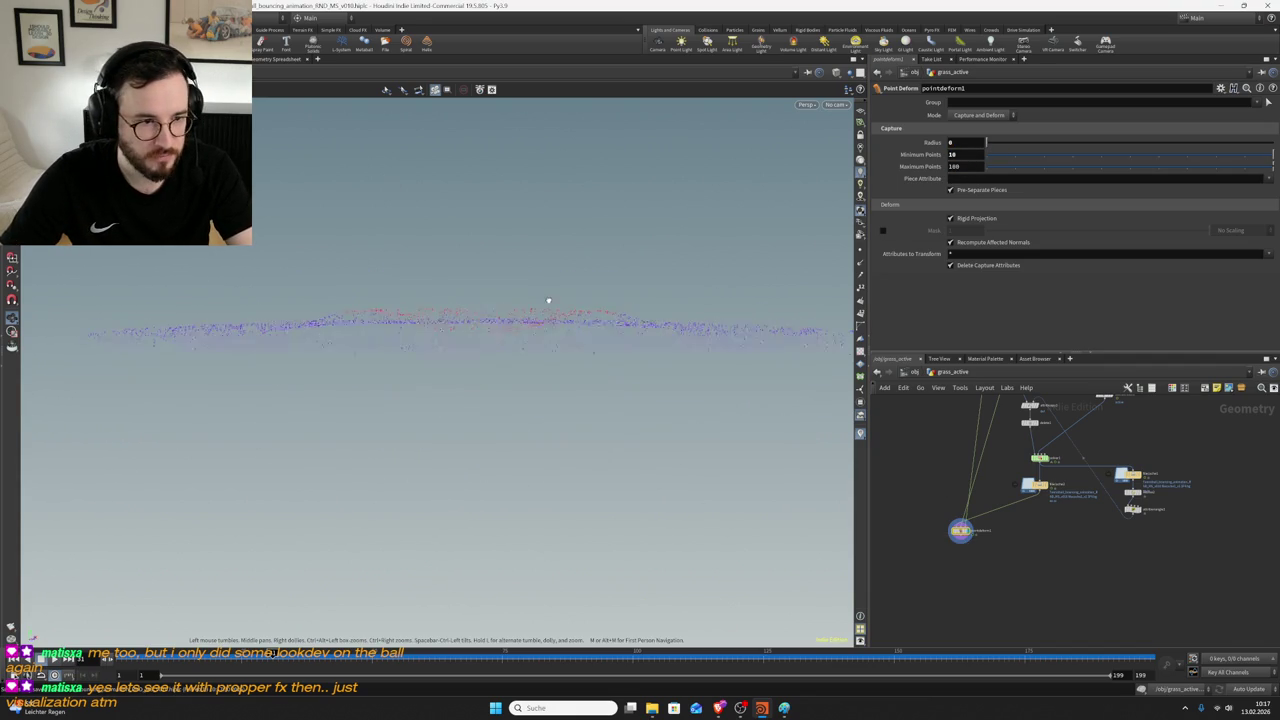
# - Return Minimum Points to 1, try Maximum Points 300, and adjust the capture Radius
pyautogui.moveTo(955, 154); pyautogui.dragTo(931, 160, button='middle')
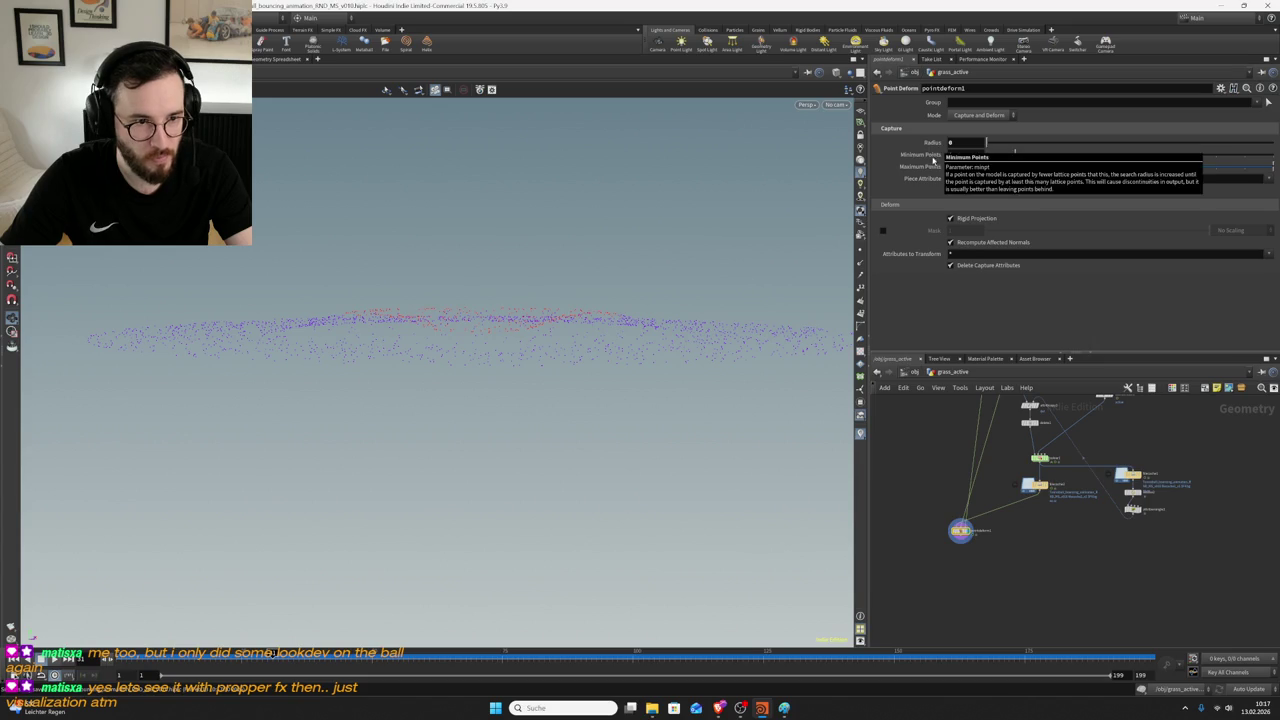
pyautogui.scroll(5, 588, 317)
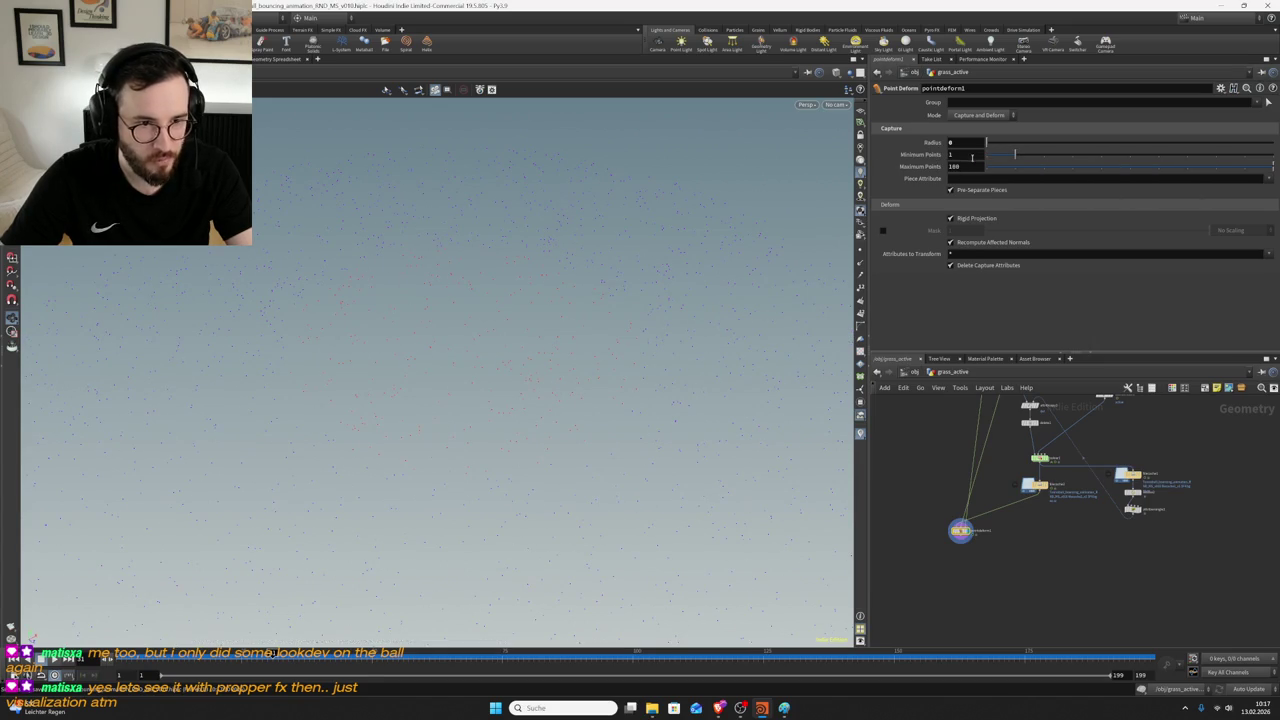
pyautogui.click(971, 155)
pyautogui.write('0')
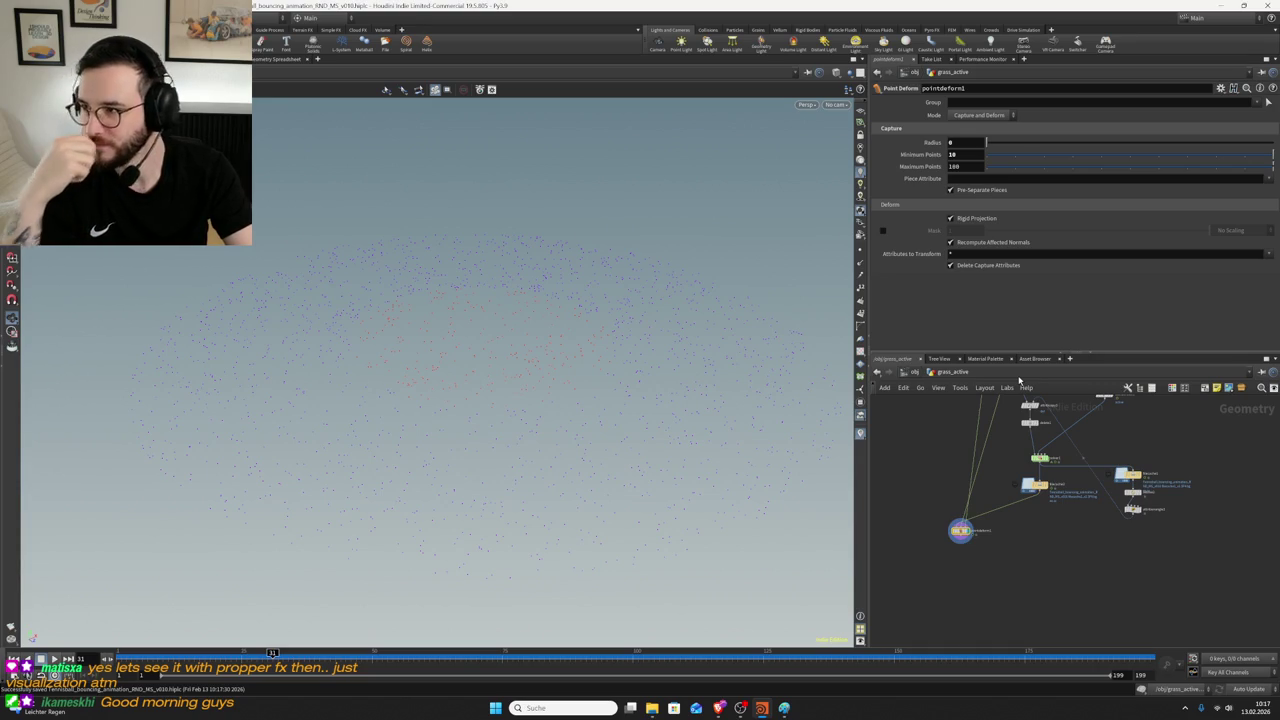
pyautogui.keyDown('alt'); pyautogui.moveTo(557, 443); pyautogui.dragTo(527, 358); pyautogui.keyUp('alt')
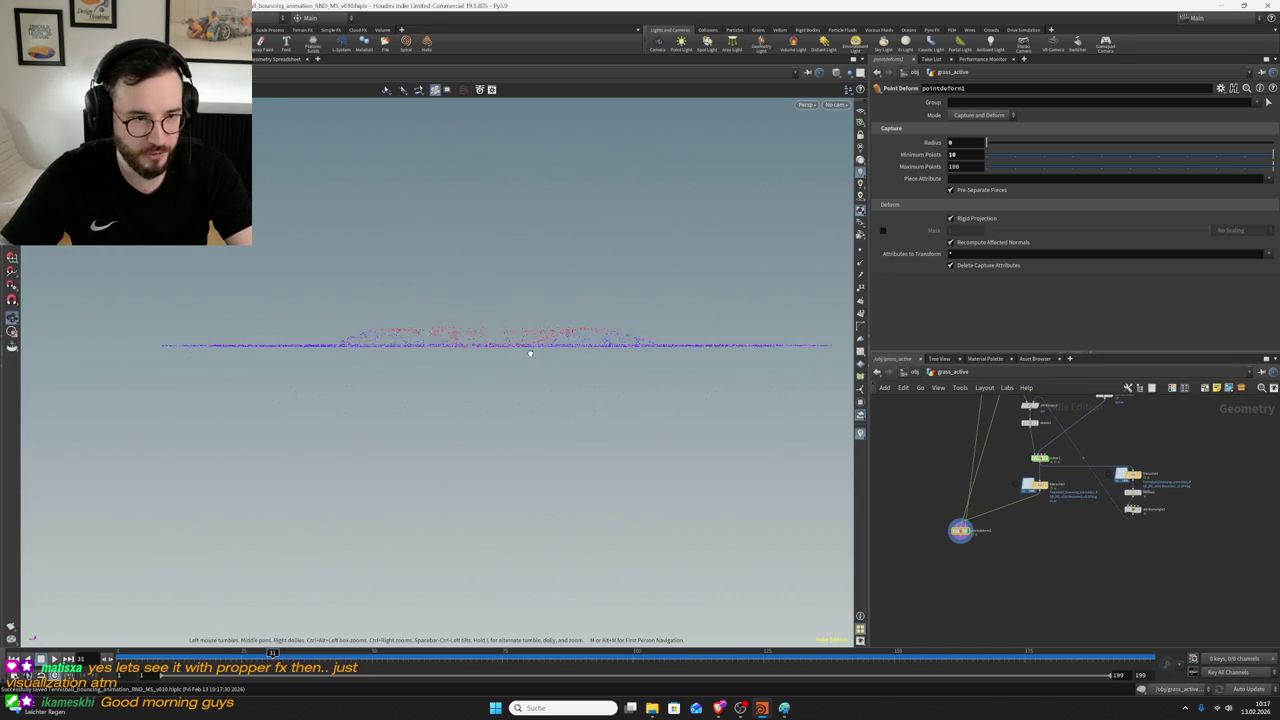
pyautogui.keyDown('ctrl'); pyautogui.middleClick(938, 160); pyautogui.keyUp('ctrl')
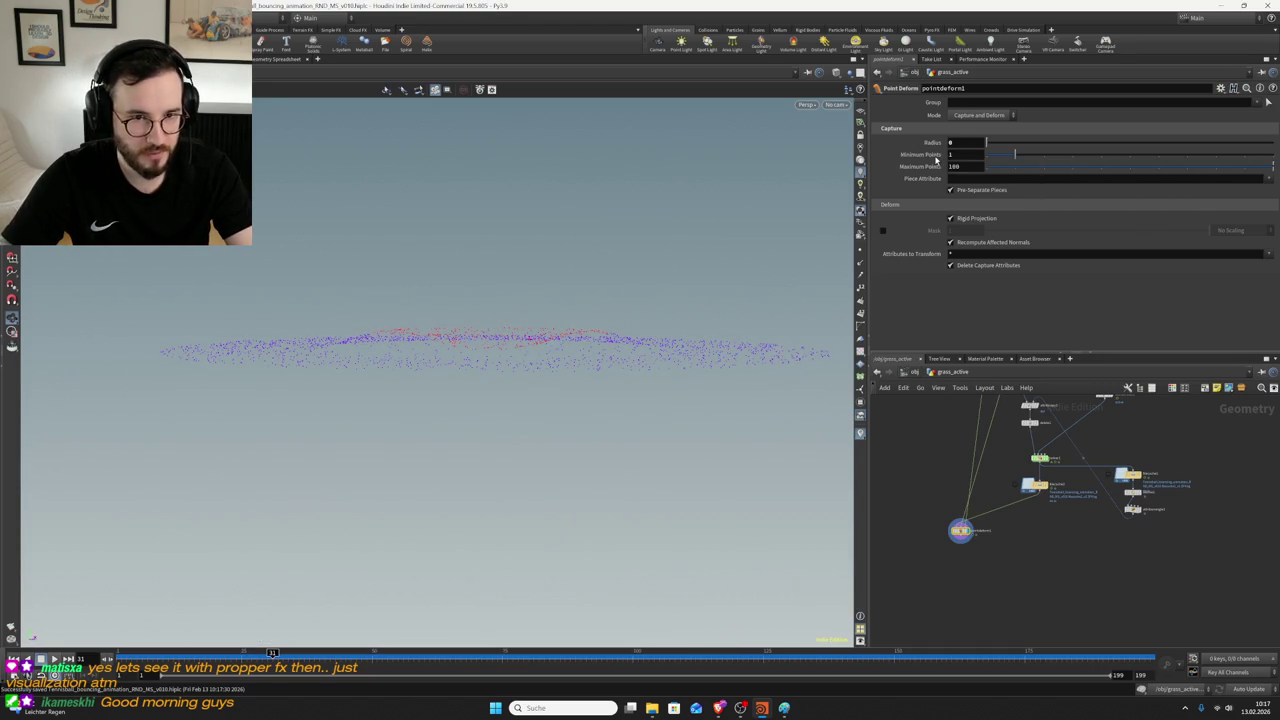
pyautogui.click(955, 166)
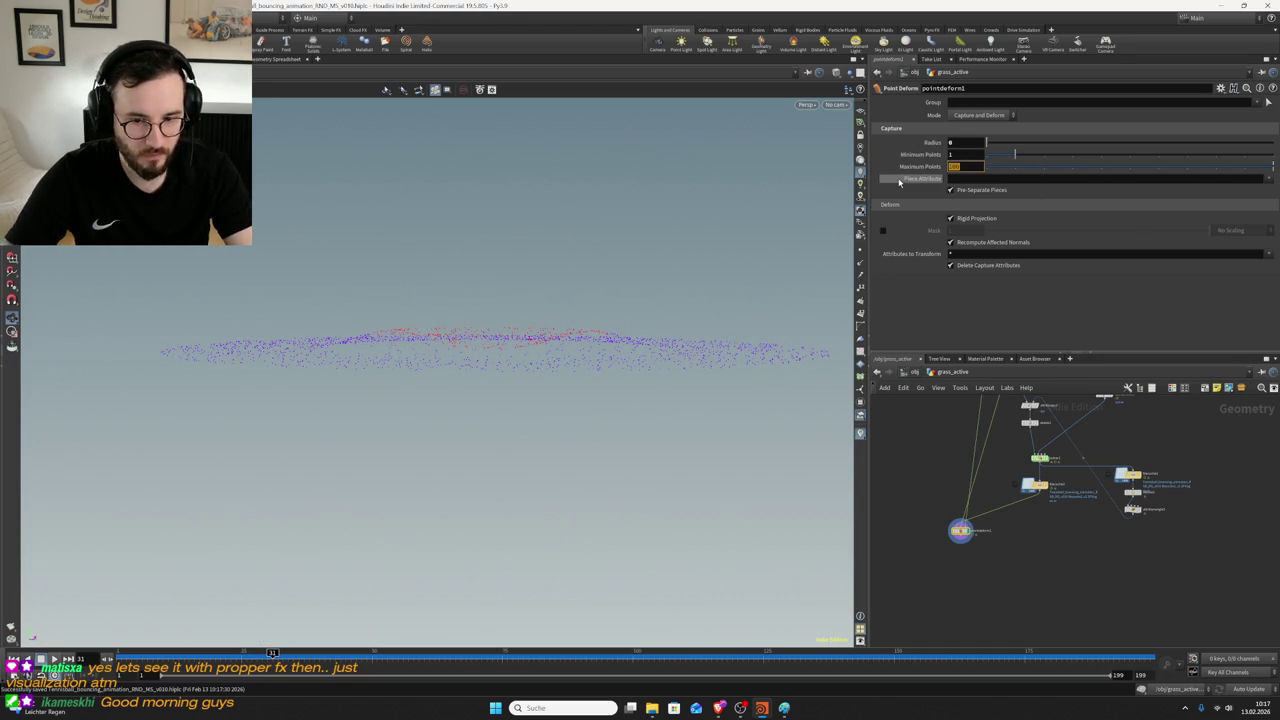
pyautogui.write('300')
pyautogui.press('Return')
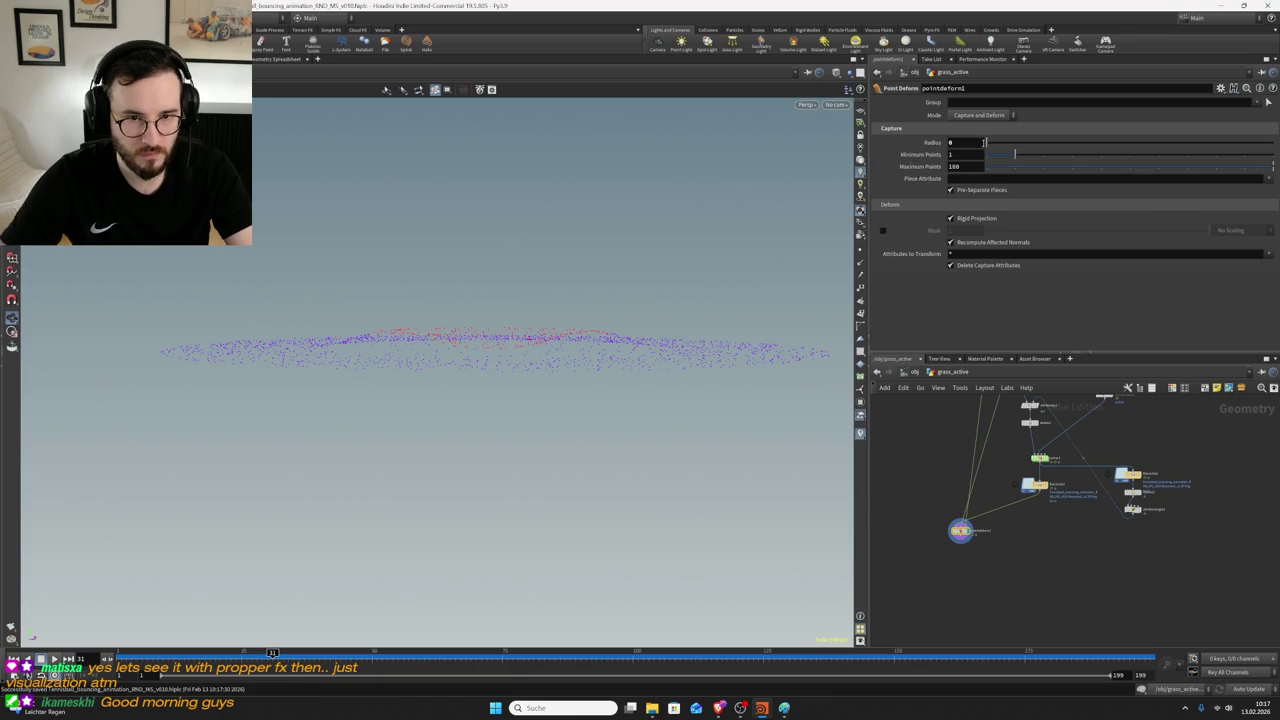
pyautogui.click(962, 142)
pyautogui.write('.5')
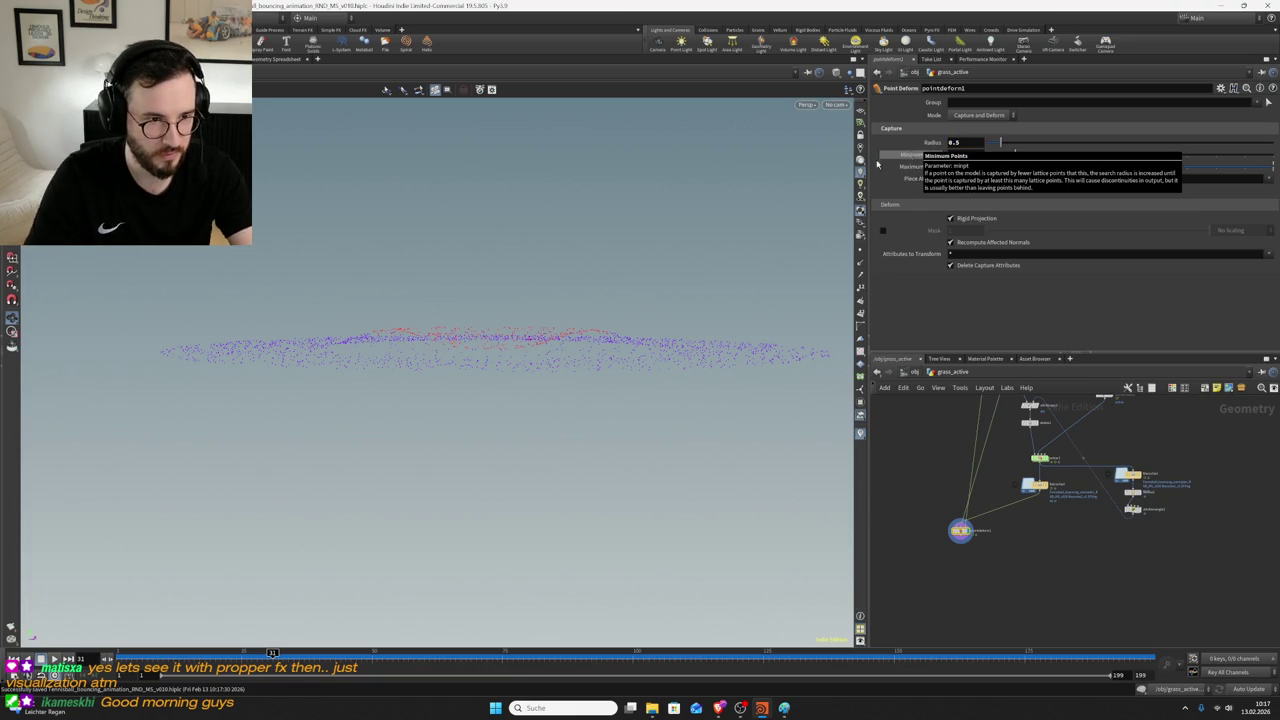
pyautogui.scroll(3, 955, 466)
# - Display object_merge1 to view the grass points over the rippled ground, then go up to /obj
pyautogui.scroll(3, 998, 468)
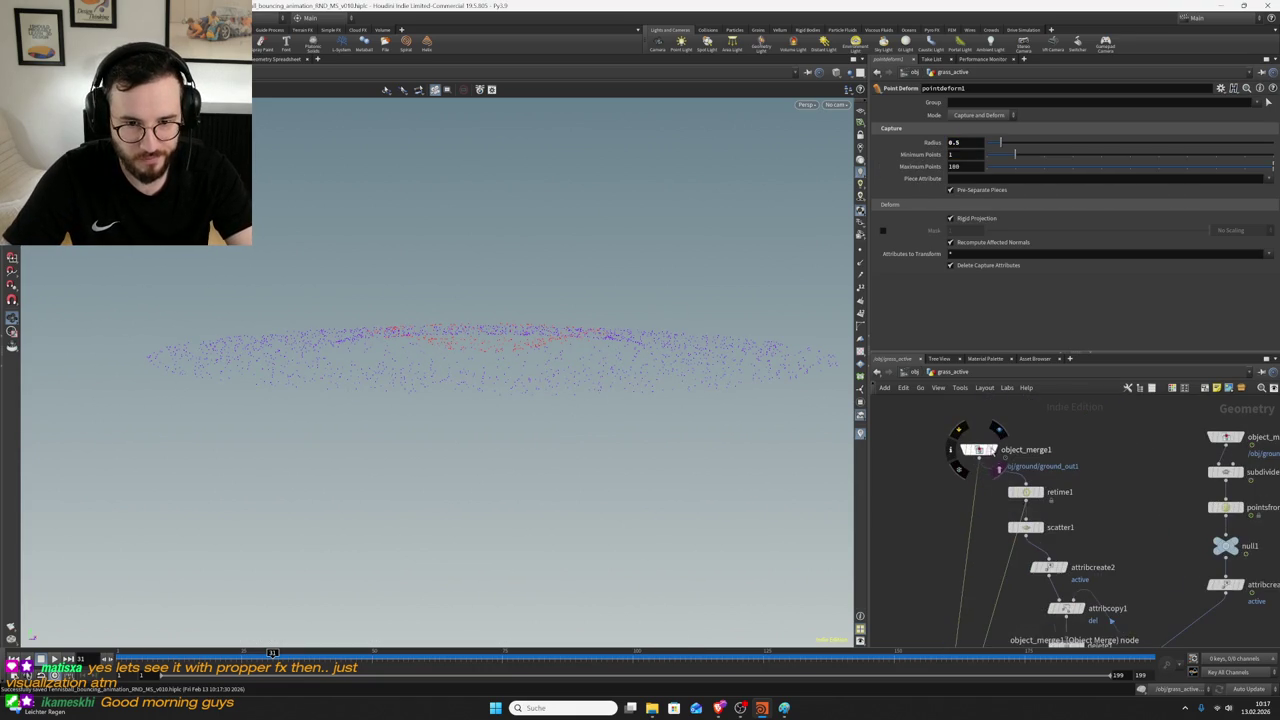
pyautogui.click(994, 452)
pyautogui.moveTo(477, 397)
pyautogui.mouseDown()
pyautogui.moveTo(594, 274)
pyautogui.moveTo(438, 330)
pyautogui.moveTo(317, 324)
pyautogui.moveTo(394, 337)
pyautogui.moveTo(274, 309)
pyautogui.moveTo(277, 277)
pyautogui.moveTo(254, 314)
pyautogui.moveTo(297, 377)
pyautogui.moveTo(419, 358)
pyautogui.moveTo(523, 371)
pyautogui.mouseUp()
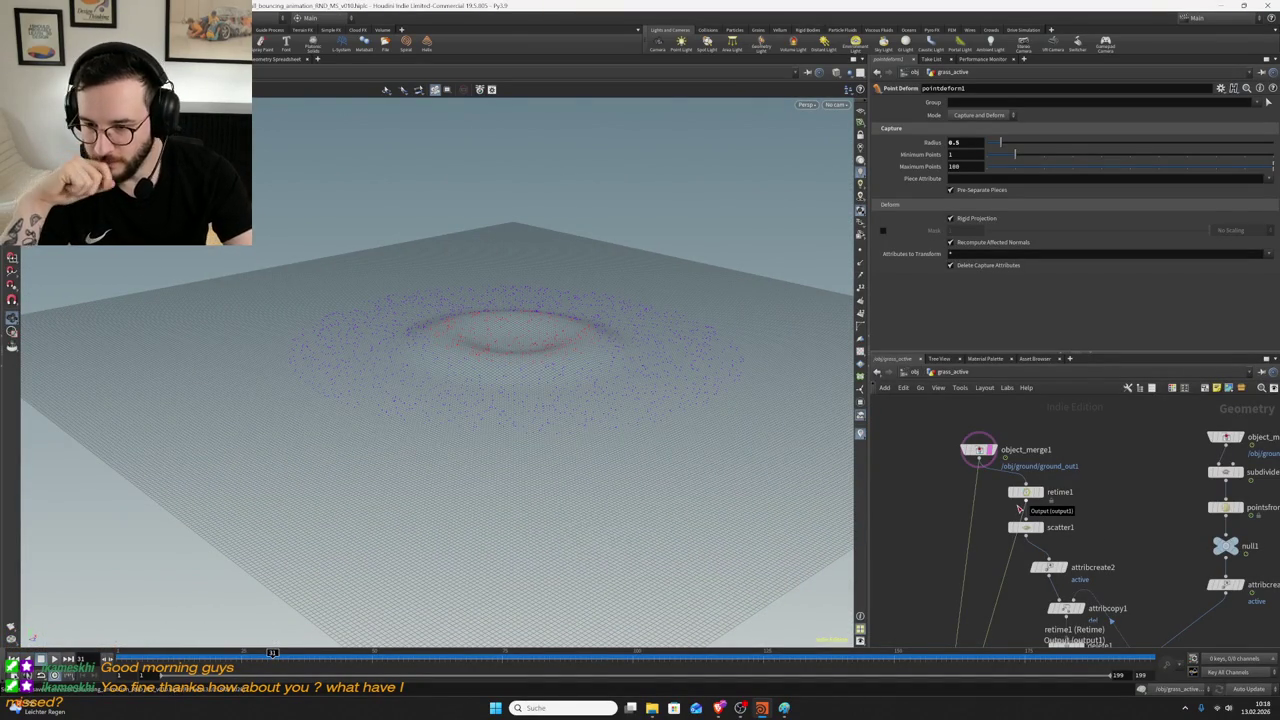
pyautogui.scroll(-4, 981, 500)
pyautogui.moveTo(981, 500); pyautogui.dragTo(983, 481, button='middle')
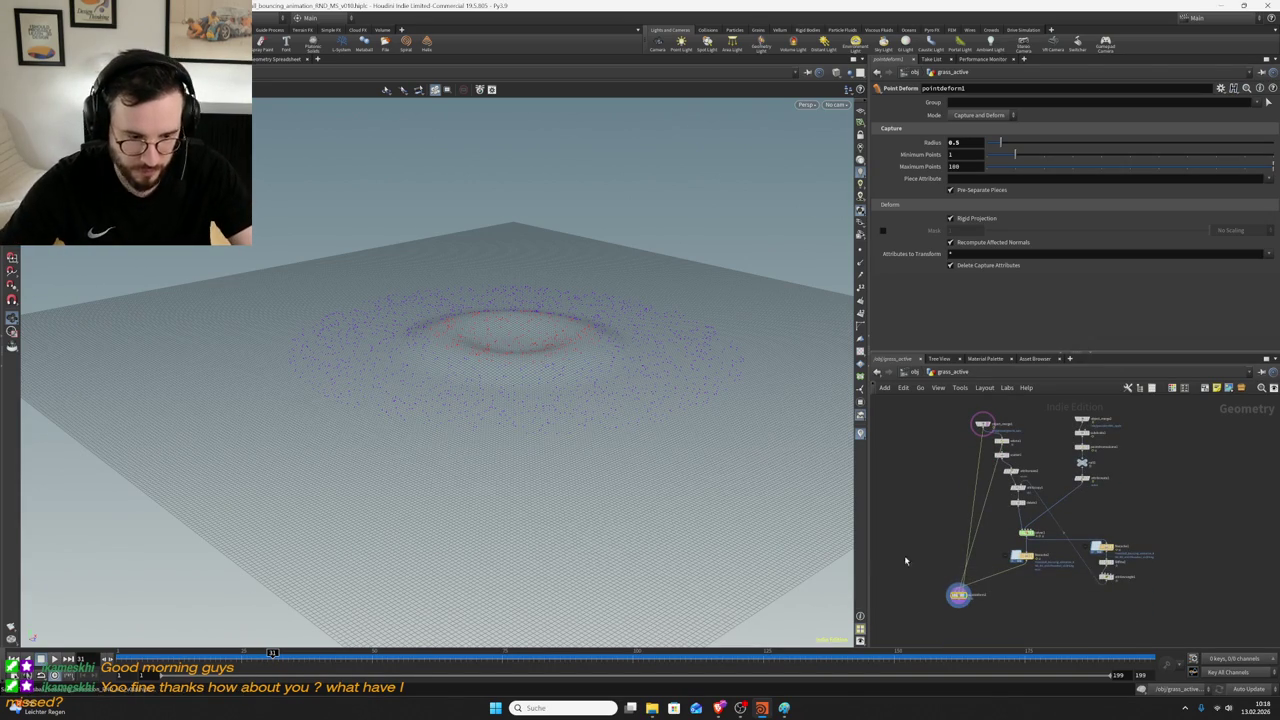
pyautogui.scroll(3, 557, 314)
pyautogui.scroll(3, 608, 451)
pyautogui.scroll(-4, 580, 326)
pyautogui.scroll(-2, 587, 316)
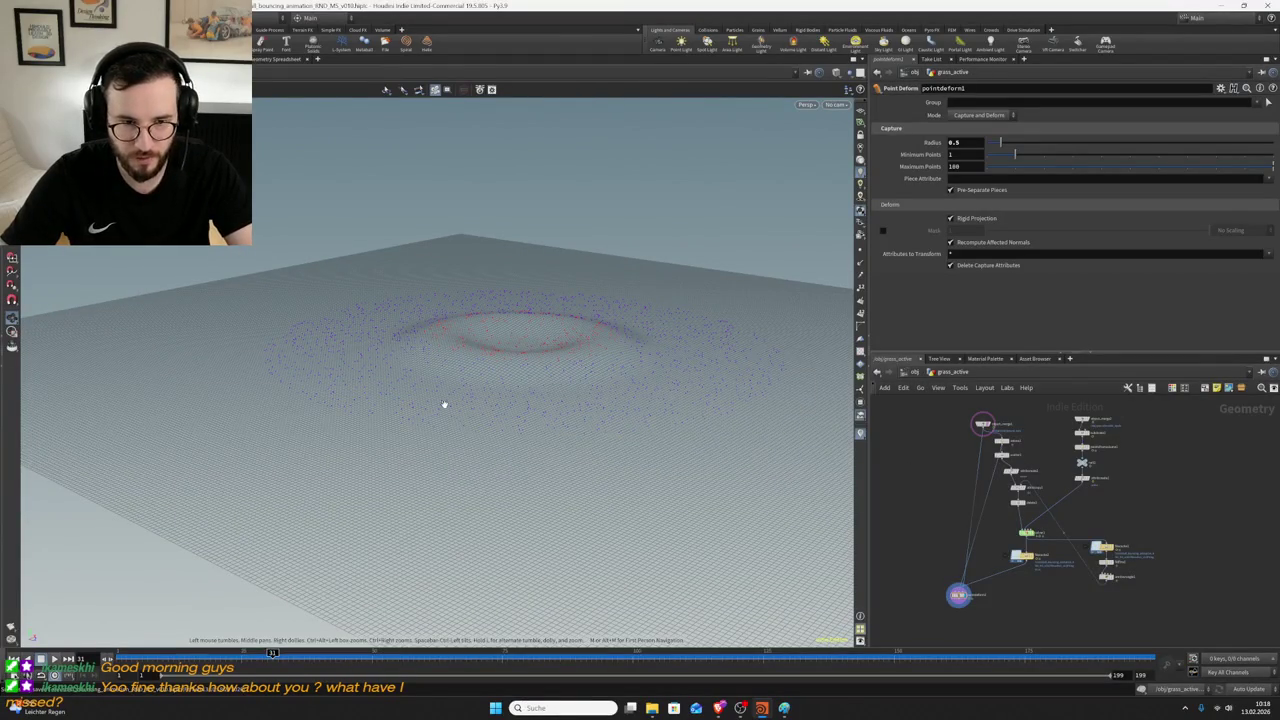
pyautogui.click(913, 374)
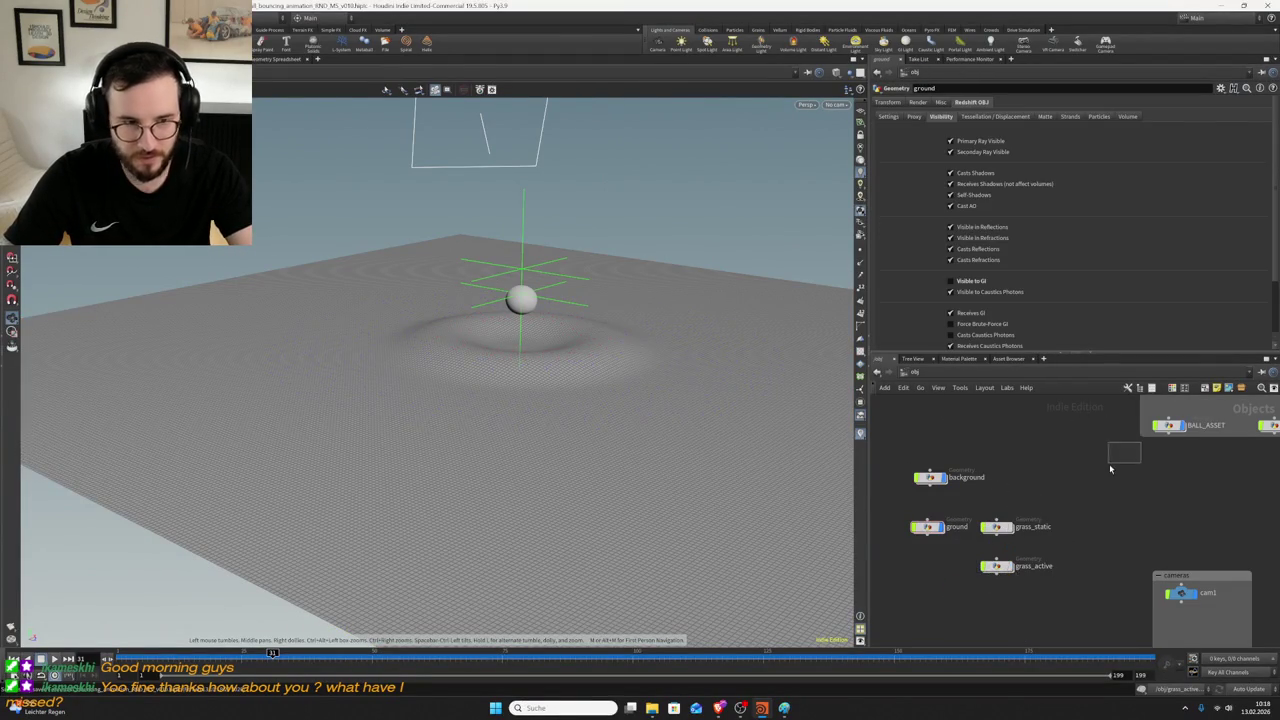
# - Switch the viewport from No cam to look through cam1
pyautogui.moveTo(1109, 457); pyautogui.dragTo(1101, 474, button='middle')
pyautogui.click(843, 108)
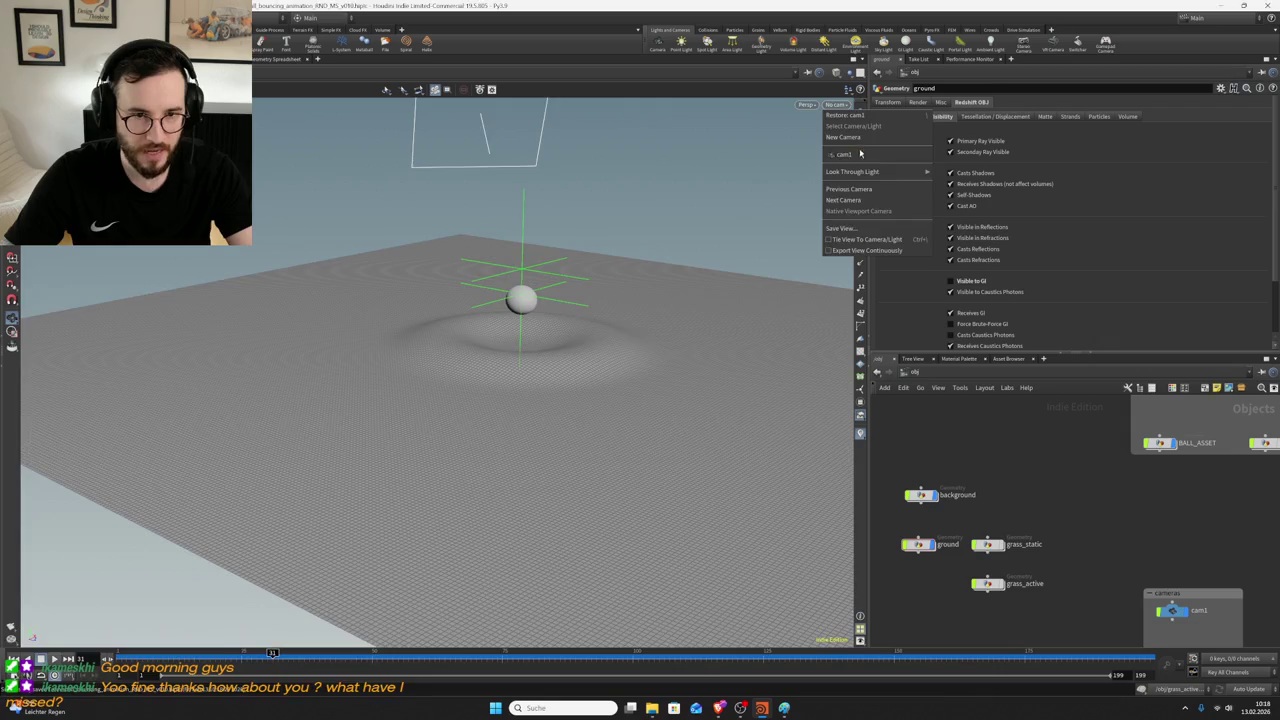
pyautogui.click(881, 185)
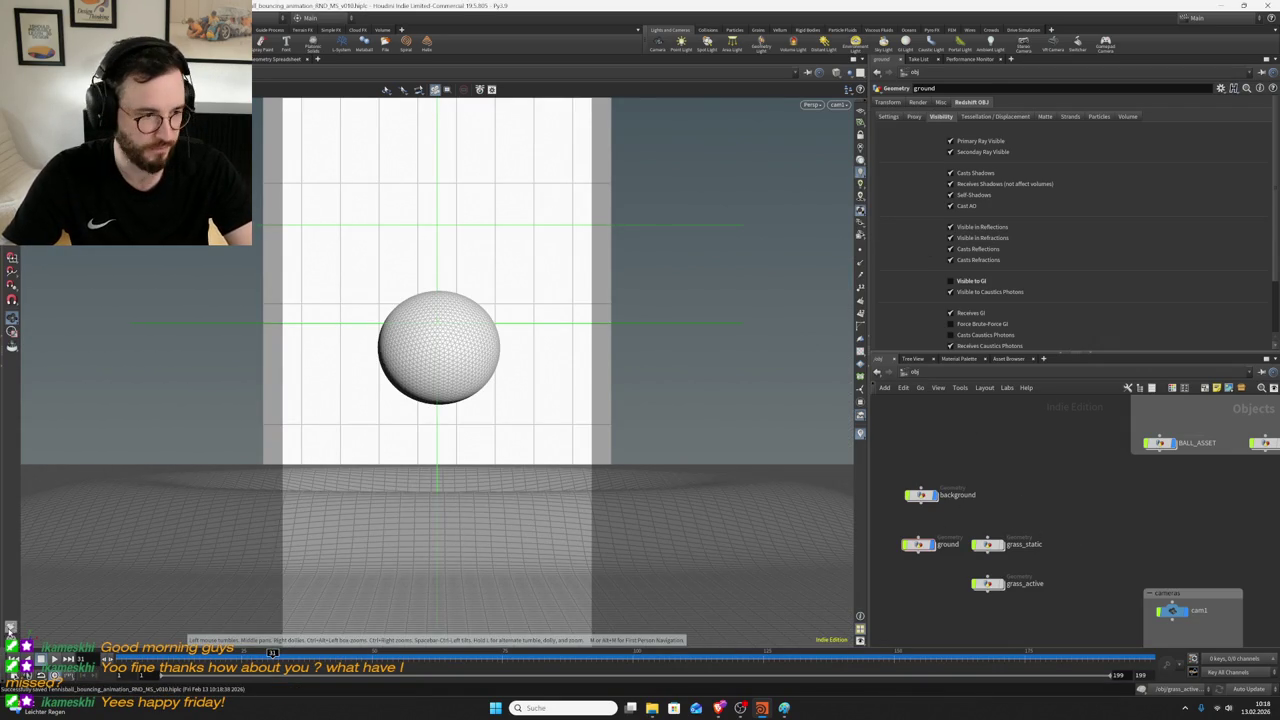
# - Render a cam1 flipbook with new settings, fit its window, and loop-play the bouncing ball
pyautogui.click(31, 635)
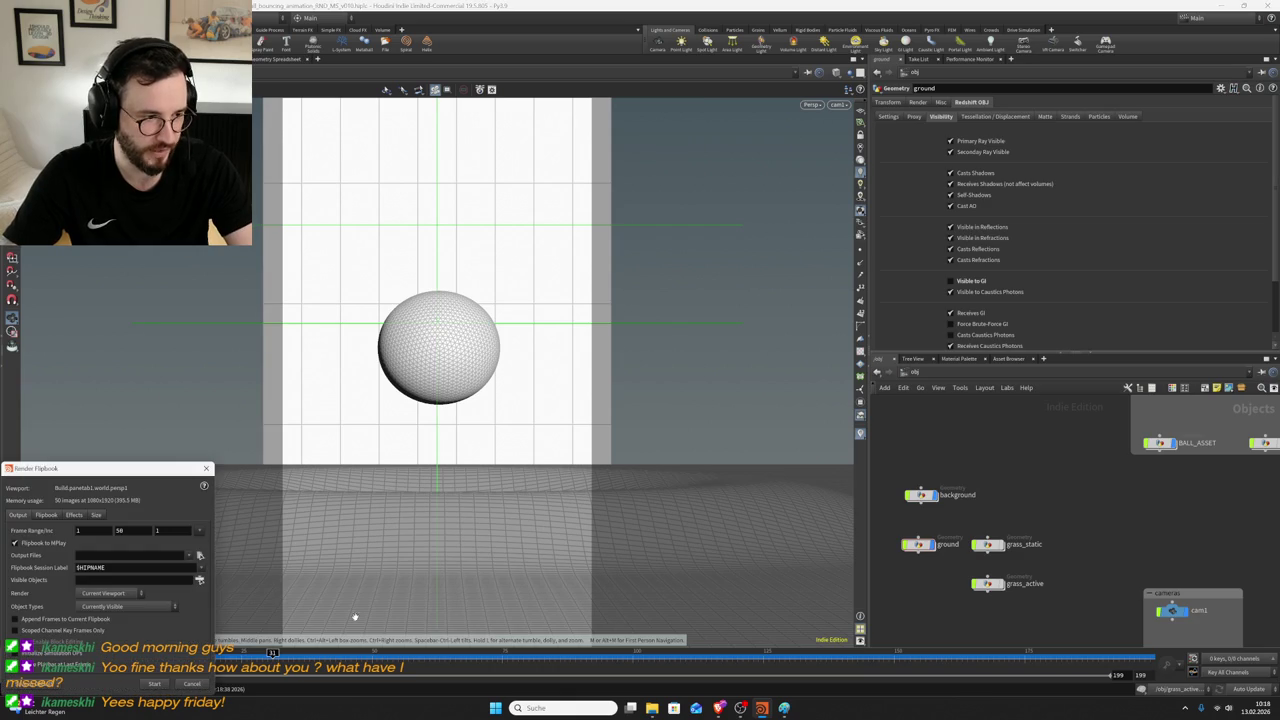
pyautogui.click(155, 684)
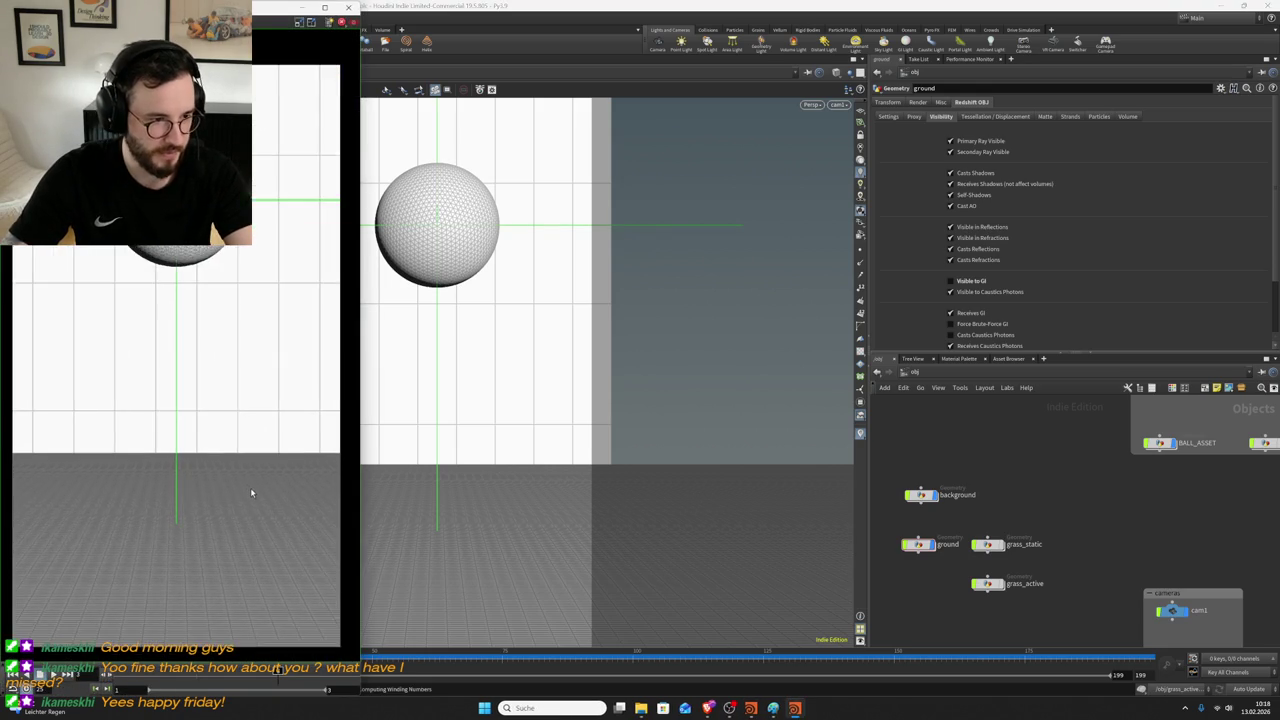
pyautogui.moveTo(299, 672); pyautogui.dragTo(396, 694)
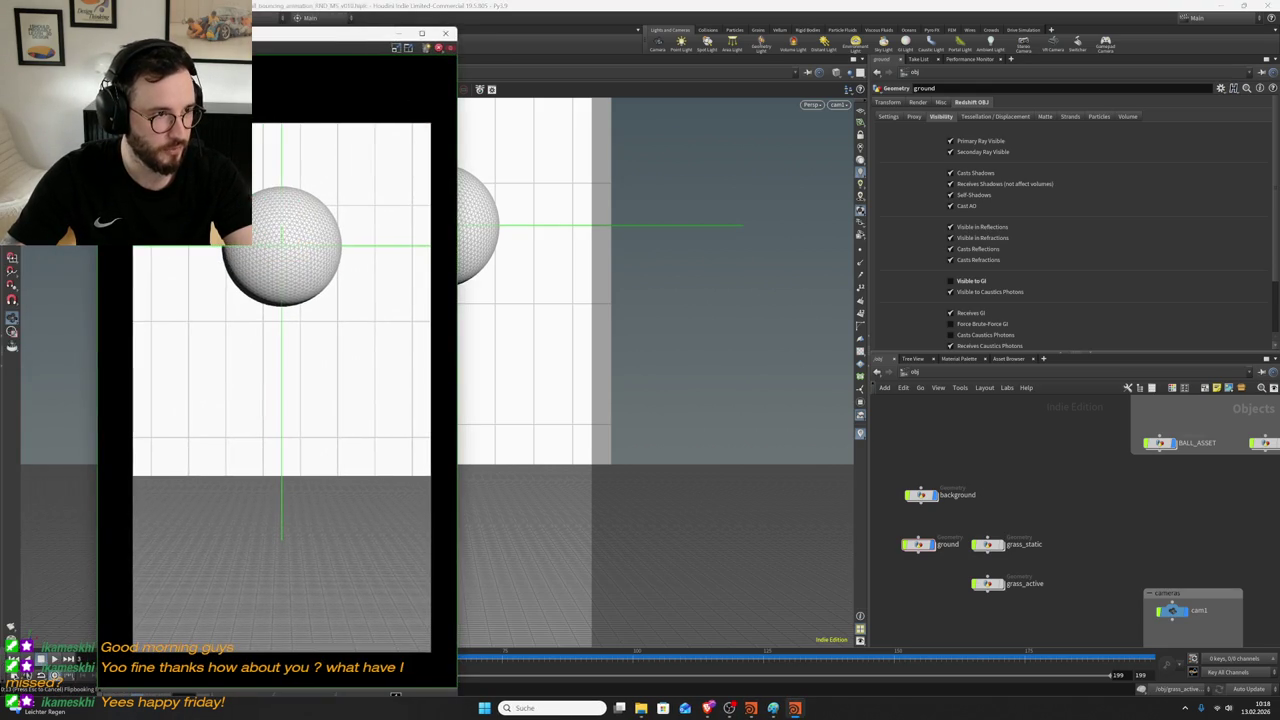
pyautogui.moveTo(283, 33)
pyautogui.mouseDown()
pyautogui.moveTo(283, 97)
pyautogui.moveTo(278, 41)
pyautogui.mouseUp()
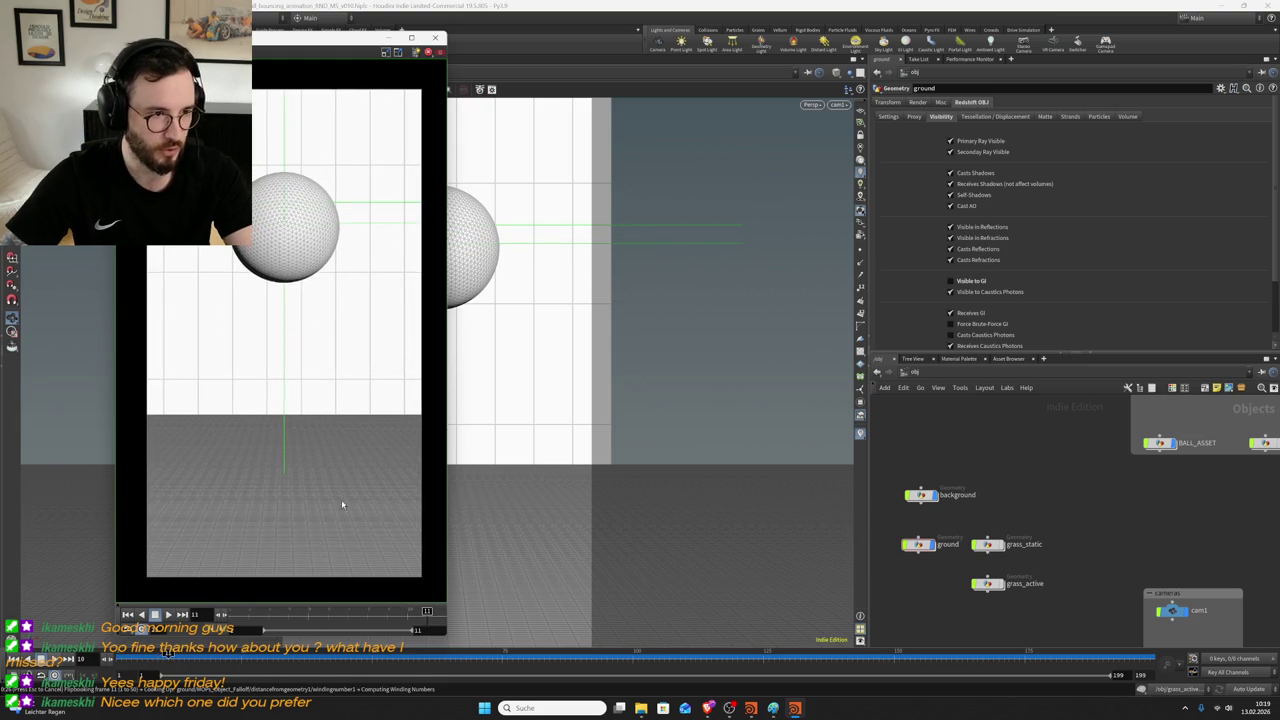
pyautogui.click(180, 614)
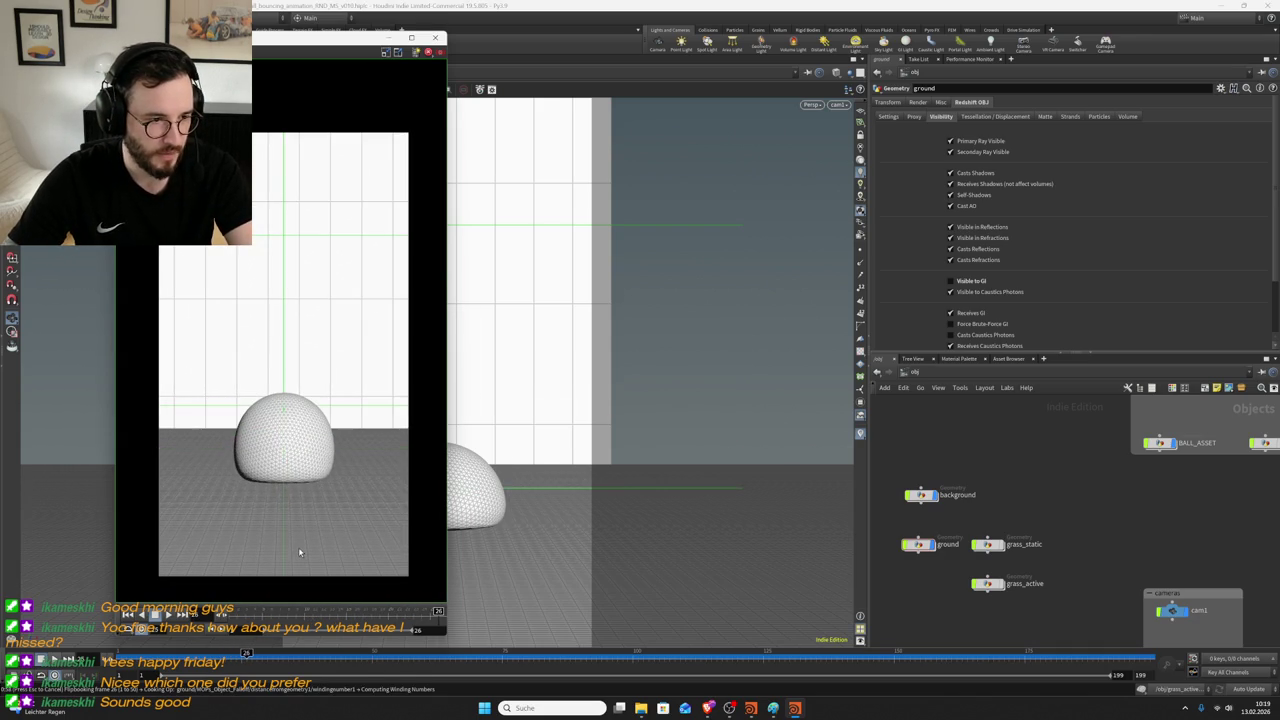
pyautogui.click(170, 617)
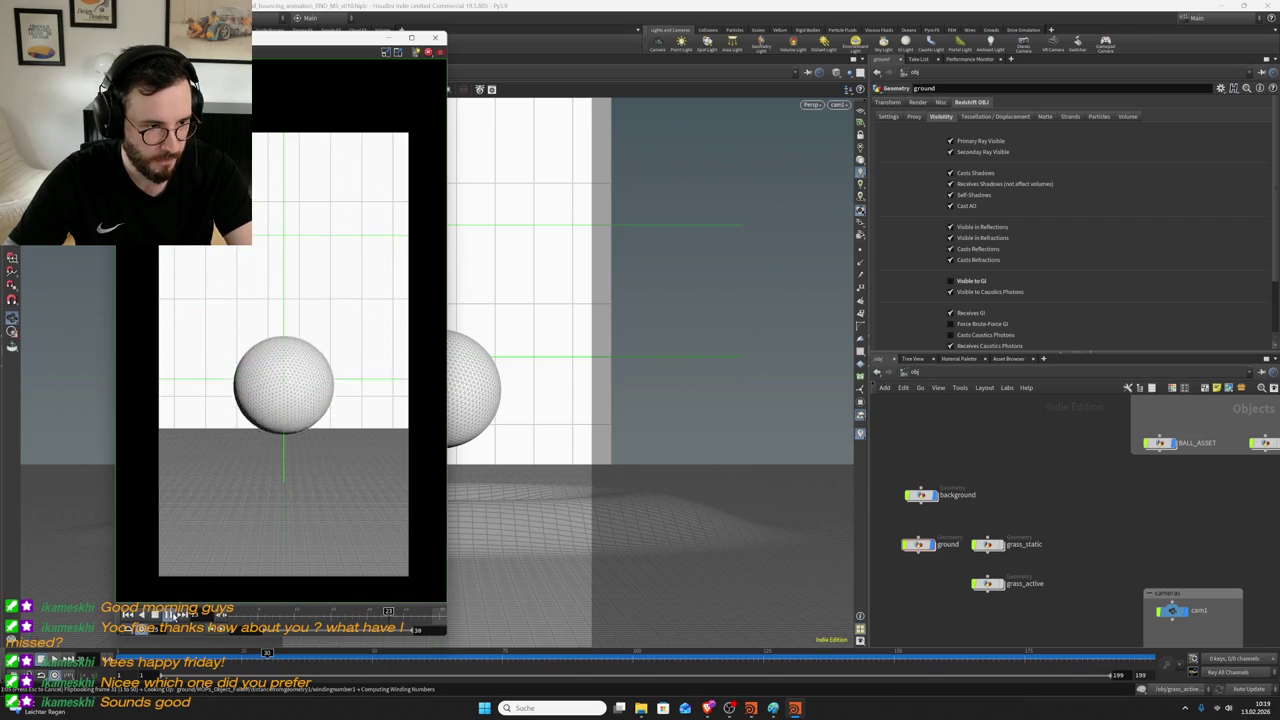
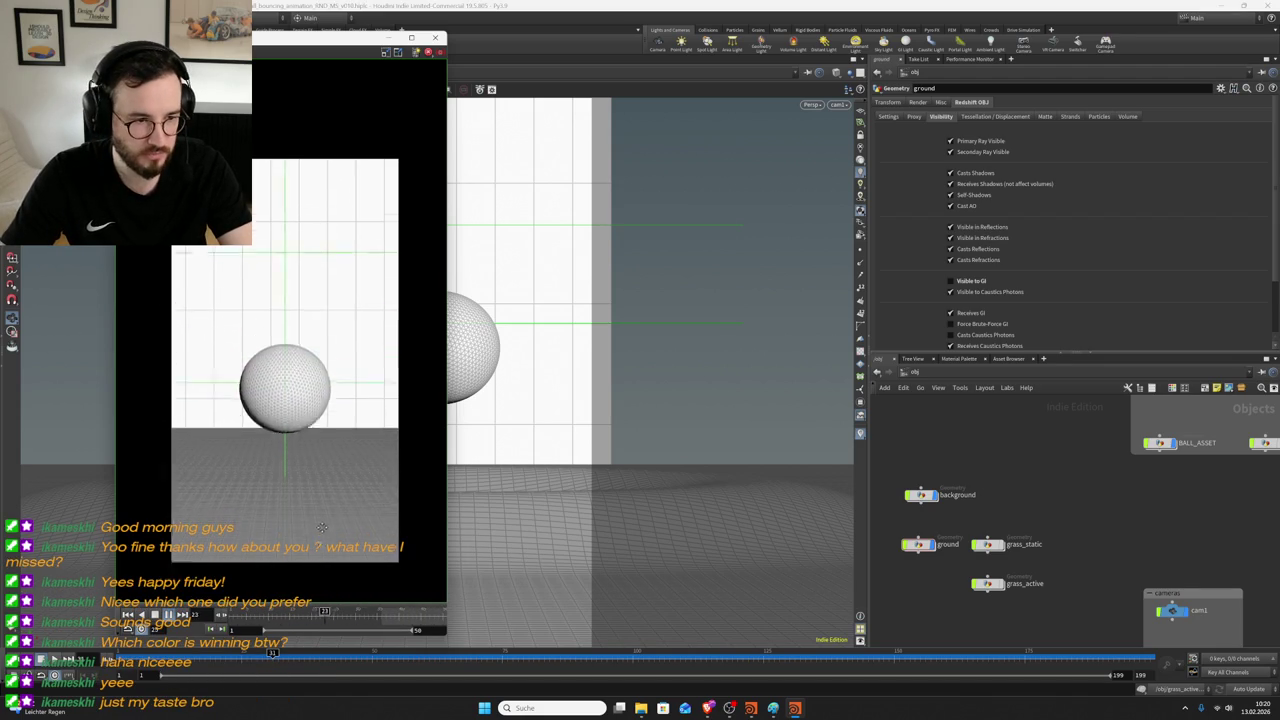
# - Zoom into the bouncing-ball flipbook and shift the preview image down
pyautogui.scroll(2, 319, 510)
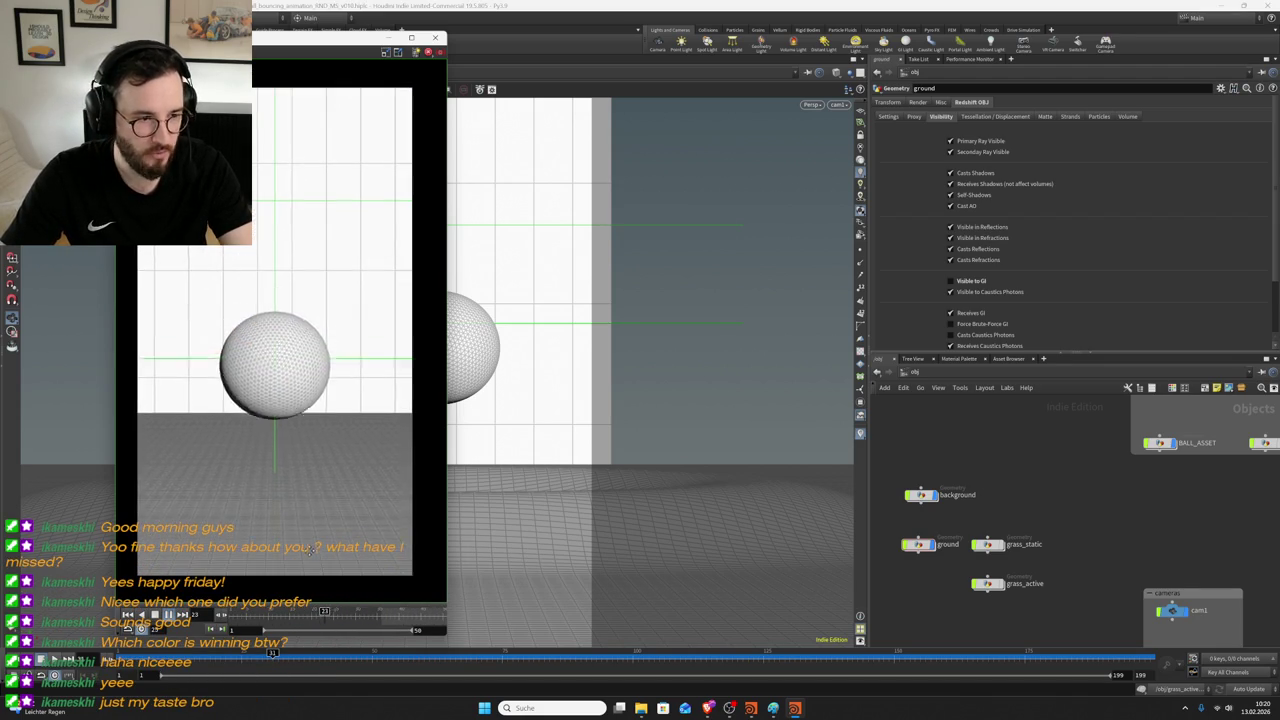
pyautogui.moveTo(310, 540); pyautogui.dragTo(335, 552, button='middle')
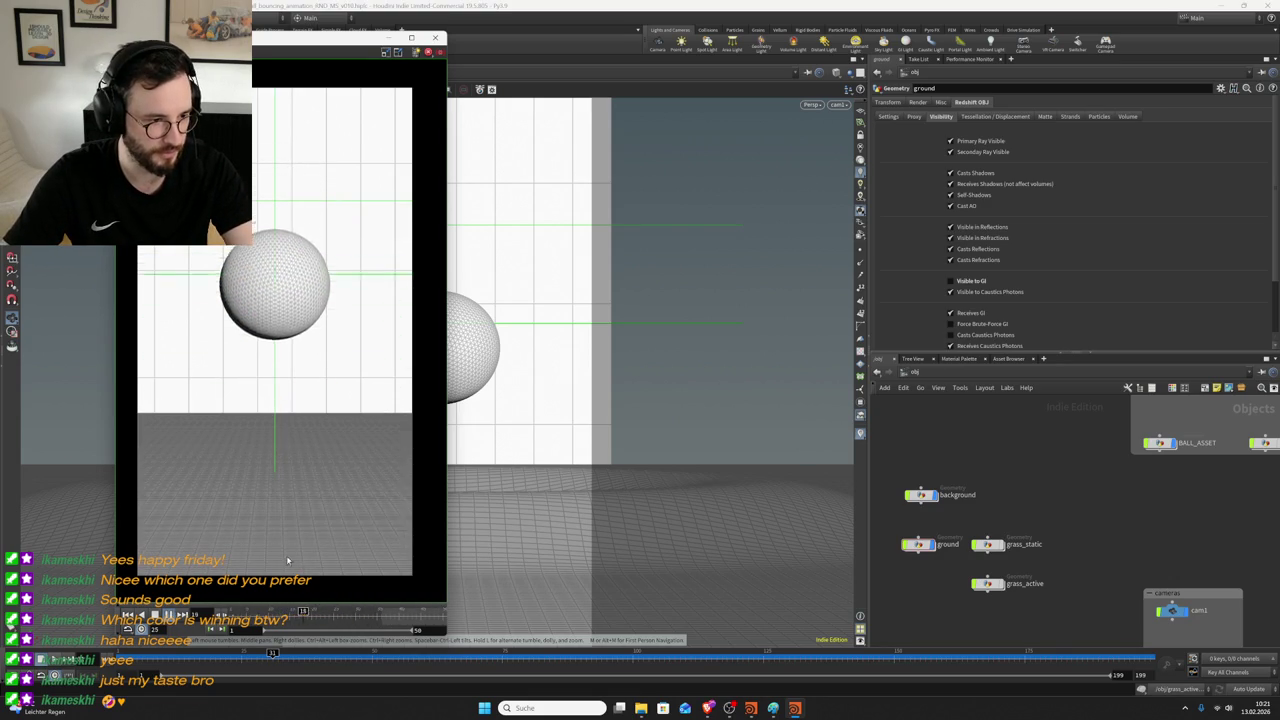
pyautogui.click(434, 38)
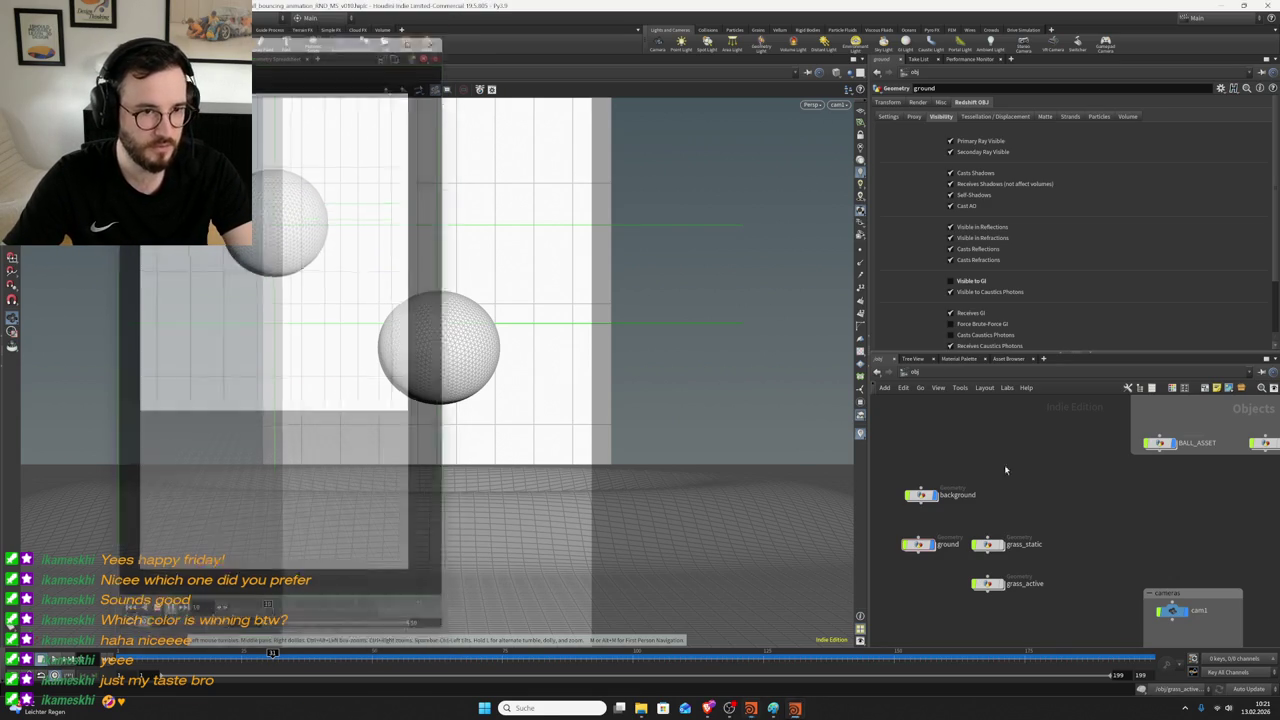
pyautogui.click(930, 546)
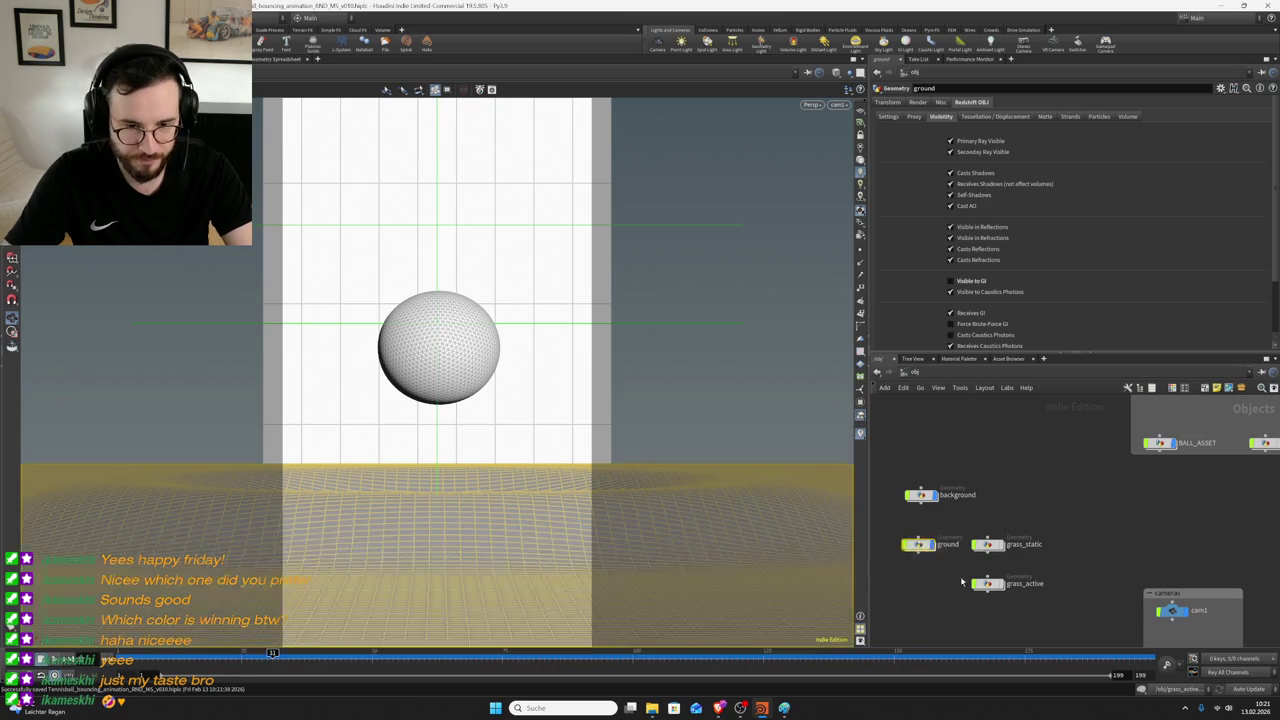
pyautogui.doubleClick(988, 583)
pyautogui.scroll(-2, 1036, 552)
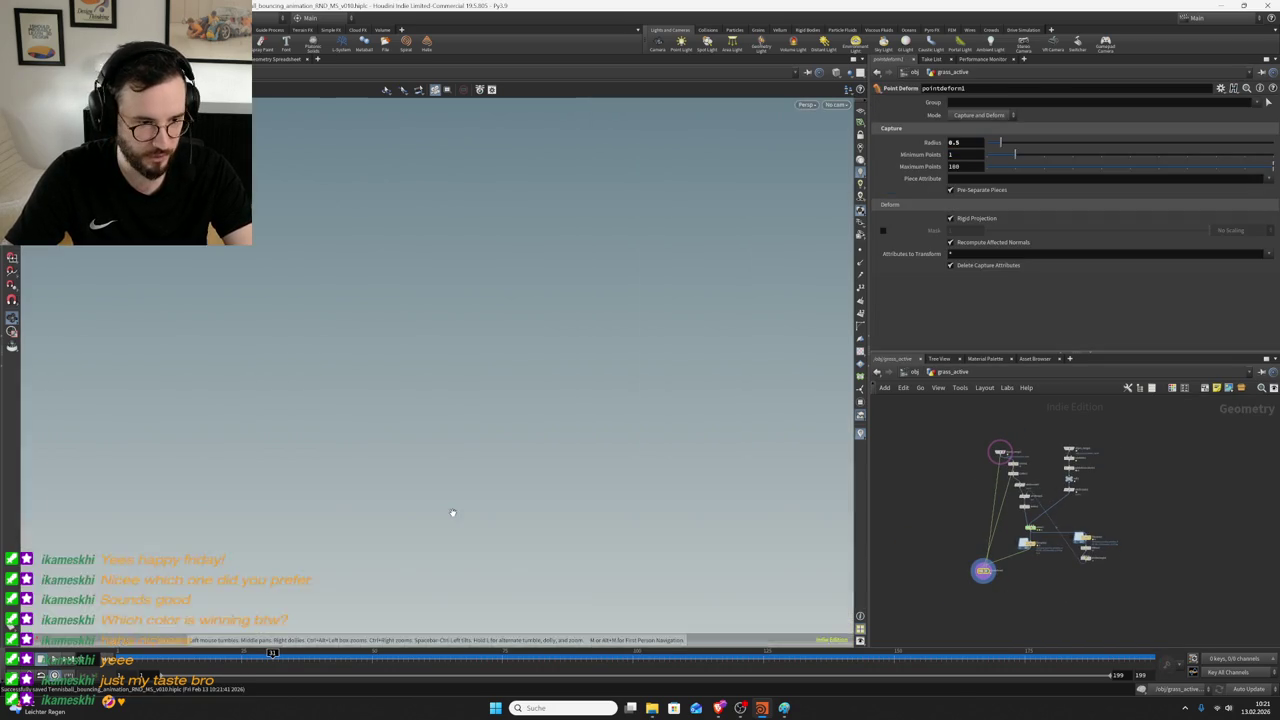
pyautogui.moveTo(299, 529)
pyautogui.mouseDown()
pyautogui.moveTo(440, 541)
pyautogui.moveTo(471, 449)
pyautogui.moveTo(523, 391)
pyautogui.moveTo(506, 466)
pyautogui.moveTo(562, 388)
pyautogui.mouseUp()
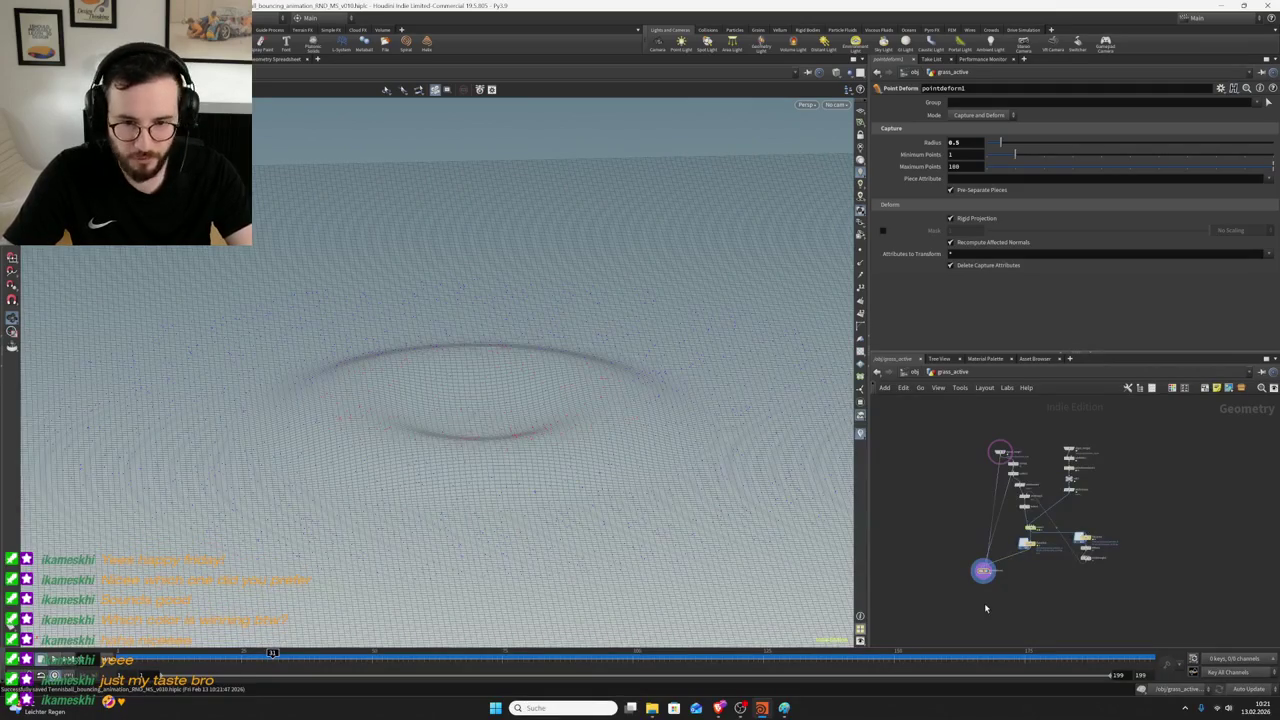
pyautogui.click(914, 371)
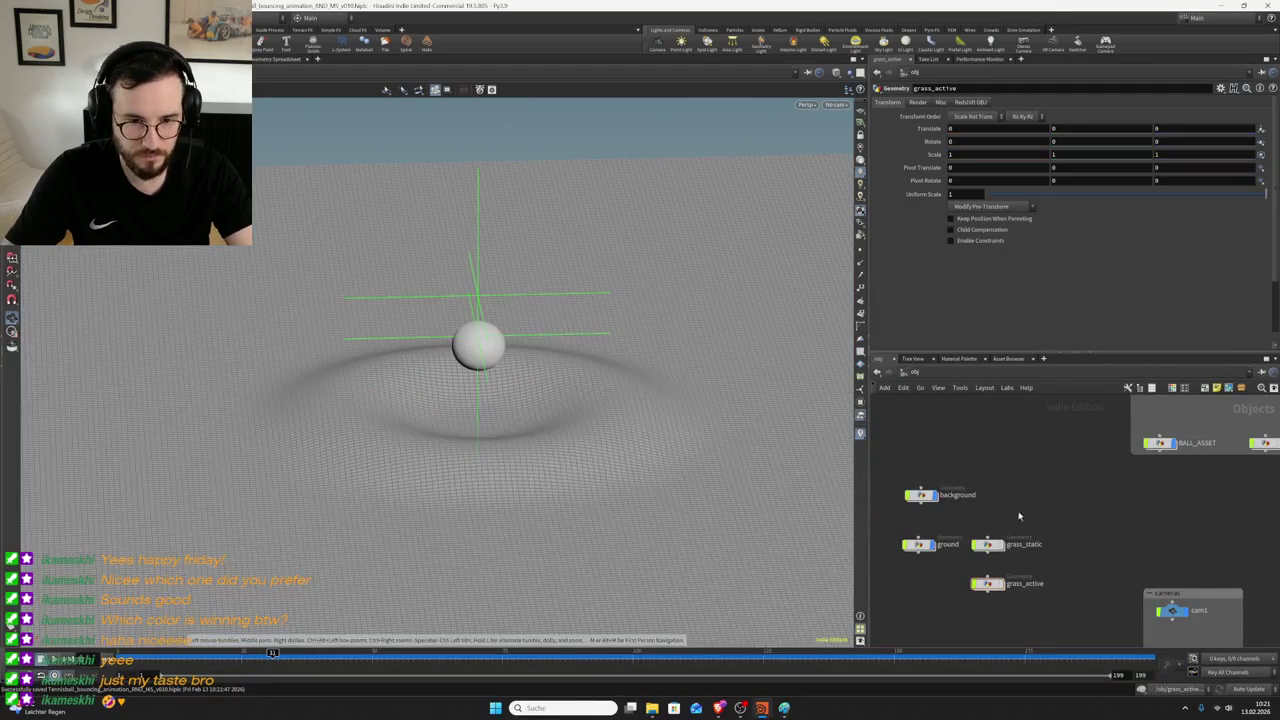
pyautogui.doubleClick(998, 545)
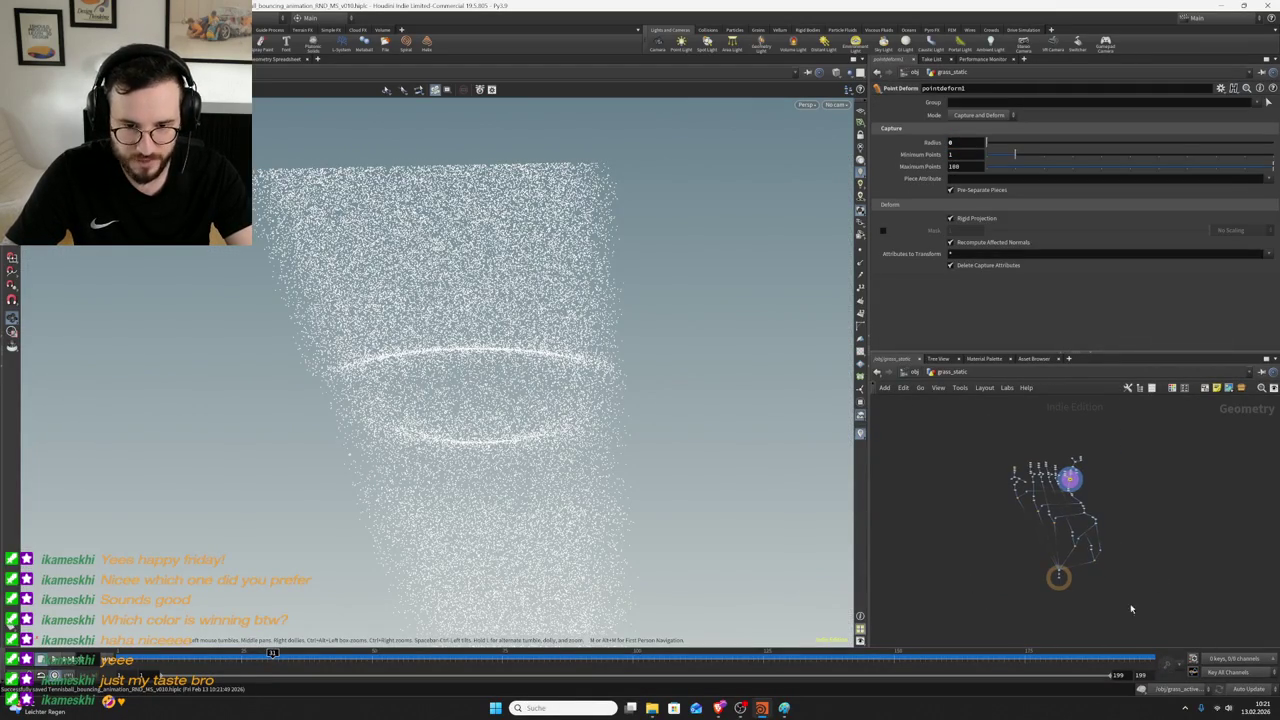
pyautogui.moveTo(1003, 497); pyautogui.dragTo(1003, 497)
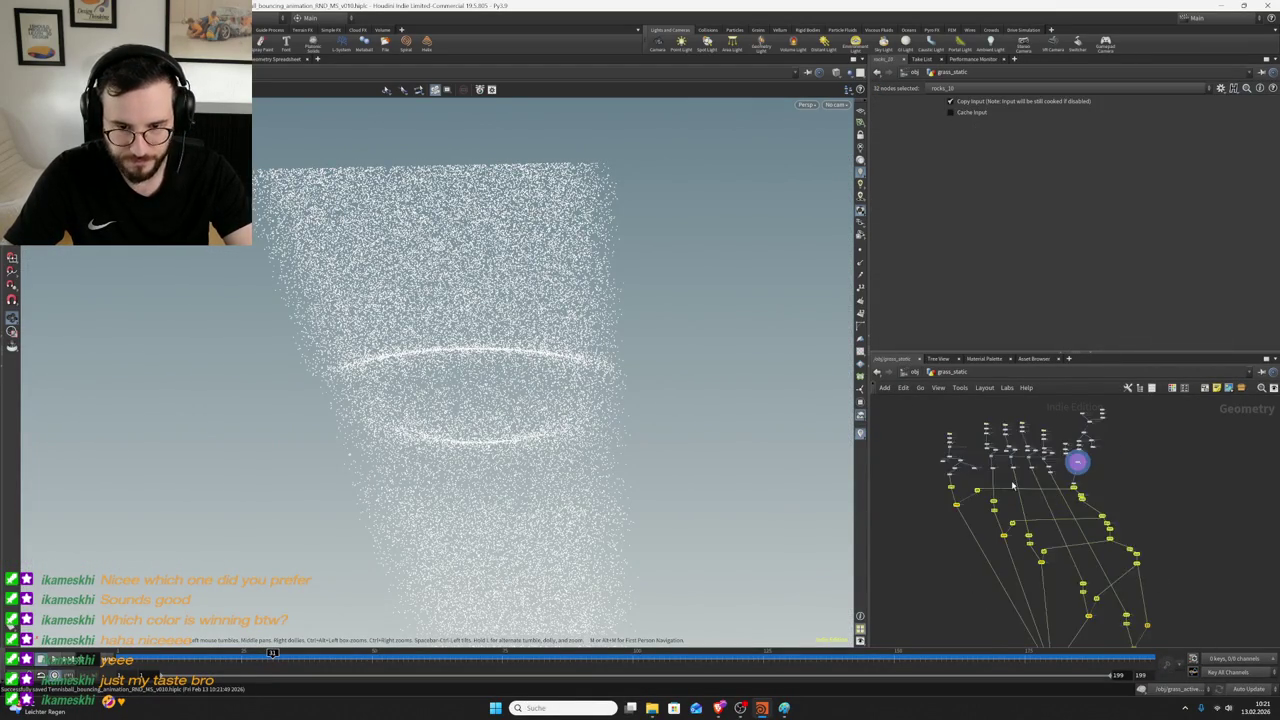
pyautogui.scroll(3, 1003, 500)
pyautogui.scroll(3, 950, 520)
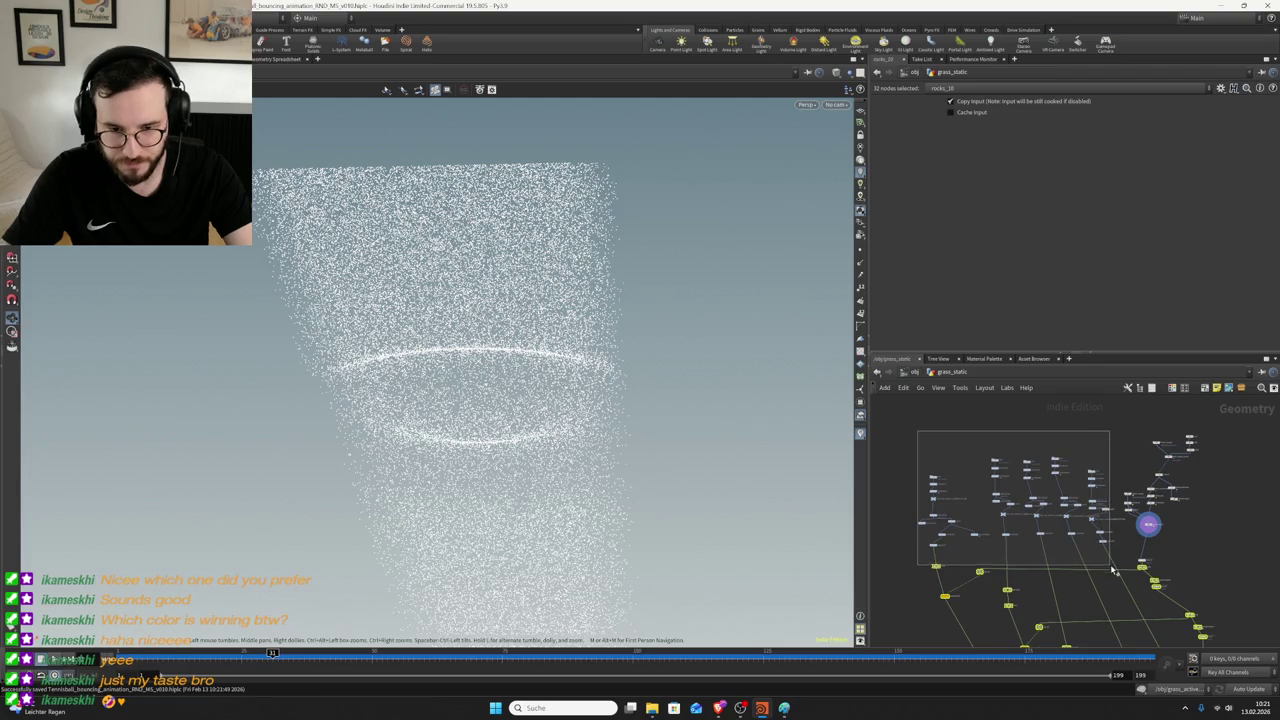
pyautogui.moveTo(1113, 570); pyautogui.dragTo(1113, 570)
pyautogui.scroll(3, 1115, 590)
pyautogui.moveTo(1119, 634); pyautogui.dragTo(1119, 634)
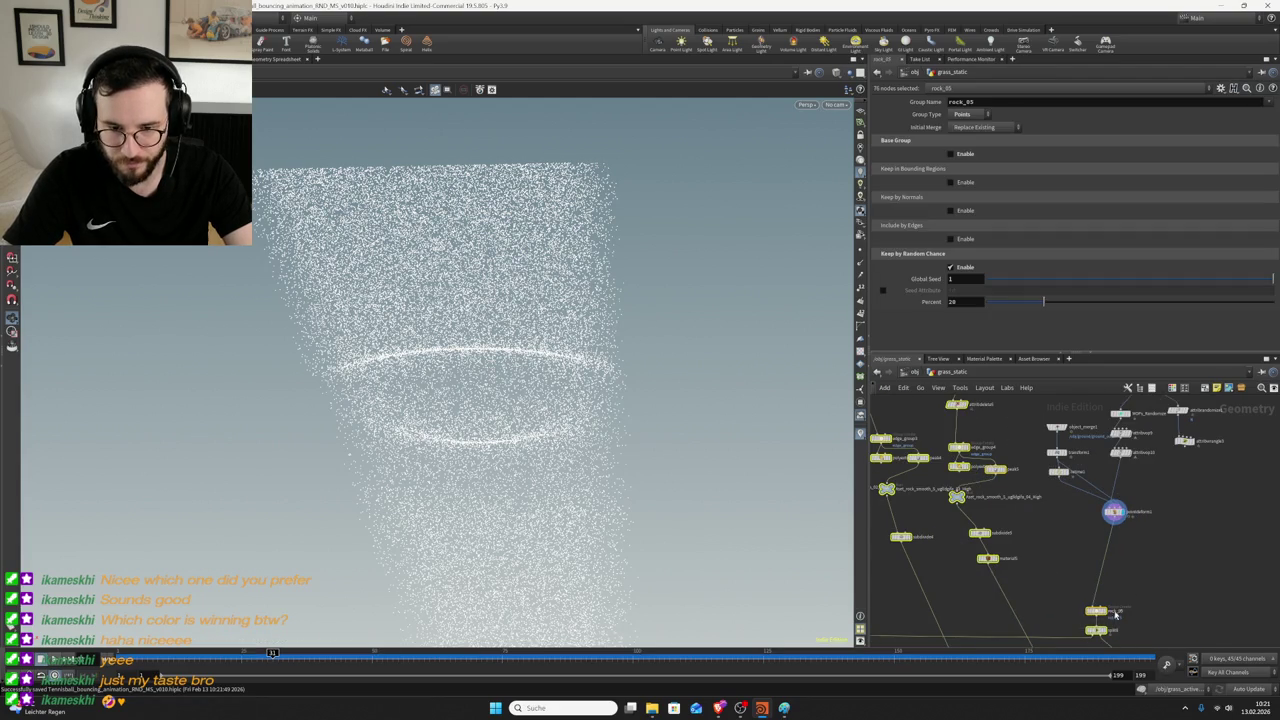
pyautogui.scroll(2, 1122, 620)
pyautogui.scroll(2, 1127, 600)
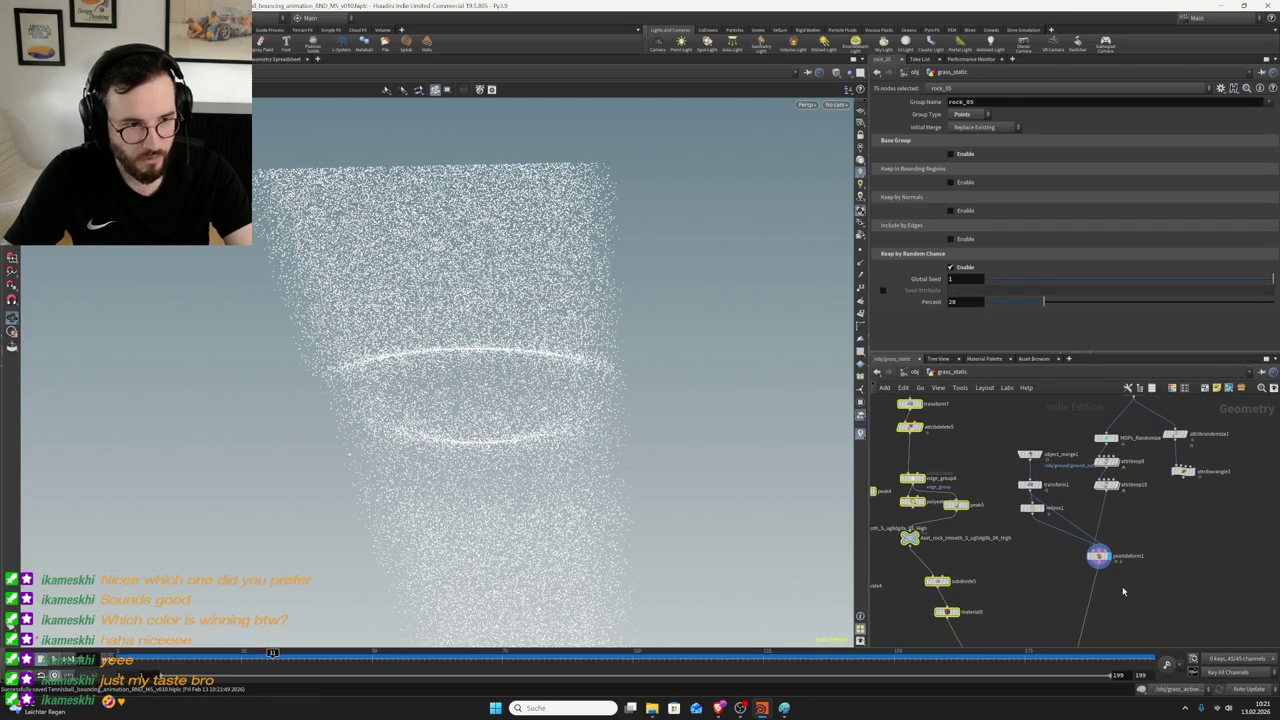
pyautogui.scroll(-2, 1122, 588)
pyautogui.scroll(3, 1089, 546)
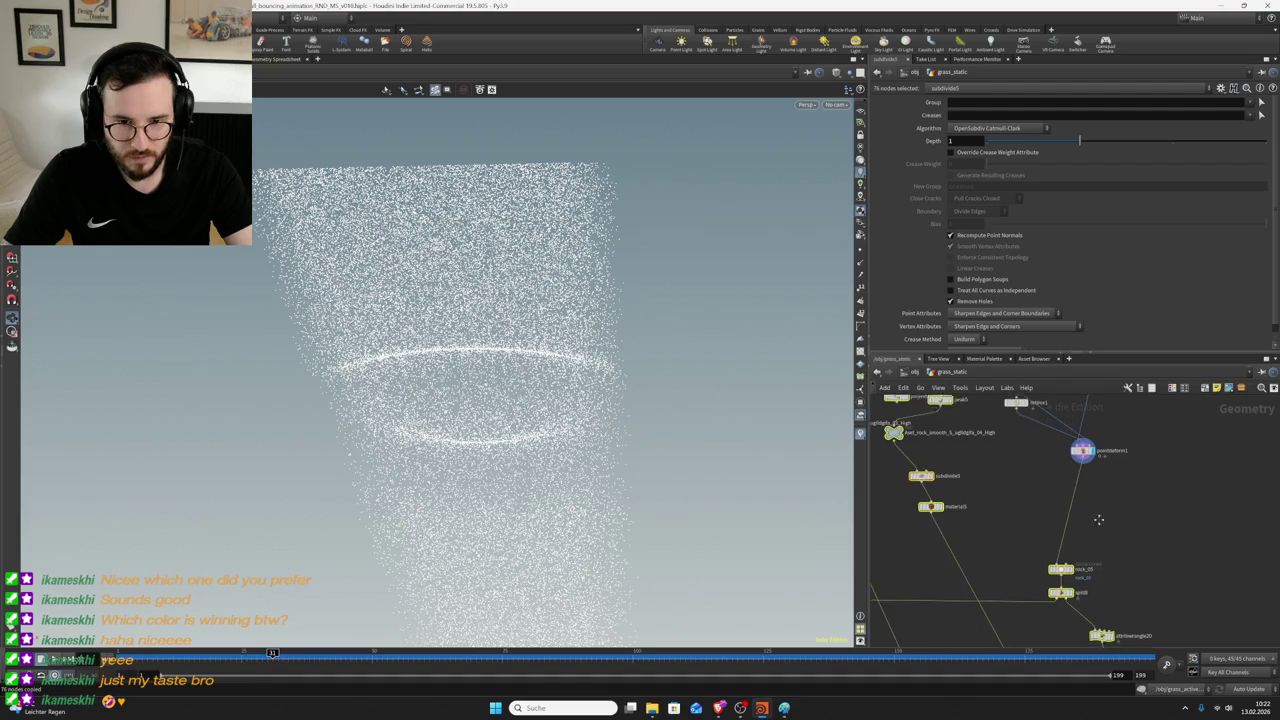
pyautogui.scroll(-3, 1097, 517)
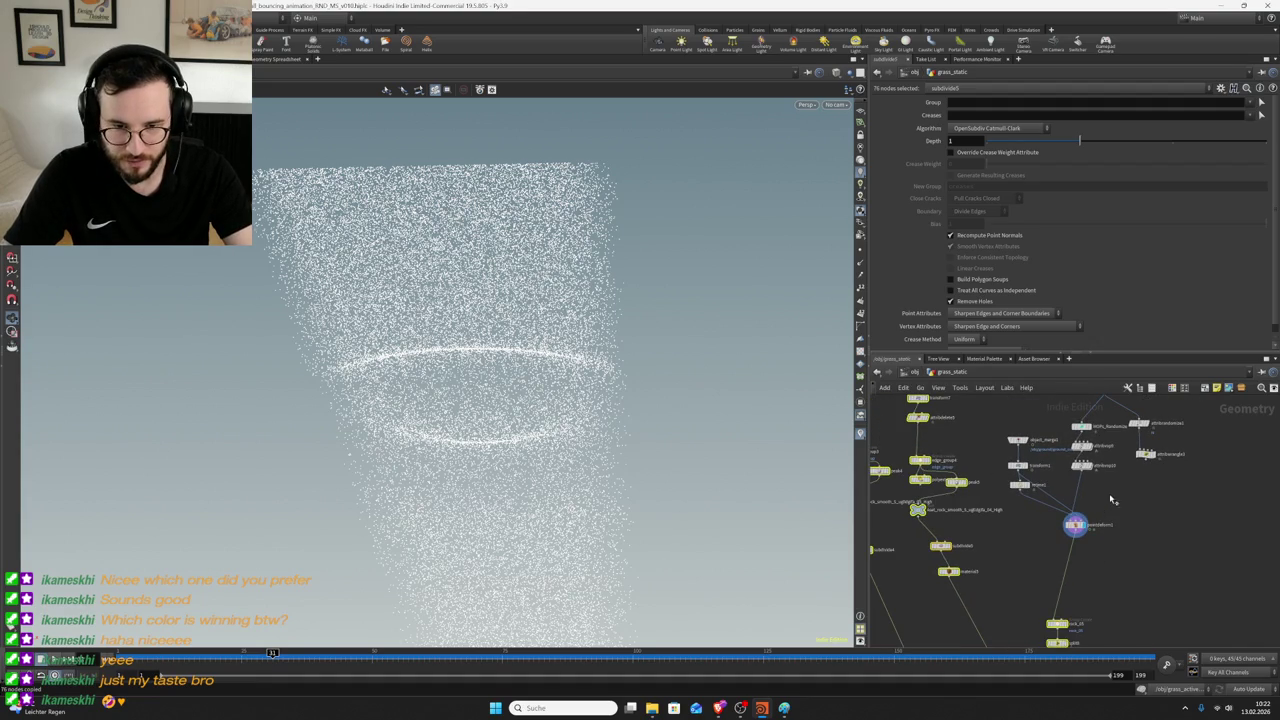
pyautogui.click(1082, 426)
pyautogui.moveTo(1127, 487); pyautogui.dragTo(1127, 553, button='middle')
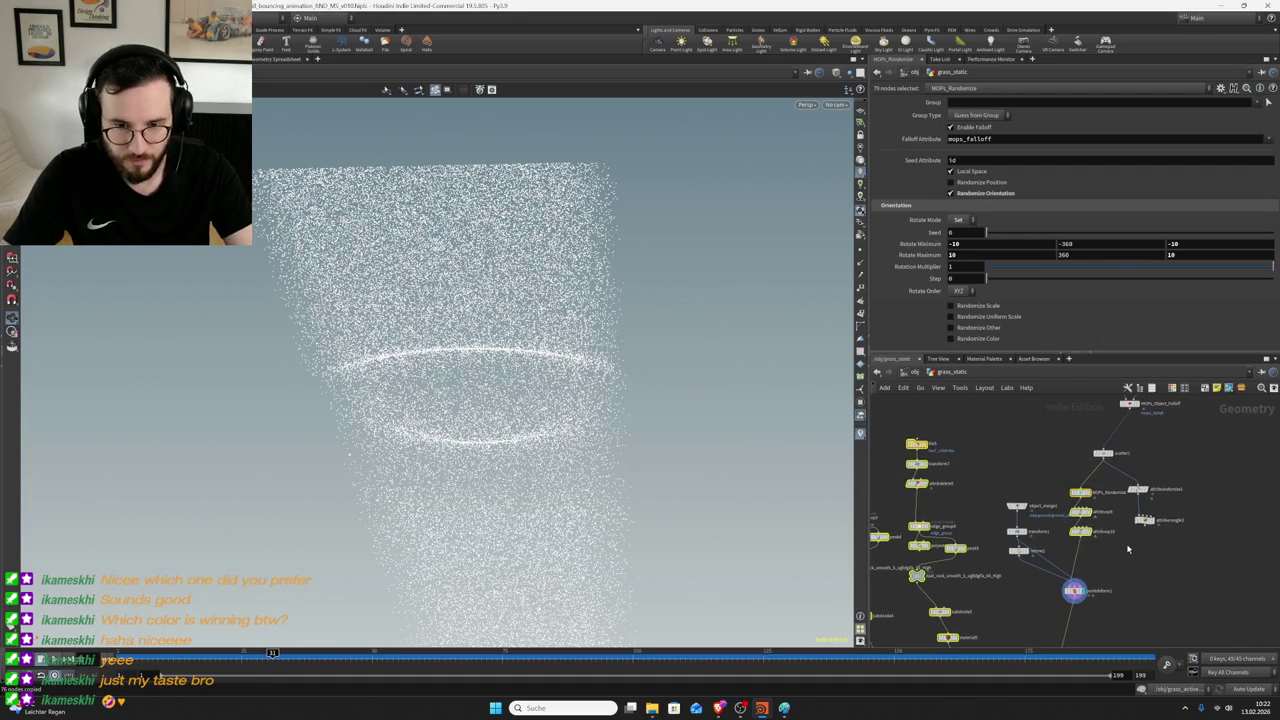
pyautogui.scroll(-1, 1127, 549)
pyautogui.click(927, 373)
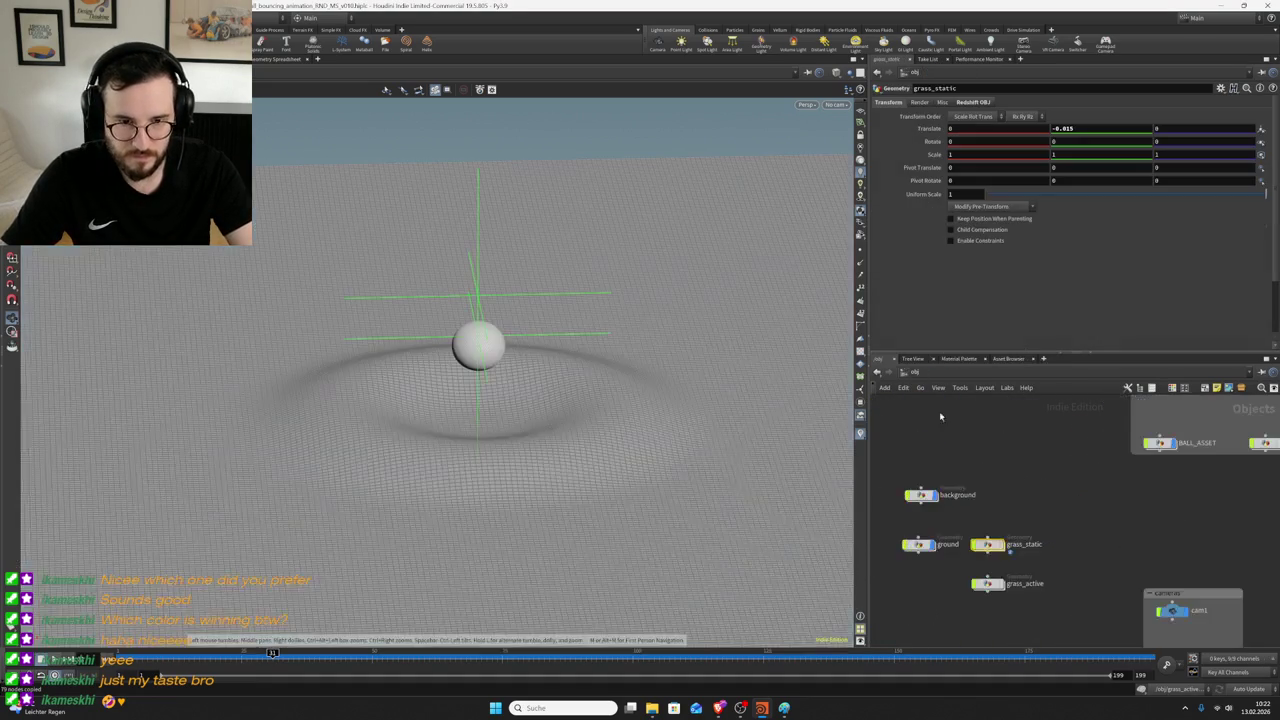
pyautogui.moveTo(918, 544)
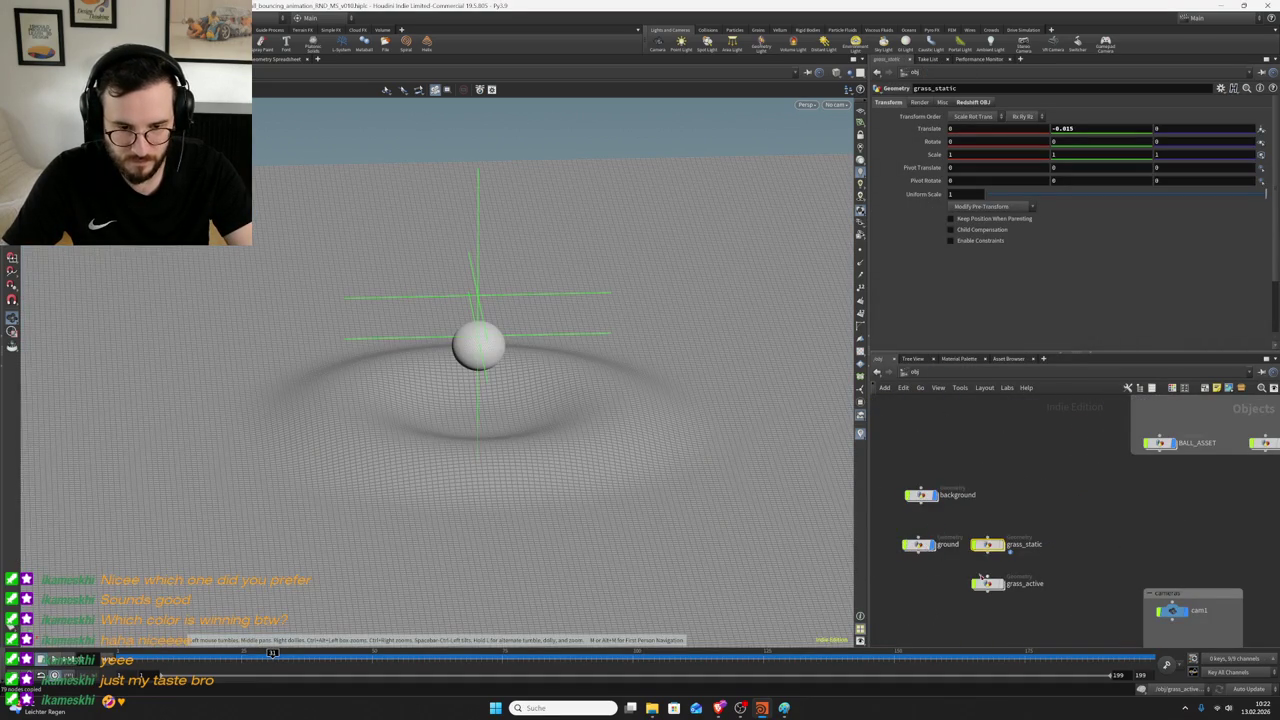
# - Enter grass_active and auto-lay out all nodes, then the three MOPs nodes
pyautogui.doubleClick(988, 583)
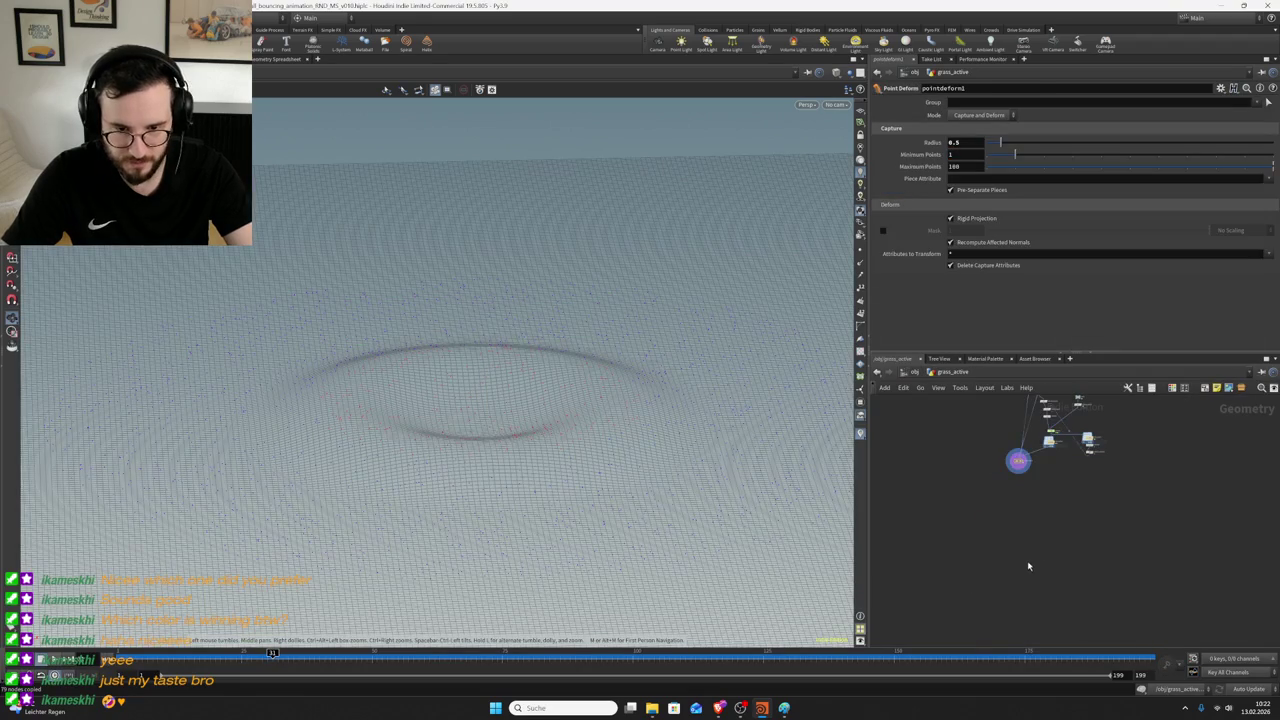
pyautogui.hotkey('ctrl', 'a')
pyautogui.scroll(-3, 1073, 512)
pyautogui.press('l')
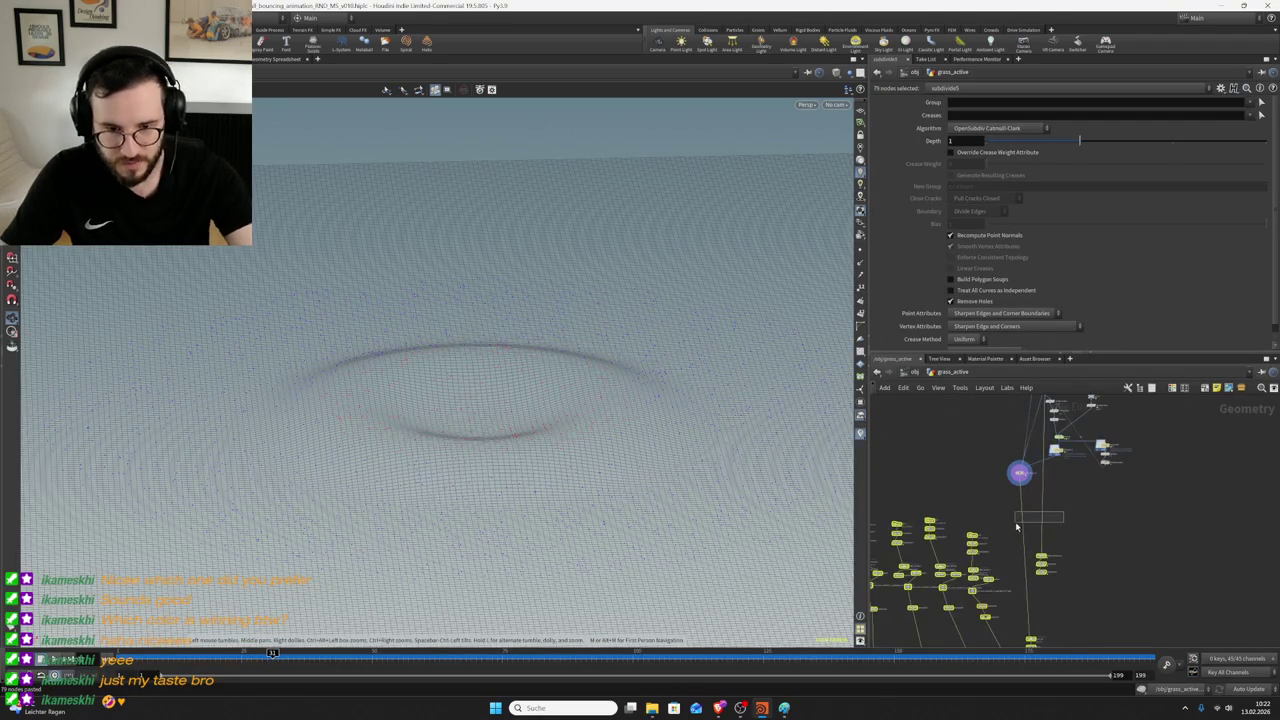
pyautogui.click(1058, 528)
pyautogui.moveTo(1066, 559); pyautogui.dragTo(1030, 580)
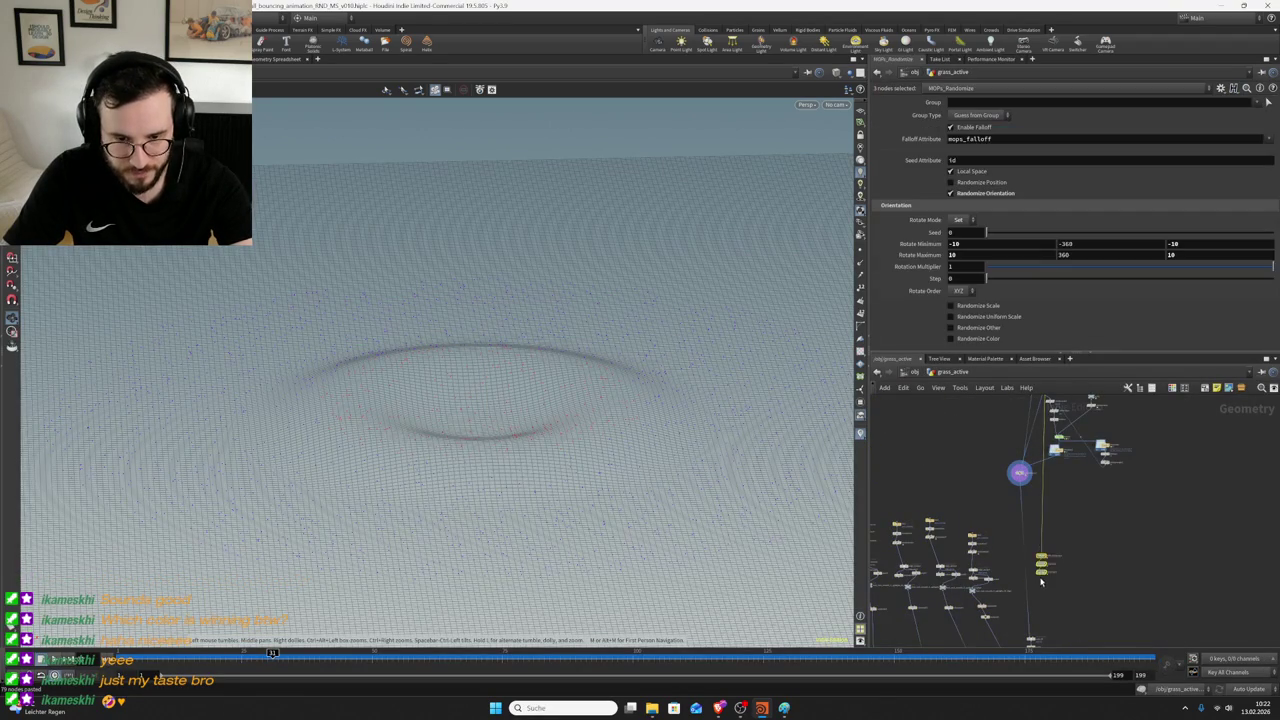
pyautogui.press('l')
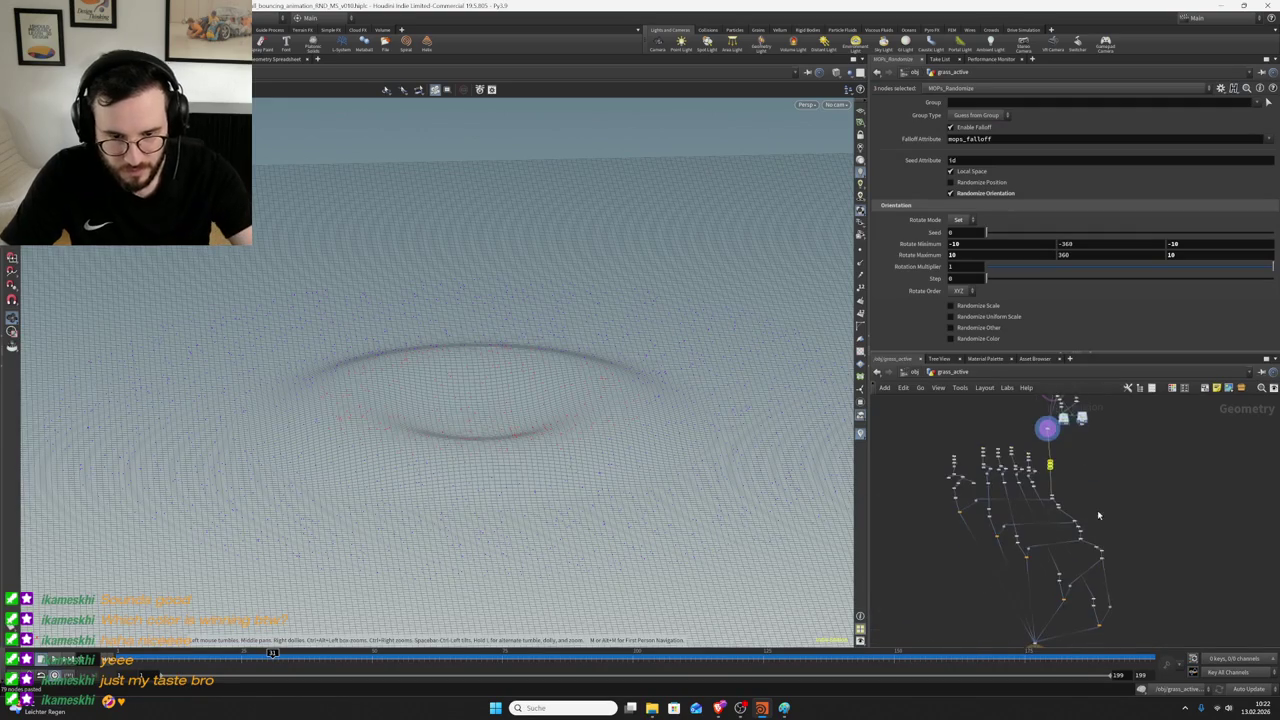
# - Save, display the output node placed under the grass node, and view from the side
pyautogui.scroll(10, 1054, 585)
pyautogui.hotkey('ctrl', 's')
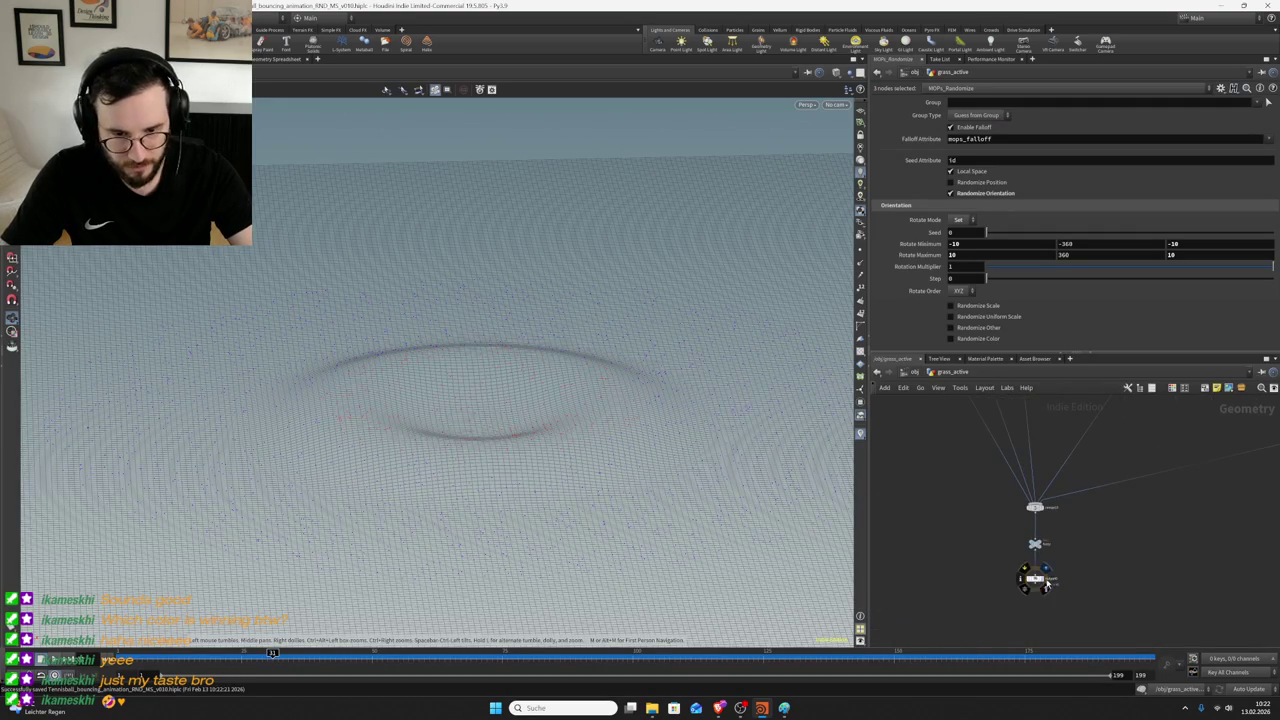
pyautogui.click(1038, 580)
pyautogui.moveTo(1036, 580)
pyautogui.mouseDown()
pyautogui.moveTo(960, 562)
pyautogui.moveTo(1048, 586)
pyautogui.mouseUp()
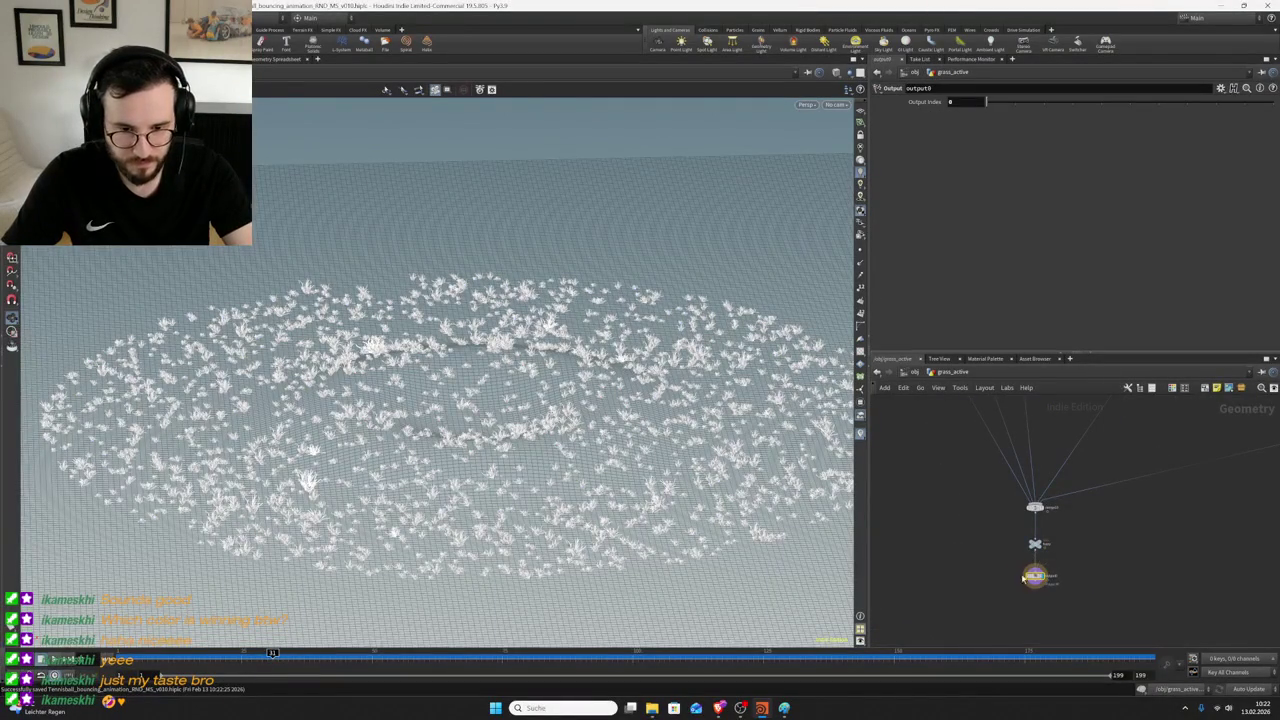
pyautogui.scroll(3, 438, 414)
pyautogui.keyDown('alt'); pyautogui.moveTo(500, 330); pyautogui.dragTo(734, 229); pyautogui.keyUp('alt')
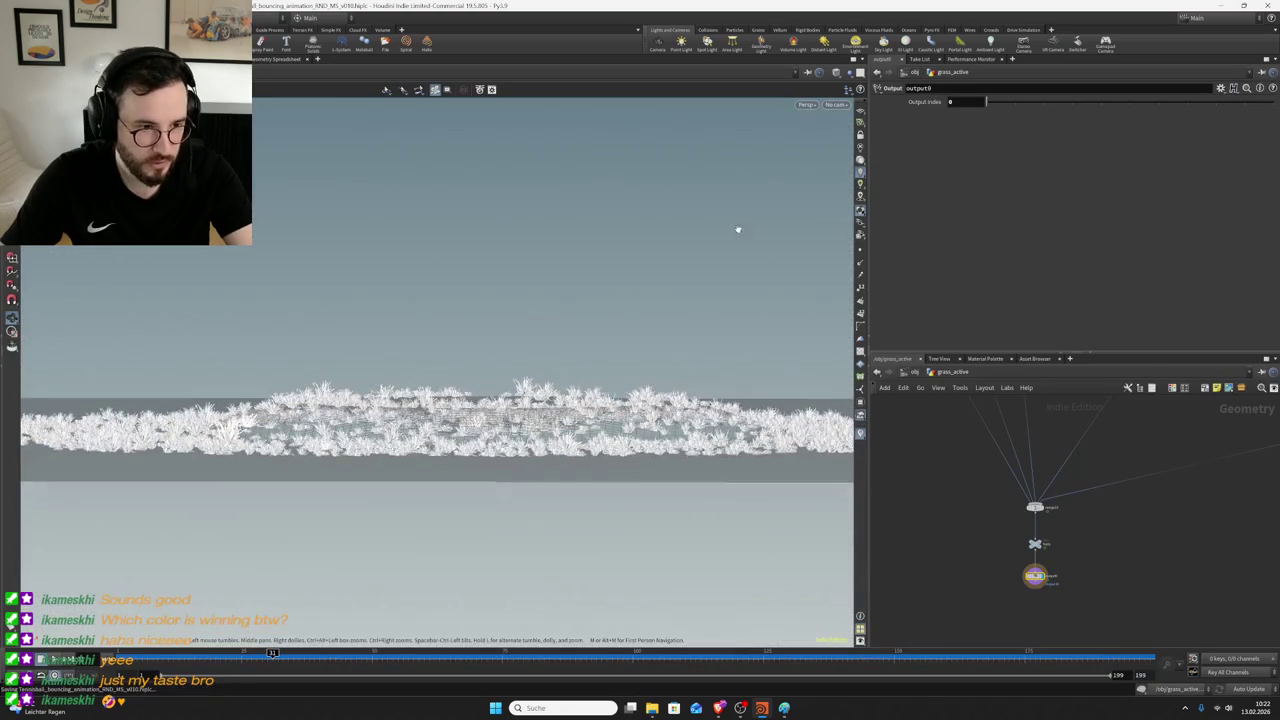
# - Look through cam1 and return to about frame 25
pyautogui.click(835, 104)
pyautogui.click(845, 154)
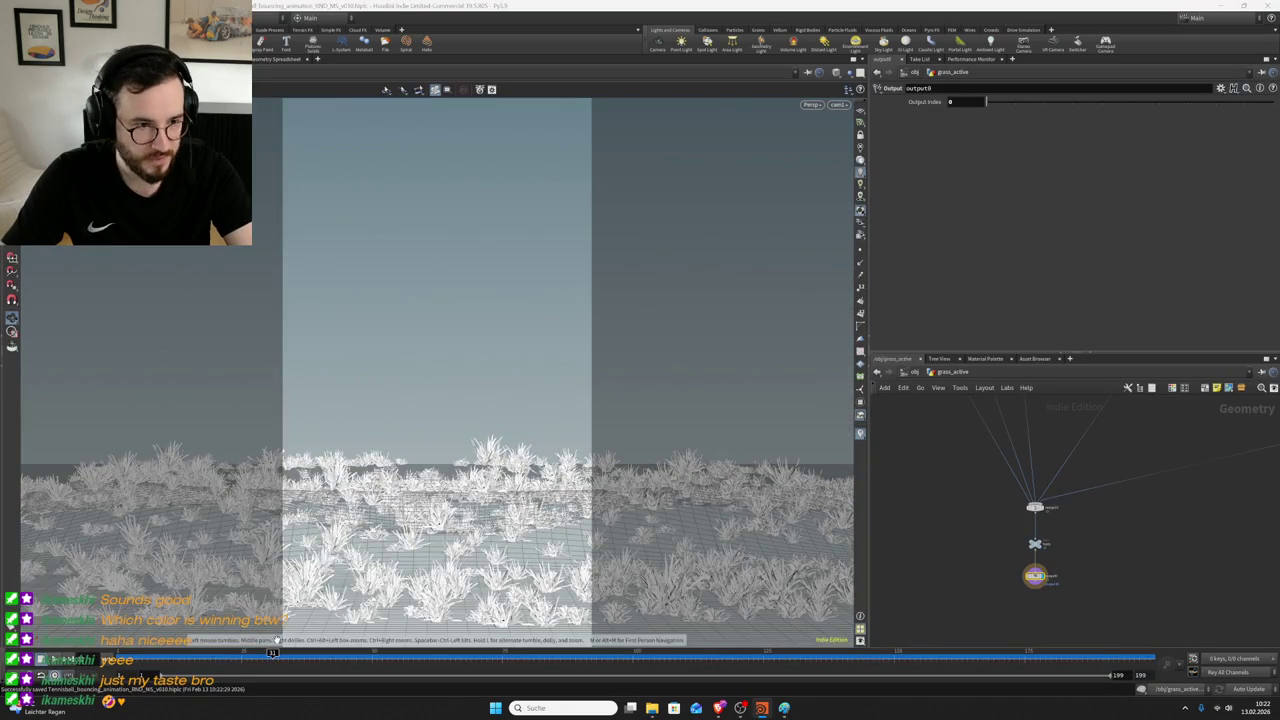
pyautogui.click(242, 656)
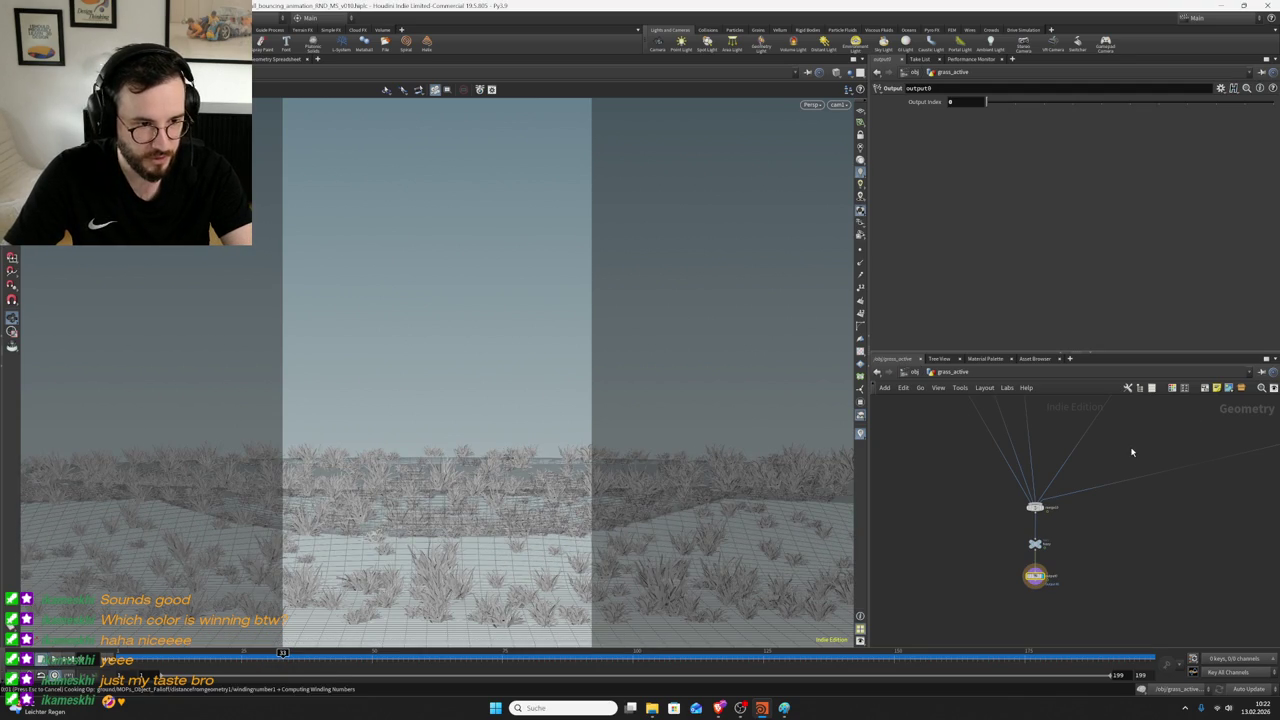
pyautogui.scroll(-5, 1138, 458)
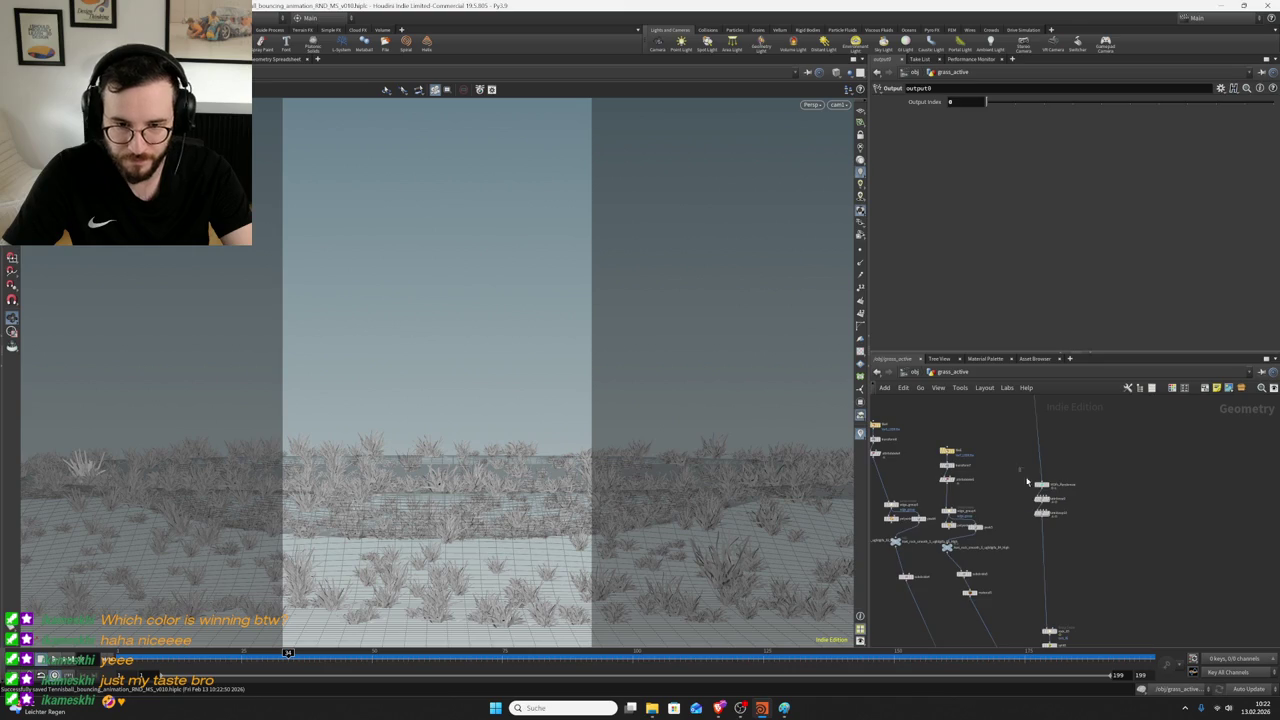
# - Move the three MOPs nodes higher, inspect MOPs_Randomize, and save the scene
pyautogui.moveTo(1026, 483)
pyautogui.mouseDown()
pyautogui.moveTo(1063, 508)
pyautogui.moveTo(1048, 553)
pyautogui.mouseUp()
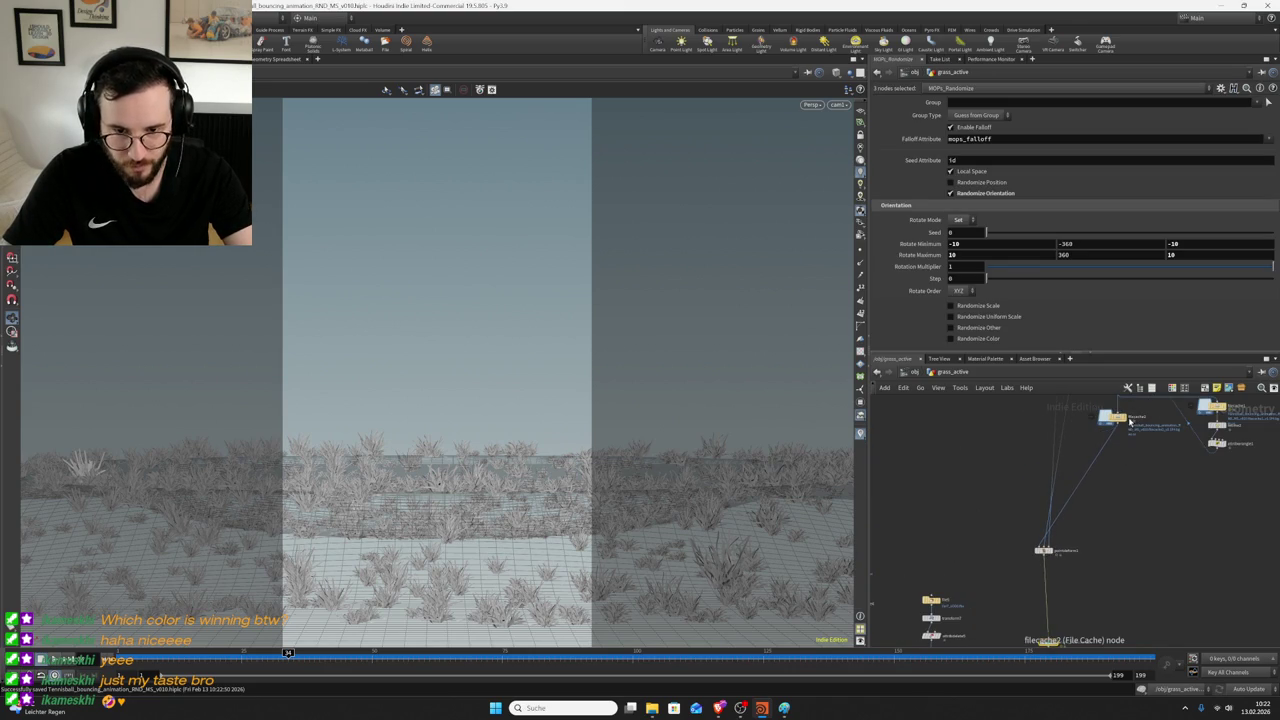
pyautogui.moveTo(1117, 543); pyautogui.dragTo(1086, 497, button='middle')
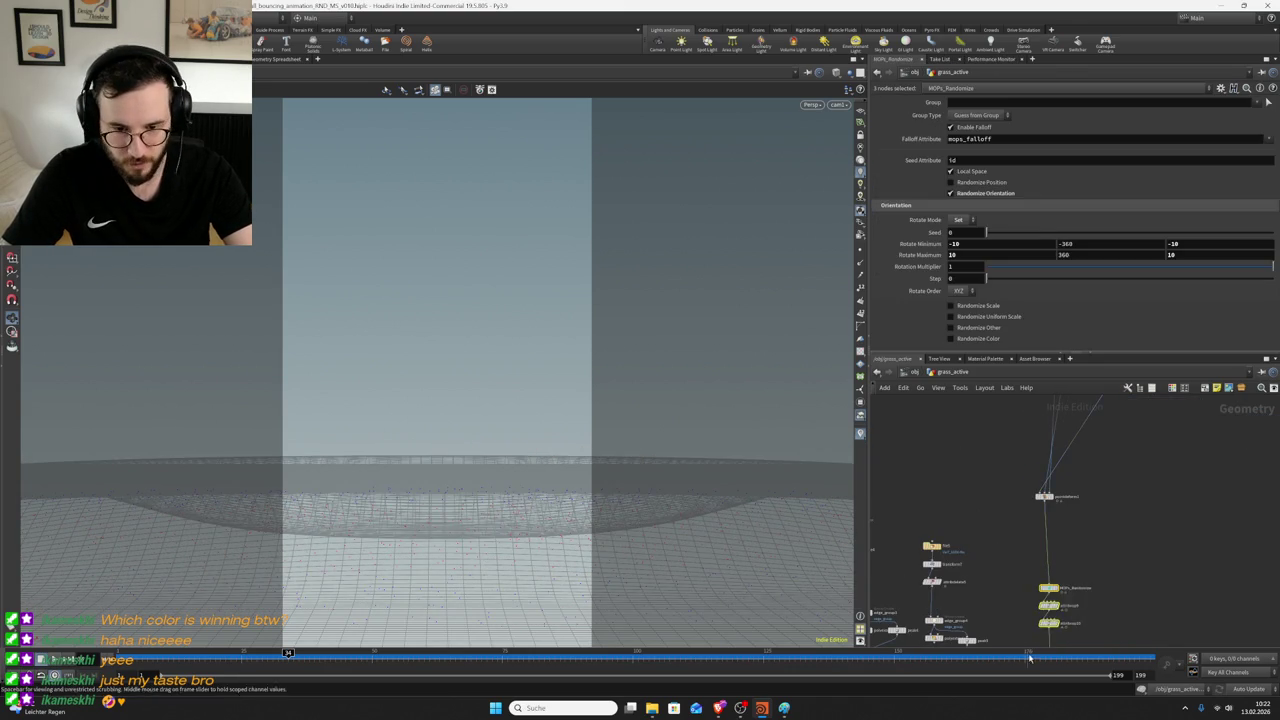
pyautogui.moveTo(1055, 591); pyautogui.dragTo(1090, 421)
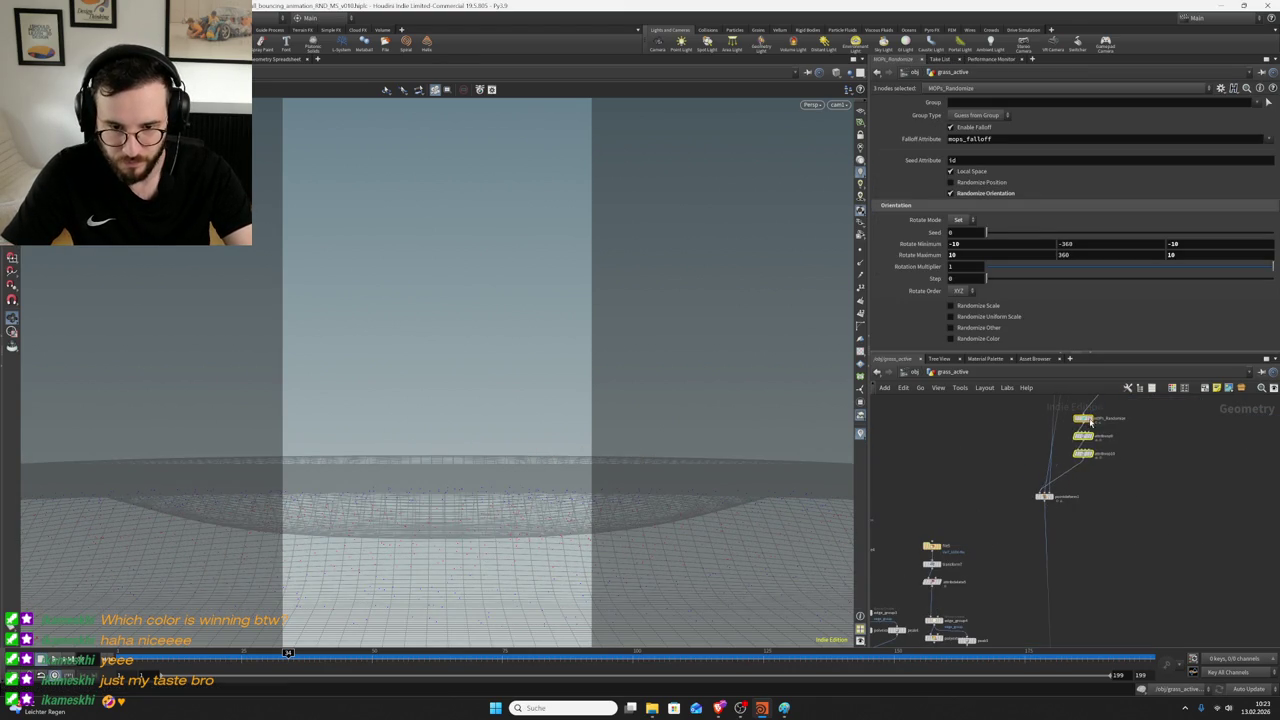
pyautogui.click(1090, 421)
pyautogui.hotkey('ctrl', 's')
pyautogui.scroll(-3, 1085, 480)
pyautogui.scroll(5, 1060, 625)
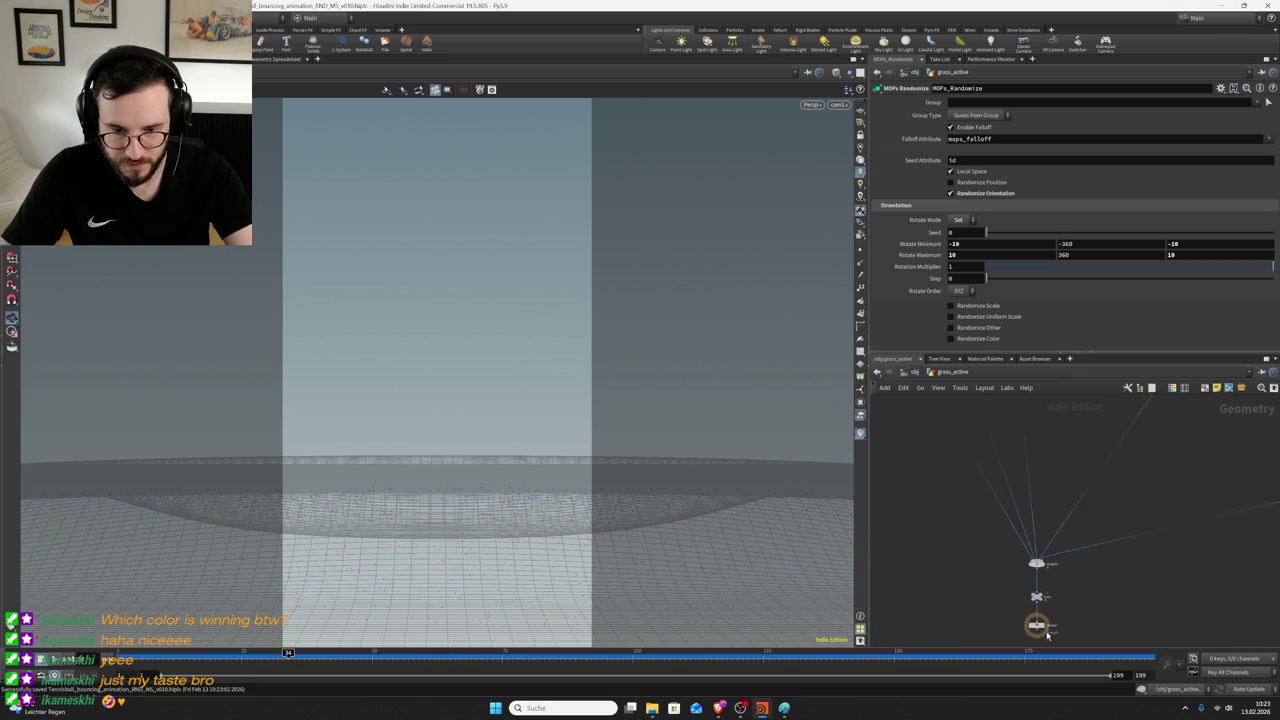
# - Display the network's final output, then make grass_active visible at /obj
pyautogui.click(1047, 625)
pyautogui.click(1036, 625)
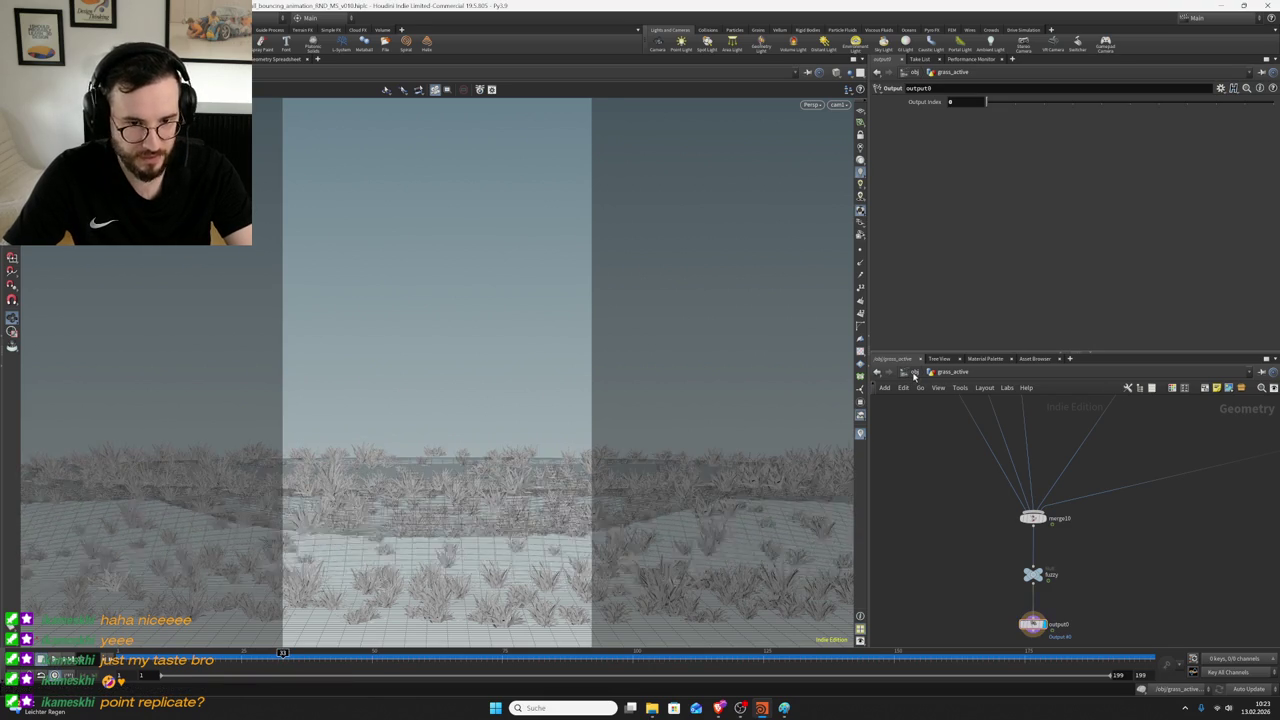
pyautogui.click(911, 373)
pyautogui.click(999, 583)
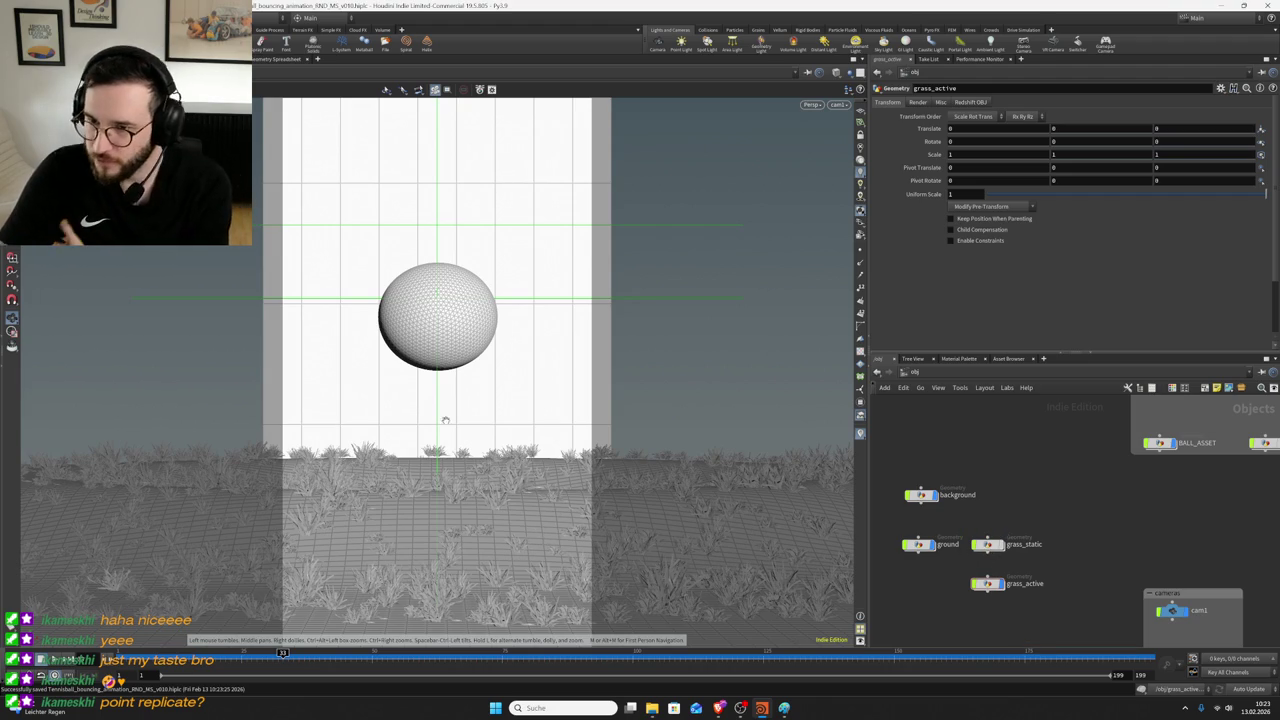
# - Clear the grass_active selection and start a new-settings flipbook render
pyautogui.click(987, 583)
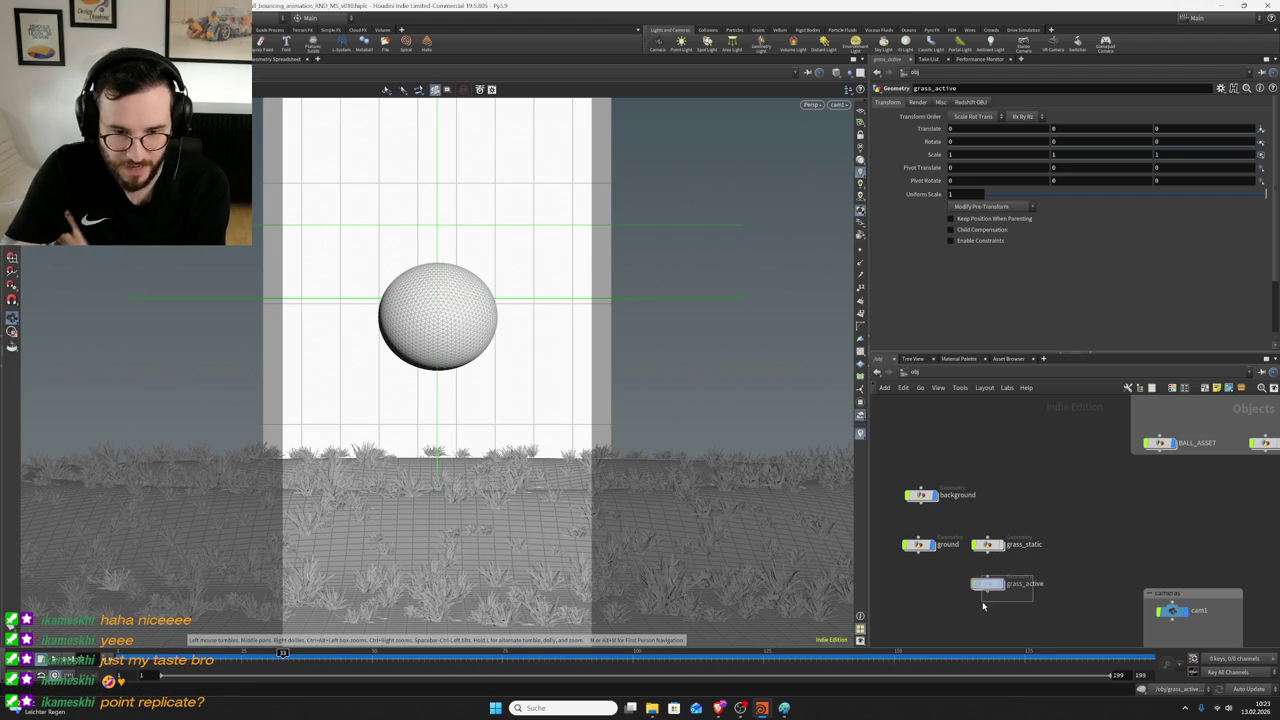
pyautogui.click(1121, 563)
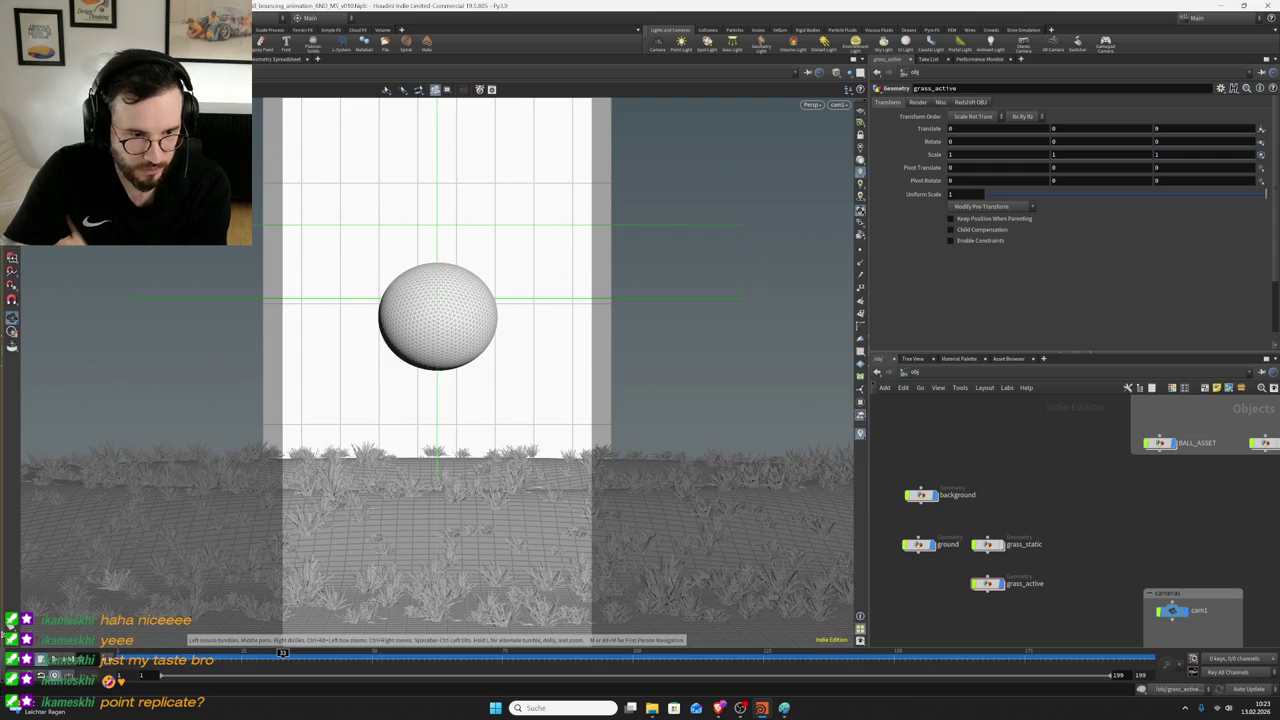
pyautogui.click(52, 632)
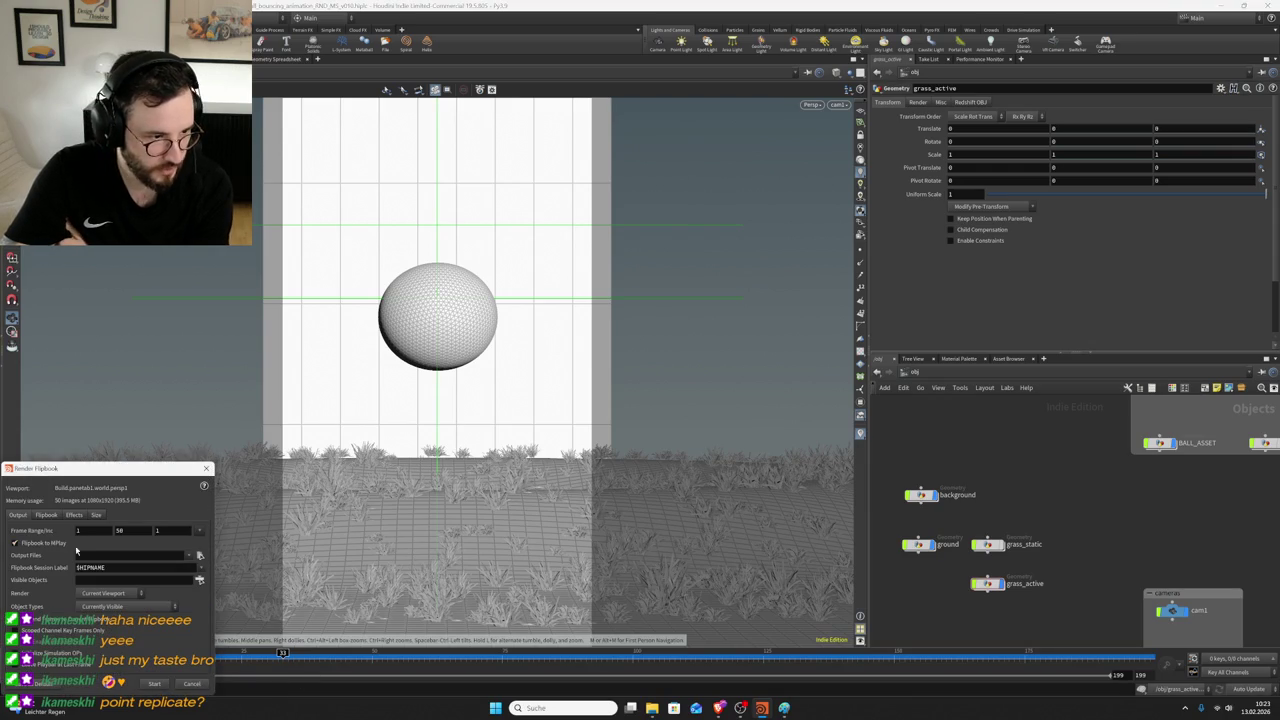
pyautogui.click(155, 685)
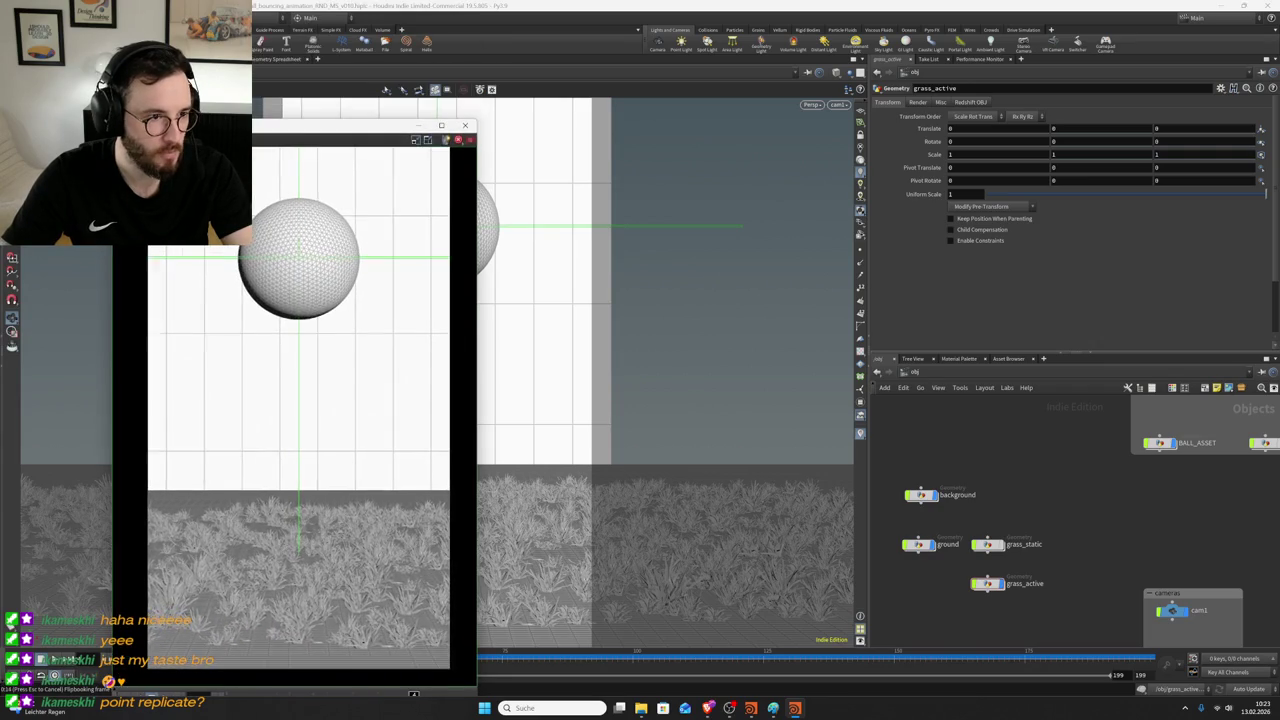
# - Enlarge and reposition the MPlay flipbook window
pyautogui.moveTo(296, 135); pyautogui.dragTo(360, 35)
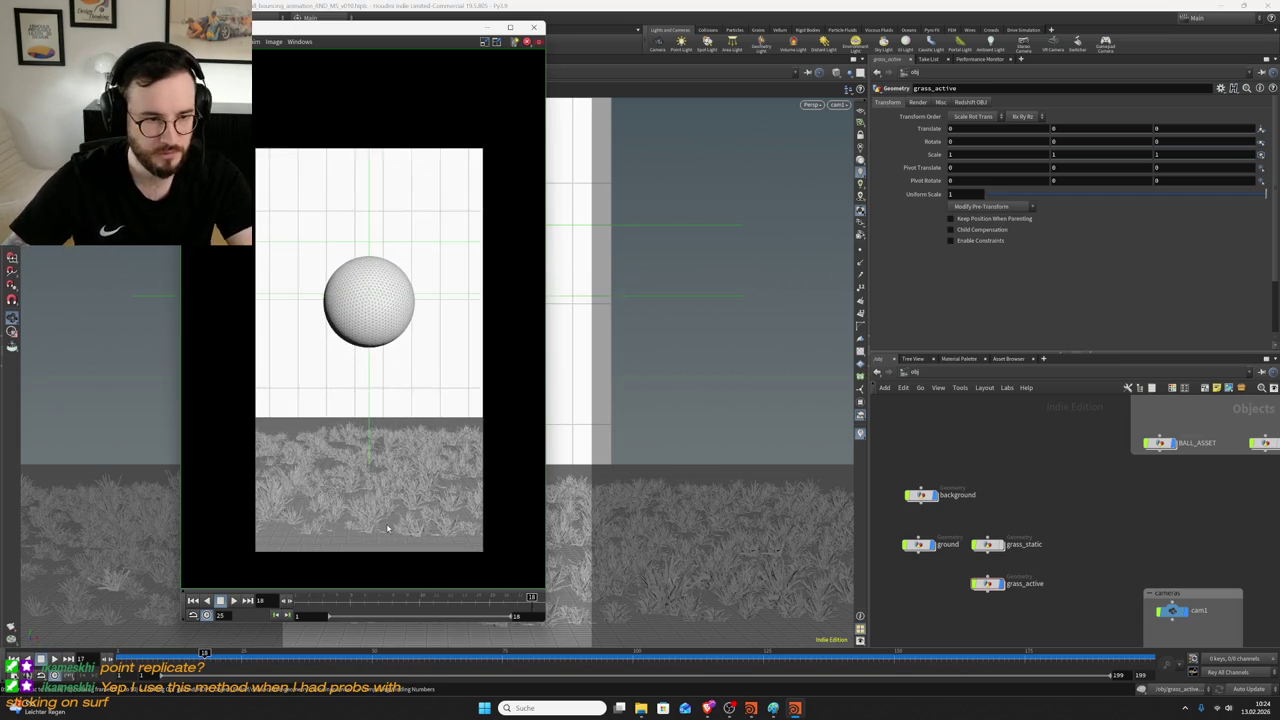
# - Play, pause and scrub the flipbook around the ball's landing in the grass
pyautogui.click(233, 601)
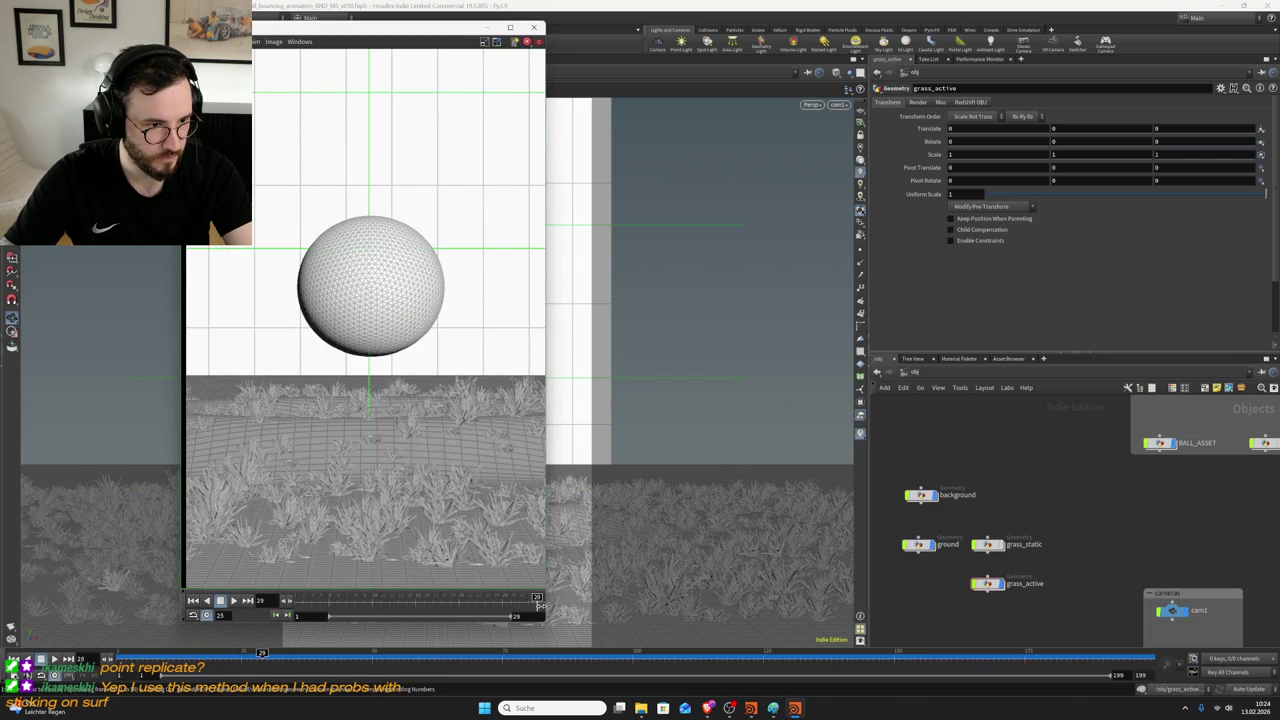
pyautogui.click(235, 601)
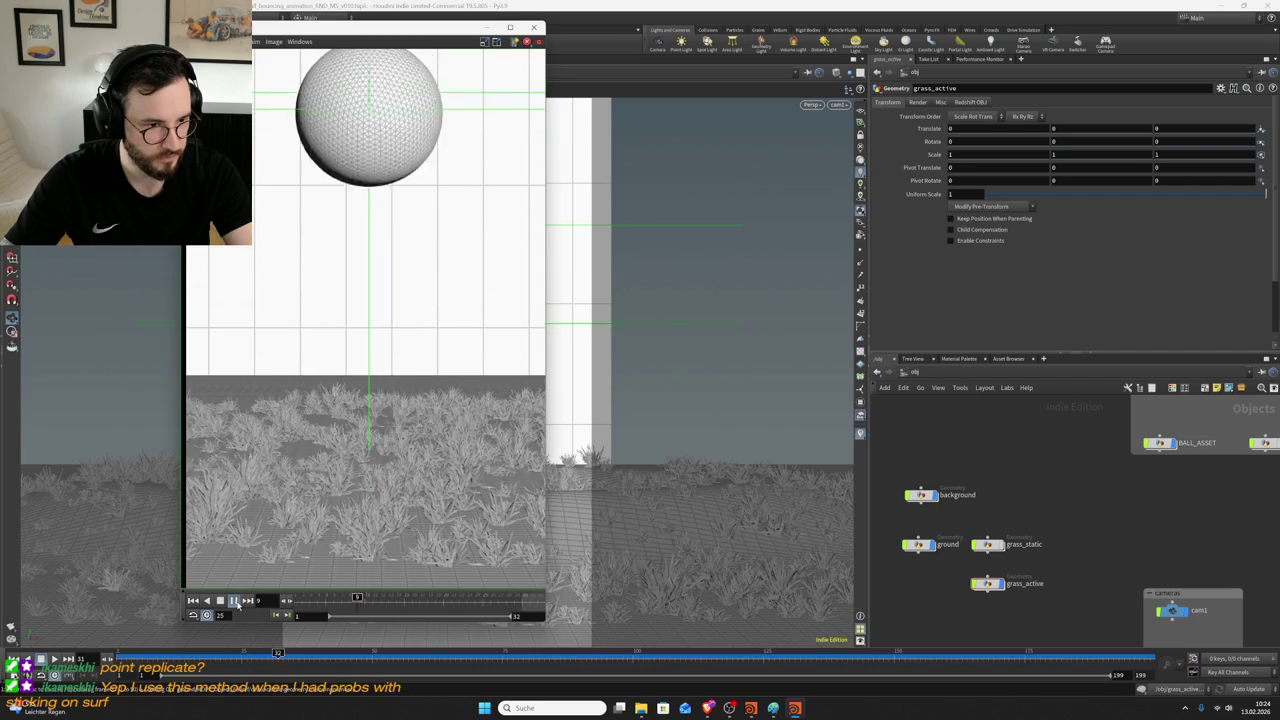
pyautogui.click(235, 601)
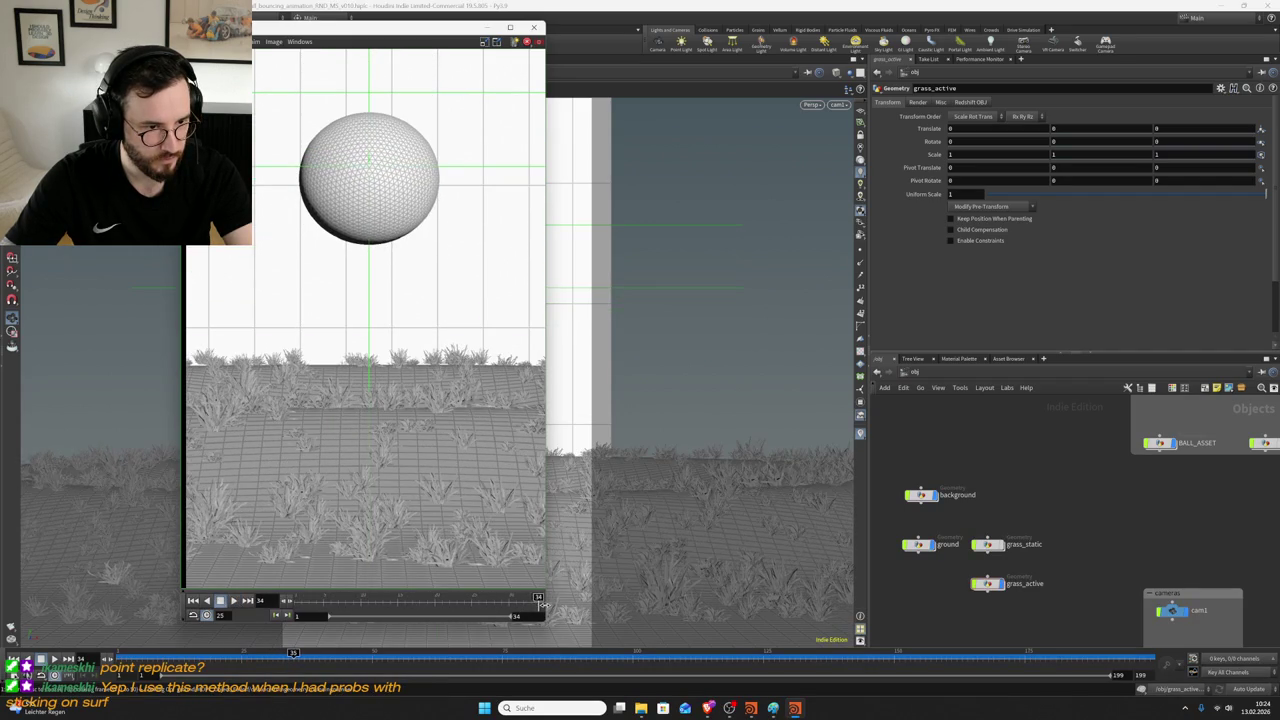
pyautogui.moveTo(535, 607)
pyautogui.mouseDown()
pyautogui.moveTo(473, 613)
pyautogui.moveTo(553, 613)
pyautogui.mouseUp()
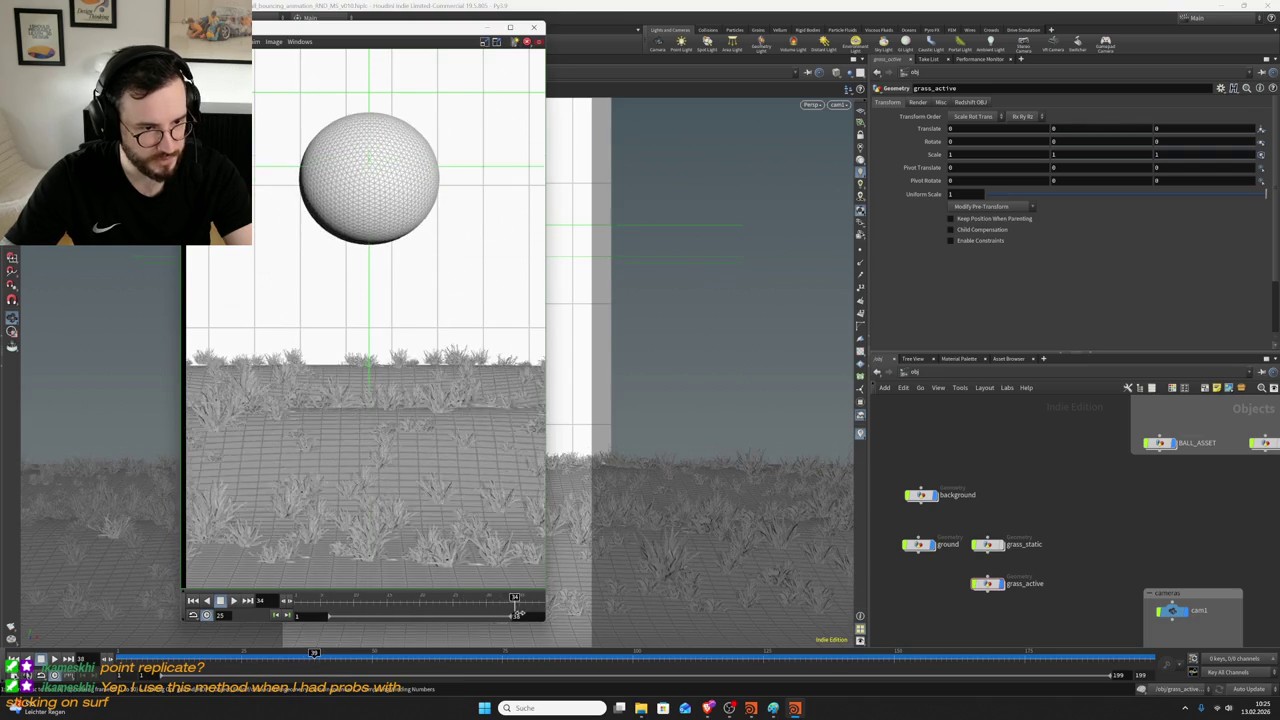
pyautogui.click(233, 600)
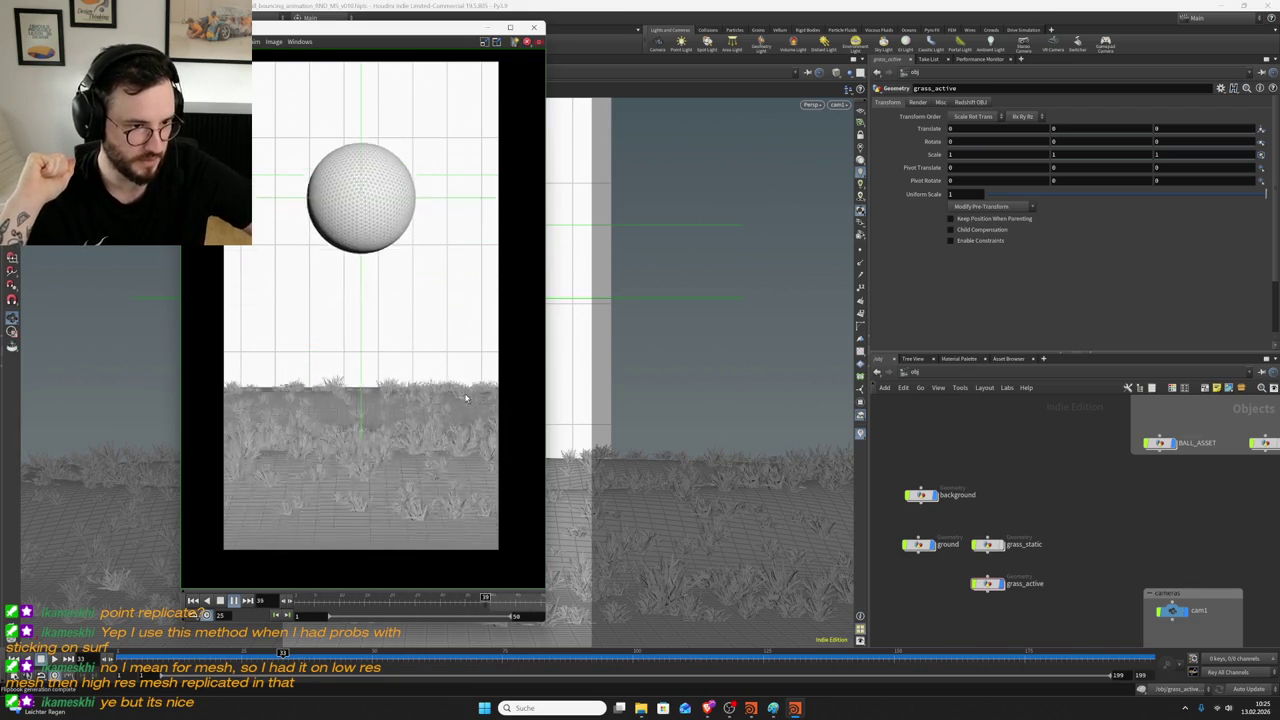
# - Zoom in on the flipbook frames, then close the MPlay window
pyautogui.scroll(2, 380, 513)
pyautogui.scroll(1, 380, 513)
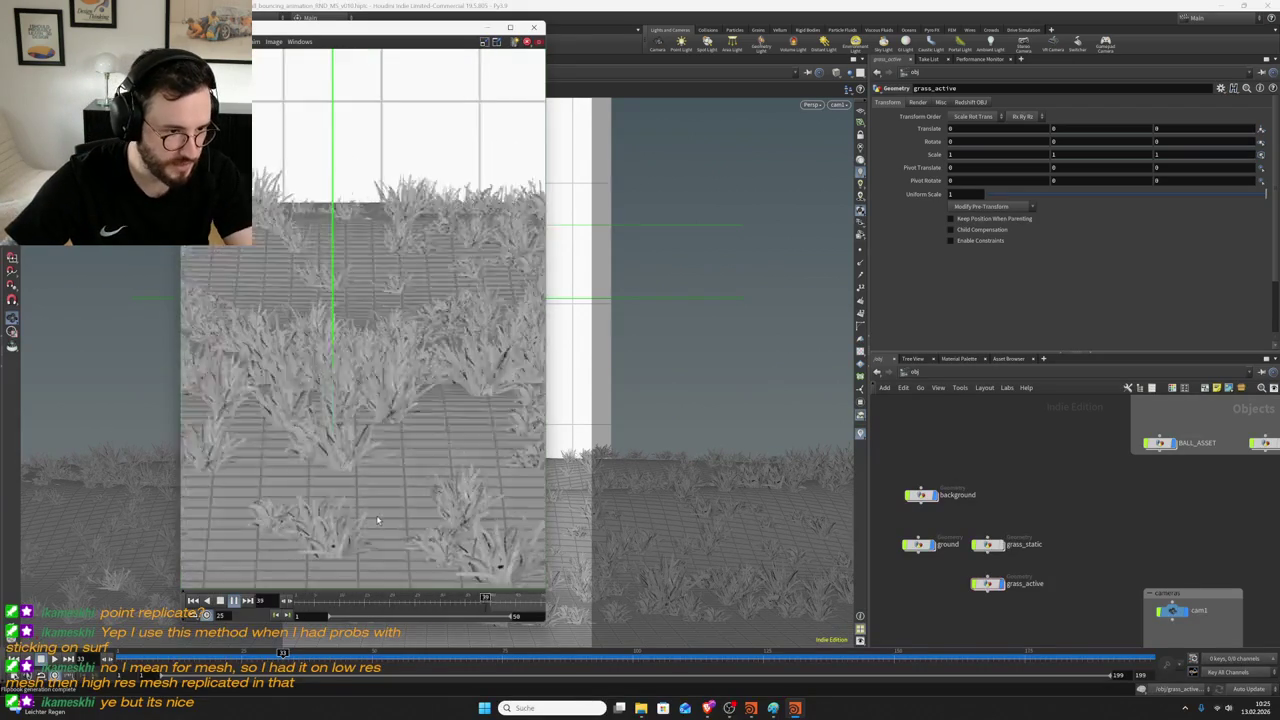
pyautogui.scroll(-4, 394, 514)
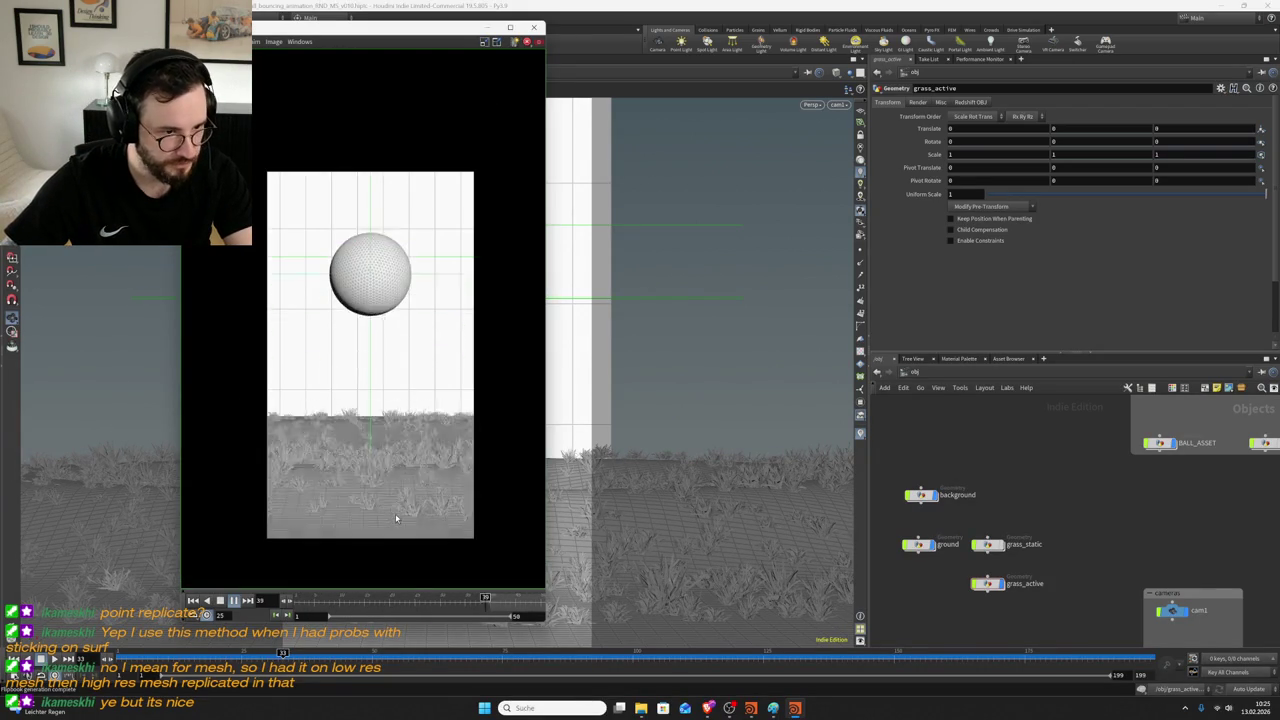
pyautogui.scroll(1, 395, 518)
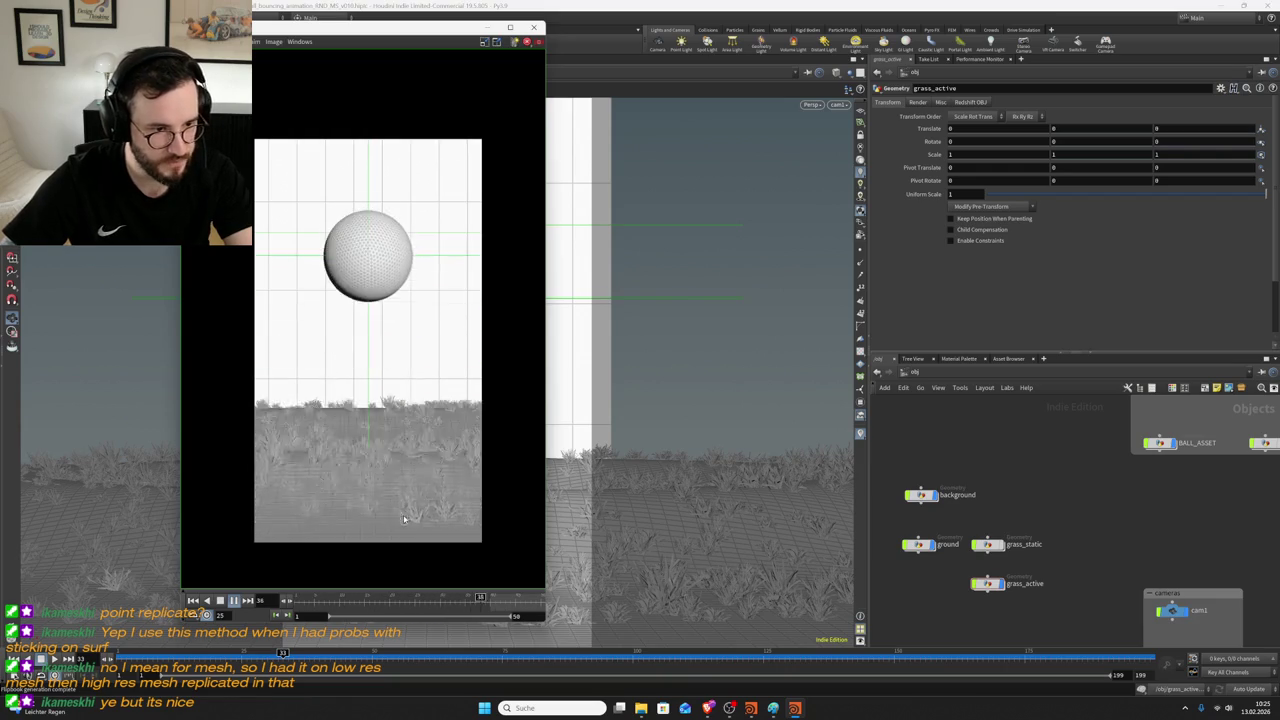
pyautogui.scroll(1, 381, 505)
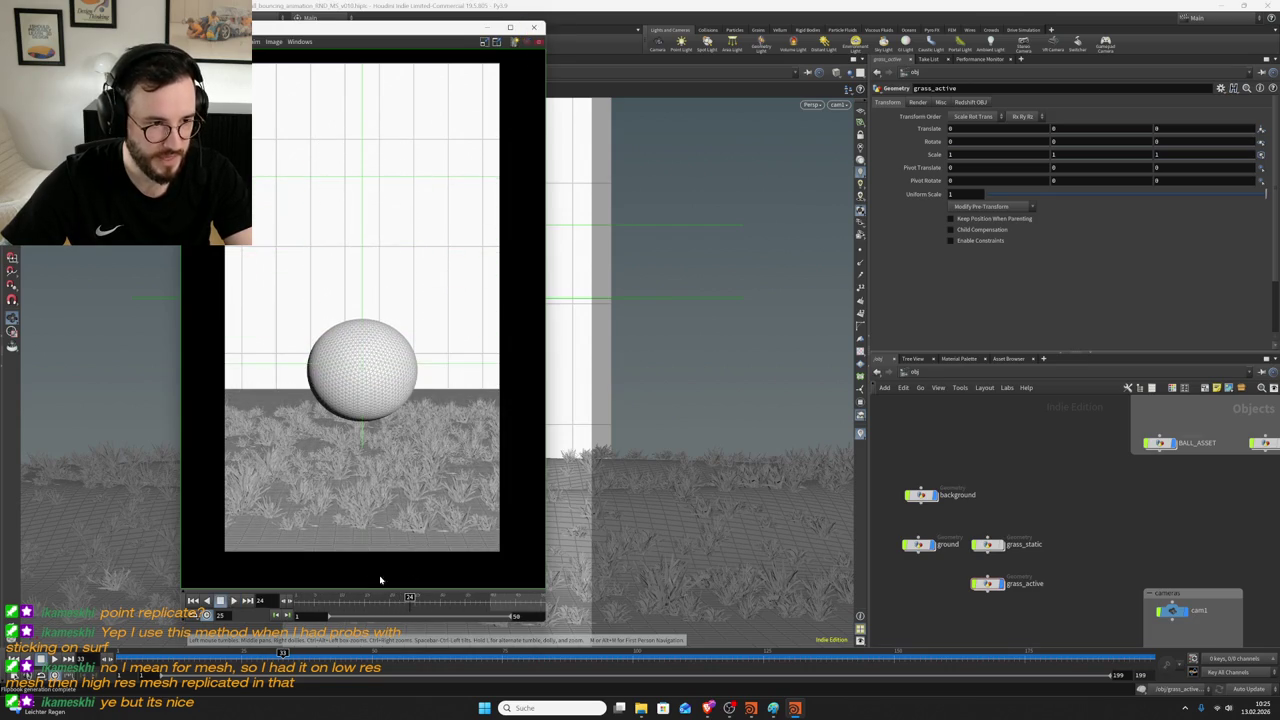
pyautogui.click(536, 29)
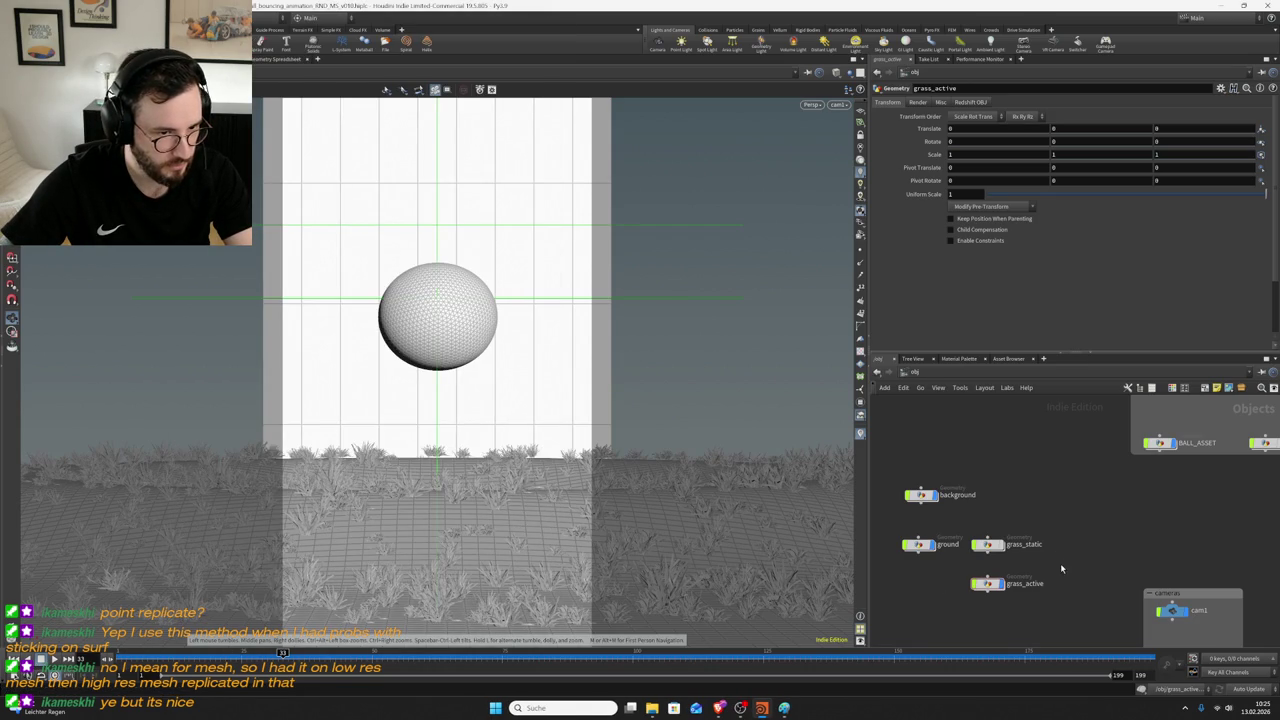
# - Save, jump to frame 1, hide grass_static and enter the grass_active network
pyautogui.hotkey('ctrl', 's')
pyautogui.hotkey('ctrl', 'Left')
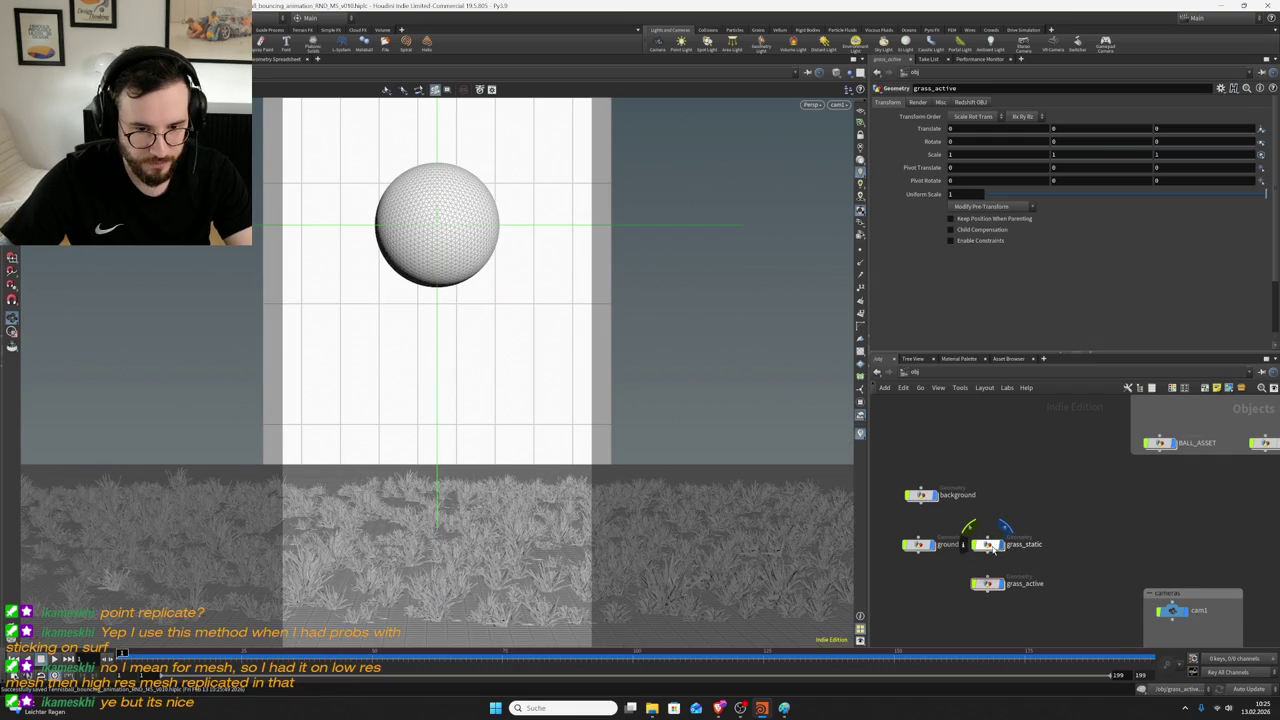
pyautogui.click(990, 546)
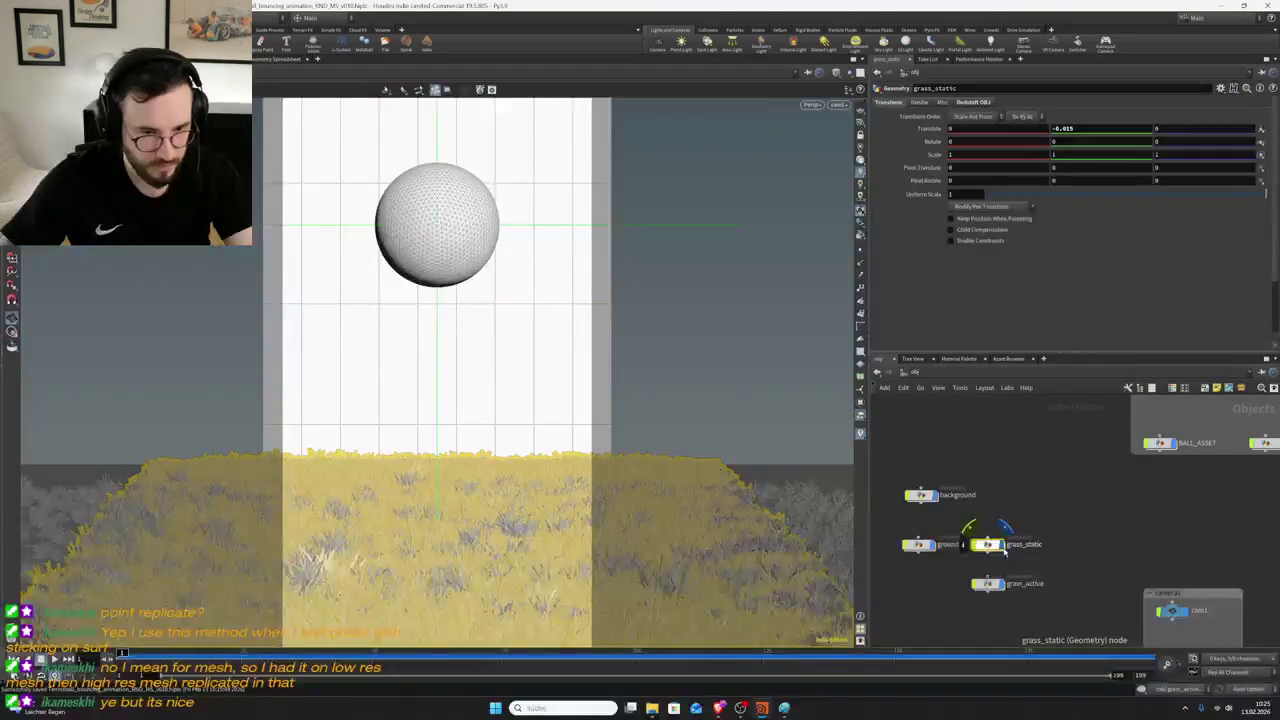
pyautogui.click(987, 585)
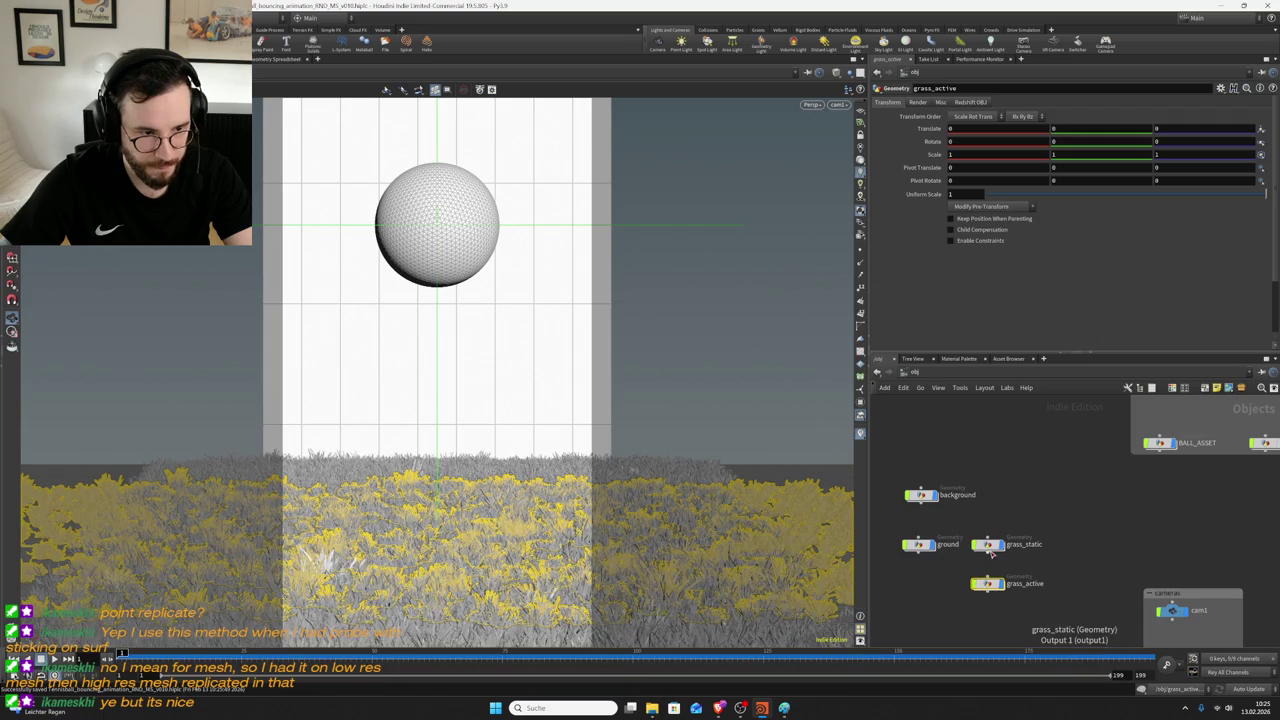
pyautogui.click(986, 544)
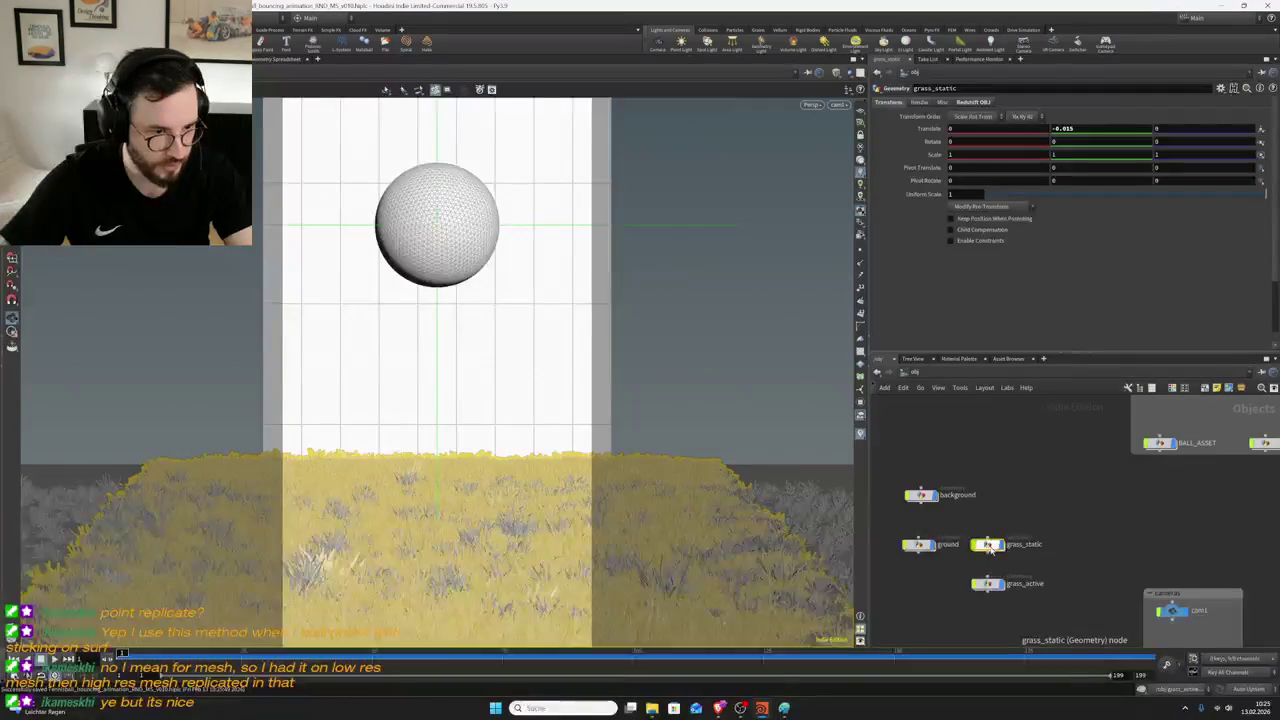
pyautogui.click(1006, 564)
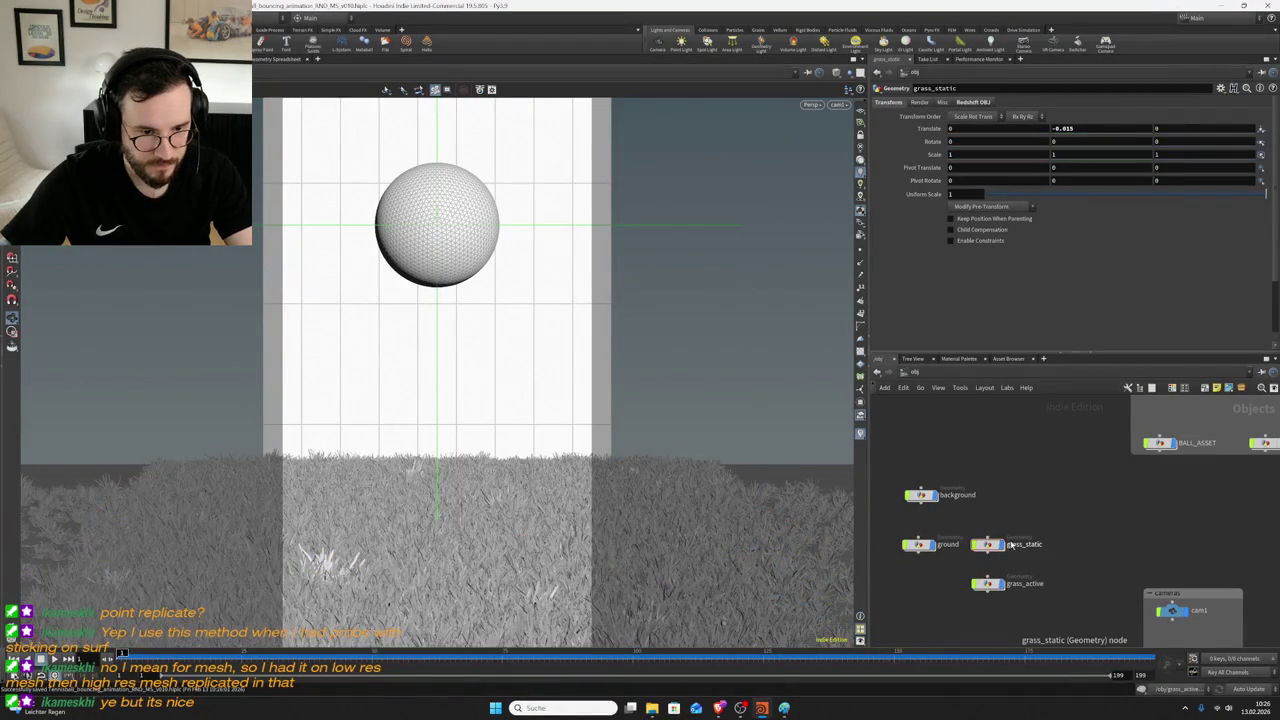
pyautogui.click(1003, 544)
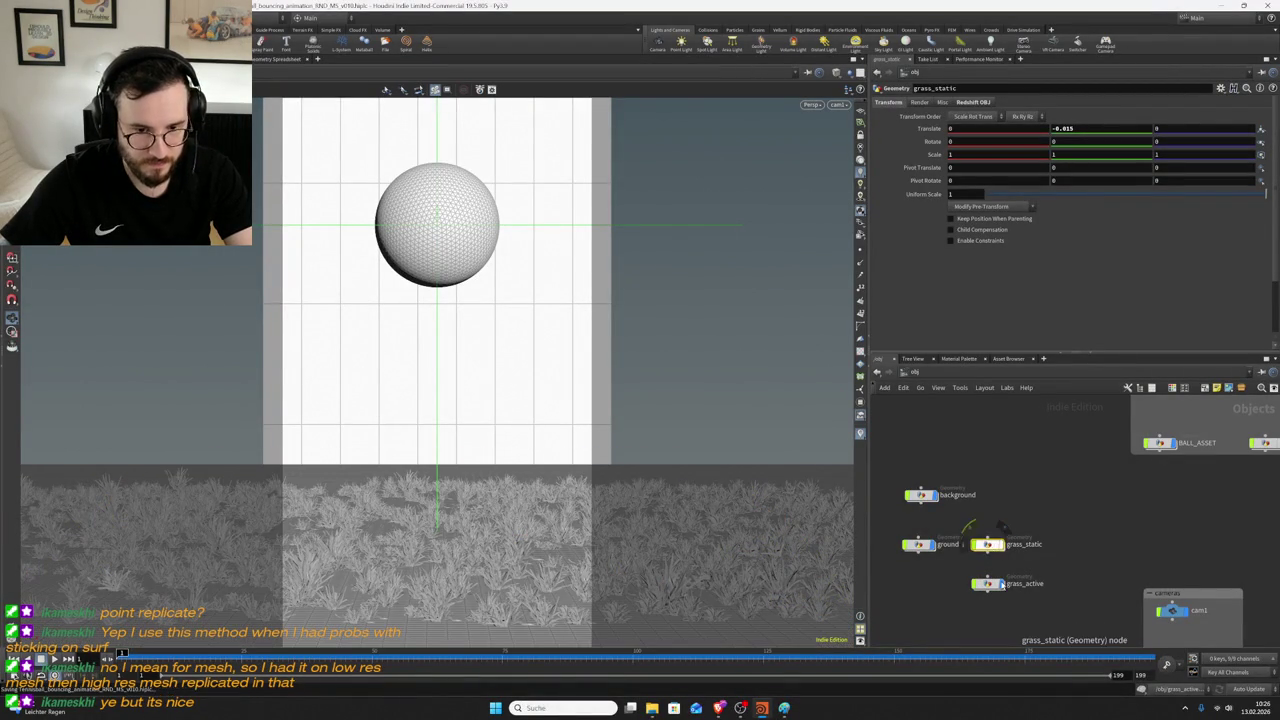
pyautogui.doubleClick(1000, 586)
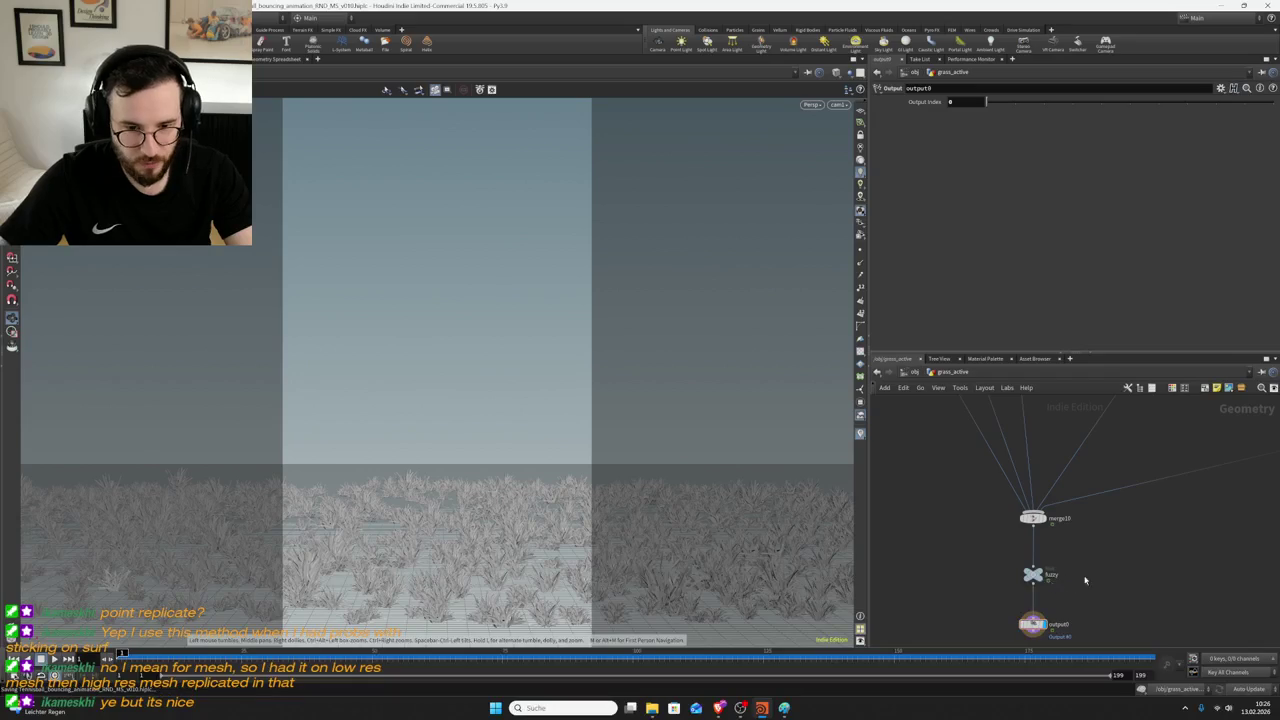
# - Pan the network upstream and orbit to look steeply down on the grass field
pyautogui.scroll(-5, 1085, 580)
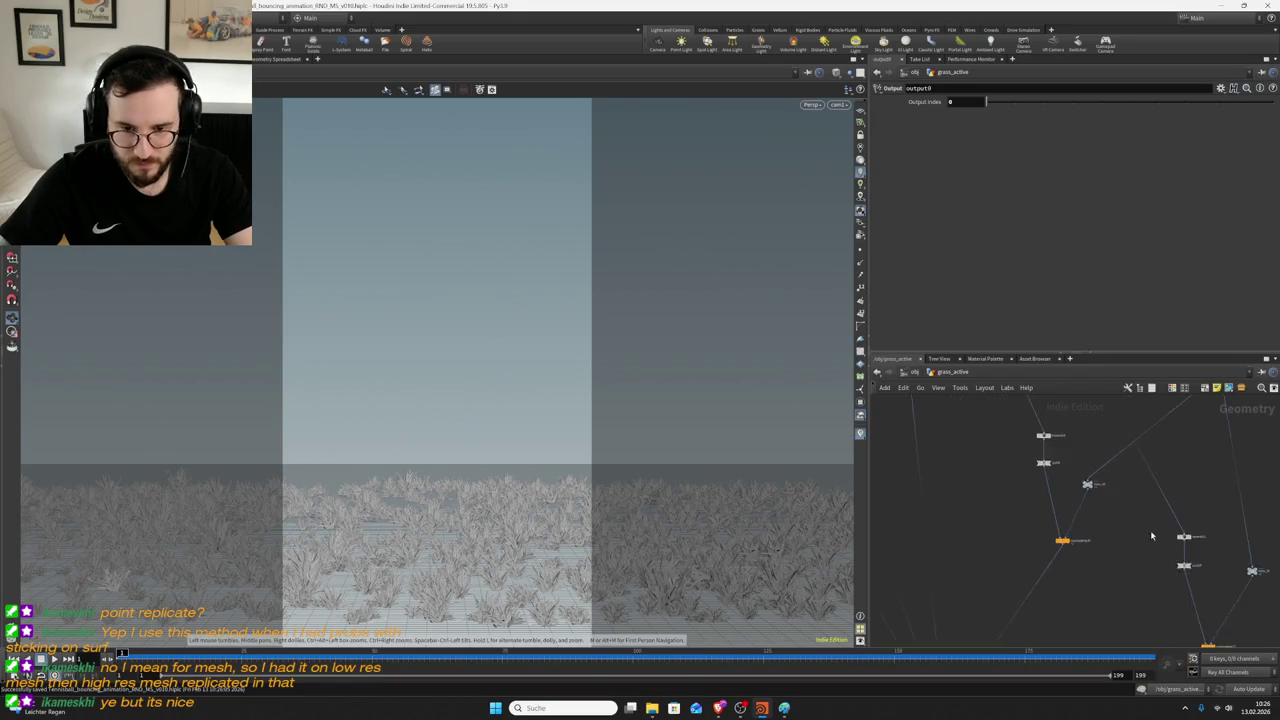
pyautogui.moveTo(1151, 536); pyautogui.dragTo(1054, 540, button='middle')
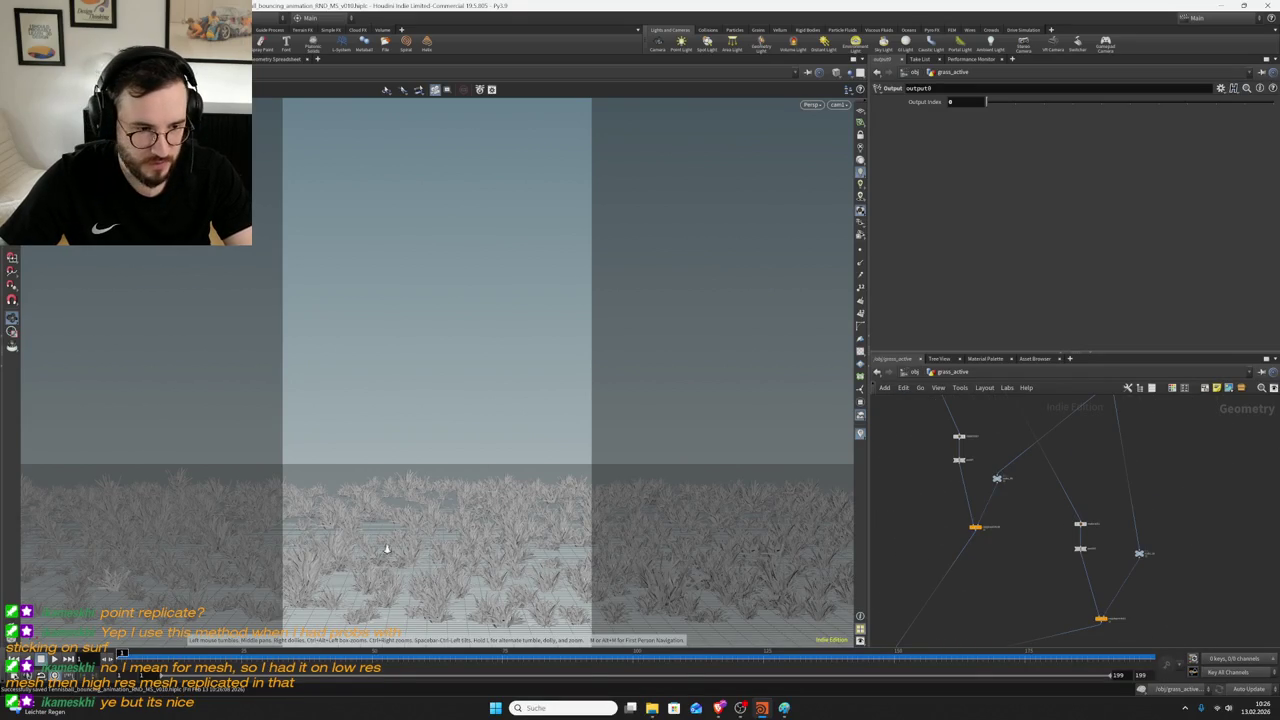
pyautogui.moveTo(386, 548); pyautogui.dragTo(602, 450)
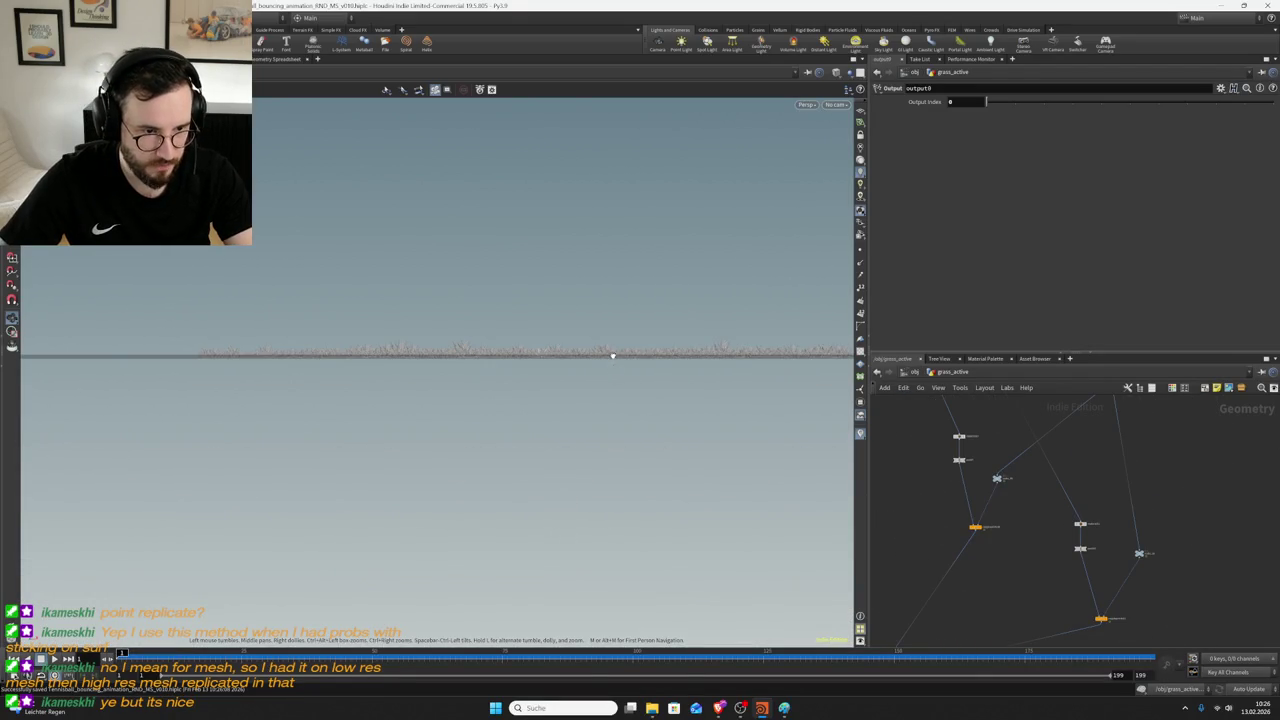
pyautogui.moveTo(613, 355)
pyautogui.mouseDown()
pyautogui.moveTo(600, 423)
pyautogui.moveTo(646, 377)
pyautogui.moveTo(543, 503)
pyautogui.mouseUp()
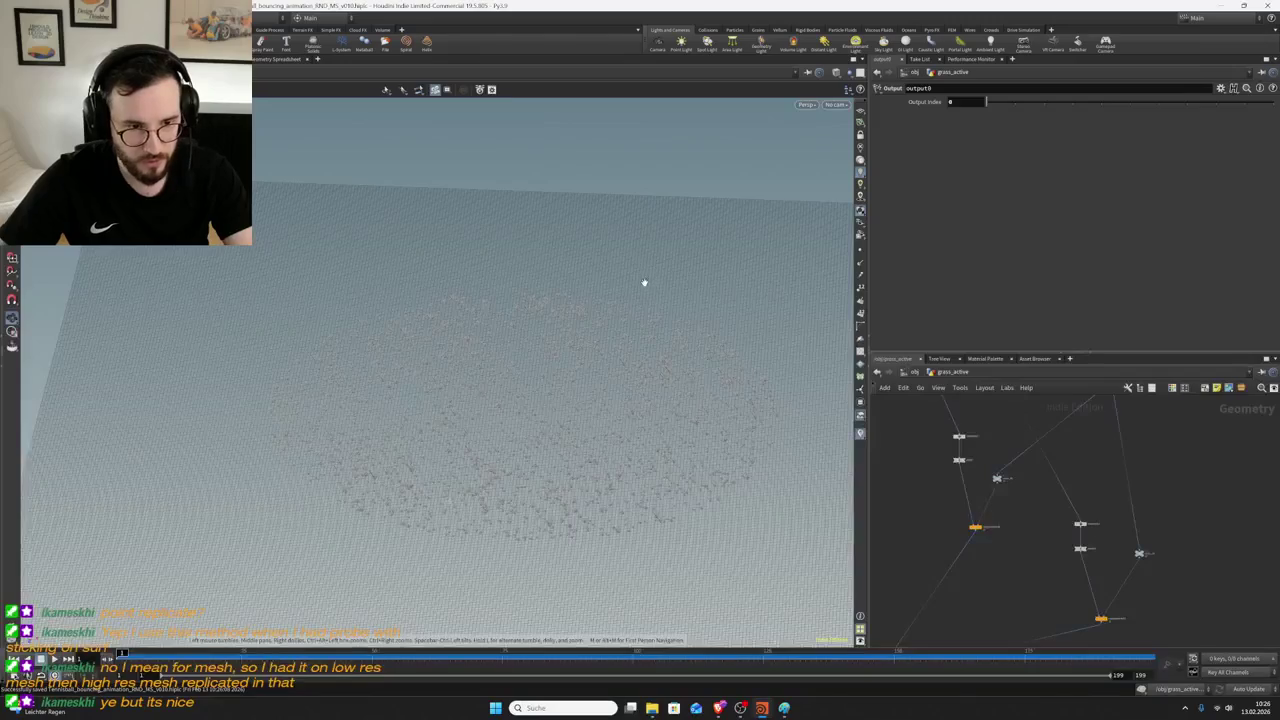
pyautogui.moveTo(644, 283); pyautogui.dragTo(643, 373)
# - Return to the cam1 view and display filecache2's cached points
pyautogui.click(835, 104)
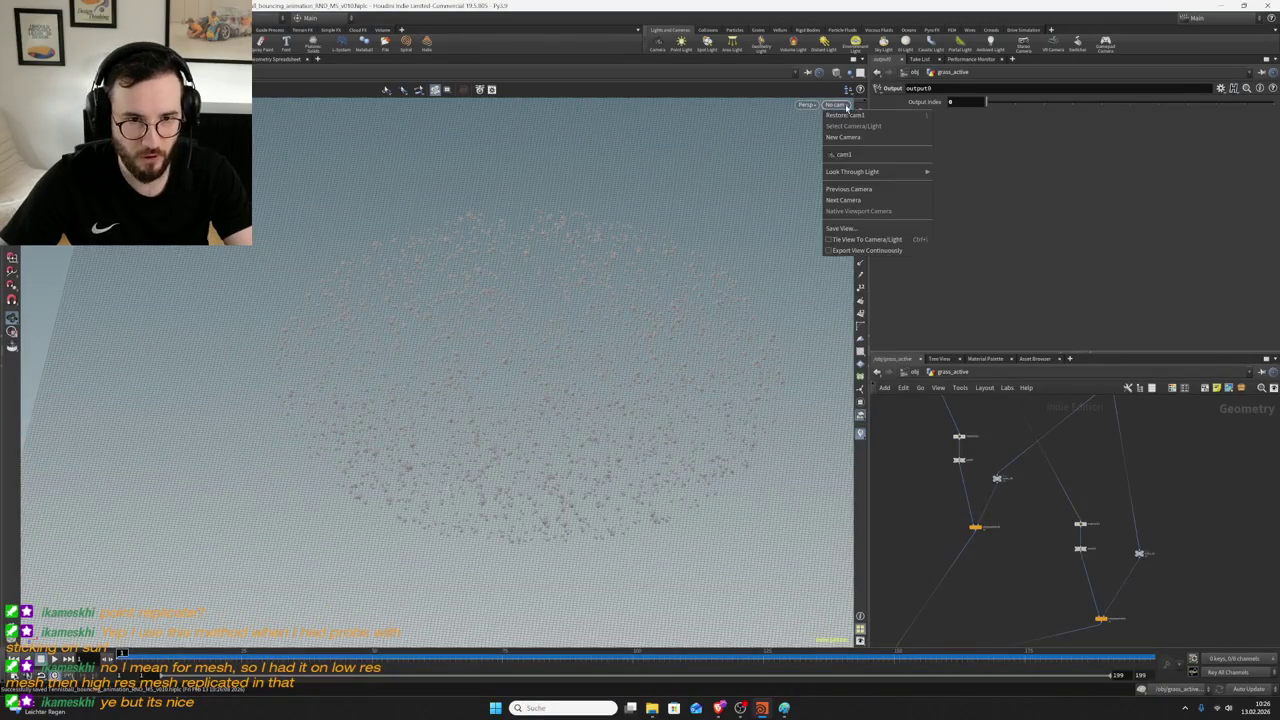
pyautogui.click(845, 156)
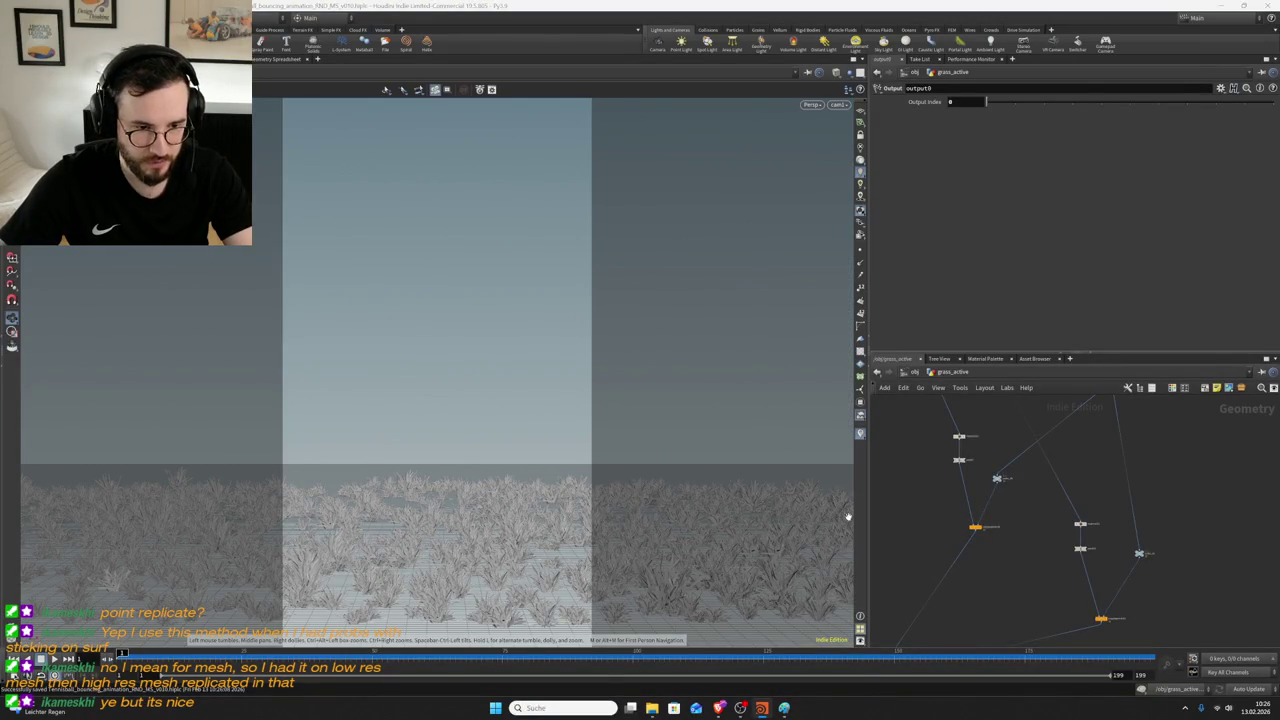
pyautogui.scroll(-2, 1040, 518)
pyautogui.scroll(-2, 1025, 503)
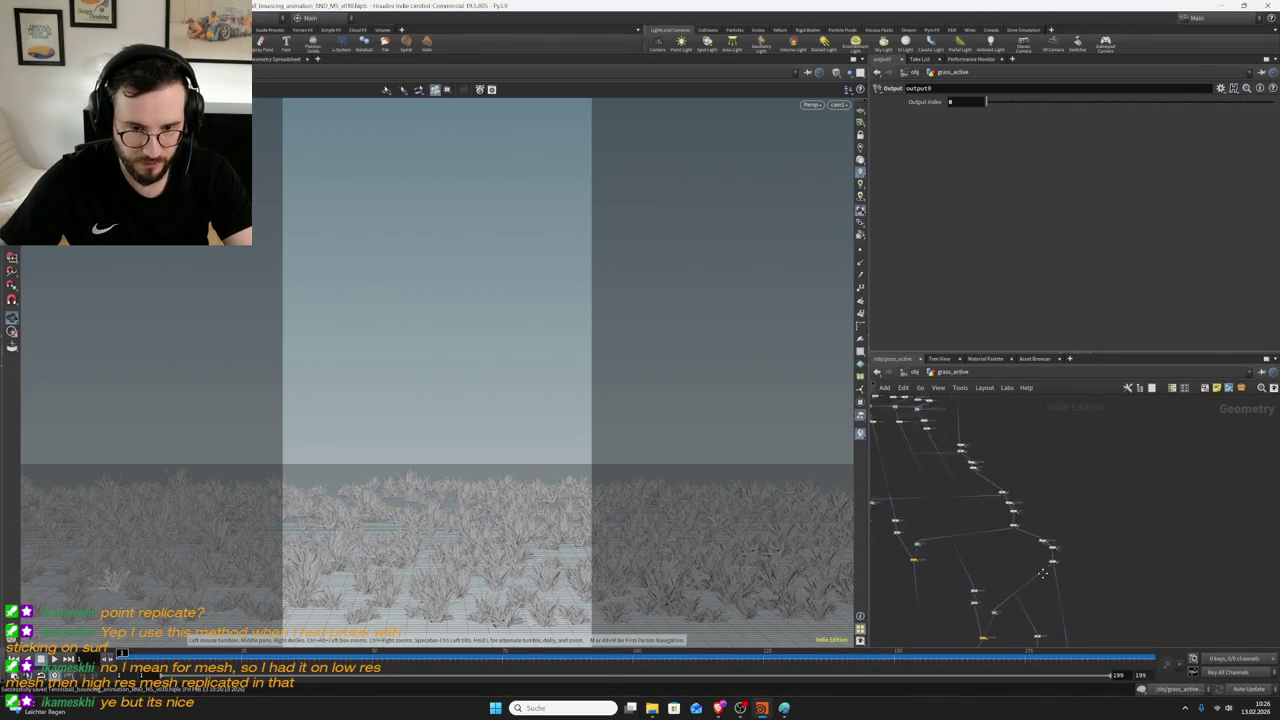
pyautogui.scroll(-2, 1005, 485)
pyautogui.scroll(-2, 988, 466)
pyautogui.scroll(4, 988, 466)
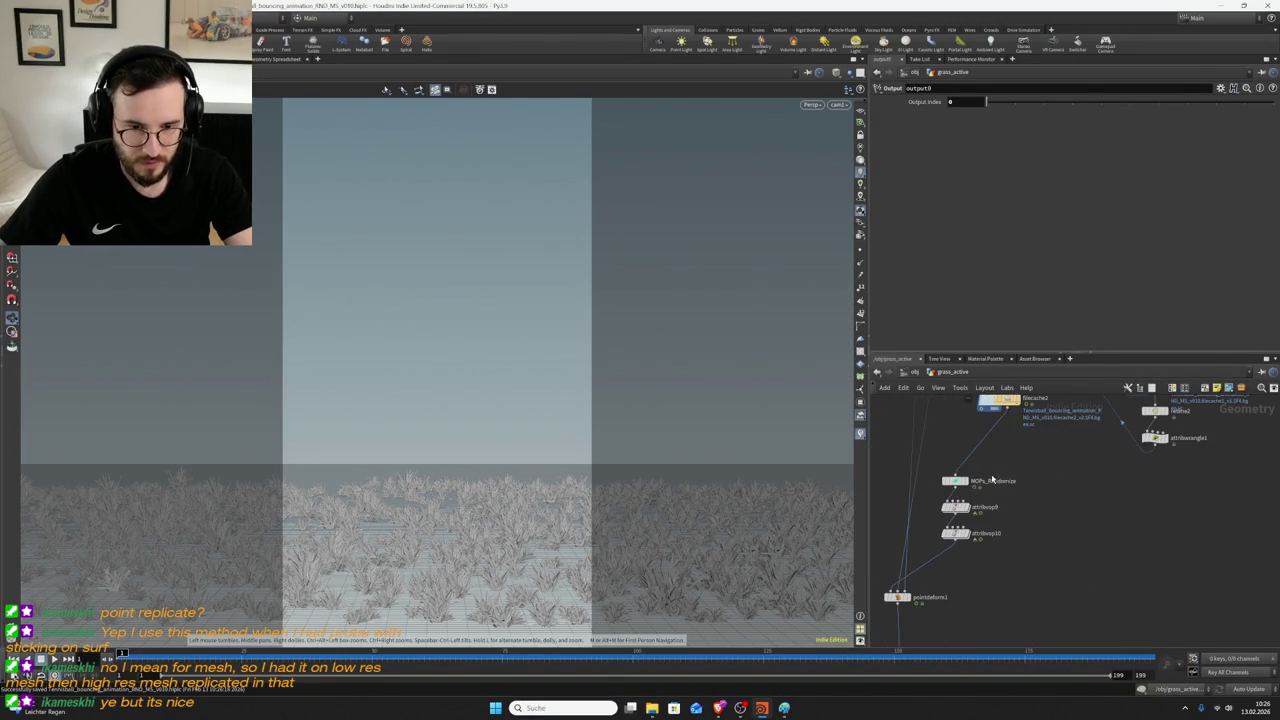
pyautogui.click(1020, 404)
# - Paint-select the right-hand patch of points with brush radius 100, viewed from above
pyautogui.click(1008, 401)
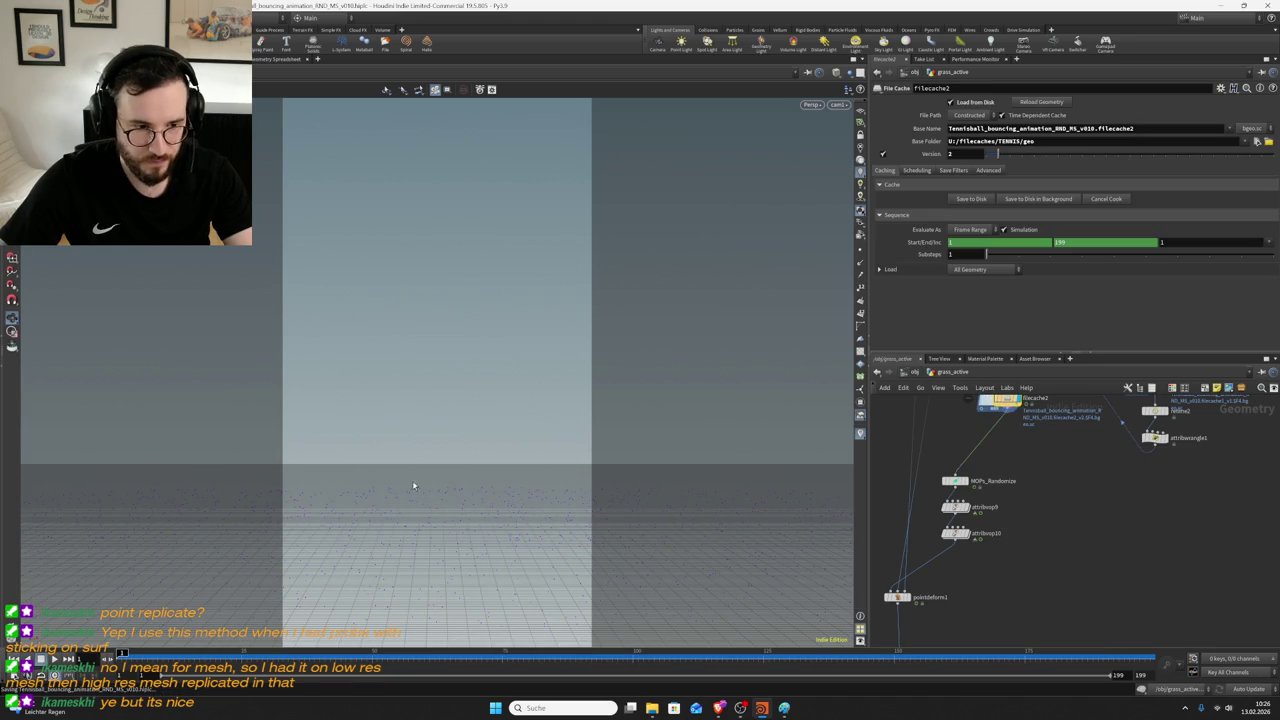
pyautogui.rightClick(12, 256)
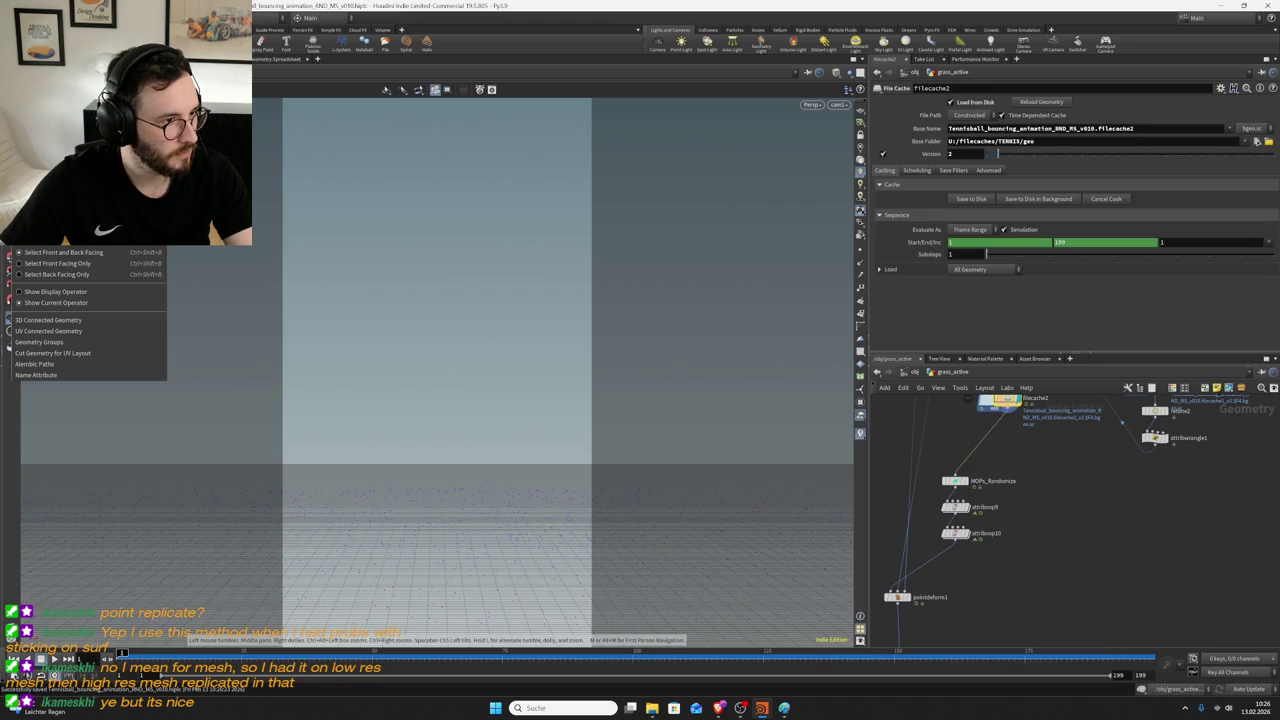
pyautogui.press('s')
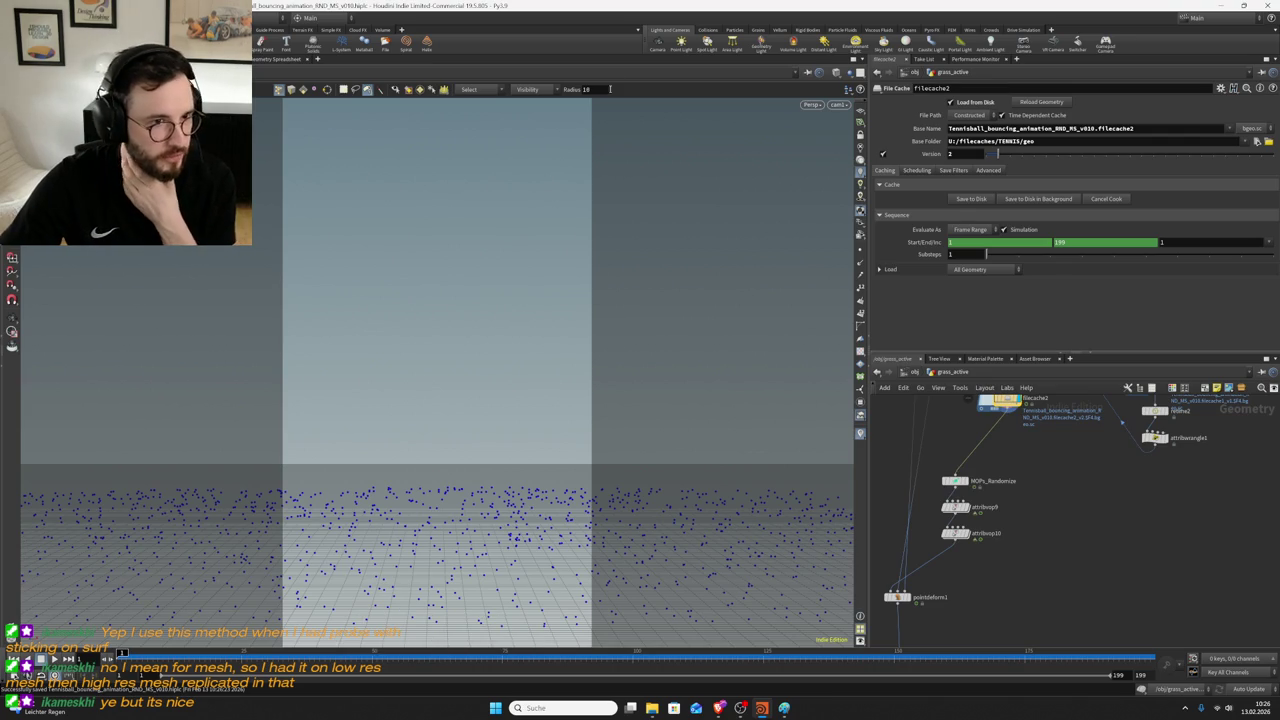
pyautogui.write('0')
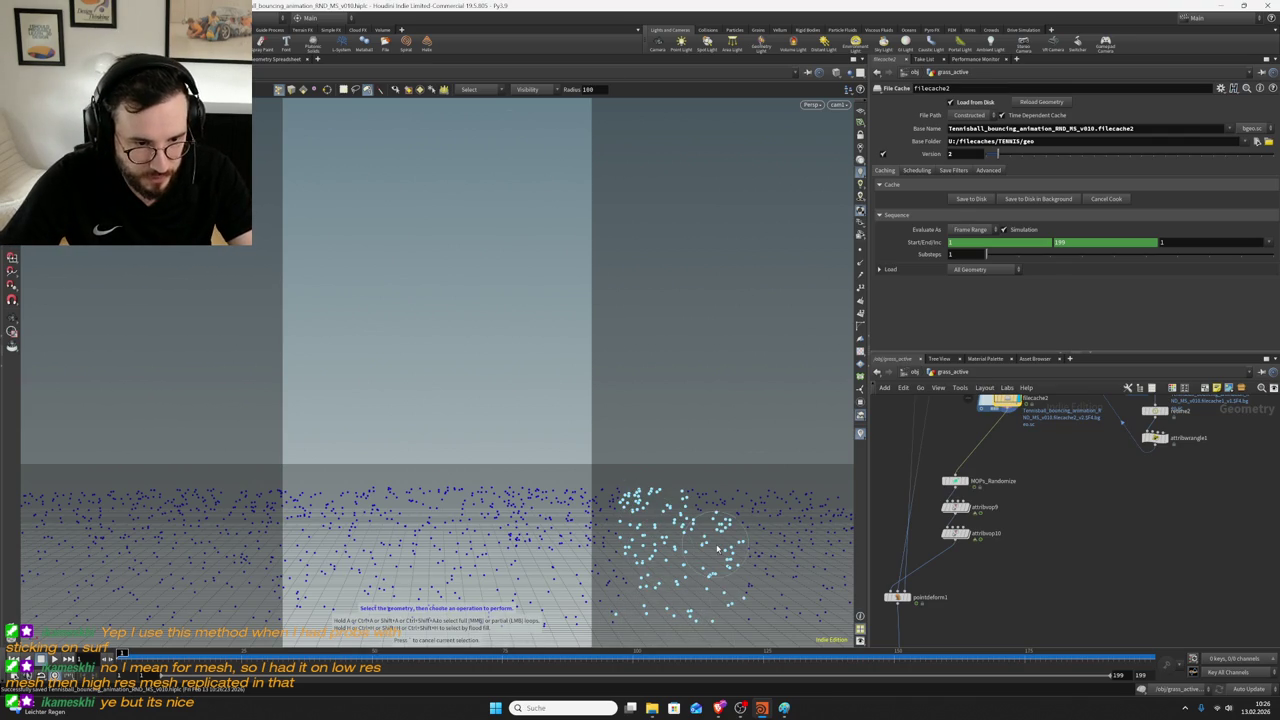
pyautogui.click(645, 480)
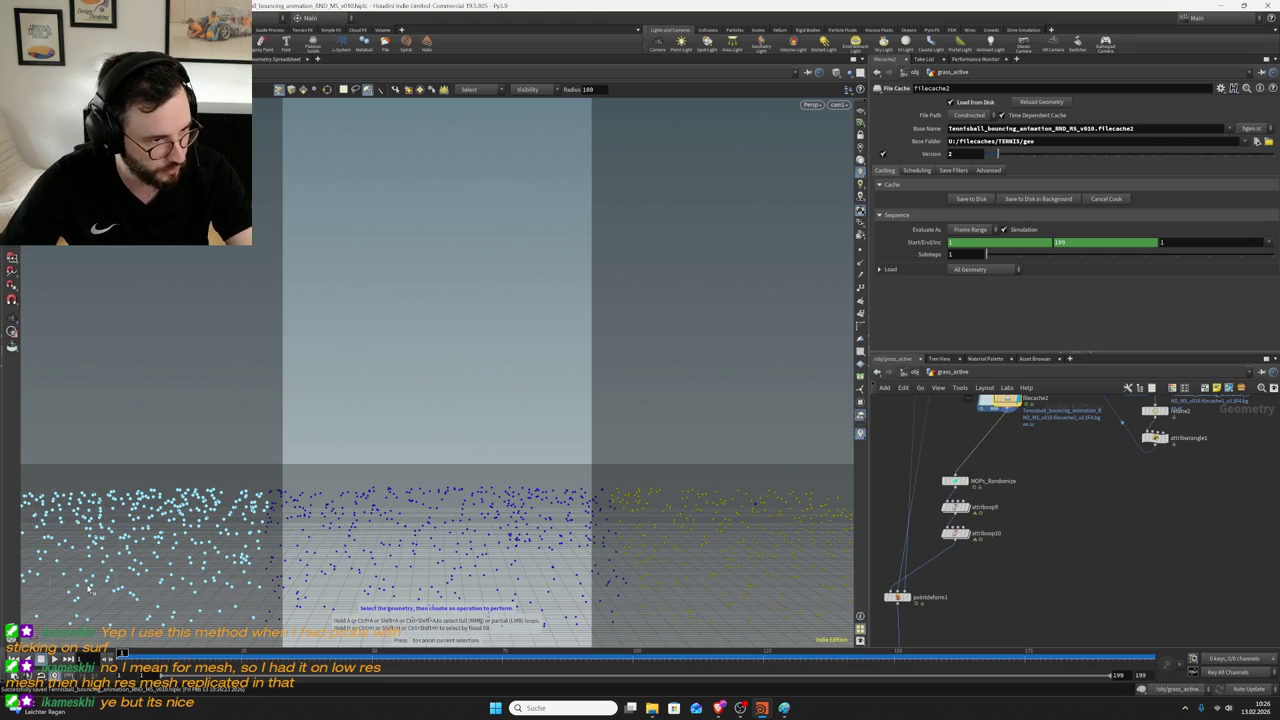
pyautogui.moveTo(140, 510)
pyautogui.mouseDown()
pyautogui.moveTo(507, 527)
pyautogui.moveTo(435, 508)
pyautogui.moveTo(598, 548)
pyautogui.mouseUp()
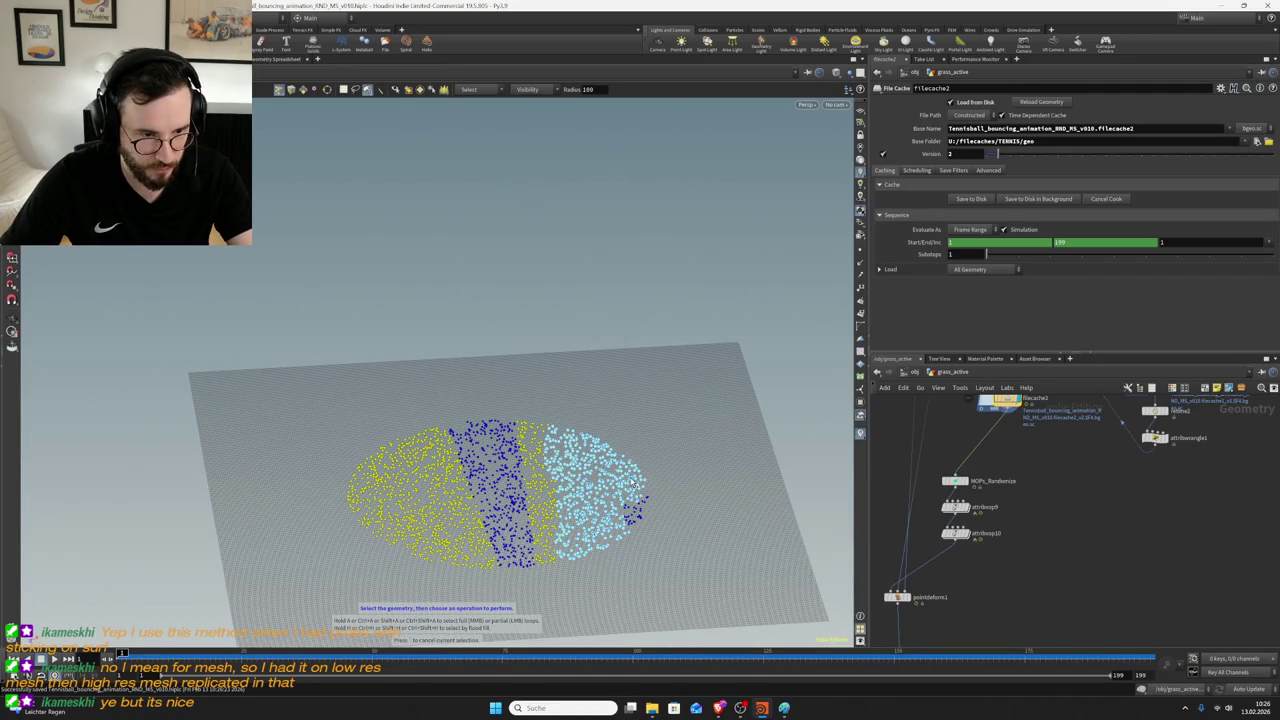
# - Add the right point clump to the selection and delete the selected points via Blast
pyautogui.keyDown('shift'); pyautogui.click(633, 532); pyautogui.keyUp('shift')
pyautogui.press('Delete')
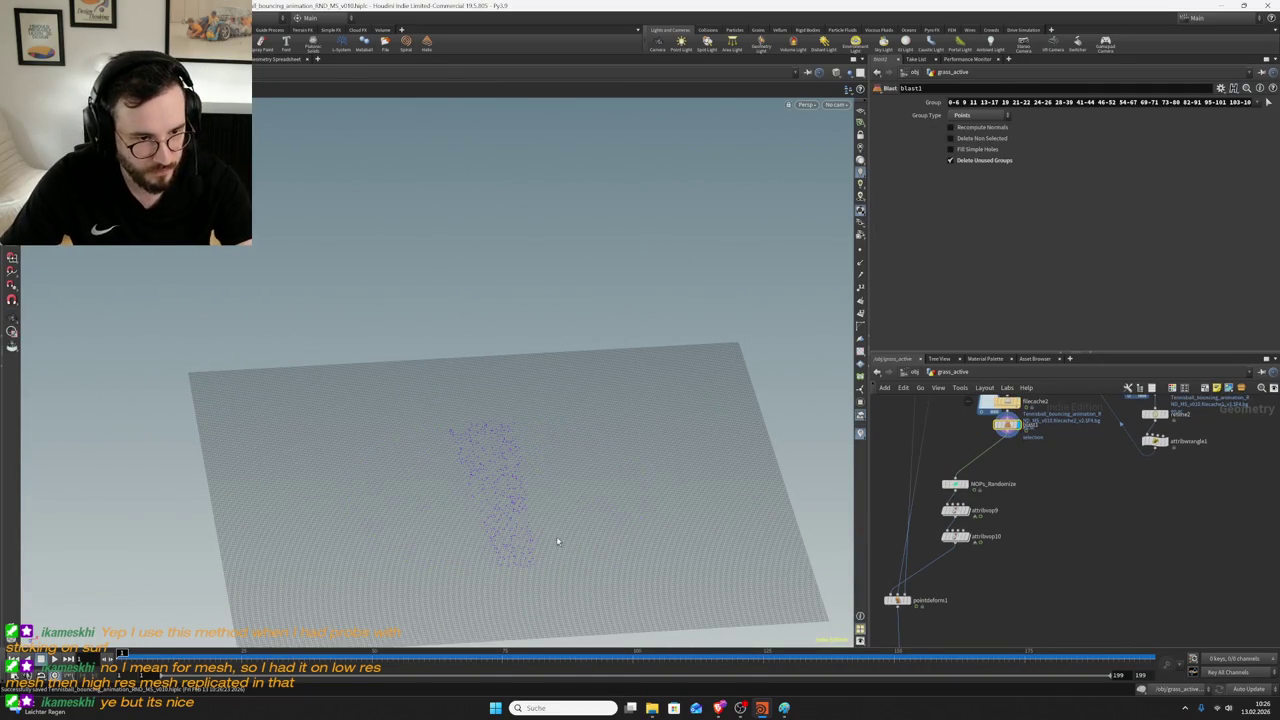
pyautogui.scroll(3, 622, 502)
pyautogui.scroll(-3, 622, 502)
pyautogui.scroll(-2, 1066, 517)
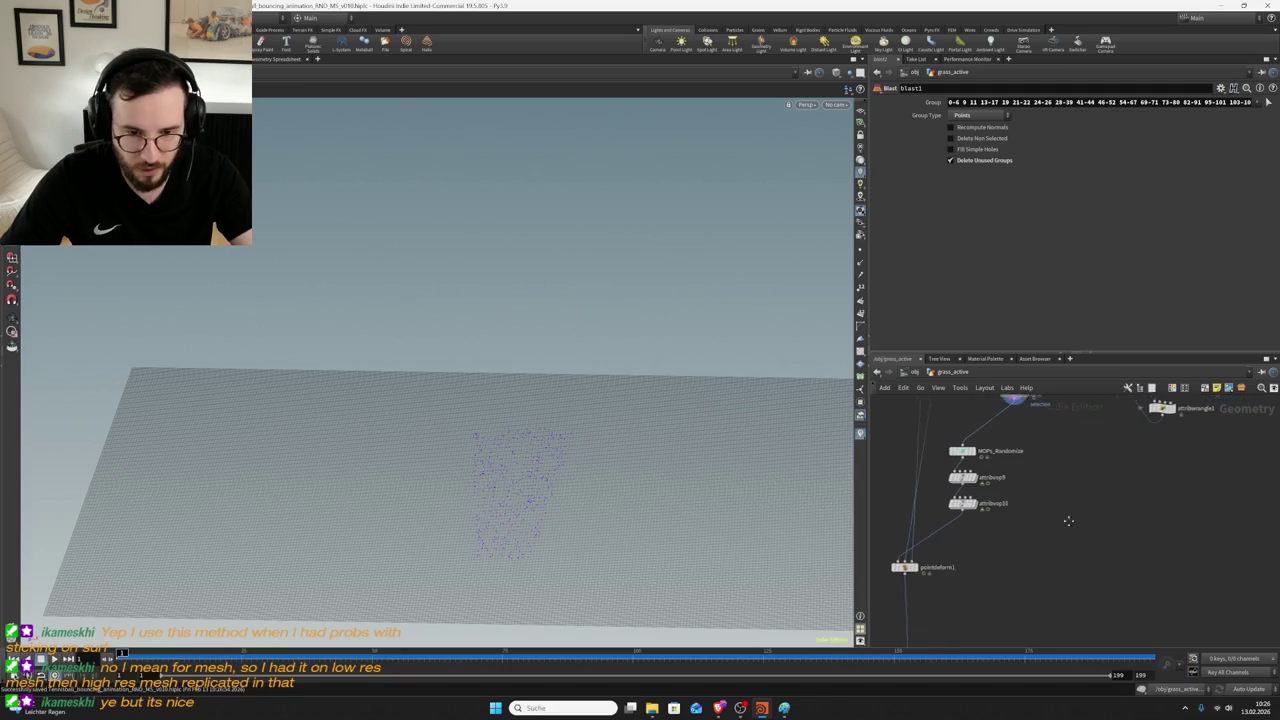
pyautogui.scroll(-2, 1052, 585)
pyautogui.scroll(-2, 1052, 560)
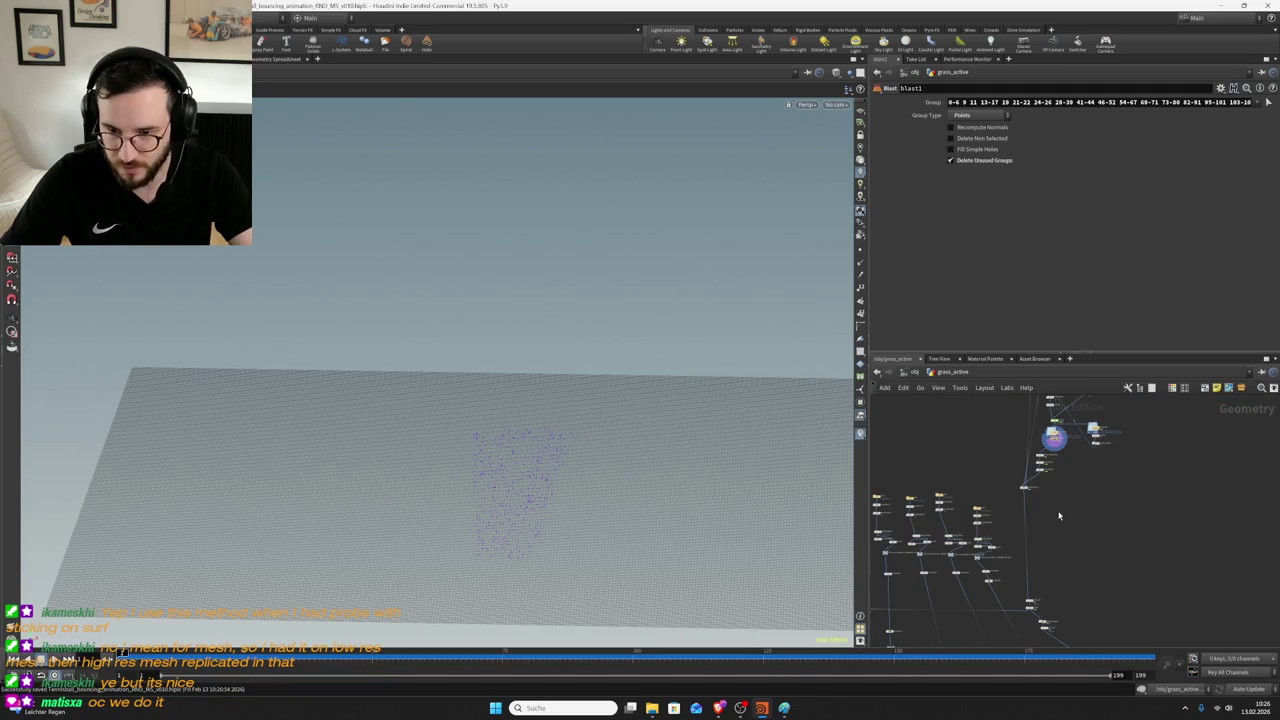
pyautogui.scroll(3, 1023, 480)
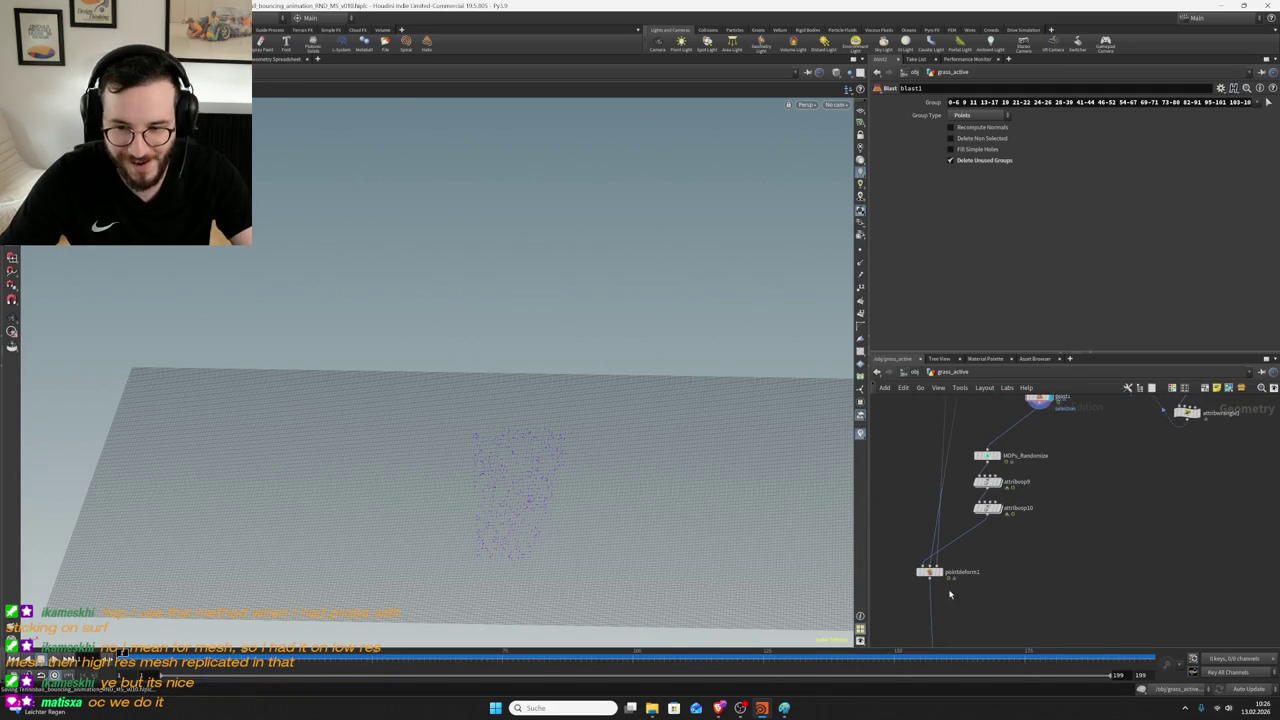
pyautogui.scroll(-2, 950, 595)
pyautogui.scroll(-2, 970, 600)
pyautogui.scroll(-2, 990, 600)
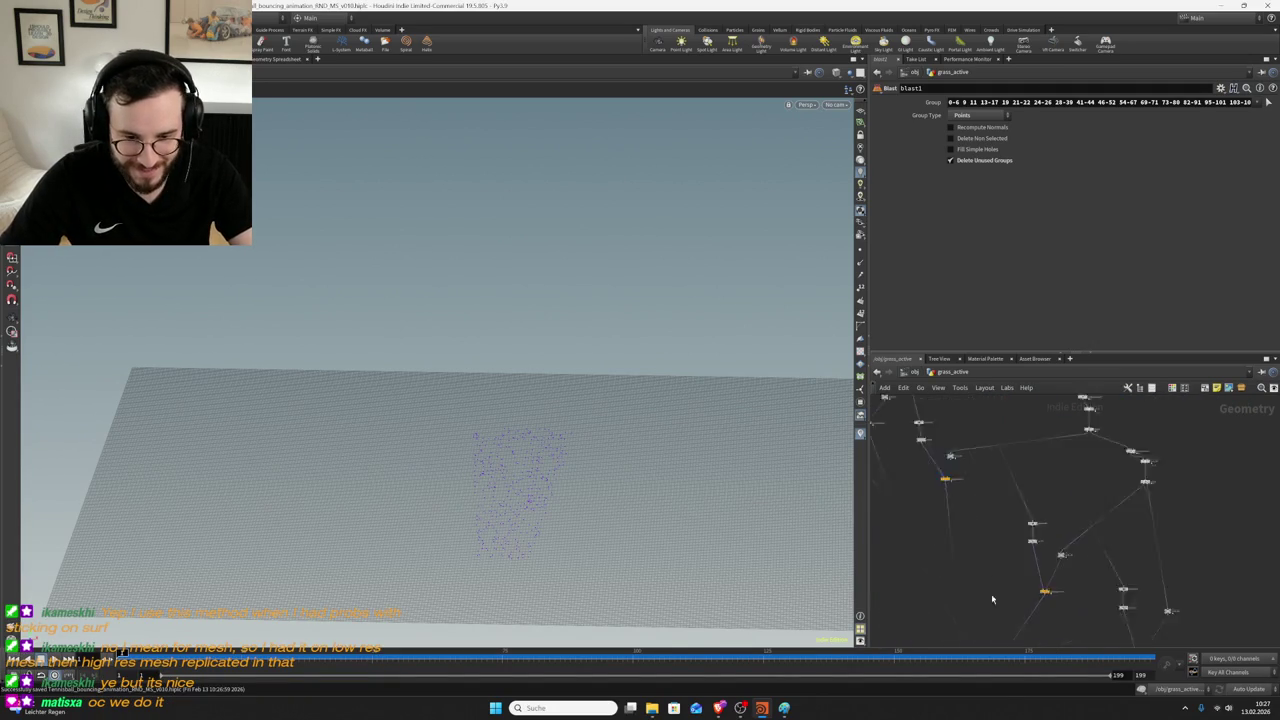
pyautogui.scroll(2, 992, 599)
pyautogui.scroll(2, 960, 575)
# - Select output0, look through cam1 and return to the object level
pyautogui.click(940, 570)
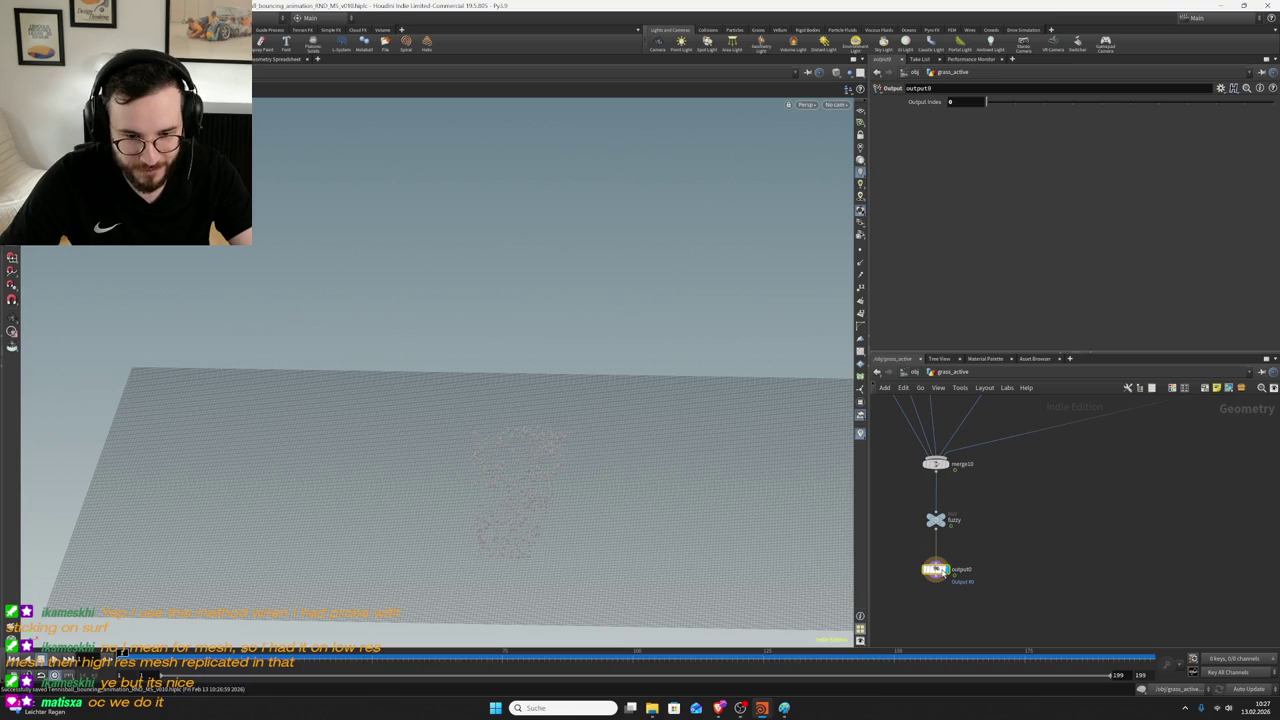
pyautogui.click(821, 105)
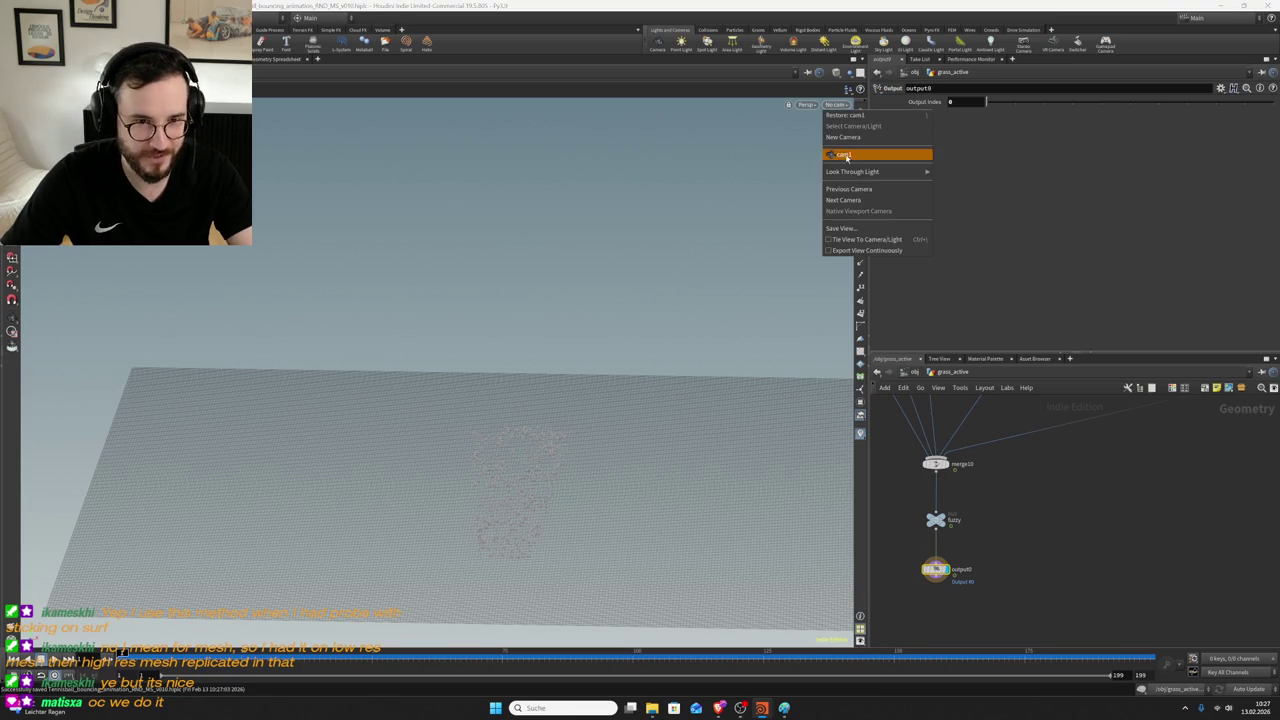
pyautogui.click(870, 151)
pyautogui.click(913, 372)
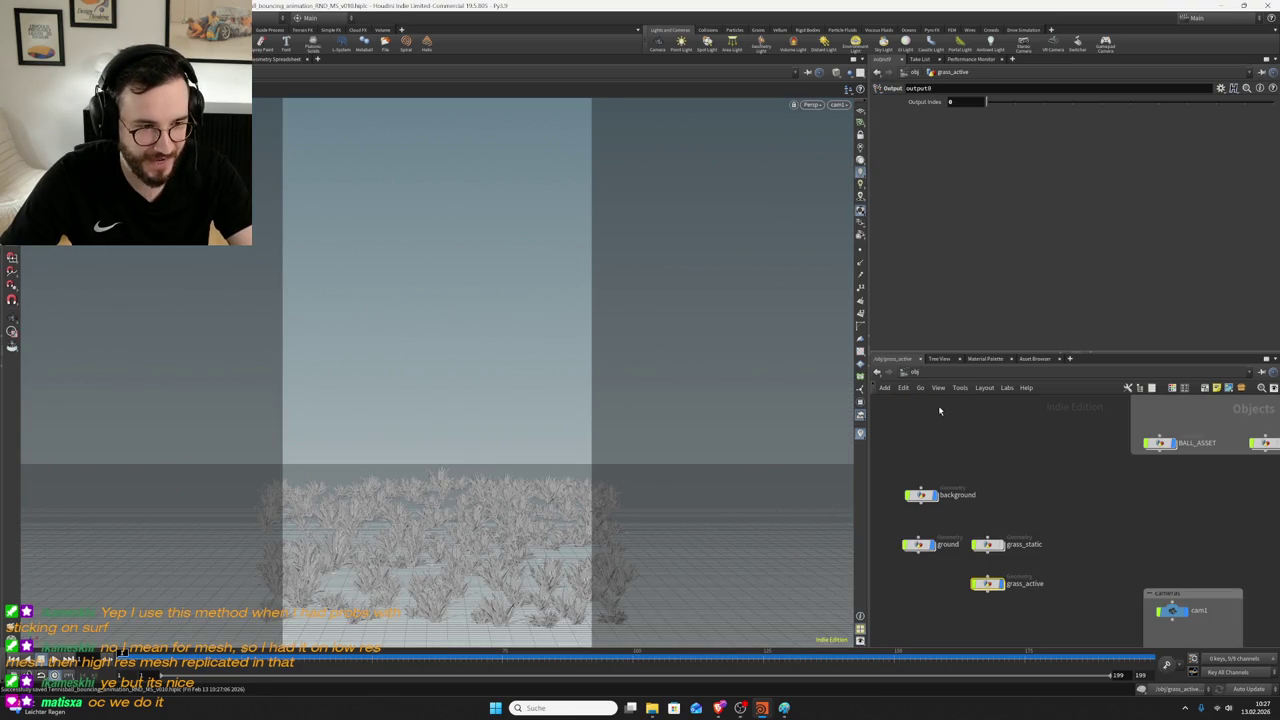
# - Render and watch a flipbook of the ball landing in the grass through cam1, then close it
pyautogui.click(12, 638)
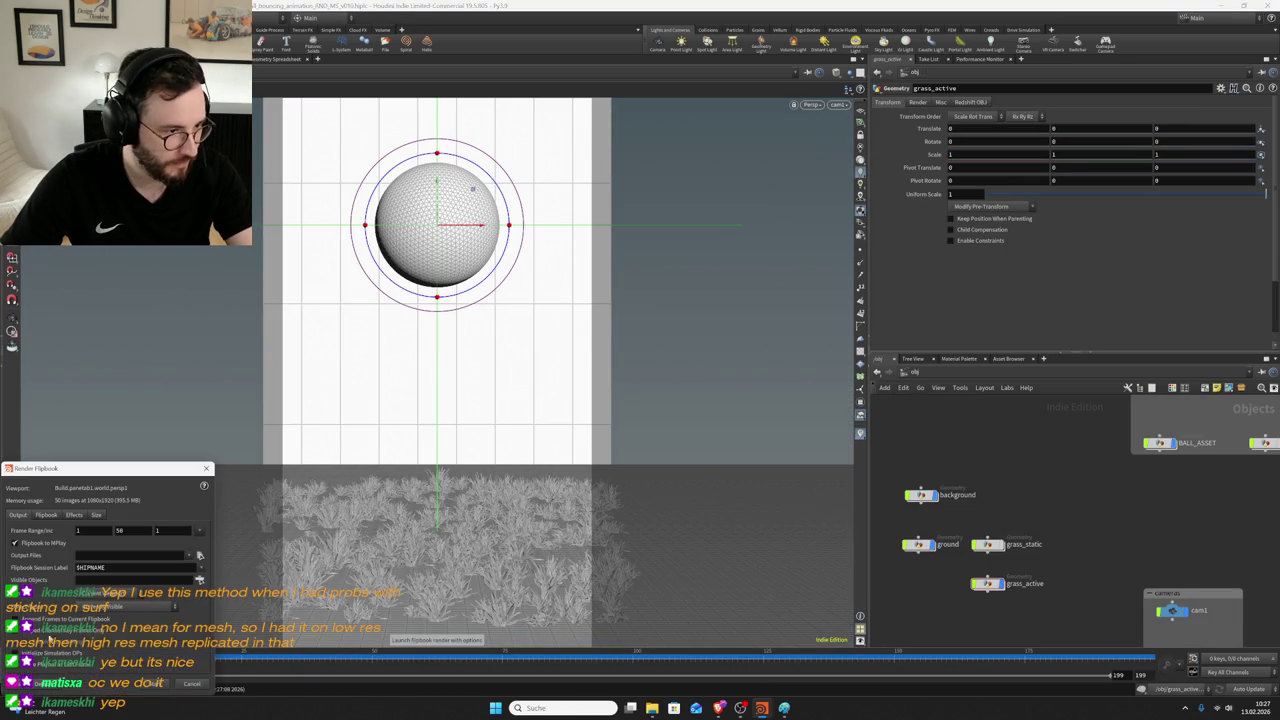
pyautogui.click(168, 680)
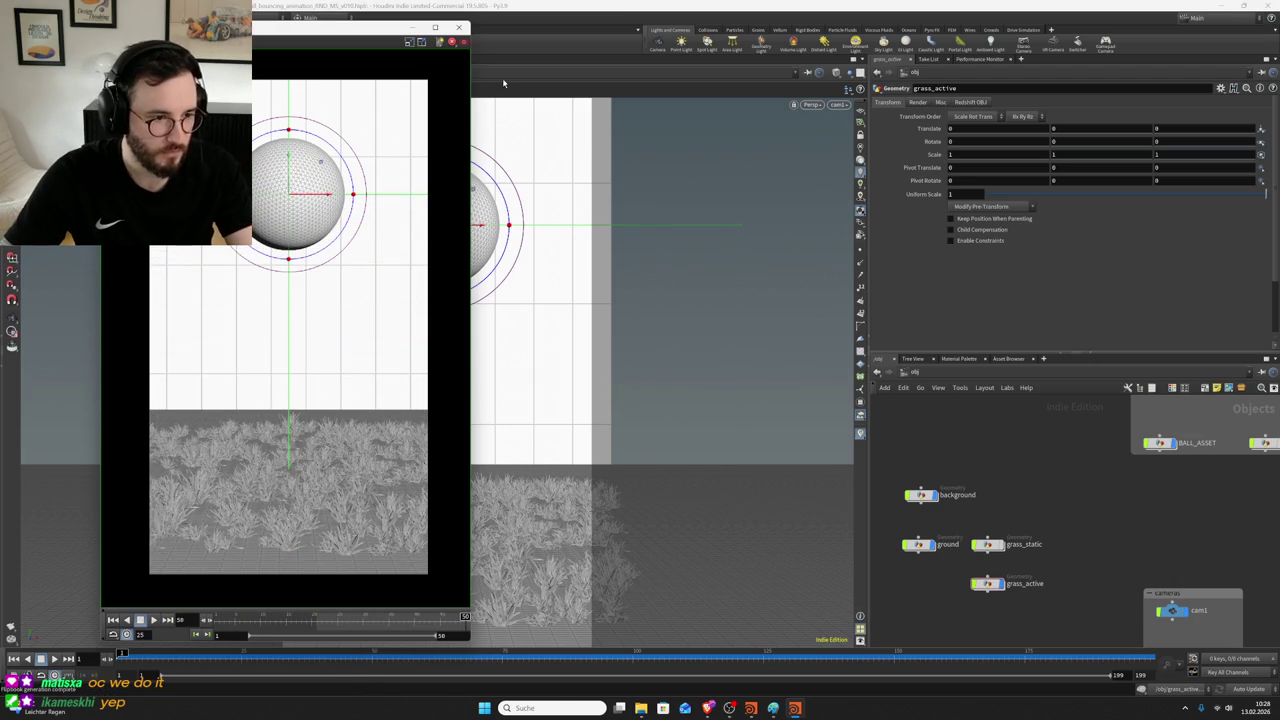
pyautogui.press('Escape')
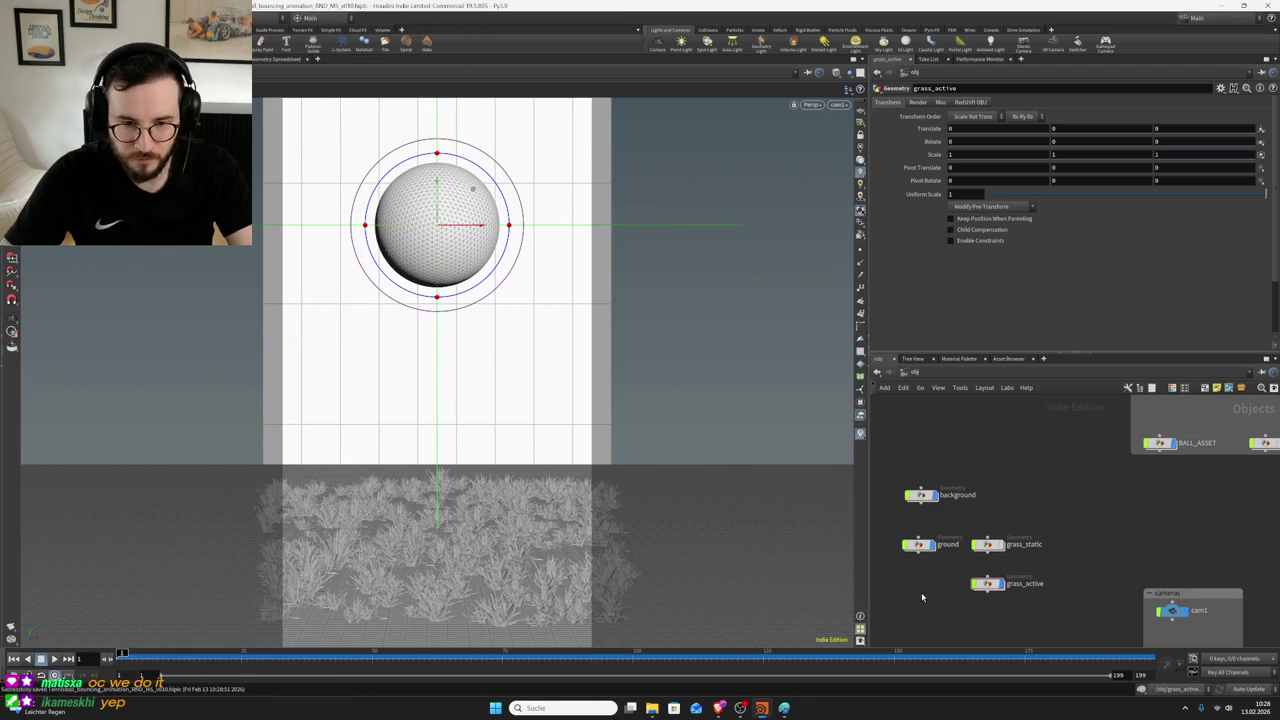
# - Enter the grass_active network and check the output0 node's geometry info
pyautogui.moveTo(920, 597); pyautogui.dragTo(938, 575, button='middle')
pyautogui.doubleClick(1003, 563)
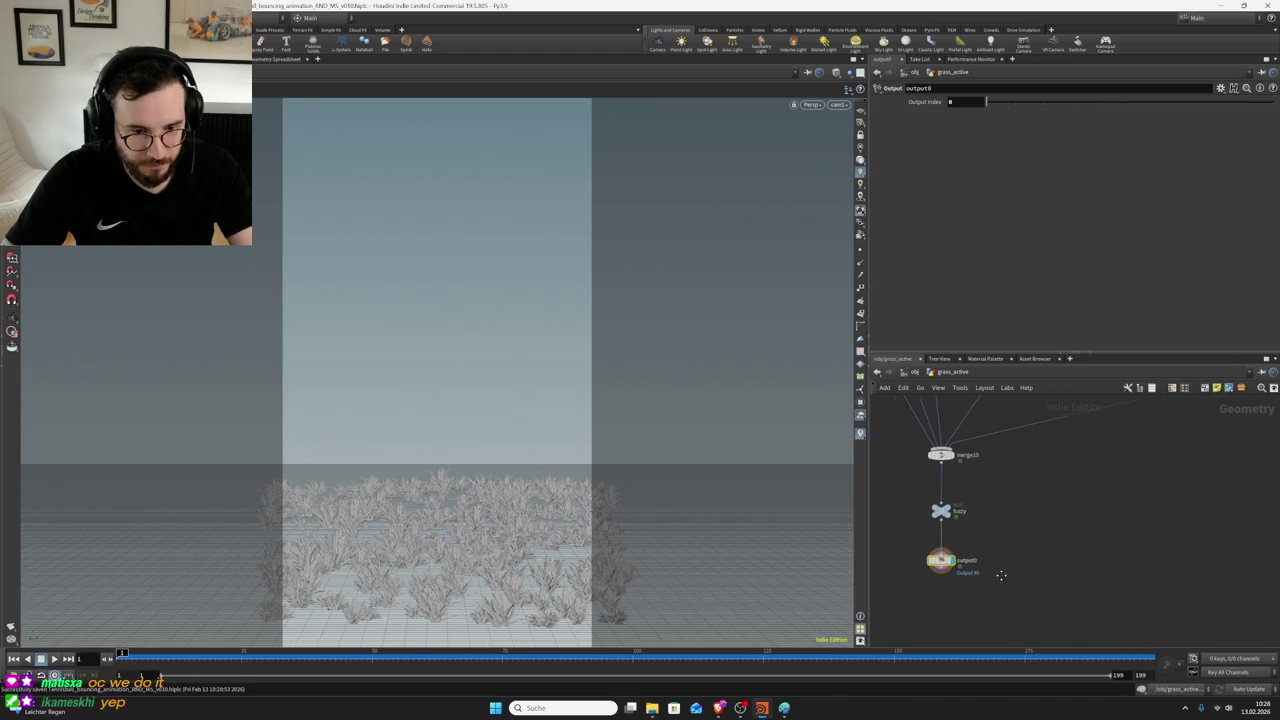
pyautogui.middleClick(955, 556)
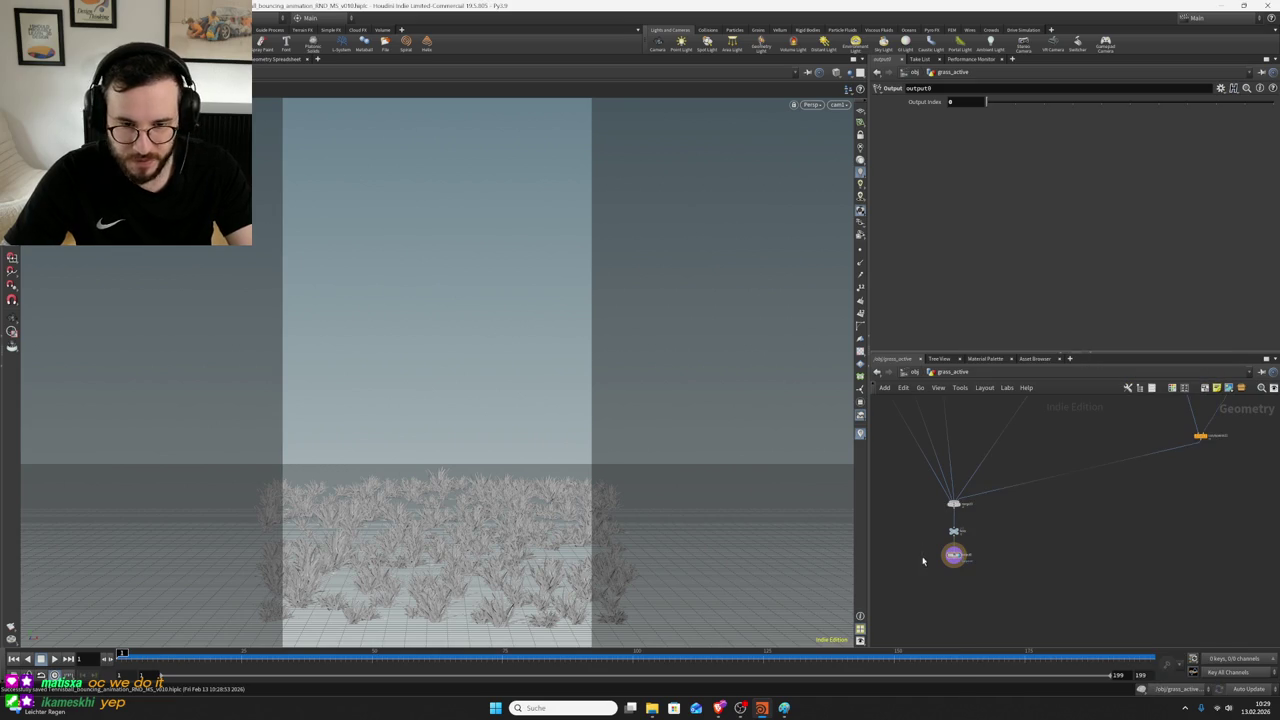
pyautogui.scroll(-3, 1063, 543)
pyautogui.scroll(3, 1065, 542)
pyautogui.scroll(2, 1066, 541)
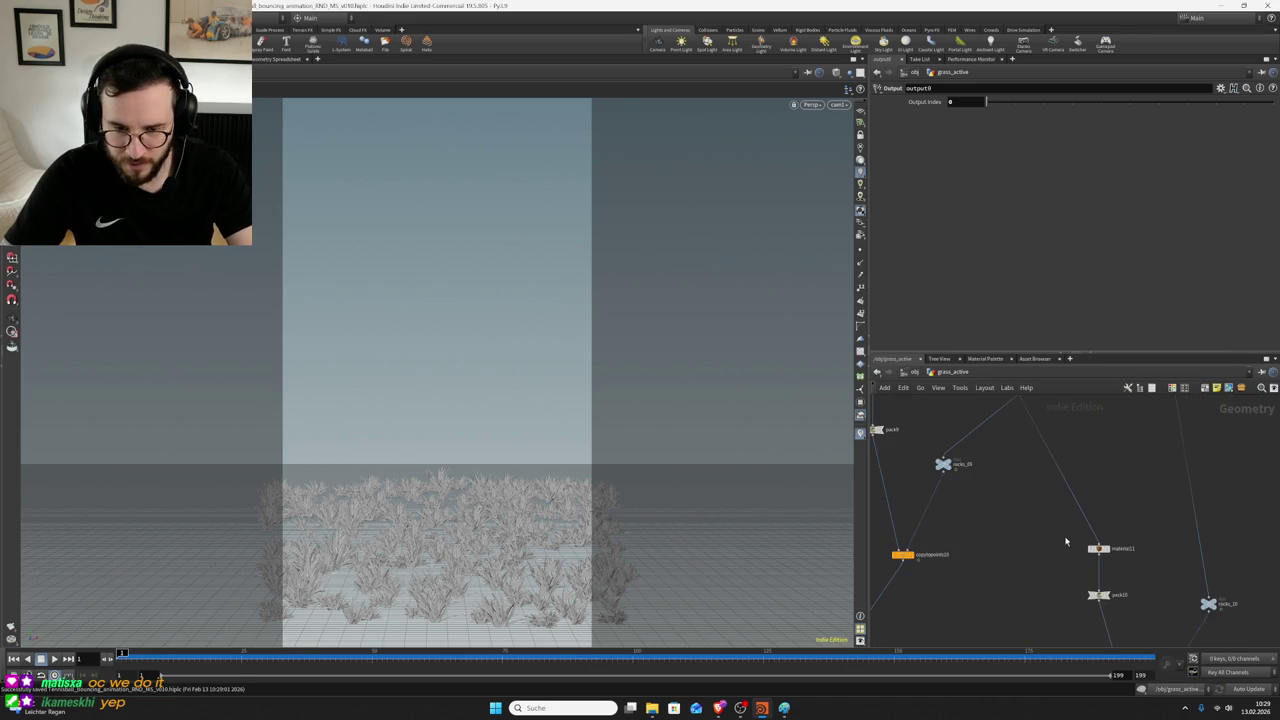
# - Select pack10 and dolly the viewport into the grass clumps and back out
pyautogui.click(1124, 605)
pyautogui.scroll(3, 470, 602)
pyautogui.scroll(3, 470, 602)
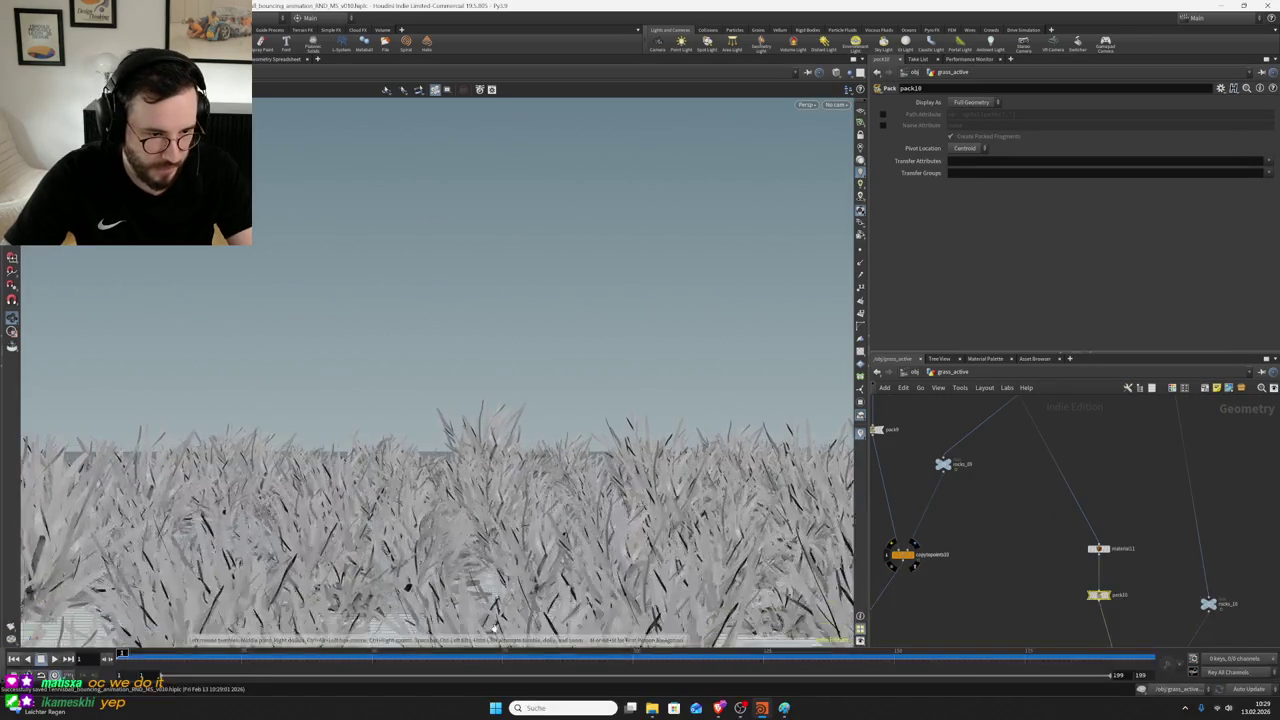
pyautogui.scroll(3, 470, 602)
pyautogui.scroll(3, 470, 602)
pyautogui.scroll(3, 500, 580)
pyautogui.scroll(3, 560, 550)
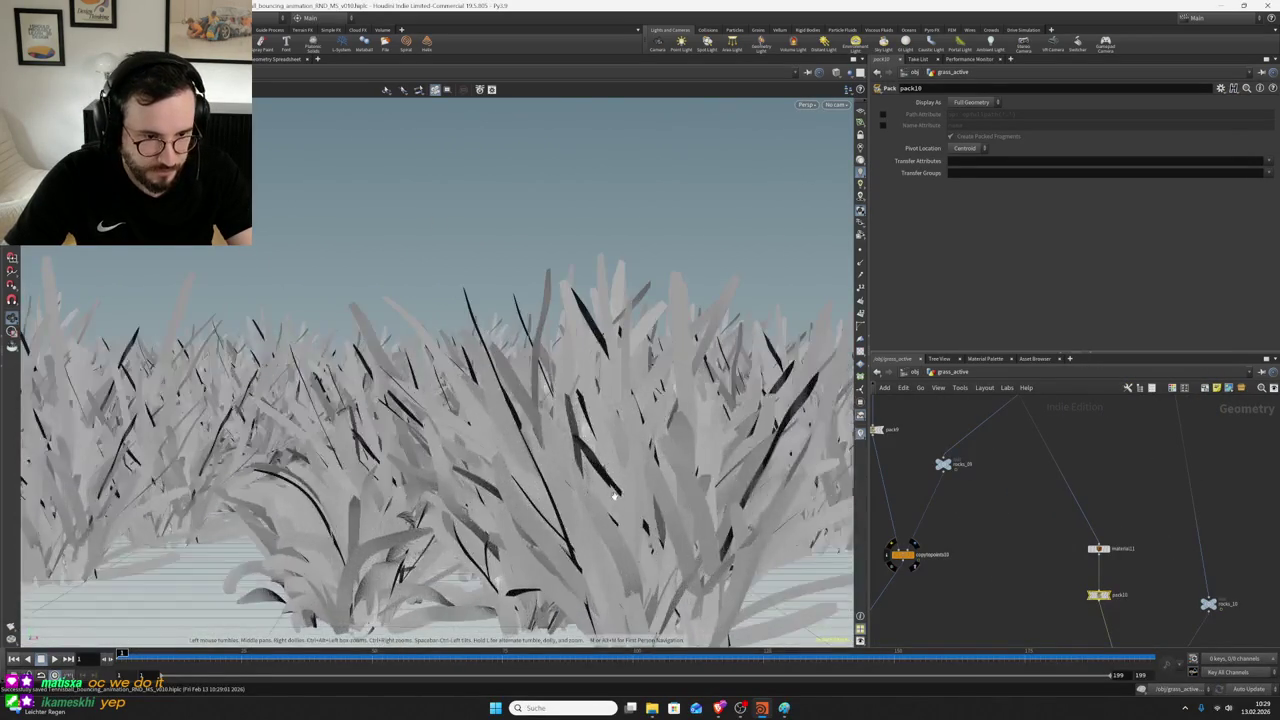
pyautogui.scroll(3, 613, 517)
pyautogui.scroll(-5, 613, 517)
pyautogui.scroll(-2, 1017, 539)
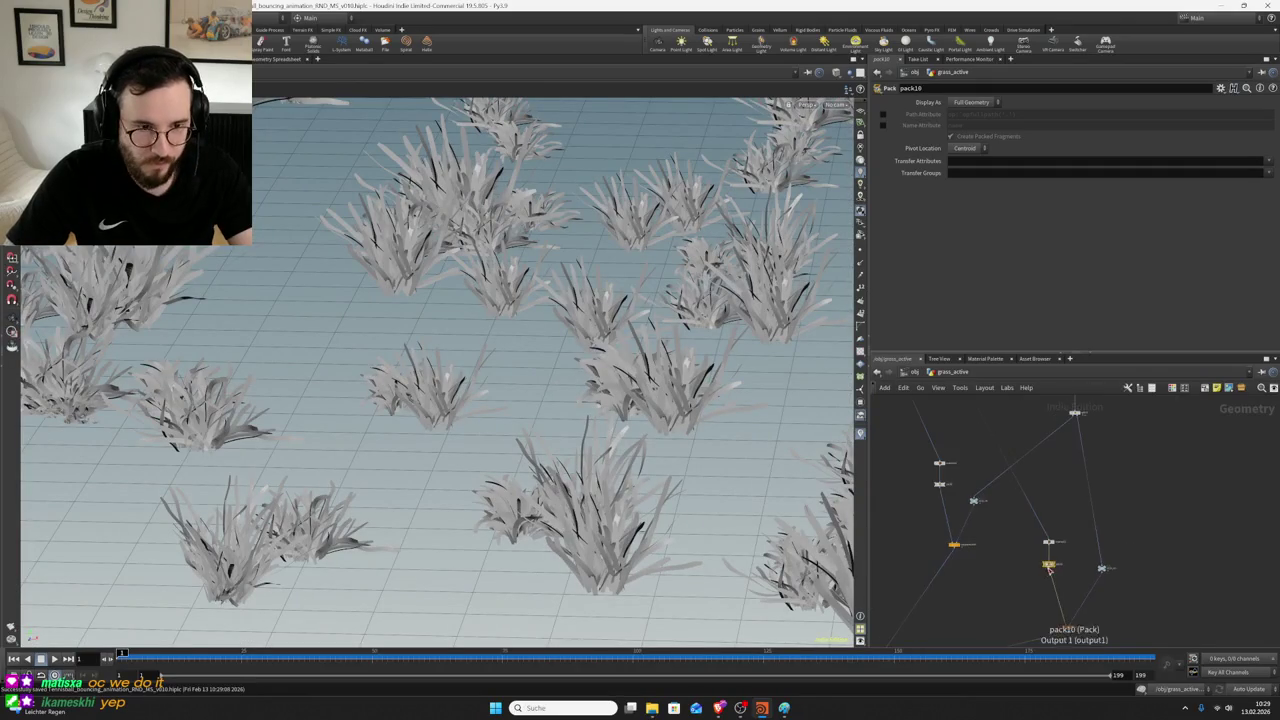
pyautogui.scroll(-2, 1005, 533)
pyautogui.scroll(-2, 990, 527)
pyautogui.scroll(-2, 977, 523)
# - Select and delete the six polyextrude nodes from the grass clump chains
pyautogui.scroll(2, 977, 523)
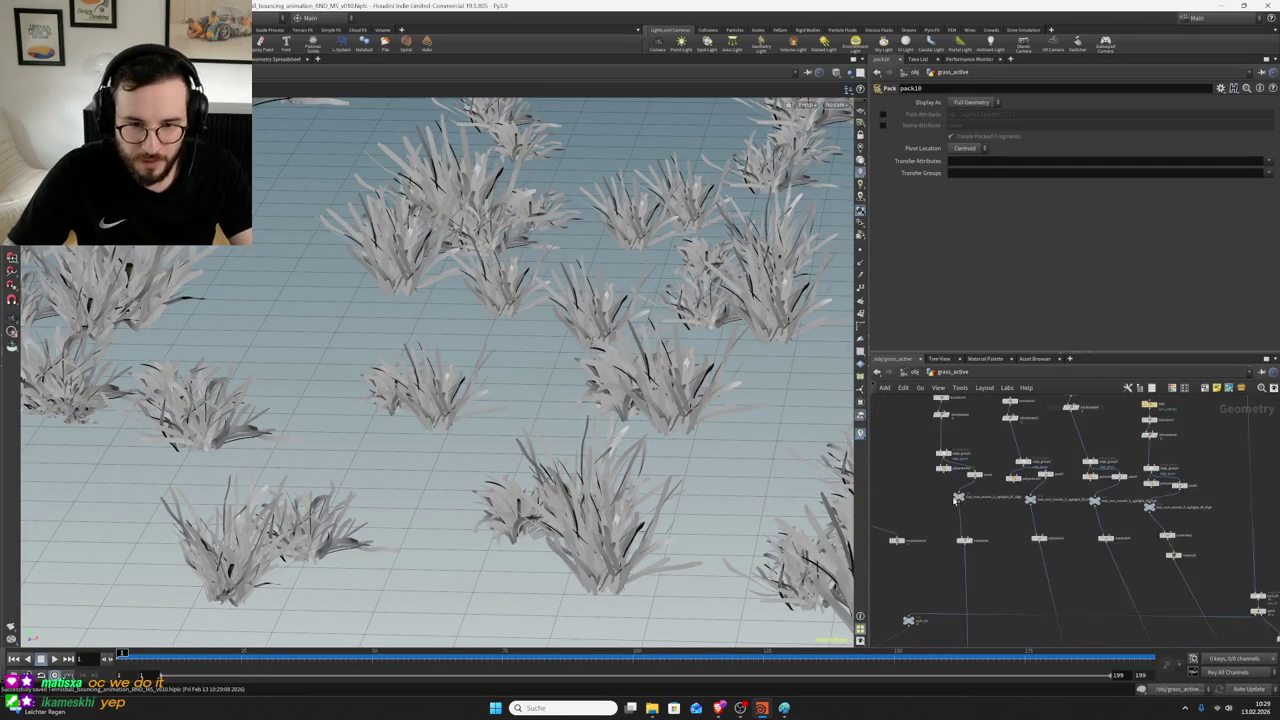
pyautogui.scroll(2, 978, 525)
pyautogui.click(1012, 485)
pyautogui.scroll(1, 980, 530)
pyautogui.moveTo(980, 530)
pyautogui.mouseDown(button='middle')
pyautogui.moveTo(1040, 518)
pyautogui.moveTo(980, 570)
pyautogui.mouseUp(button='middle')
pyautogui.click(963, 517)
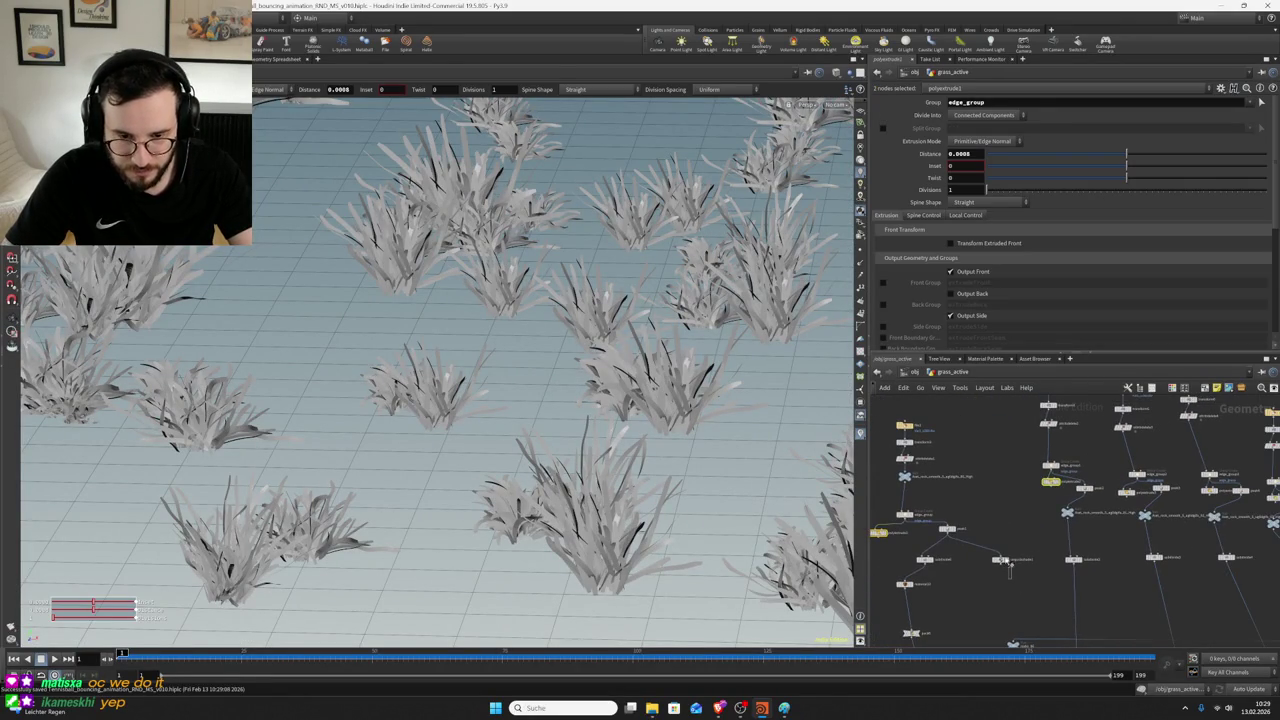
pyautogui.moveTo(1010, 565); pyautogui.dragTo(1126, 537)
pyautogui.scroll(2, 1126, 537)
pyautogui.scroll(1, 1140, 545)
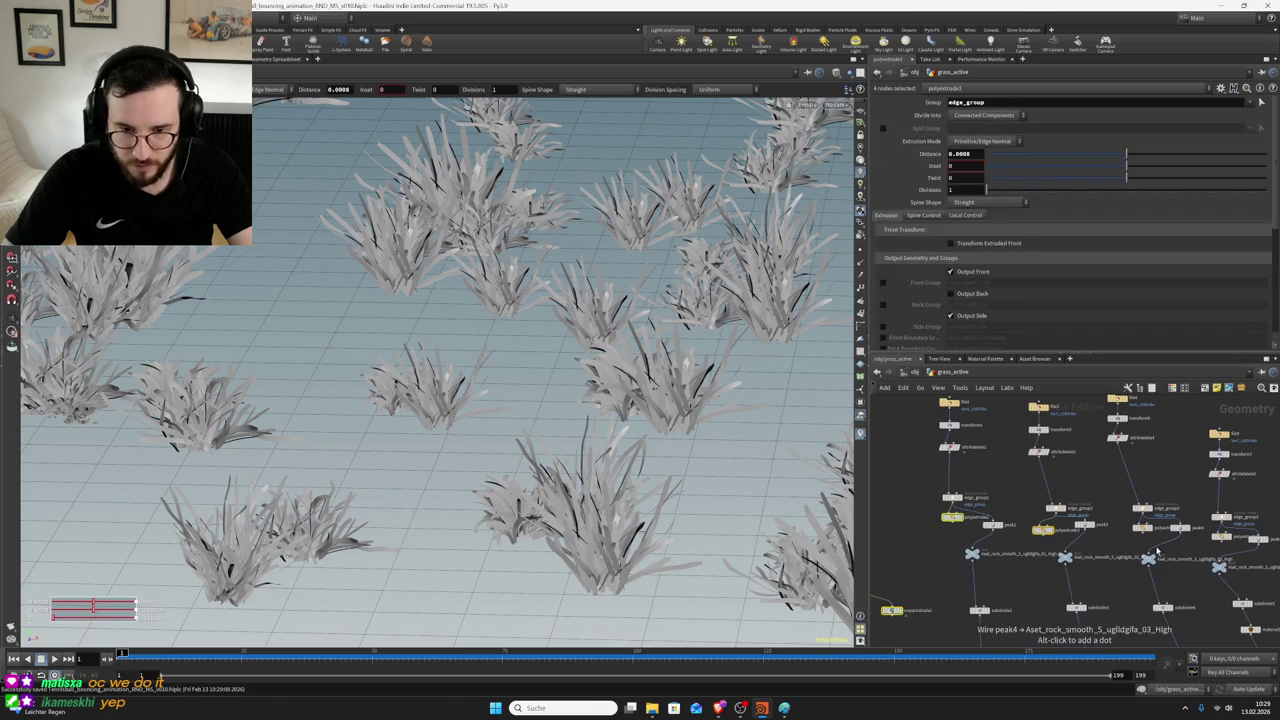
pyautogui.scroll(2, 1164, 580)
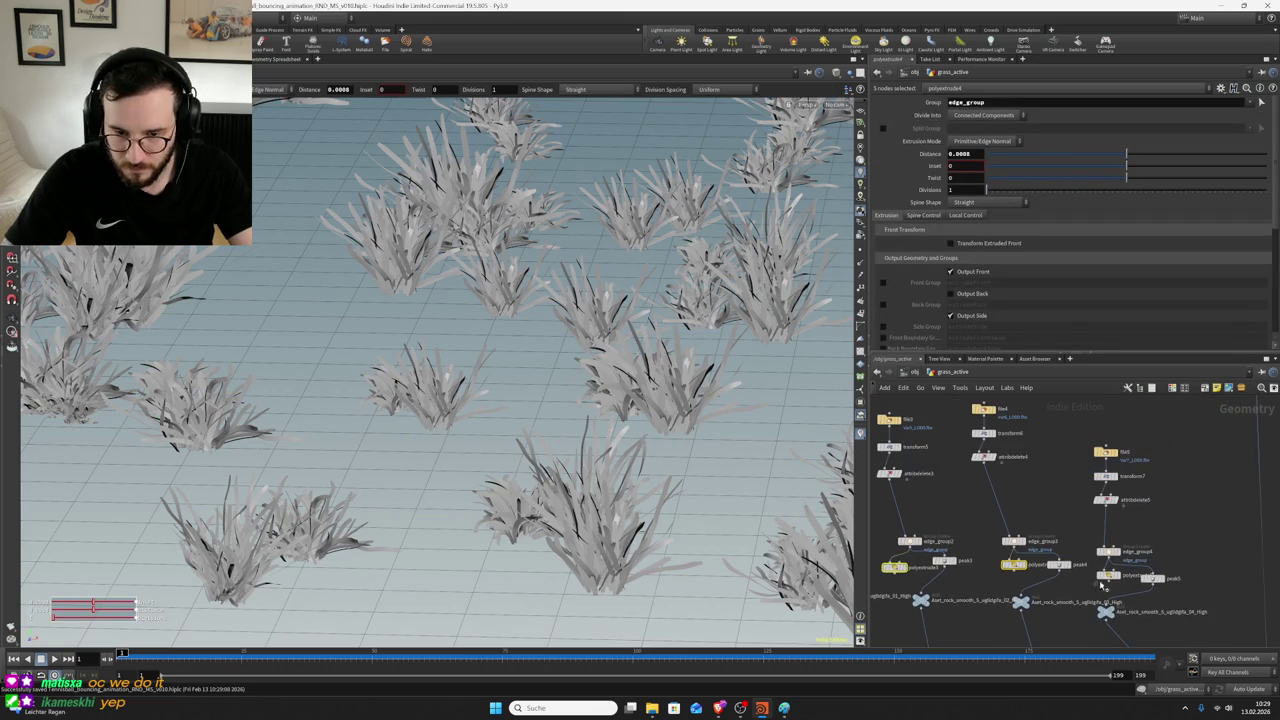
pyautogui.press('Delete')
# - Line up peak3, material and subdivide nodes in a column, then inspect subdivide6's settings
pyautogui.scroll(-1, 1125, 585)
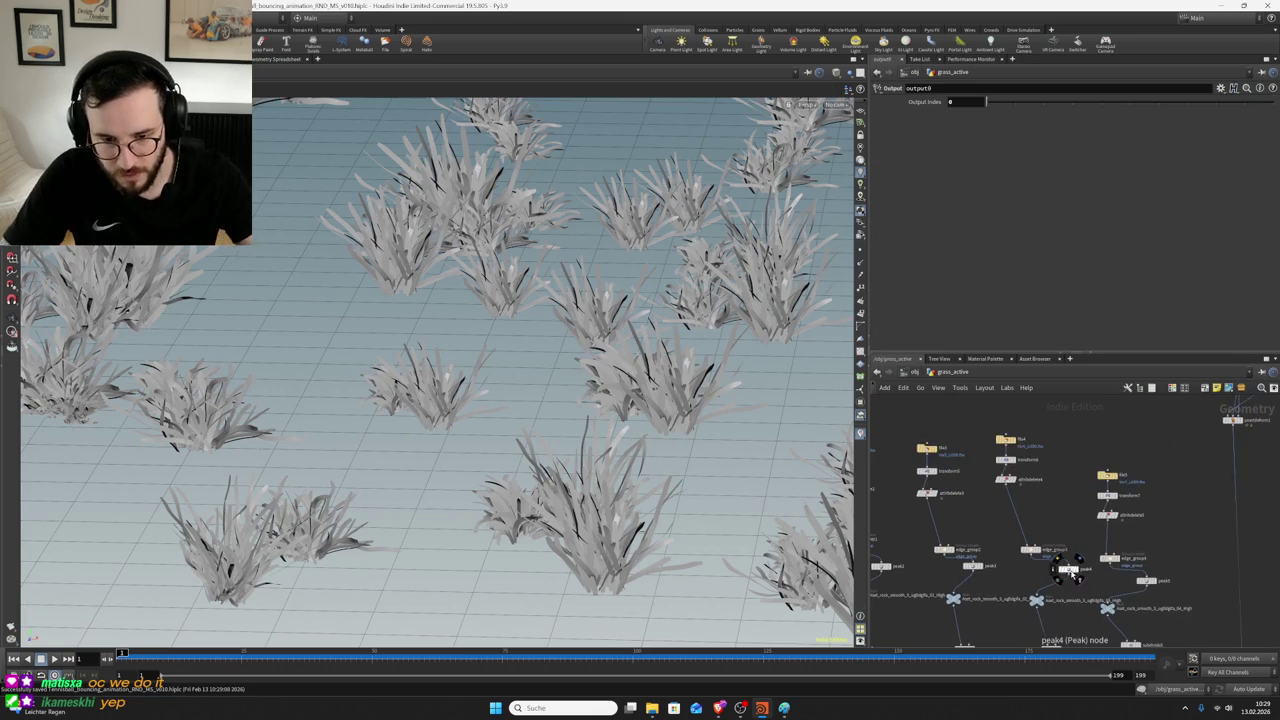
pyautogui.moveTo(985, 571); pyautogui.dragTo(956, 577)
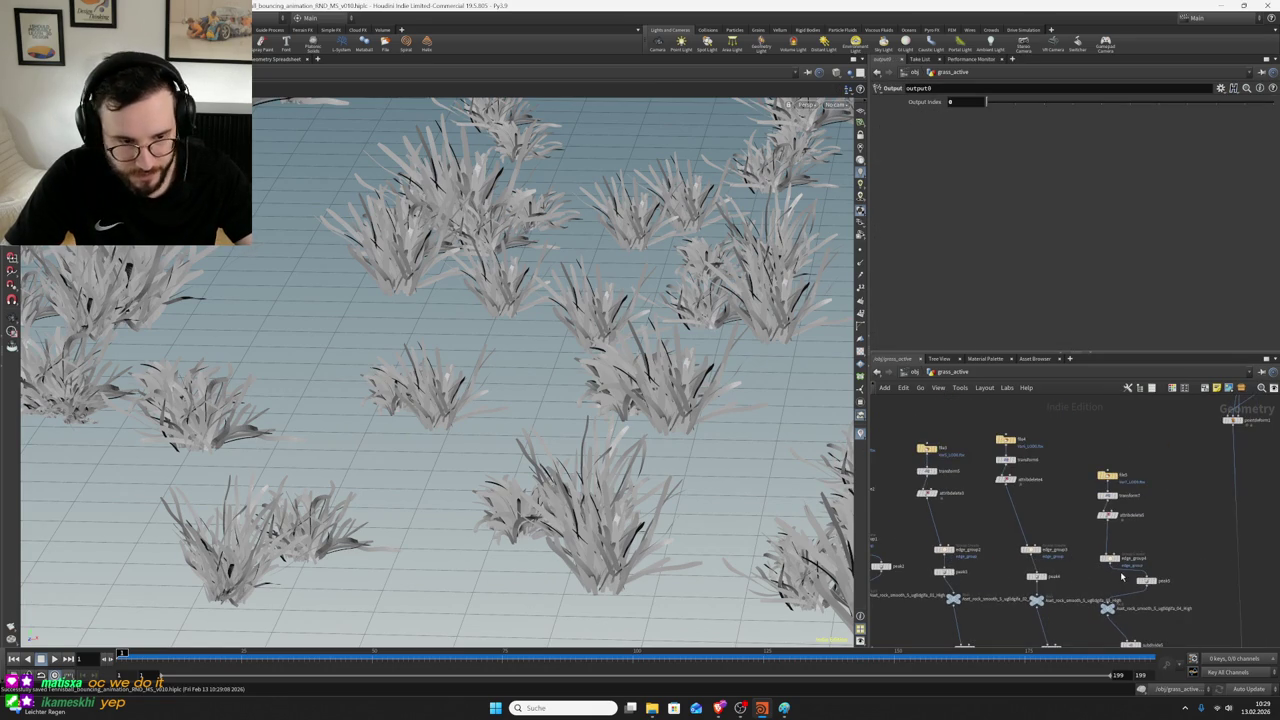
pyautogui.moveTo(883, 566); pyautogui.dragTo(1018, 518, button='middle')
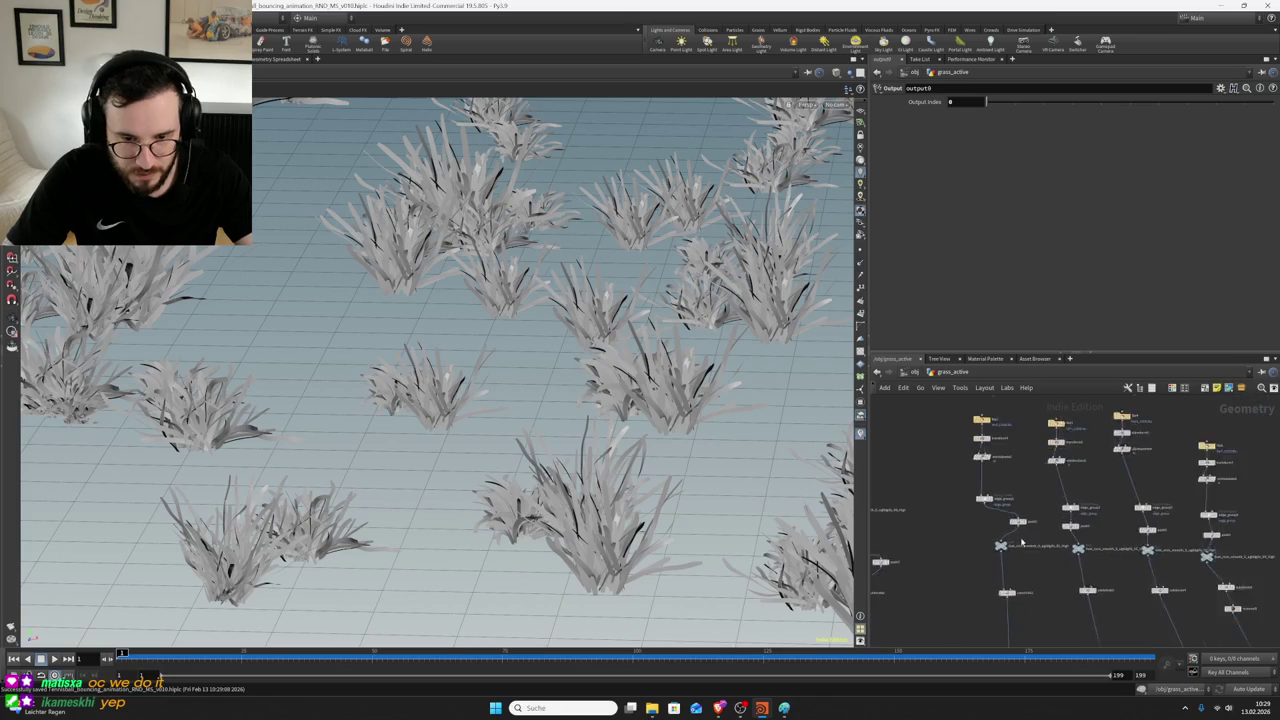
pyautogui.scroll(2, 1018, 520)
pyautogui.scroll(2, 1020, 545)
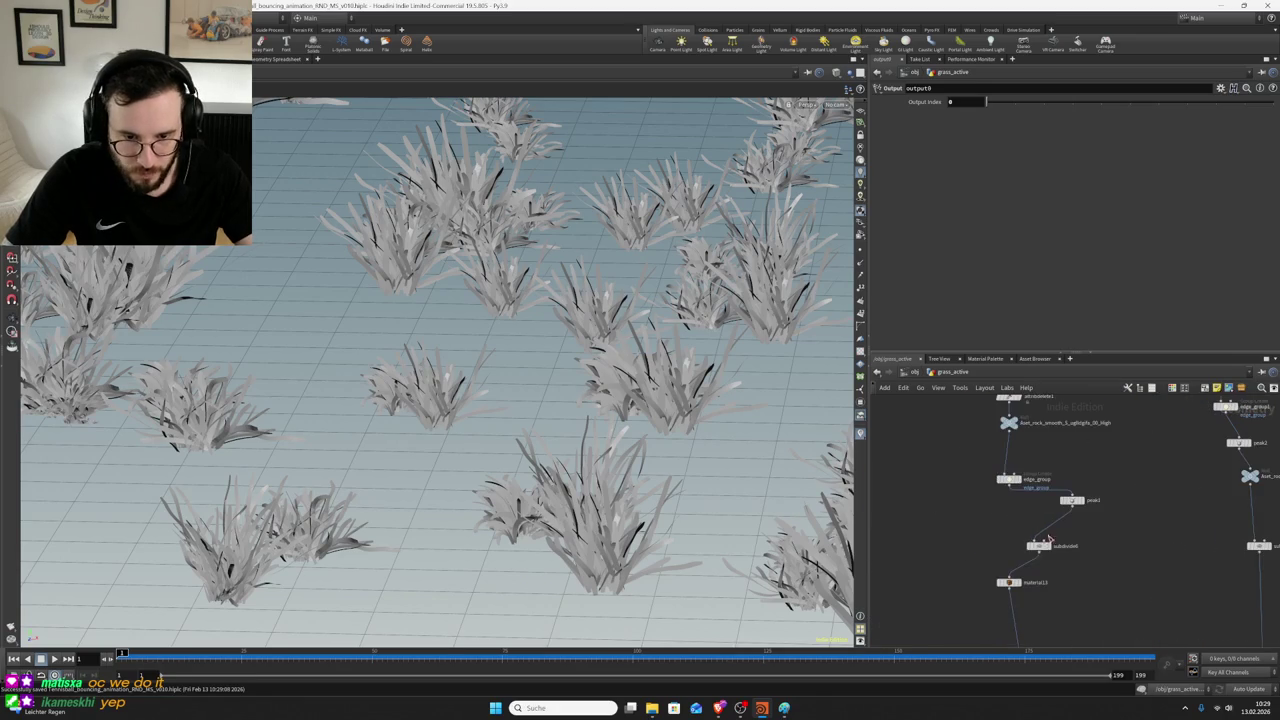
pyautogui.moveTo(1008, 582); pyautogui.dragTo(1008, 601)
pyautogui.moveTo(1038, 545); pyautogui.dragTo(1015, 560)
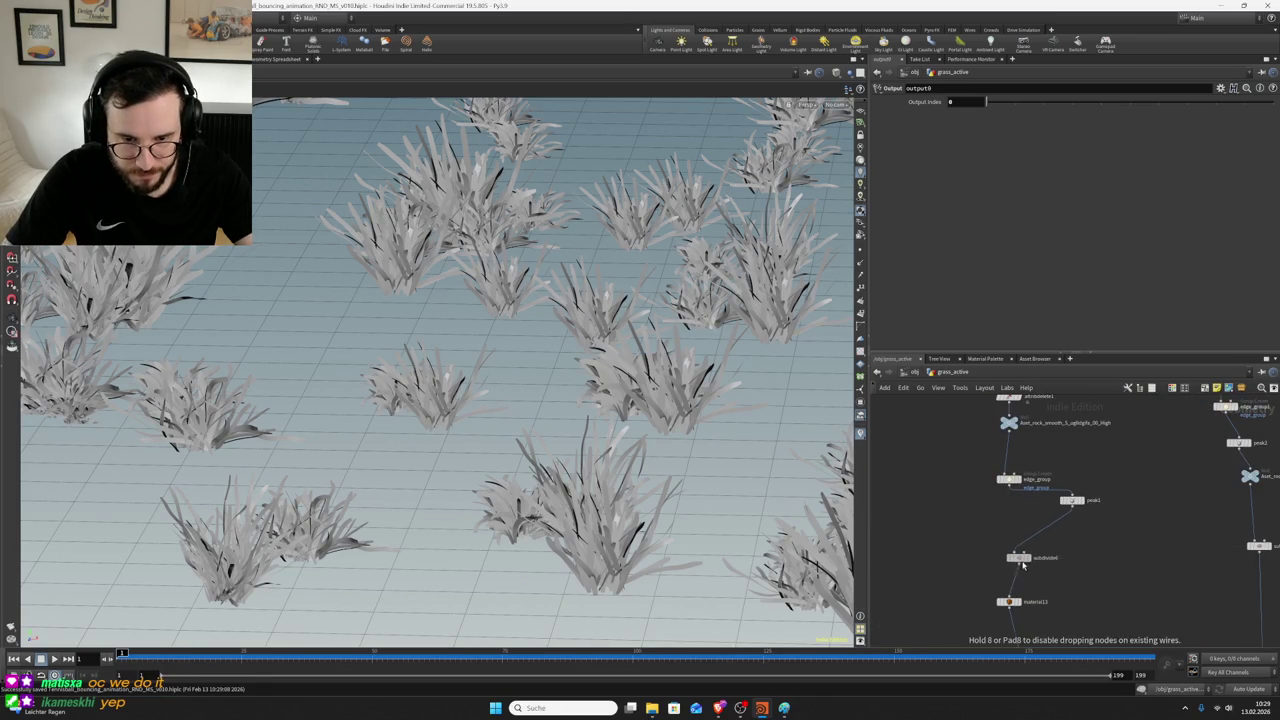
pyautogui.moveTo(1119, 578); pyautogui.dragTo(944, 556, button='middle')
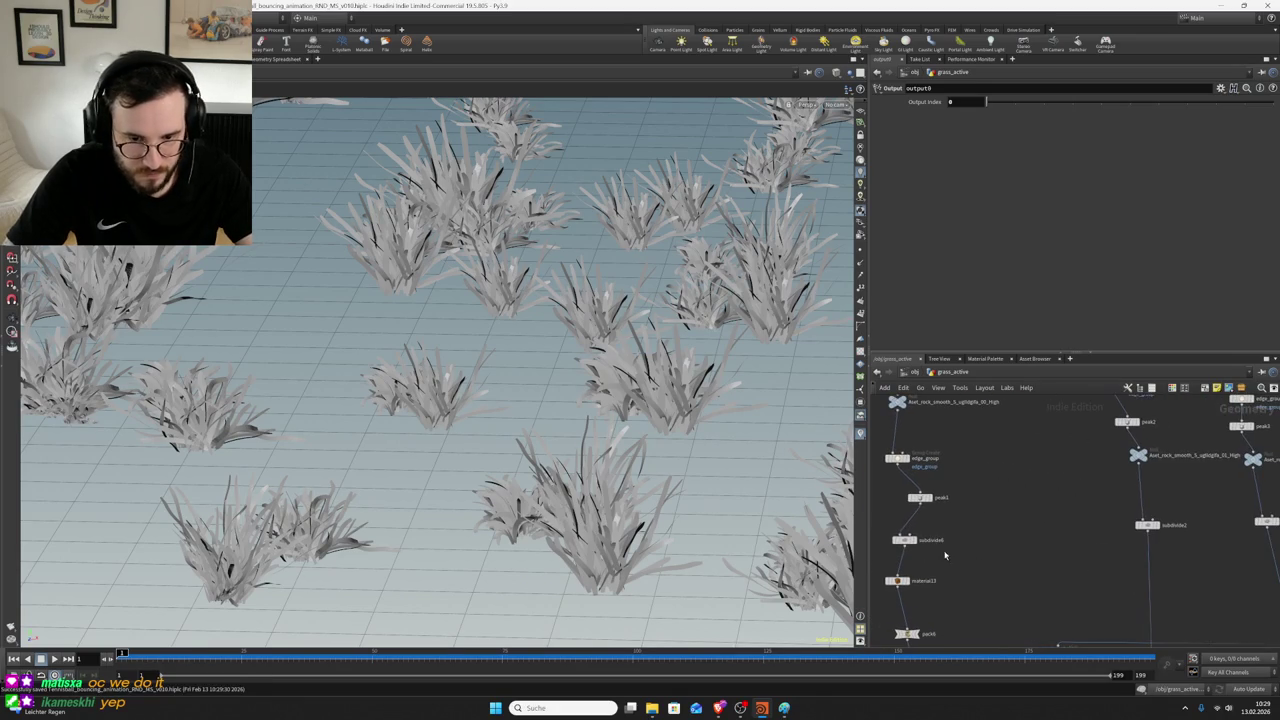
pyautogui.click(903, 539)
pyautogui.scroll(-3, 960, 560)
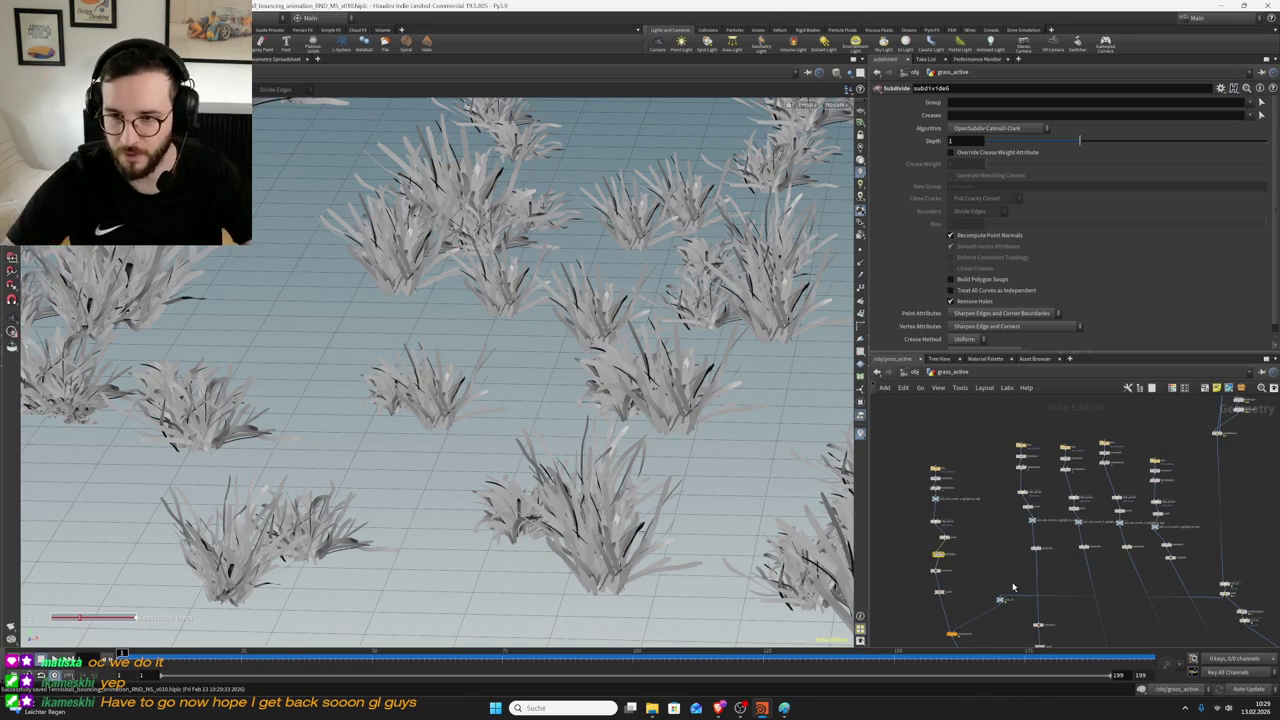
# - Select the subdivide nodes, frame the clump chains and orbit the grass view
pyautogui.scroll(2, 1000, 578)
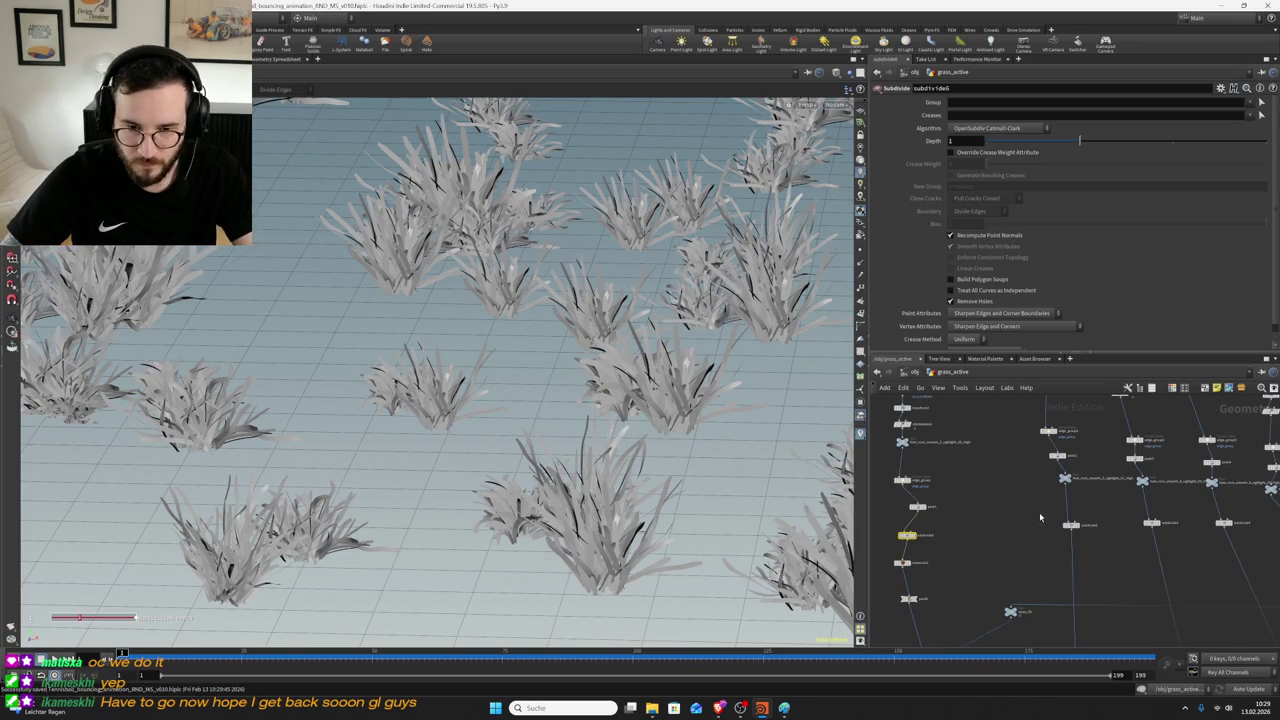
pyautogui.moveTo(1039, 512); pyautogui.dragTo(1250, 542)
pyautogui.scroll(1, 978, 526)
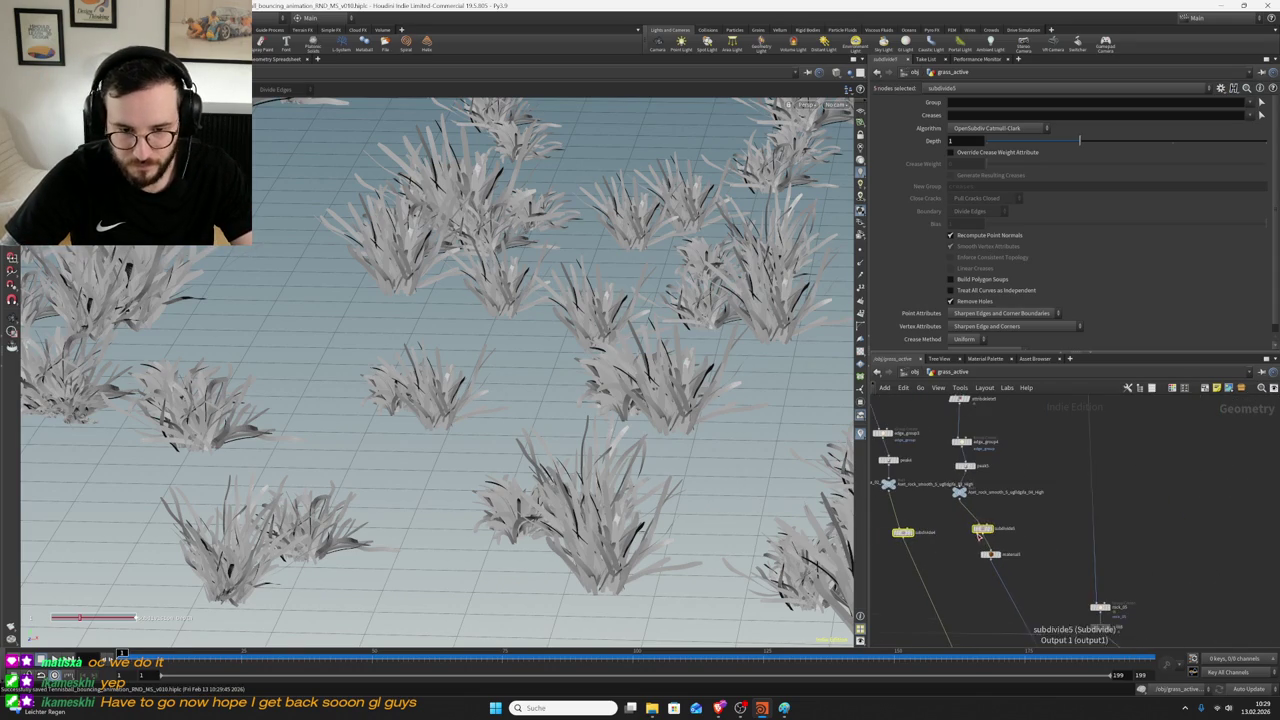
pyautogui.keyDown('shift'); pyautogui.click(980, 529); pyautogui.keyUp('shift')
pyautogui.click(962, 577)
pyautogui.press('h')
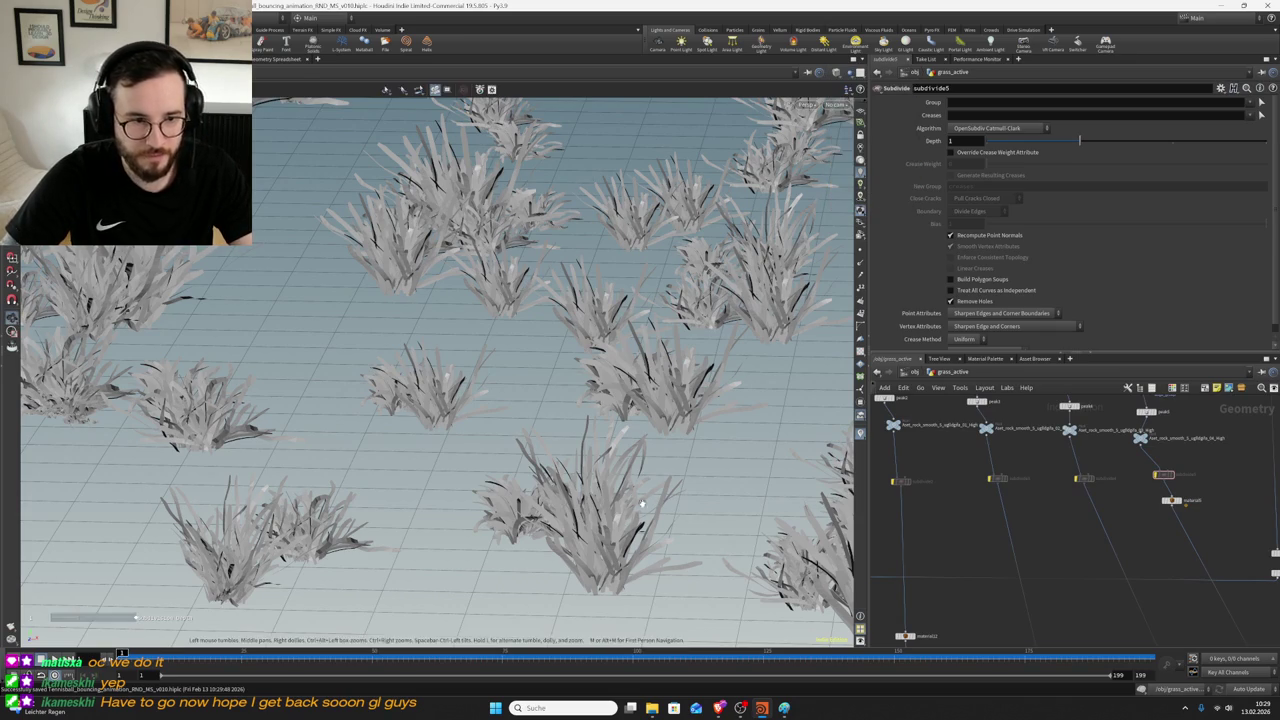
pyautogui.keyDown('alt'); pyautogui.moveTo(850, 380); pyautogui.dragTo(820, 437); pyautogui.keyUp('alt')
pyautogui.scroll(5, 531, 549)
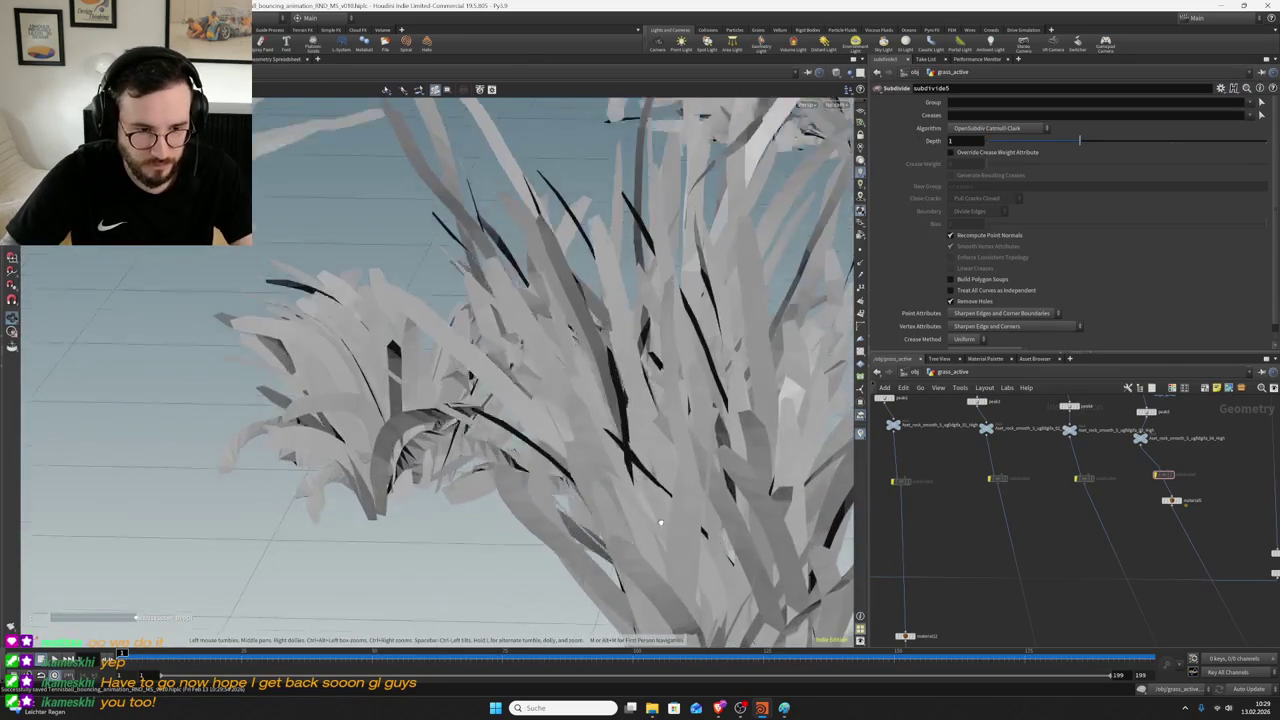
pyautogui.scroll(-3, 531, 549)
pyautogui.scroll(-3, 531, 549)
pyautogui.scroll(-3, 1054, 522)
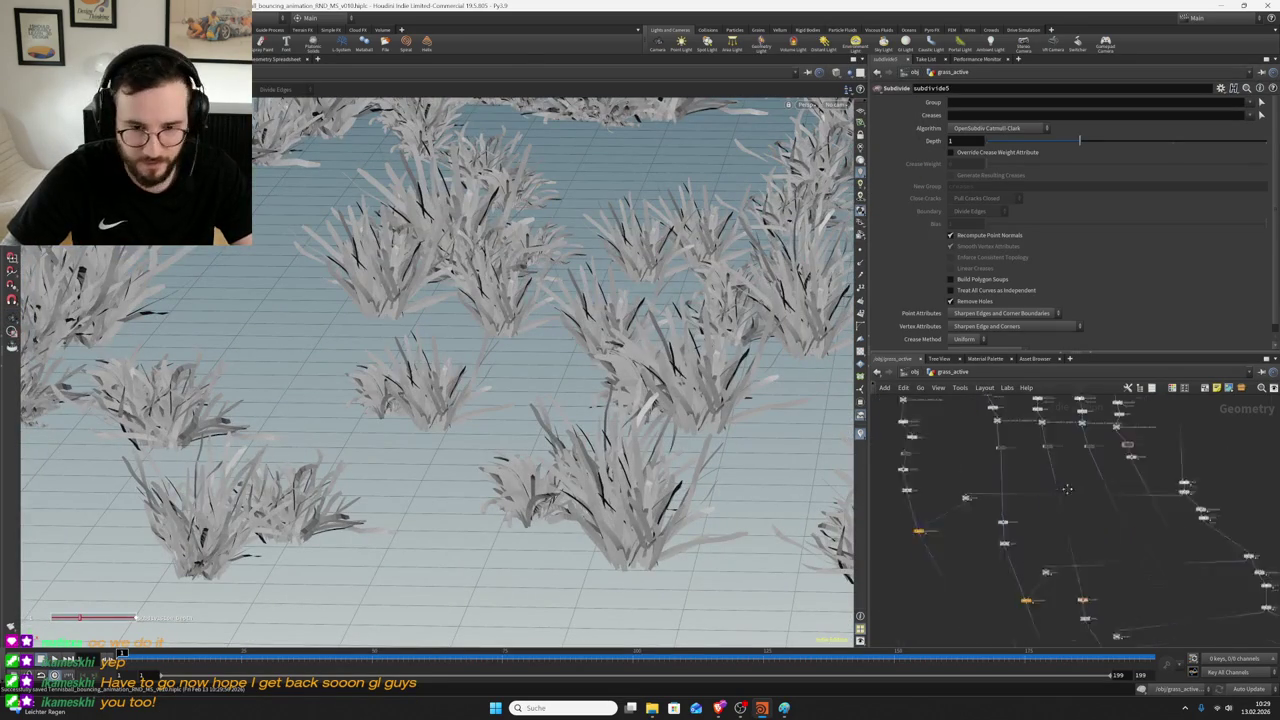
pyautogui.scroll(3, 1054, 522)
# - Select pack6 and a second pack node, then read output0's geometry info
pyautogui.click(989, 504)
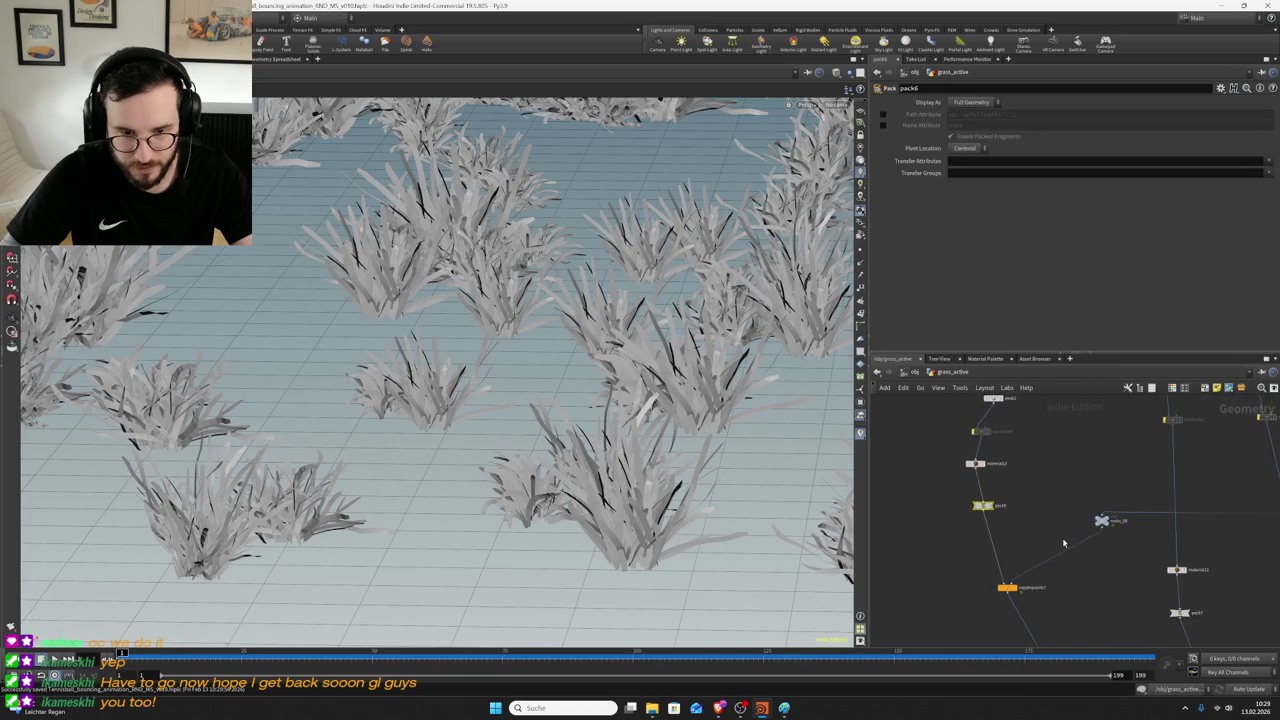
pyautogui.scroll(2, 989, 504)
pyautogui.moveTo(1031, 543); pyautogui.dragTo(1096, 563)
pyautogui.scroll(-3, 1080, 540)
pyautogui.scroll(3, 1053, 501)
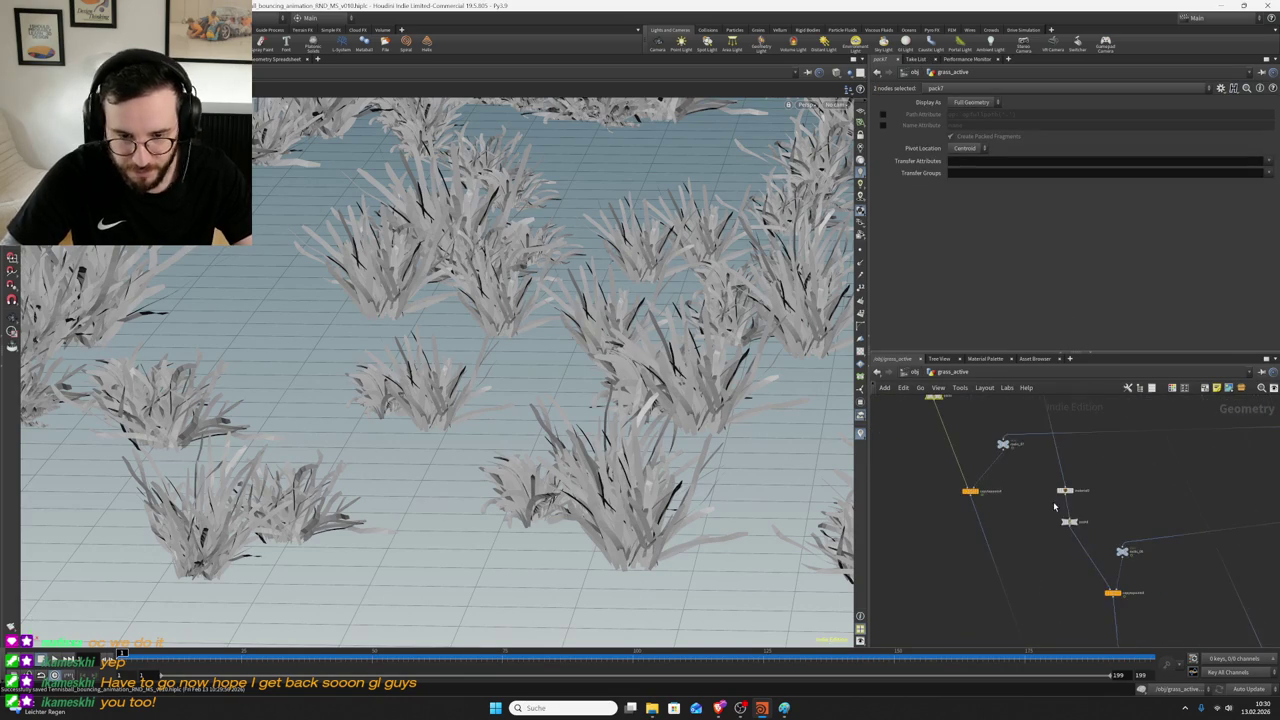
pyautogui.scroll(-2, 1094, 540)
pyautogui.scroll(2, 1112, 561)
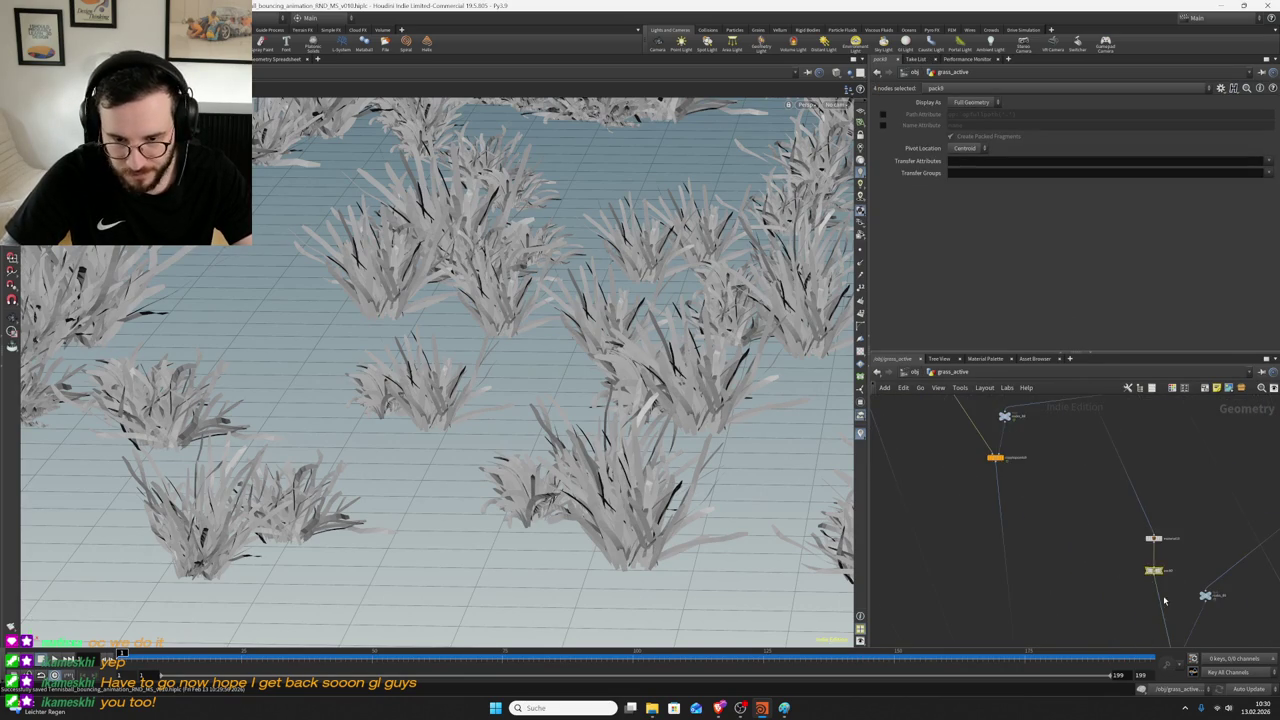
pyautogui.scroll(-2, 1089, 550)
pyautogui.scroll(2, 1125, 562)
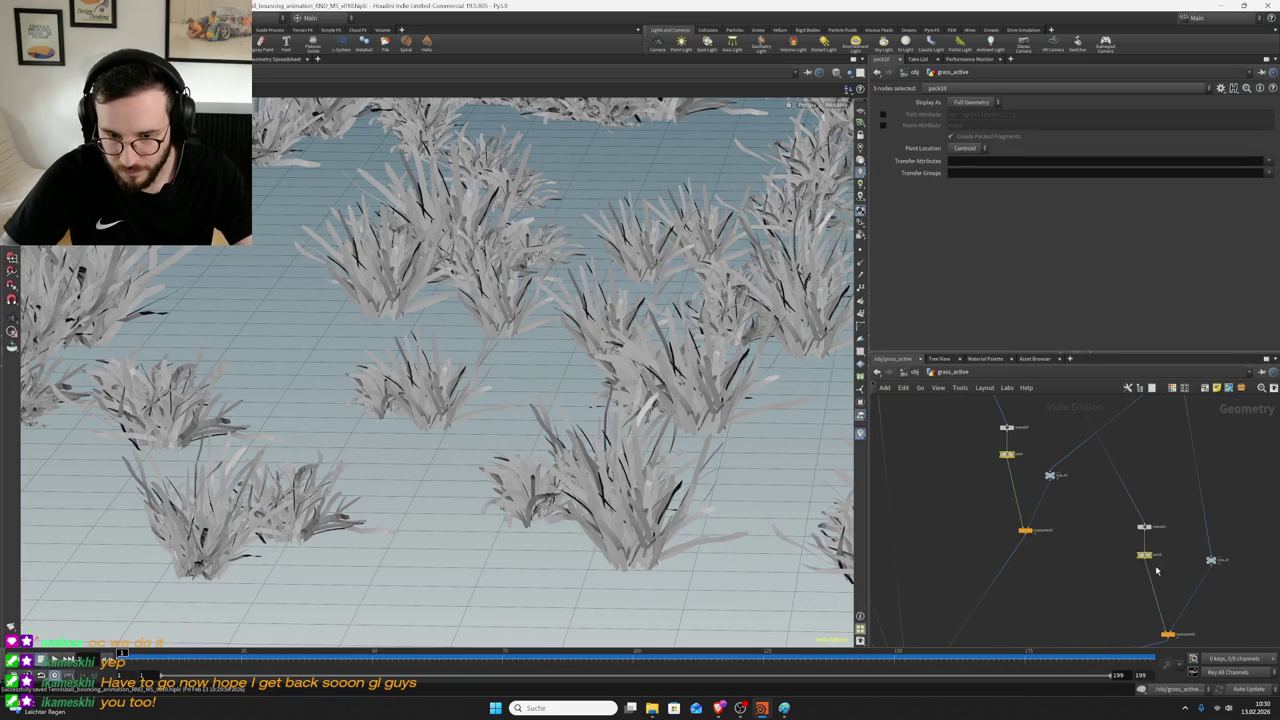
pyautogui.scroll(-2, 1157, 571)
pyautogui.middleClick(1008, 592)
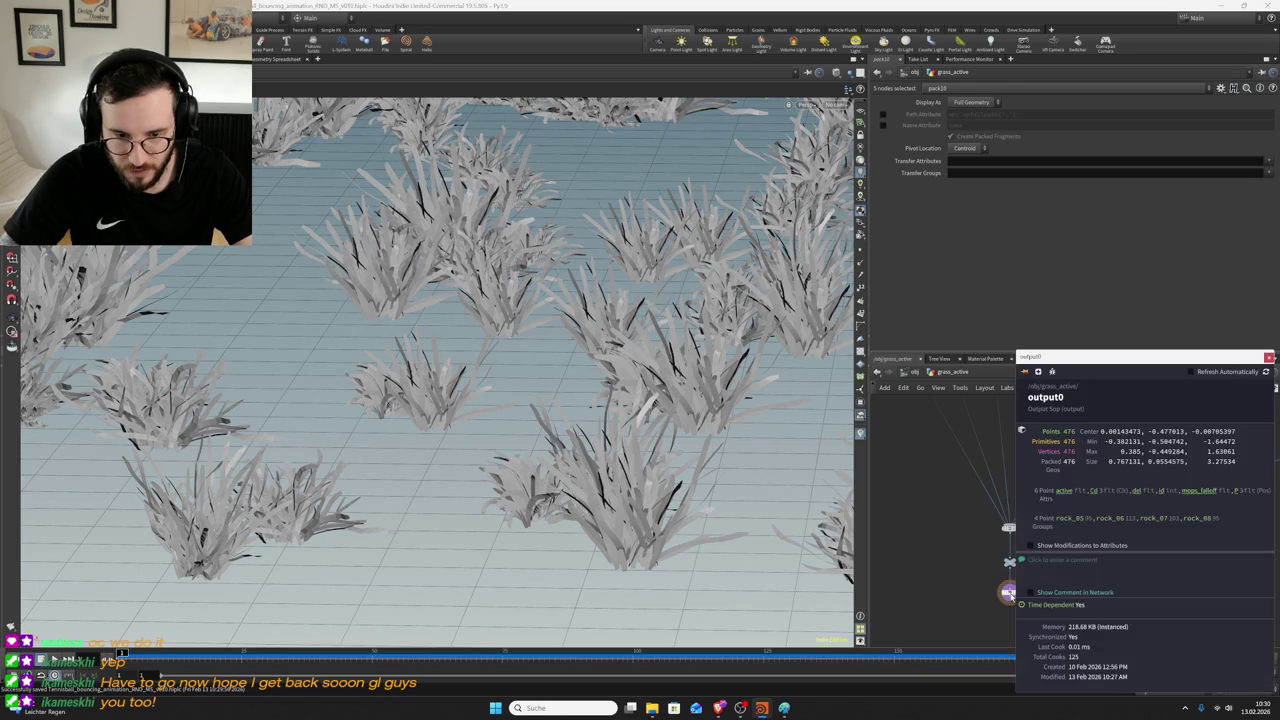
# - Select the remaining four pack nodes and save so the grass recooks purple
pyautogui.moveTo(1008, 592); pyautogui.dragTo(1083, 541, button='middle')
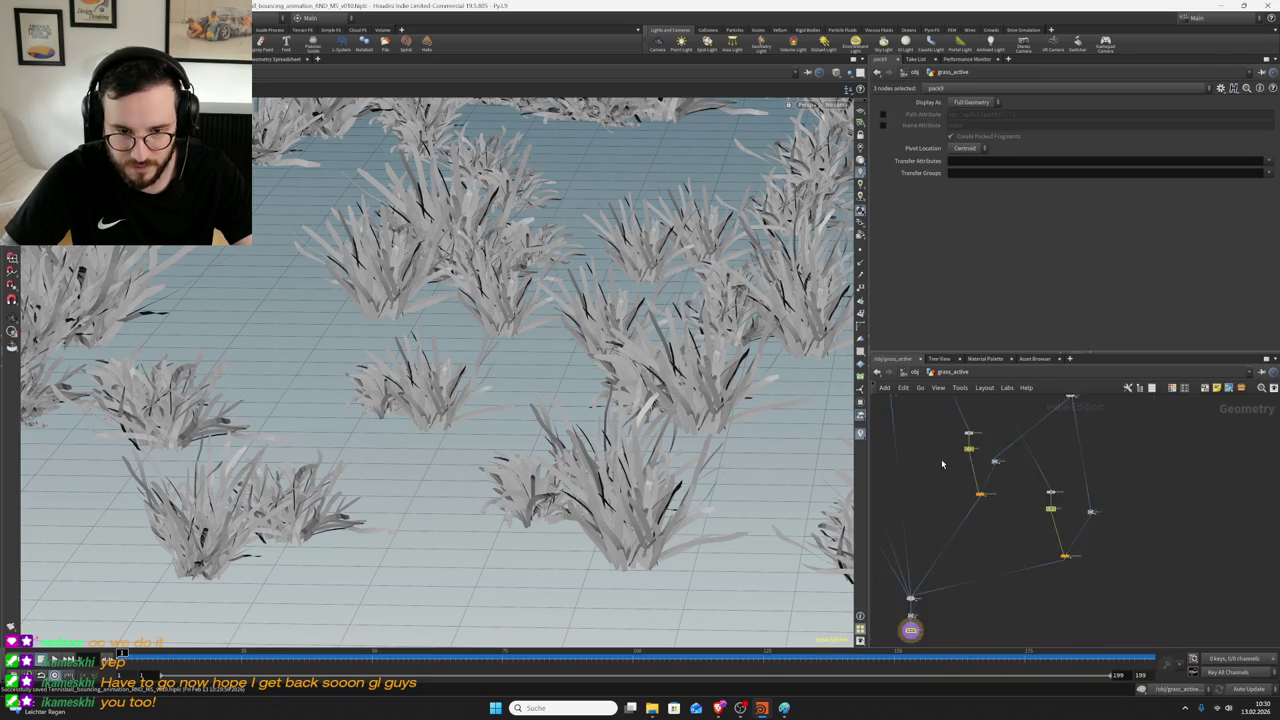
pyautogui.moveTo(977, 436); pyautogui.dragTo(1019, 517, button='middle')
pyautogui.moveTo(1019, 517); pyautogui.dragTo(1020, 518)
pyautogui.moveTo(1020, 518); pyautogui.dragTo(1053, 563, button='middle')
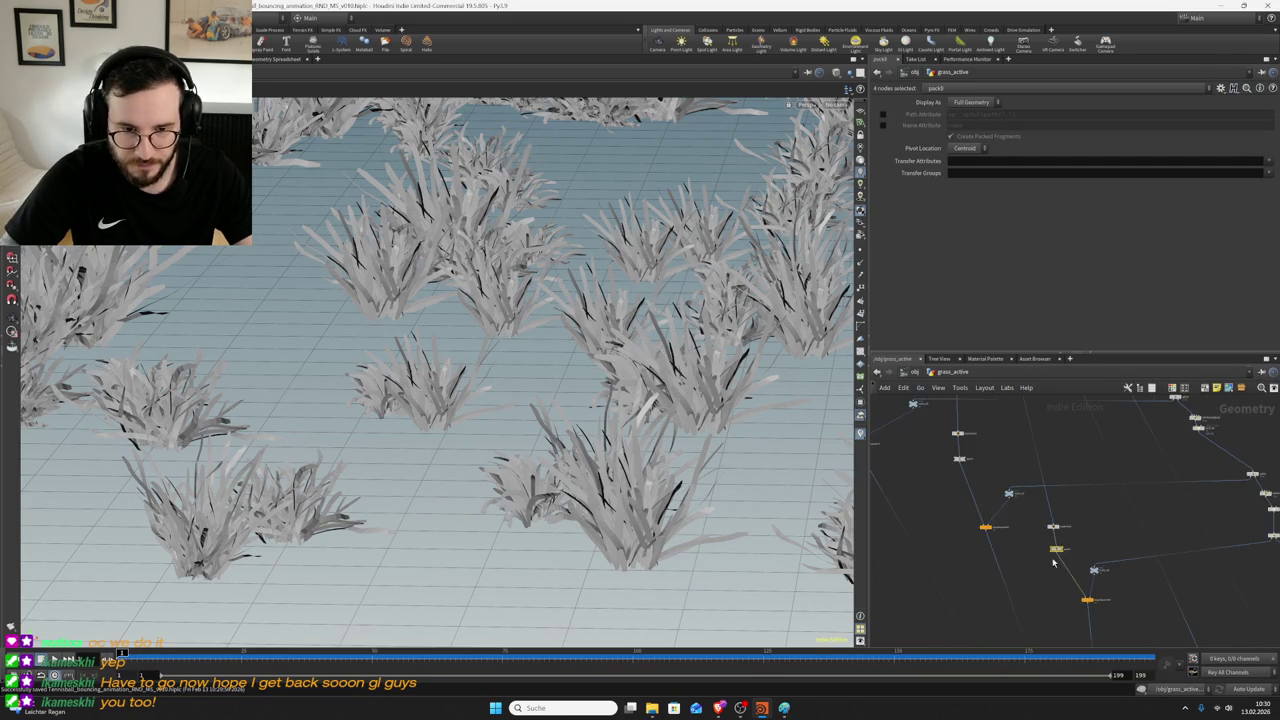
pyautogui.scroll(3, 958, 466)
pyautogui.scroll(3, 958, 466)
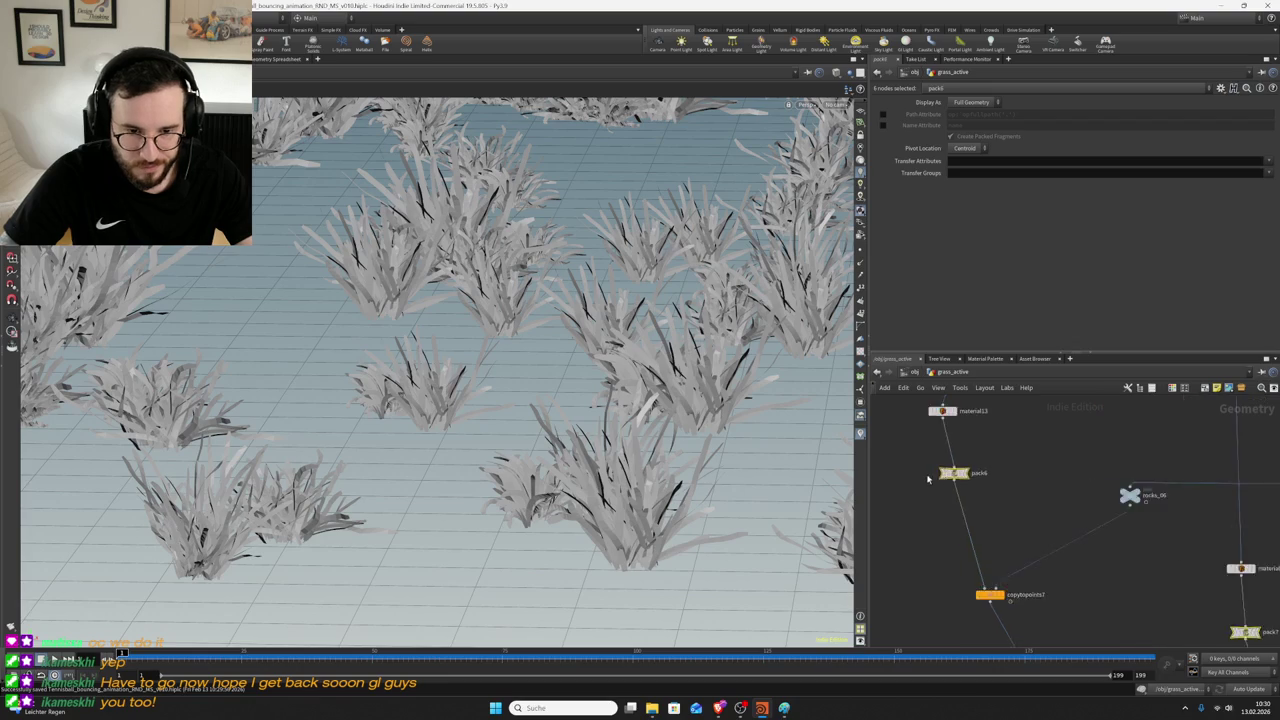
pyautogui.scroll(3, 960, 474)
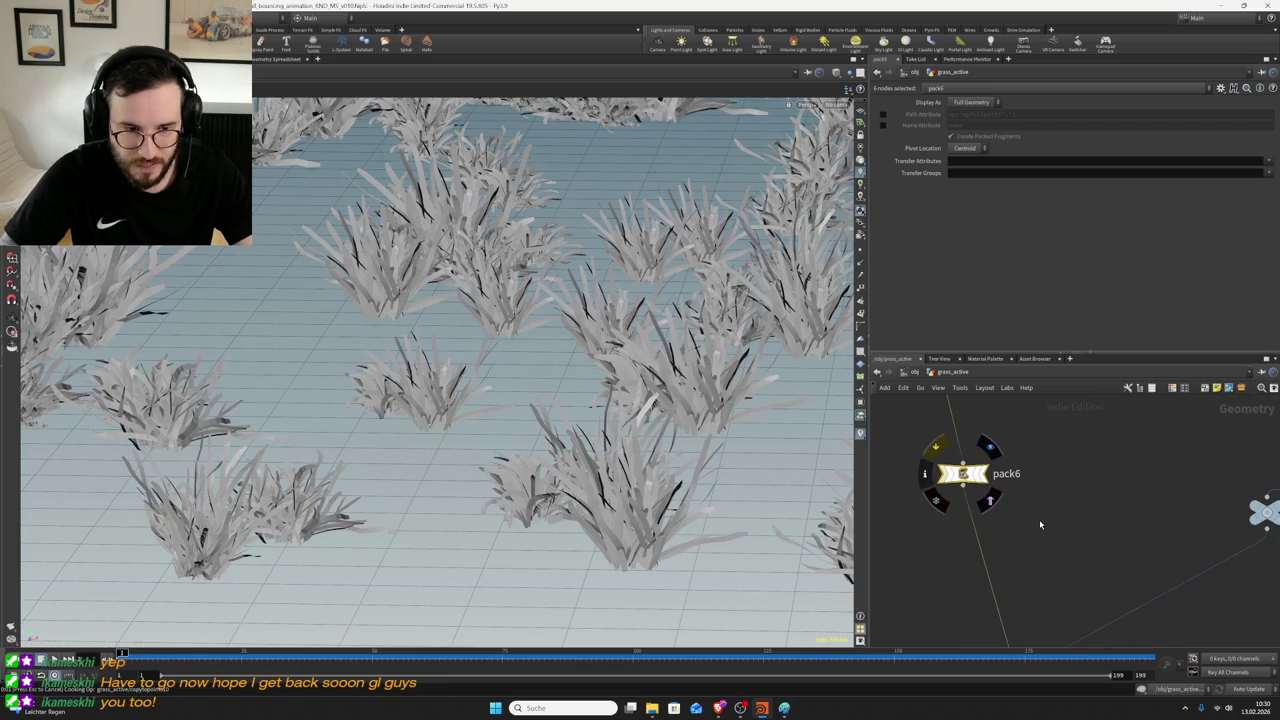
pyautogui.hotkey('ctrl', 's')
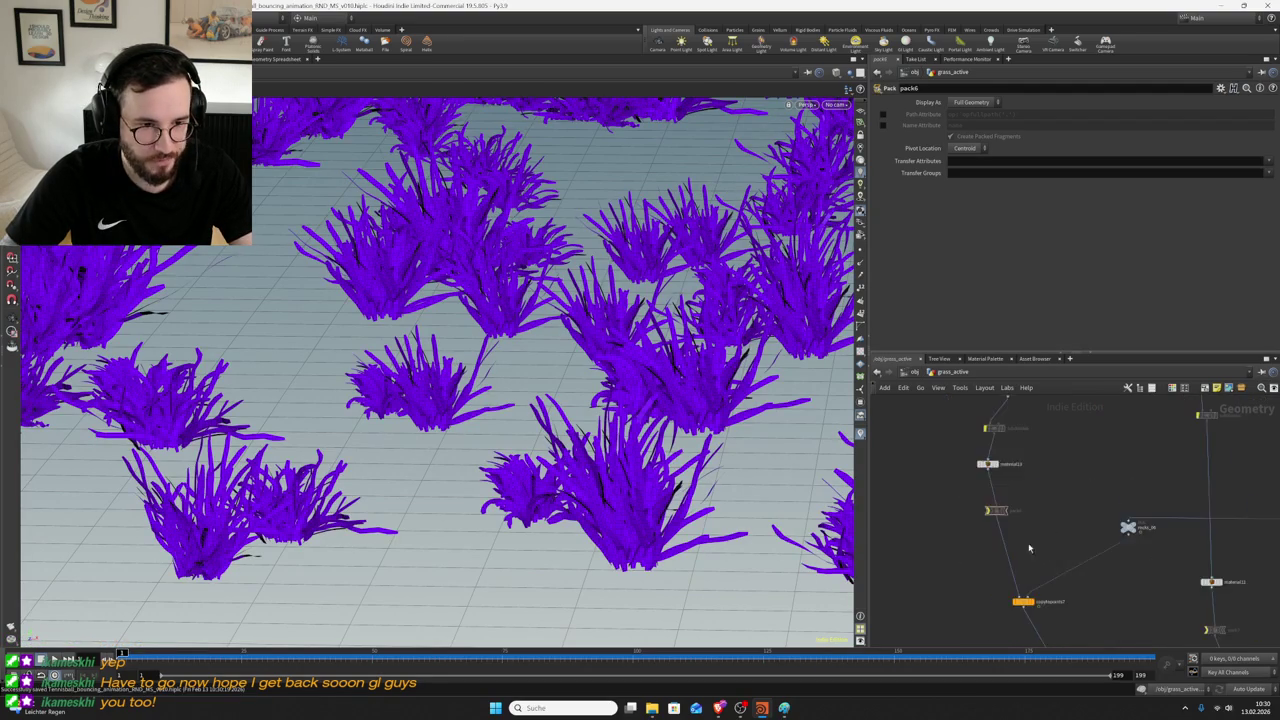
# - Move output0 aside and read the fuzzy null's geometry statistics
pyautogui.scroll(-5, 1029, 548)
pyautogui.scroll(4, 1129, 640)
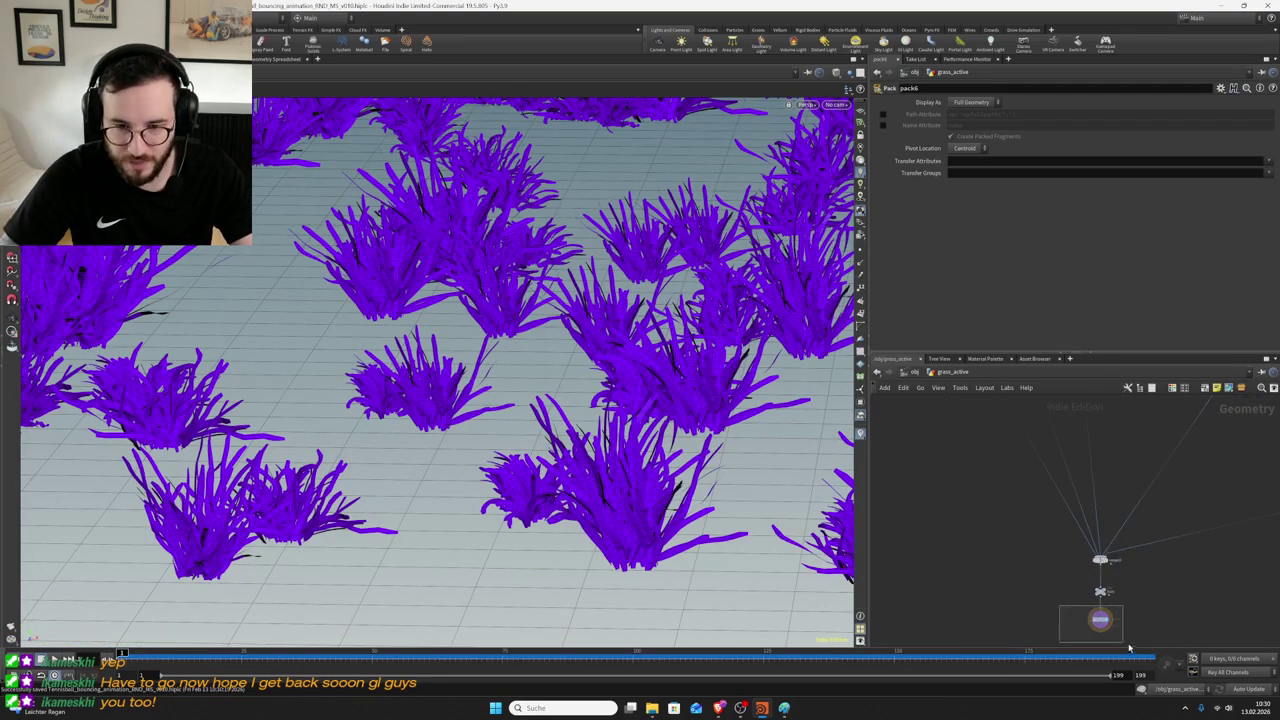
pyautogui.moveTo(1129, 648); pyautogui.dragTo(1017, 645)
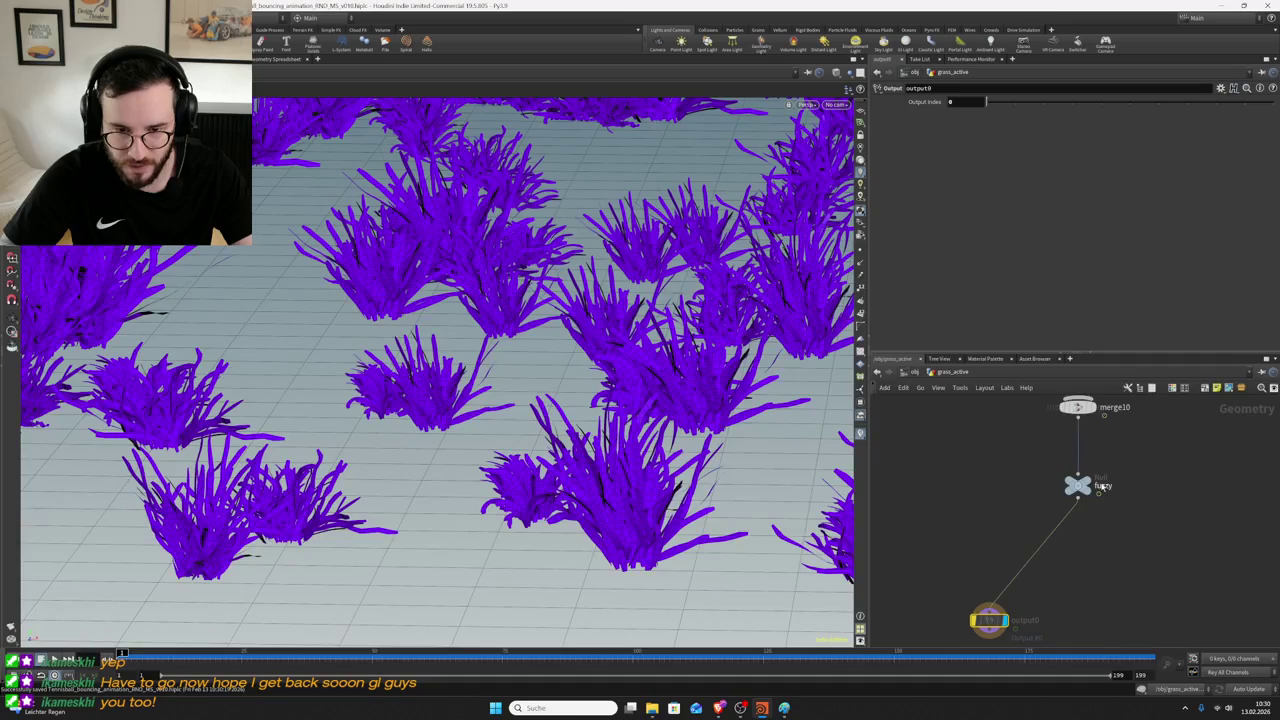
pyautogui.click(1077, 486)
pyautogui.middleClick(1083, 487)
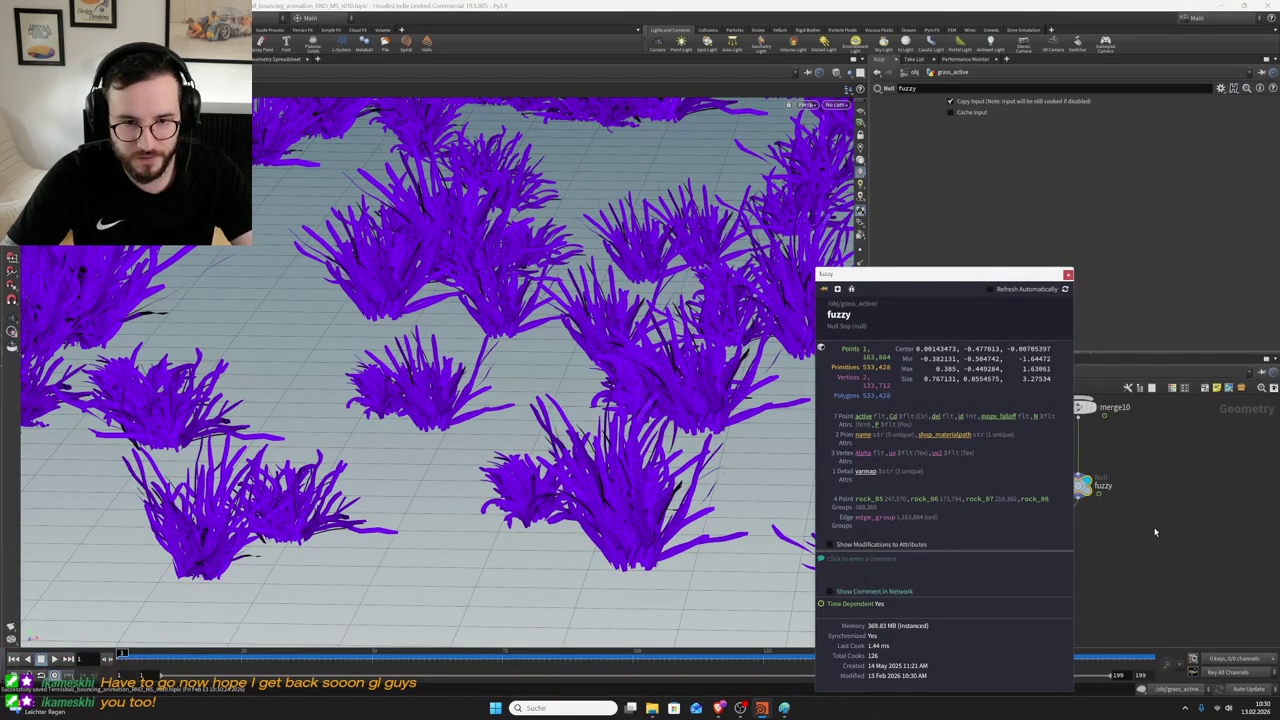
# - Tilt and orbit the viewport for low and wide views of the purple grass field
pyautogui.scroll(-5, 484, 452)
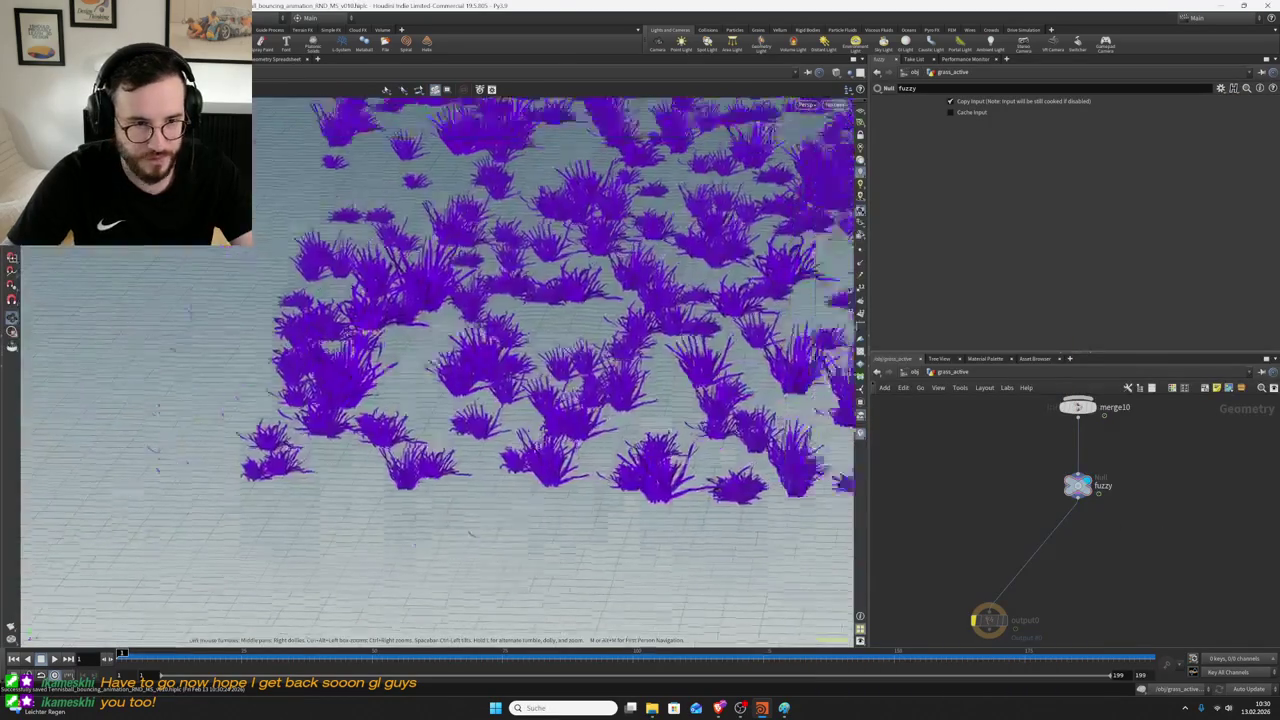
pyautogui.scroll(-3, 484, 452)
pyautogui.moveTo(484, 452)
pyautogui.mouseDown()
pyautogui.moveTo(174, 514)
pyautogui.moveTo(543, 437)
pyautogui.mouseUp()
pyautogui.scroll(5, 543, 437)
pyautogui.scroll(2, 600, 425)
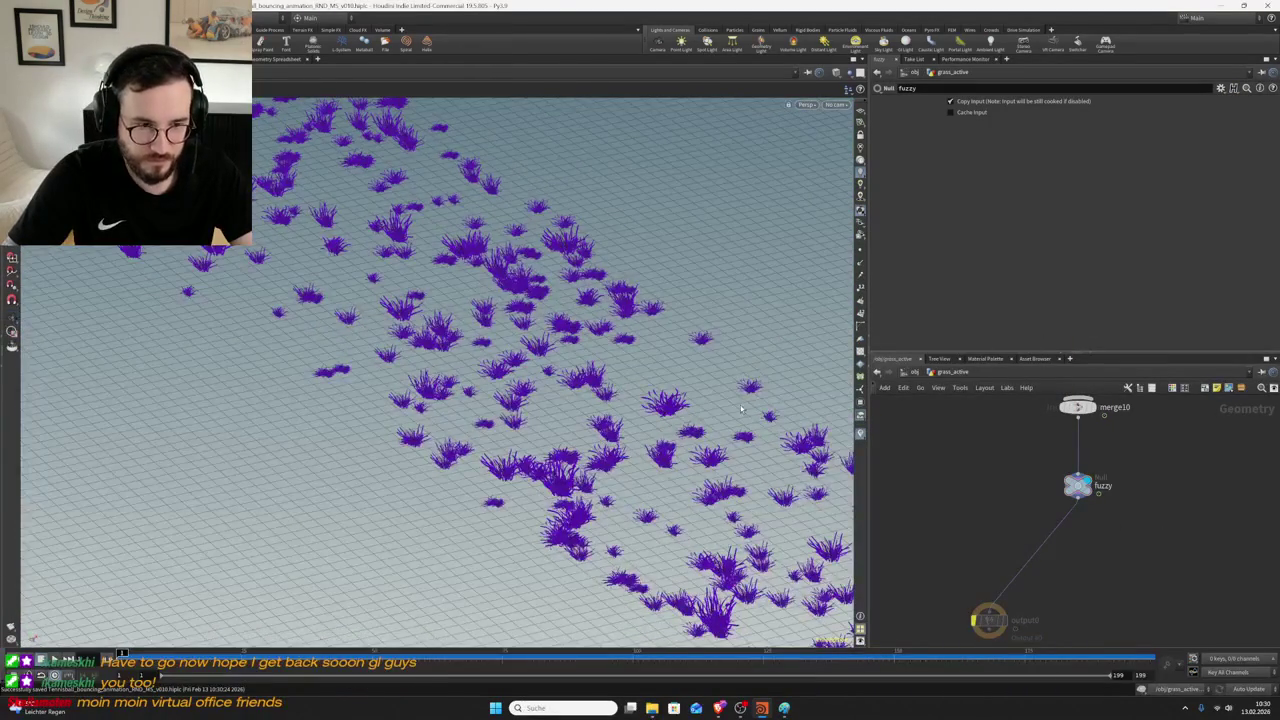
pyautogui.moveTo(629, 425); pyautogui.dragTo(576, 402)
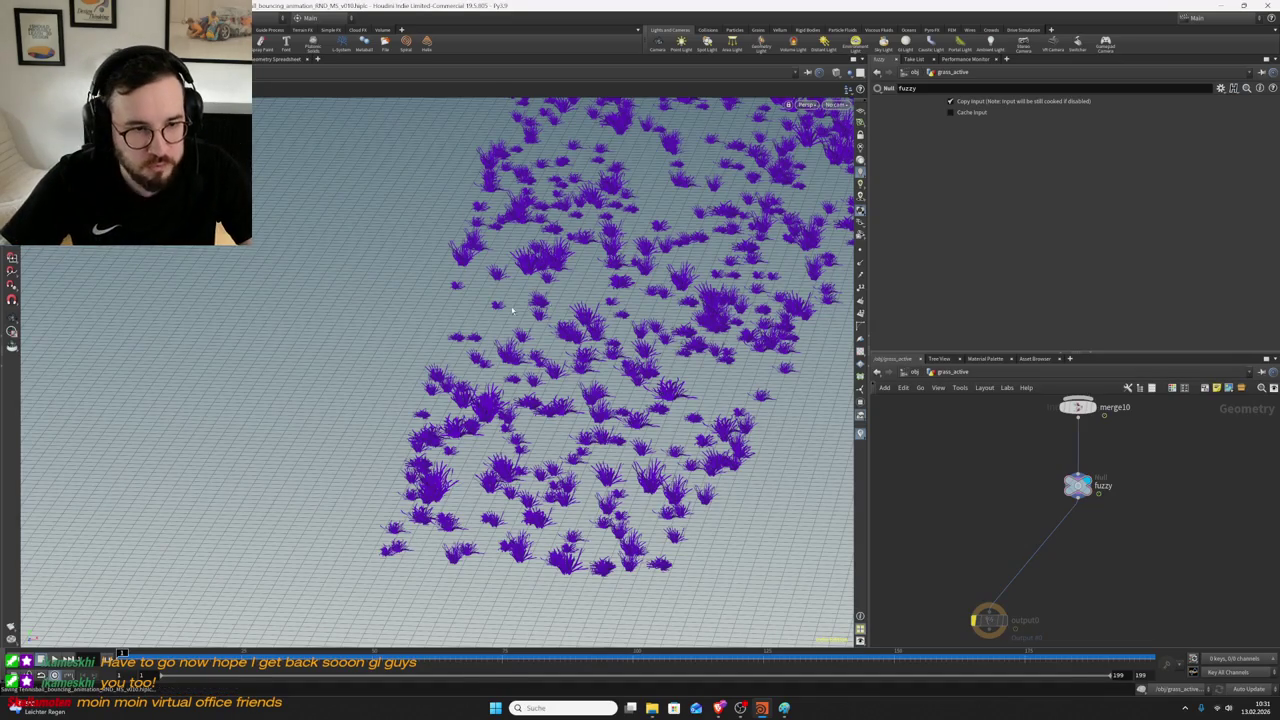
# - Orbit around the purple grass field and save the scene
pyautogui.scroll(3, 807, 318)
pyautogui.scroll(5, 807, 318)
pyautogui.moveTo(807, 318); pyautogui.dragTo(673, 407)
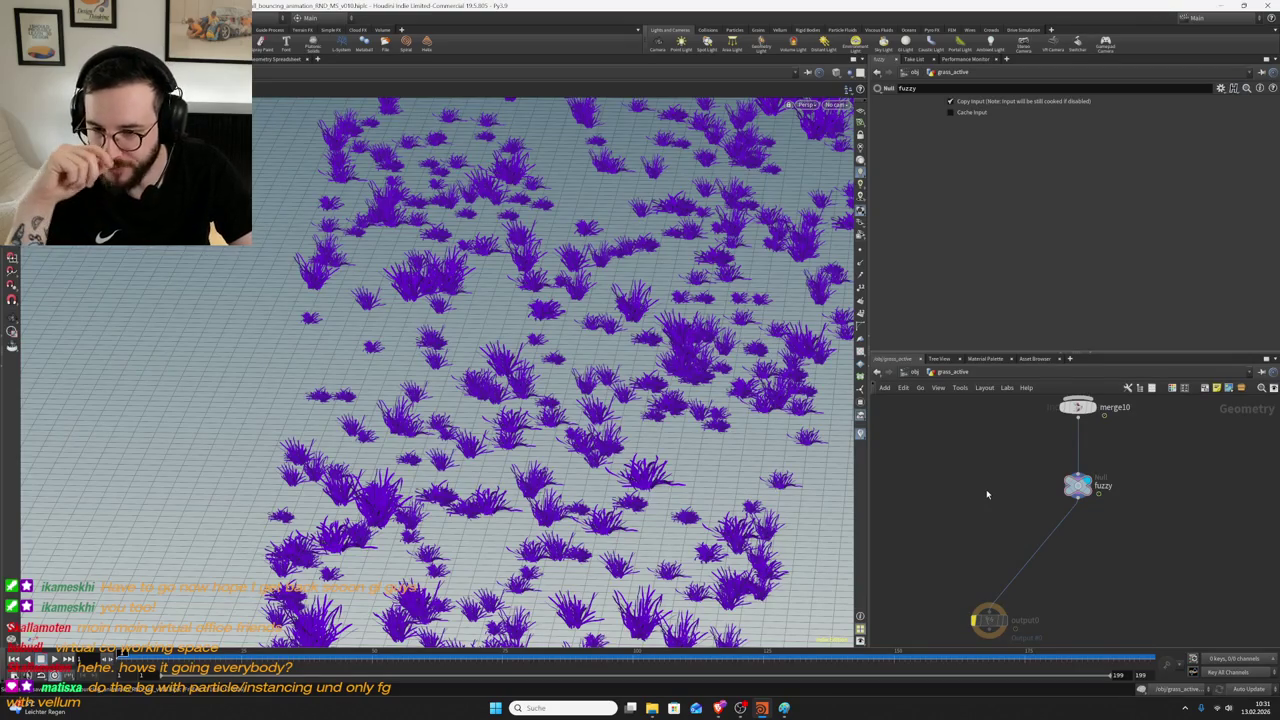
pyautogui.hotkey('ctrl', 's')
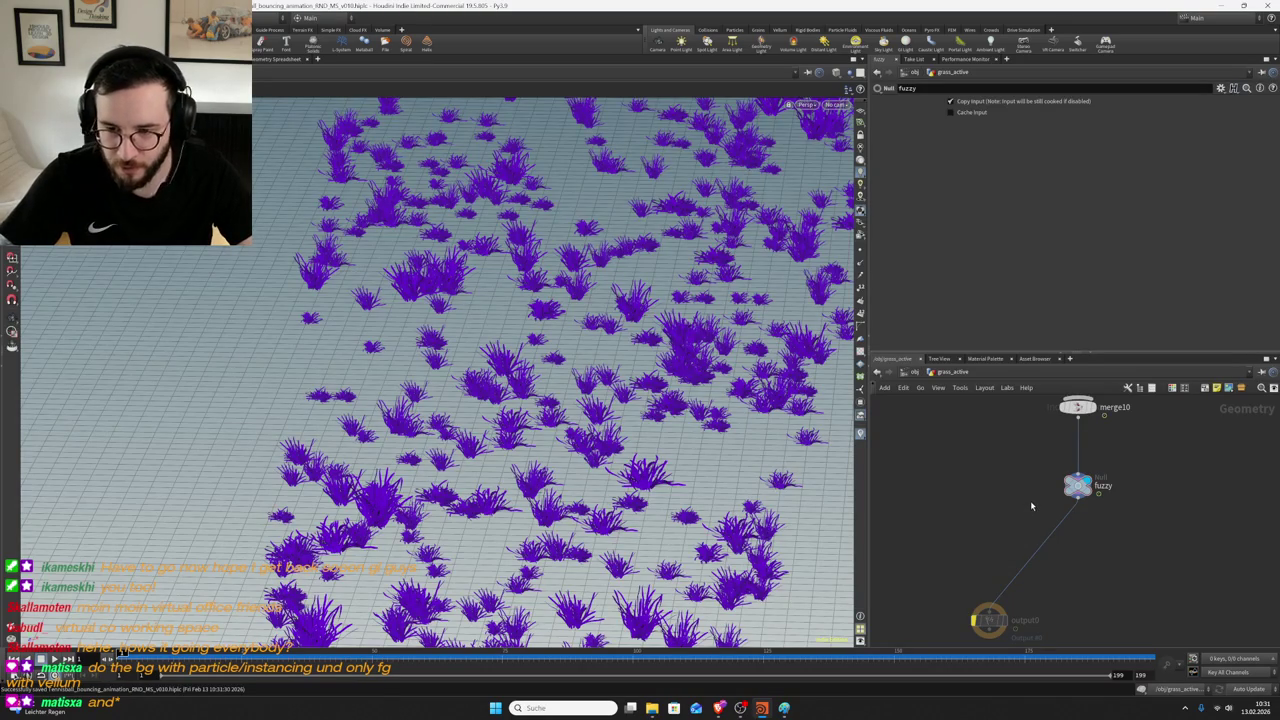
# - View the grass clumps from low down and from high above, then bring up the Add Node menu
pyautogui.moveTo(560, 400); pyautogui.dragTo(120, 652)
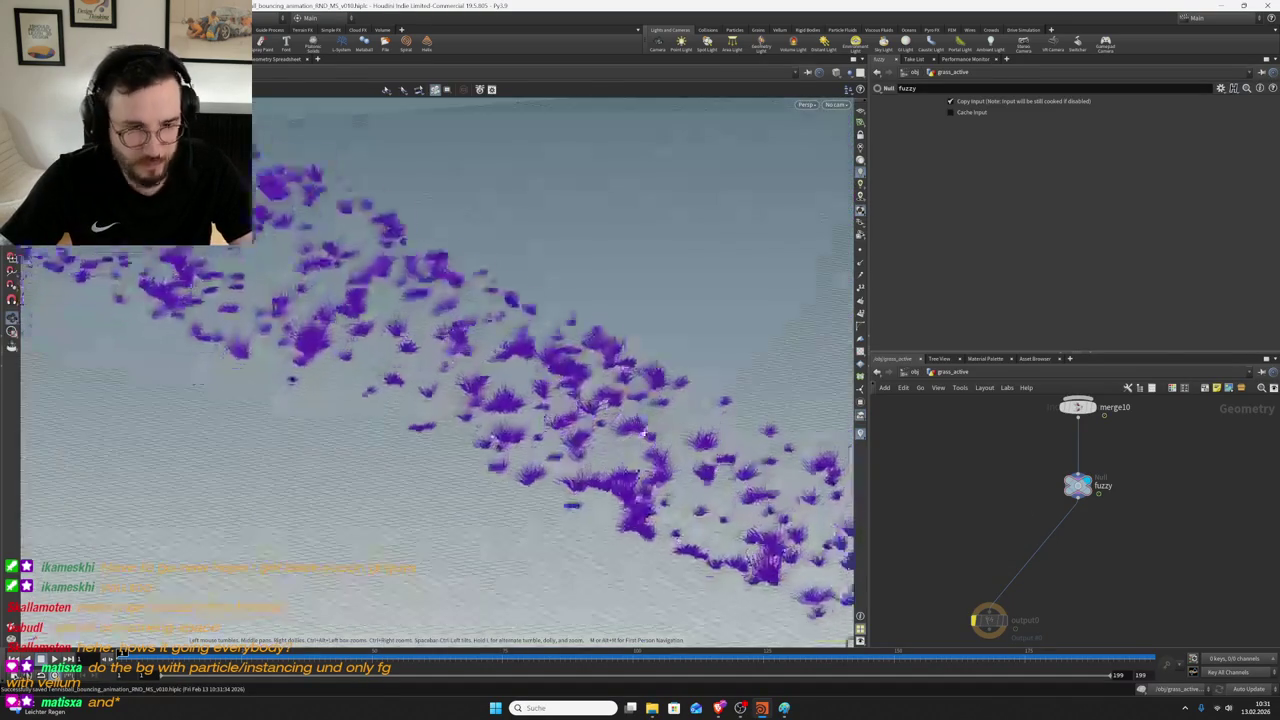
pyautogui.moveTo(636, 472)
pyautogui.mouseDown()
pyautogui.moveTo(575, 437)
pyautogui.moveTo(640, 420)
pyautogui.mouseUp()
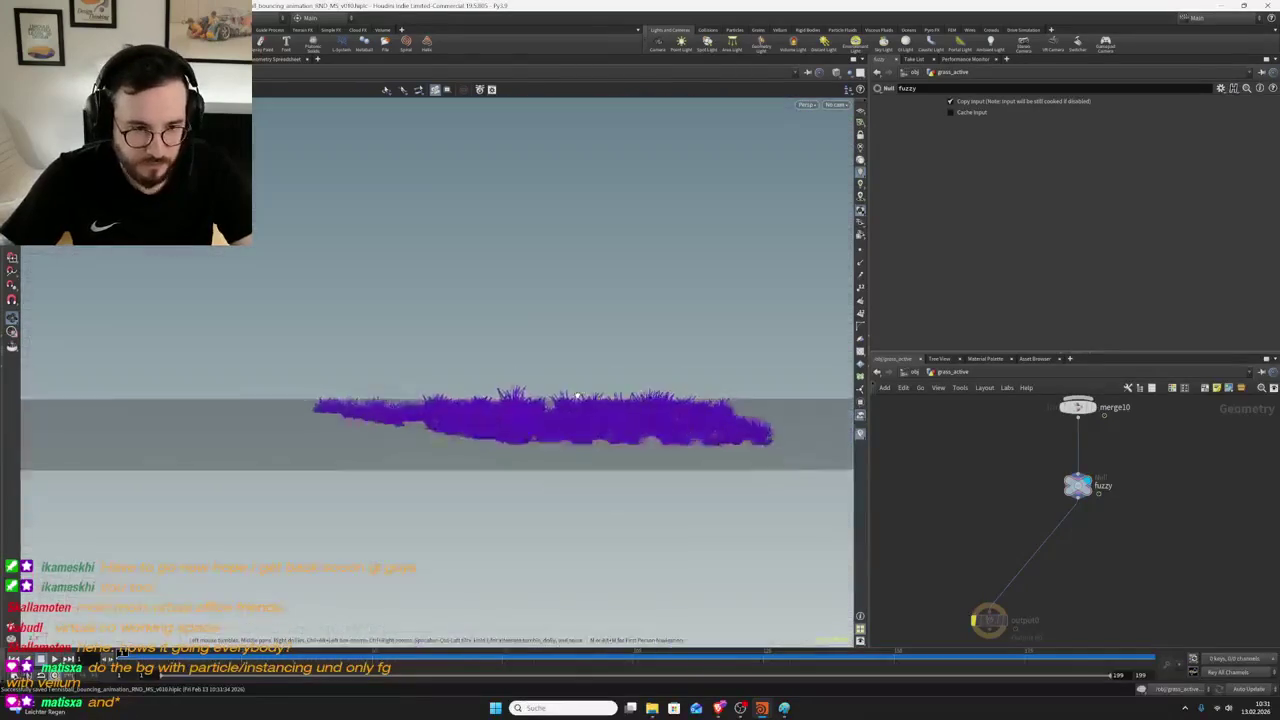
pyautogui.scroll(-3, 1025, 477)
pyautogui.scroll(2, 1030, 500)
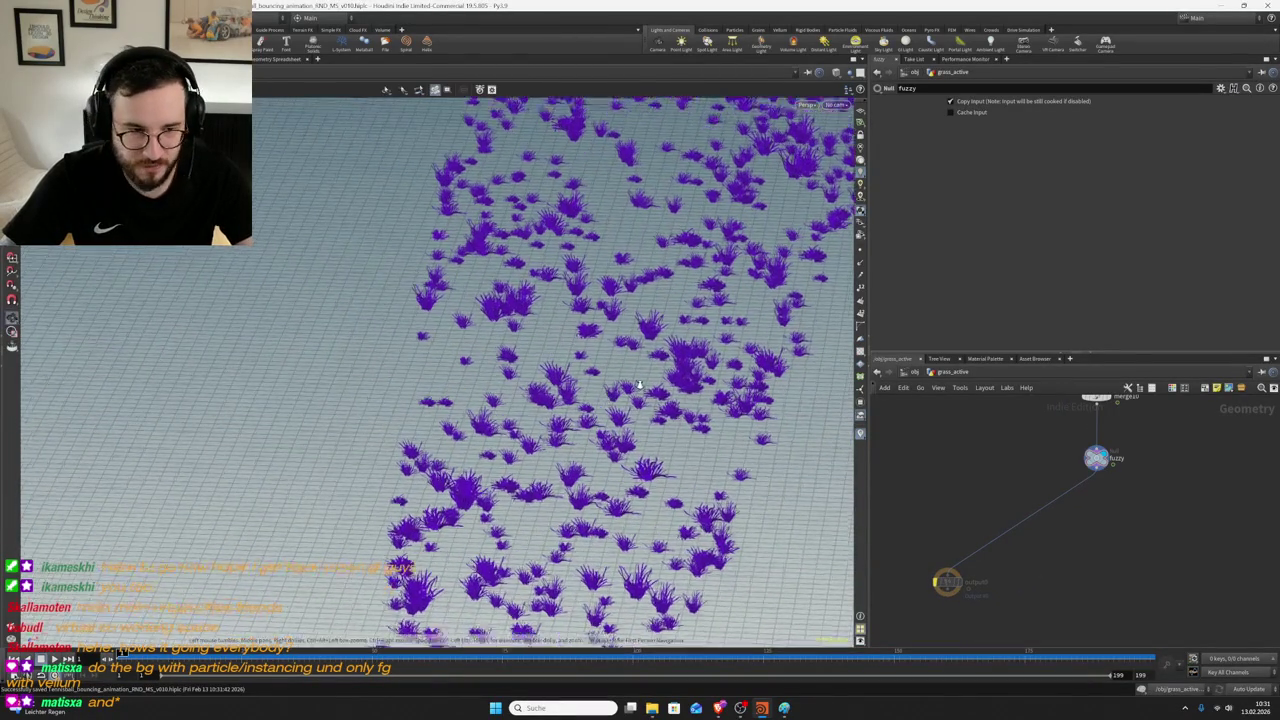
pyautogui.press('Tab')
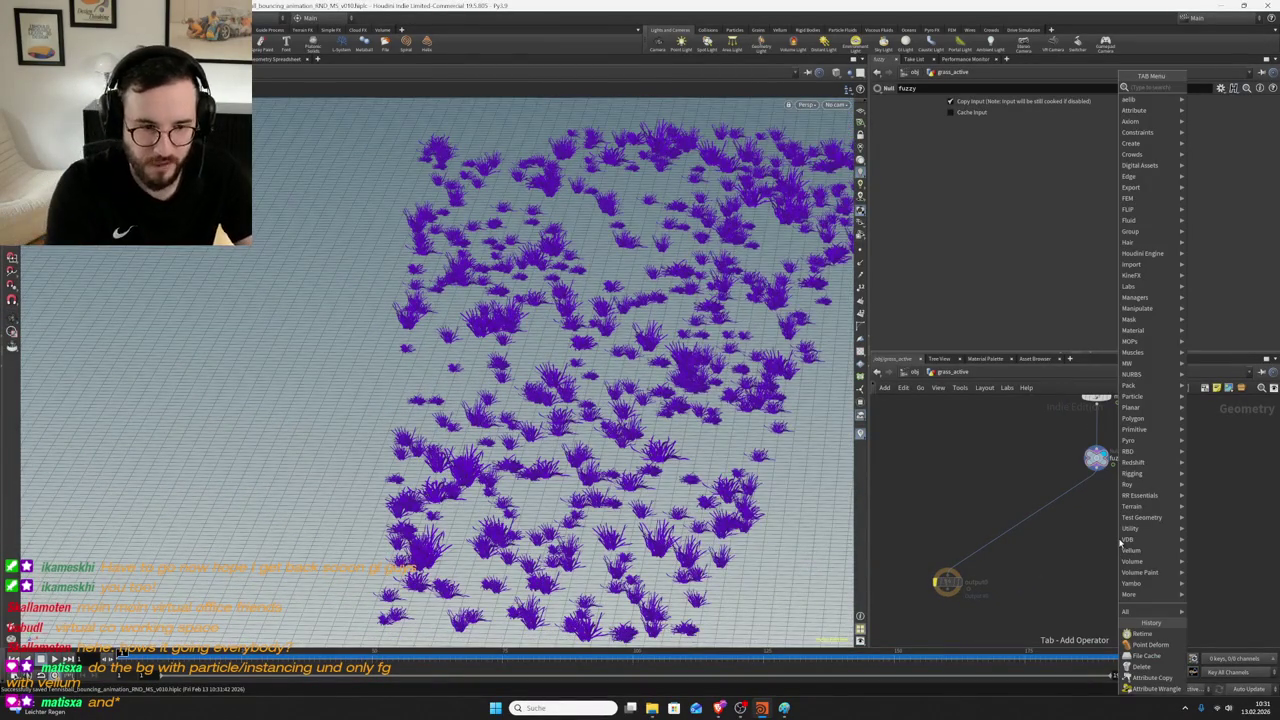
# - Add a Vellum Configure Cloth node after fuzzy, save, and display its constraint lines
pyautogui.write('vellum cl')
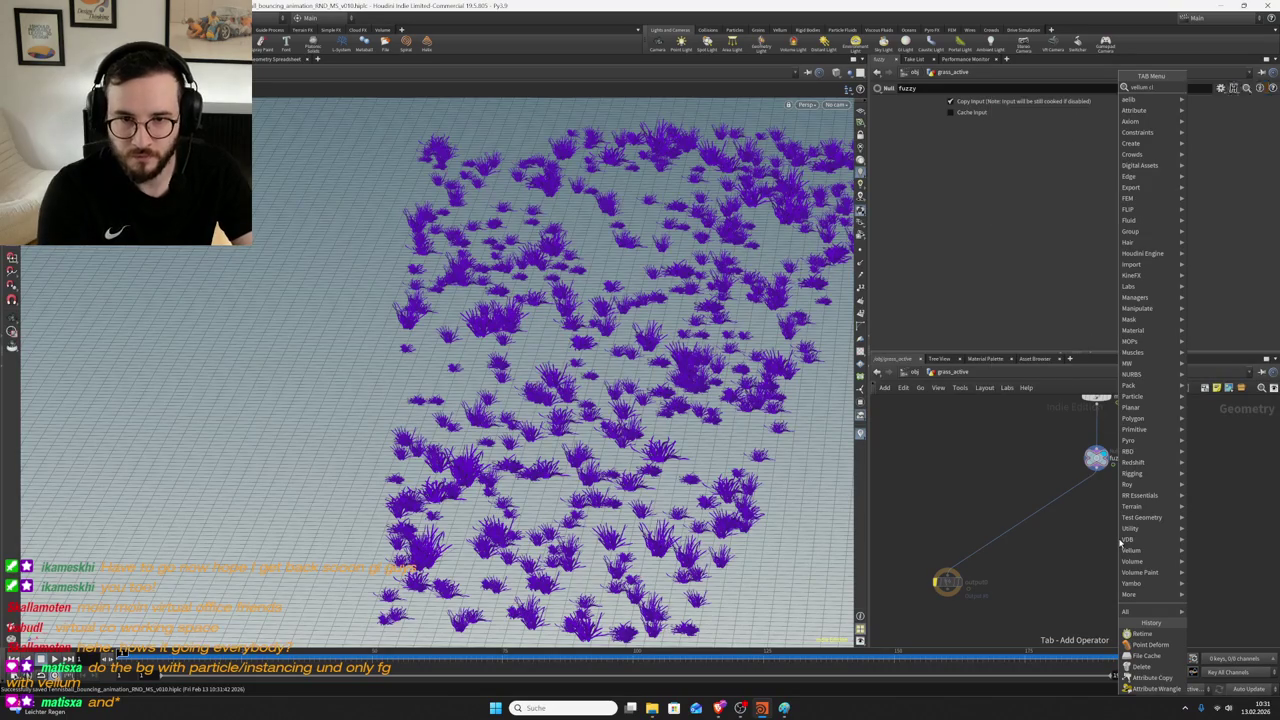
pyautogui.press('Escape')
pyautogui.click(1120, 543)
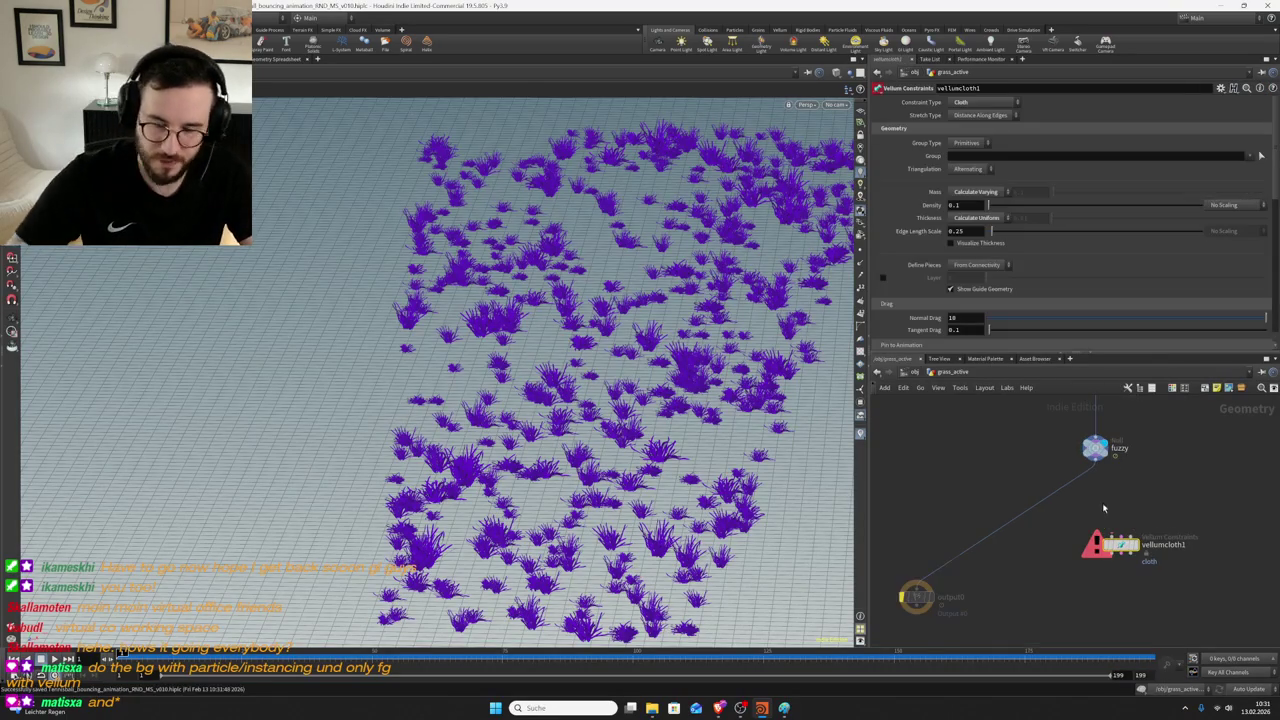
pyautogui.moveTo(1080, 538); pyautogui.dragTo(1097, 532)
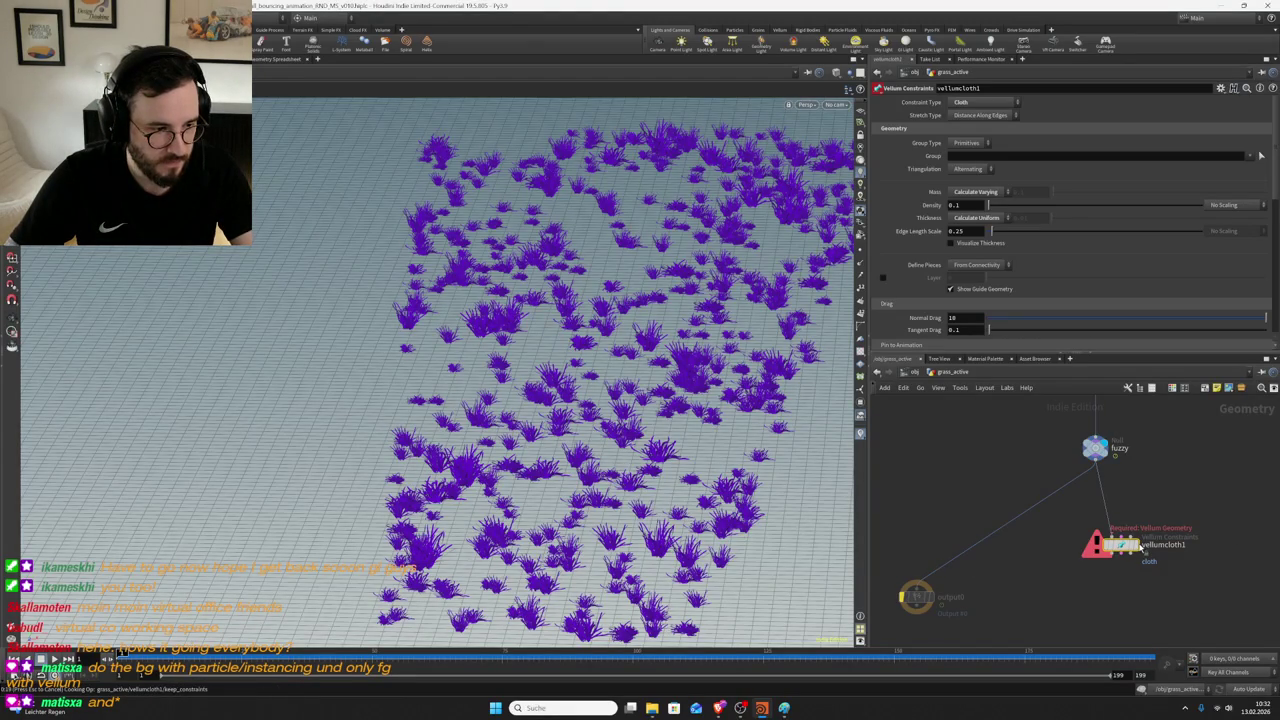
pyautogui.hotkey('ctrl', 's')
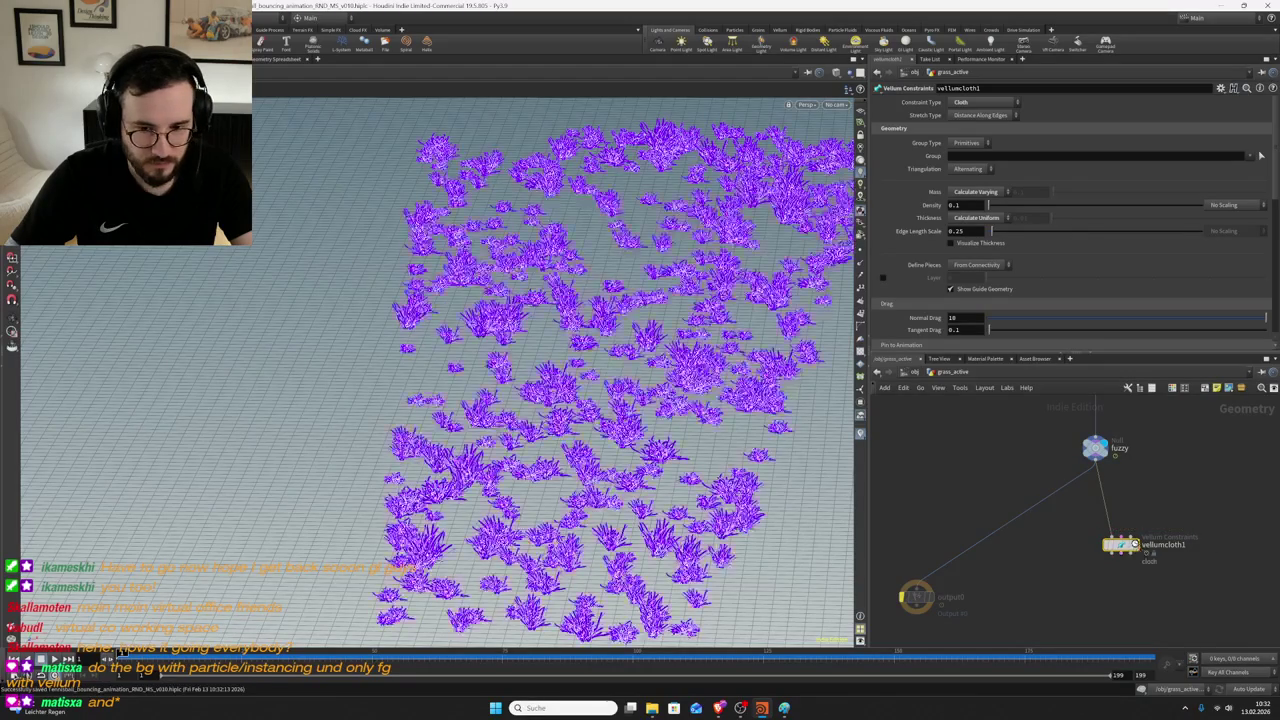
pyautogui.click(1135, 544)
pyautogui.moveTo(685, 530); pyautogui.dragTo(560, 430)
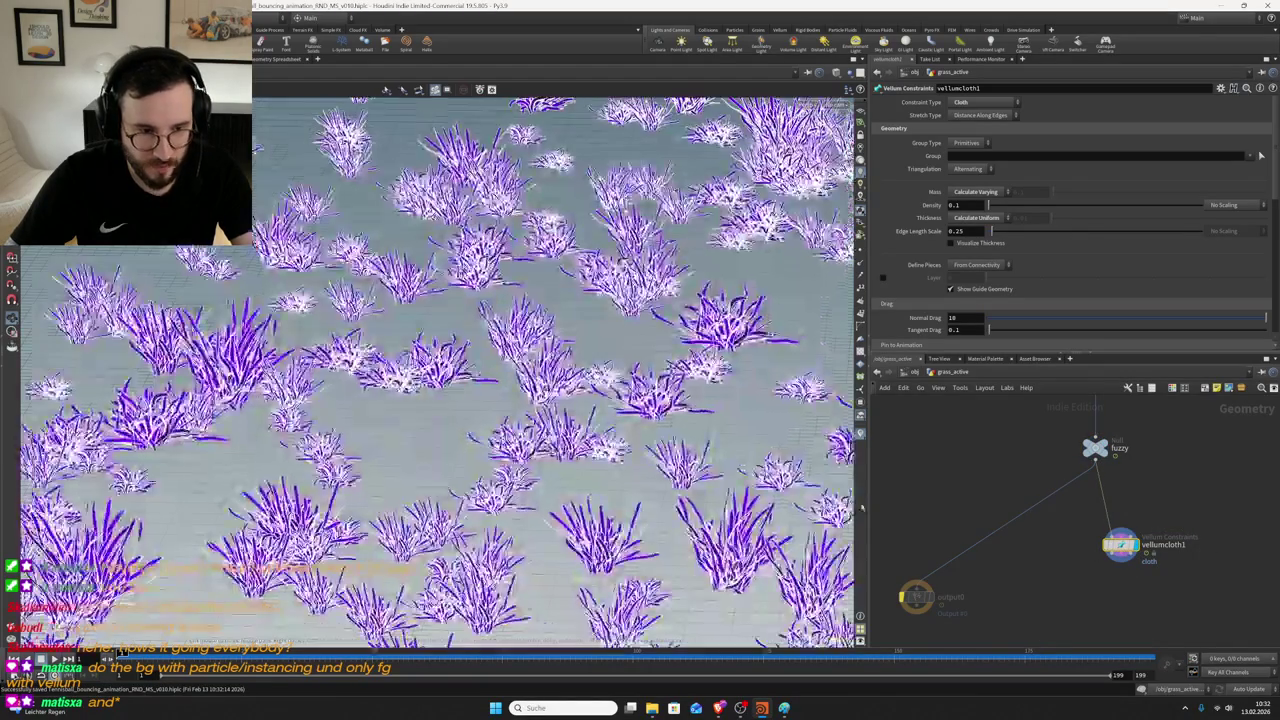
# - Add vellumsolver1 below vellumcloth1, wire in the constraint outputs, save, and display it
pyautogui.press('Tab')
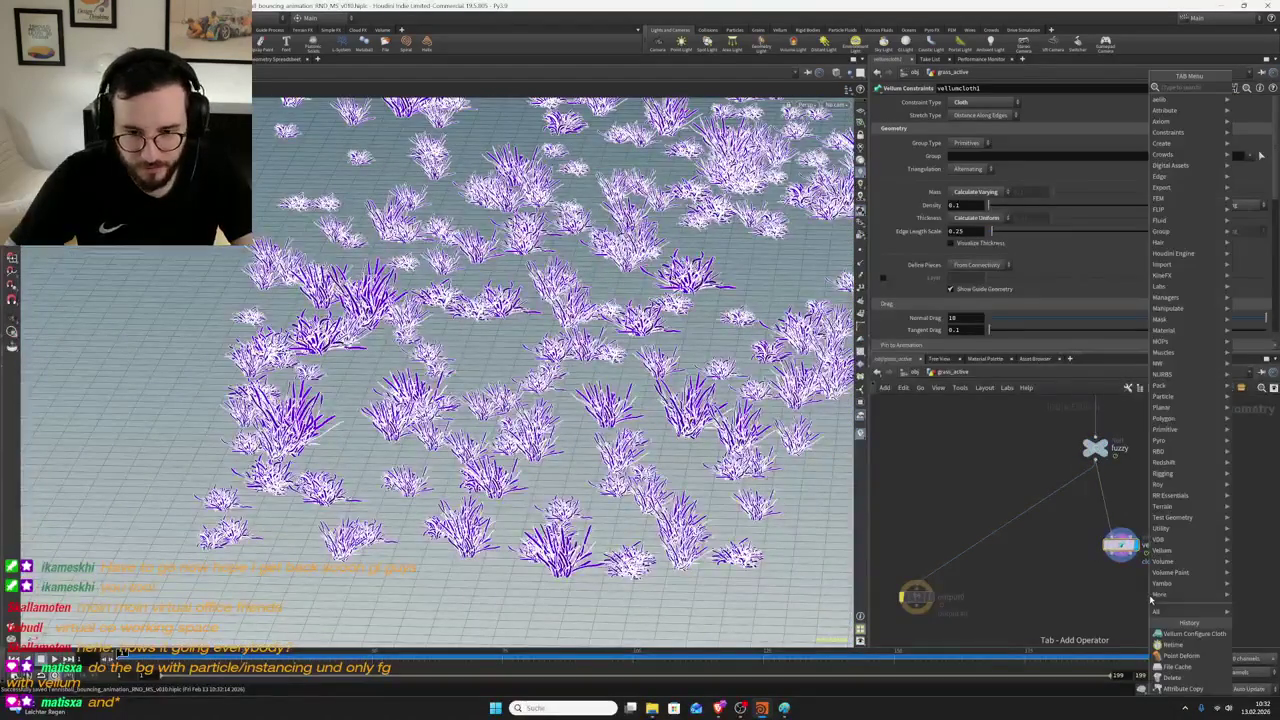
pyautogui.write('vellum solve')
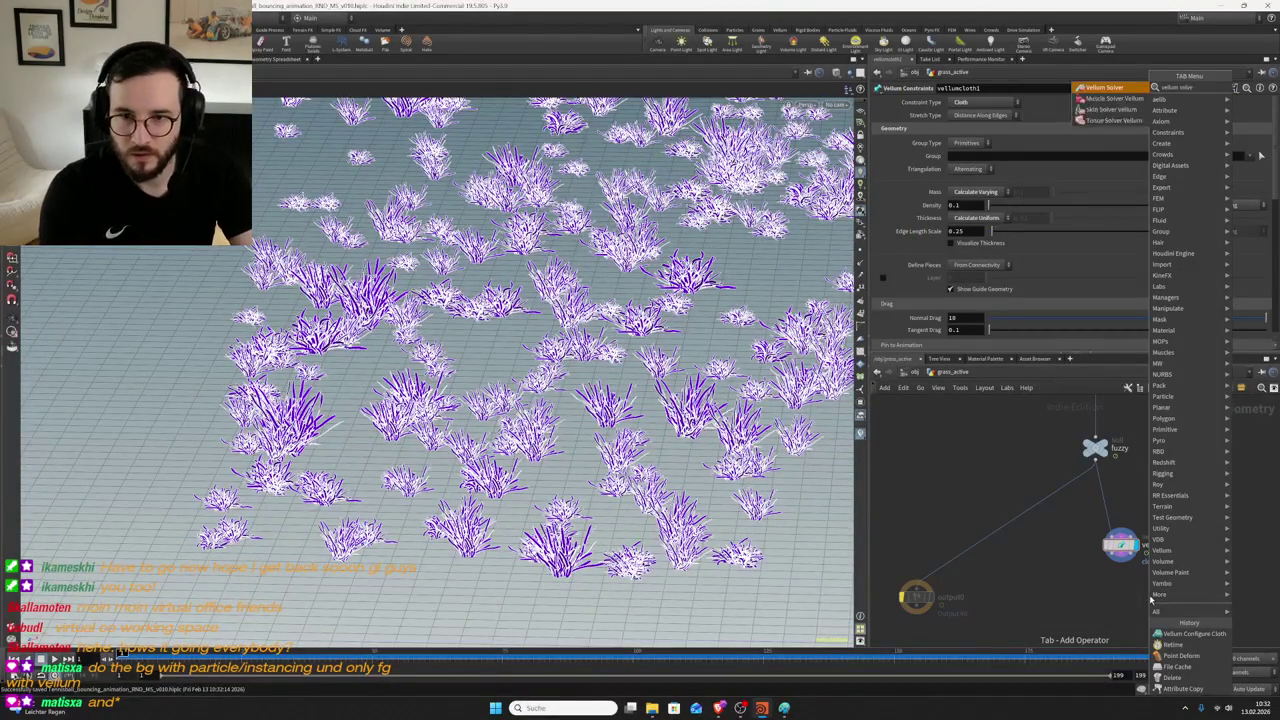
pyautogui.press('Return')
pyautogui.click(1135, 600)
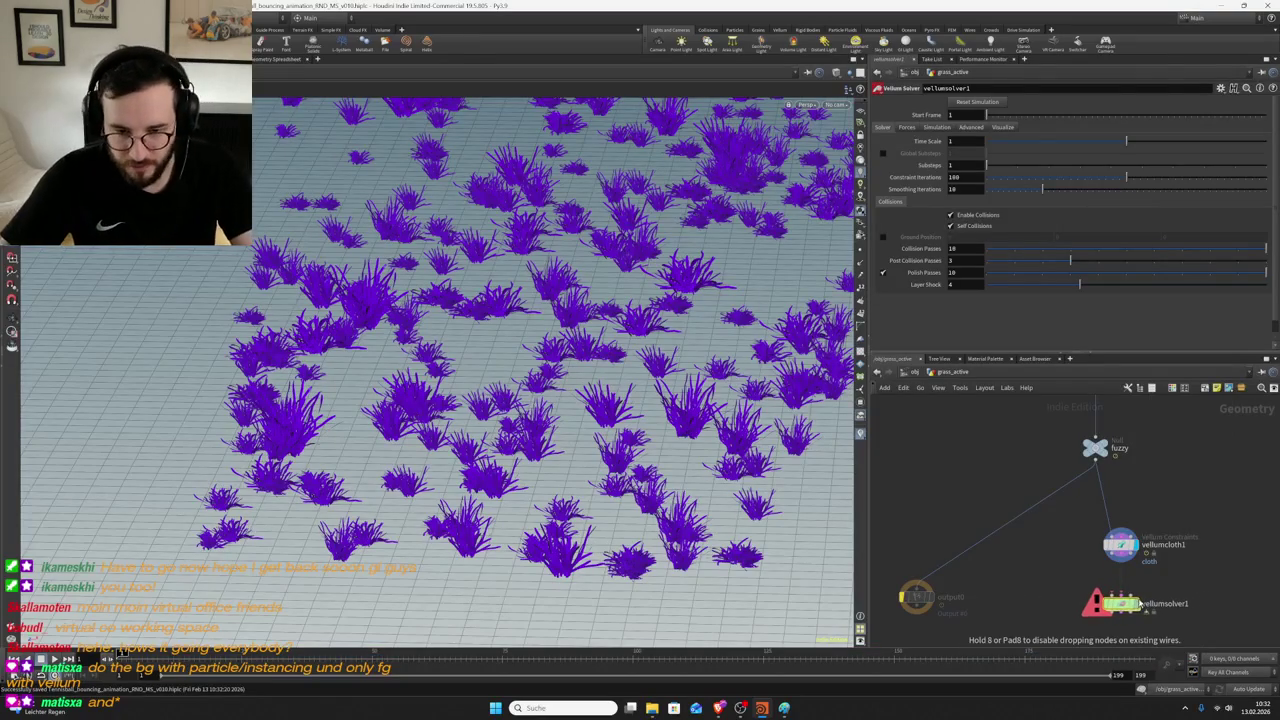
pyautogui.scroll(1, 1122, 548)
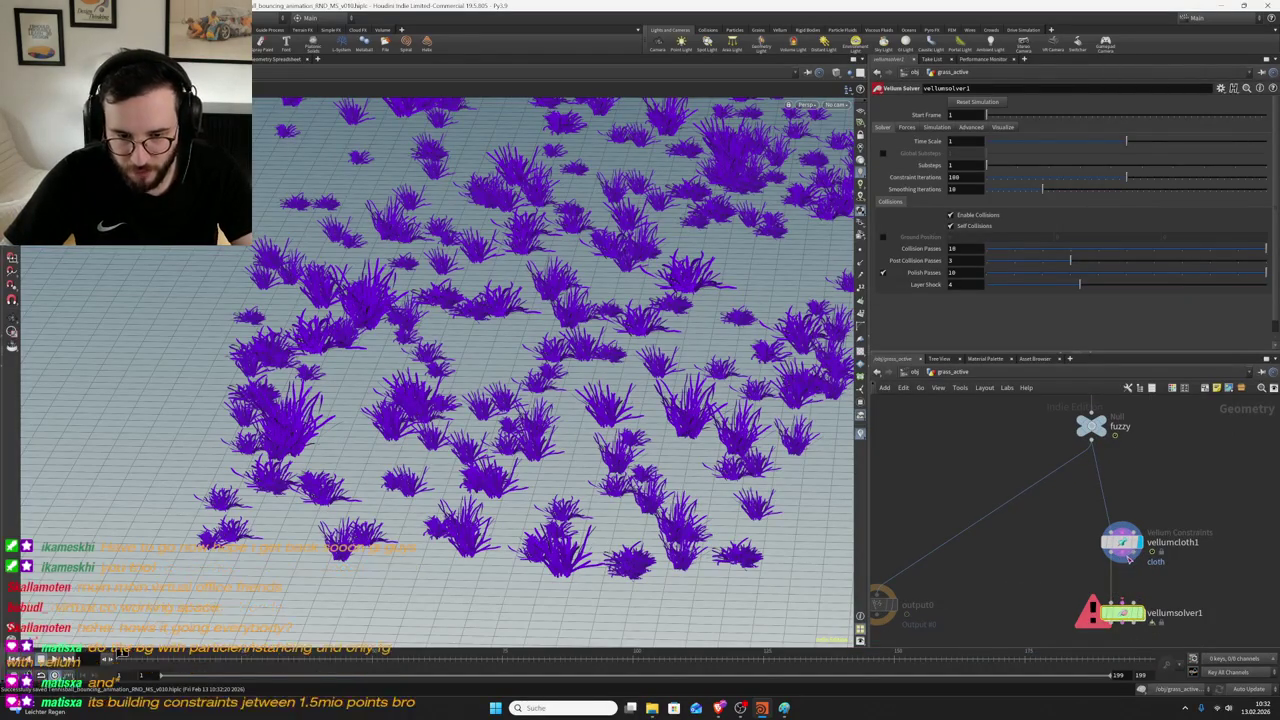
pyautogui.moveTo(1132, 568); pyautogui.dragTo(1137, 603)
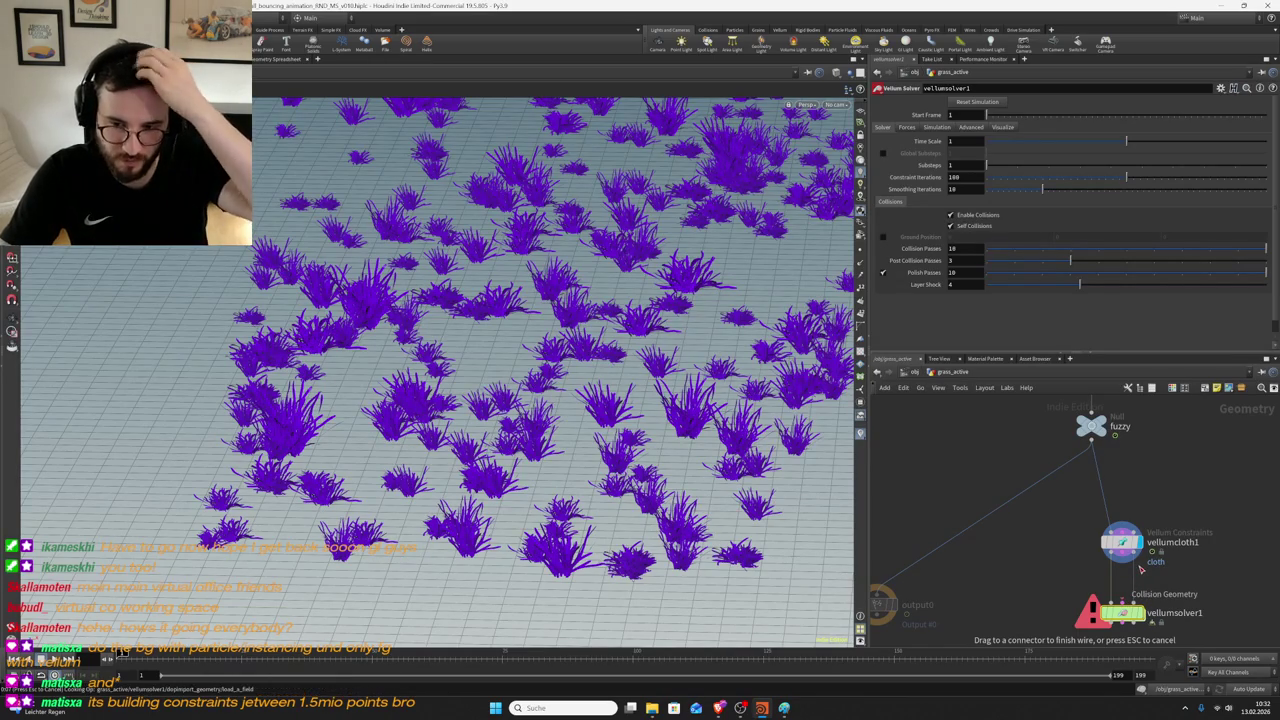
pyautogui.hotkey('ctrl', 's')
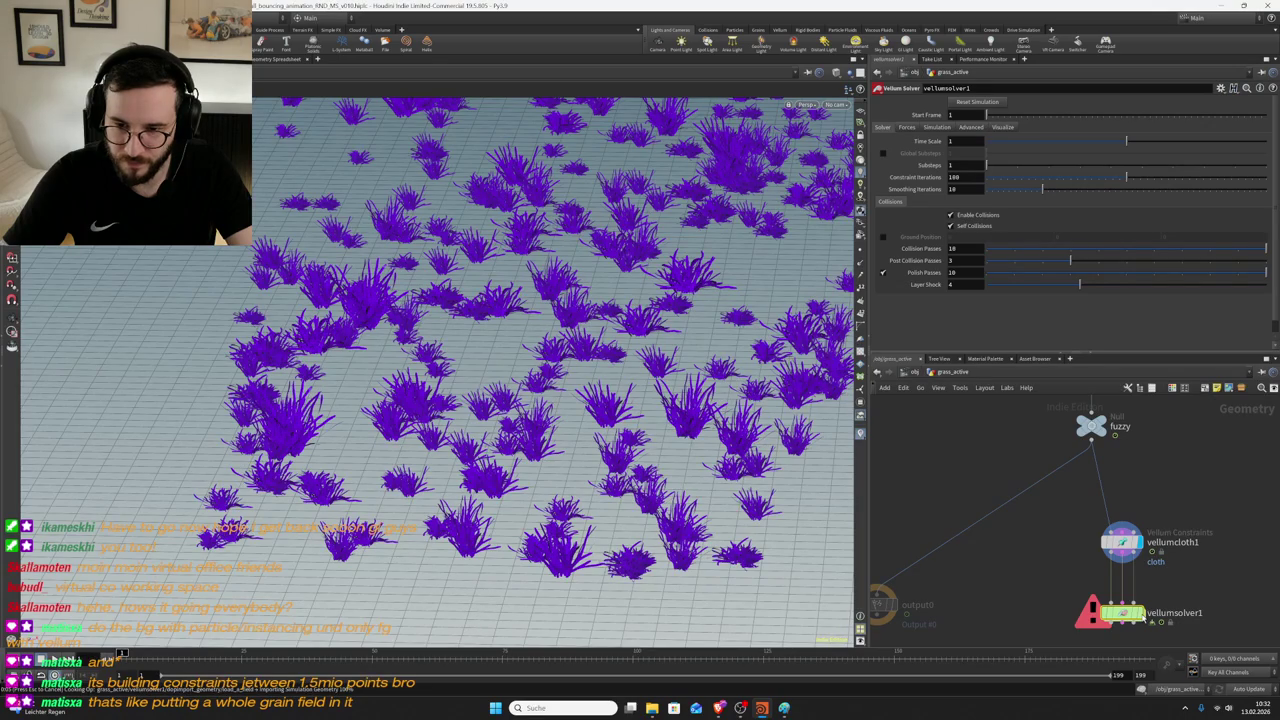
pyautogui.hotkey('ctrl', 's')
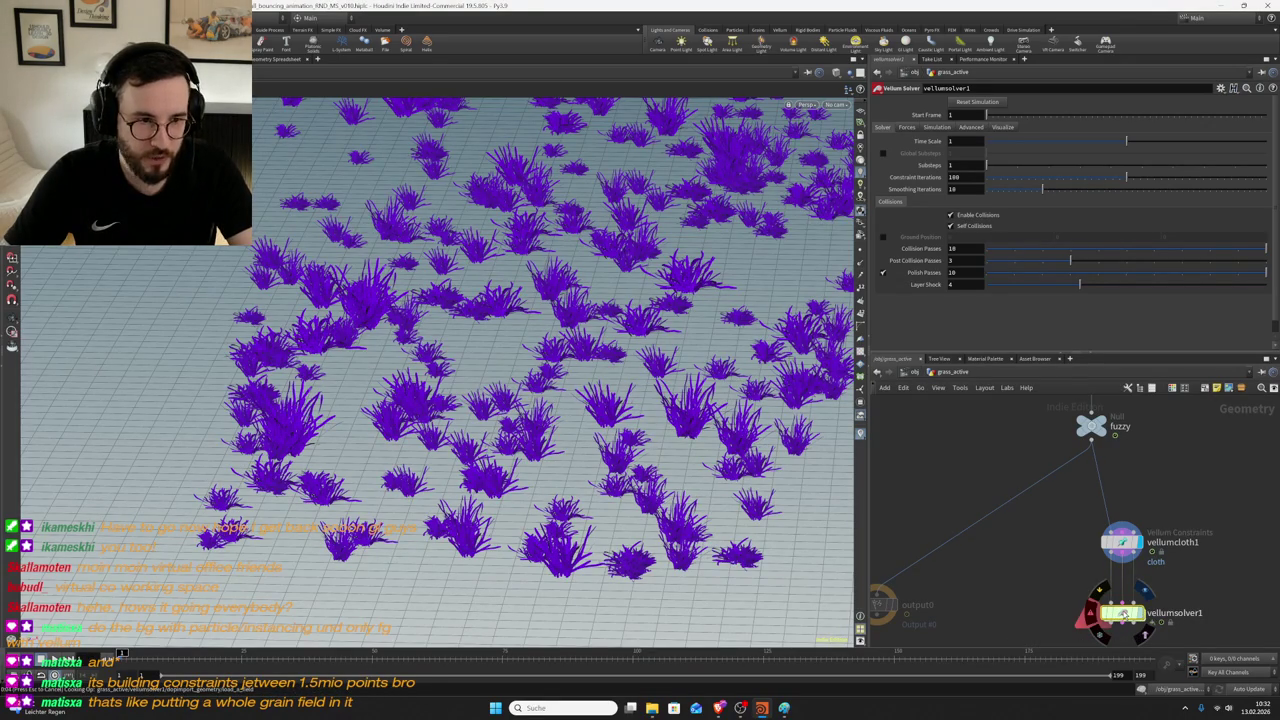
pyautogui.press('Escape')
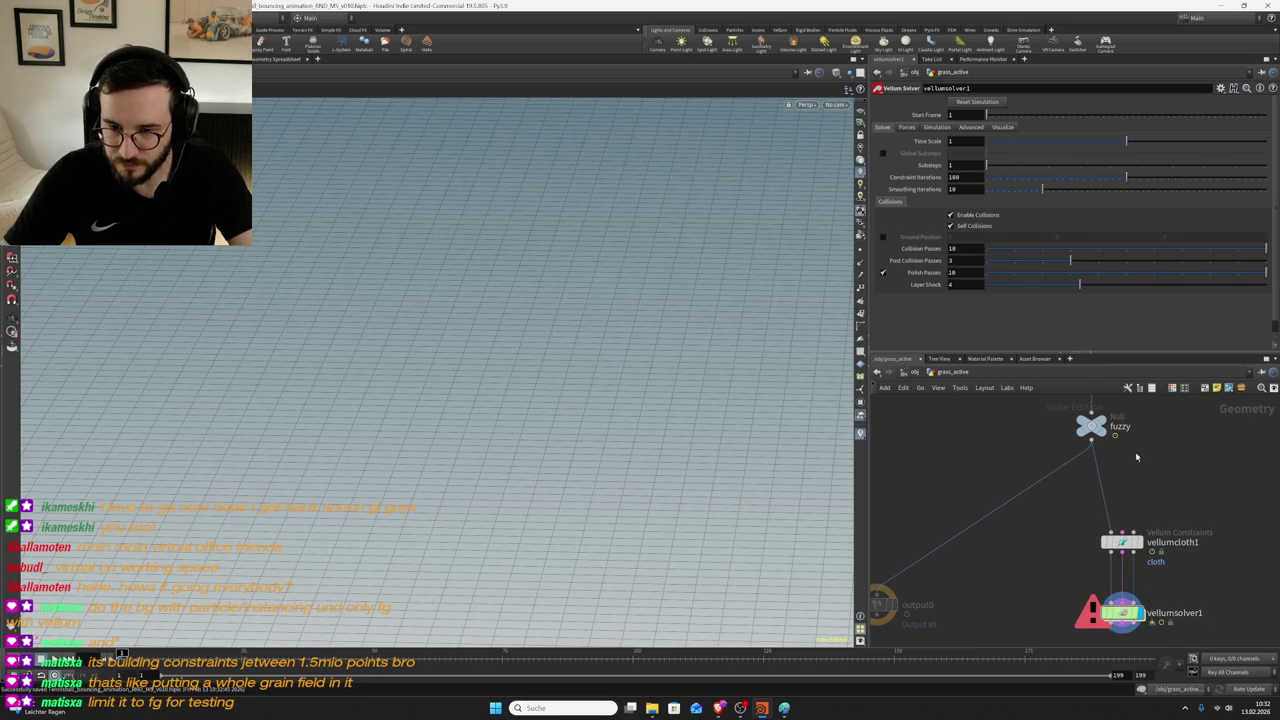
# - Redisplay fuzzy, then locate pointdeform1 in the network and set its display flag
pyautogui.click(1108, 426)
pyautogui.scroll(5, 685, 522)
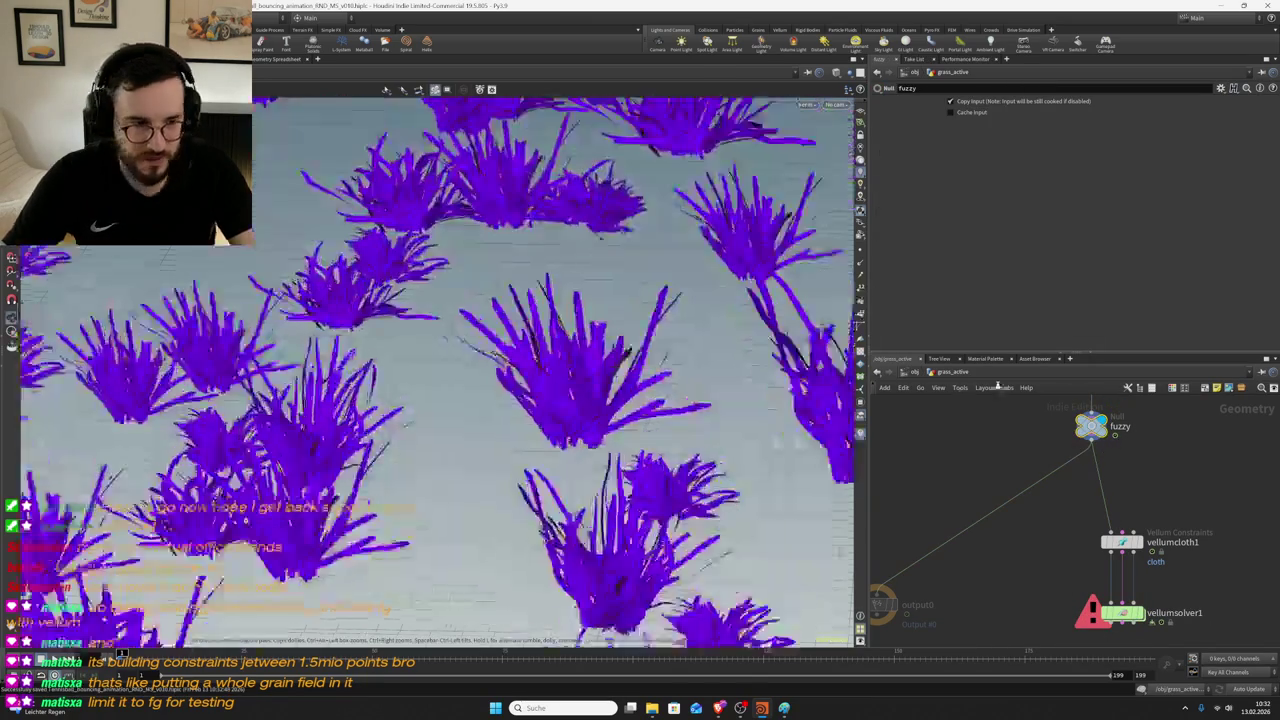
pyautogui.moveTo(685, 522)
pyautogui.mouseDown()
pyautogui.moveTo(660, 507)
pyautogui.moveTo(502, 515)
pyautogui.moveTo(560, 520)
pyautogui.mouseUp()
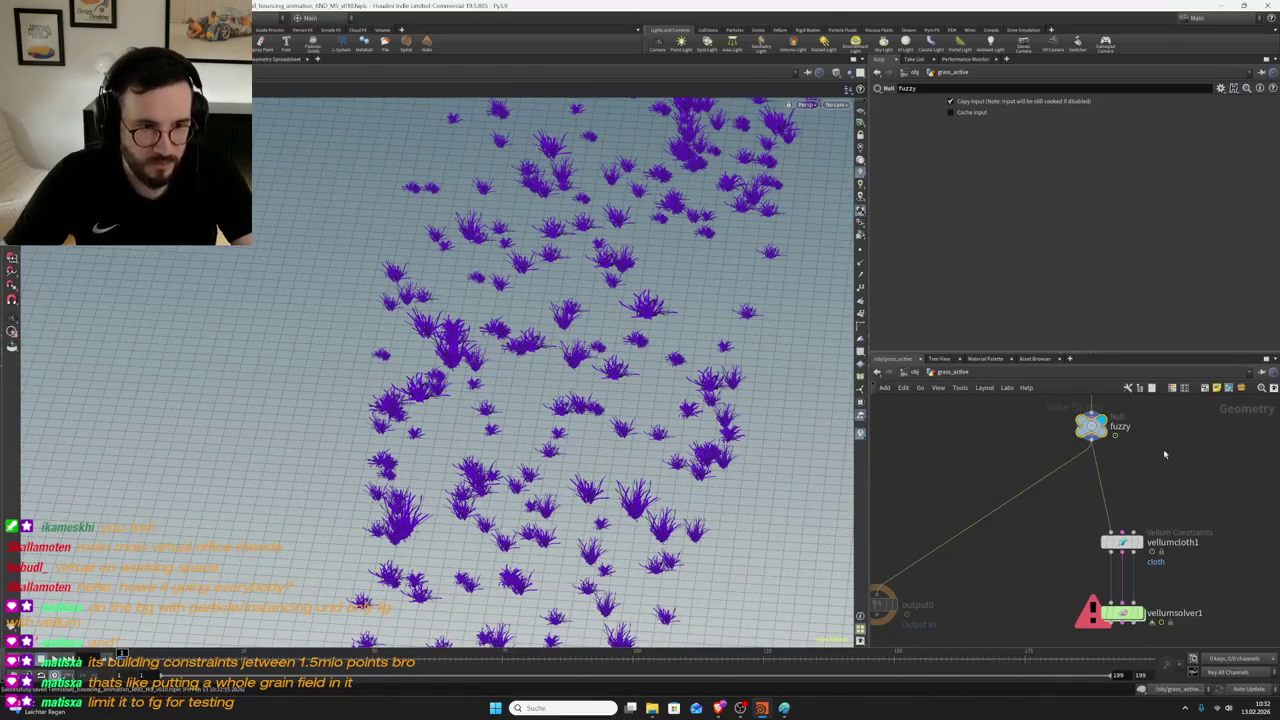
pyautogui.scroll(-2, 1149, 538)
pyautogui.moveTo(1149, 538); pyautogui.dragTo(1038, 470, button='middle')
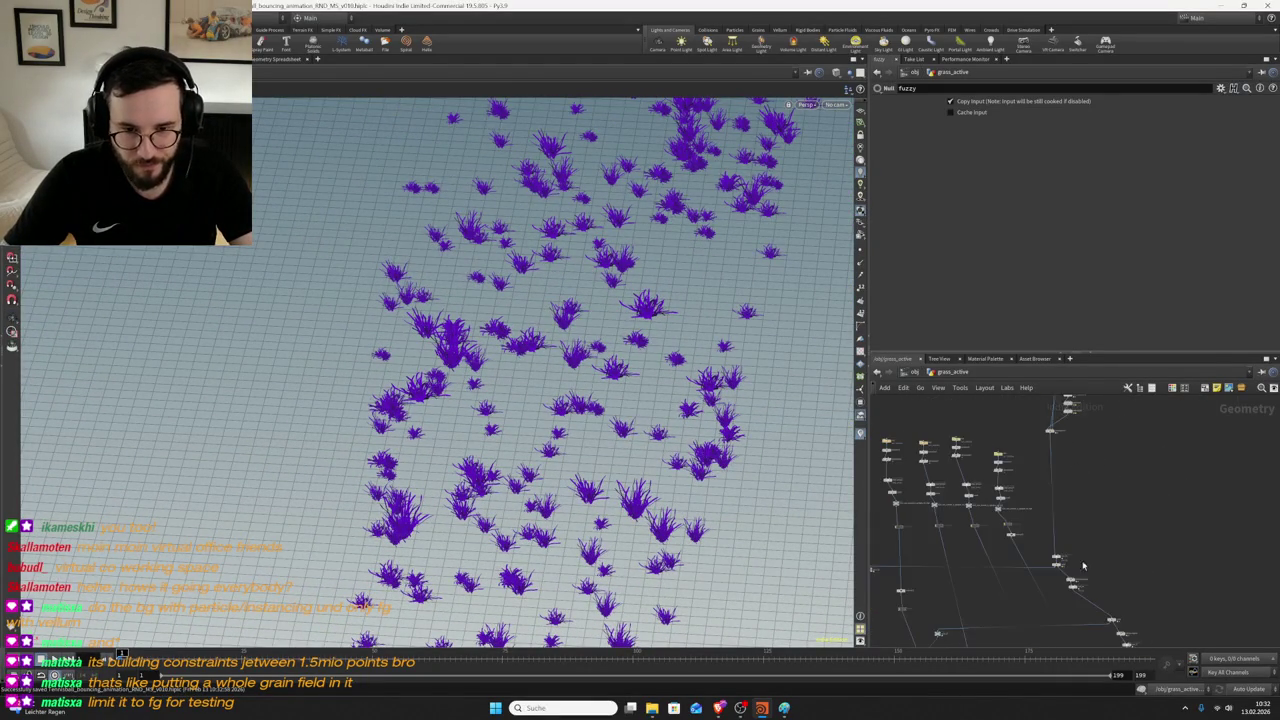
pyautogui.scroll(3, 1086, 519)
pyautogui.moveTo(1086, 519); pyautogui.dragTo(1003, 418, button='middle')
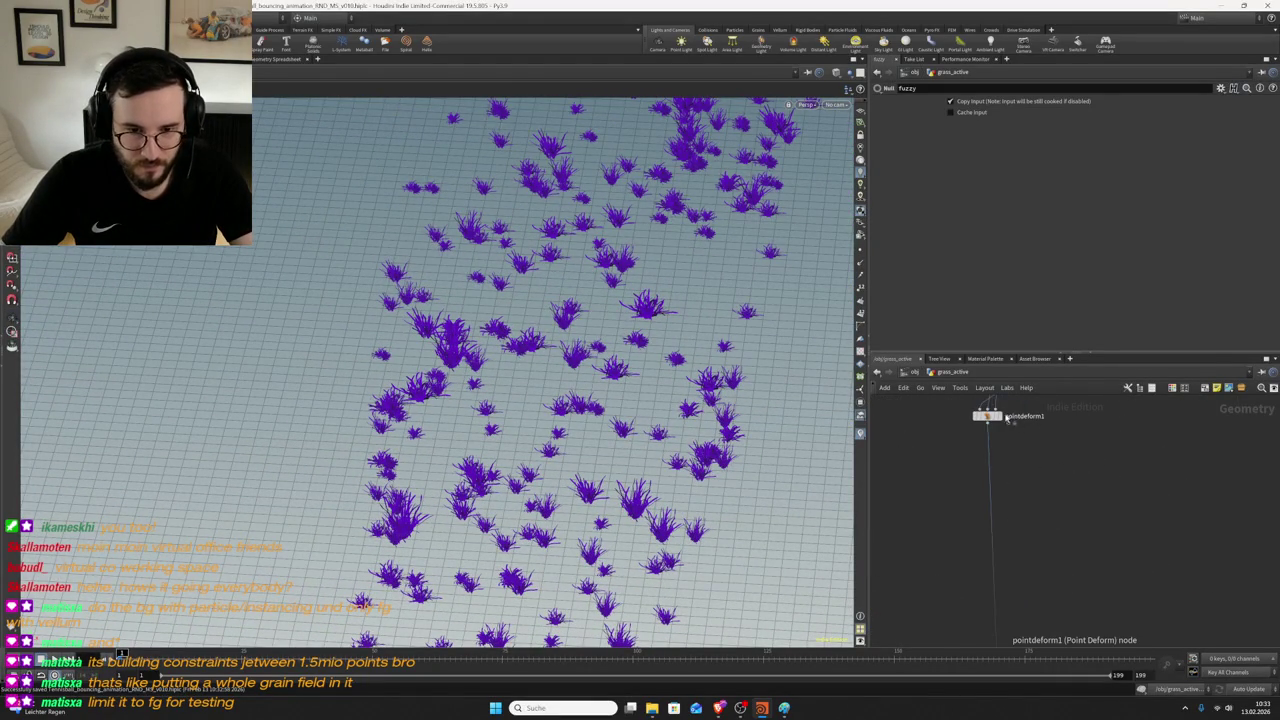
pyautogui.click(1003, 418)
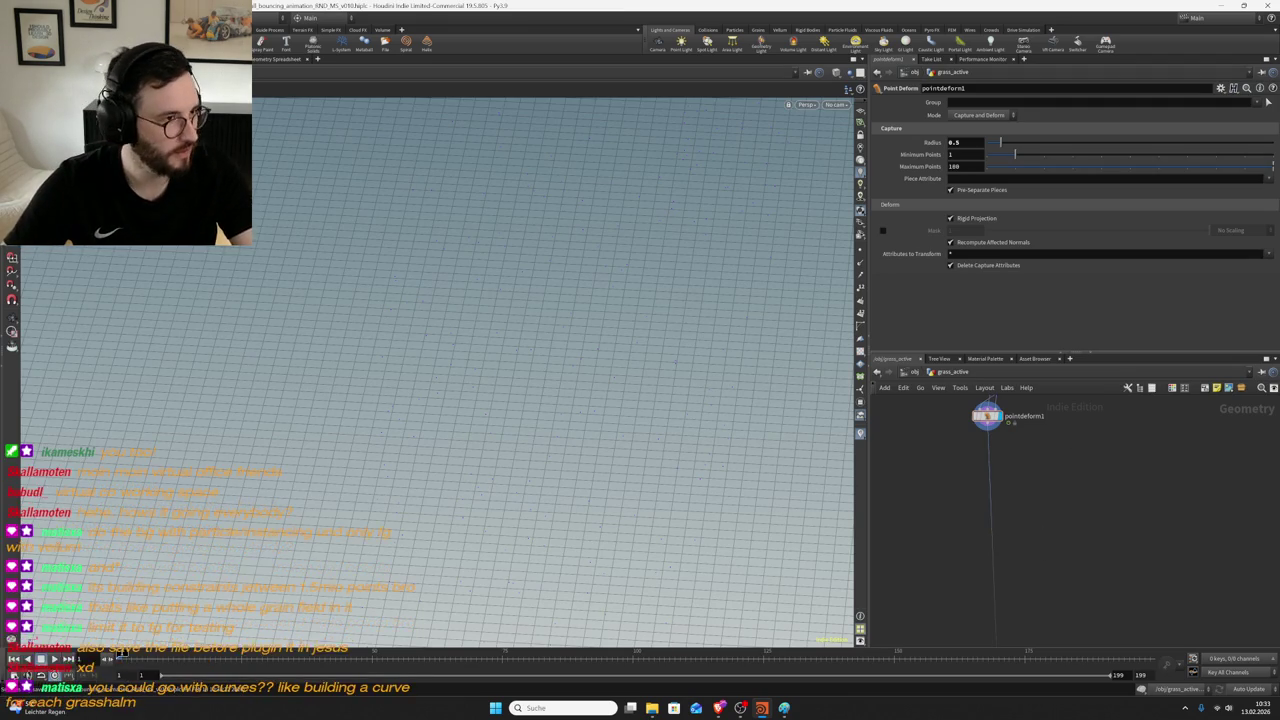
pyautogui.click(651, 709)
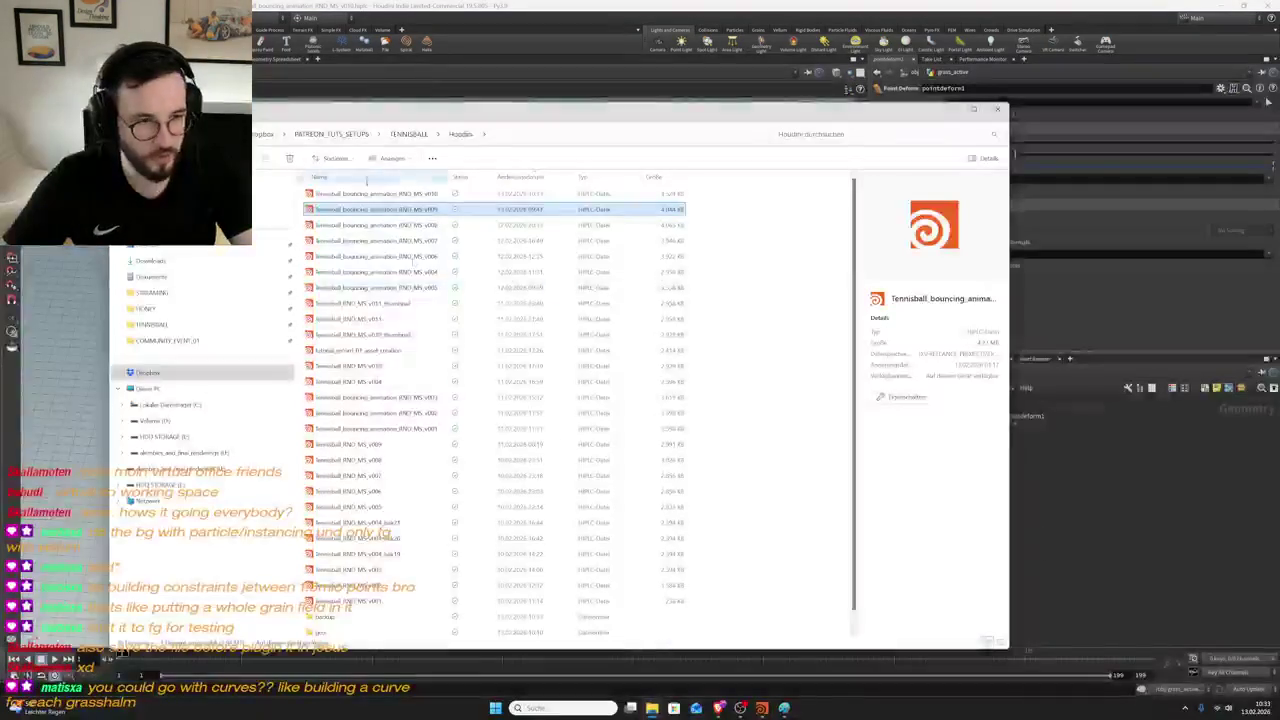
pyautogui.doubleClick(358, 600)
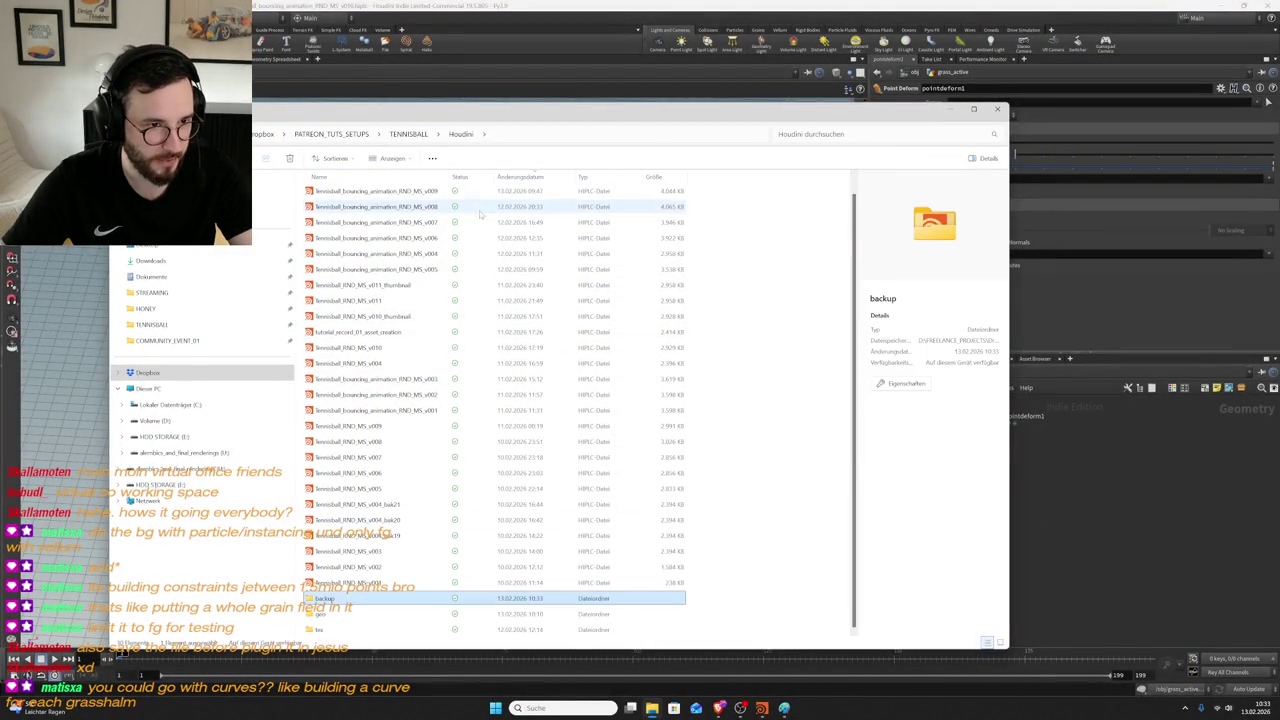
pyautogui.moveTo(447, 176); pyautogui.dragTo(522, 176)
pyautogui.scroll(-7, 503, 231)
pyautogui.scroll(6, 504, 229)
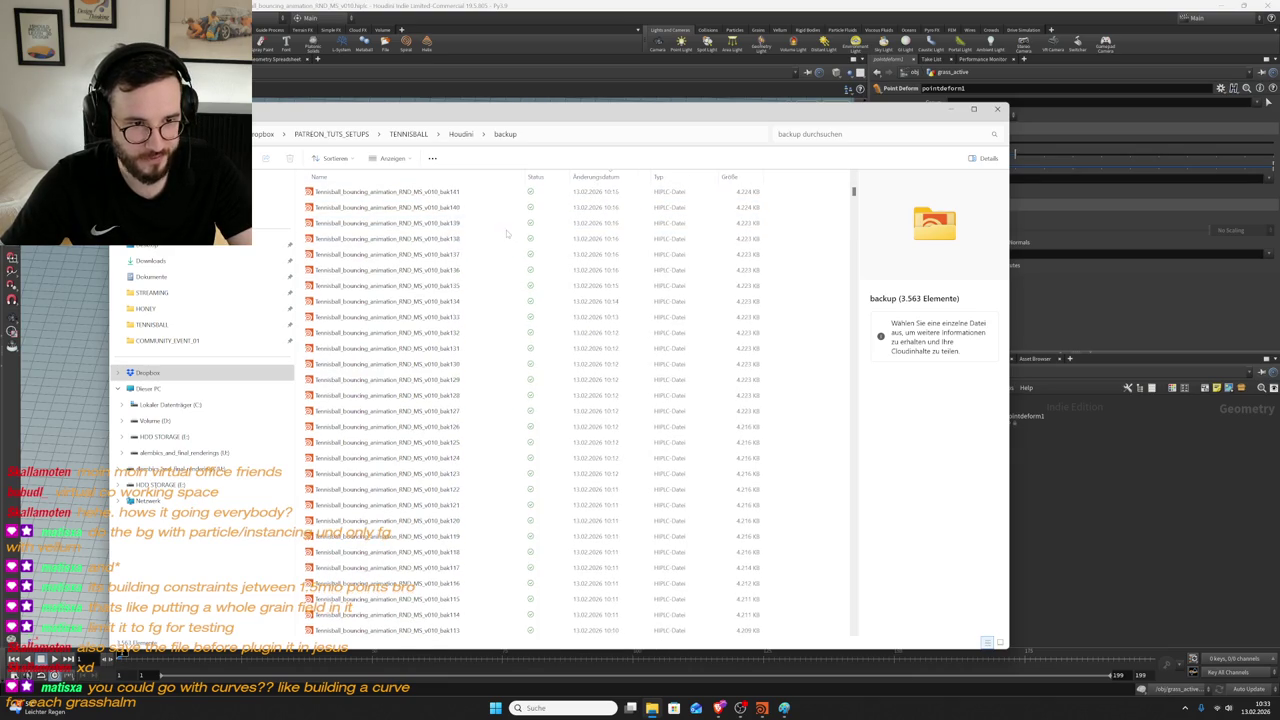
pyautogui.scroll(1, 504, 227)
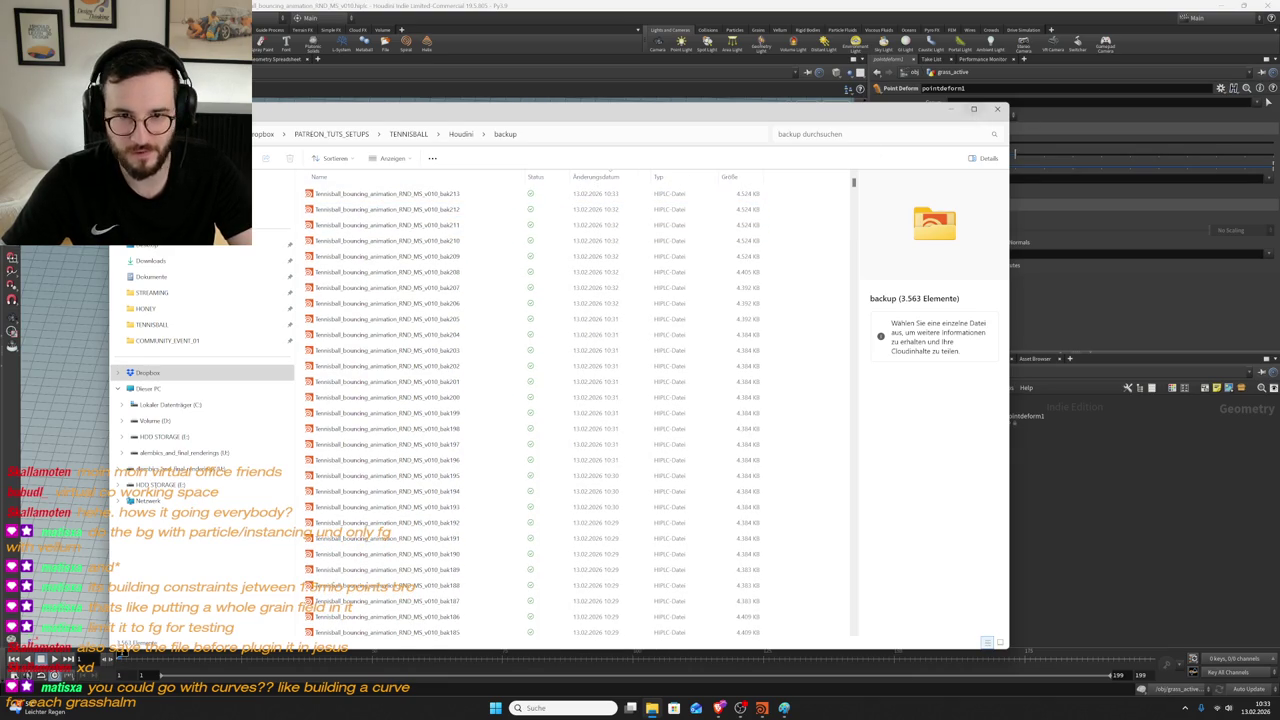
pyautogui.click(461, 134)
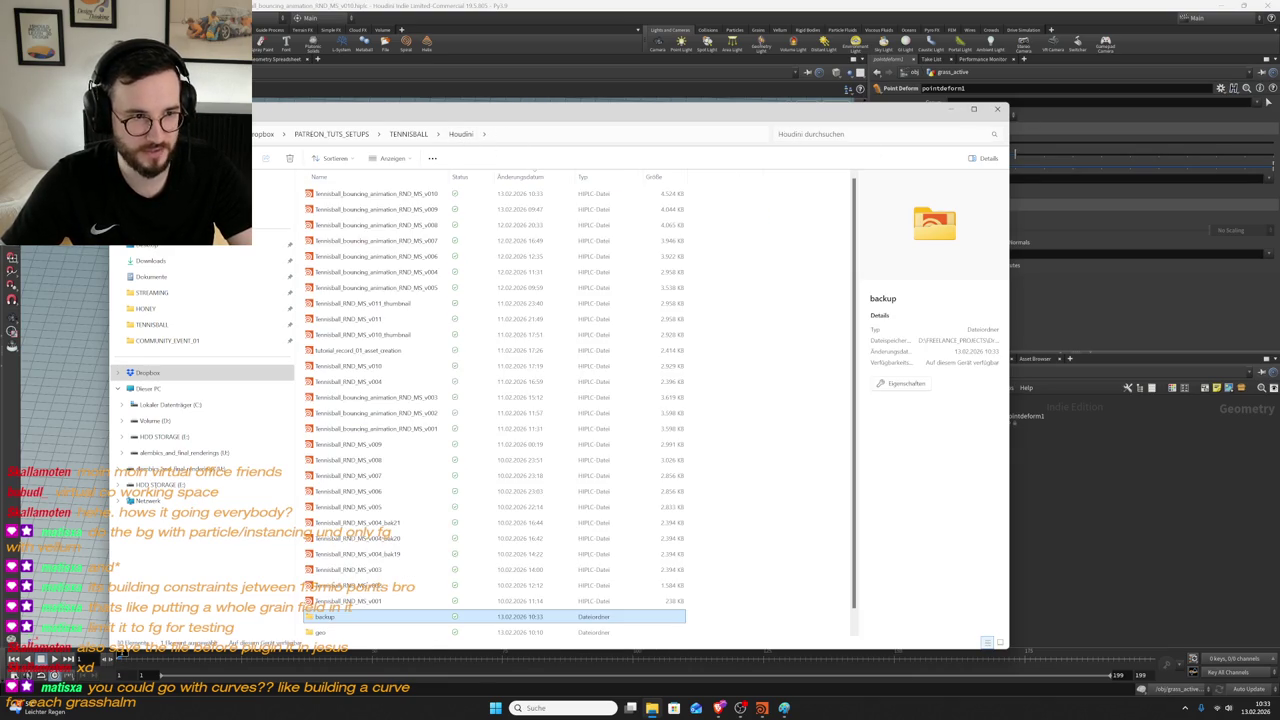
pyautogui.click(951, 112)
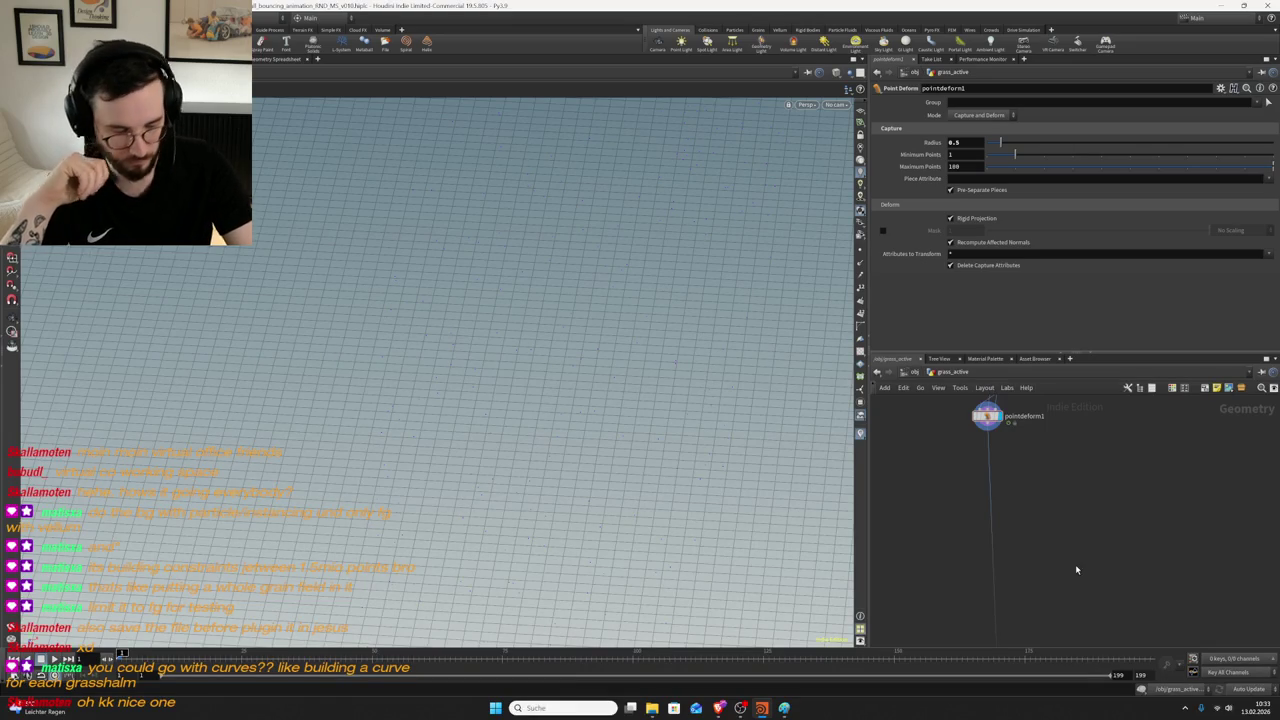
# - Check pointdeform1's info and filter the geometry spreadsheet to only the pscale attribute
pyautogui.moveTo(1058, 454); pyautogui.dragTo(944, 406)
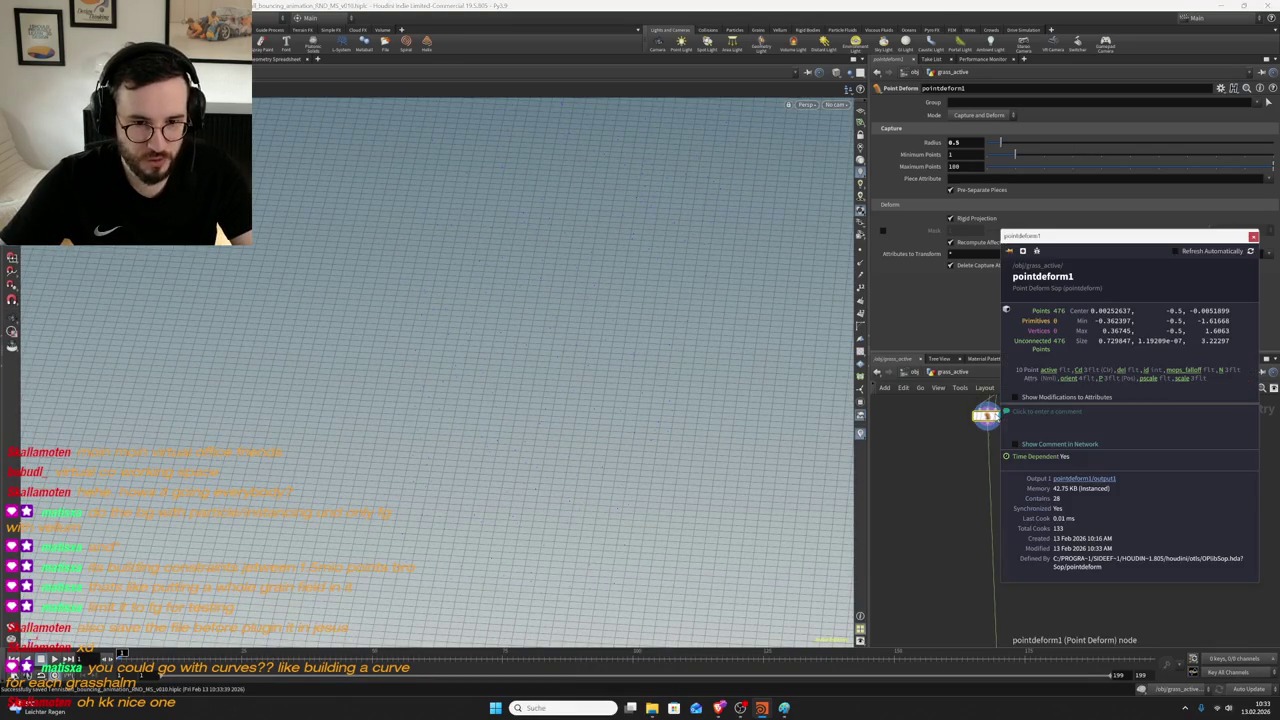
pyautogui.middleClick(988, 416)
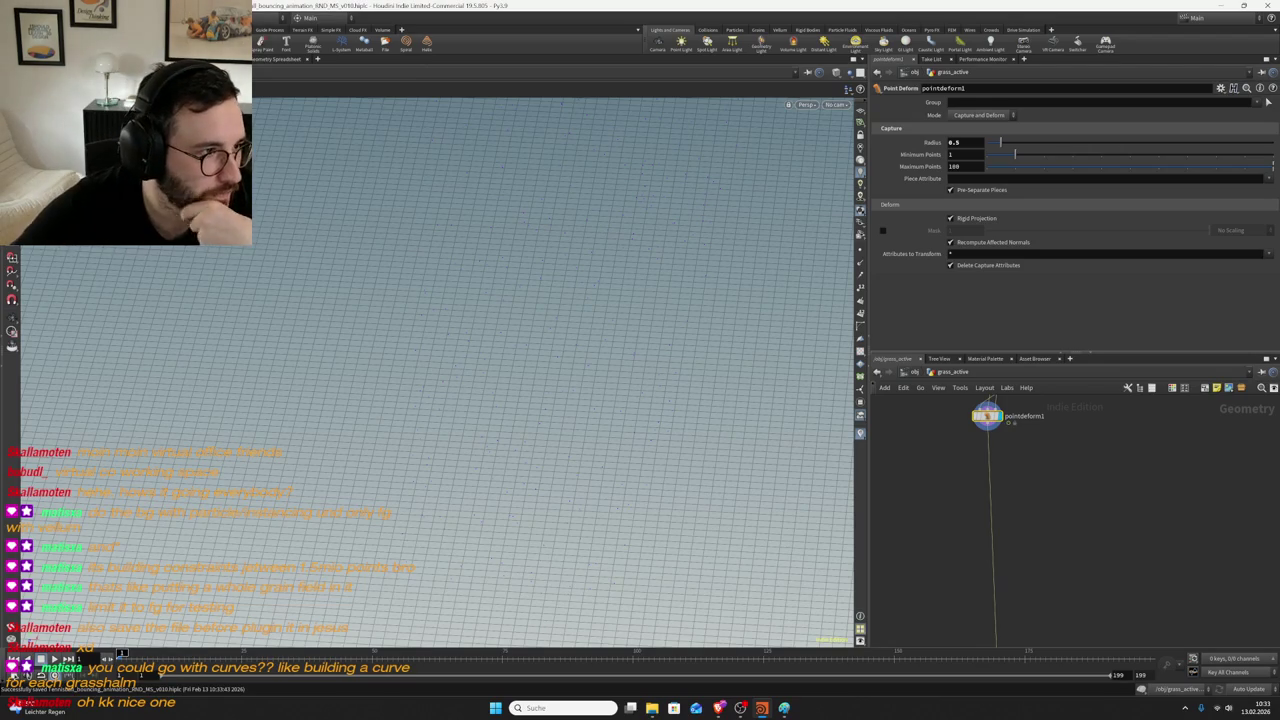
pyautogui.click(276, 58)
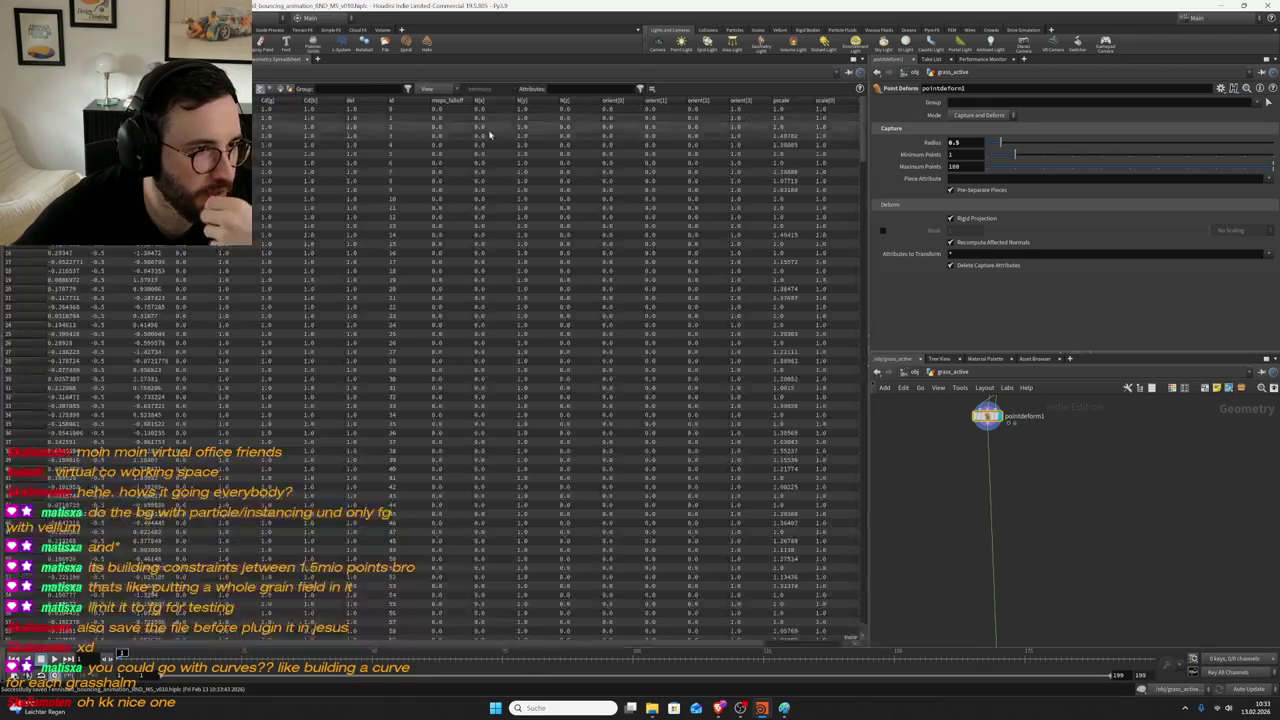
pyautogui.click(562, 89)
pyautogui.write('pscal')
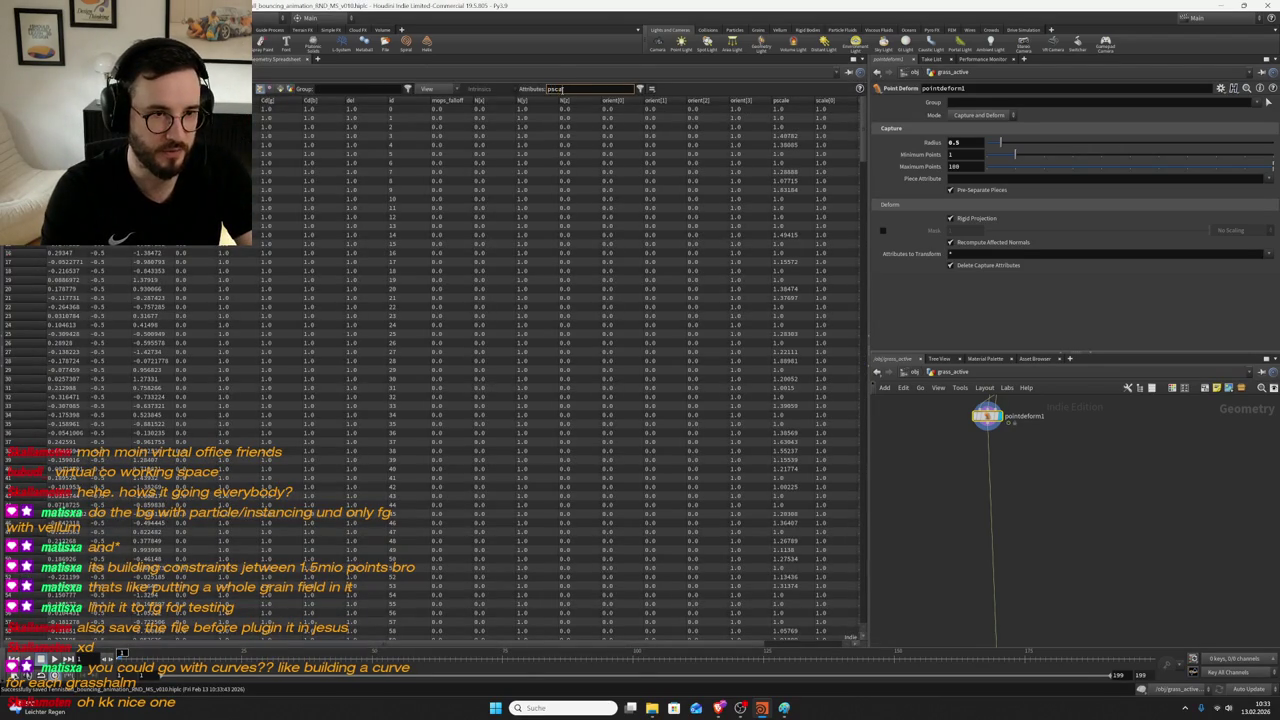
pyautogui.write('e')
pyautogui.press('Return')
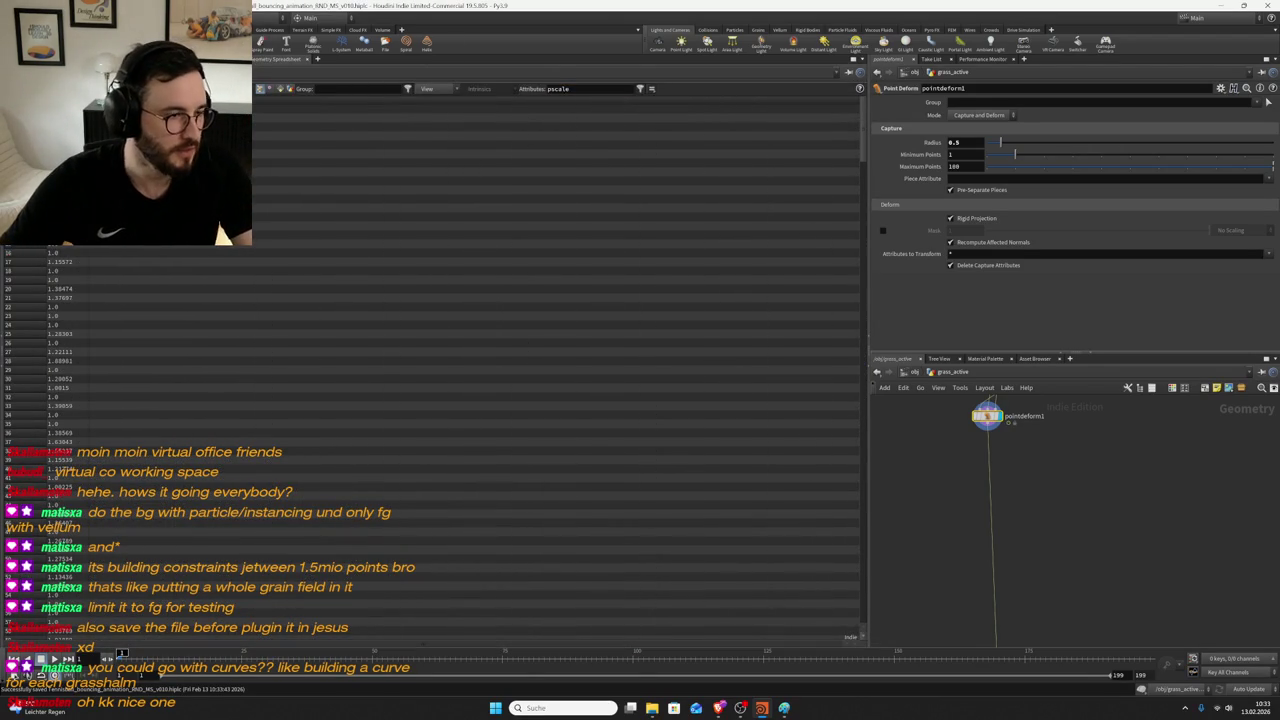
# - Sort the pscale column descending, from about 1.78 down to 1.0
pyautogui.click(60, 100)
pyautogui.click(60, 100)
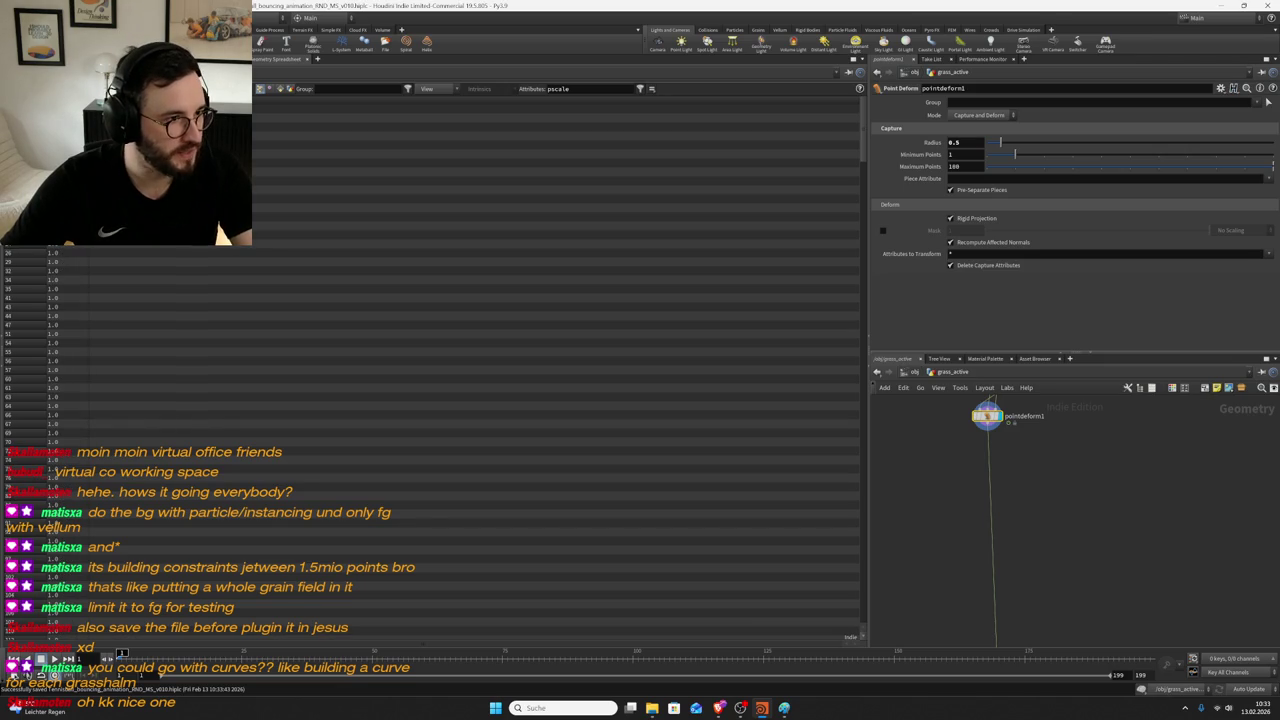
pyautogui.click(60, 100)
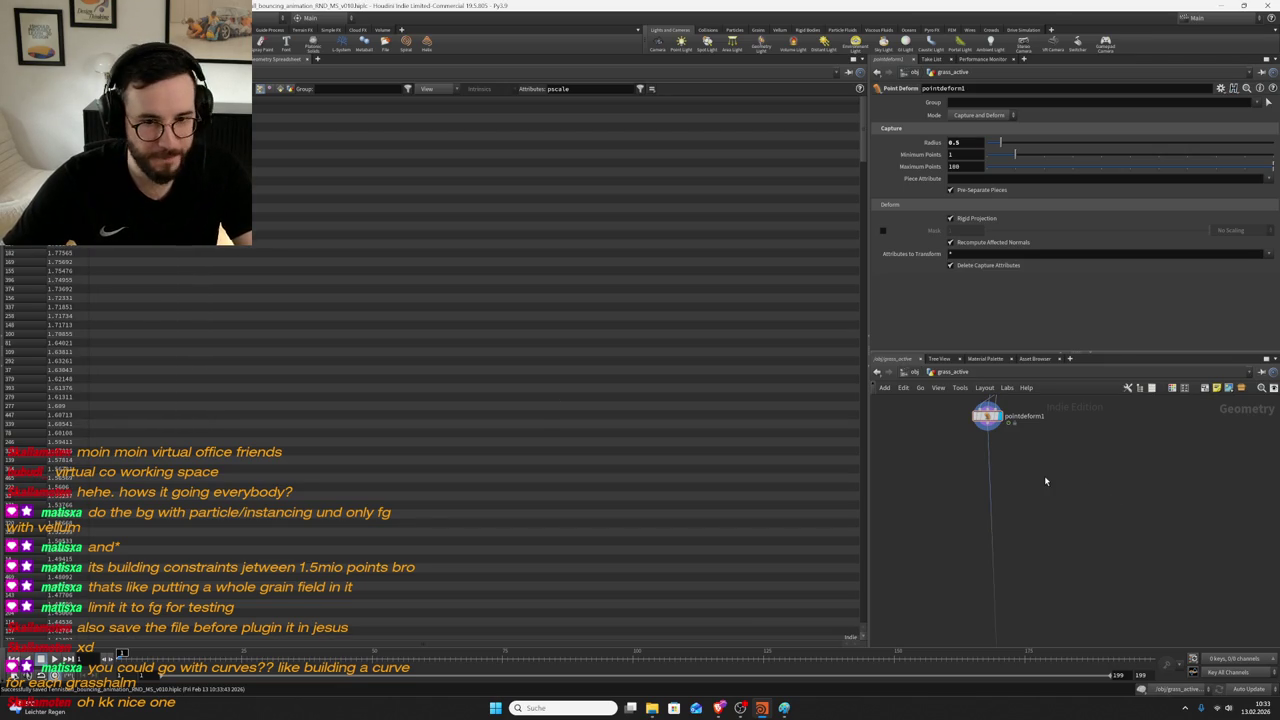
pyautogui.press('Tab')
# - Add a Delete node below pointdeform1
pyautogui.write('spl')
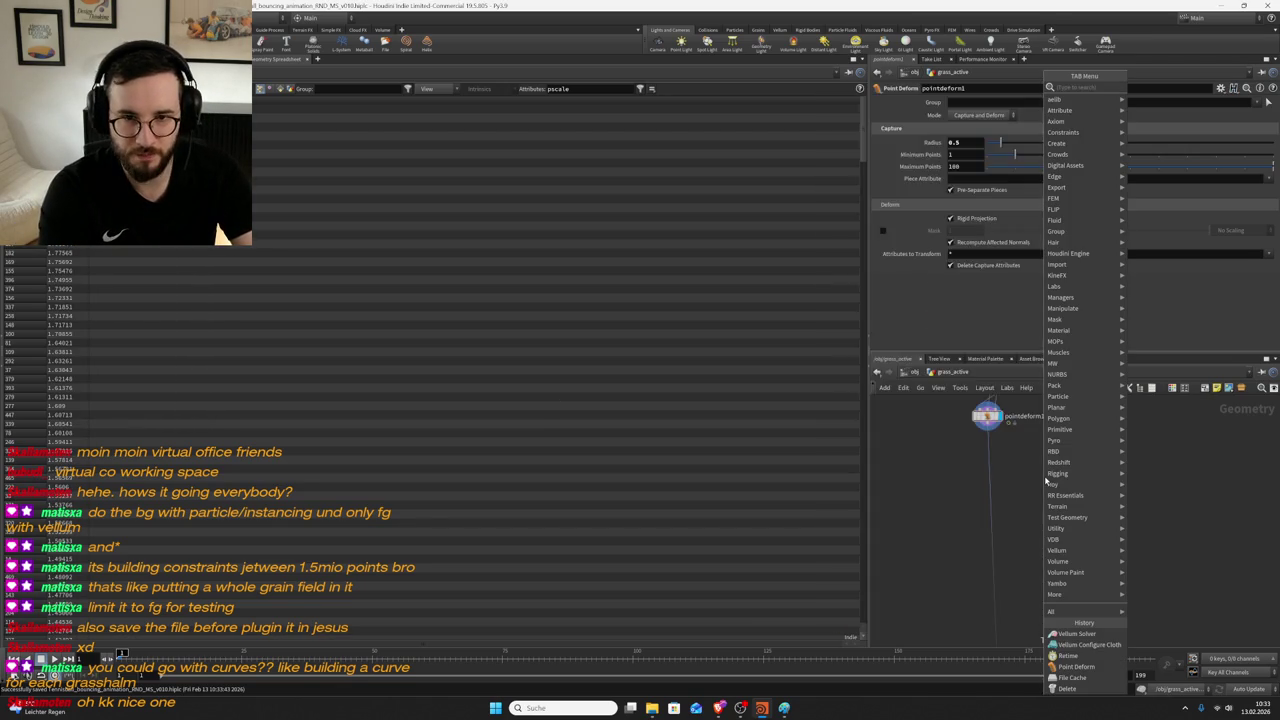
pyautogui.press('BackSpace')
pyautogui.press('BackSpace')
pyautogui.press('BackSpace')
pyautogui.write('attribute w')
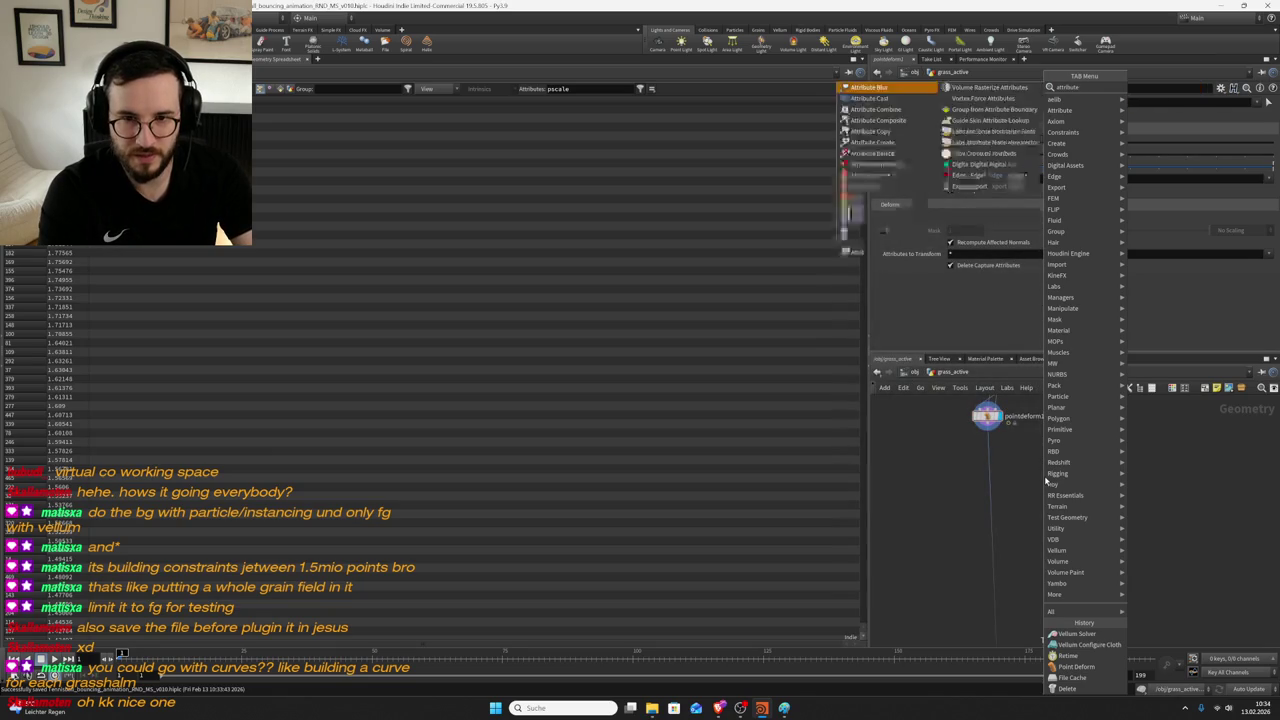
pyautogui.press('Return')
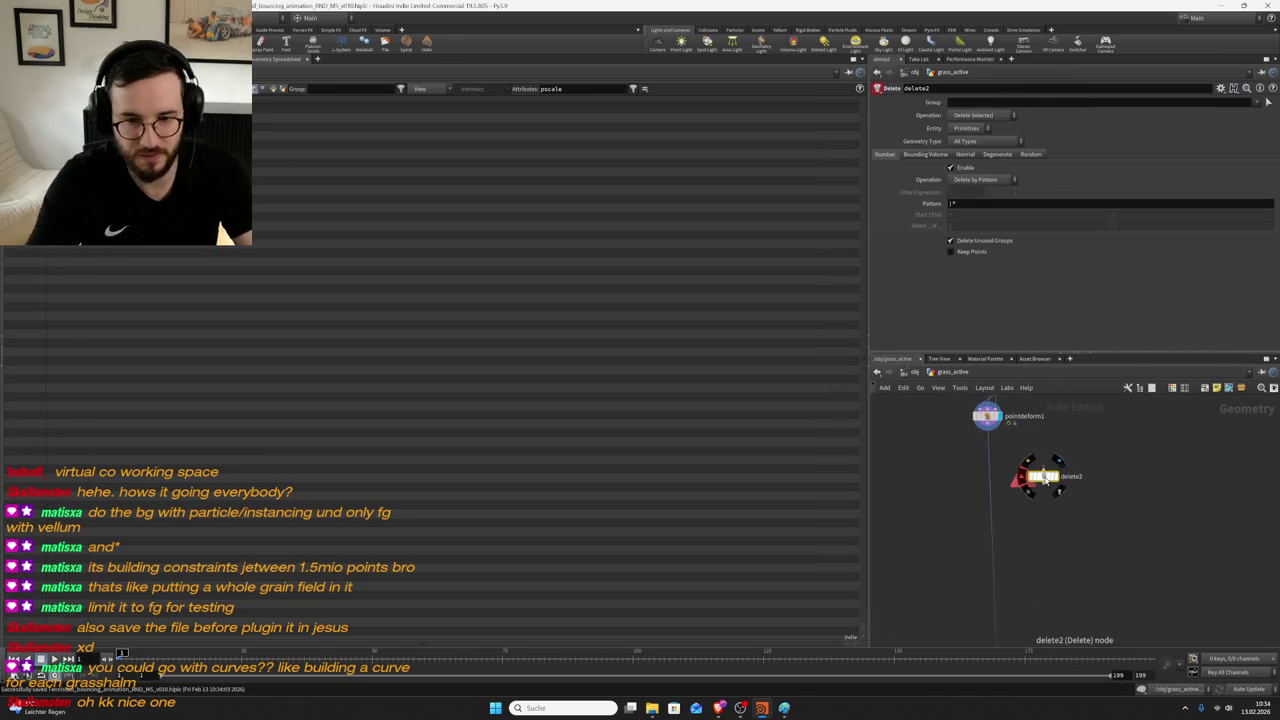
pyautogui.click(1008, 468)
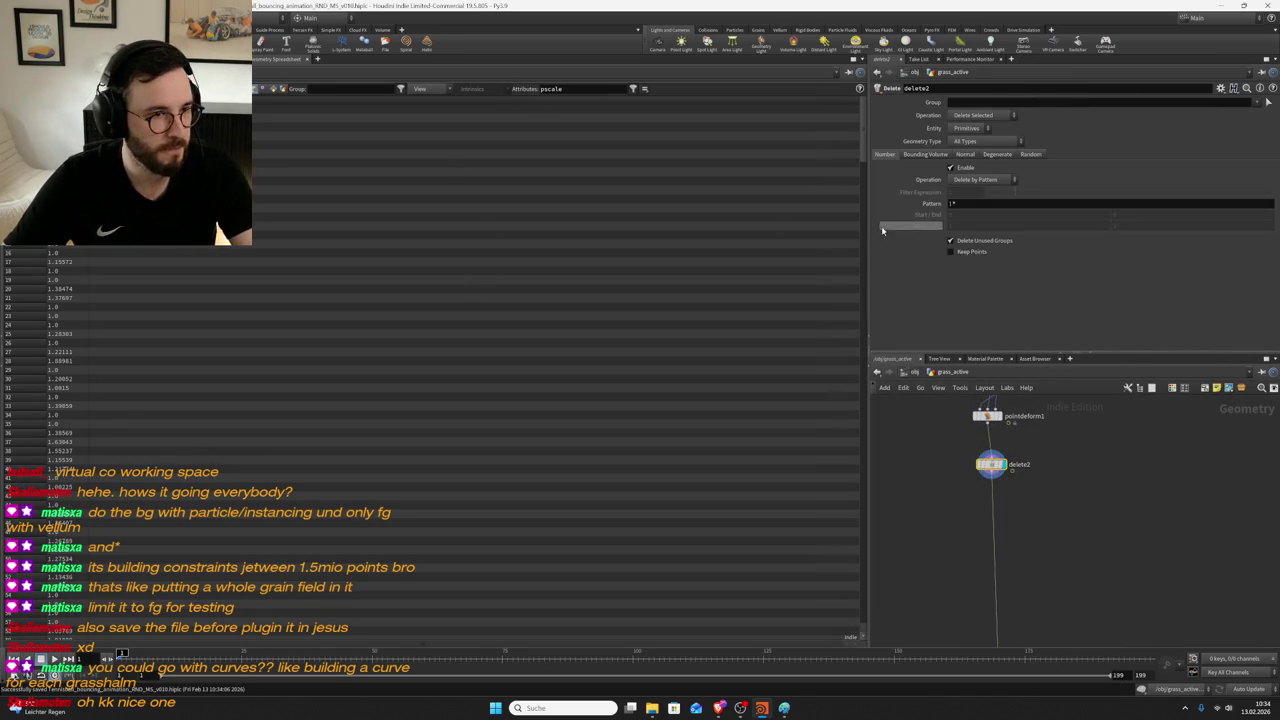
pyautogui.click(968, 128)
pyautogui.click(965, 140)
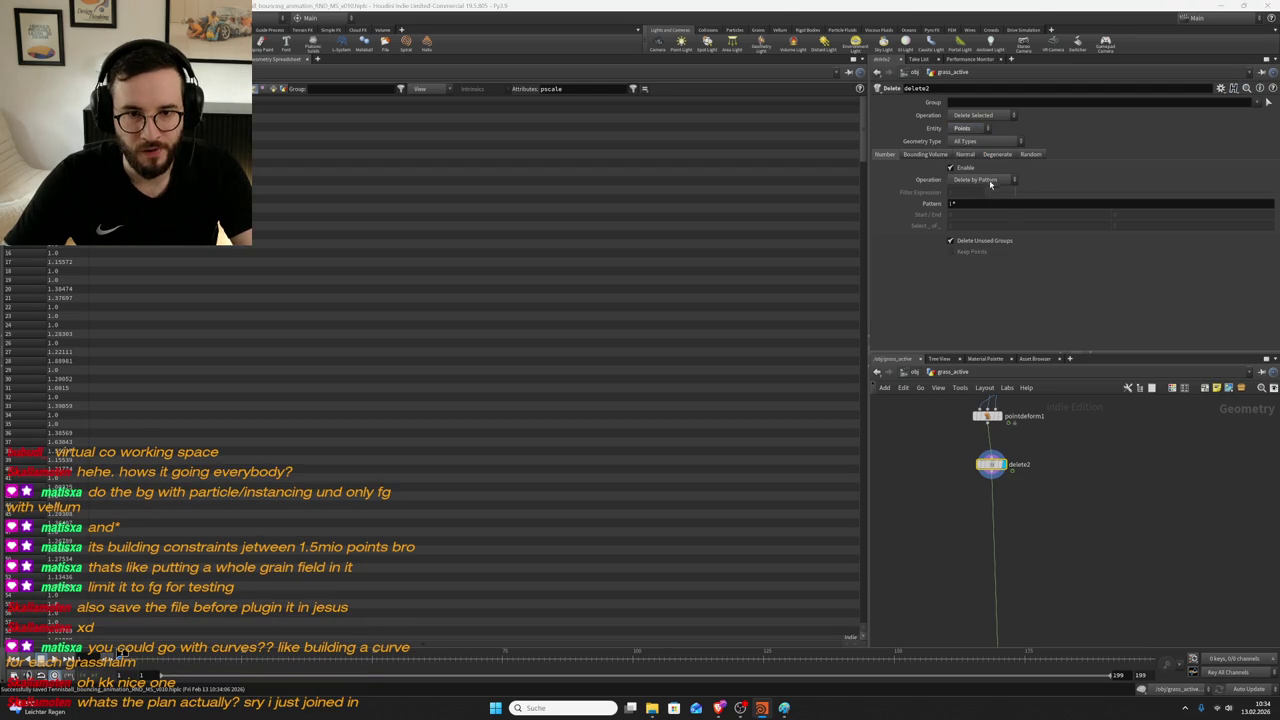
pyautogui.click(980, 179)
pyautogui.click(991, 213)
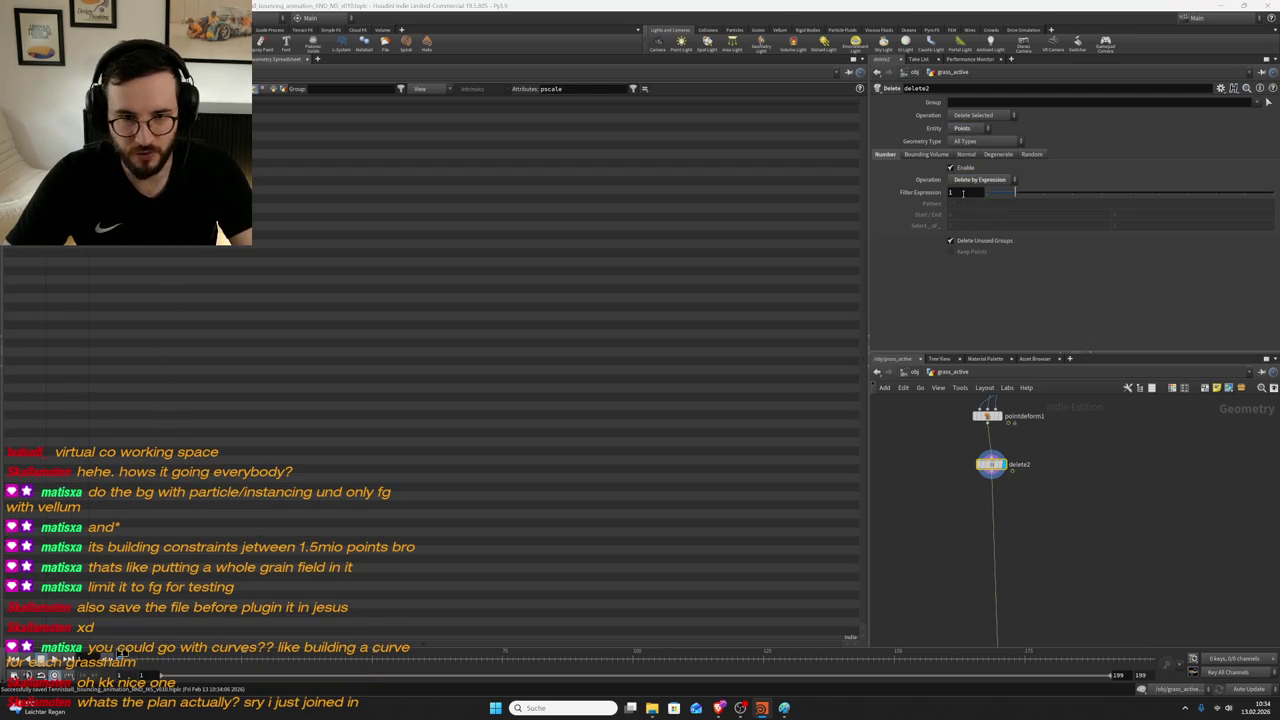
pyautogui.doubleClick(963, 193)
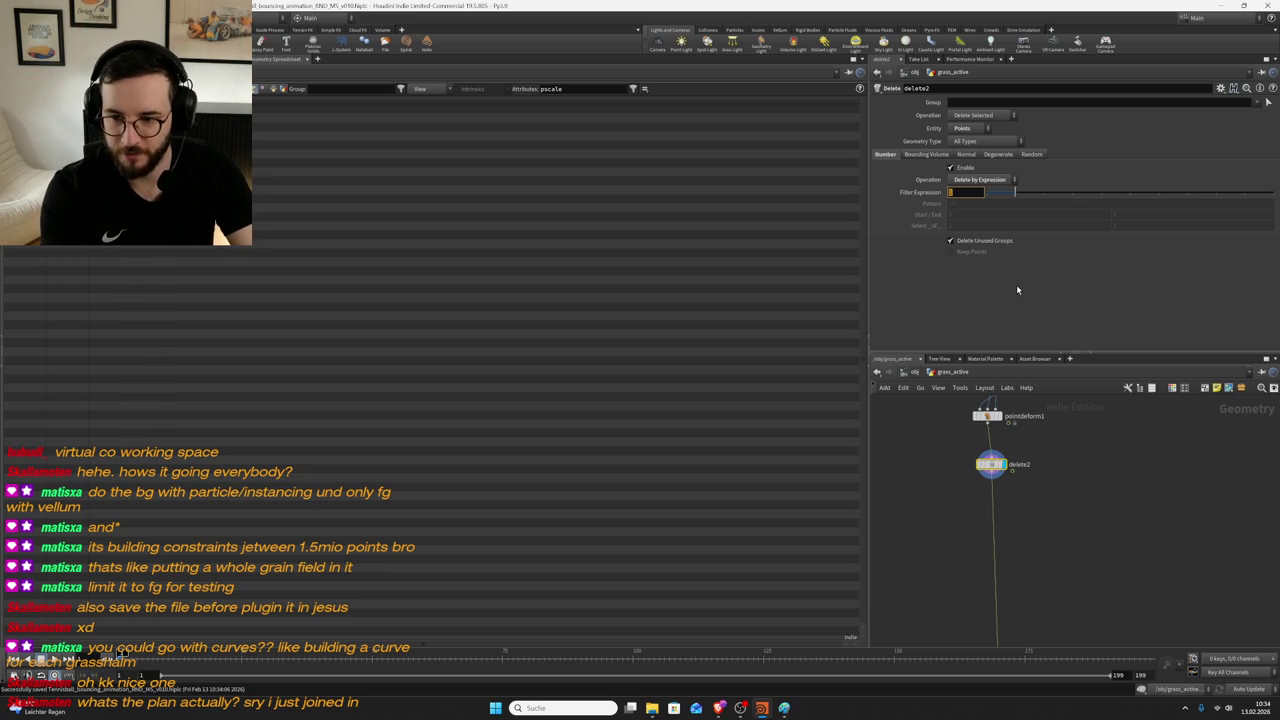
pyautogui.write('@pscale < 1.5')
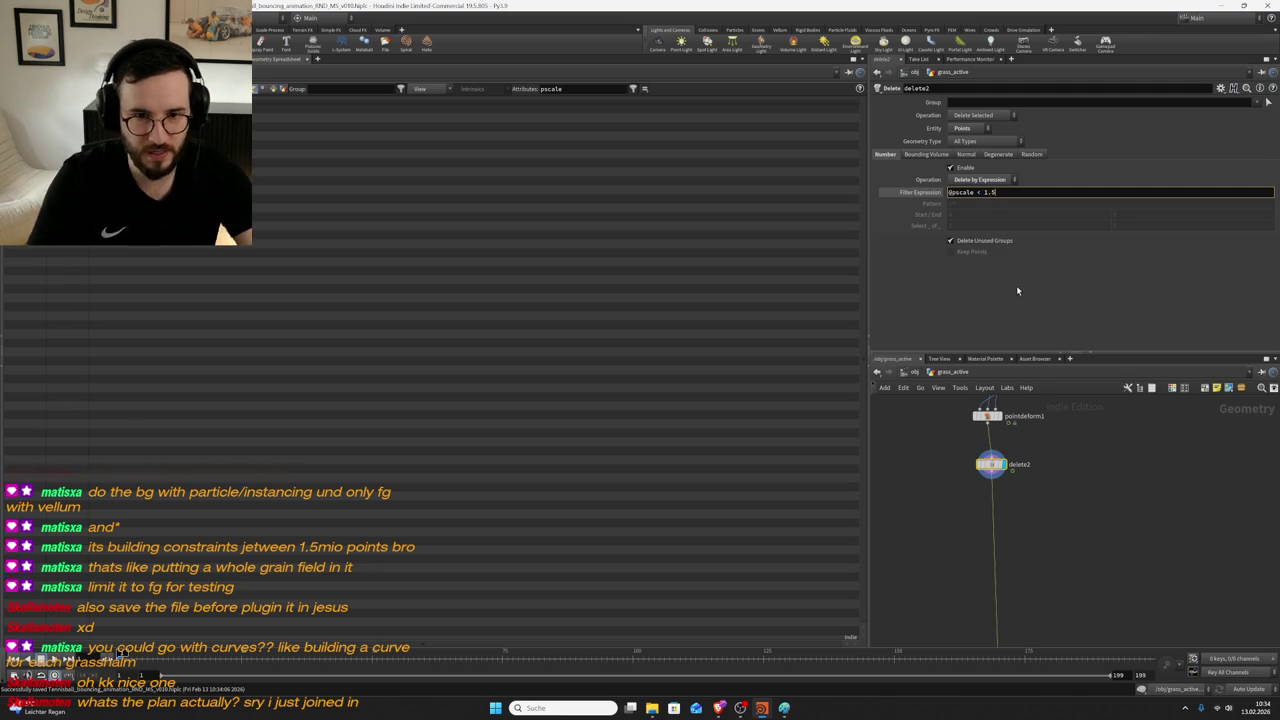
pyautogui.press('Return')
pyautogui.scroll(-3, 919, 472)
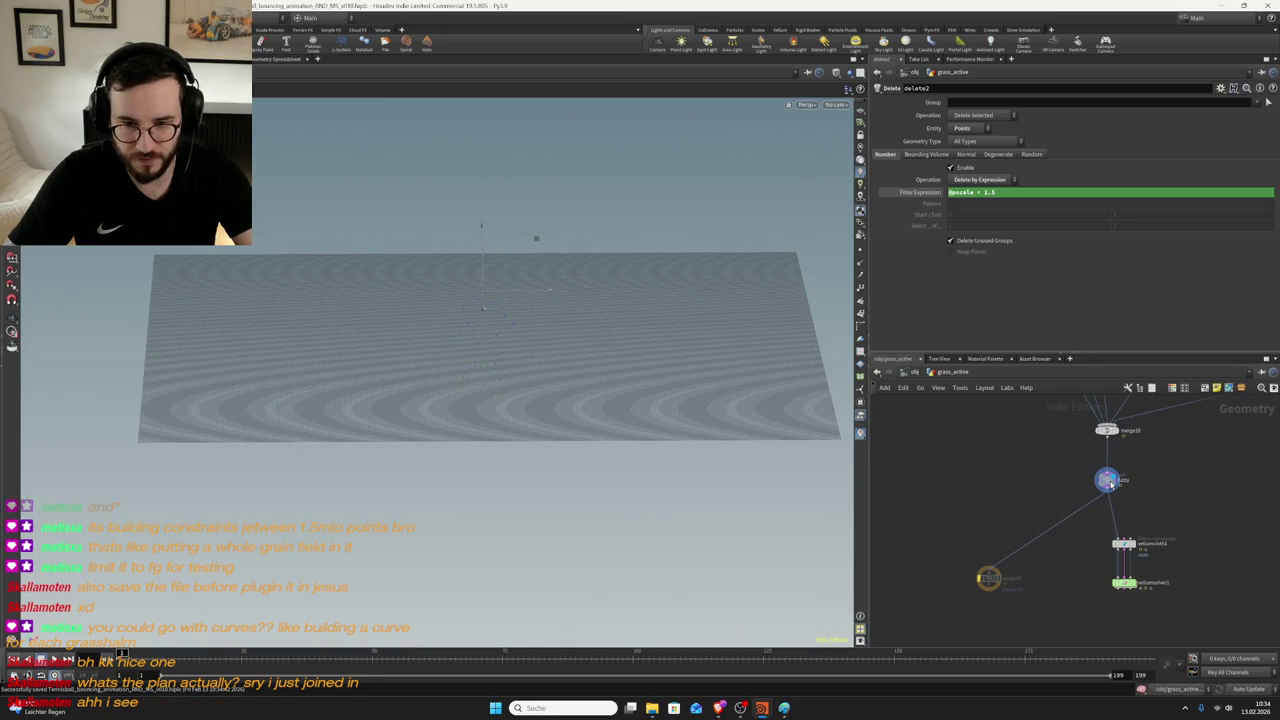
# - Display the fuzzy node's grass clumps and view its node information
pyautogui.click(1117, 481)
pyautogui.scroll(5, 556, 305)
pyautogui.scroll(3, 556, 305)
pyautogui.moveTo(556, 305); pyautogui.dragTo(568, 370)
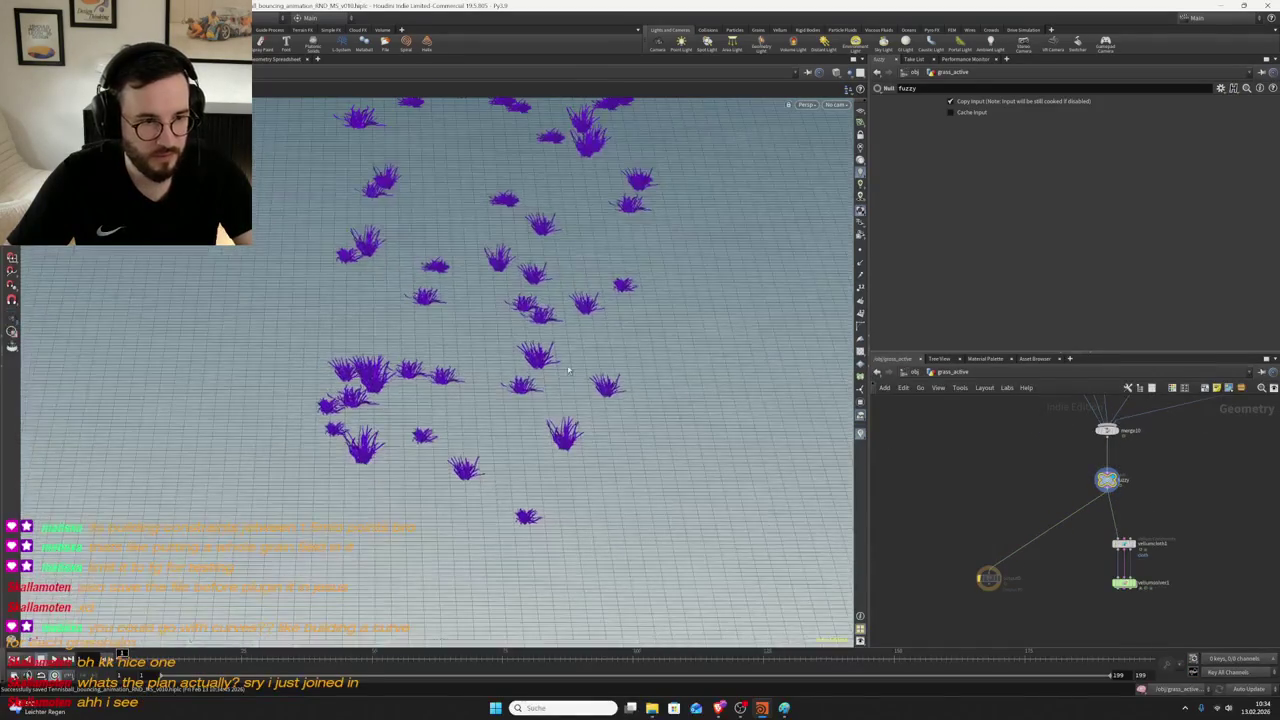
pyautogui.middleClick(1107, 481)
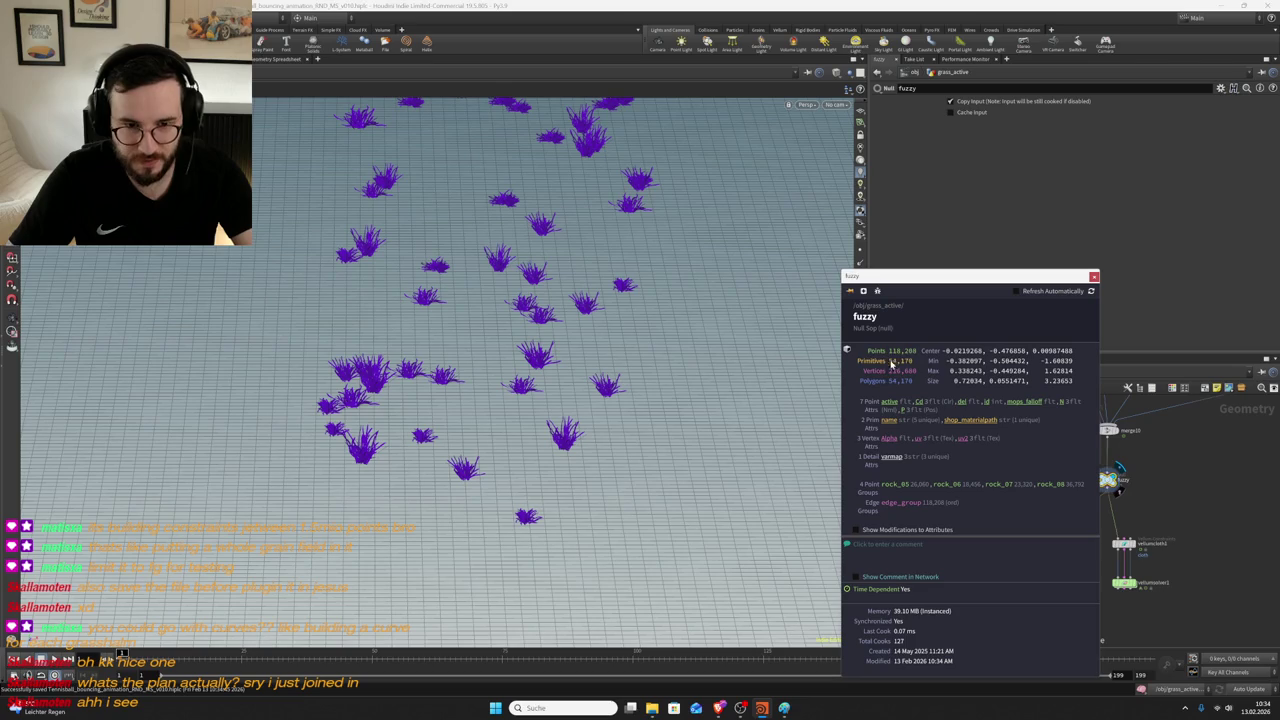
# - Zoom and orbit around the purple grass clumps to inspect them
pyautogui.scroll(-2, 1218, 535)
pyautogui.scroll(-2, 1100, 570)
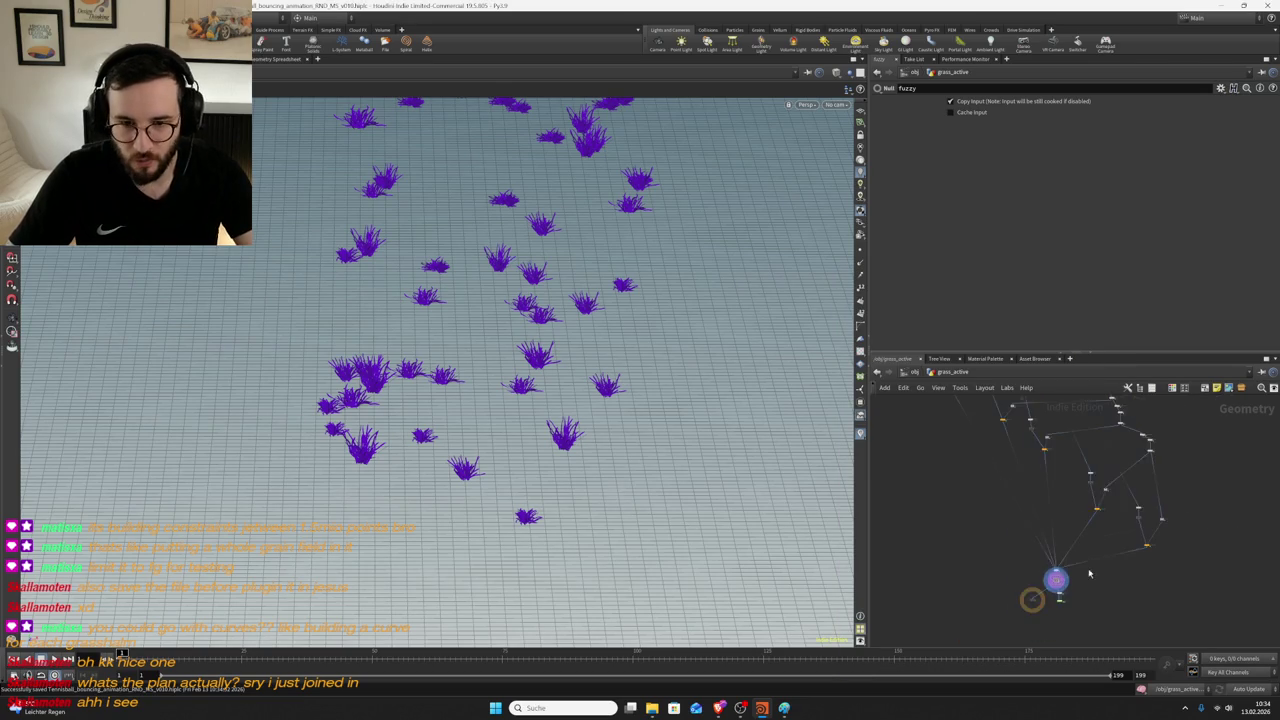
pyautogui.scroll(-2, 1086, 583)
pyautogui.scroll(2, 1086, 583)
pyautogui.scroll(2, 1082, 590)
pyautogui.scroll(2, 1078, 596)
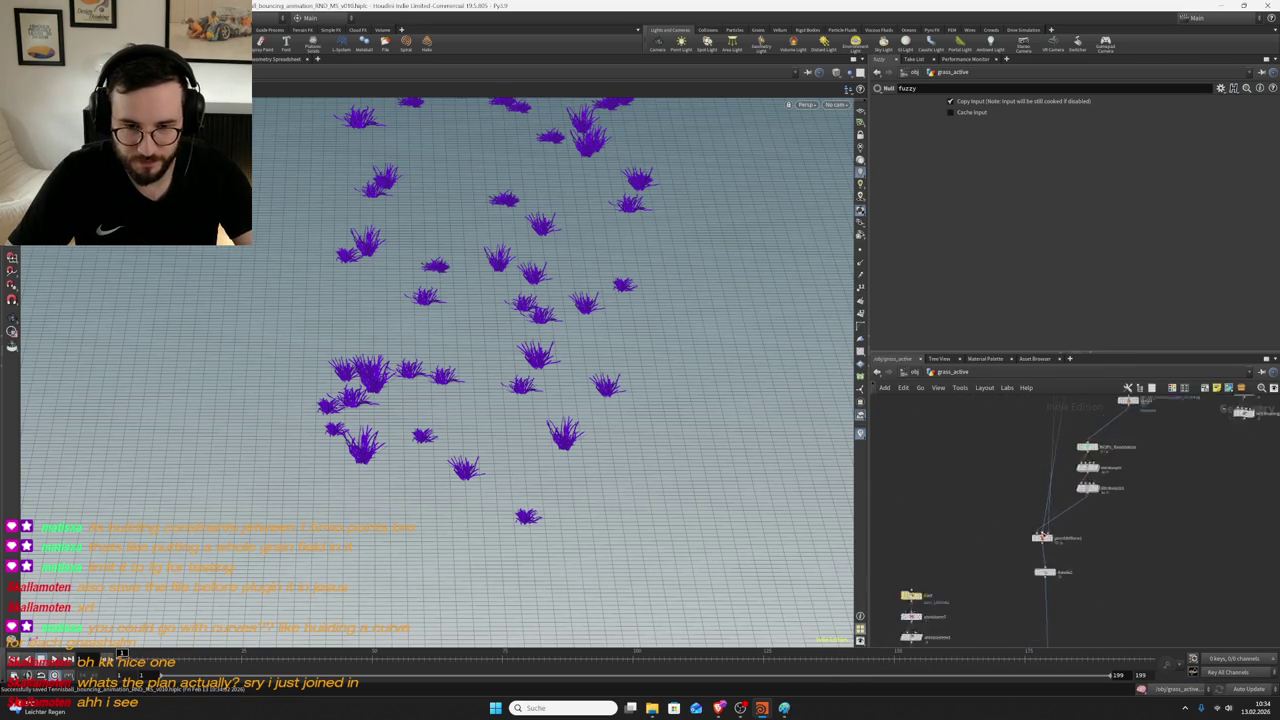
pyautogui.scroll(2, 1074, 603)
pyautogui.scroll(-2, 1060, 590)
pyautogui.scroll(-3, 1030, 560)
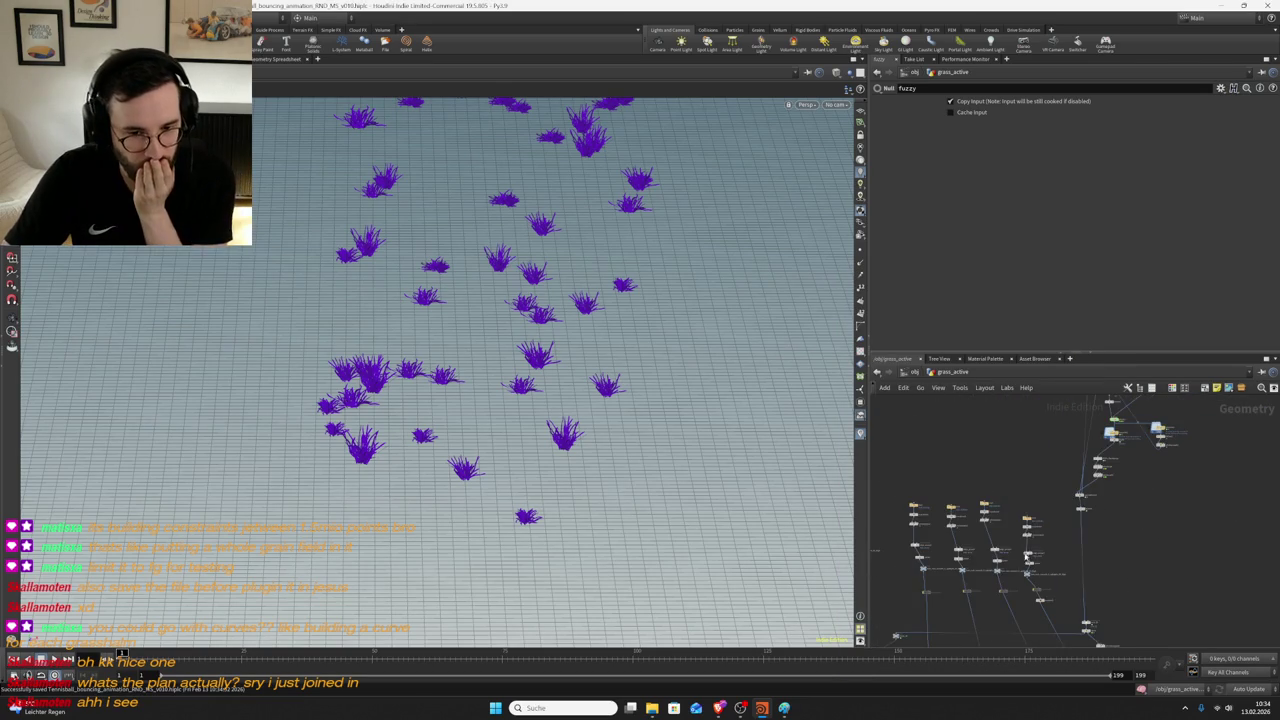
pyautogui.scroll(2, 970, 550)
pyautogui.scroll(2, 960, 525)
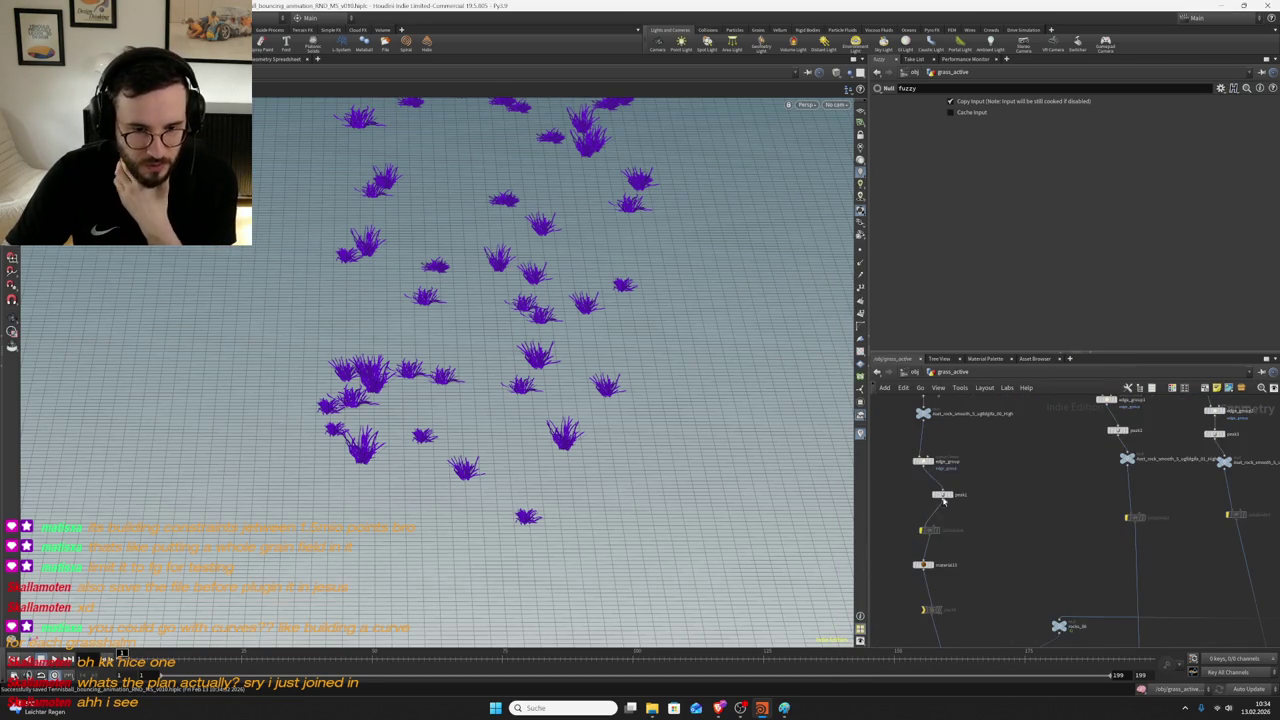
pyautogui.scroll(2, 952, 505)
pyautogui.scroll(5, 352, 443)
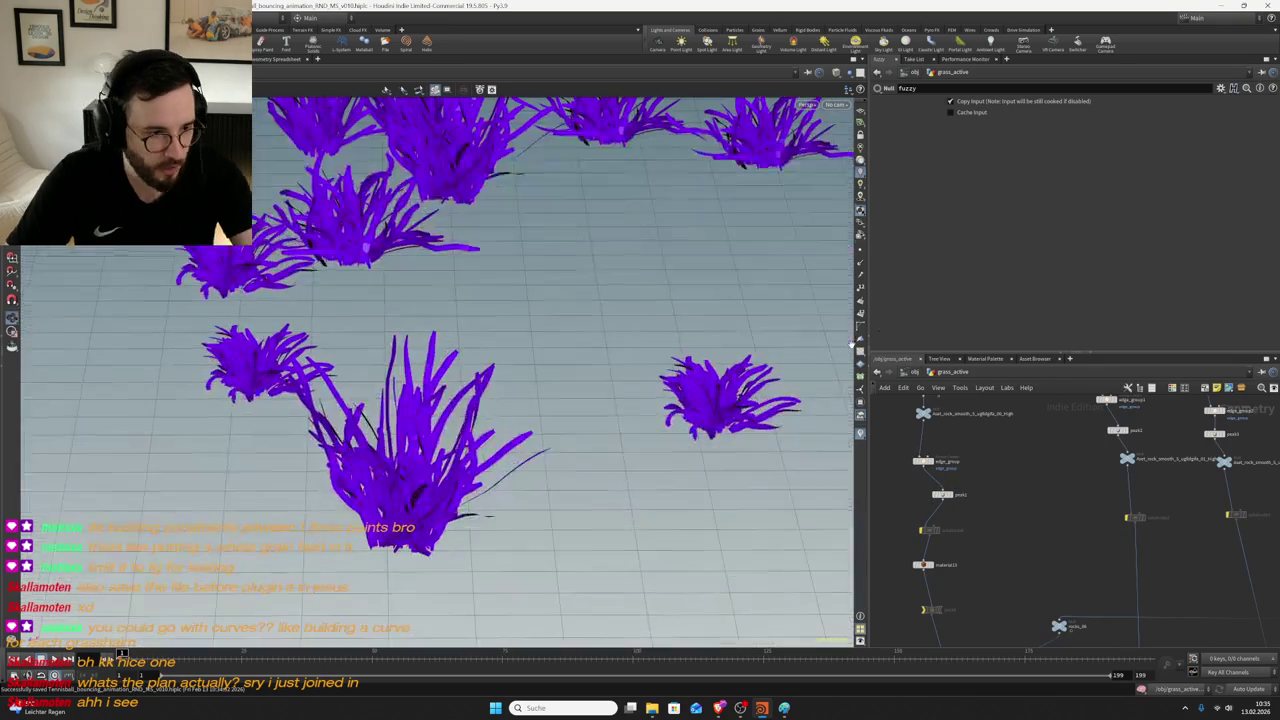
pyautogui.keyDown('alt'); pyautogui.moveTo(413, 387); pyautogui.dragTo(560, 420); pyautogui.keyUp('alt')
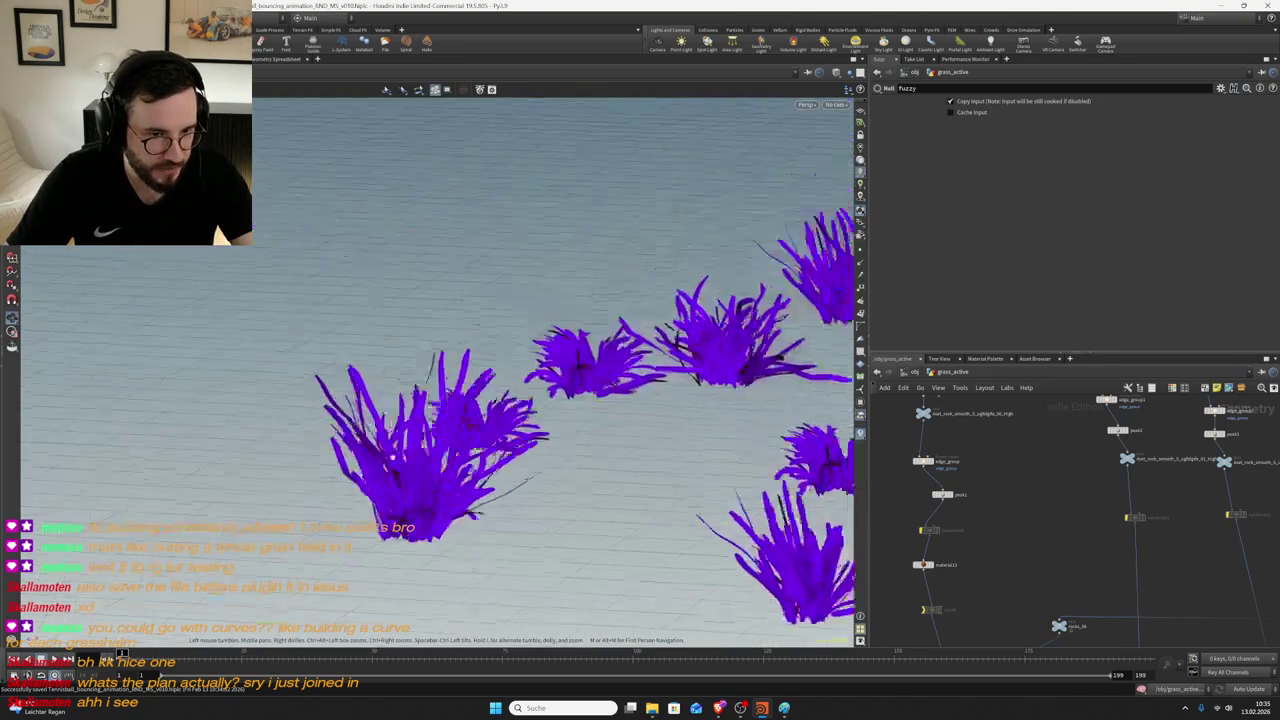
pyautogui.scroll(-3, 1008, 493)
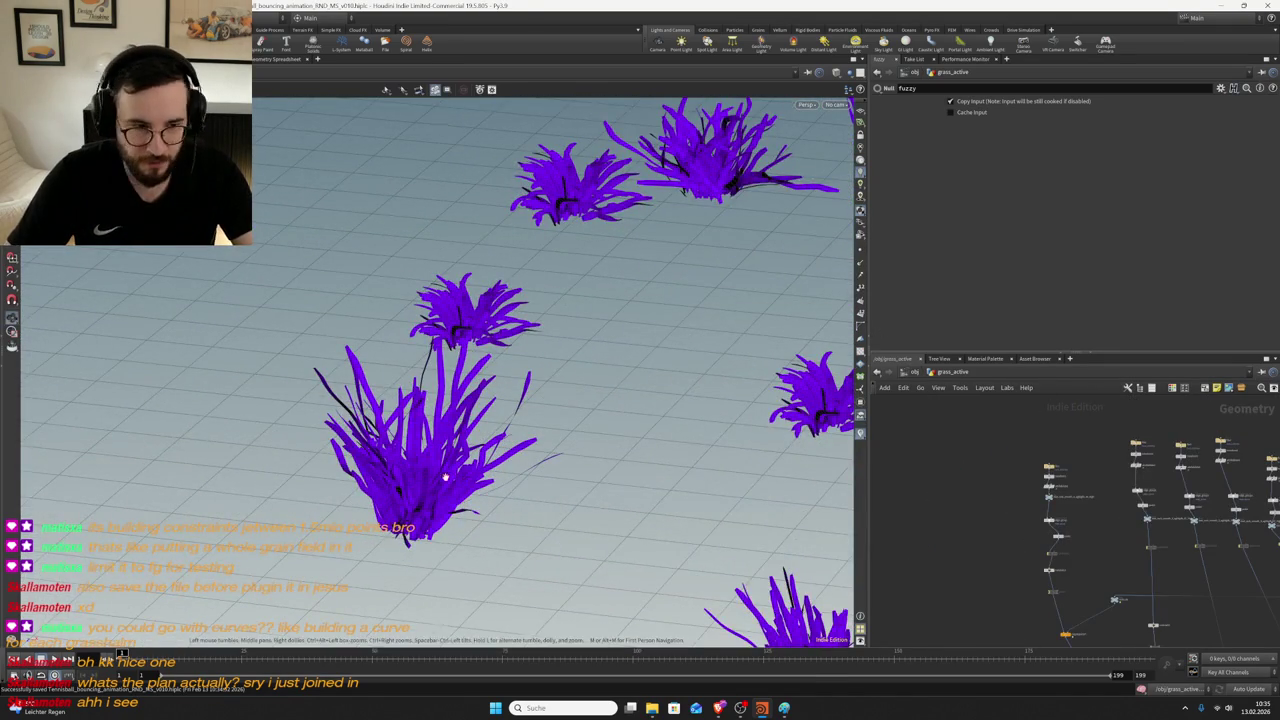
pyautogui.keyDown('alt'); pyautogui.moveTo(585, 465); pyautogui.dragTo(404, 468); pyautogui.keyUp('alt')
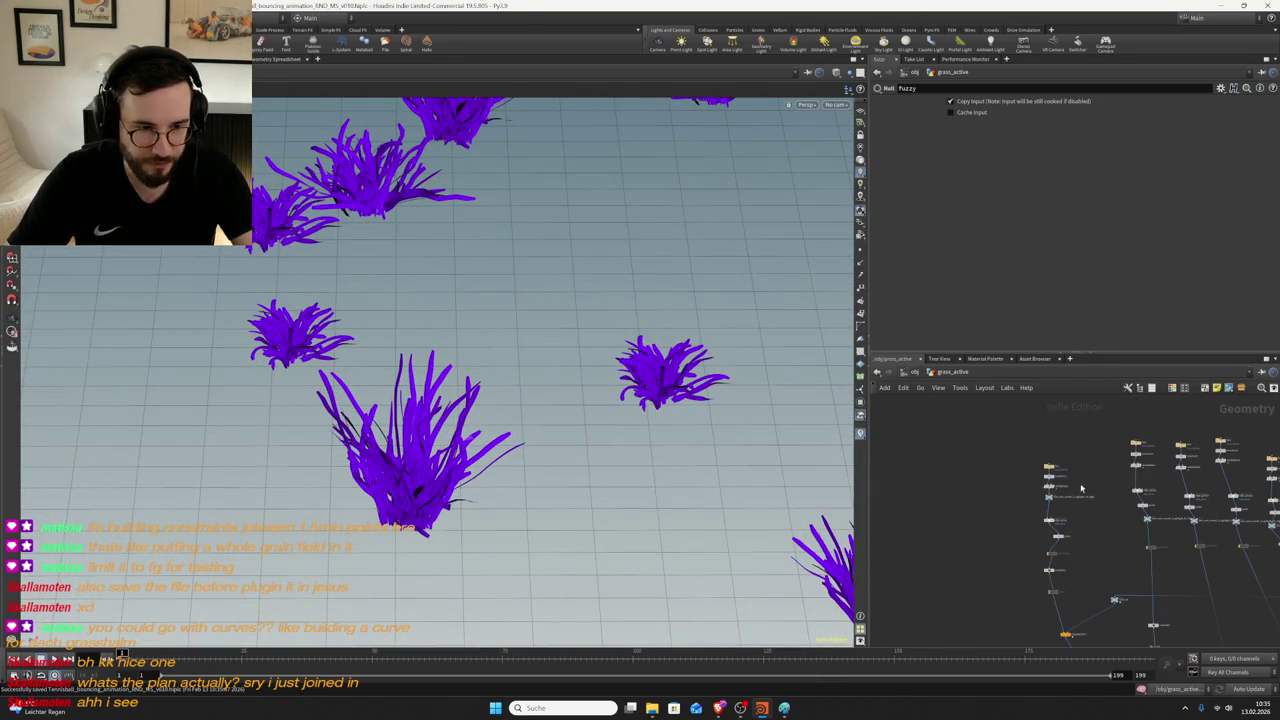
pyautogui.scroll(3, 1008, 516)
# - Tidy the node column with auto layout and display the material13 node
pyautogui.moveTo(1015, 420); pyautogui.dragTo(1066, 608)
pyautogui.press('l')
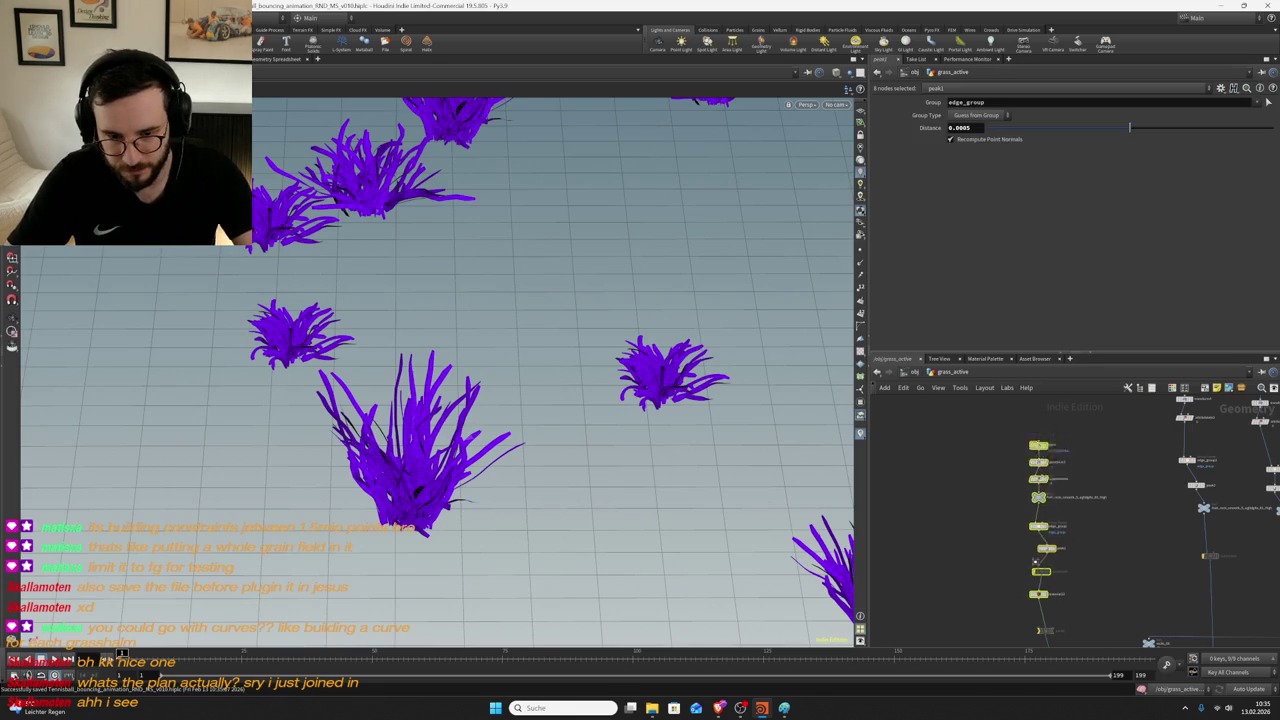
pyautogui.click(1040, 562)
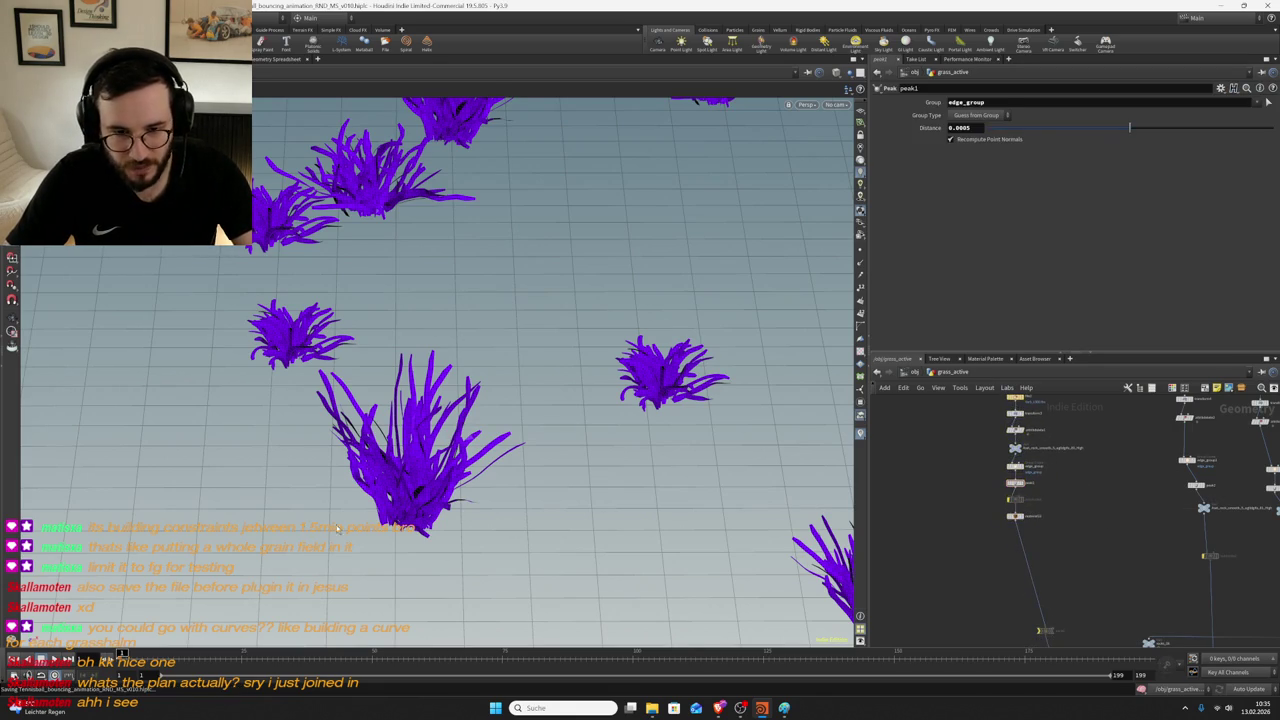
pyautogui.keyDown('alt'); pyautogui.moveTo(520, 420); pyautogui.dragTo(430, 410); pyautogui.keyUp('alt')
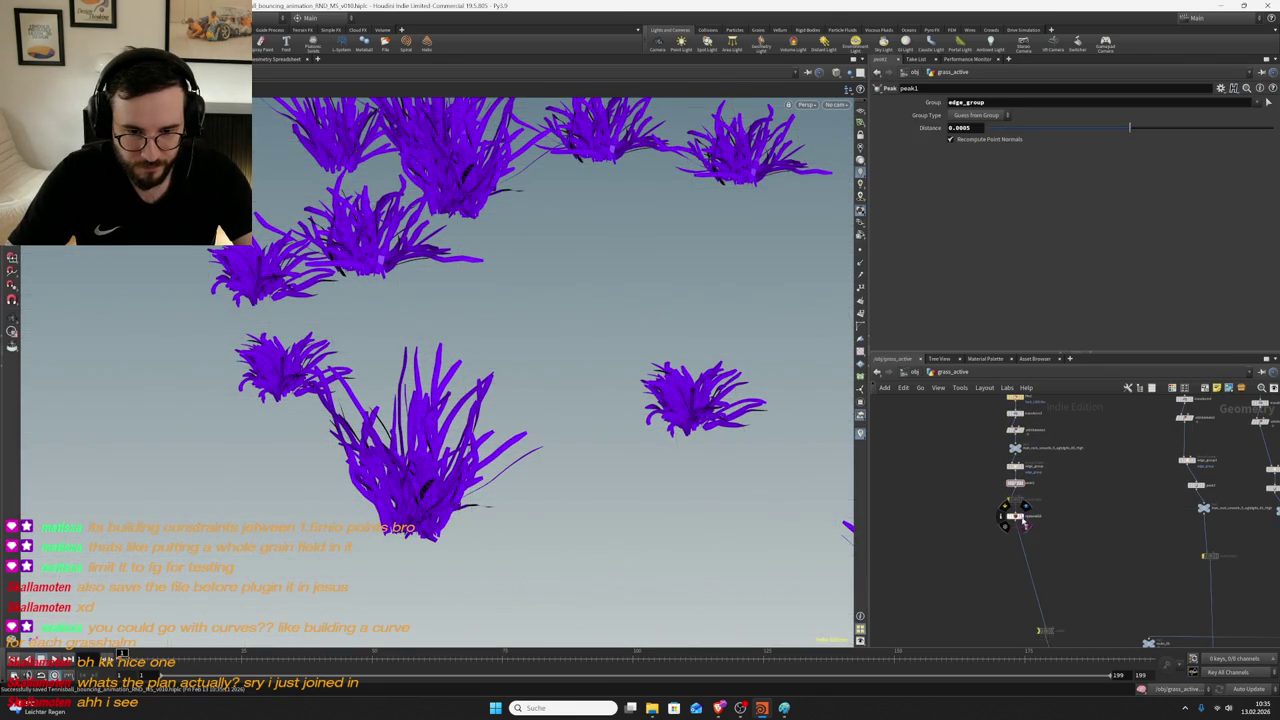
pyautogui.click(1003, 516)
pyautogui.click(1014, 516)
# - Add a Group Create node to the grass network and save the scene
pyautogui.scroll(3, 1080, 563)
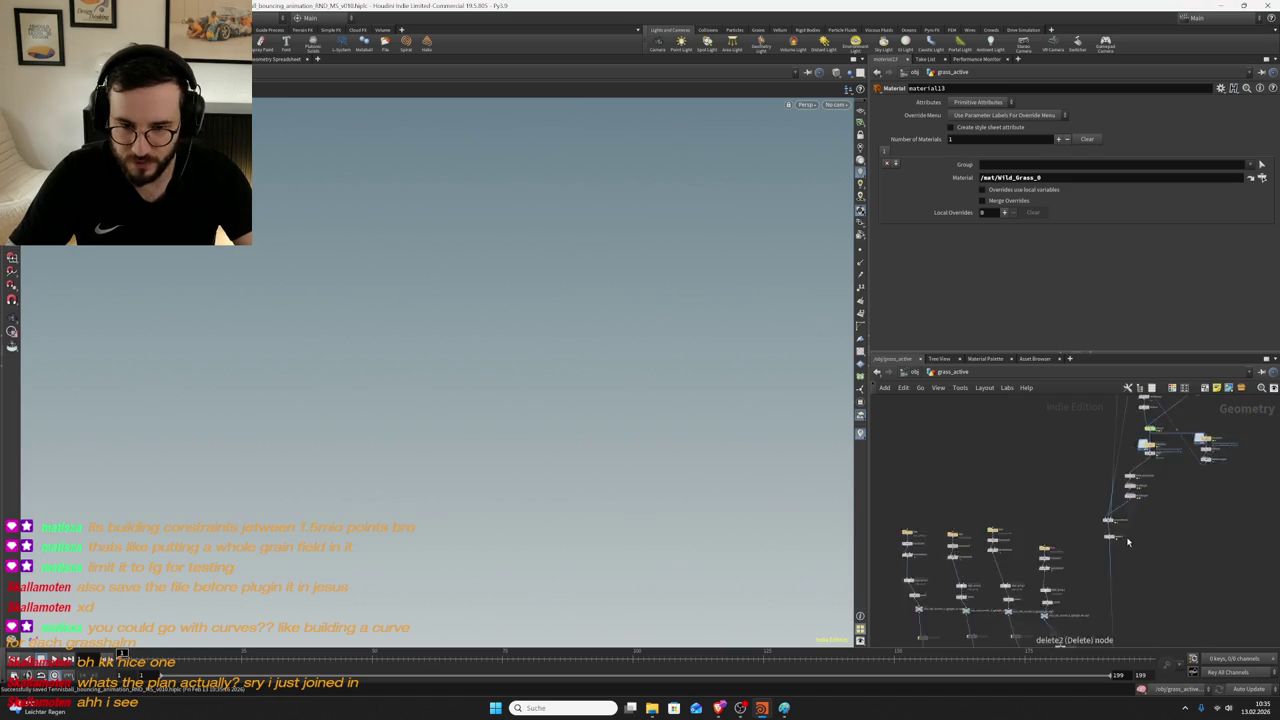
pyautogui.scroll(2, 1070, 540)
pyautogui.scroll(-3, 1040, 560)
pyautogui.scroll(3, 1031, 578)
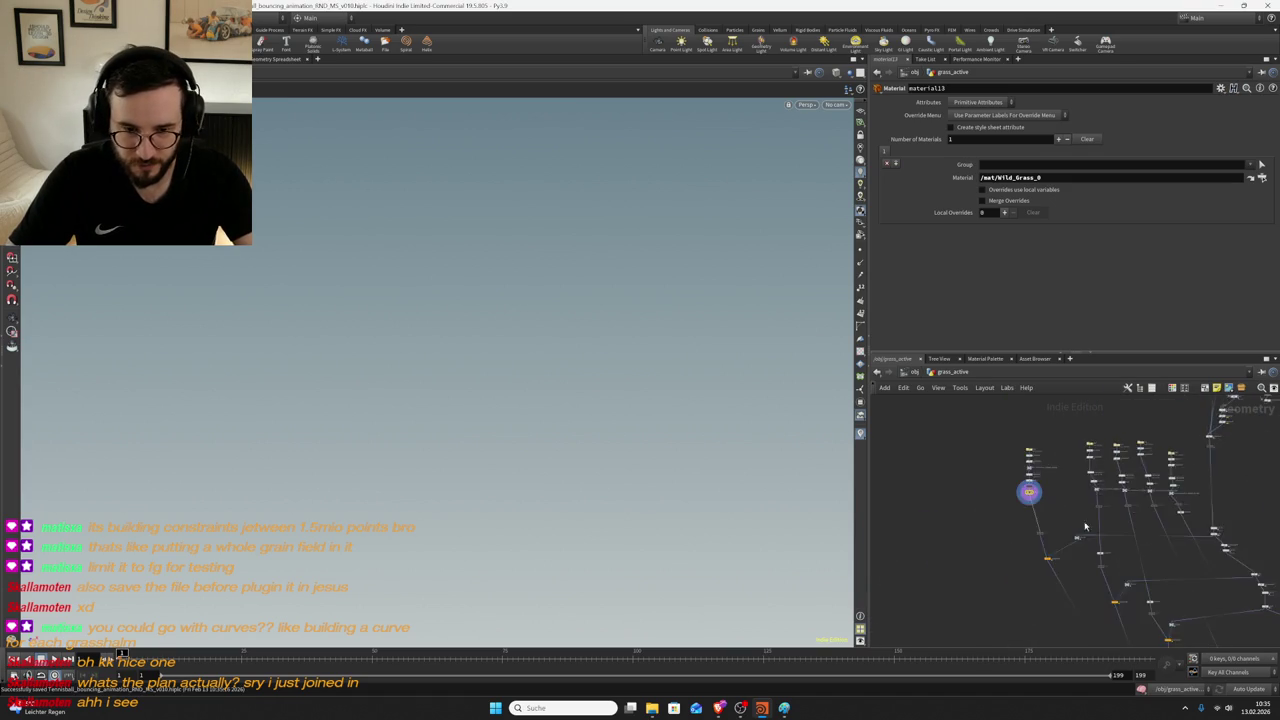
pyautogui.scroll(2, 957, 473)
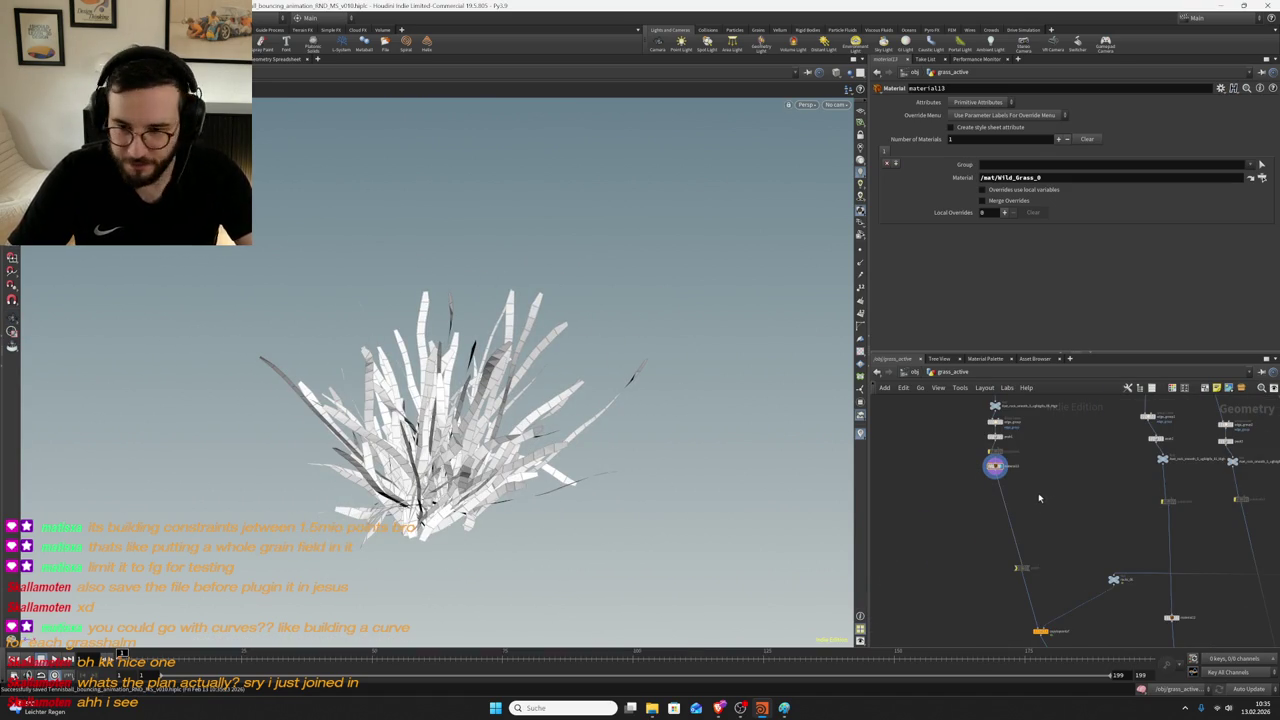
pyautogui.press('Tab')
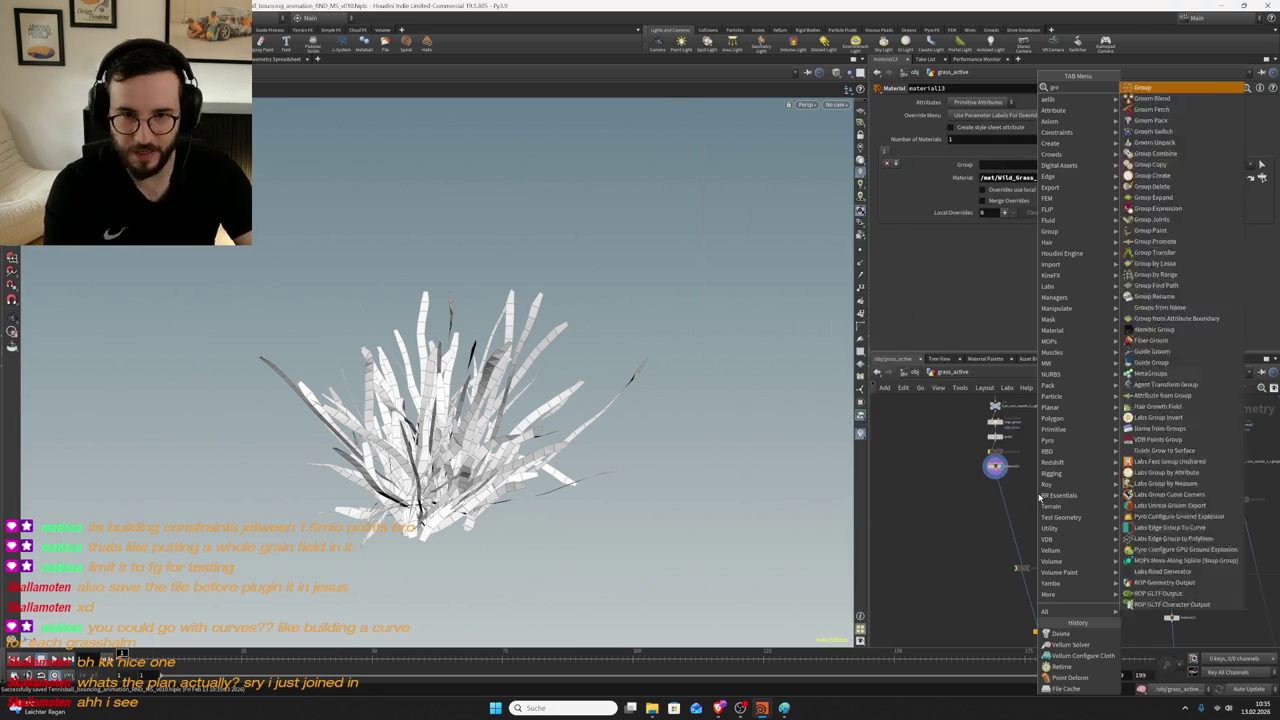
pyautogui.press('Return')
pyautogui.hotkey('ctrl', 's')
# - Line up group1 below material13 and make it the displayed node
pyautogui.moveTo(410, 552); pyautogui.dragTo(491, 435)
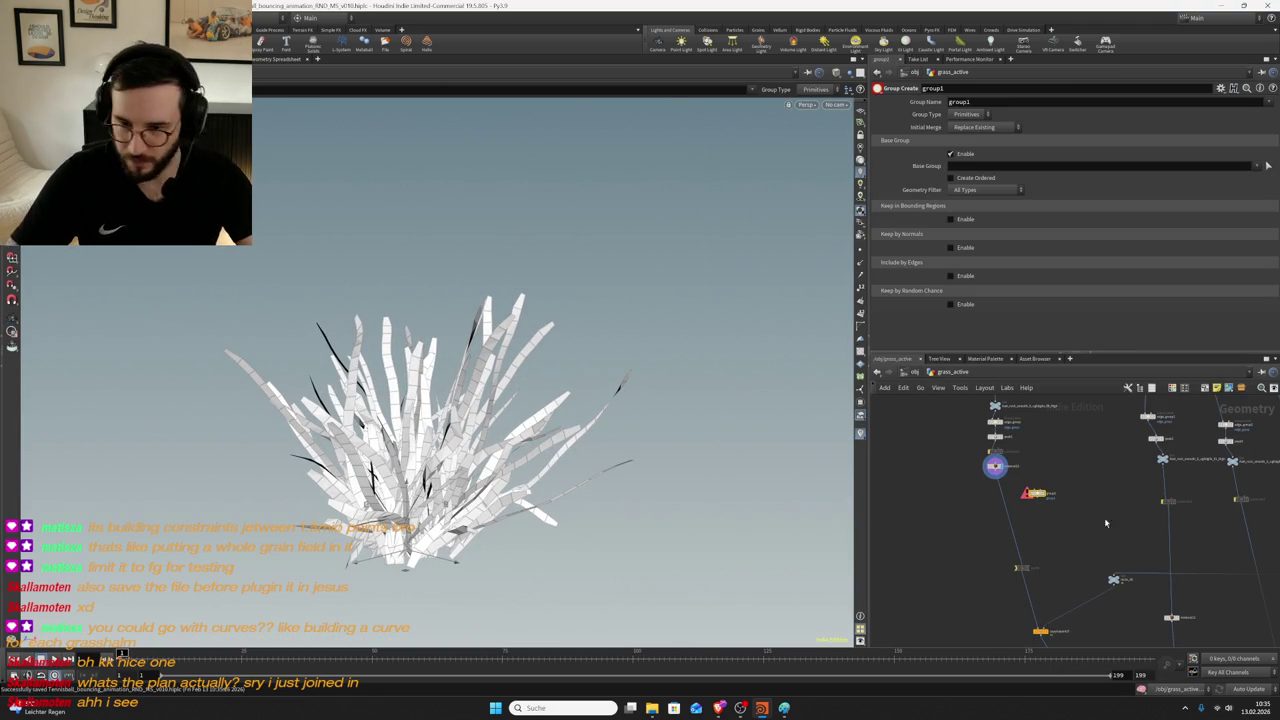
pyautogui.scroll(2, 1020, 494)
pyautogui.scroll(3, 1020, 494)
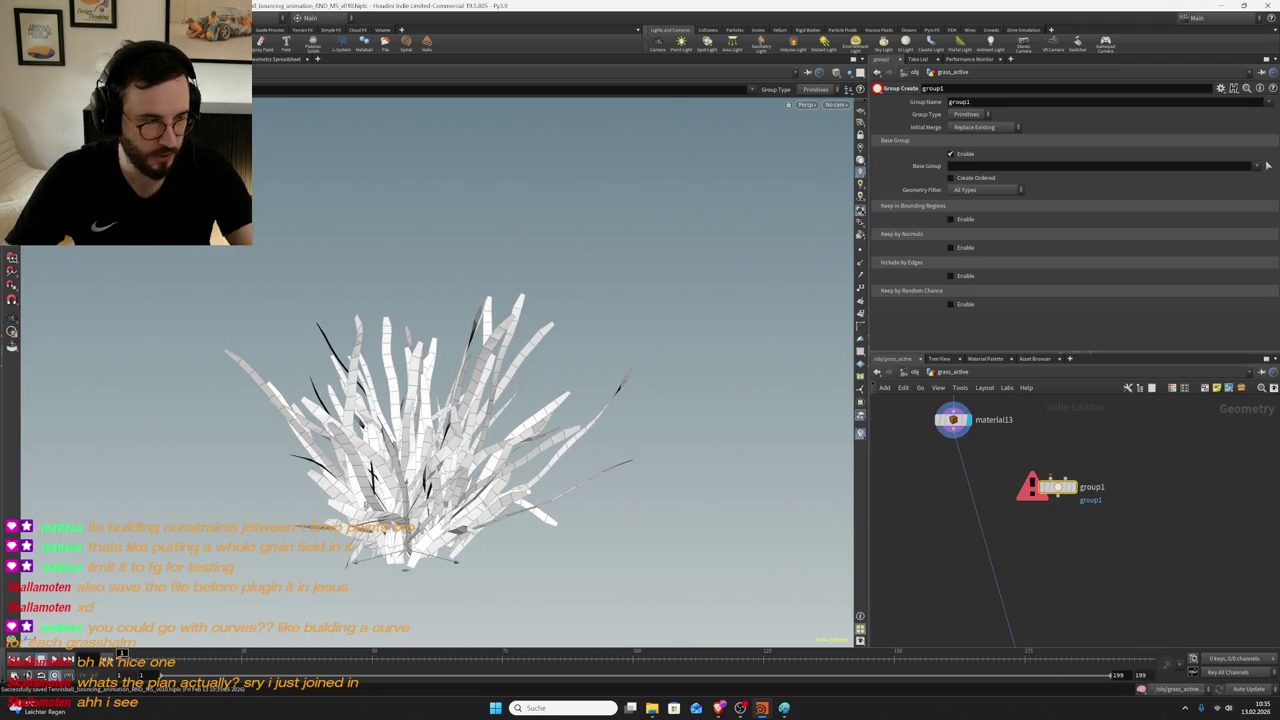
pyautogui.press('s')
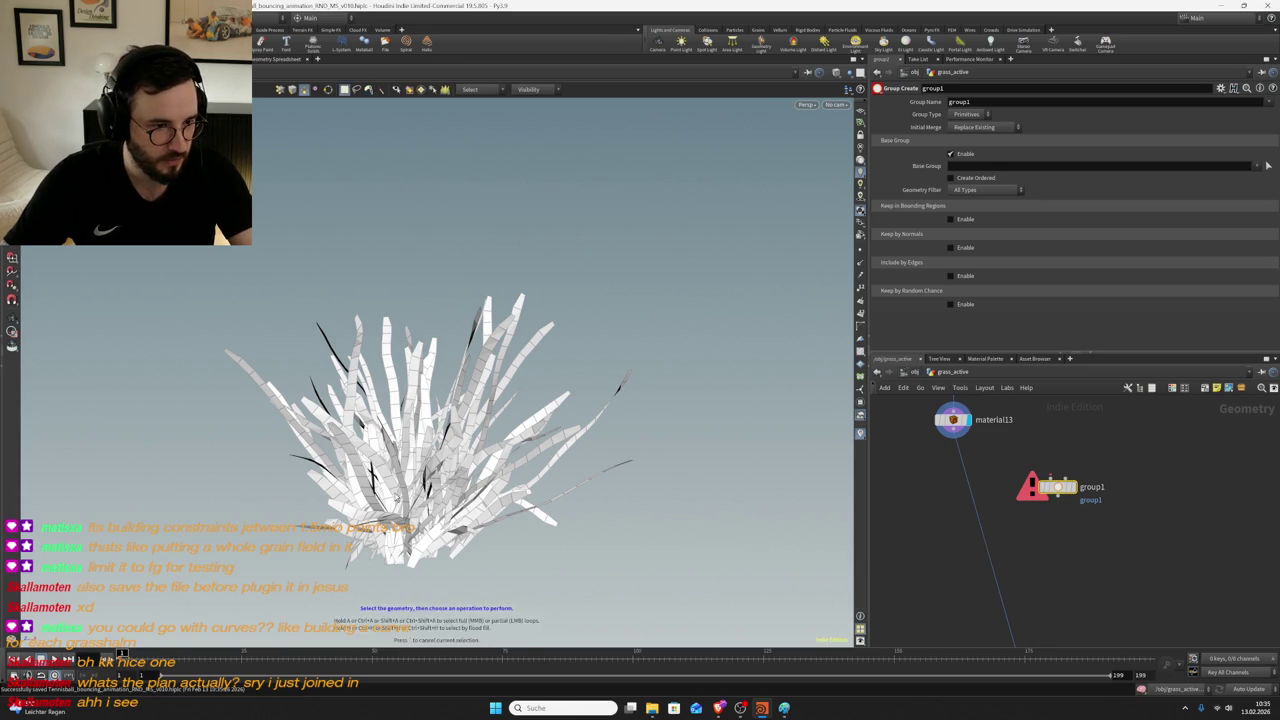
pyautogui.click(975, 422)
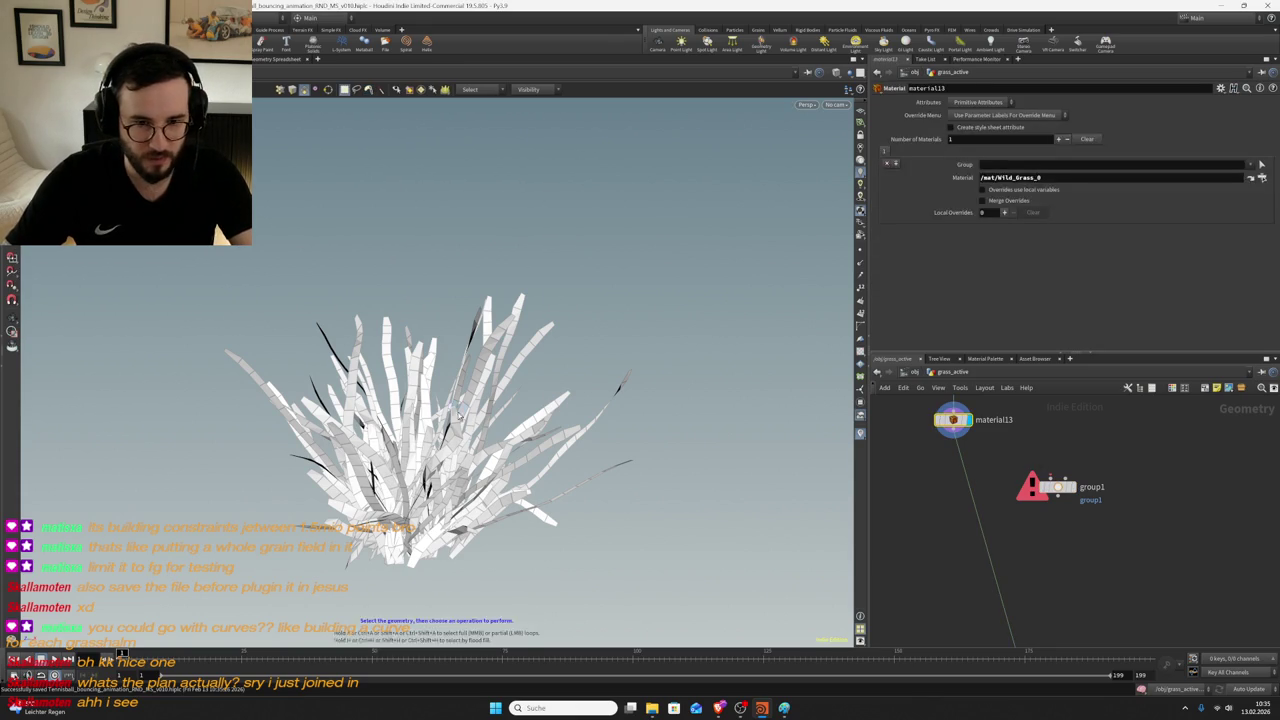
pyautogui.moveTo(440, 430); pyautogui.dragTo(500, 440)
pyautogui.moveTo(560, 370); pyautogui.dragTo(600, 378)
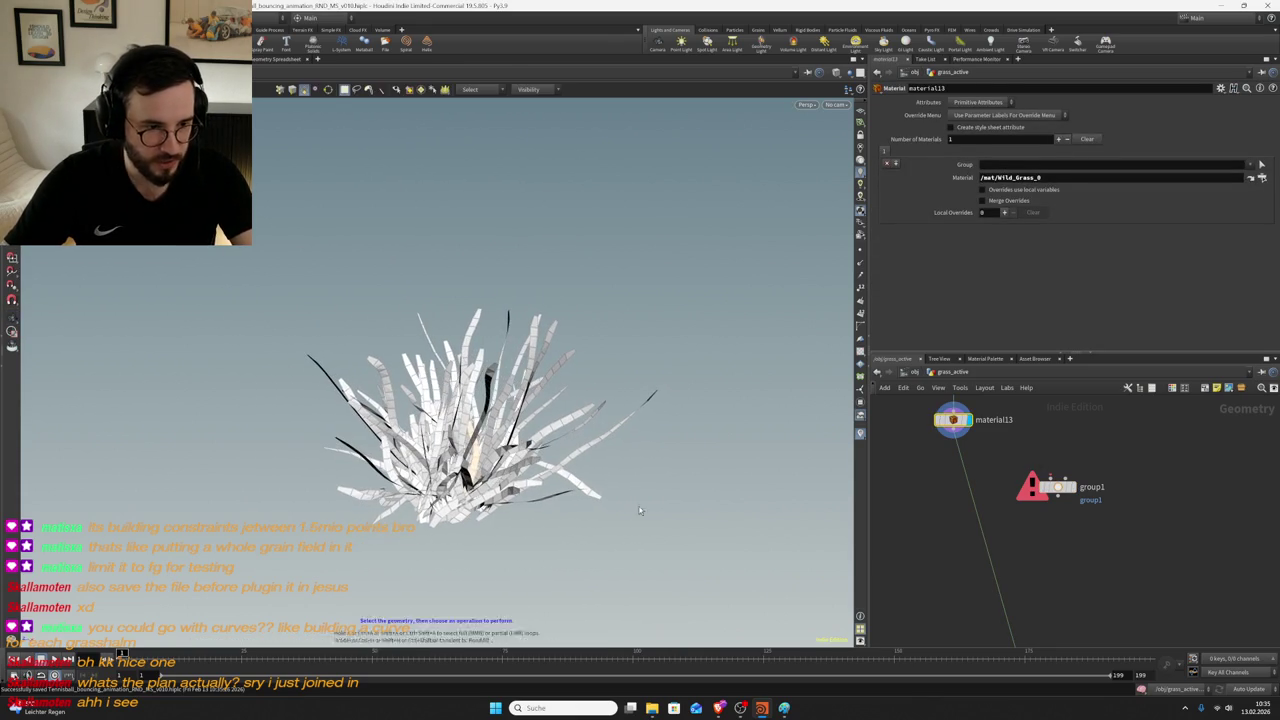
pyautogui.moveTo(1055, 487); pyautogui.dragTo(975, 478)
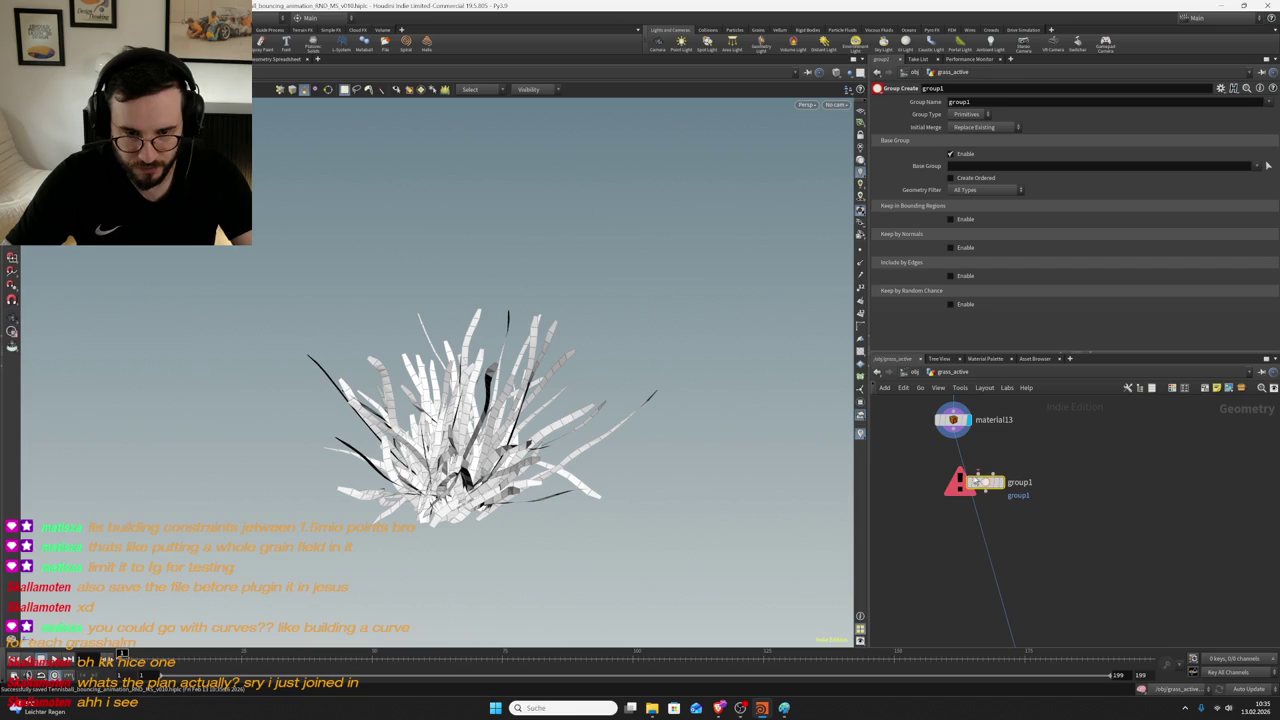
pyautogui.click(978, 474)
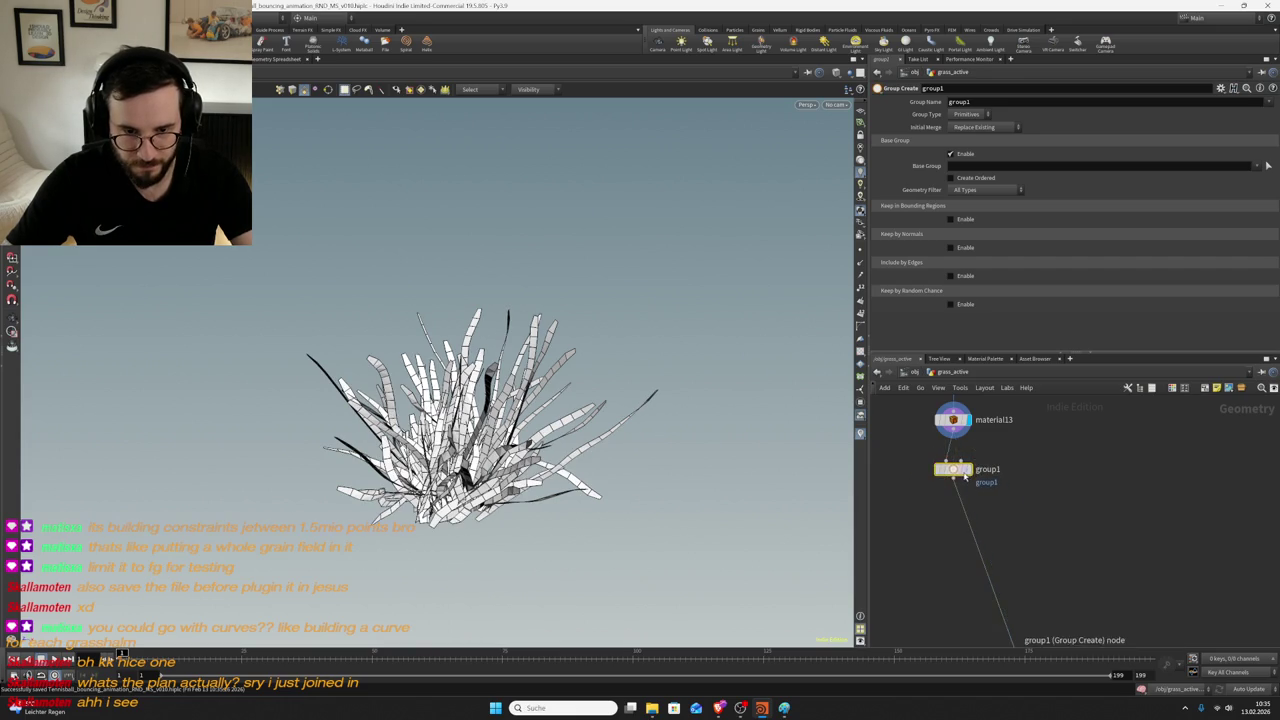
# - Make the group contain points, disable Base Group, and randomly keep 2 percent
pyautogui.click(966, 114)
pyautogui.click(962, 127)
pyautogui.click(953, 155)
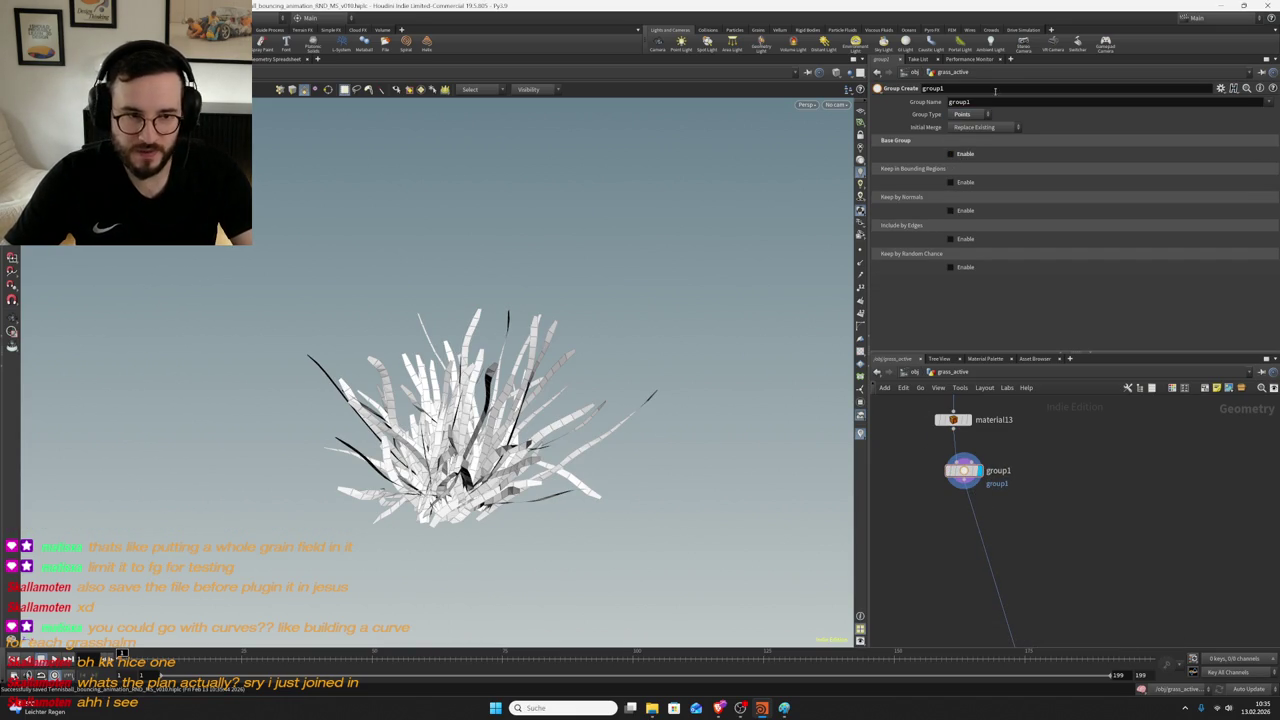
pyautogui.click(951, 267)
pyautogui.keyDown('alt'); pyautogui.moveTo(620, 450); pyautogui.dragTo(683, 450); pyautogui.keyUp('alt')
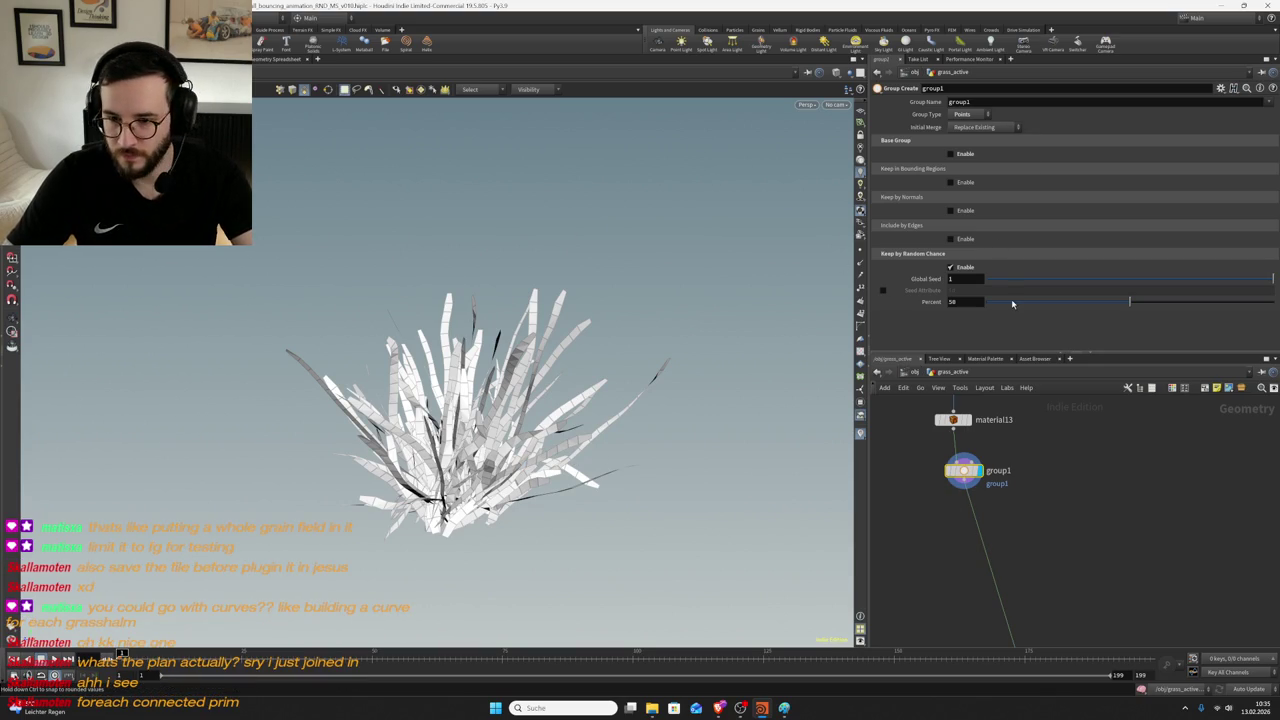
pyautogui.scroll(-2, 1040, 491)
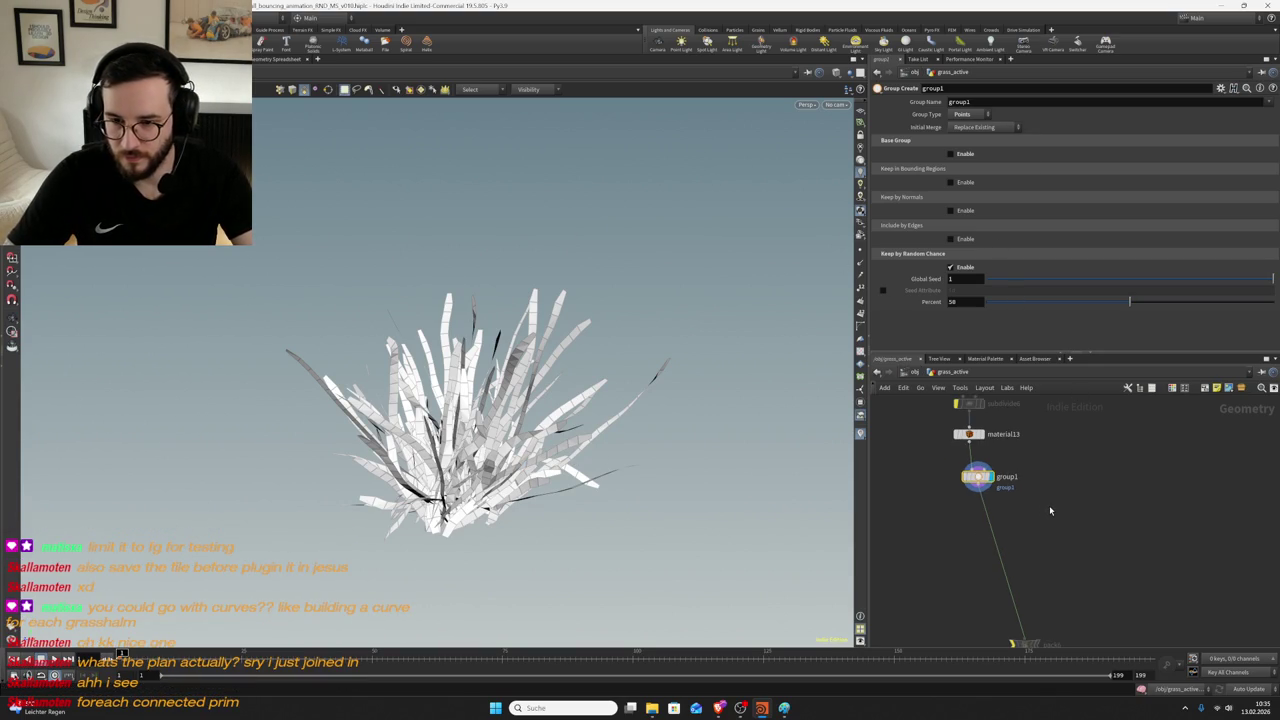
pyautogui.hotkey('ctrl', 's')
pyautogui.keyDown('alt'); pyautogui.moveTo(560, 420); pyautogui.dragTo(620, 400); pyautogui.keyUp('alt')
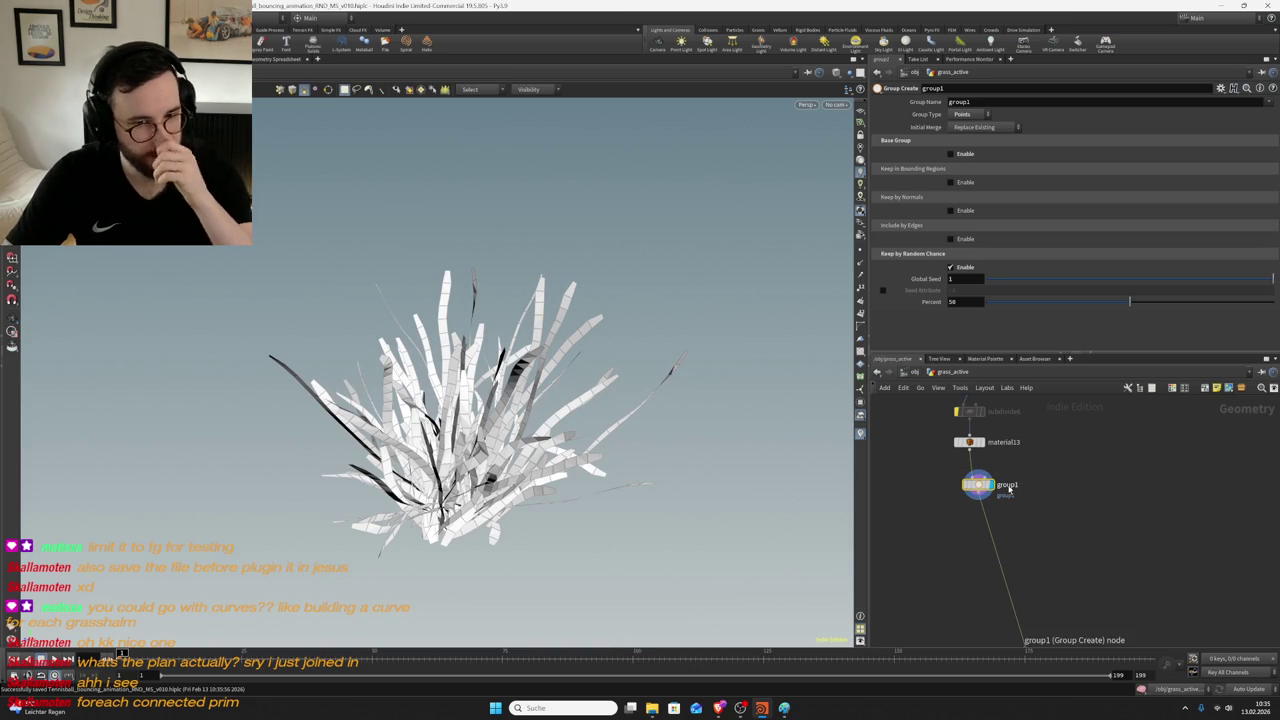
pyautogui.hotkey('ctrl', 's')
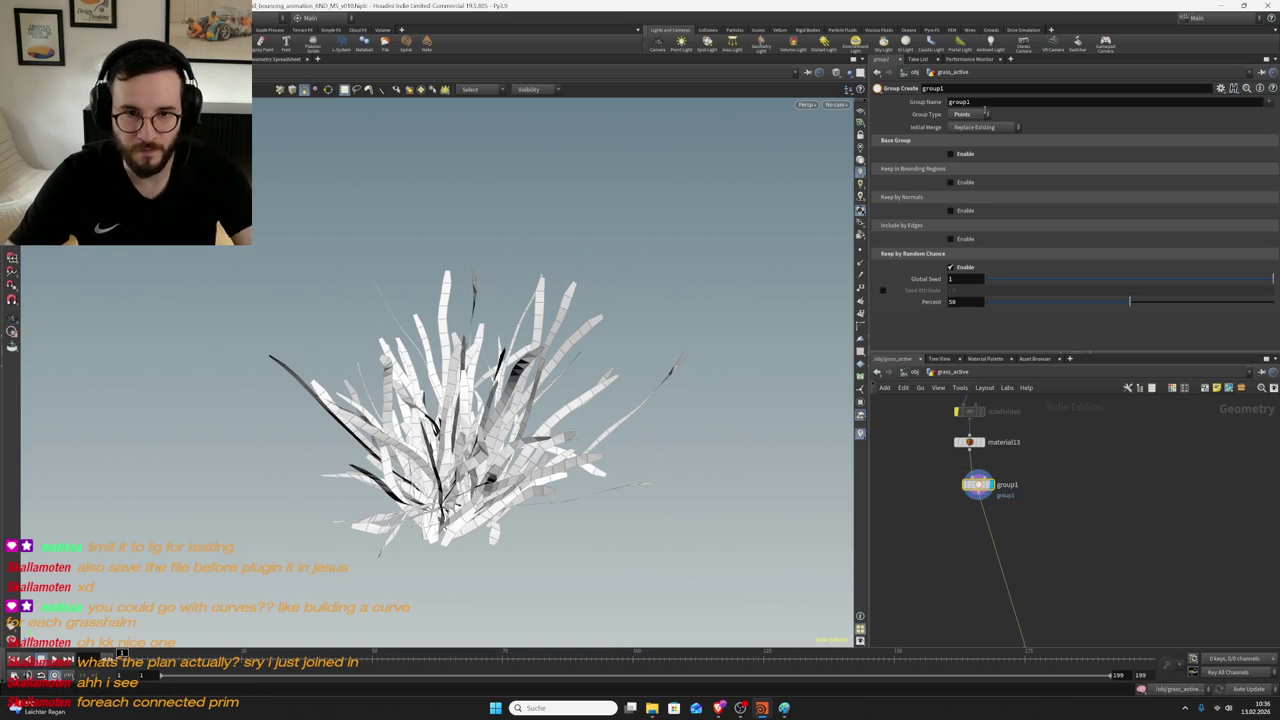
# - Rename both the group and the node to del_group and save
pyautogui.moveTo(986, 108); pyautogui.dragTo(926, 114)
pyautogui.moveTo(926, 114)
pyautogui.write('del_')
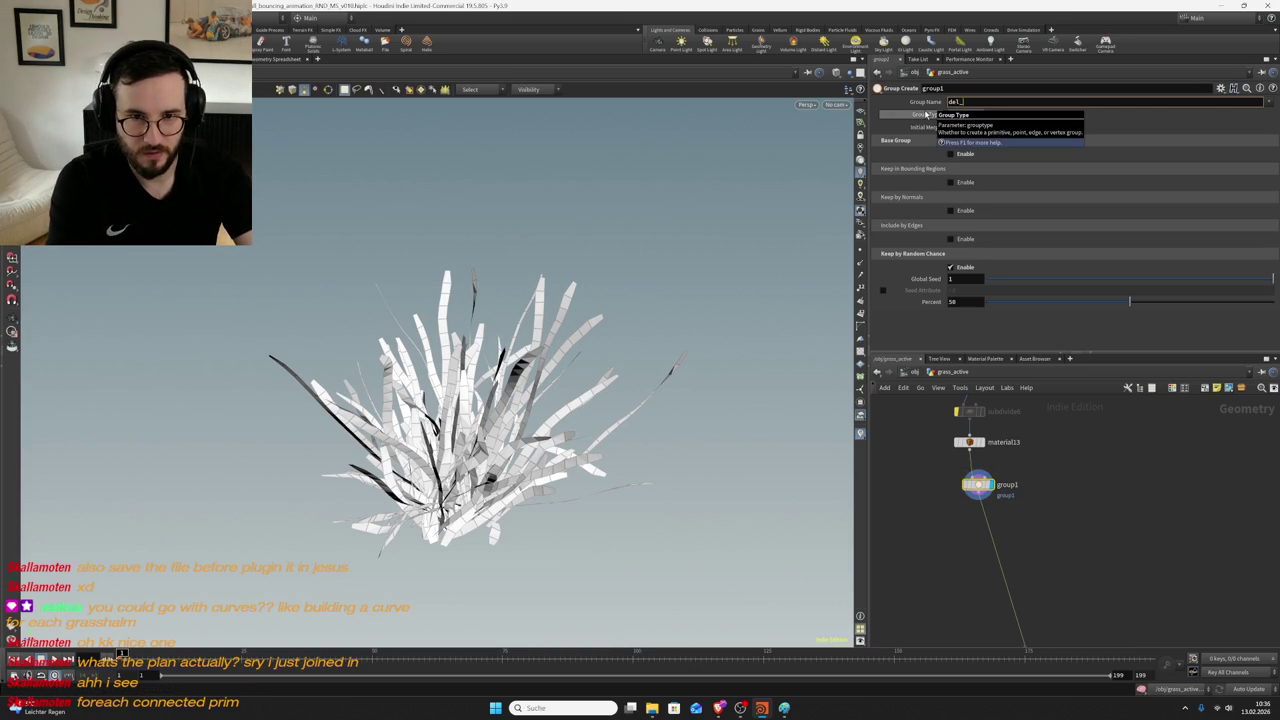
pyautogui.press('Return')
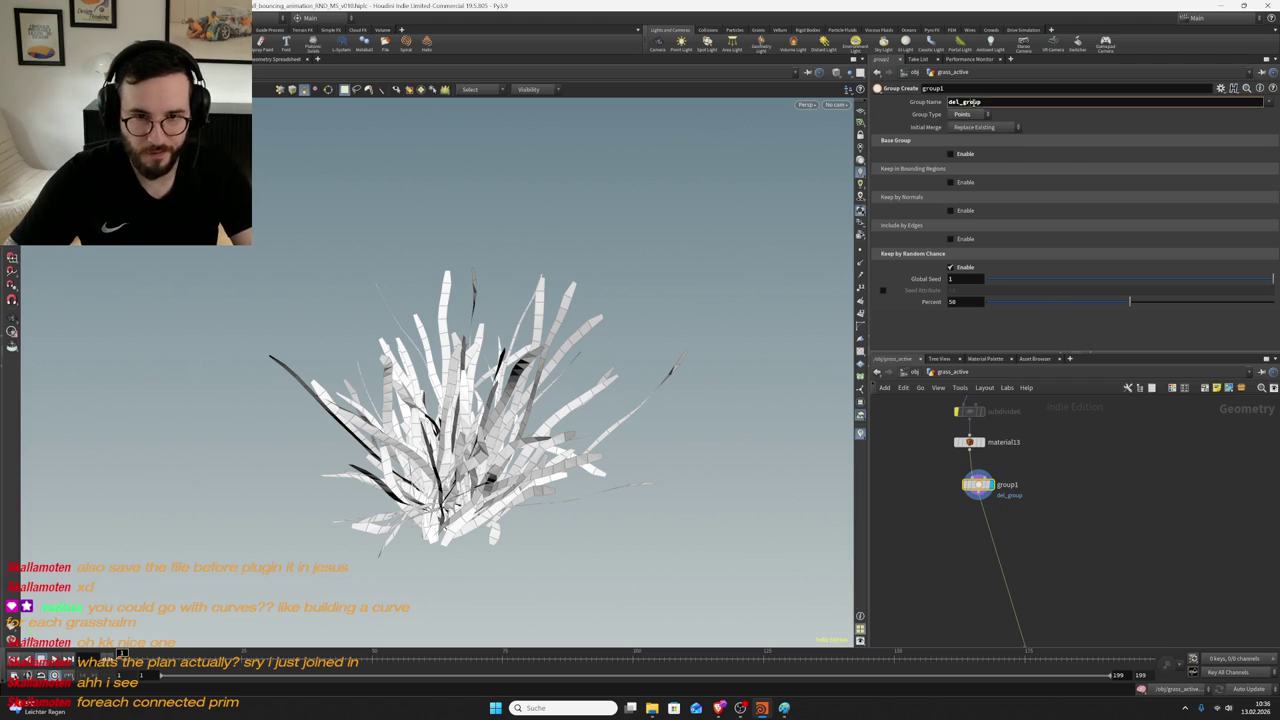
pyautogui.doubleClick(968, 90)
pyautogui.press('Return')
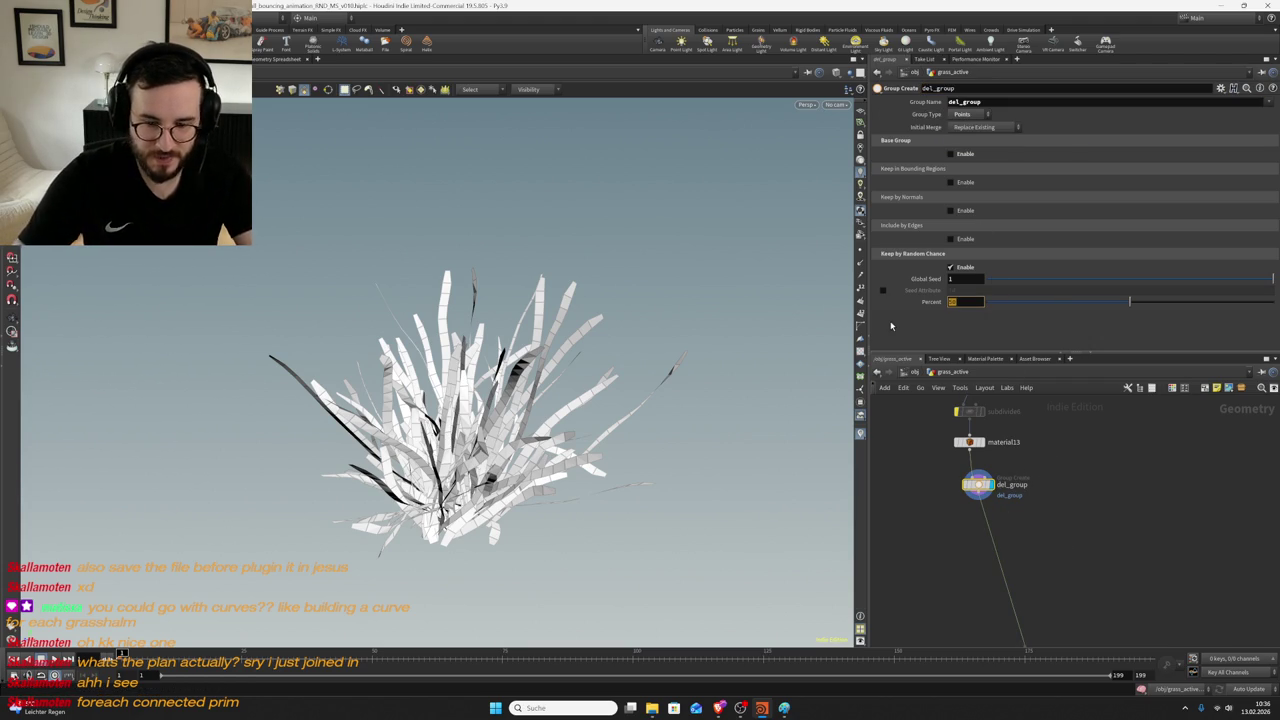
pyautogui.hotkey('ctrl', 's')
pyautogui.press('Tab')
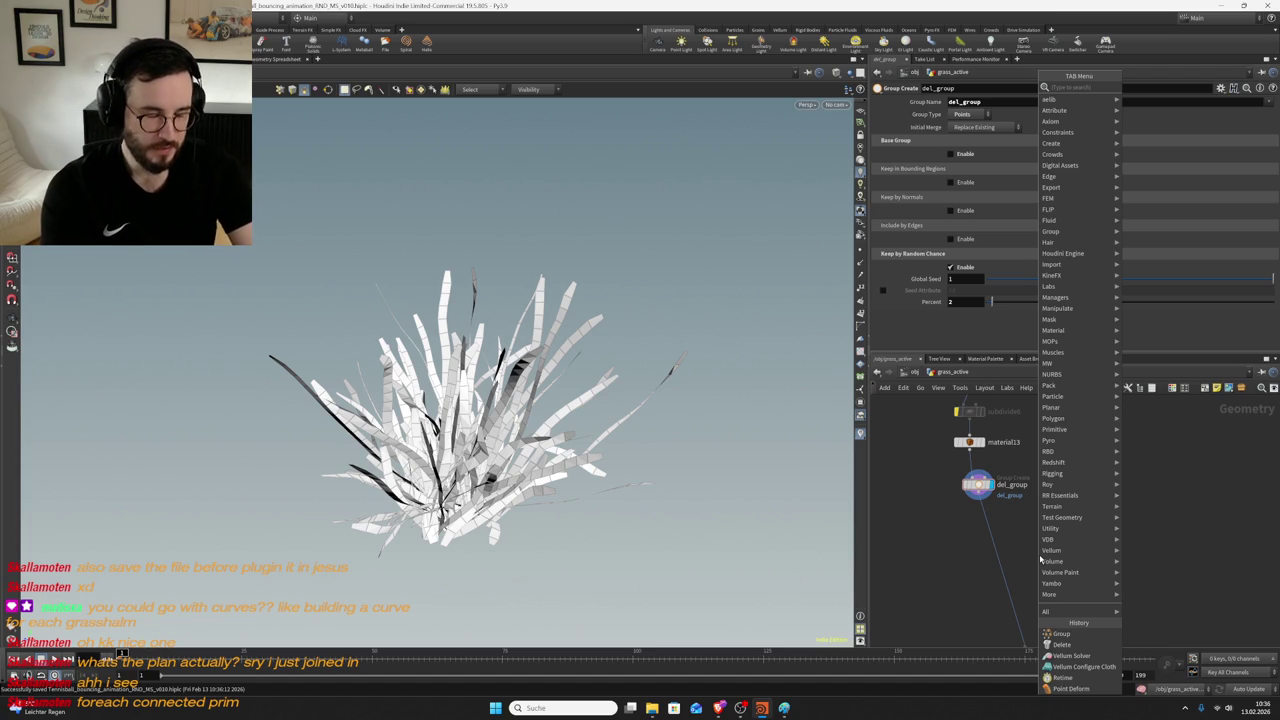
# - Add a Group Expand node below del_group that expands del_group by 1000 steps
pyautogui.write('blast')
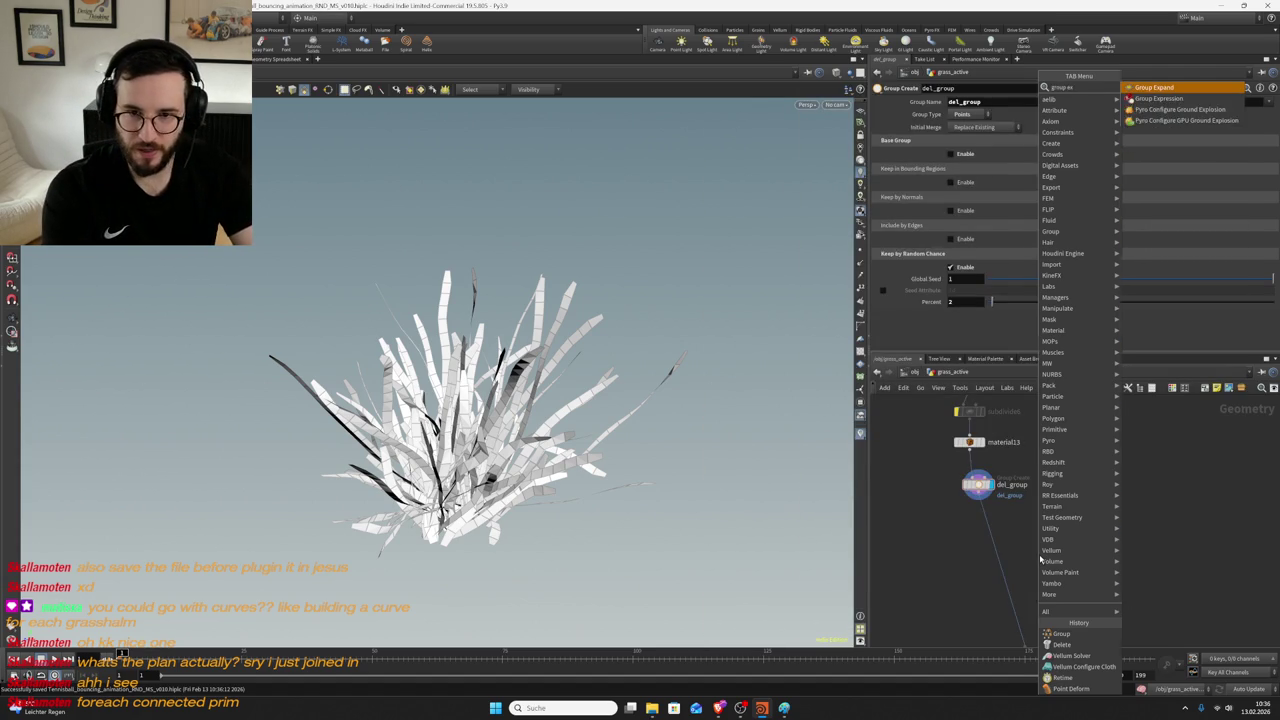
pyautogui.press('Return')
pyautogui.click(978, 518)
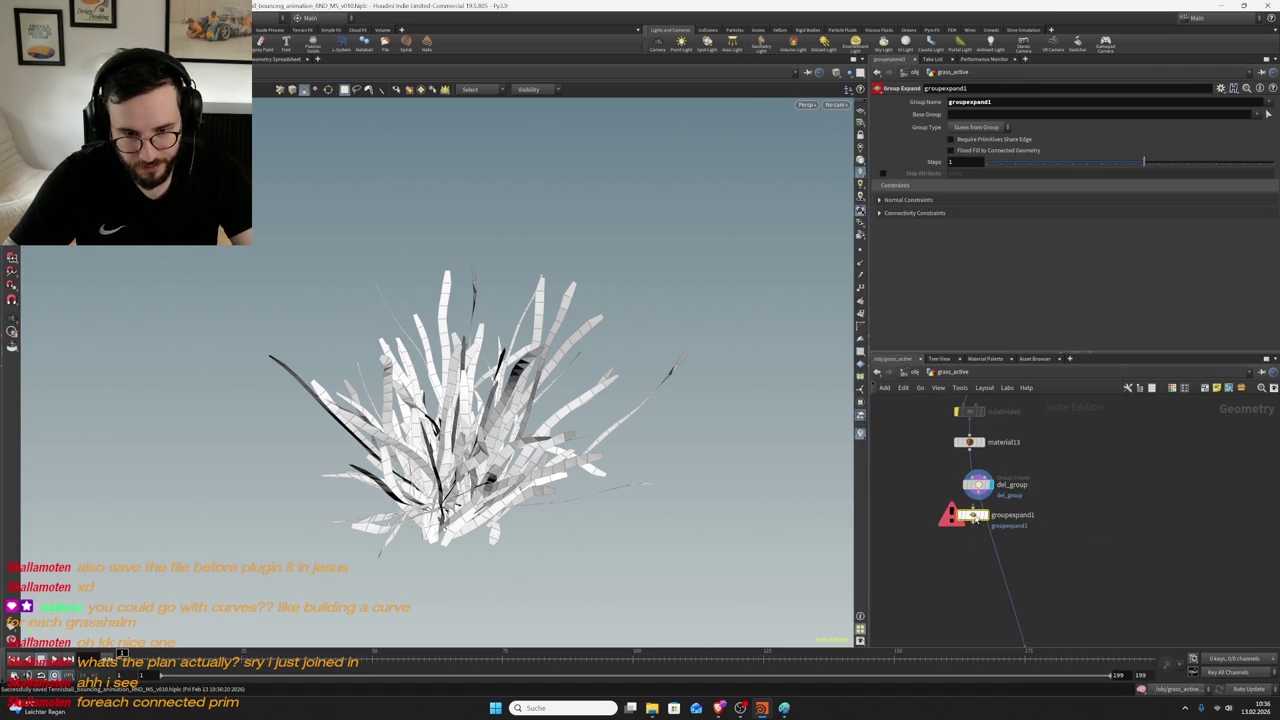
pyautogui.click(992, 517)
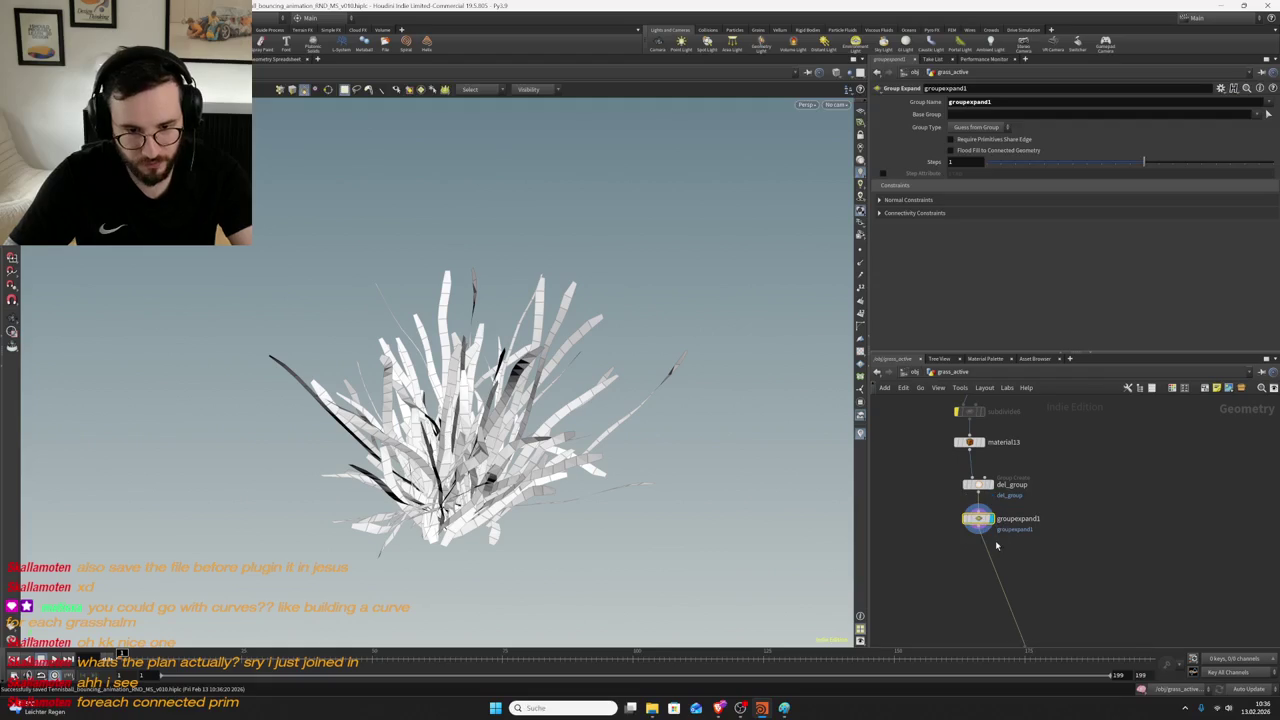
pyautogui.click(1253, 114)
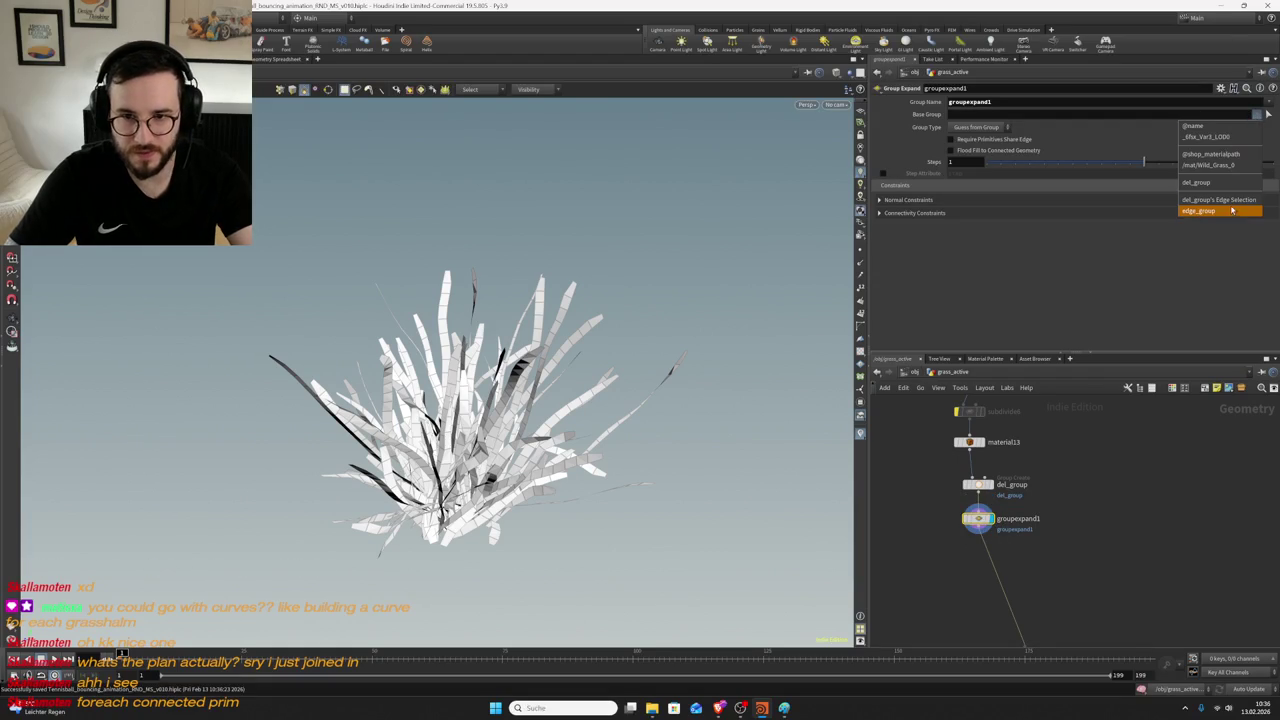
pyautogui.click(1230, 183)
pyautogui.write('000')
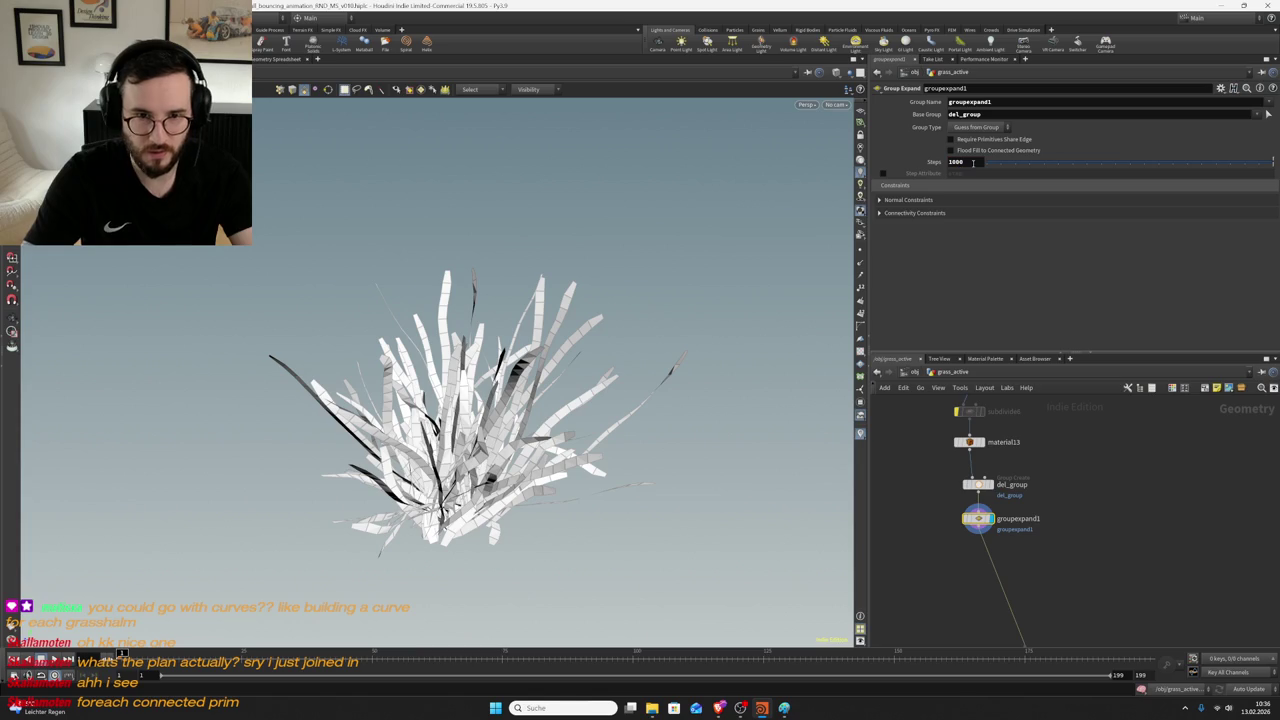
pyautogui.moveTo(977, 429); pyautogui.dragTo(989, 402, button='middle')
# - Drop a Split node on the wire below groupexpand1, then edit groupexpand1's group name
pyautogui.press('Tab')
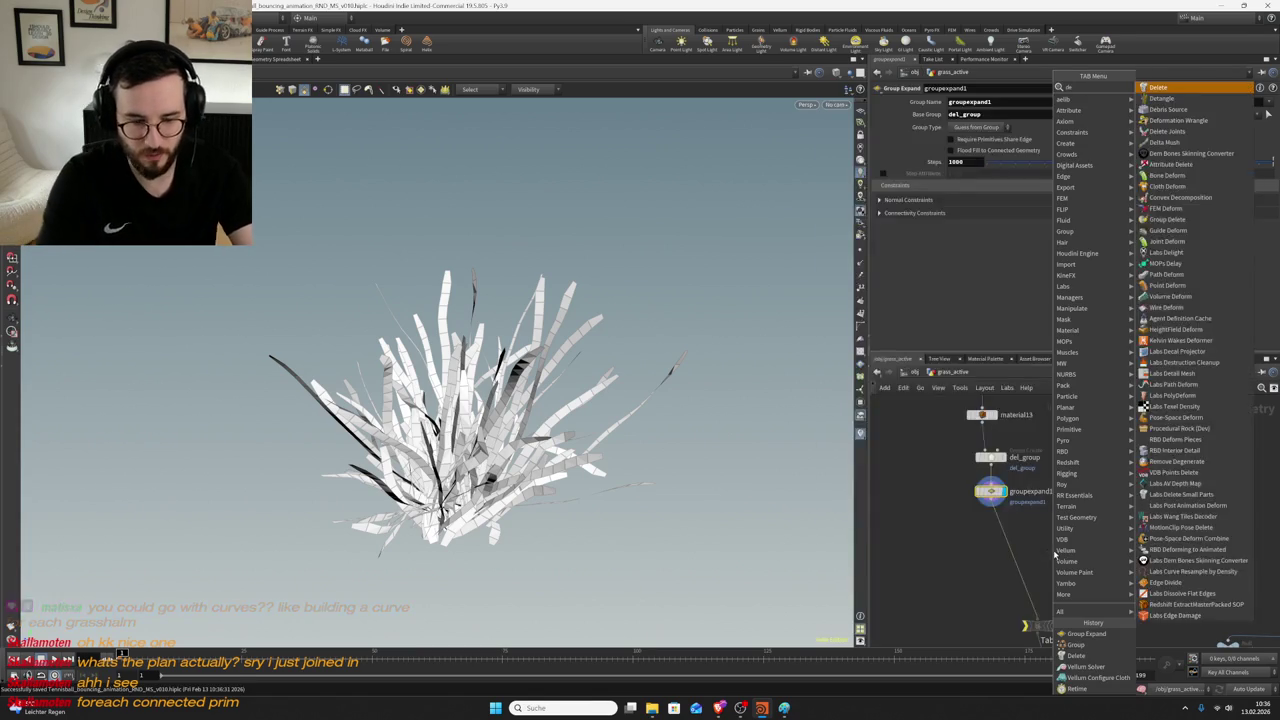
pyautogui.press('Escape')
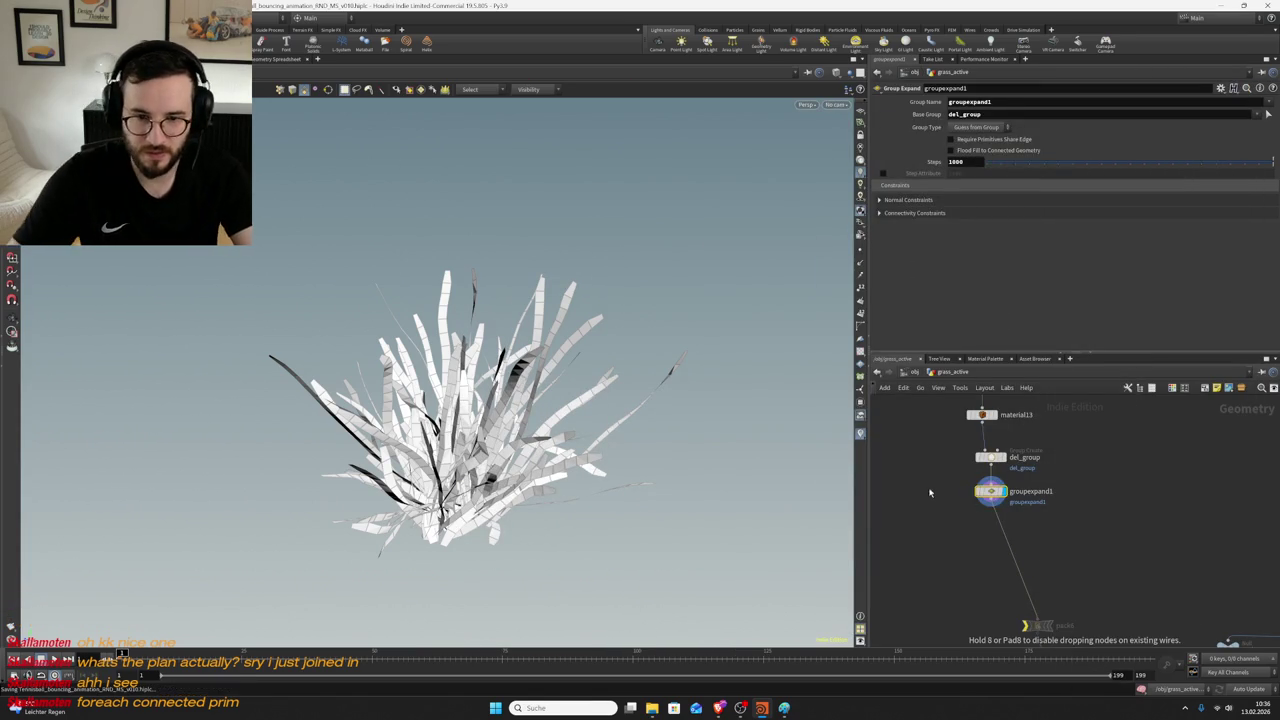
pyautogui.click(1005, 528)
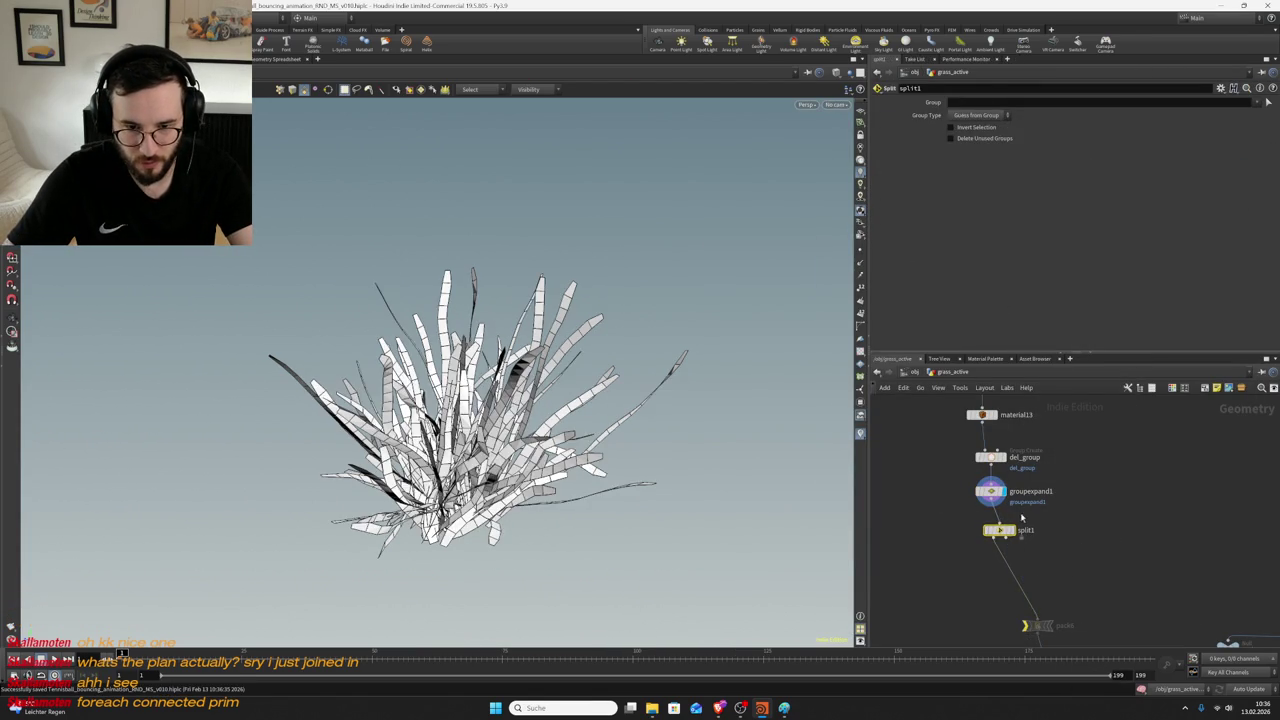
pyautogui.click(990, 491)
pyautogui.doubleClick(996, 104)
pyautogui.write('del_expand')
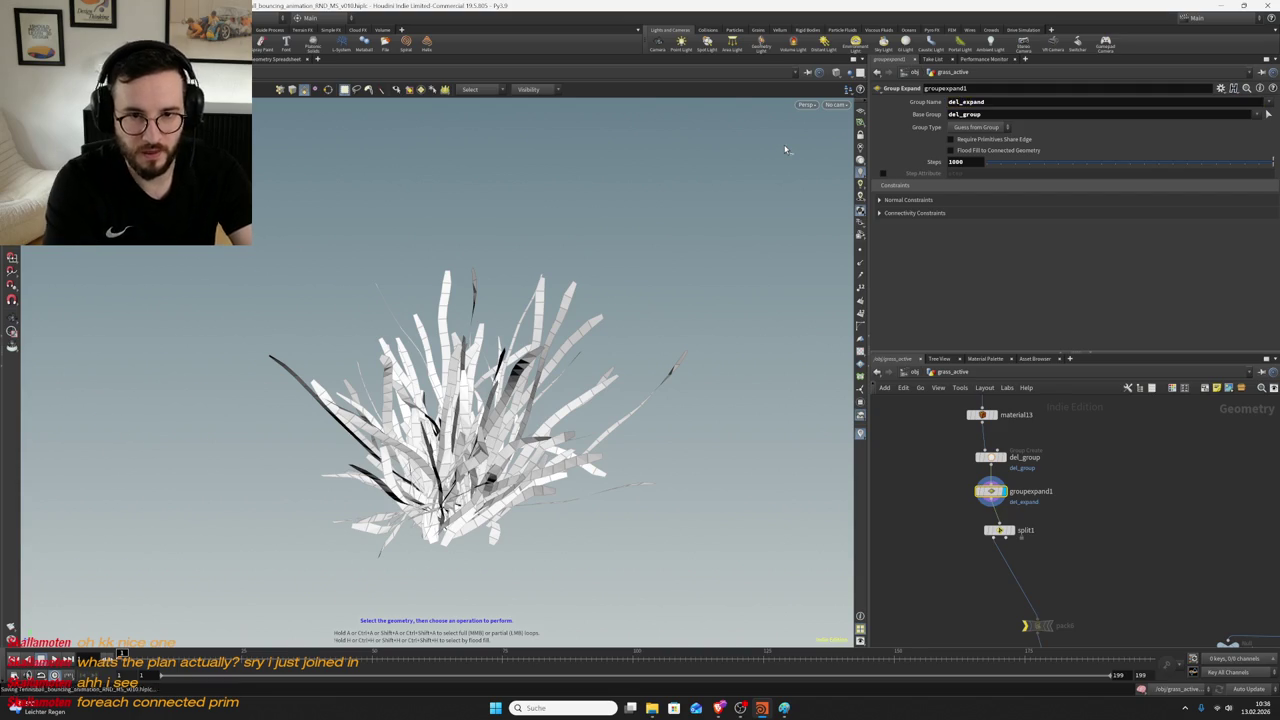
# - Display the fuzzy node and check its geometry info over the grass field
pyautogui.click(1022, 556)
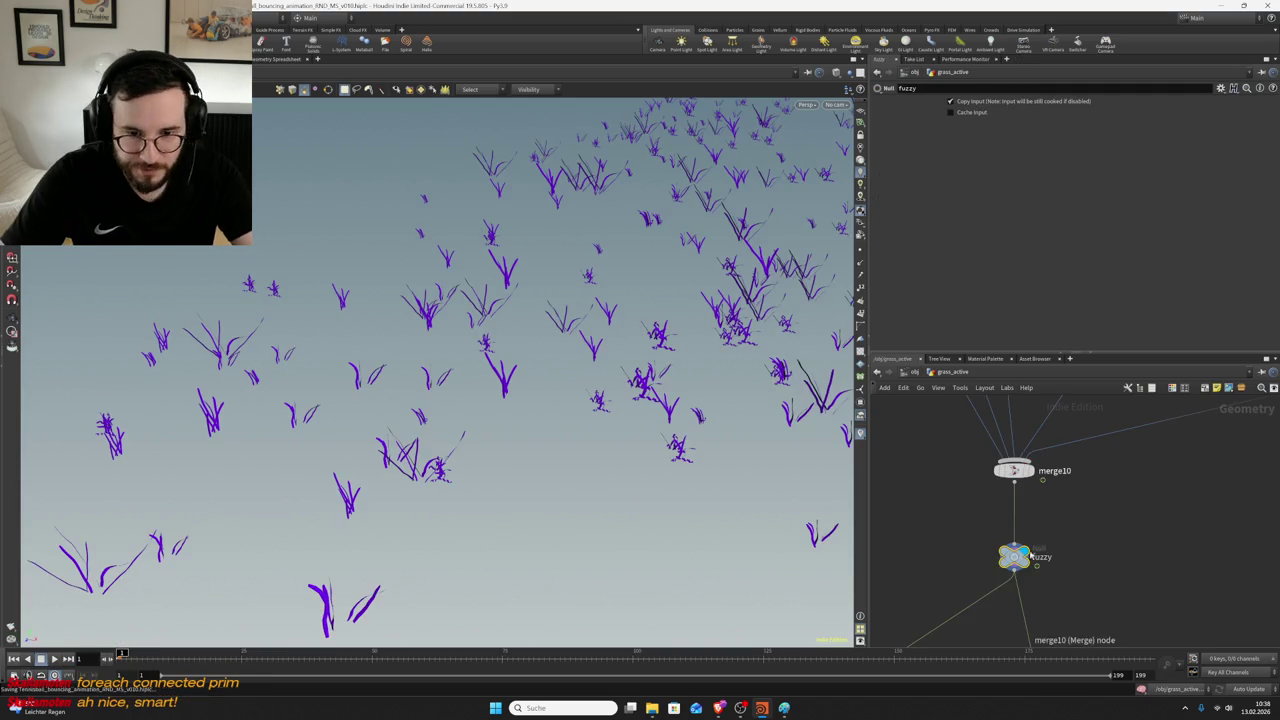
pyautogui.middleClick(1022, 556)
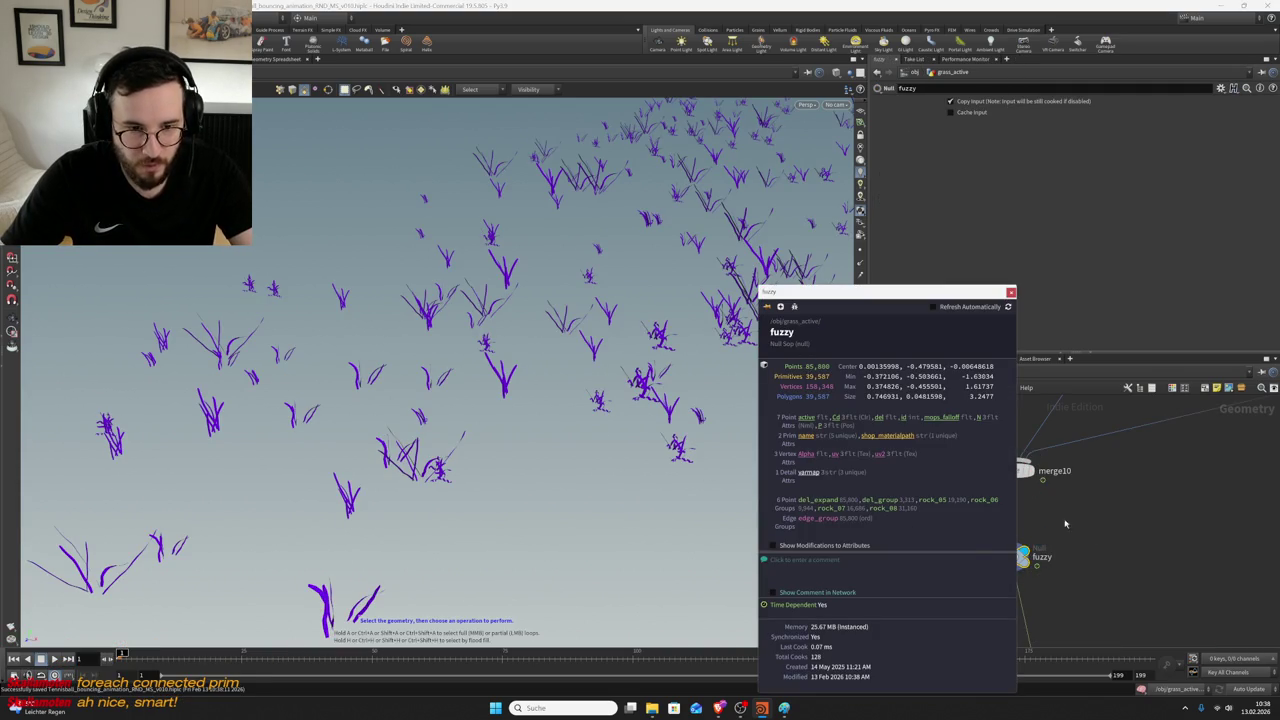
pyautogui.moveTo(450, 400)
pyautogui.mouseDown()
pyautogui.moveTo(409, 392)
pyautogui.moveTo(423, 366)
pyautogui.mouseUp()
pyautogui.scroll(3, 769, 183)
pyautogui.scroll(3, 630, 353)
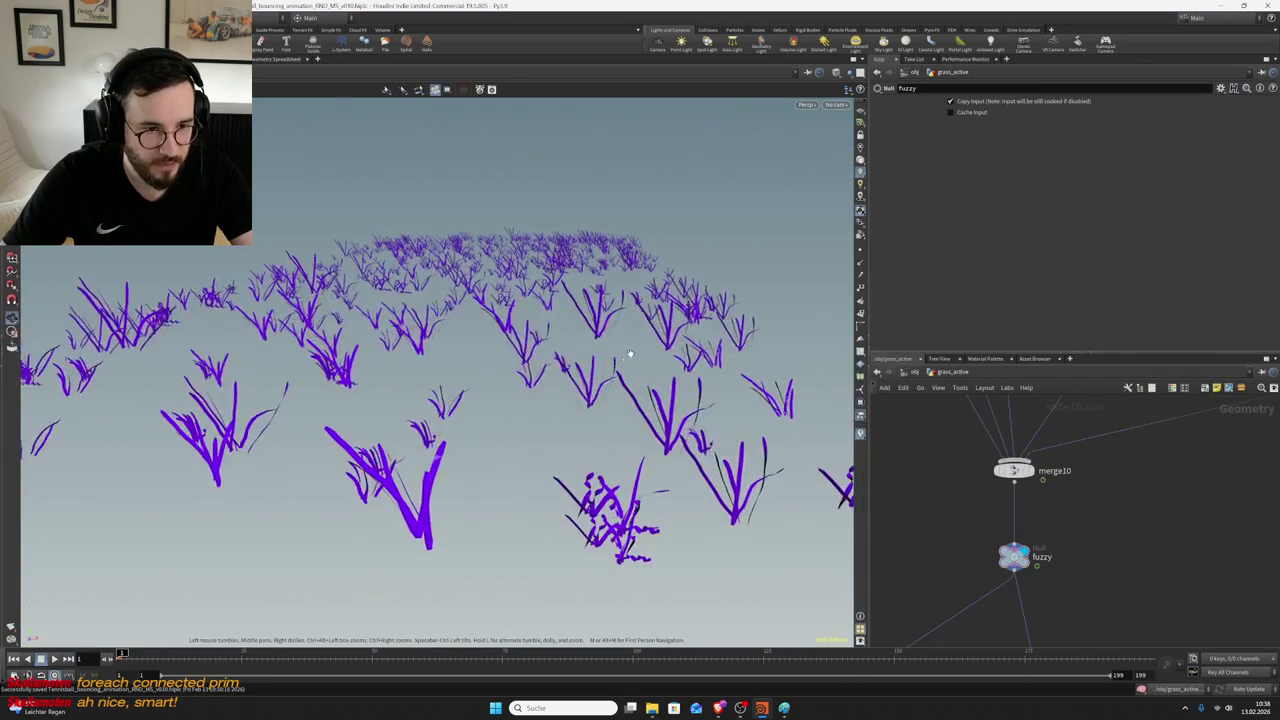
pyautogui.scroll(-3, 630, 353)
# - Display vellumsolver1, read its duplicate point id error, and select both vellum nodes
pyautogui.moveTo(1157, 566); pyautogui.dragTo(1059, 508)
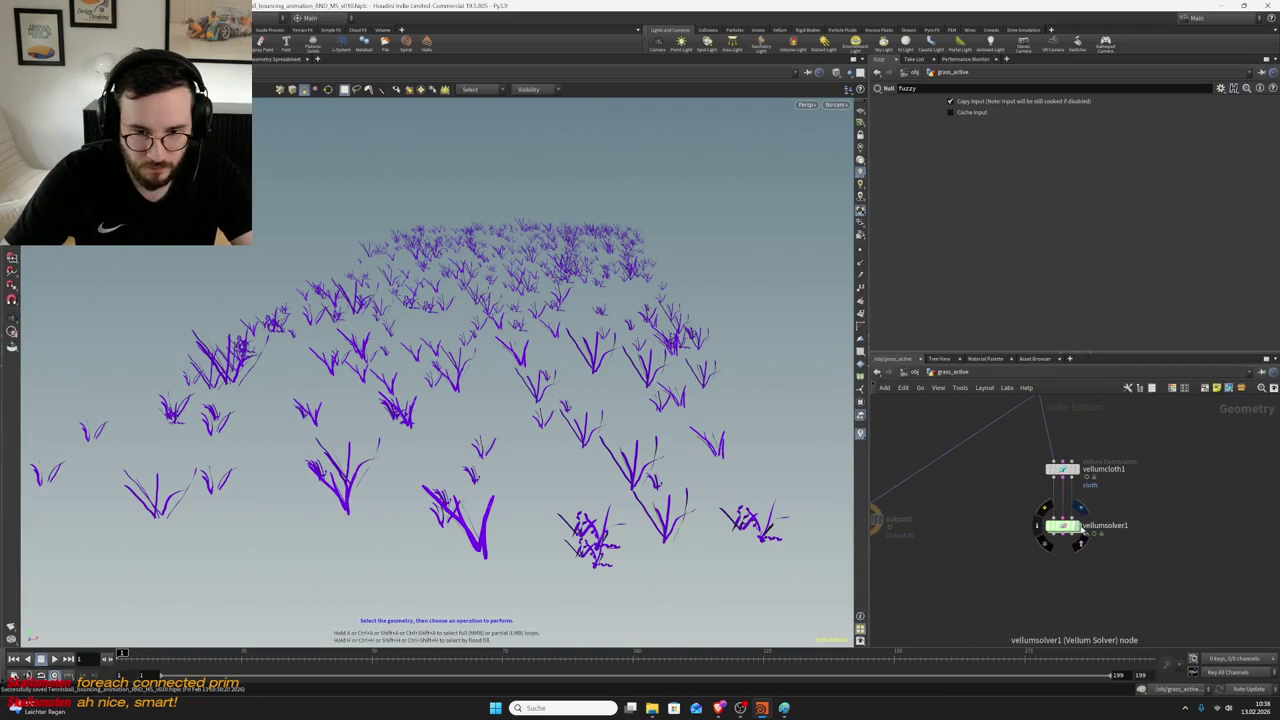
pyautogui.click(1070, 527)
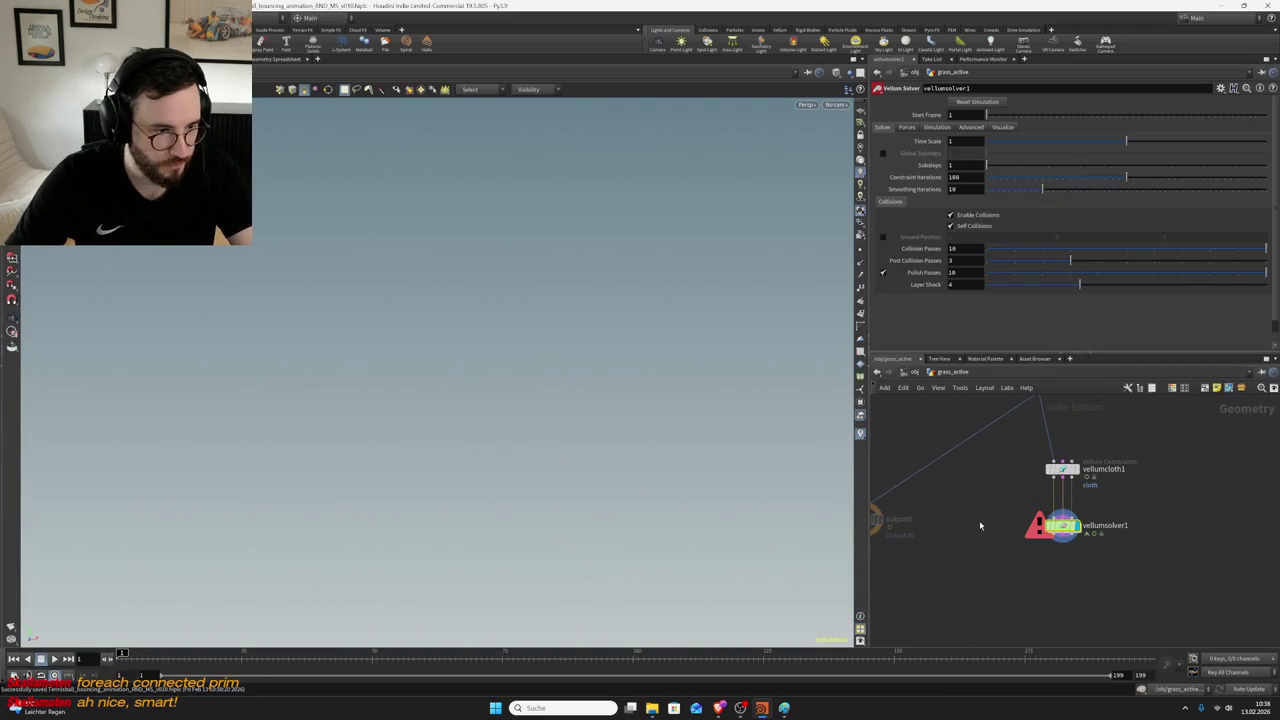
pyautogui.click(1043, 525)
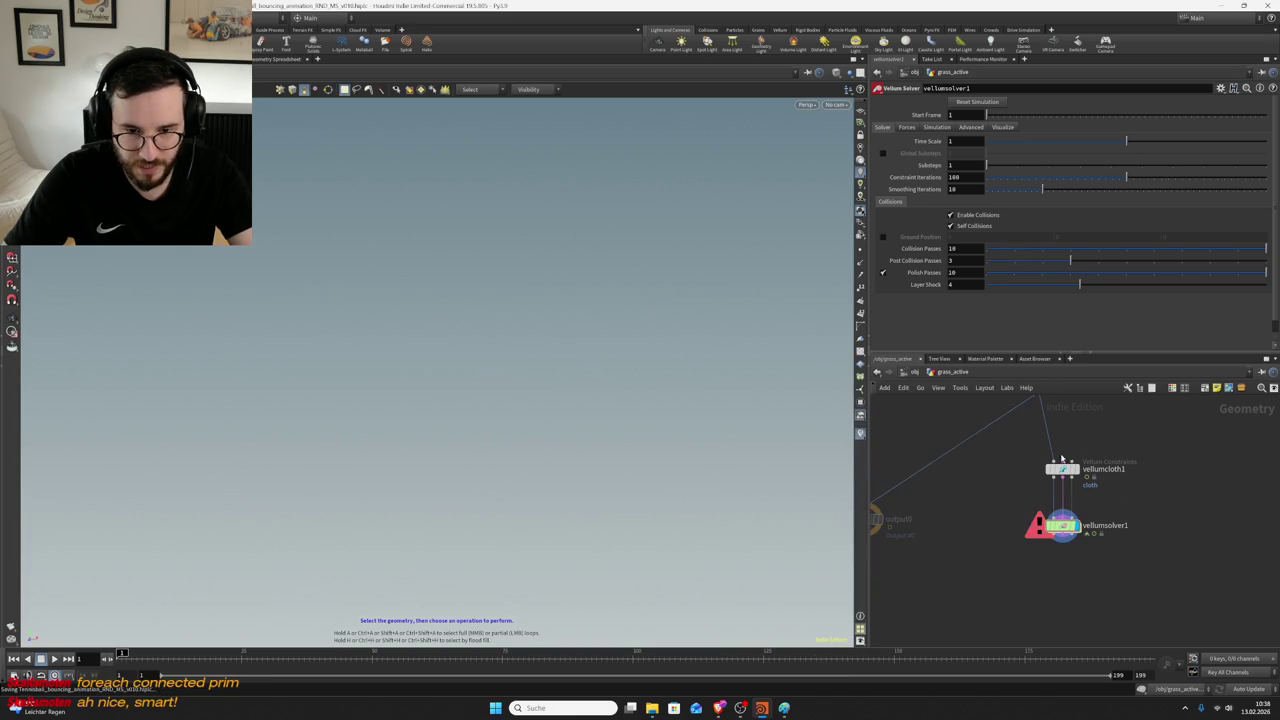
pyautogui.moveTo(1168, 388); pyautogui.dragTo(1022, 570)
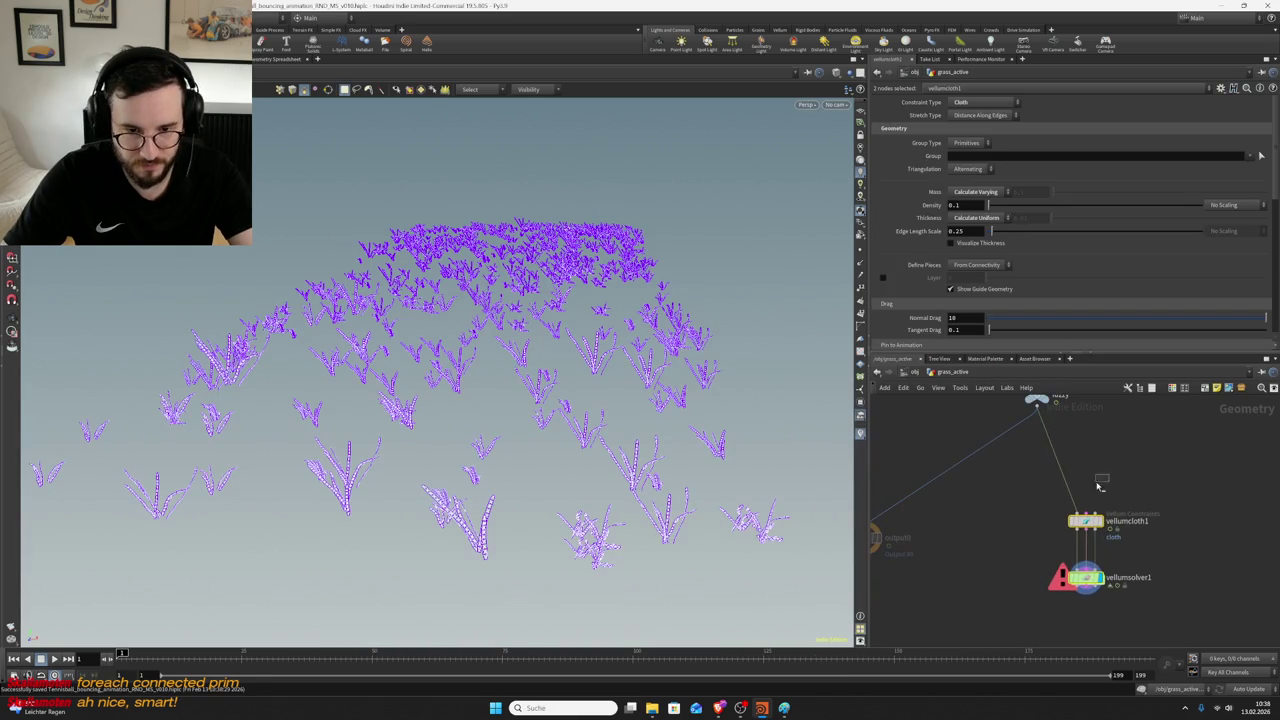
# - Insert an Attribute Delete node on the wire above vellumcloth1
pyautogui.click(1105, 482)
pyautogui.press('Tab')
pyautogui.write('attribute')
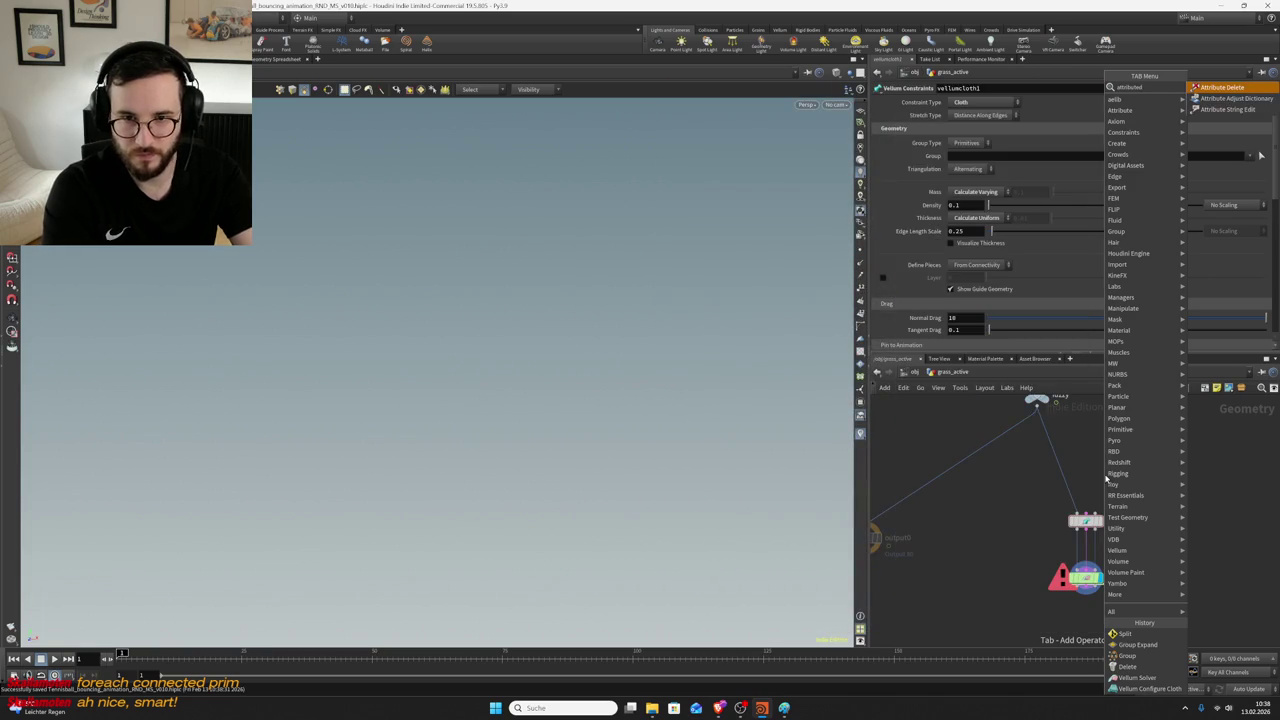
pyautogui.press('Return')
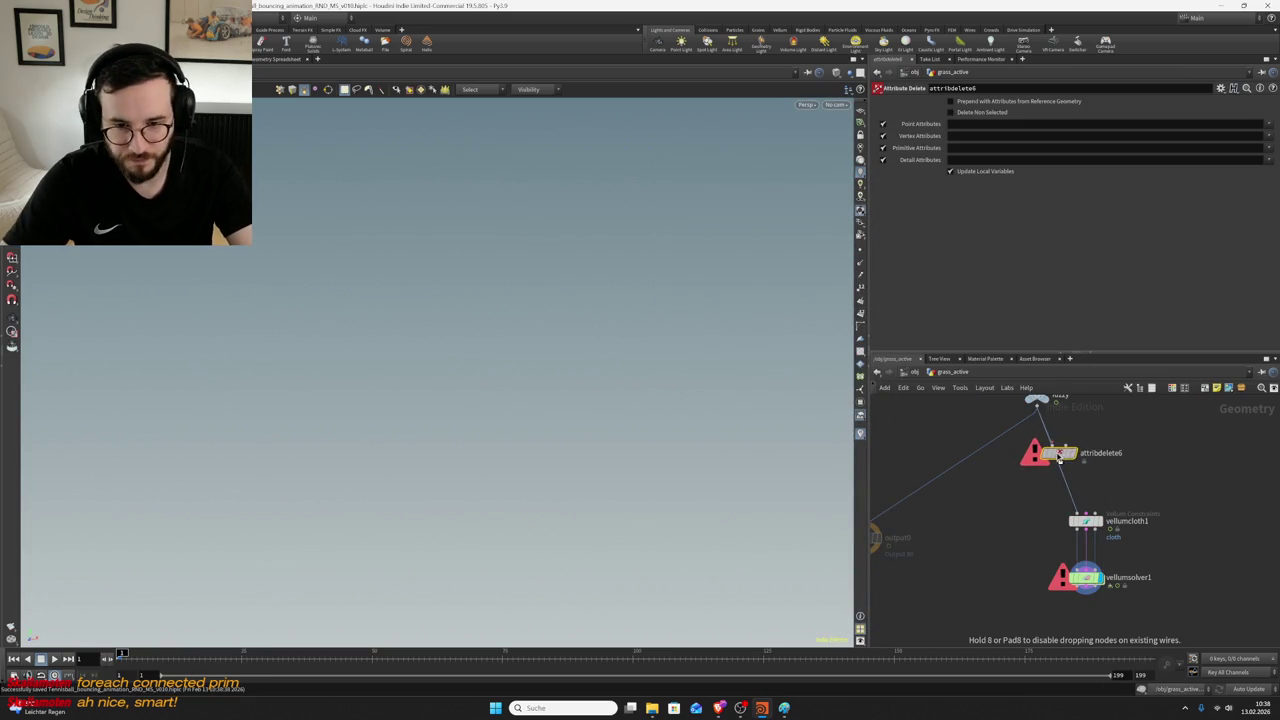
pyautogui.click(1078, 458)
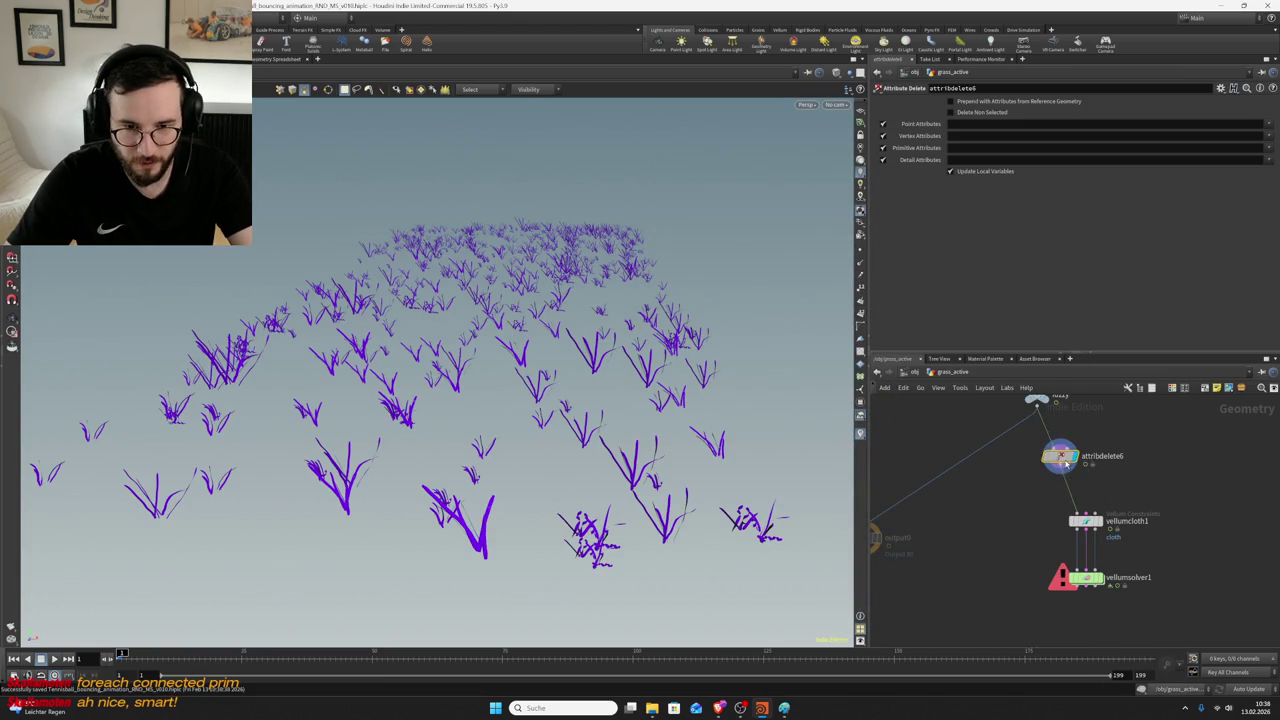
# - Set it to delete the id point attribute, then select vellumsolver1 to check it
pyautogui.scroll(-5, 1075, 455)
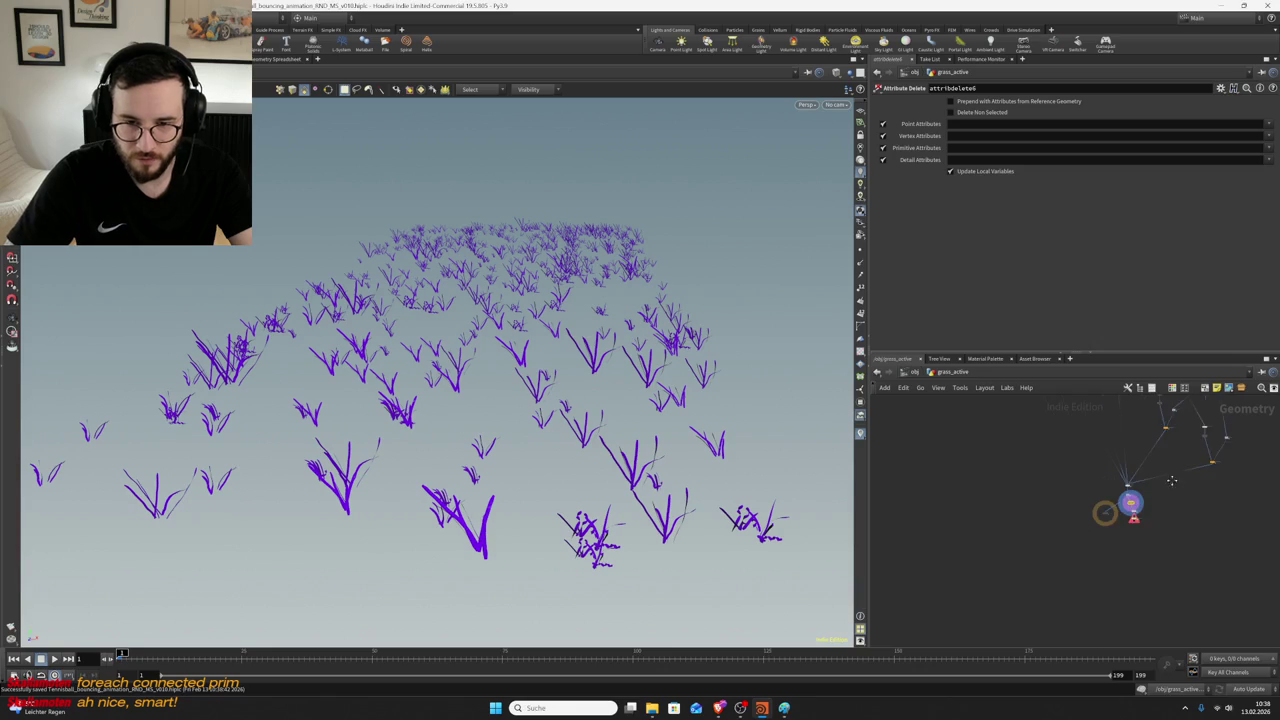
pyautogui.scroll(3, 1093, 447)
pyautogui.scroll(-3, 1093, 447)
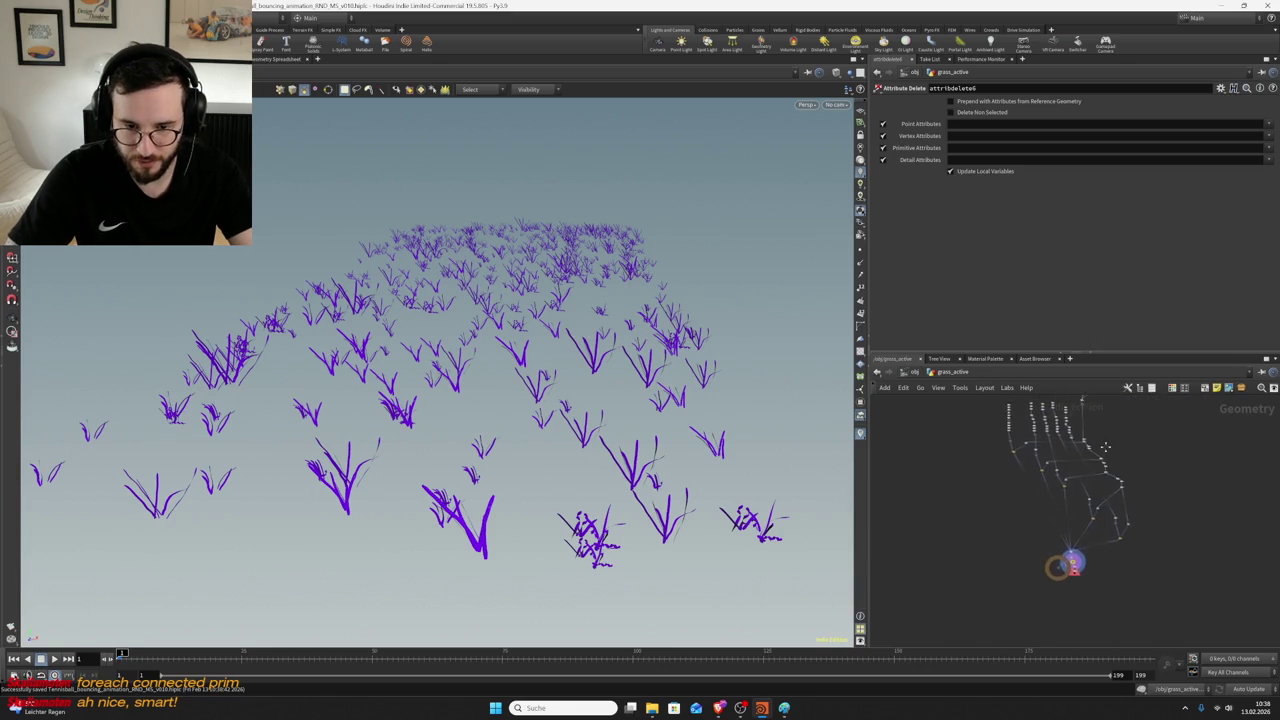
pyautogui.scroll(4, 1076, 546)
pyautogui.scroll(4, 1076, 546)
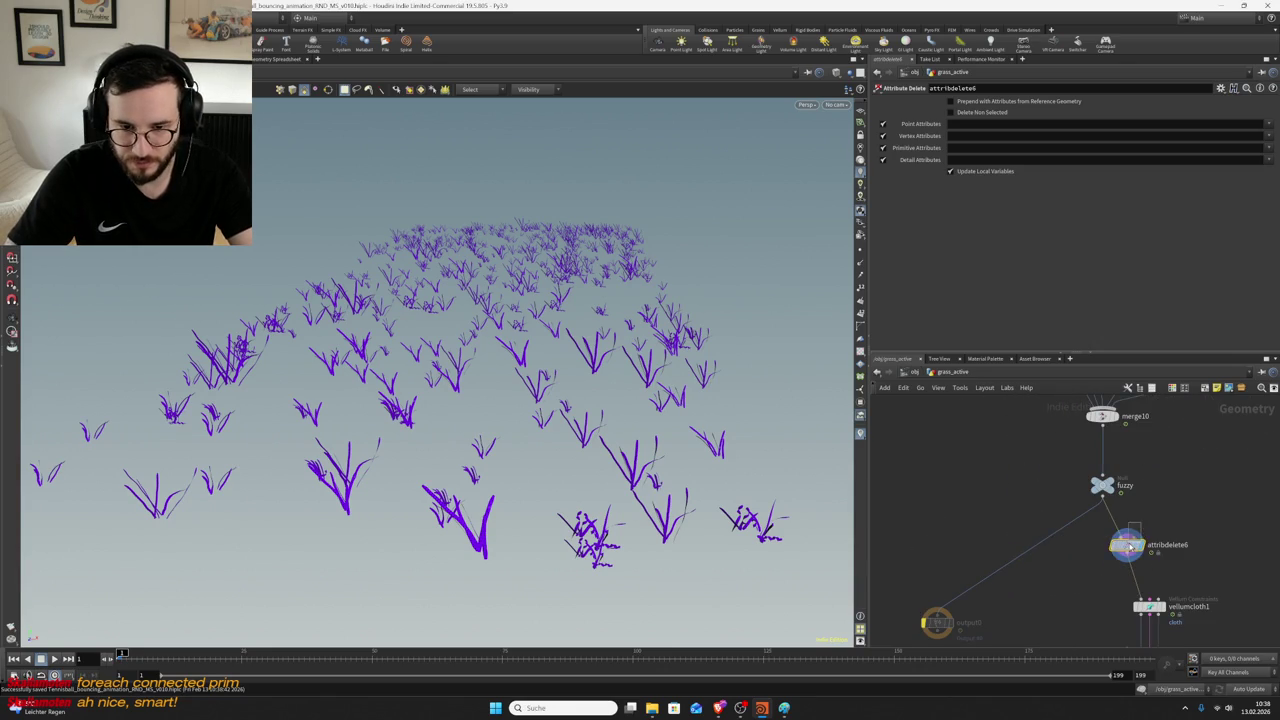
pyautogui.click(1268, 123)
pyautogui.press('Escape')
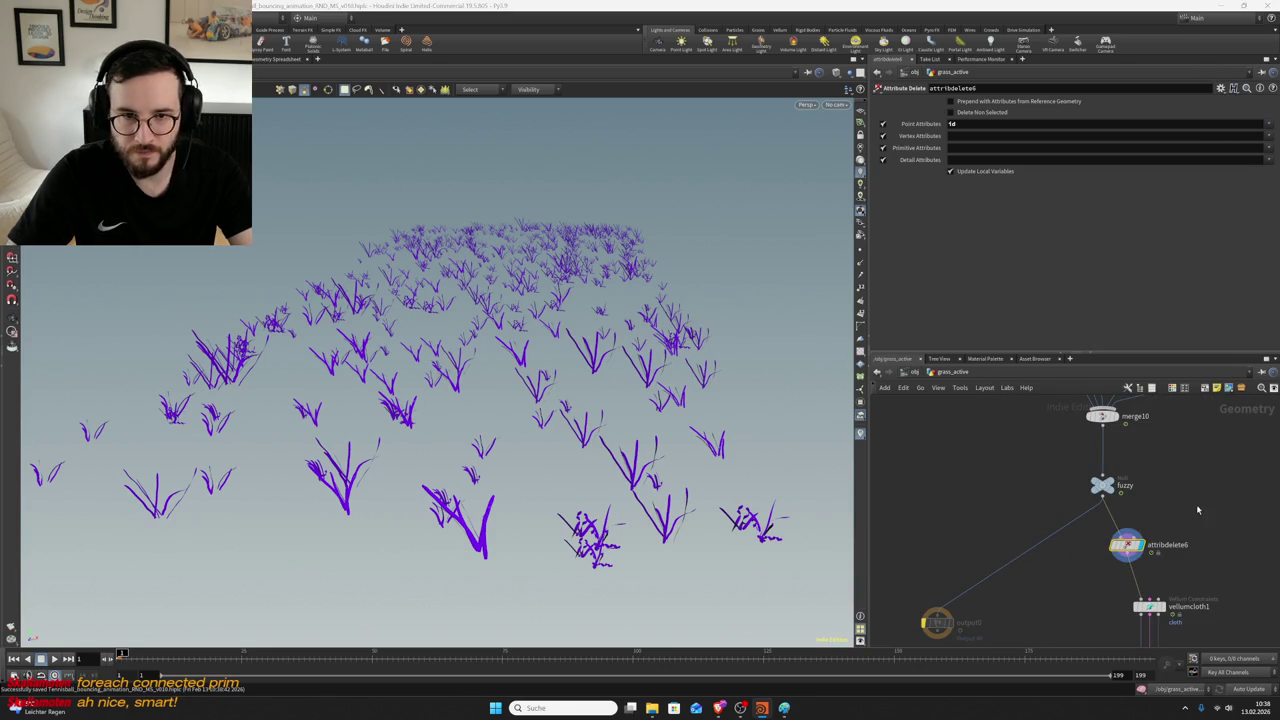
pyautogui.scroll(-2, 1197, 510)
pyautogui.scroll(3, 1140, 560)
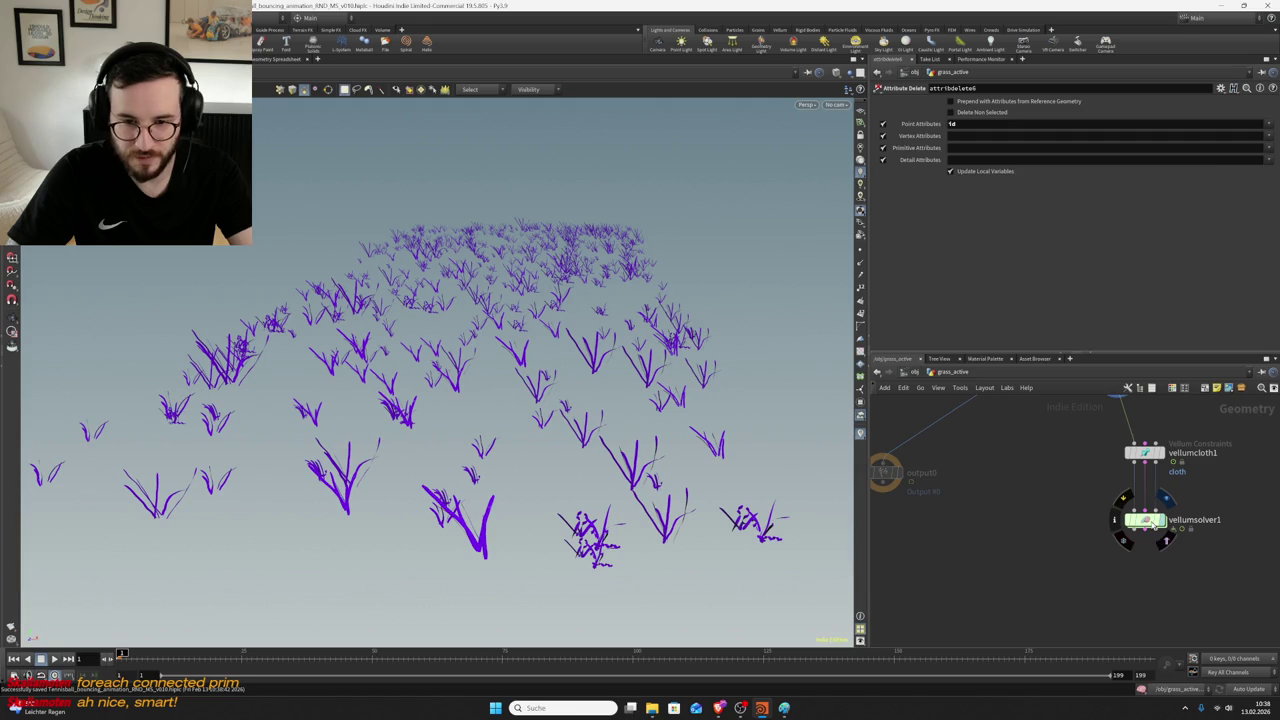
pyautogui.click(1148, 522)
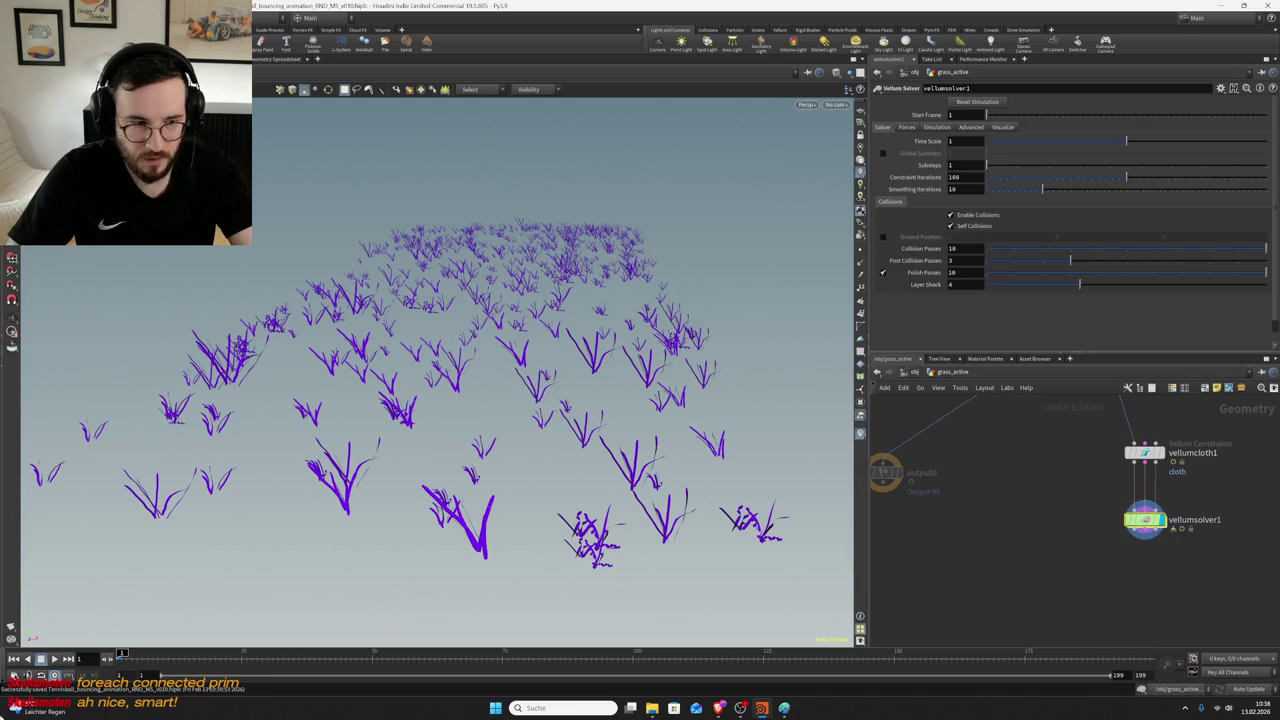
# - Play the grass simulation to confirm it runs, rewind to frame 1, and pan upstream
pyautogui.click(41, 675)
pyautogui.click(56, 663)
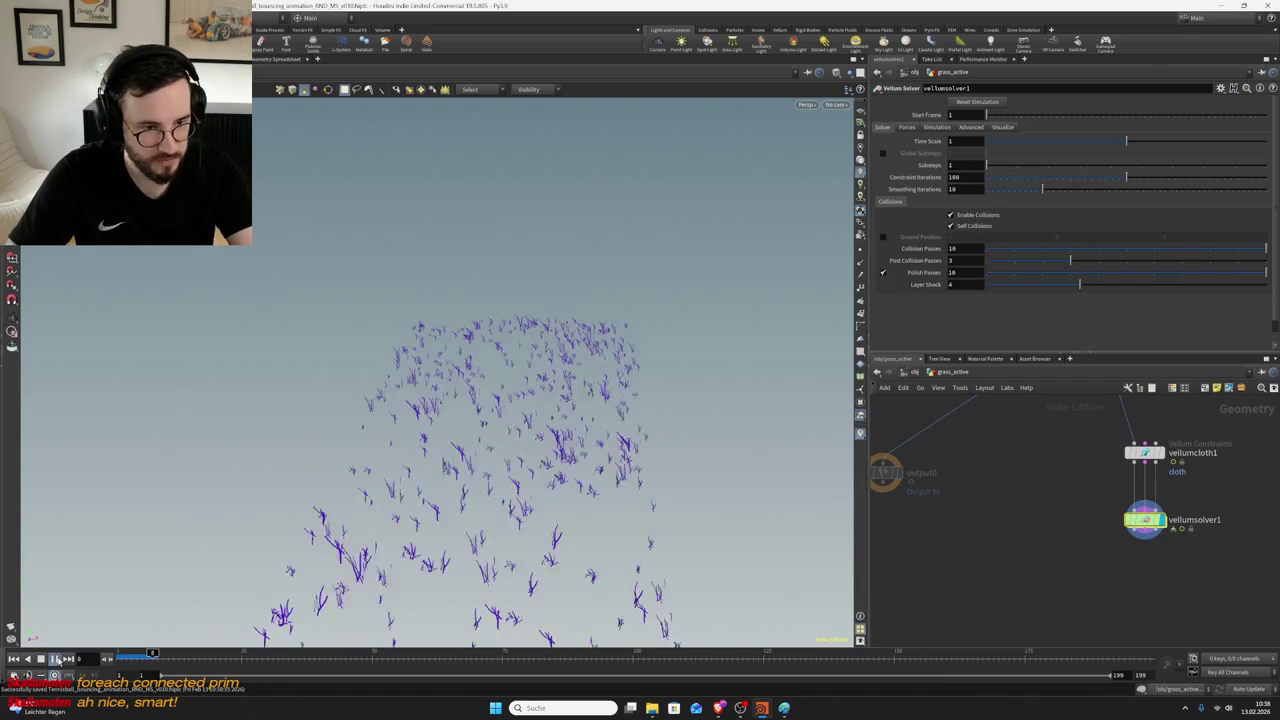
pyautogui.click(14, 658)
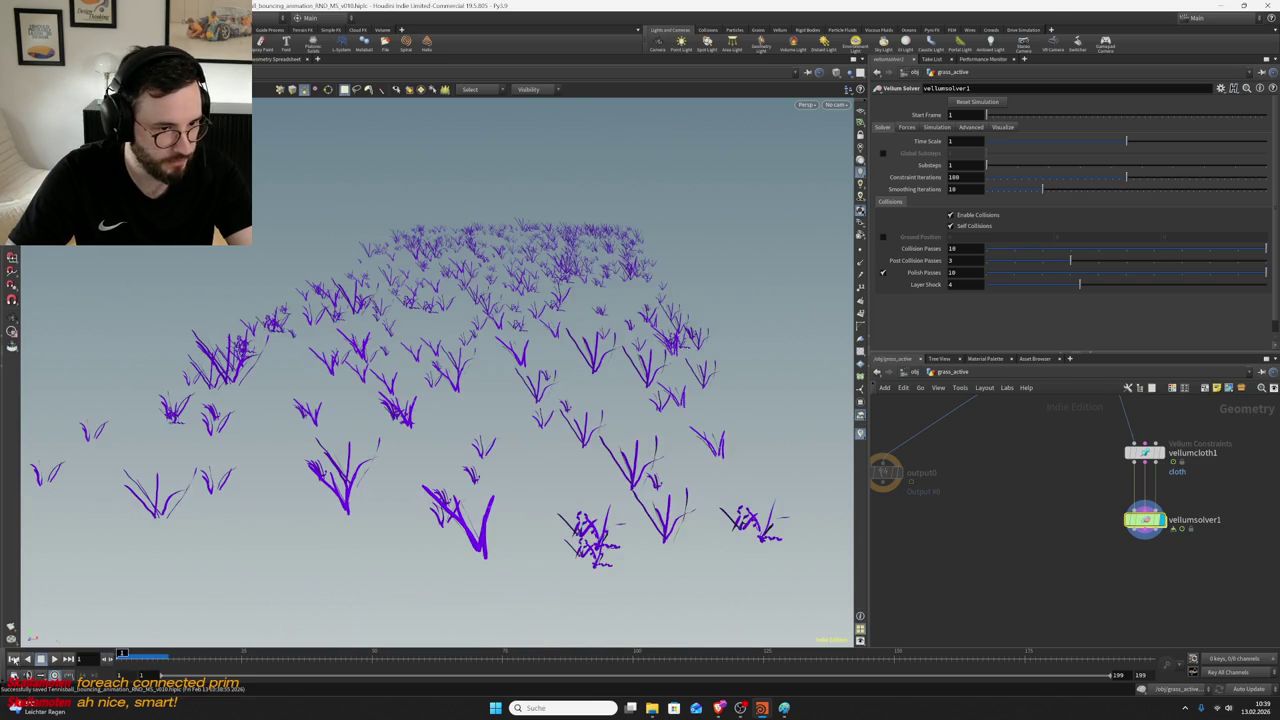
pyautogui.scroll(-2, 1110, 514)
pyautogui.moveTo(1110, 514); pyautogui.dragTo(985, 525, button='middle')
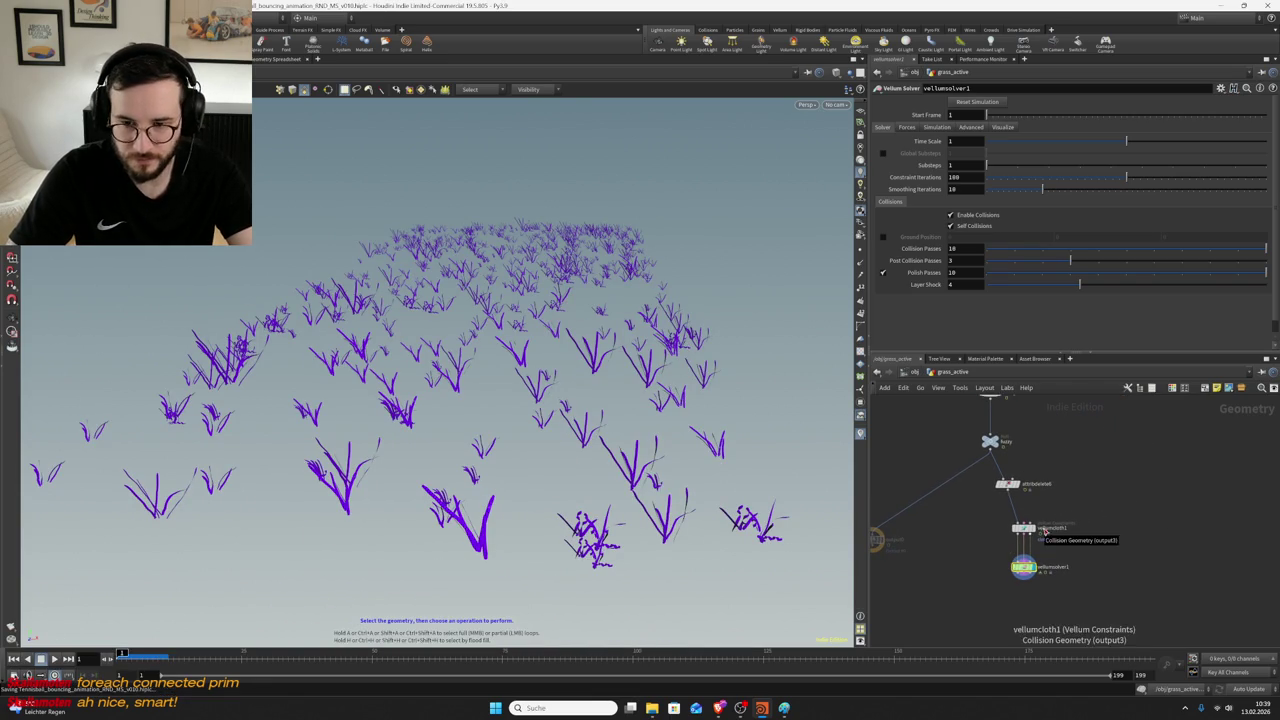
pyautogui.scroll(-2, 1066, 503)
pyautogui.moveTo(1066, 503); pyautogui.dragTo(1030, 560, button='middle')
pyautogui.scroll(-2, 1030, 560)
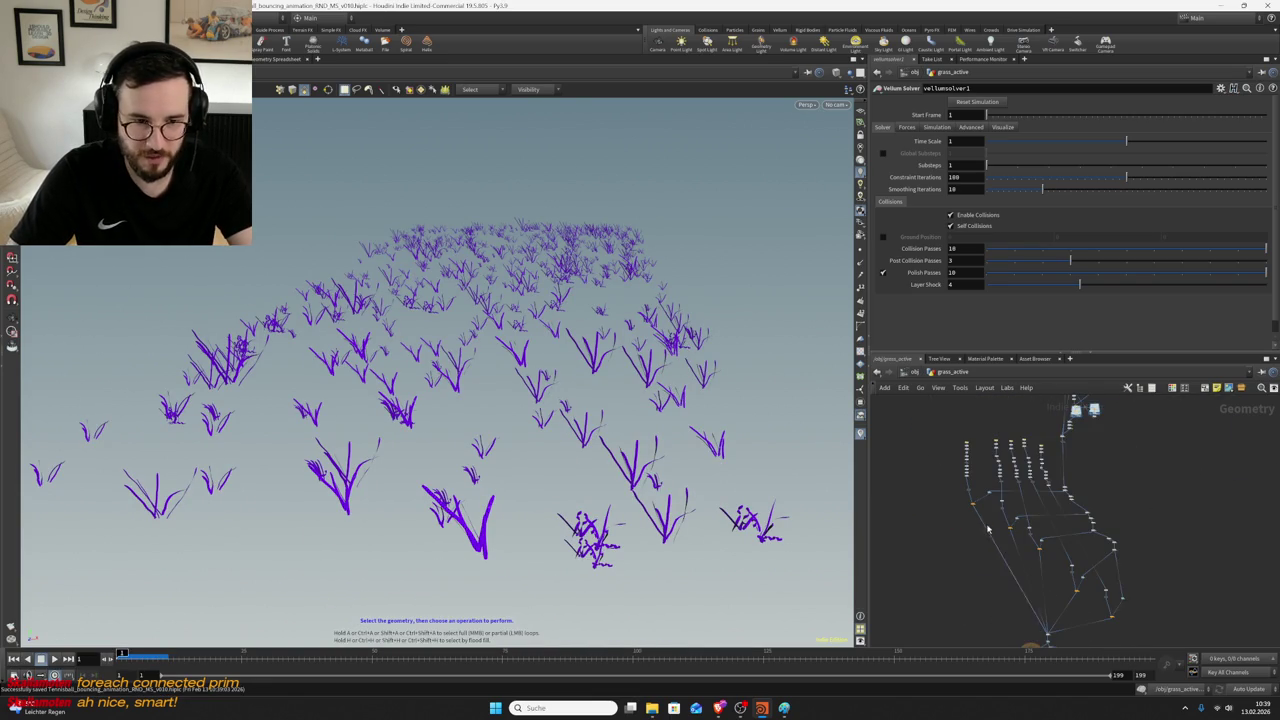
pyautogui.scroll(2, 1016, 495)
pyautogui.scroll(2, 1016, 495)
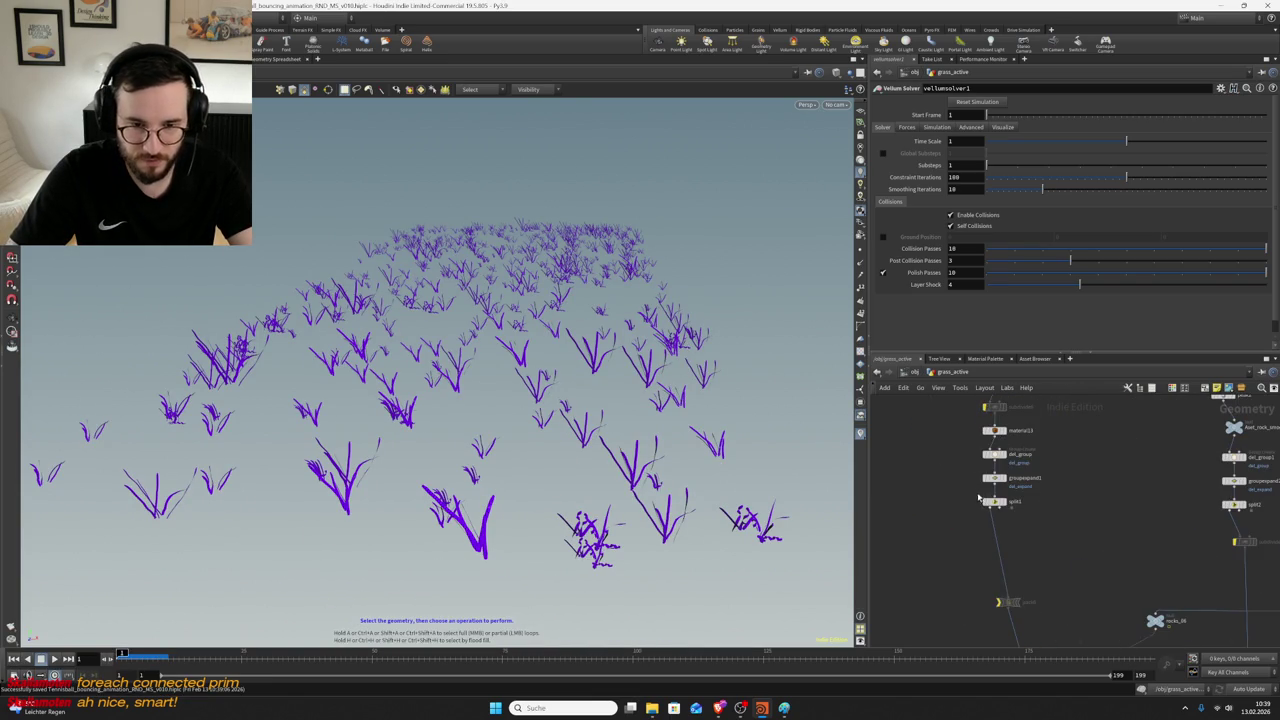
# - Select all del_group nodes, including del_group4, and set their keep Percent to 0.15
pyautogui.click(995, 455)
pyautogui.moveTo(1037, 468); pyautogui.dragTo(921, 493, button='middle')
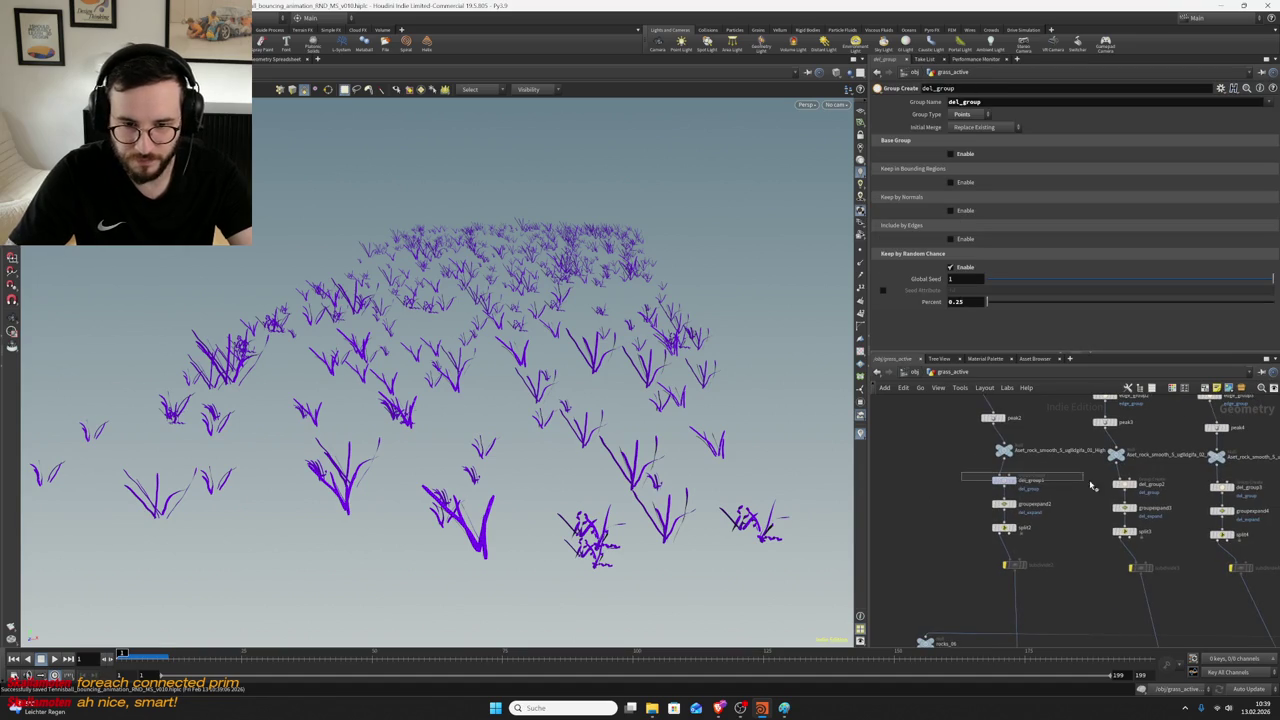
pyautogui.moveTo(1091, 485); pyautogui.dragTo(1140, 490)
pyautogui.moveTo(1053, 492); pyautogui.dragTo(950, 535, button='middle')
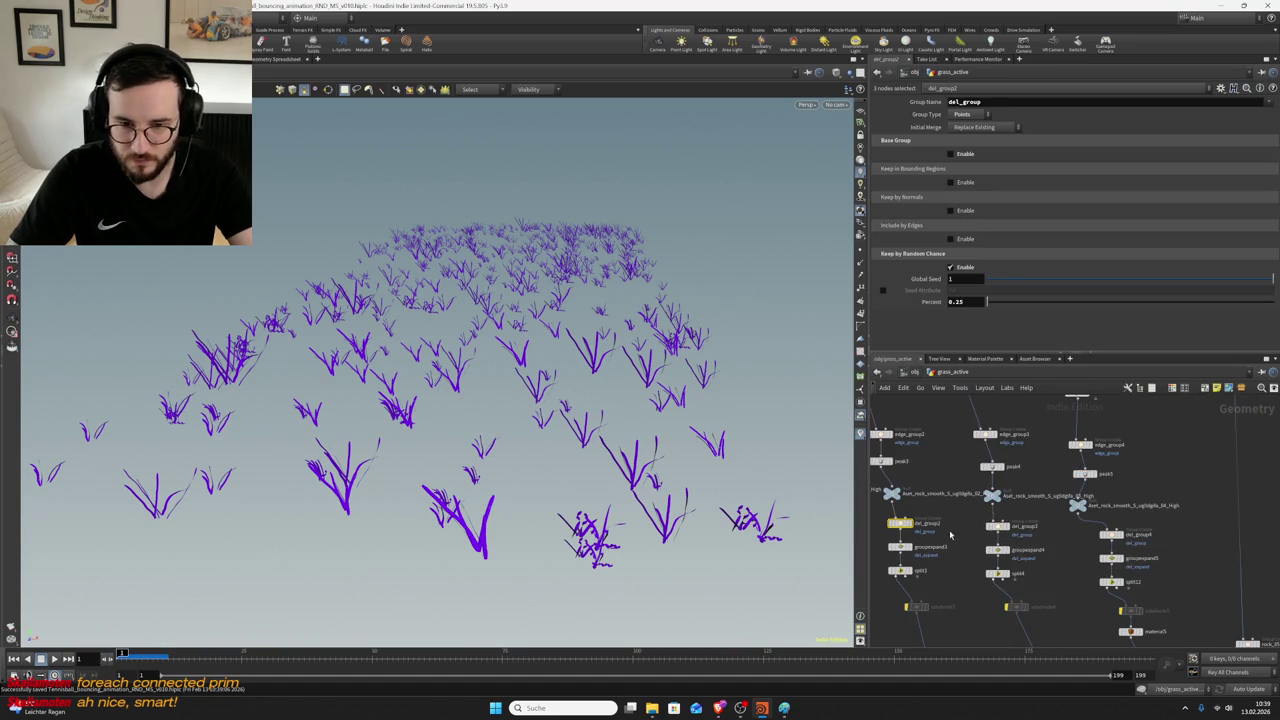
pyautogui.keyDown('shift'); pyautogui.click(1114, 536); pyautogui.keyUp('shift')
pyautogui.write('0.15')
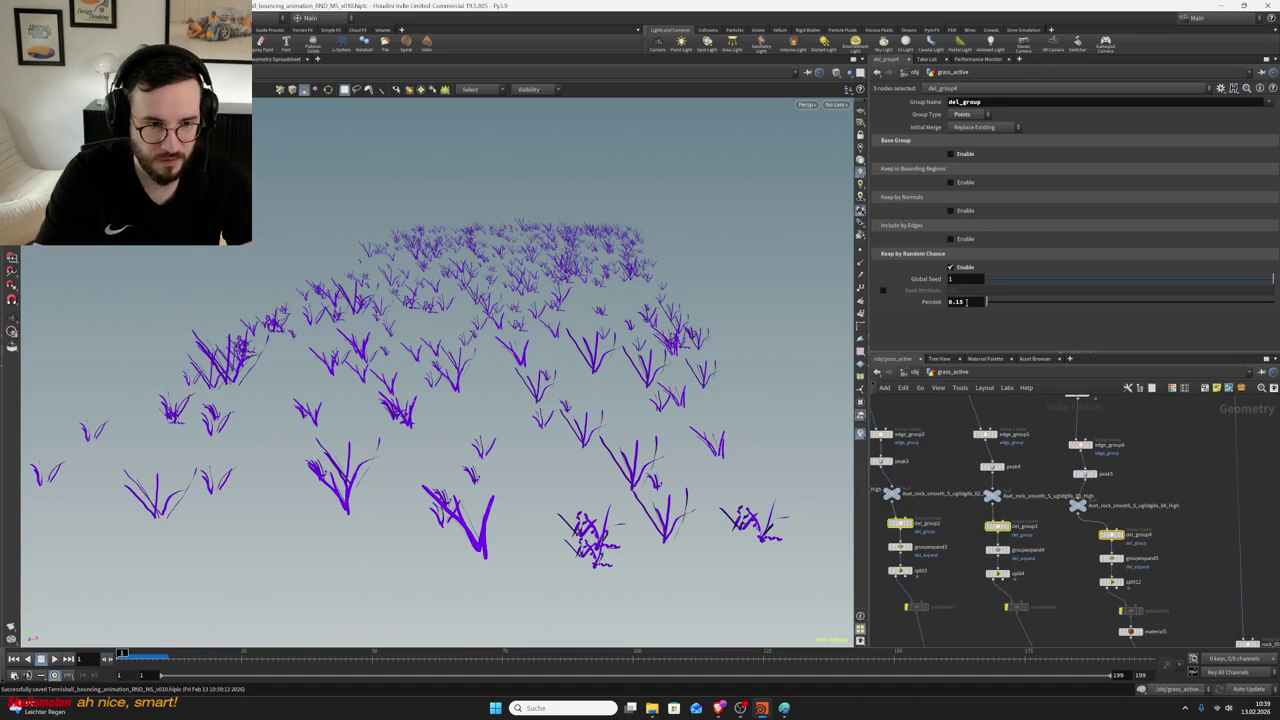
pyautogui.press('Return')
pyautogui.click(976, 606)
pyautogui.moveTo(560, 500)
pyautogui.mouseDown()
pyautogui.moveTo(603, 510)
pyautogui.moveTo(738, 494)
pyautogui.moveTo(652, 510)
pyautogui.moveTo(786, 486)
pyautogui.moveTo(614, 551)
pyautogui.moveTo(686, 518)
pyautogui.mouseUp()
# - Select vellumsolver1, play the thinned grass simulation, then rewind it to frame 1
pyautogui.press('s')
pyautogui.scroll(3, 1015, 530)
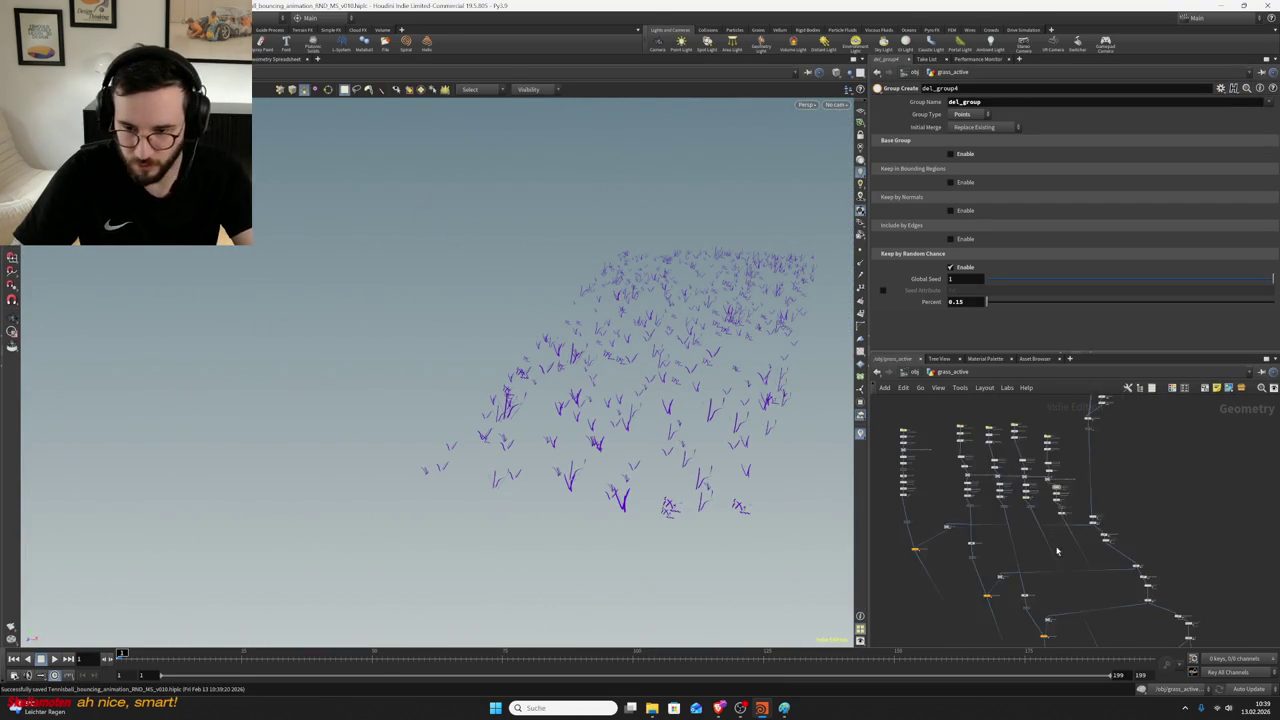
pyautogui.scroll(3, 1015, 530)
pyautogui.scroll(3, 1015, 530)
pyautogui.scroll(3, 1000, 550)
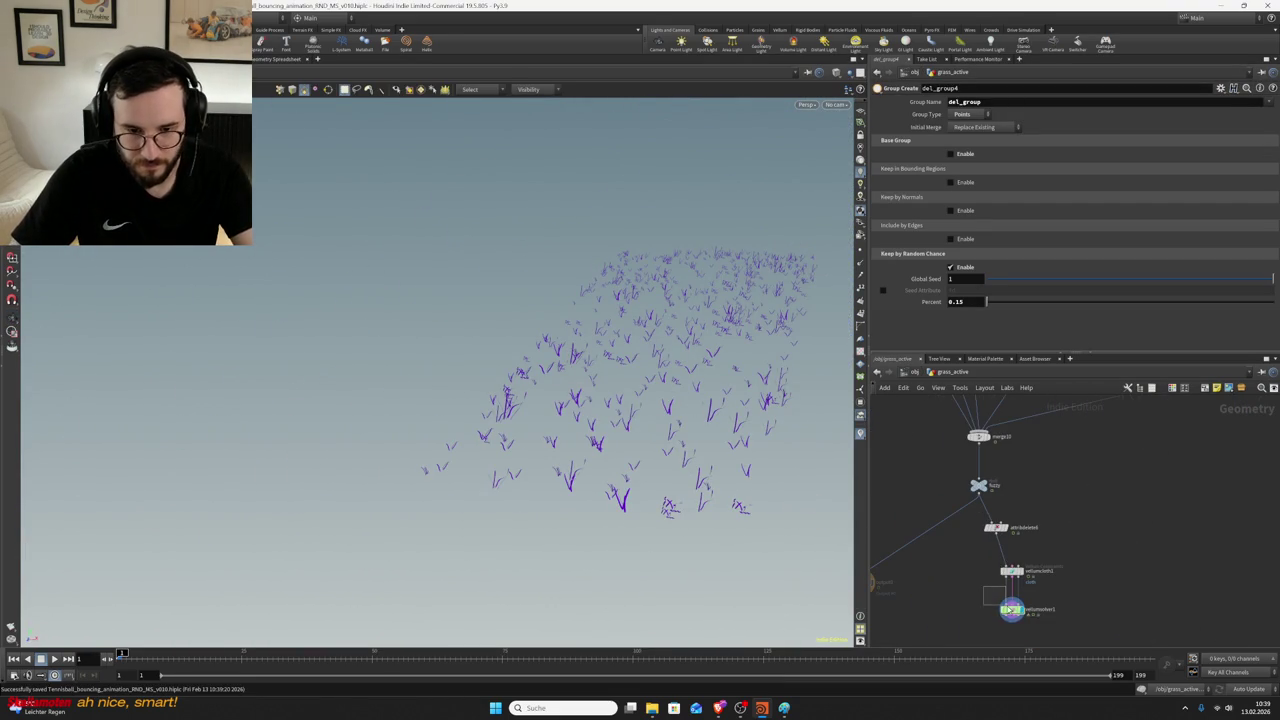
pyautogui.click(1012, 607)
pyautogui.scroll(-3, 1071, 578)
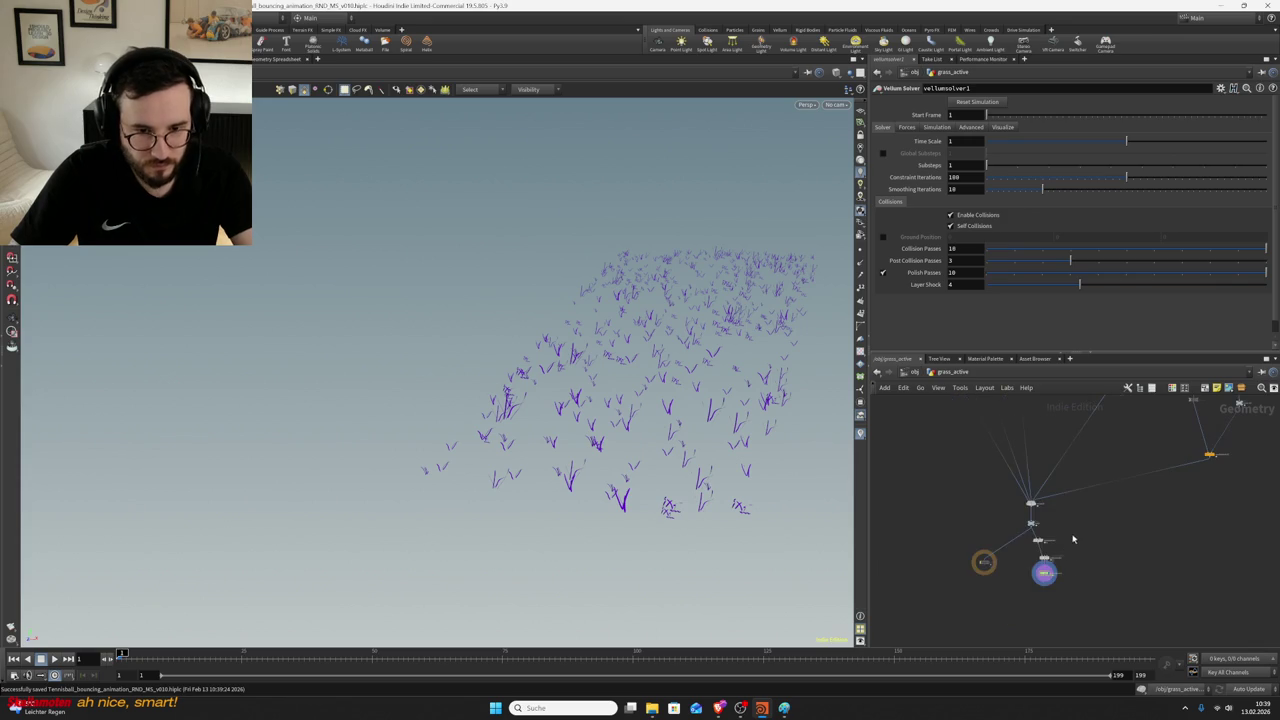
pyautogui.scroll(-2, 1063, 530)
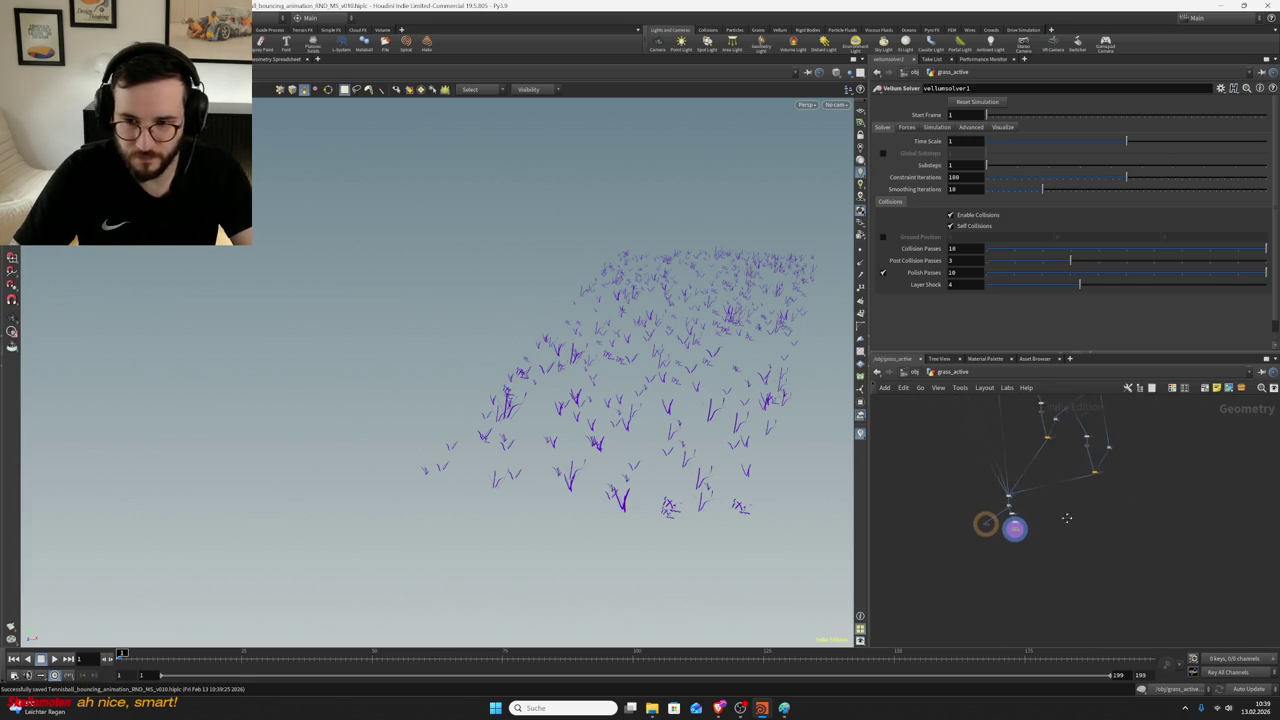
pyautogui.scroll(2, 1025, 510)
pyautogui.scroll(3, 1025, 510)
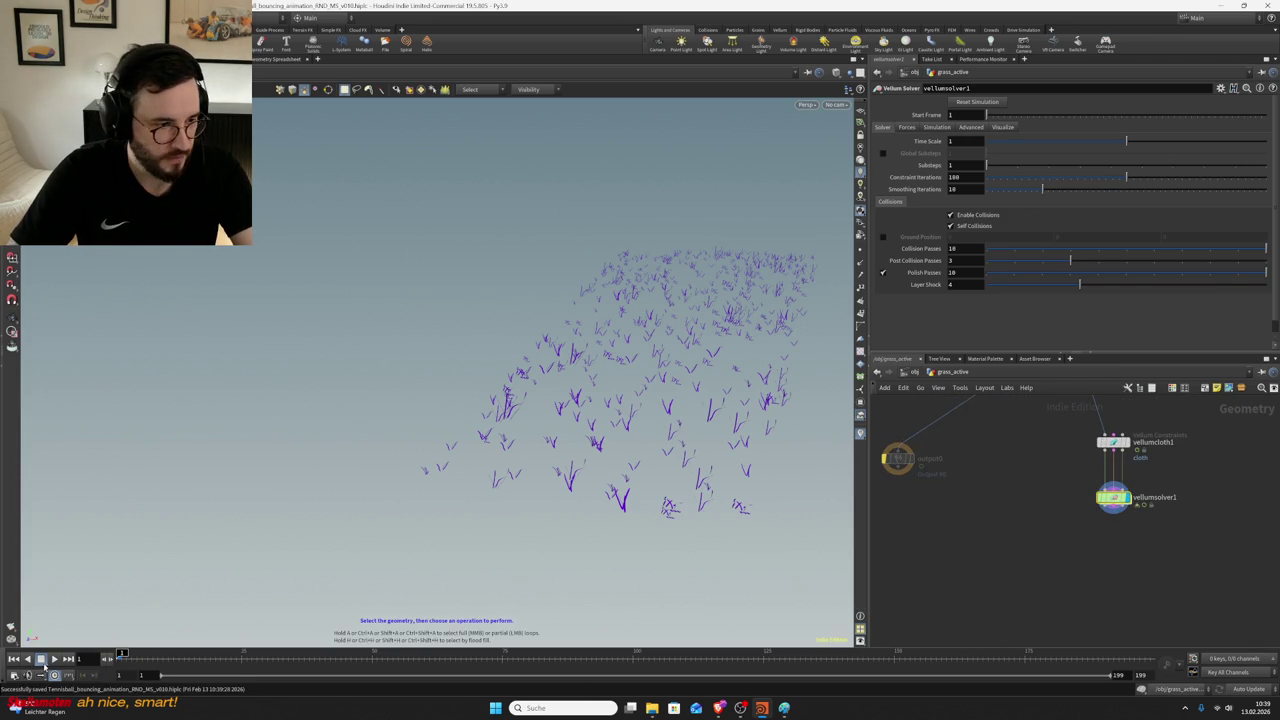
pyautogui.click(54, 659)
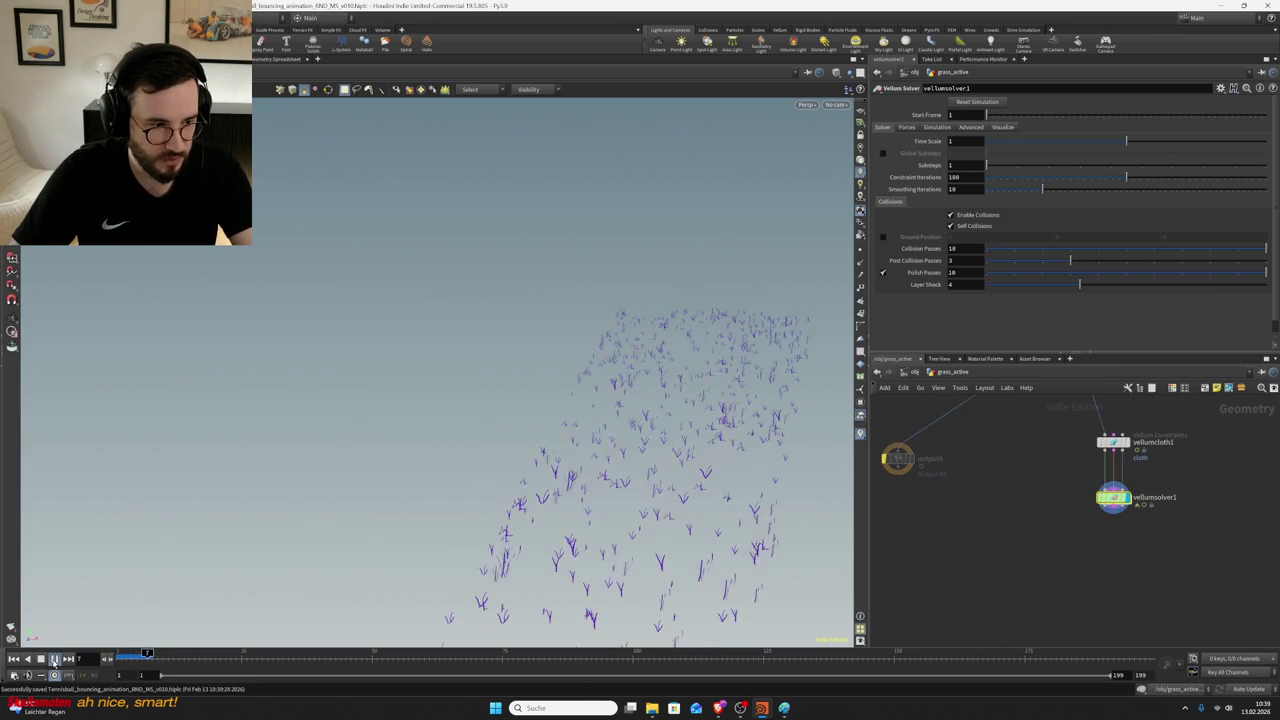
pyautogui.click(13, 659)
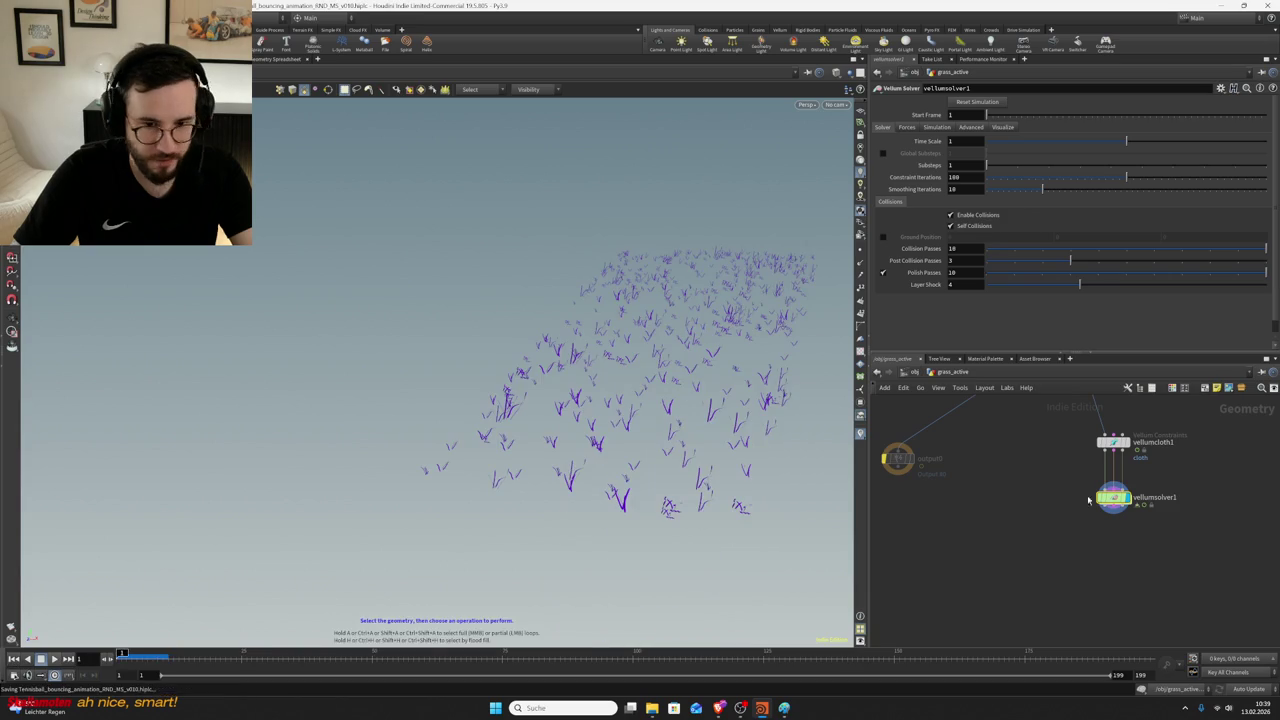
# - Show vellumsolver1's Forces settings, save the scene, and tilt the view down onto the grass
pyautogui.click(905, 129)
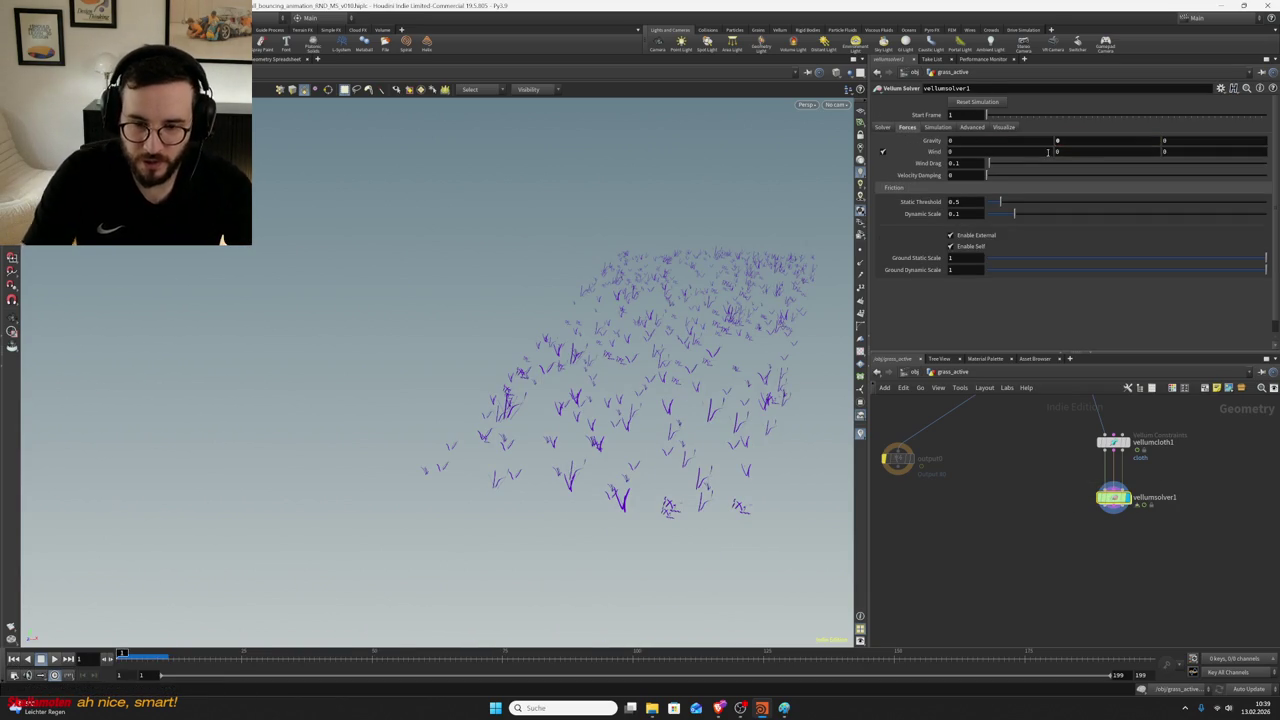
pyautogui.hotkey('ctrl', 's')
pyautogui.moveTo(1191, 505); pyautogui.dragTo(1076, 539, button='middle')
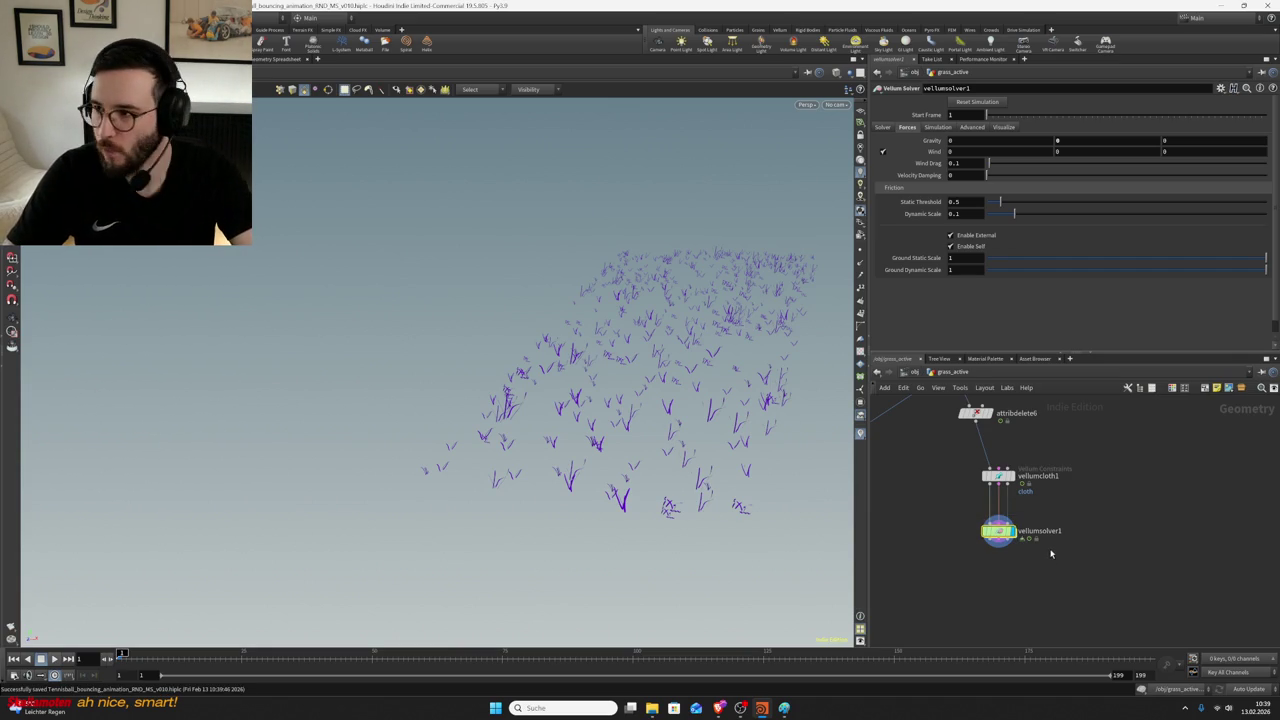
pyautogui.scroll(1, 1047, 512)
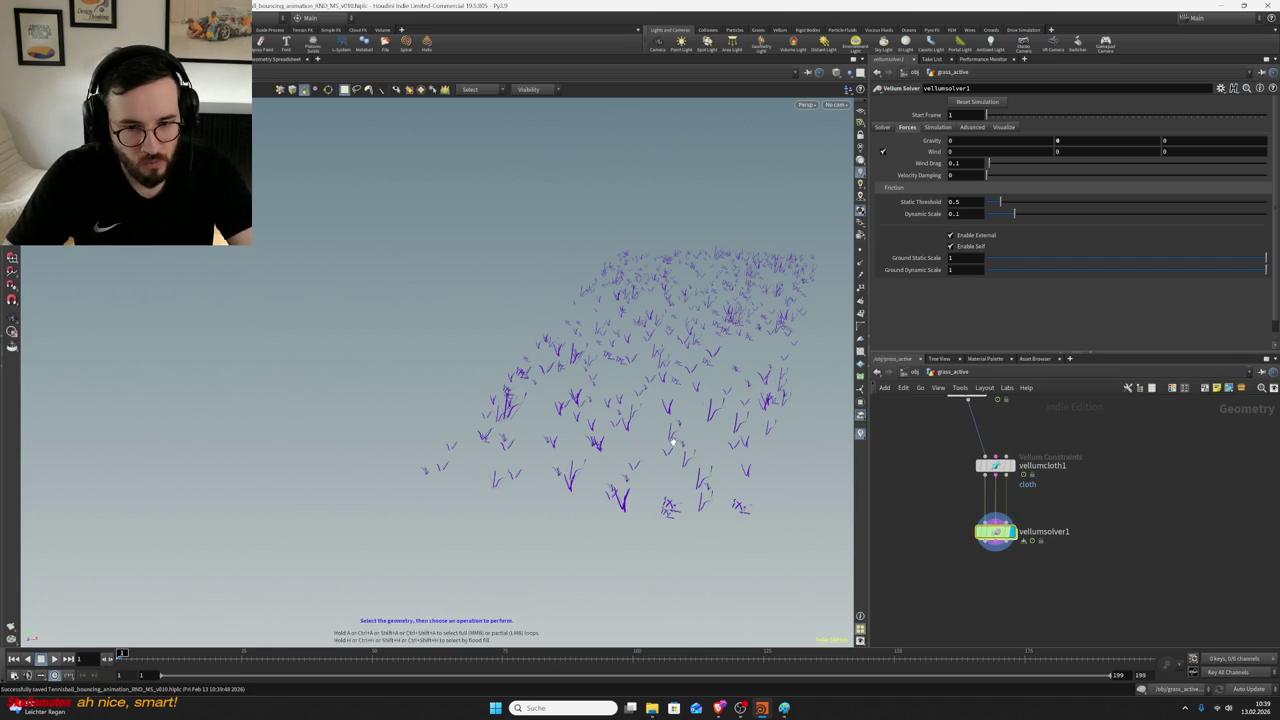
pyautogui.scroll(3, 767, 377)
pyautogui.moveTo(767, 377); pyautogui.dragTo(780, 394)
# - Display merge10's merged grass clumps and inspect its 49,540-point attribute info
pyautogui.scroll(-2, 1031, 563)
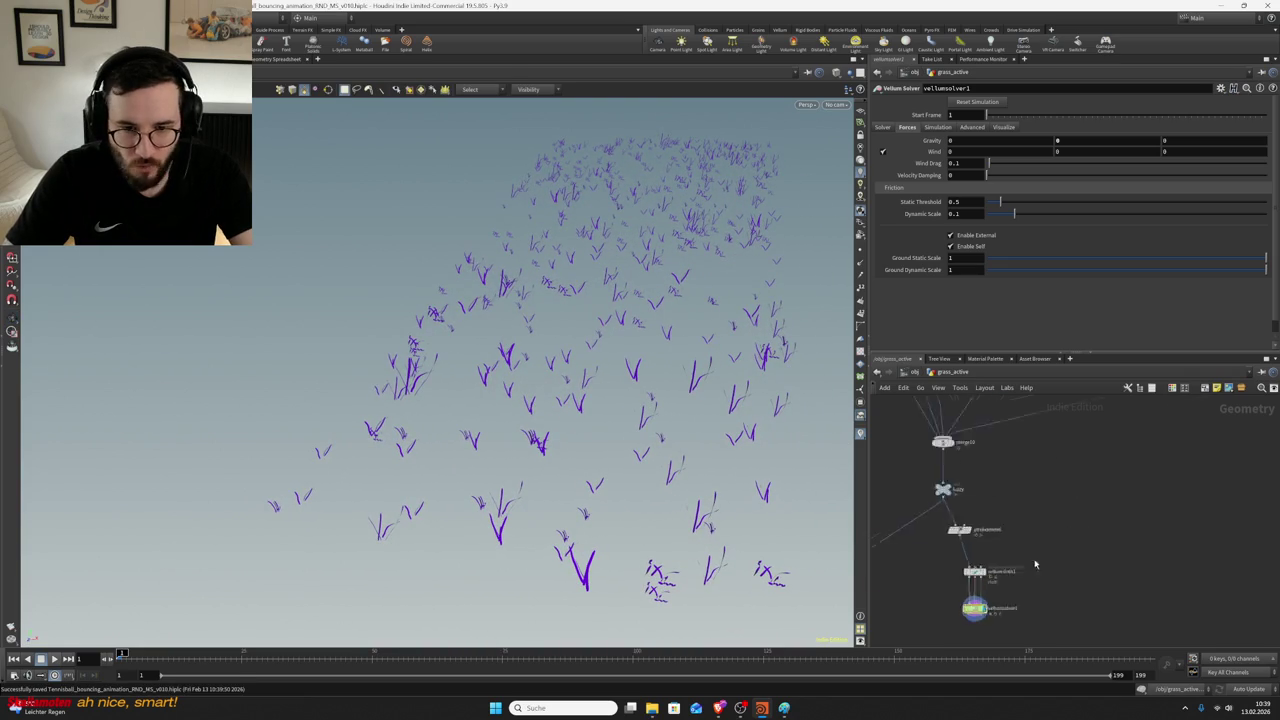
pyautogui.scroll(-2, 1012, 553)
pyautogui.scroll(1, 1020, 550)
pyautogui.scroll(1, 964, 583)
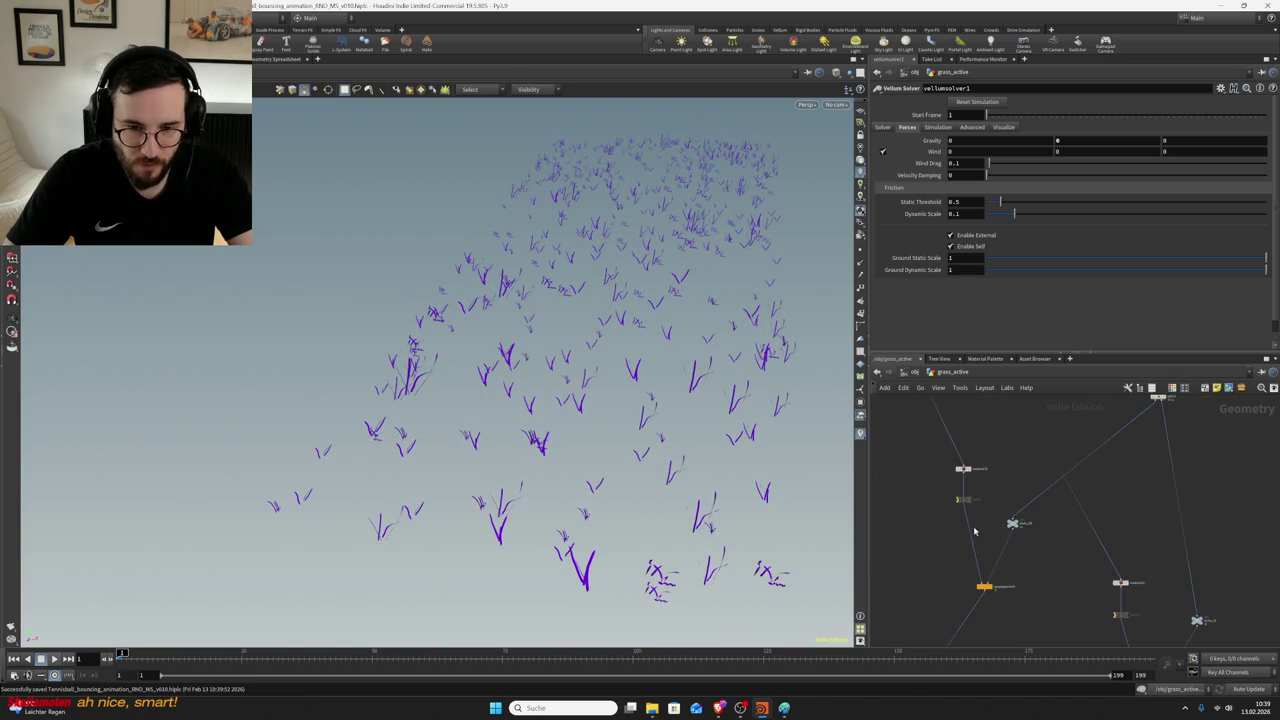
pyautogui.scroll(2, 1036, 515)
pyautogui.scroll(2, 1034, 495)
pyautogui.scroll(2, 1036, 520)
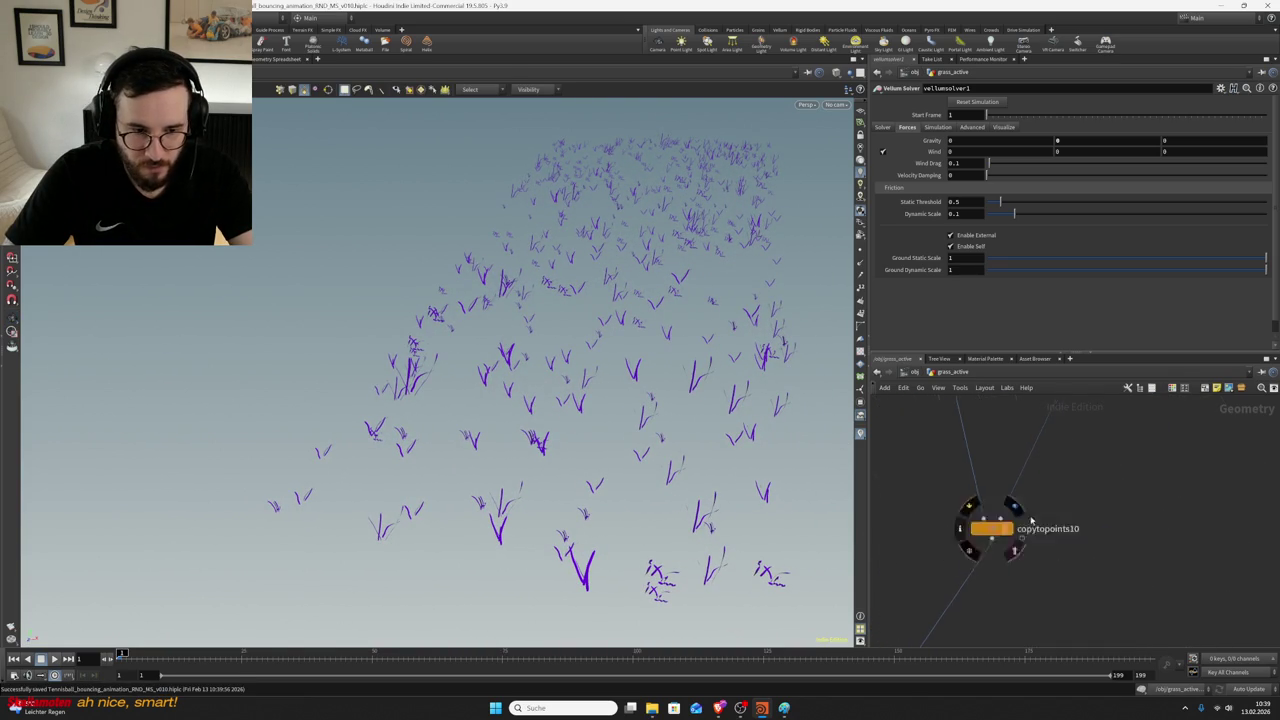
pyautogui.scroll(2, 1040, 550)
pyautogui.scroll(2, 1041, 554)
pyautogui.scroll(1, 1000, 520)
pyautogui.click(1022, 460)
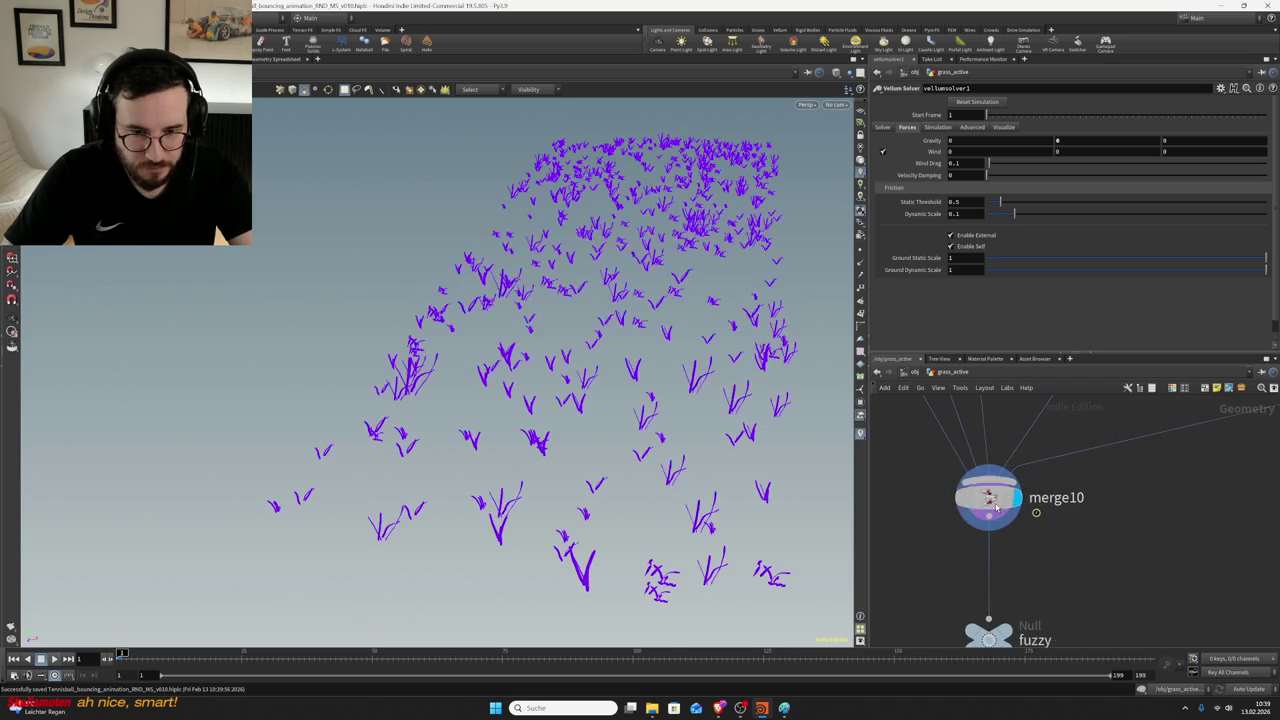
pyautogui.middleClick(997, 507)
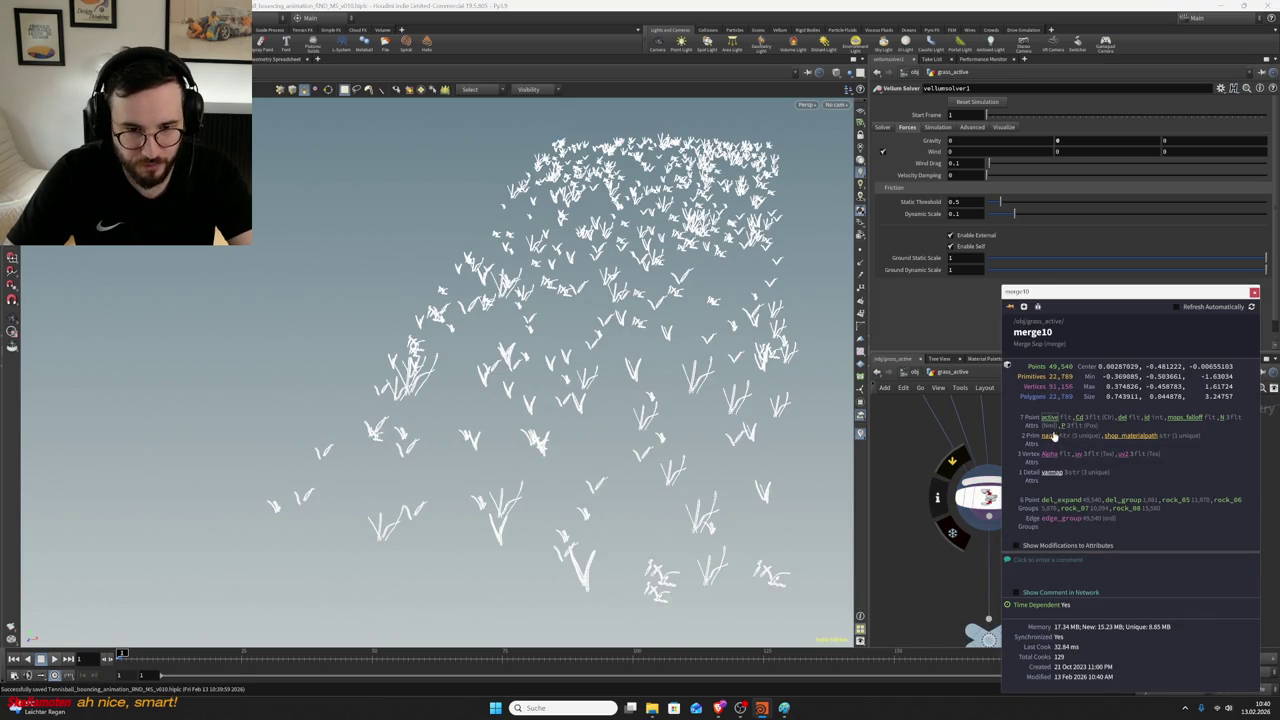
pyautogui.click(988, 500)
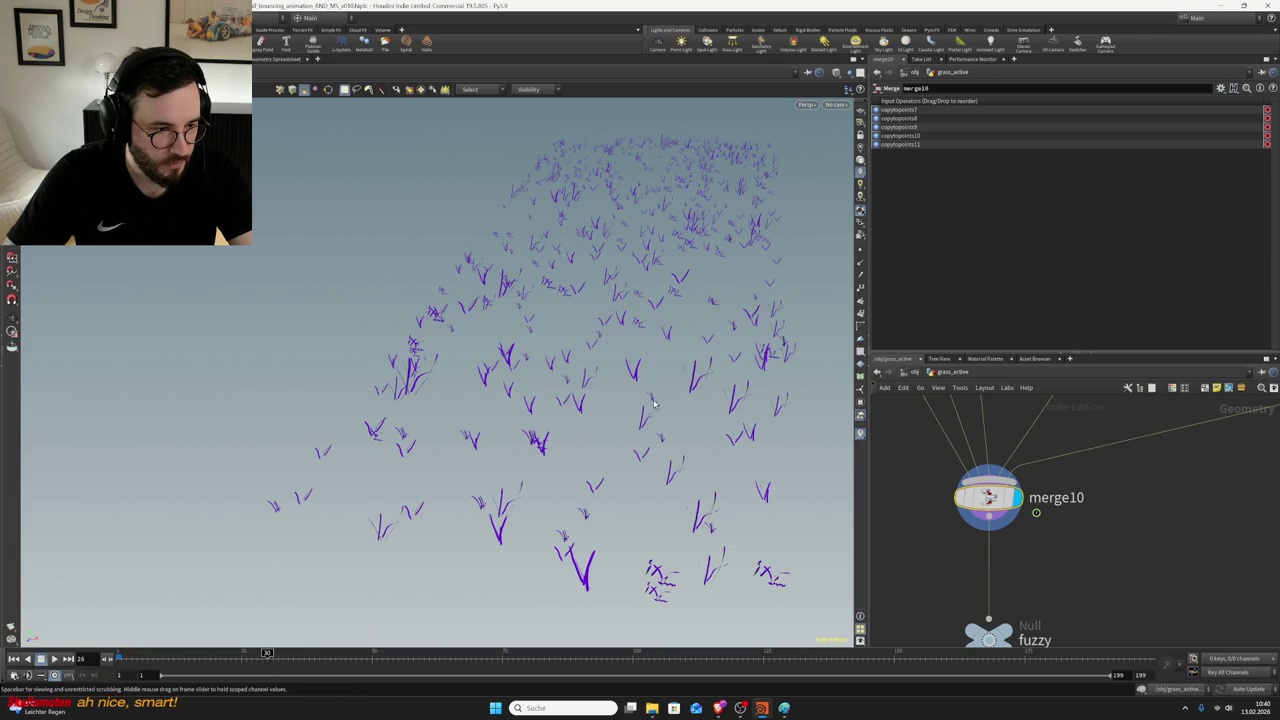
# - Orbit around the grass field and save the scene
pyautogui.press('Escape')
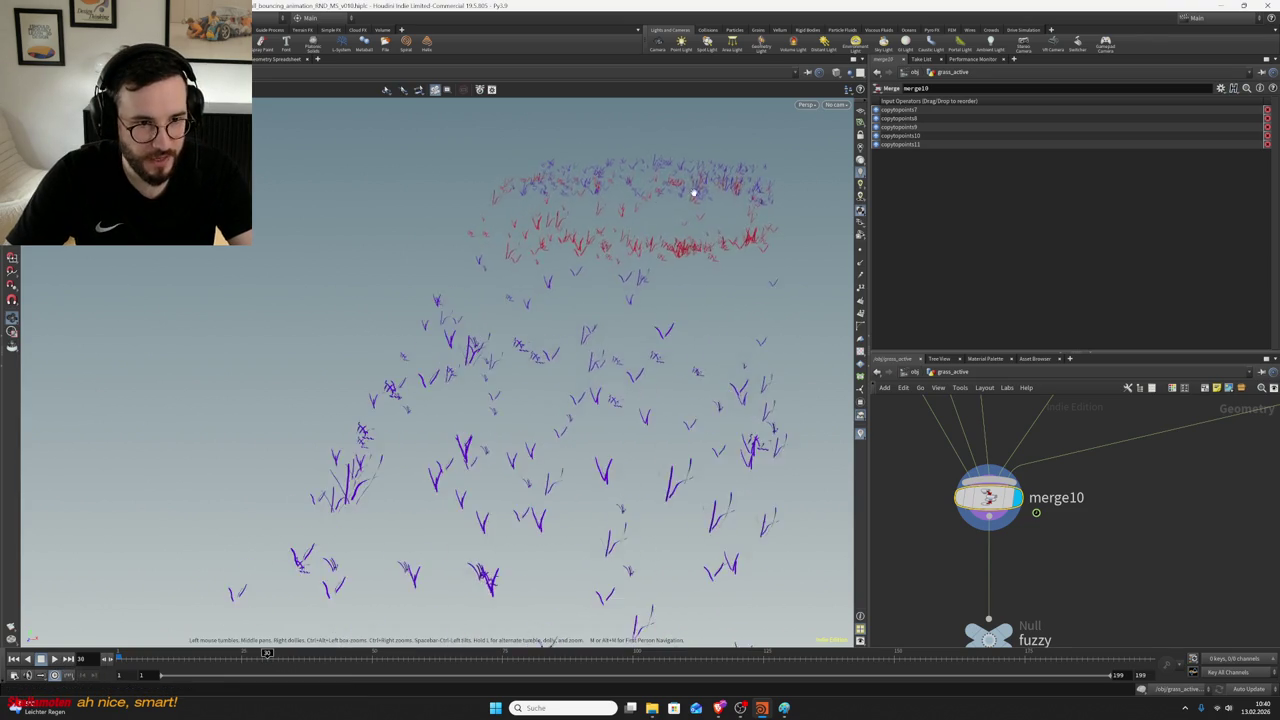
pyautogui.moveTo(693, 192)
pyautogui.mouseDown()
pyautogui.moveTo(595, 335)
pyautogui.moveTo(380, 386)
pyautogui.moveTo(417, 400)
pyautogui.moveTo(679, 355)
pyautogui.mouseUp()
pyautogui.scroll(-5, 590, 360)
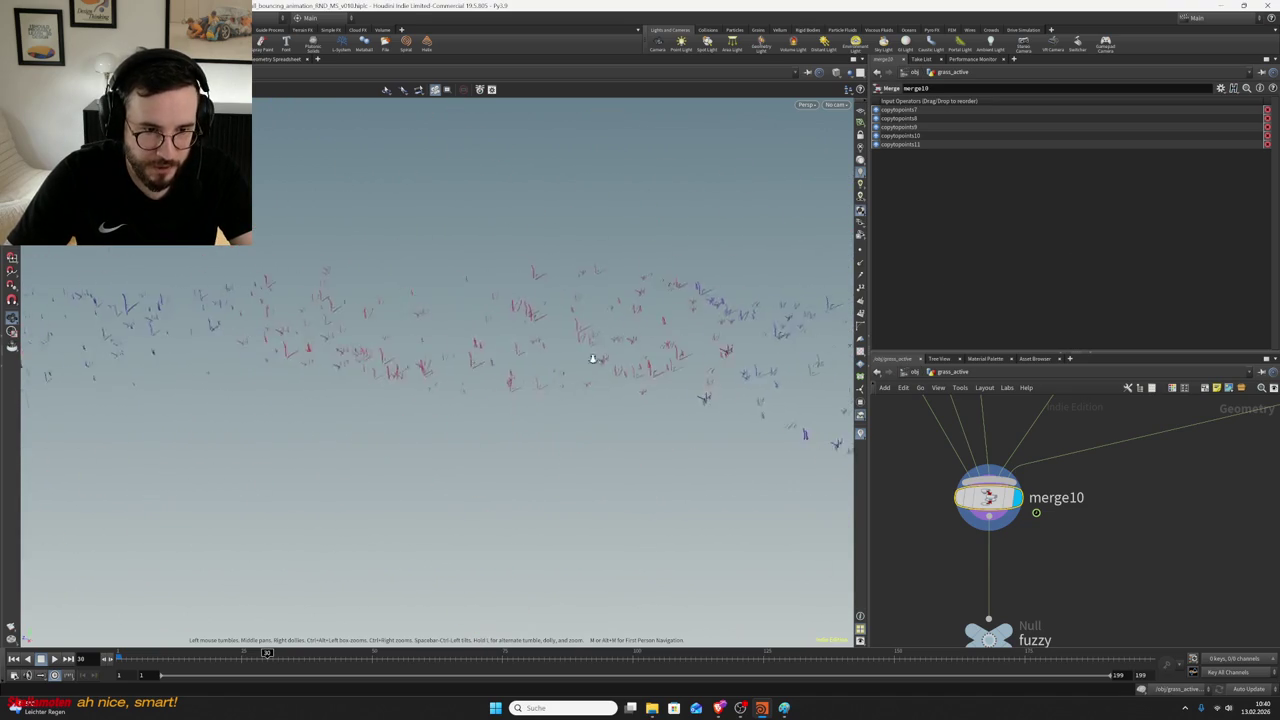
pyautogui.press('s')
pyautogui.hotkey('ctrl', 's')
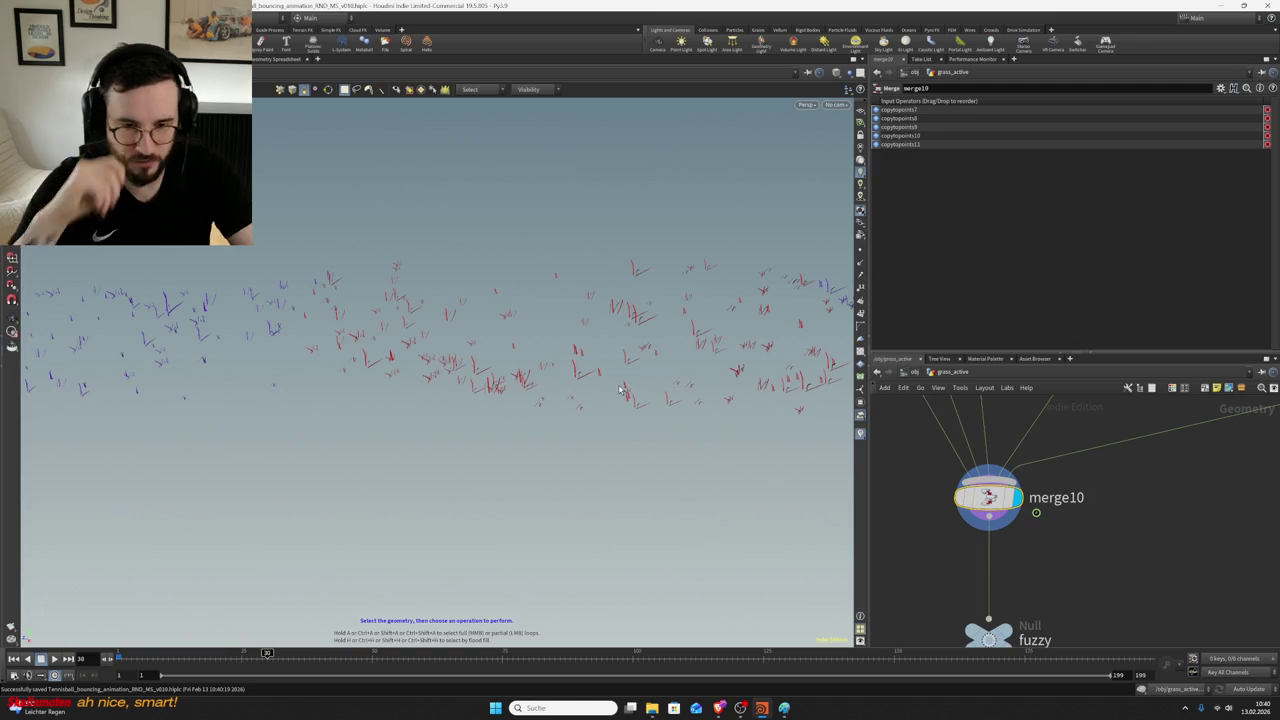
# - Reposition the output and attribdelete nodes and display vellumsolver1's simulated grass
pyautogui.scroll(-3, 1086, 533)
pyautogui.scroll(-5, 1086, 533)
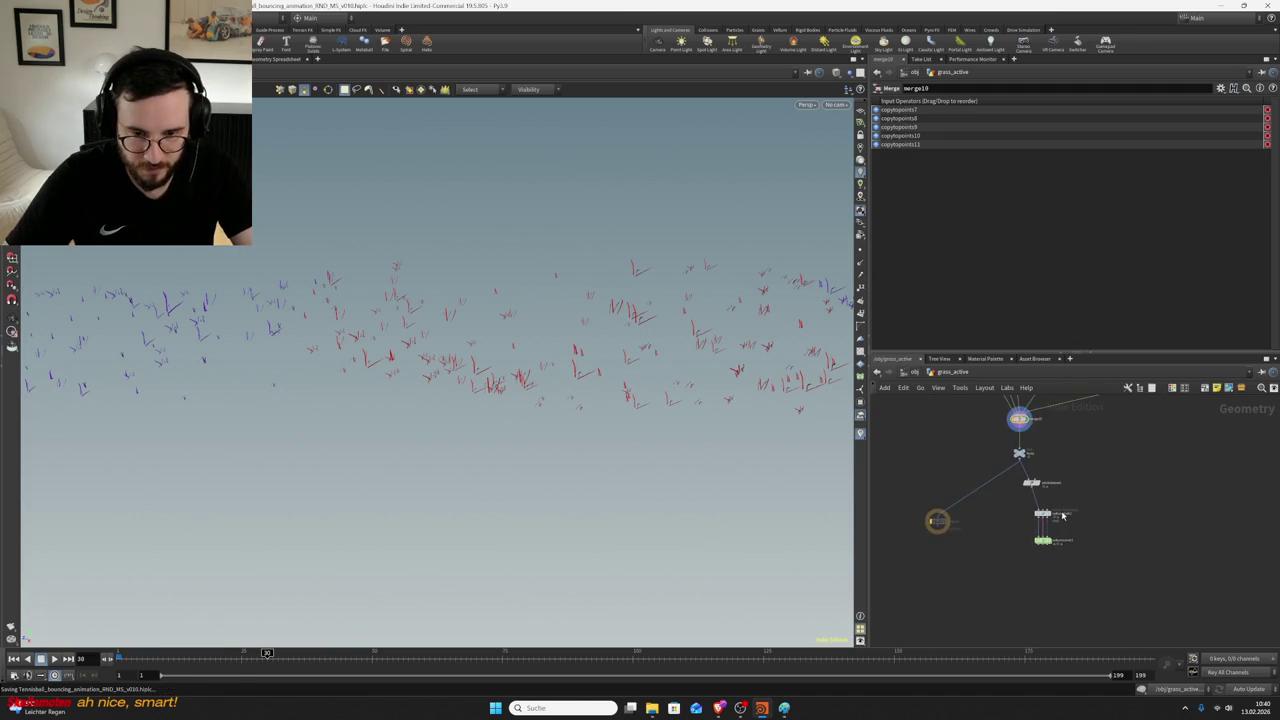
pyautogui.scroll(3, 983, 470)
pyautogui.moveTo(991, 522); pyautogui.dragTo(1091, 532, button='middle')
pyautogui.moveTo(965, 536); pyautogui.dragTo(923, 541)
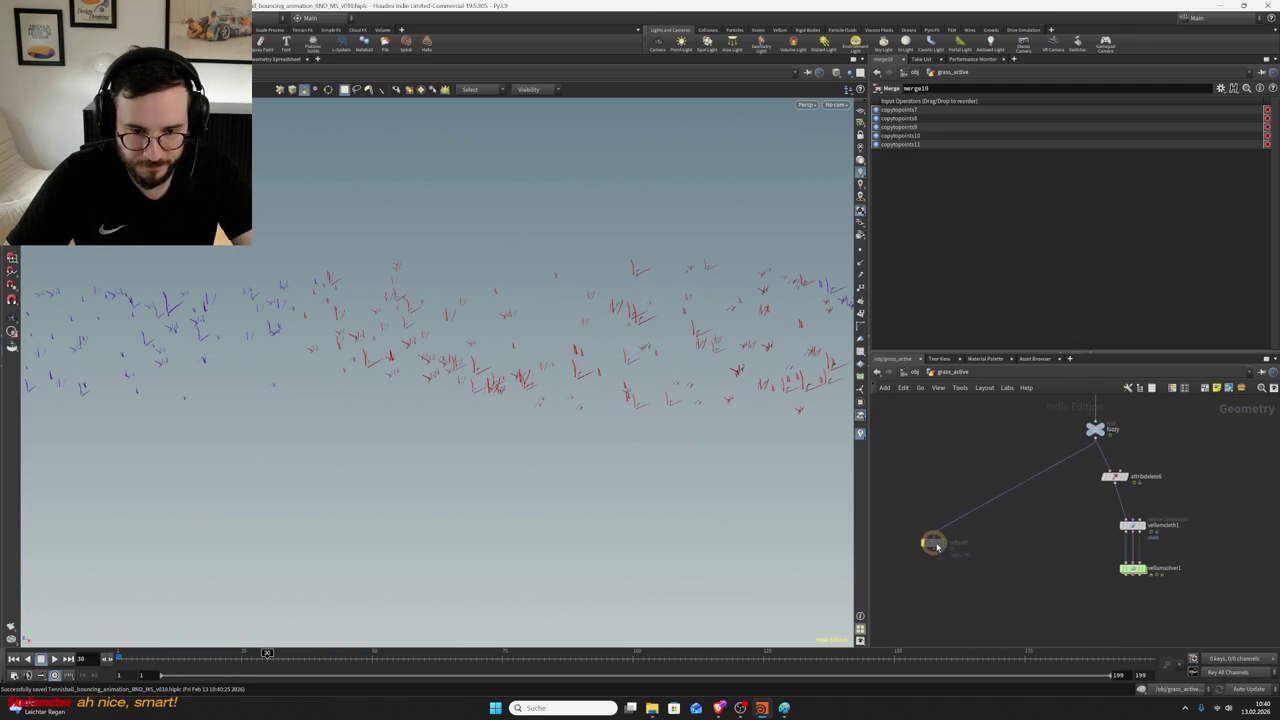
pyautogui.moveTo(1116, 494); pyautogui.dragTo(1092, 500)
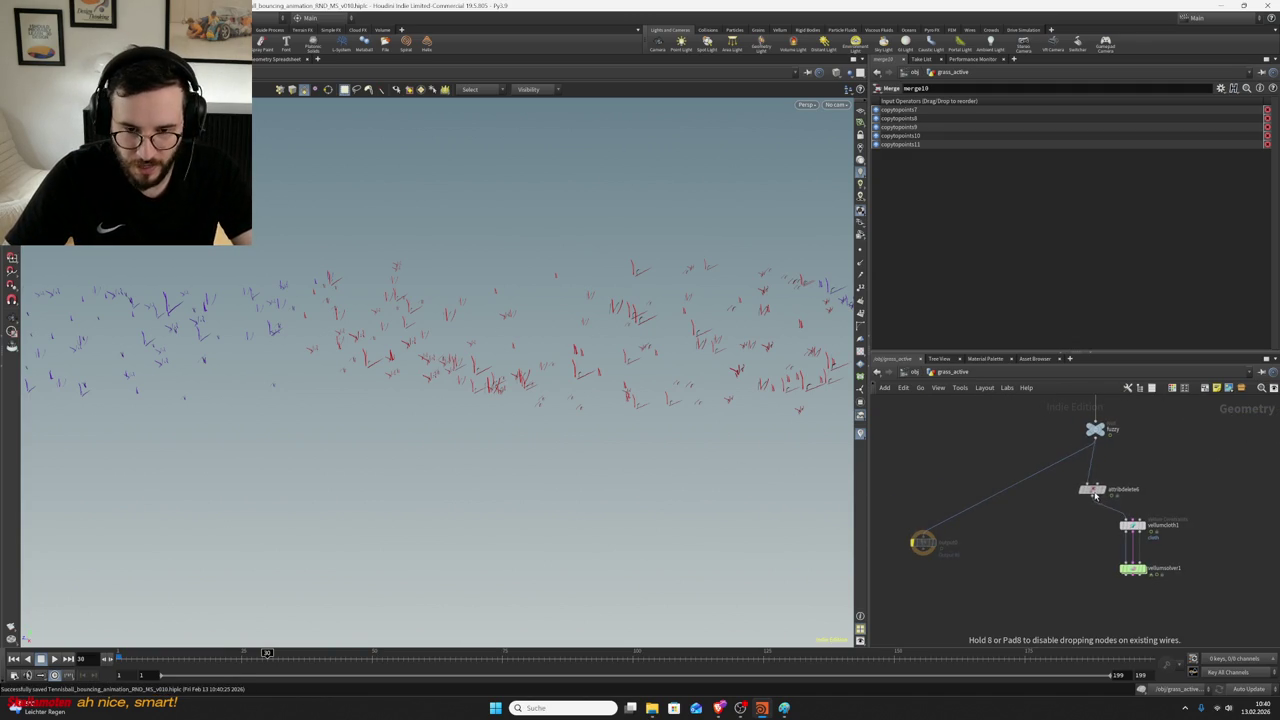
pyautogui.moveTo(1093, 573); pyautogui.dragTo(1032, 570, button='middle')
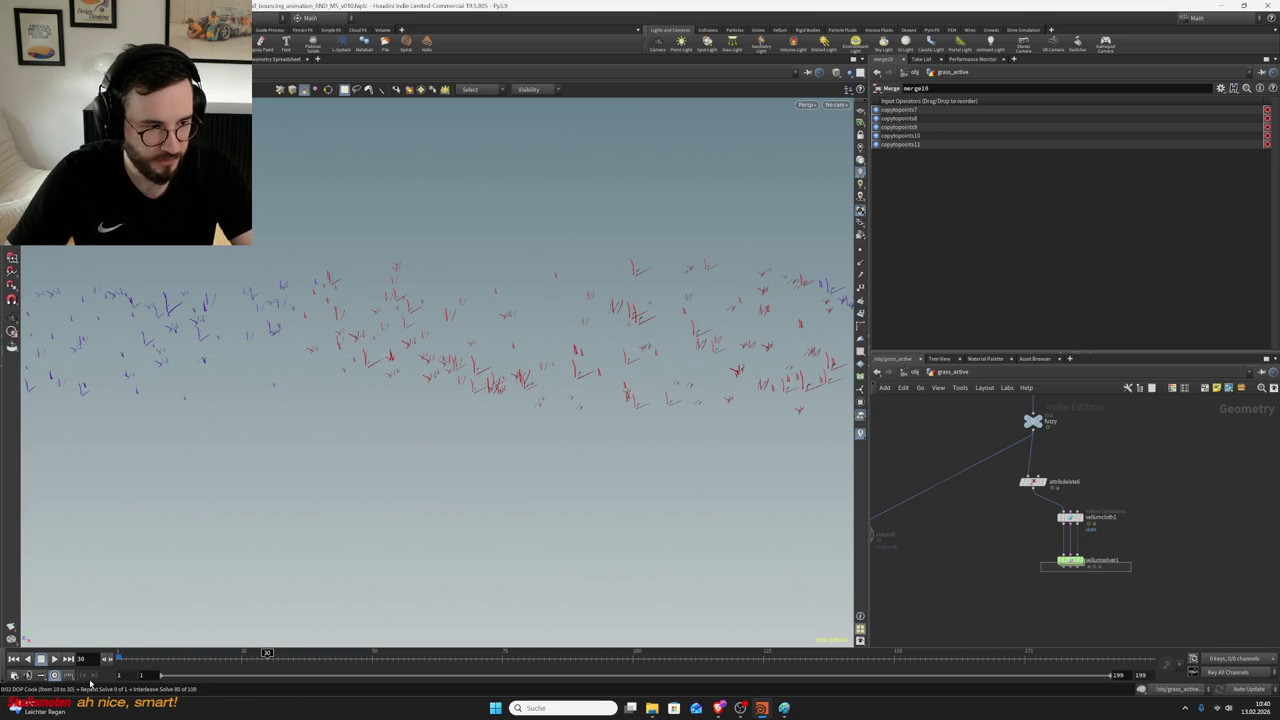
pyautogui.click(1083, 562)
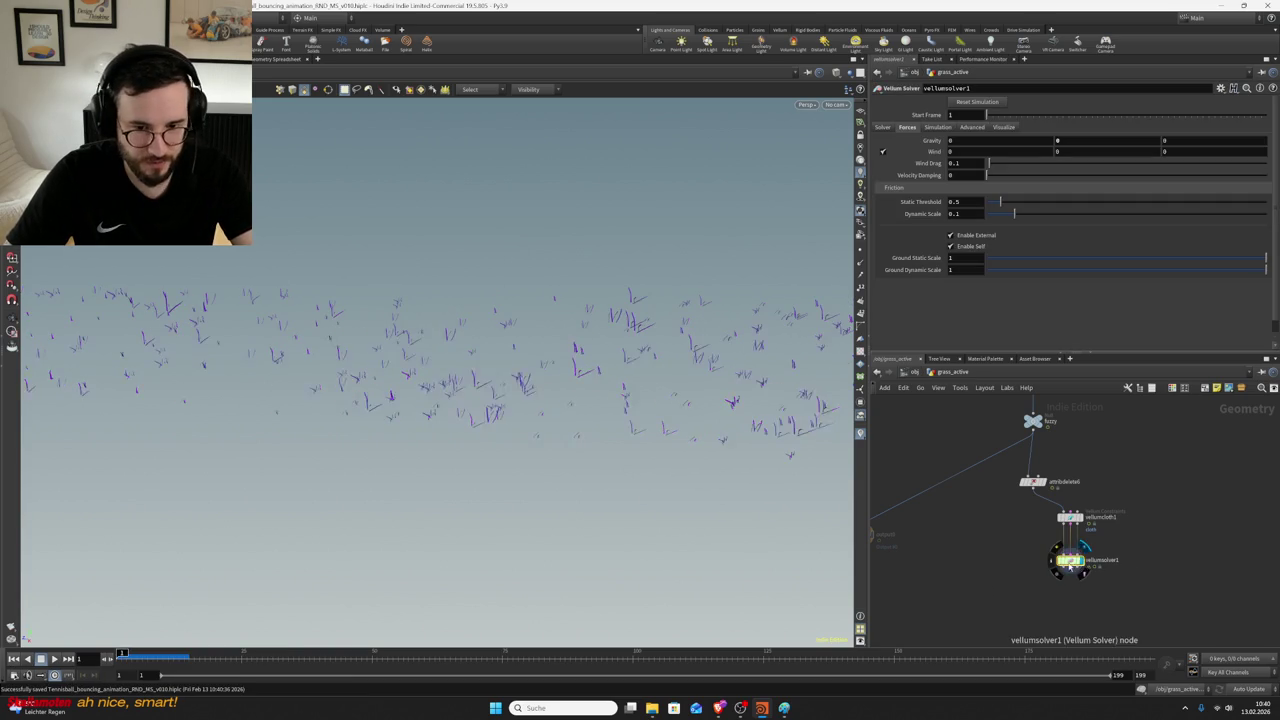
# - Create a SOP Solver inside vellumsolver1's forces network and step inside it
pyautogui.doubleClick(1068, 562)
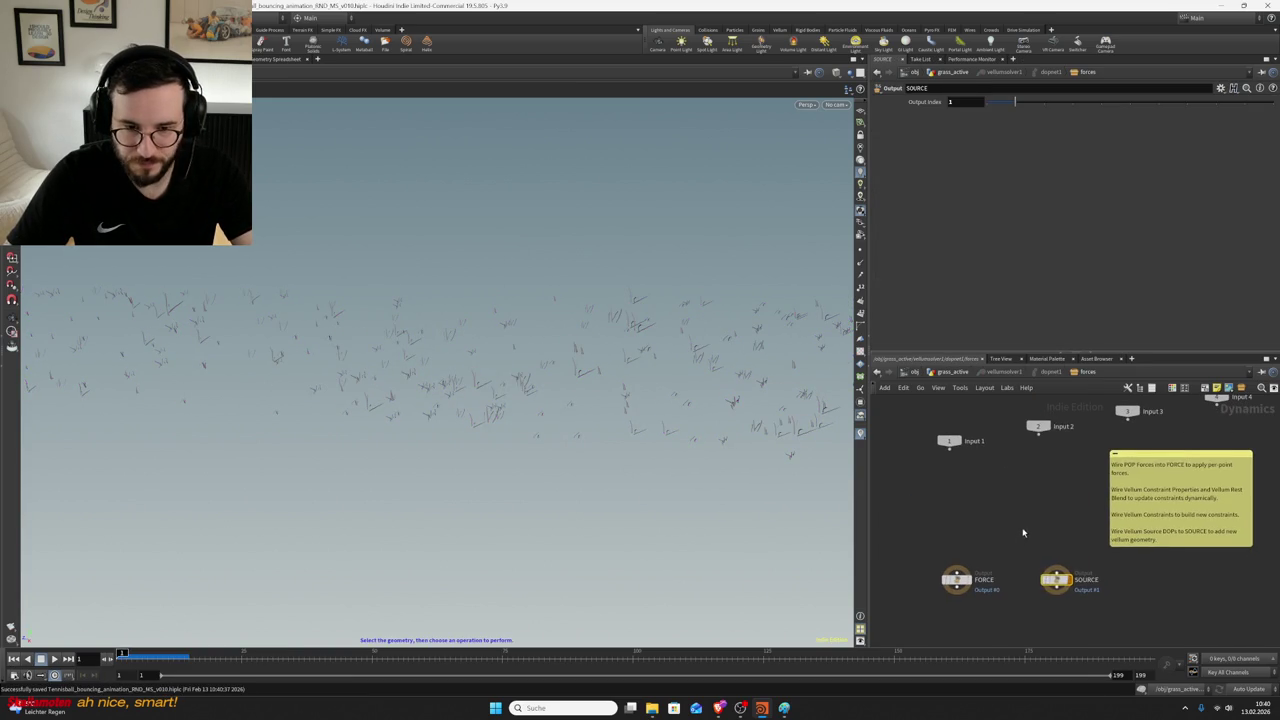
pyautogui.press('Tab')
pyautogui.write('sop solver')
pyautogui.press('Return')
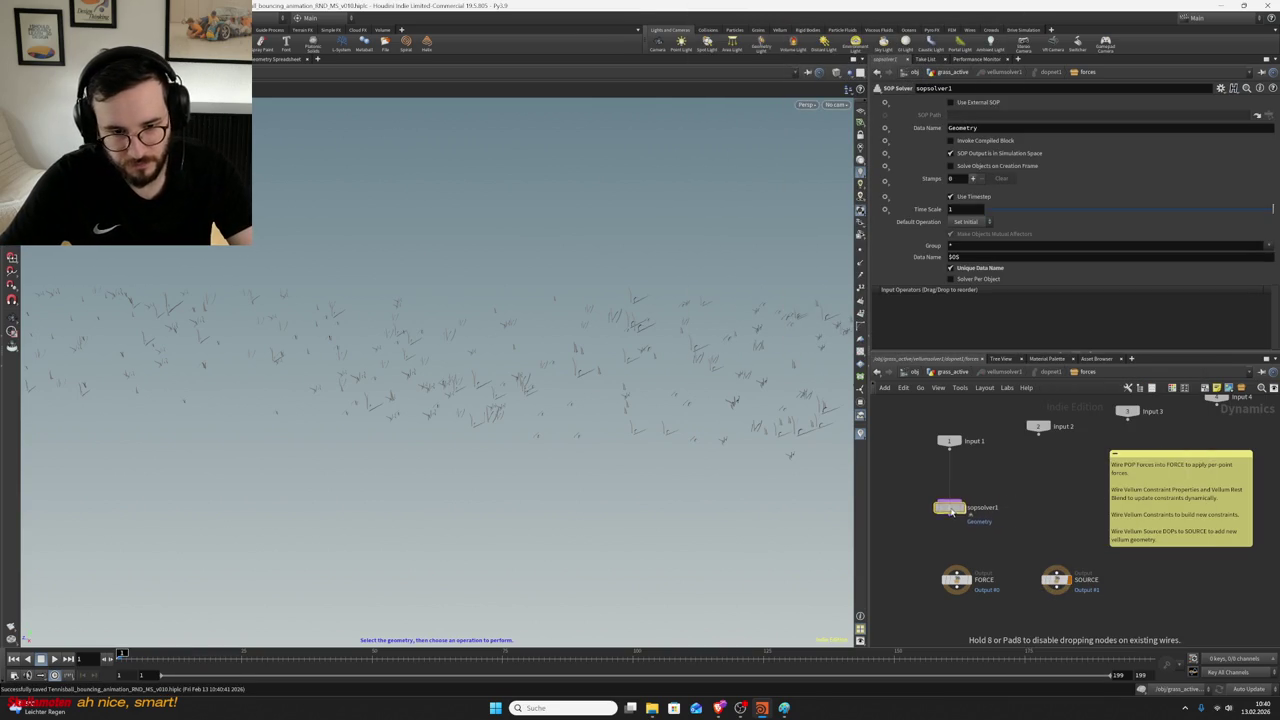
pyautogui.click(1056, 517)
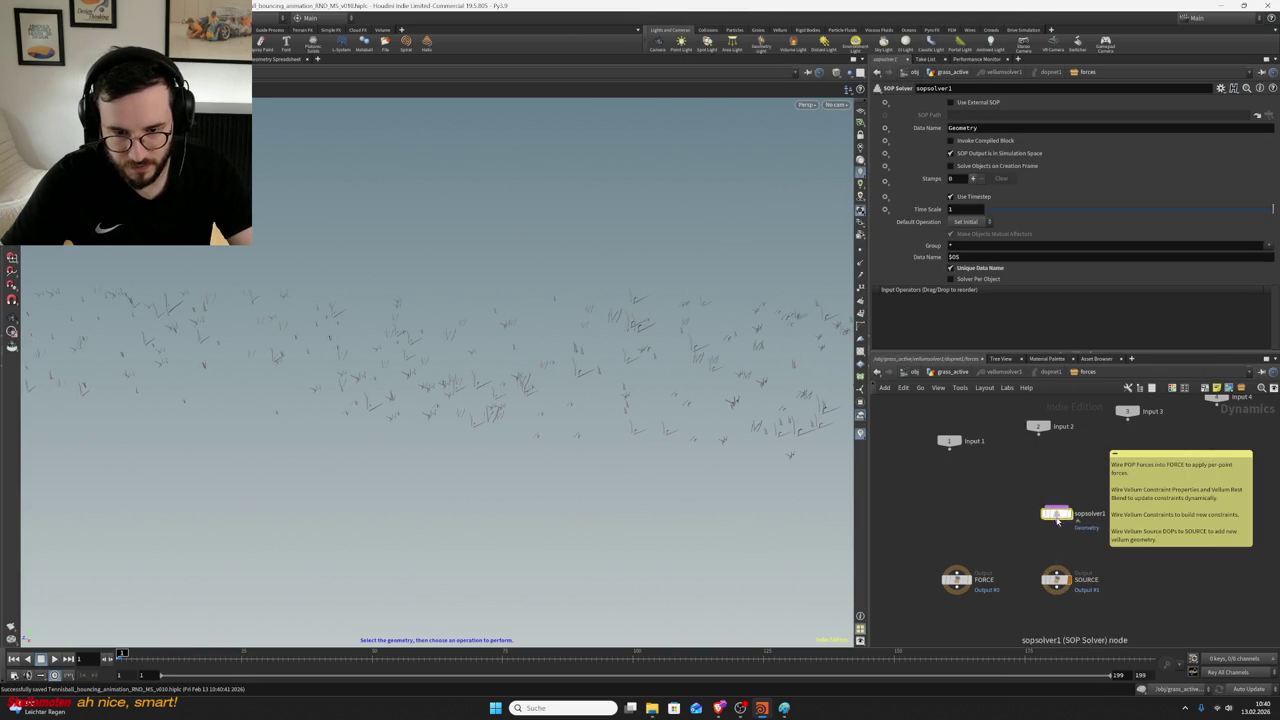
pyautogui.doubleClick(1056, 517)
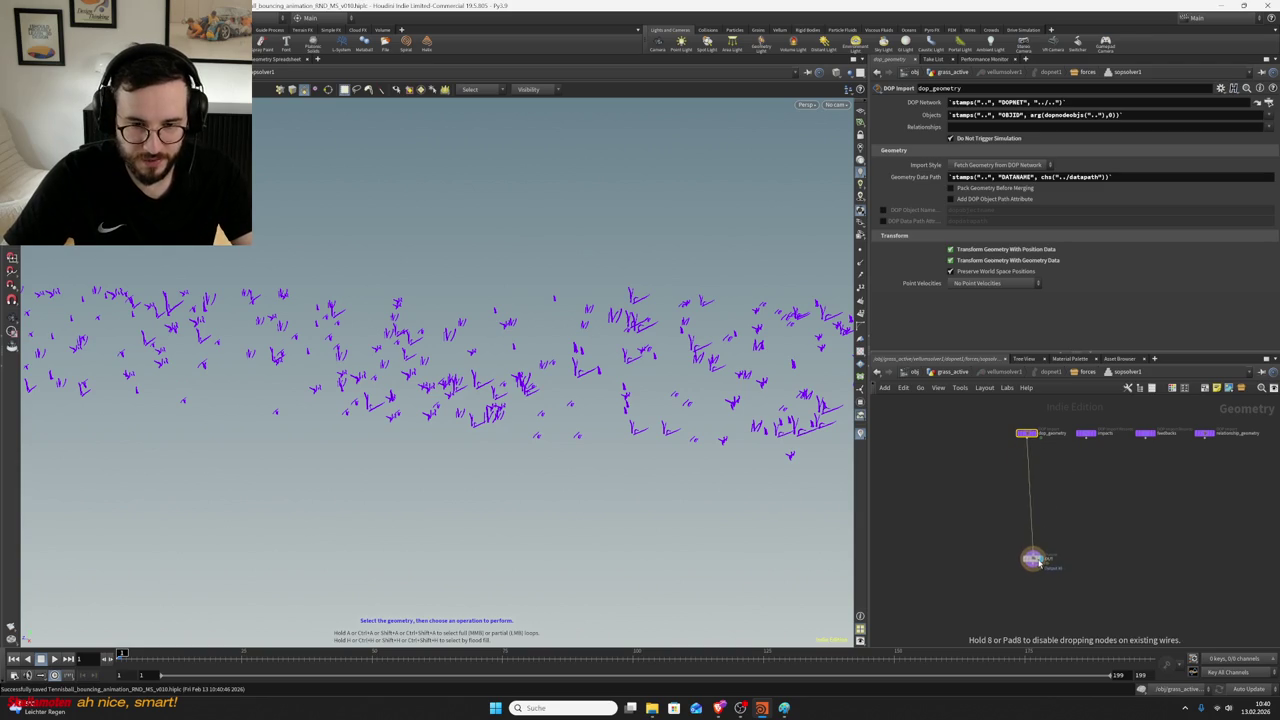
# - Insert an Attribute Copy node into the wire above the SOP Solver's output
pyautogui.moveTo(1030, 510); pyautogui.dragTo(1034, 576)
pyautogui.press('Tab')
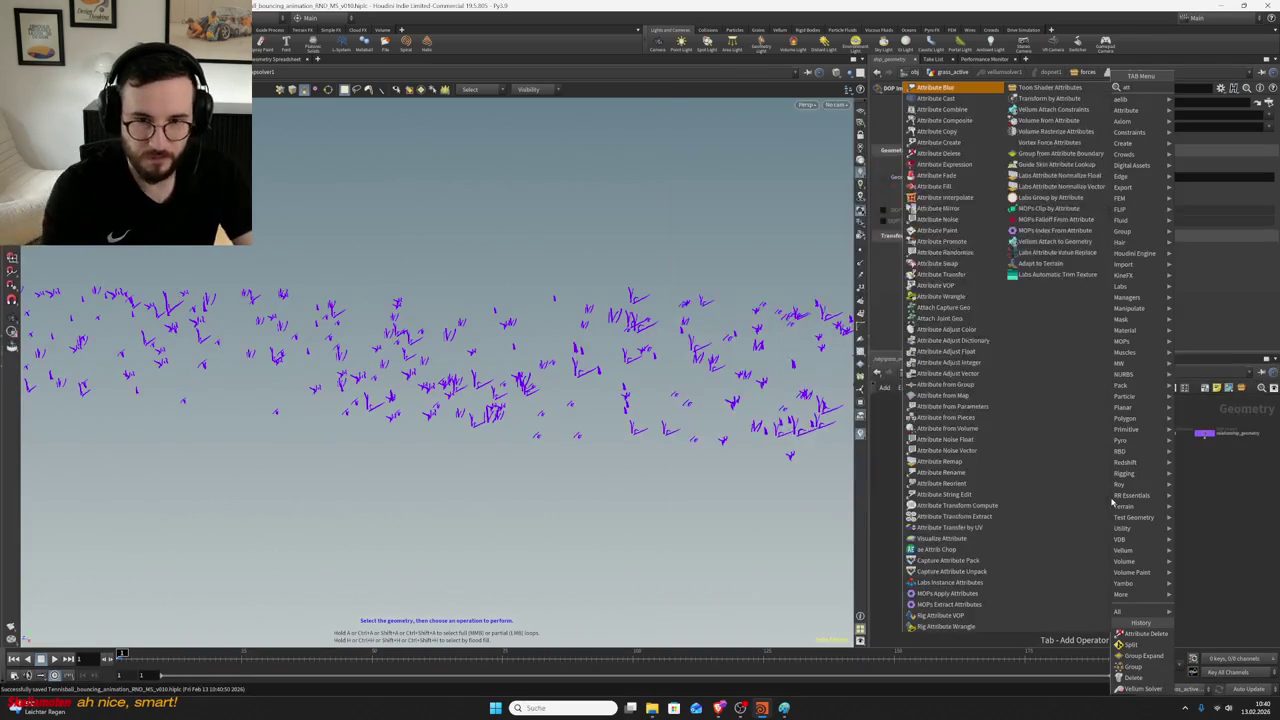
pyautogui.press('BackSpace')
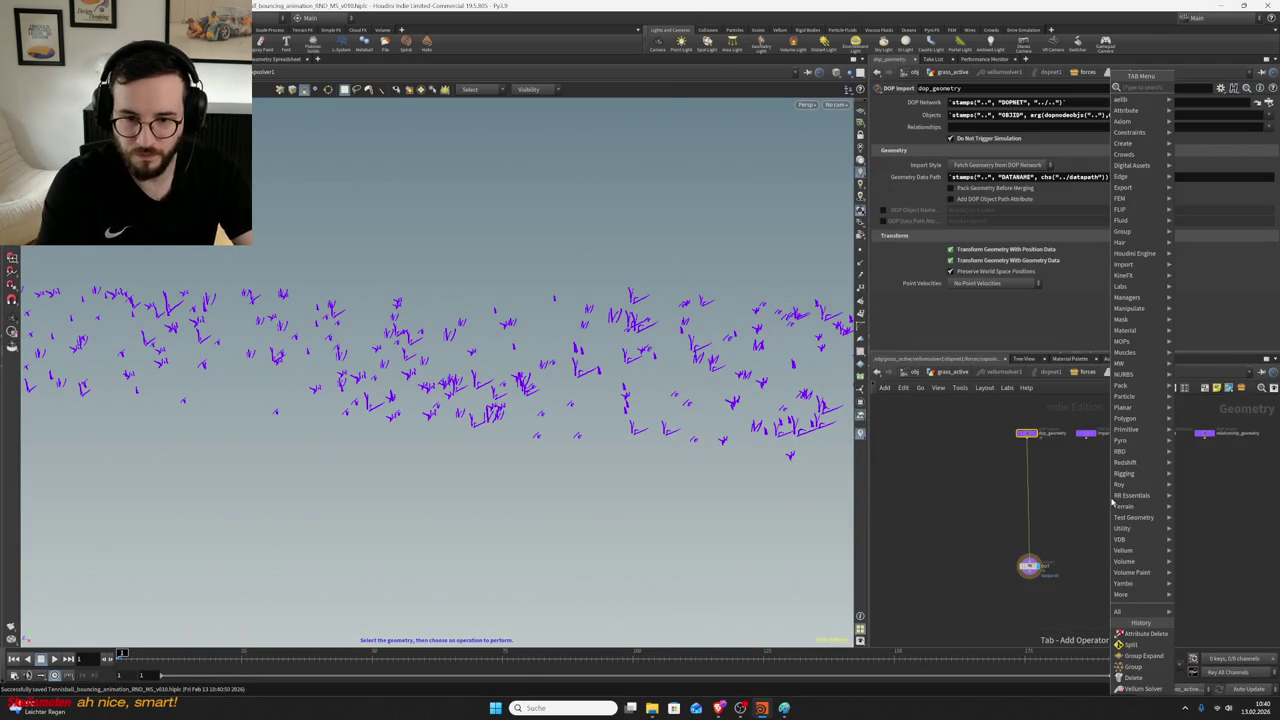
pyautogui.press('Escape')
pyautogui.press('Tab')
pyautogui.write('attribute')
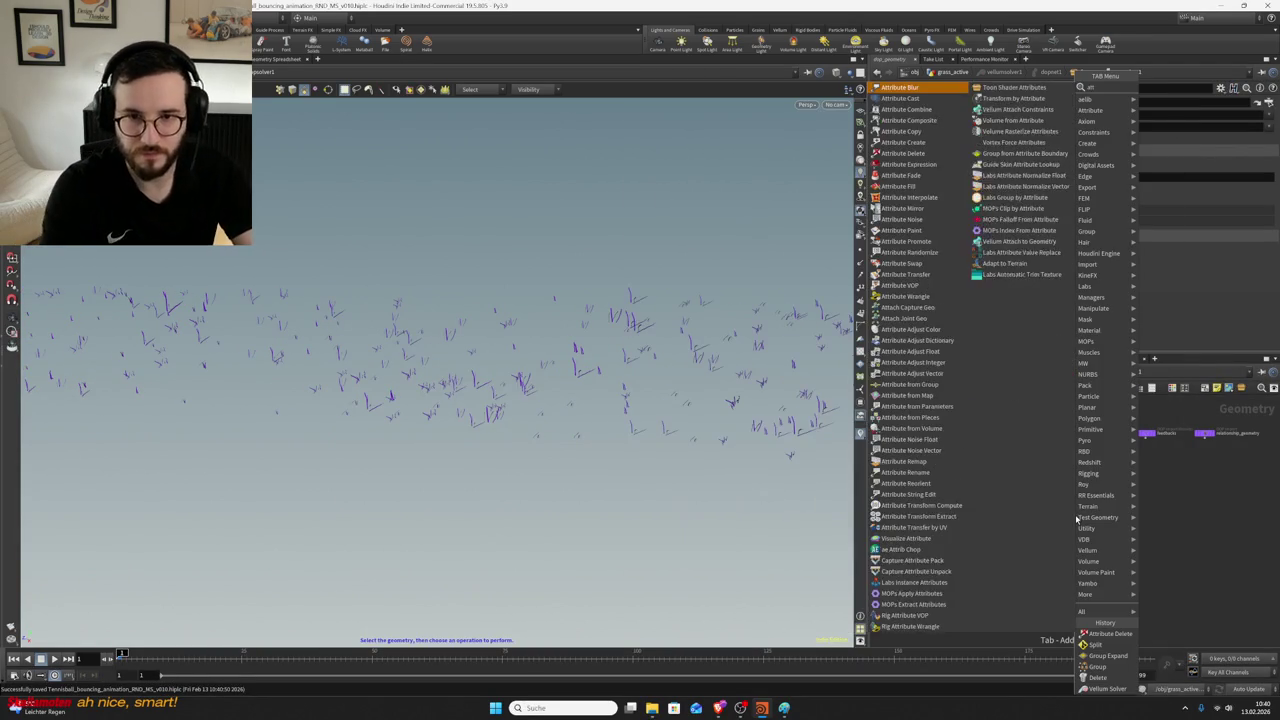
pyautogui.write(' copy')
pyautogui.press('Return')
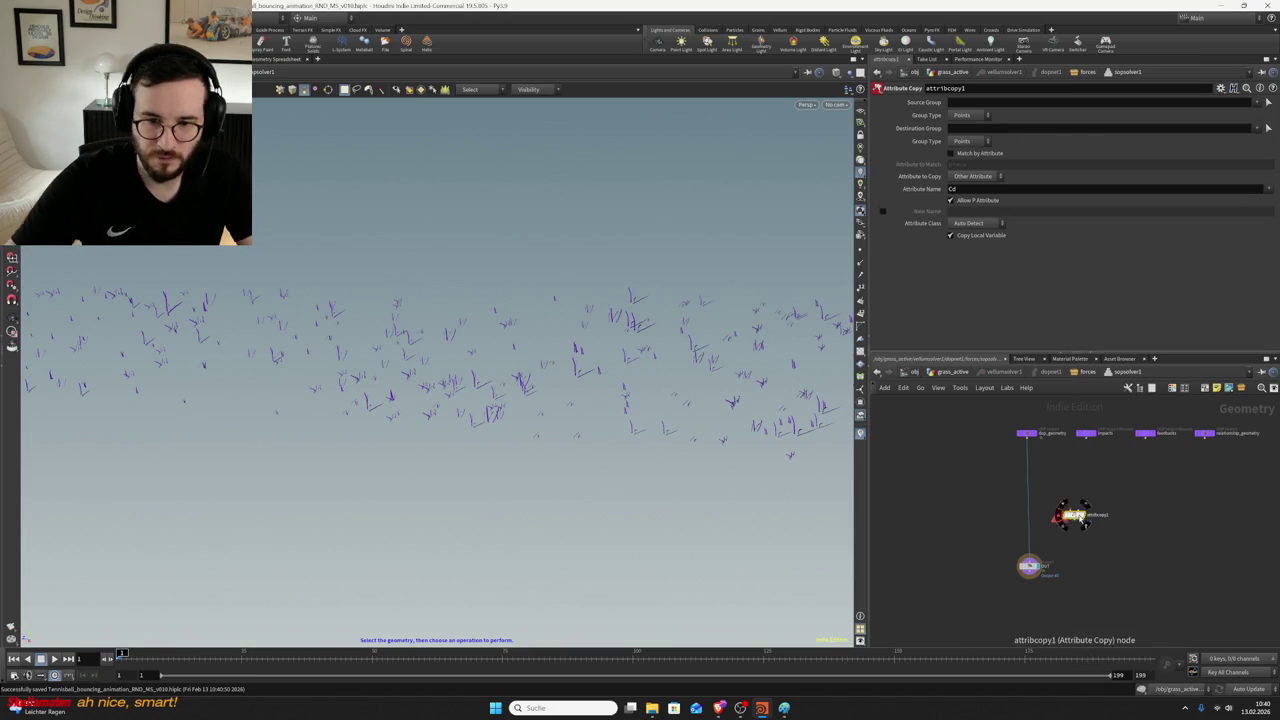
pyautogui.click(1022, 517)
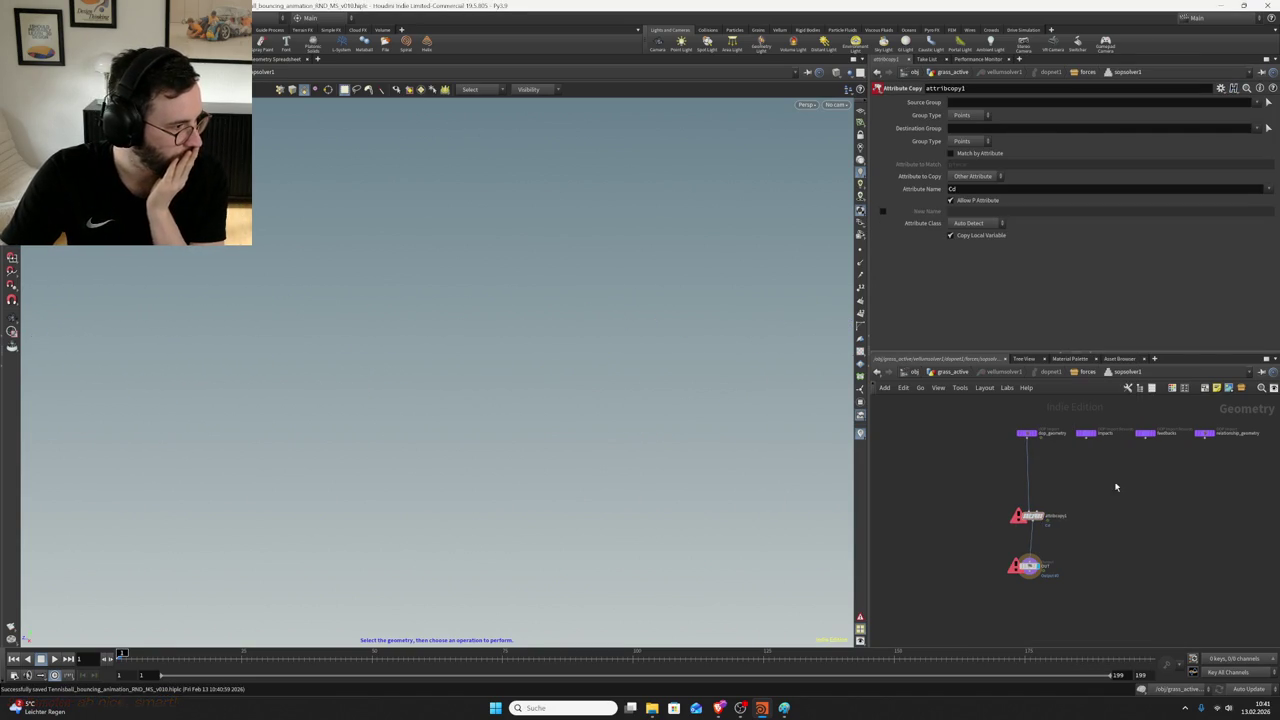
pyautogui.scroll(2, 1040, 512)
pyautogui.scroll(-3, 1038, 508)
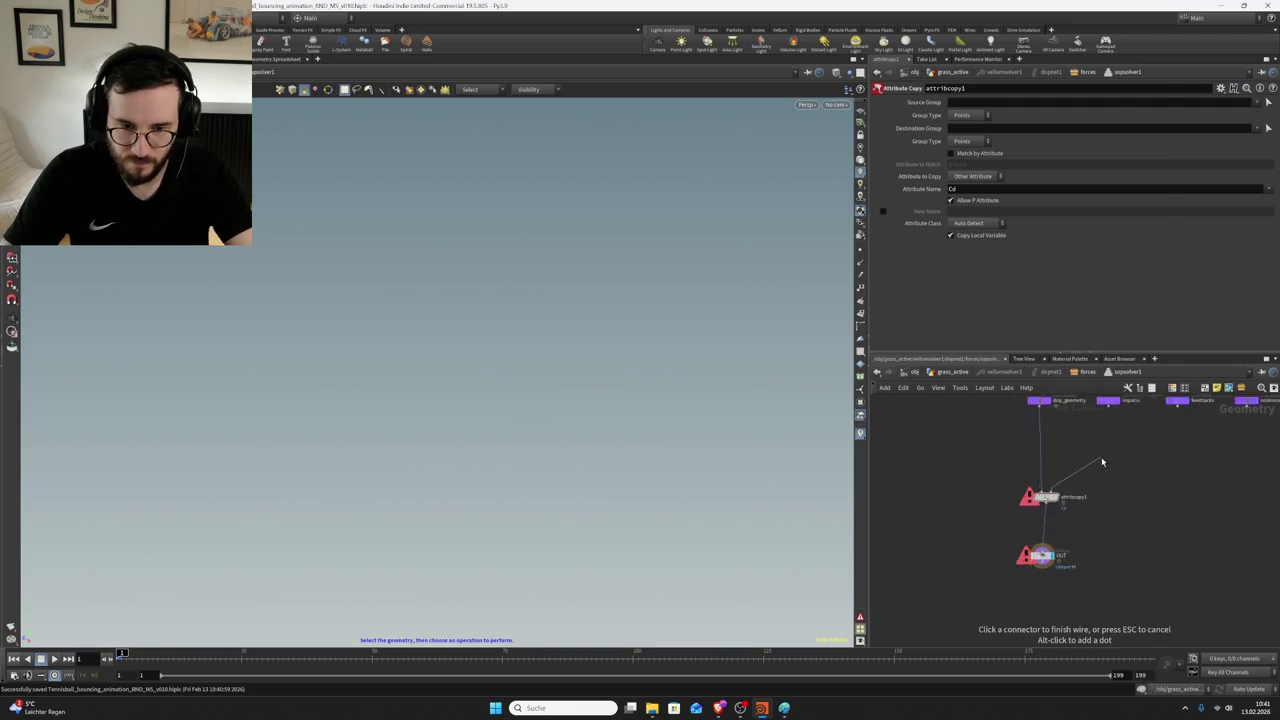
# - Add object_merge2 fetching /obj/grass_active/fuzzy into the SOP Solver
pyautogui.press('Tab')
pyautogui.press('Escape')
pyautogui.hotkey('ctrl', 'v')
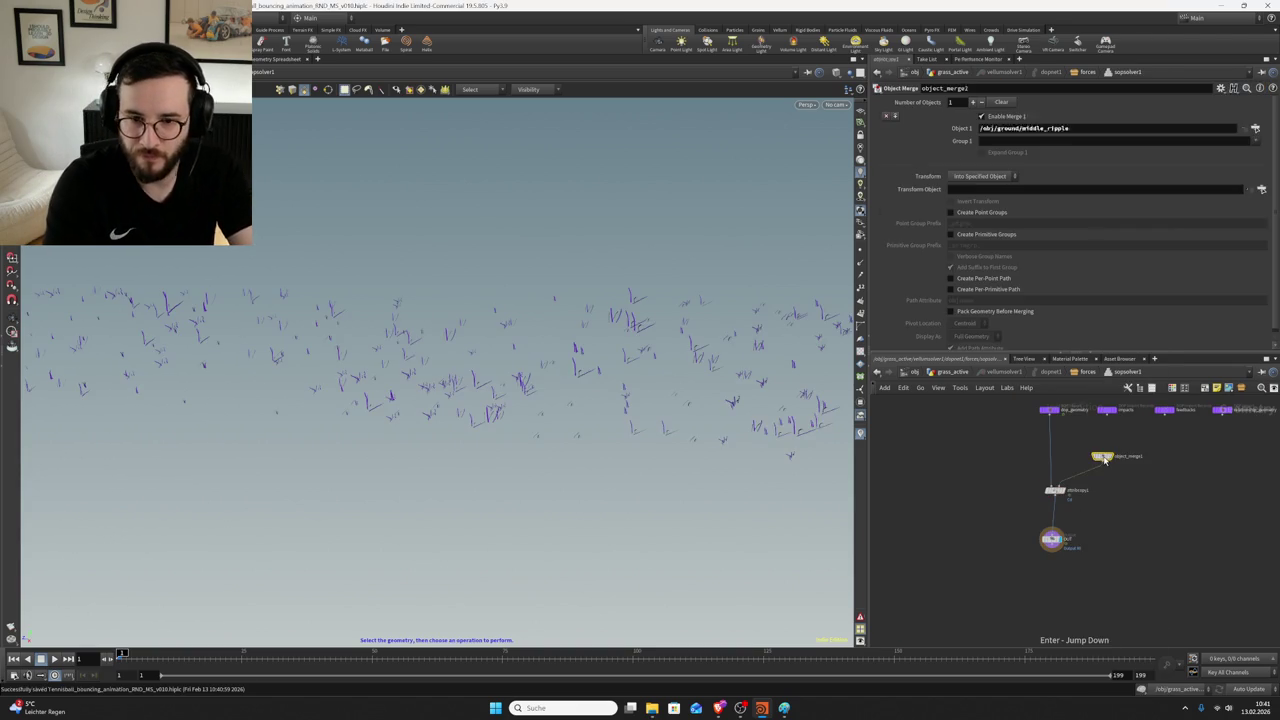
pyautogui.click(1256, 129)
pyautogui.click(952, 371)
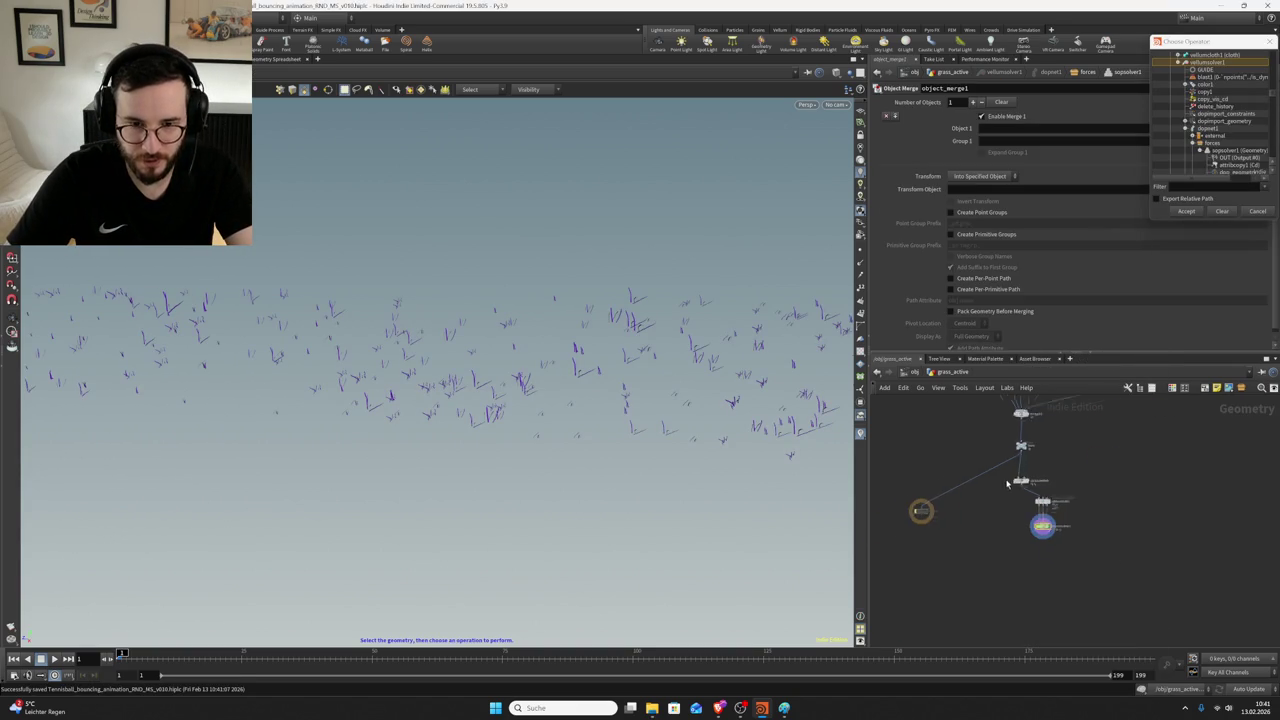
pyautogui.click(1020, 430)
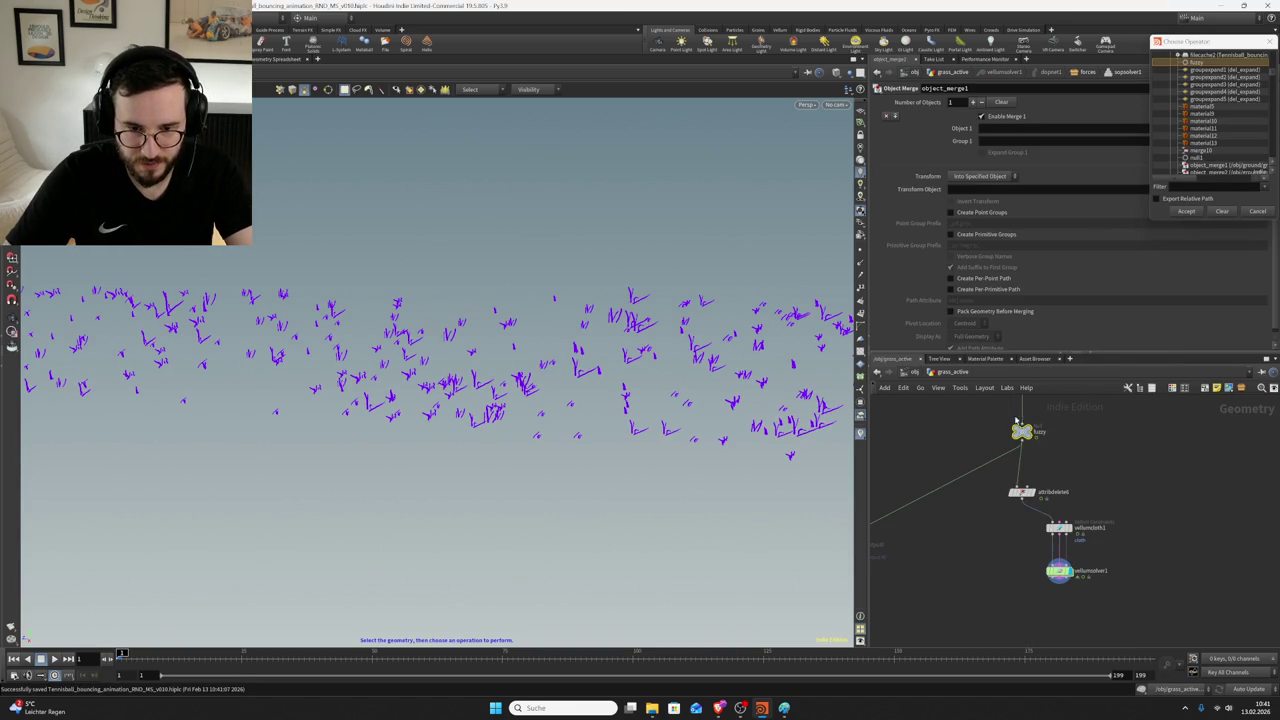
pyautogui.click(1187, 213)
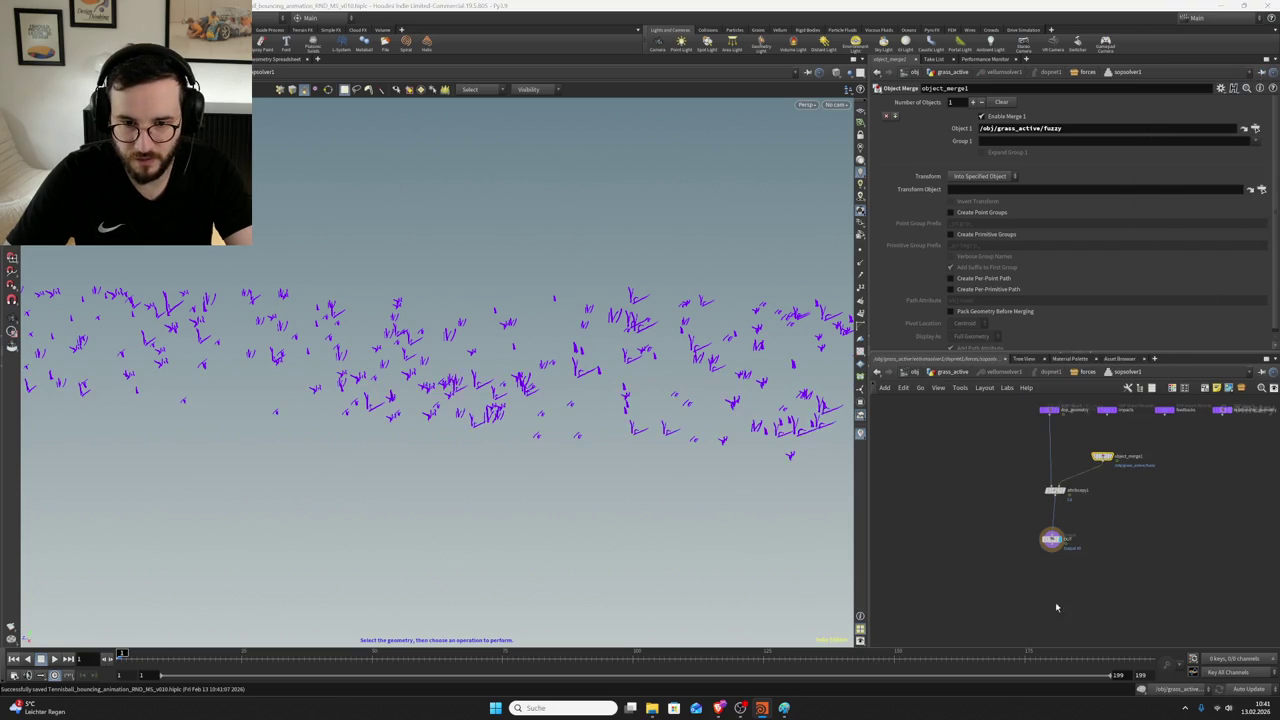
pyautogui.click(966, 414)
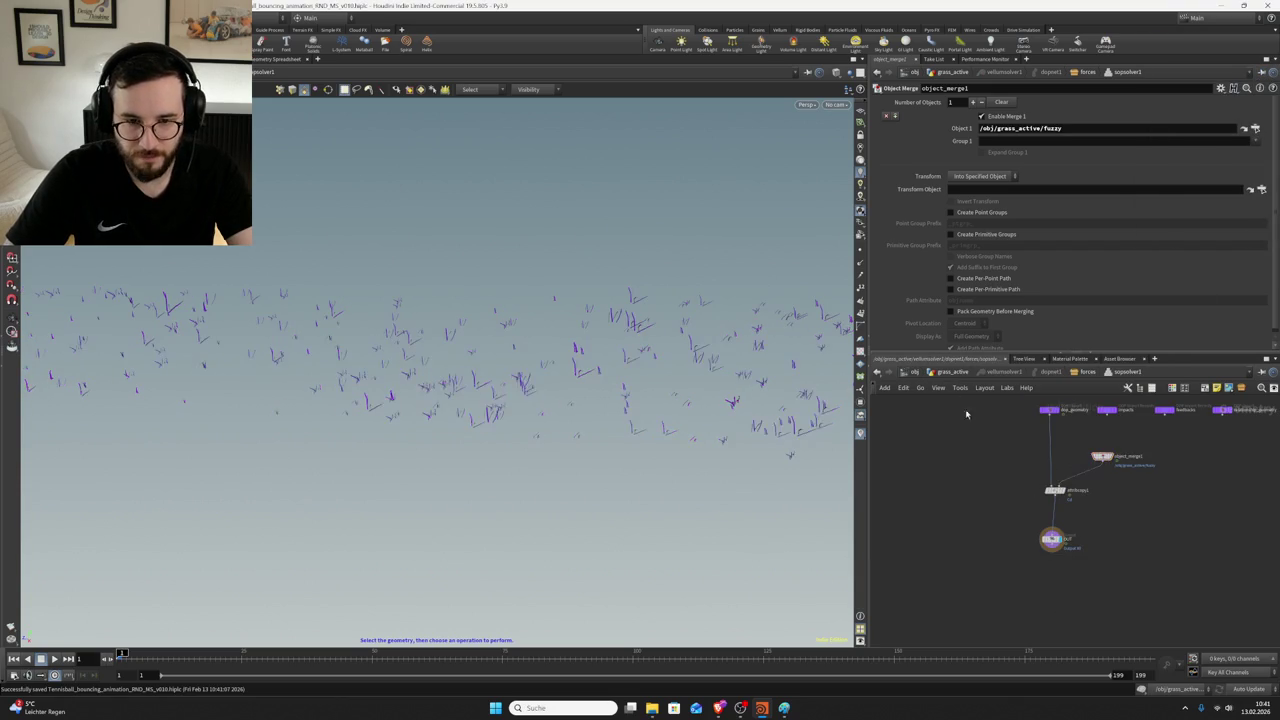
# - Move the attribdelete, vellumcloth and vellumsolver nodes further below fuzzy
pyautogui.scroll(2, 1049, 491)
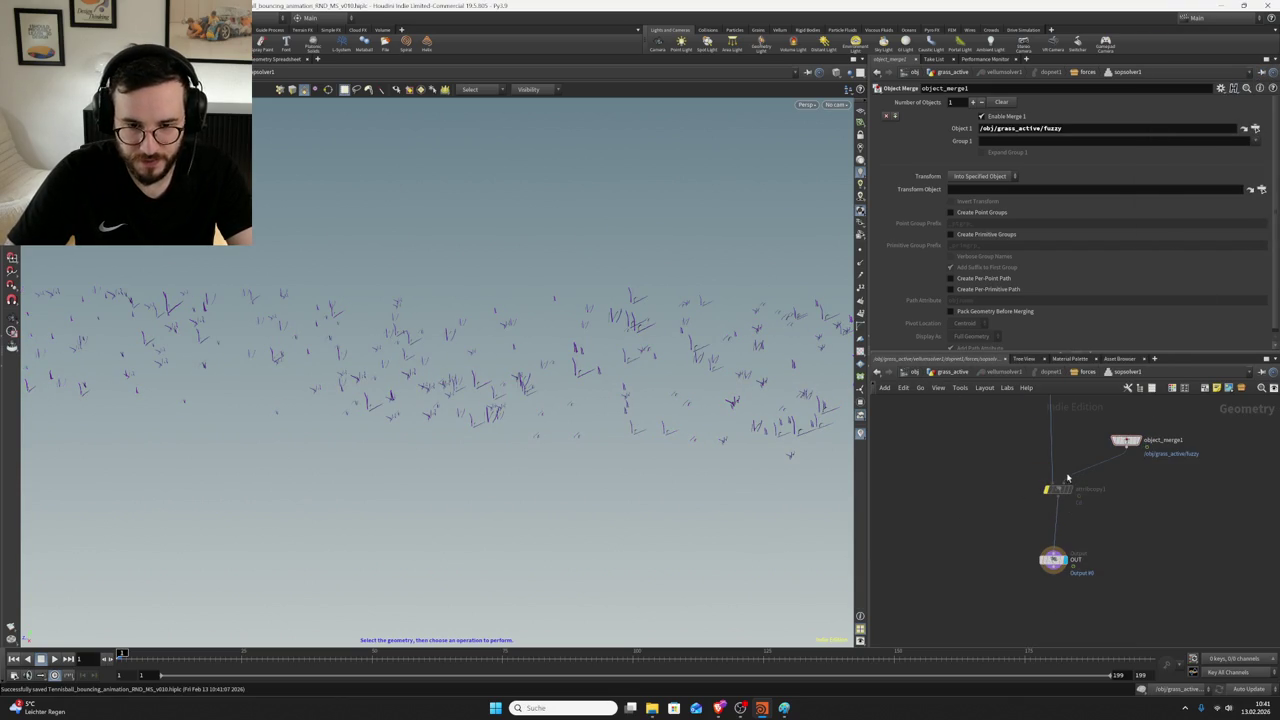
pyautogui.click(943, 374)
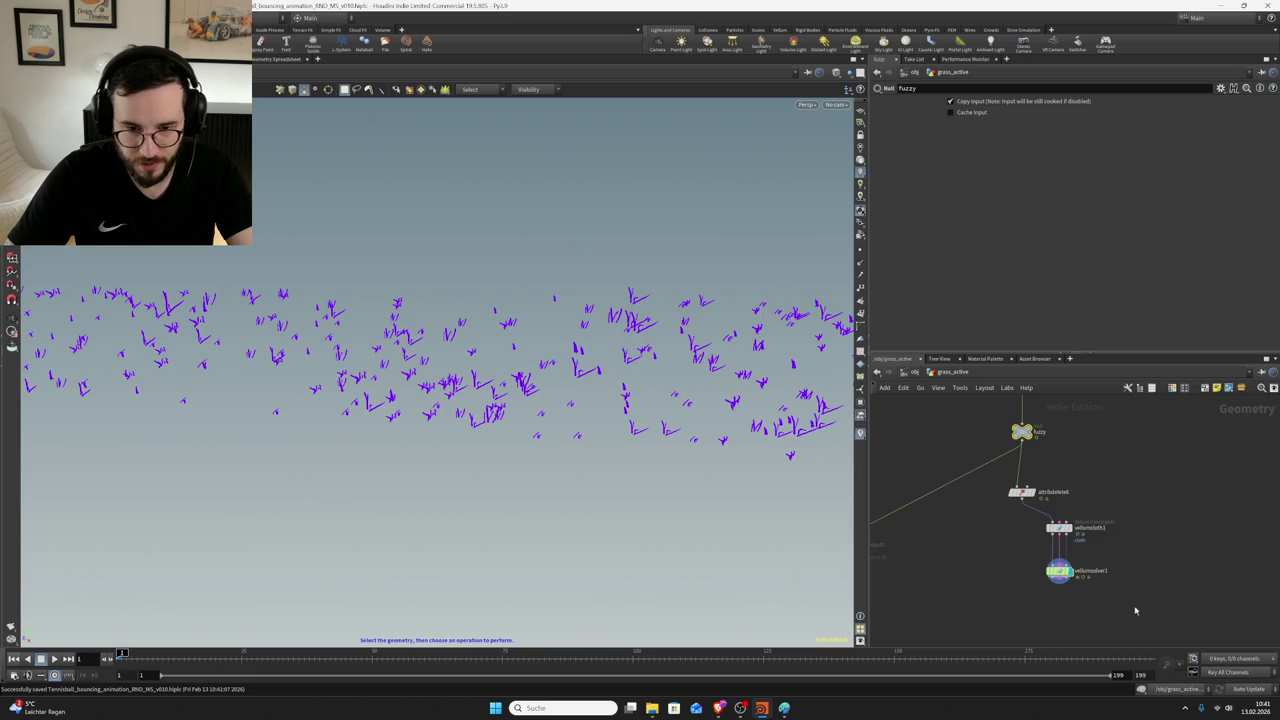
pyautogui.moveTo(1135, 610); pyautogui.dragTo(1000, 475)
pyautogui.moveTo(1058, 527); pyautogui.dragTo(1070, 587)
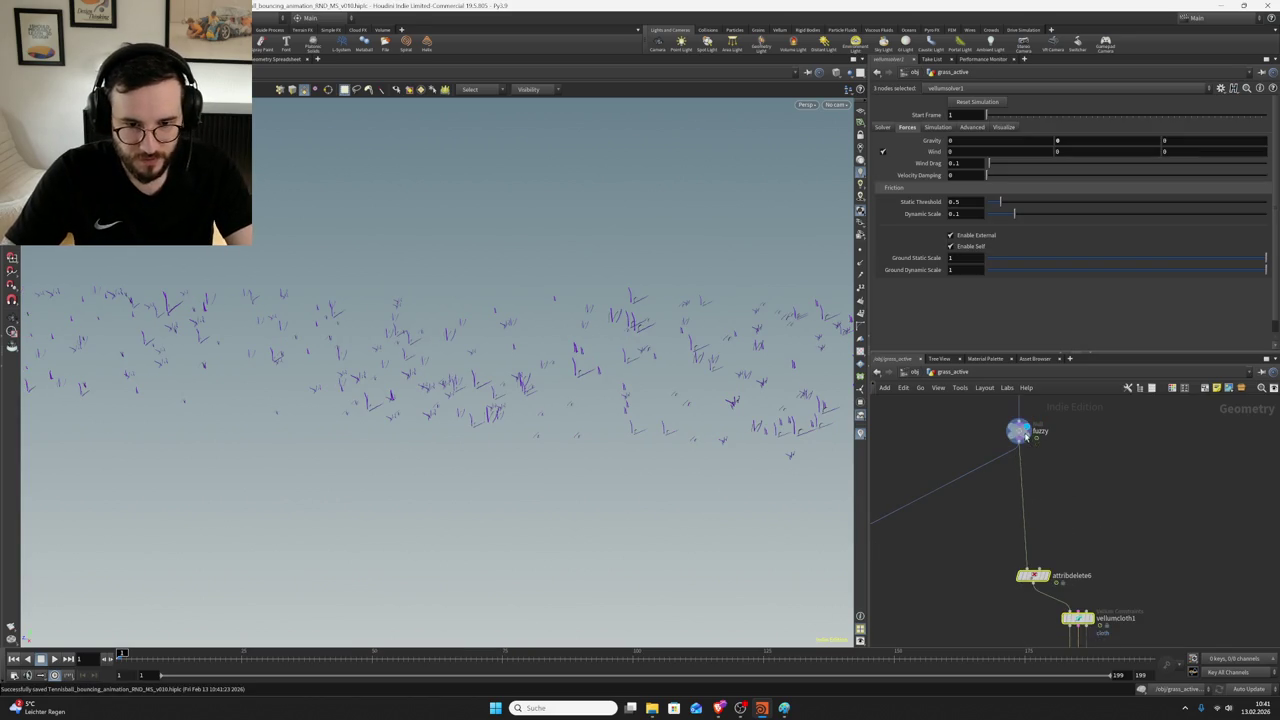
pyautogui.press('Escape')
pyautogui.moveTo(491, 420); pyautogui.dragTo(617, 407)
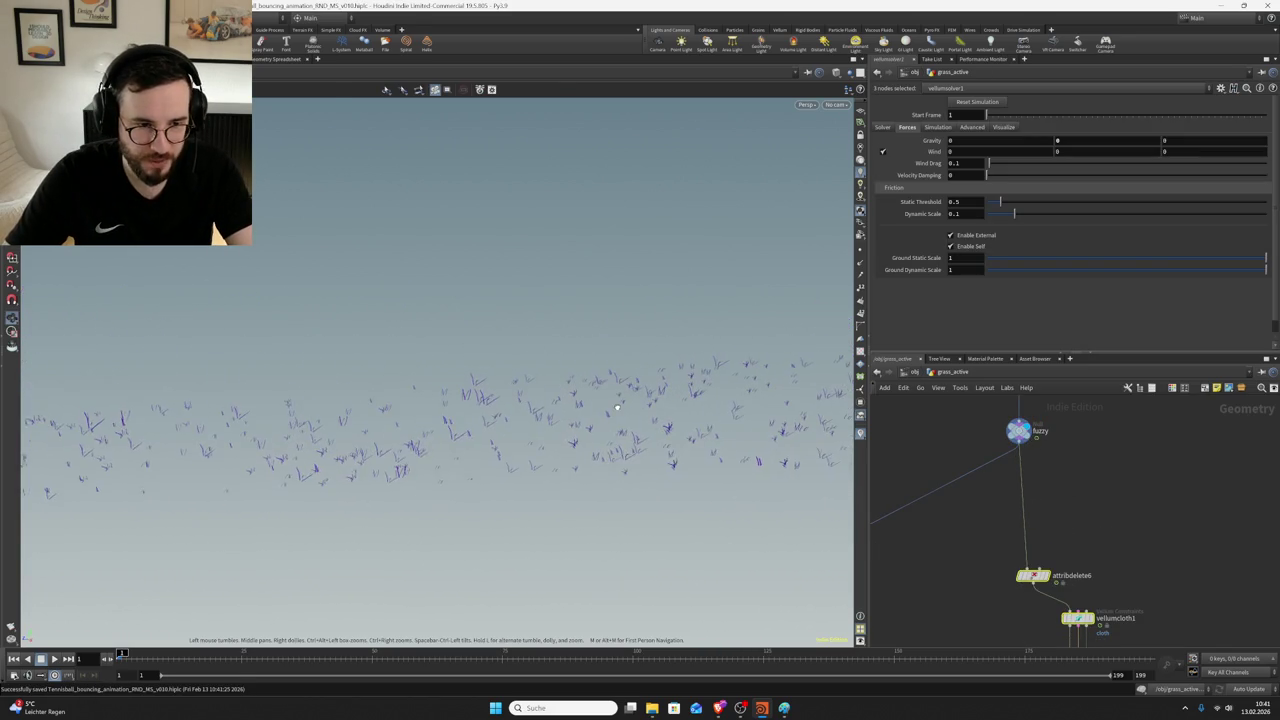
# - Google 'vellum pinto animation attribute' in a new Brave tab
pyautogui.click(719, 708)
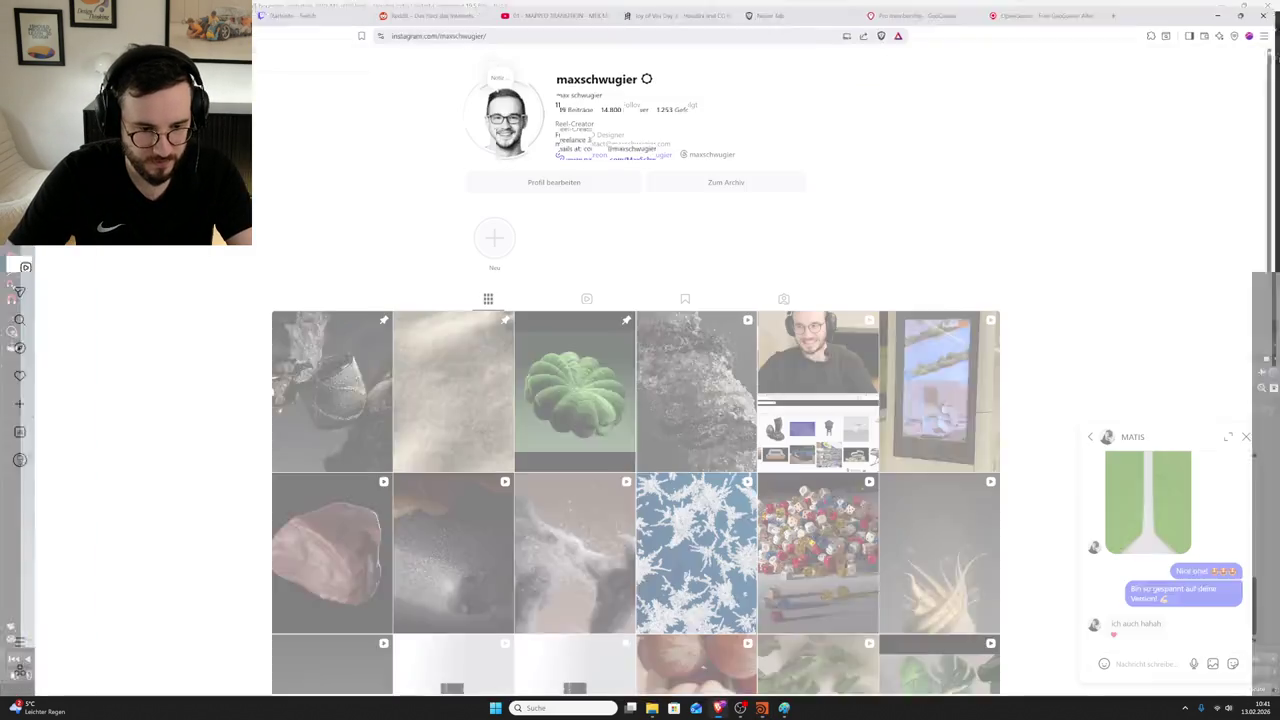
pyautogui.click(1113, 15)
pyautogui.write('ve')
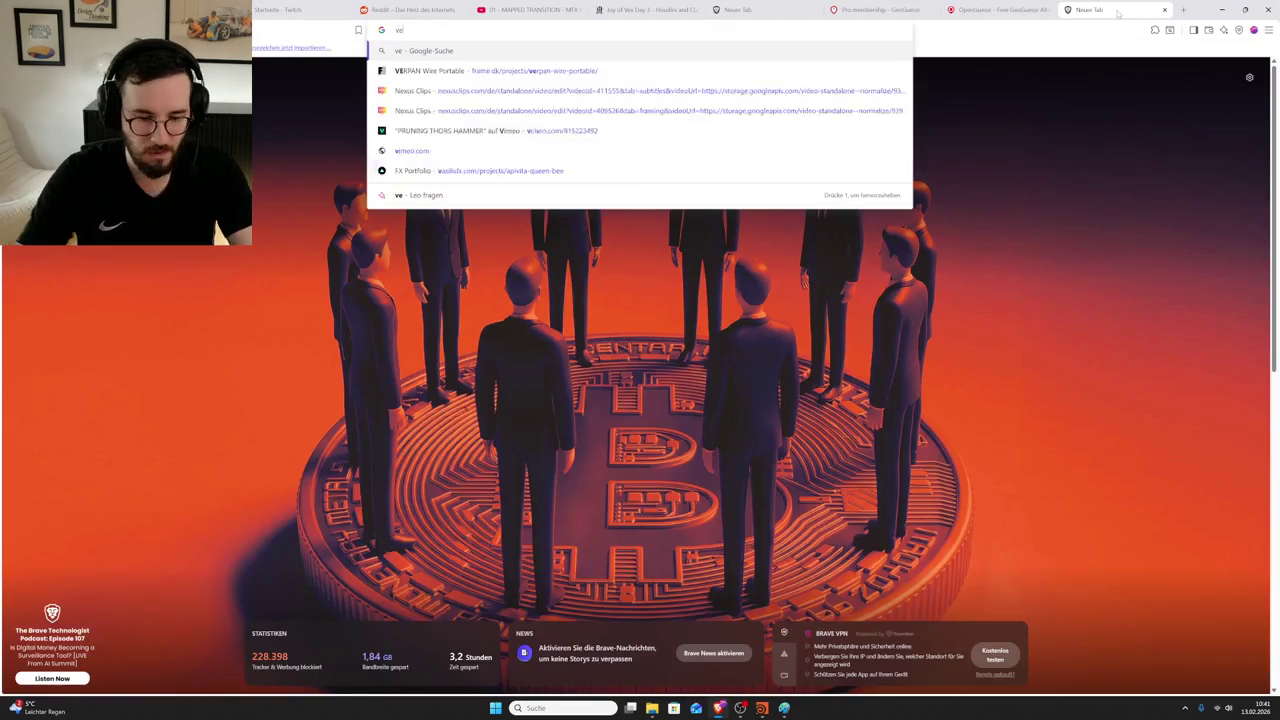
pyautogui.write('llum pin')
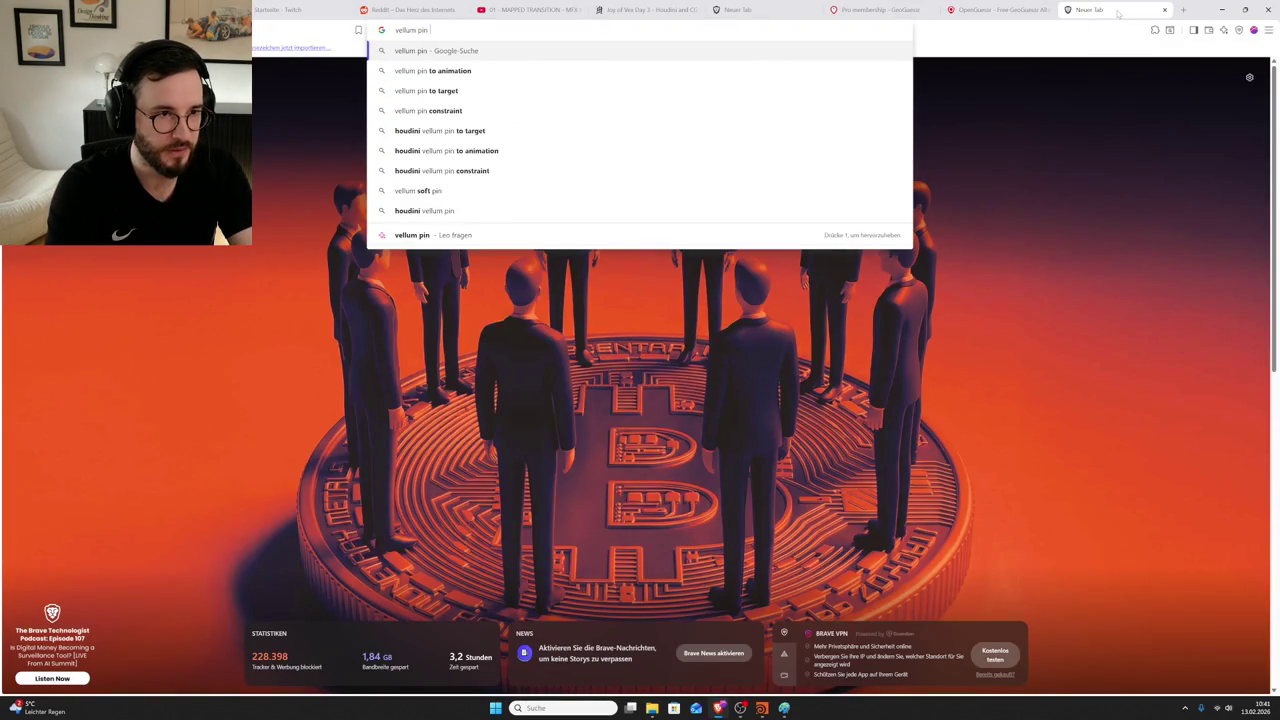
pyautogui.write('to animation')
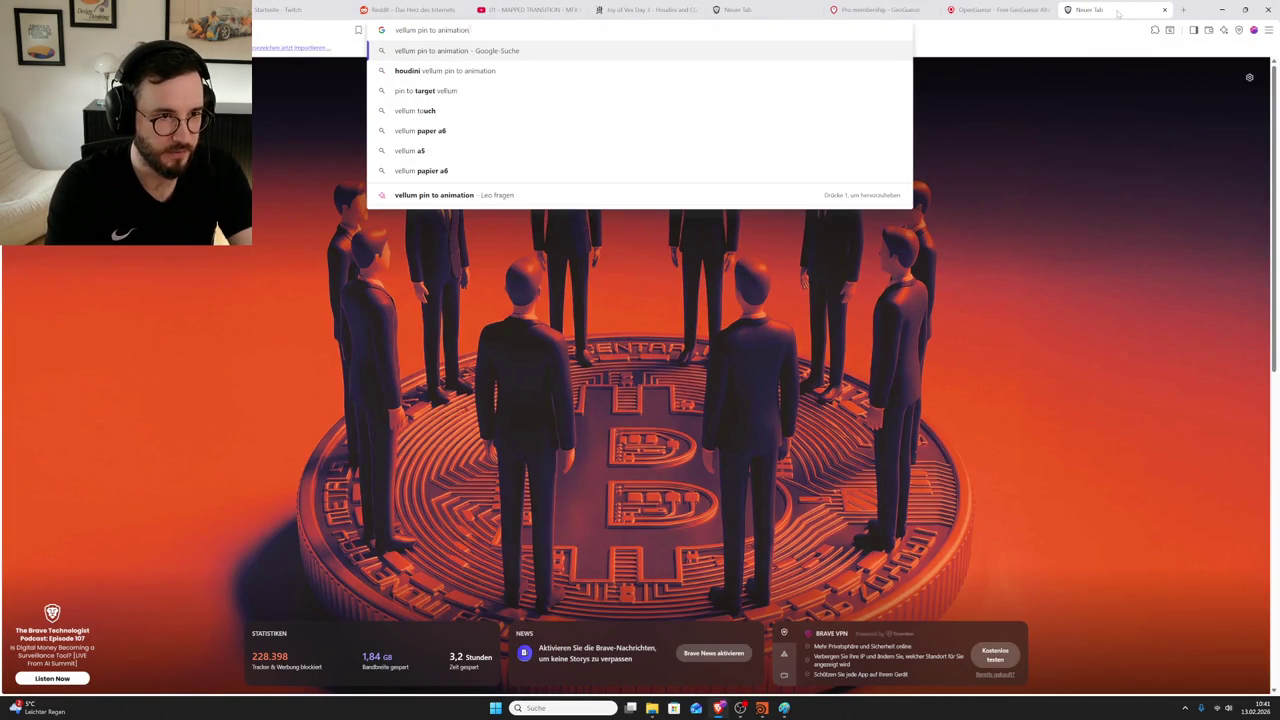
pyautogui.write(' attribute')
pyautogui.press('Return')
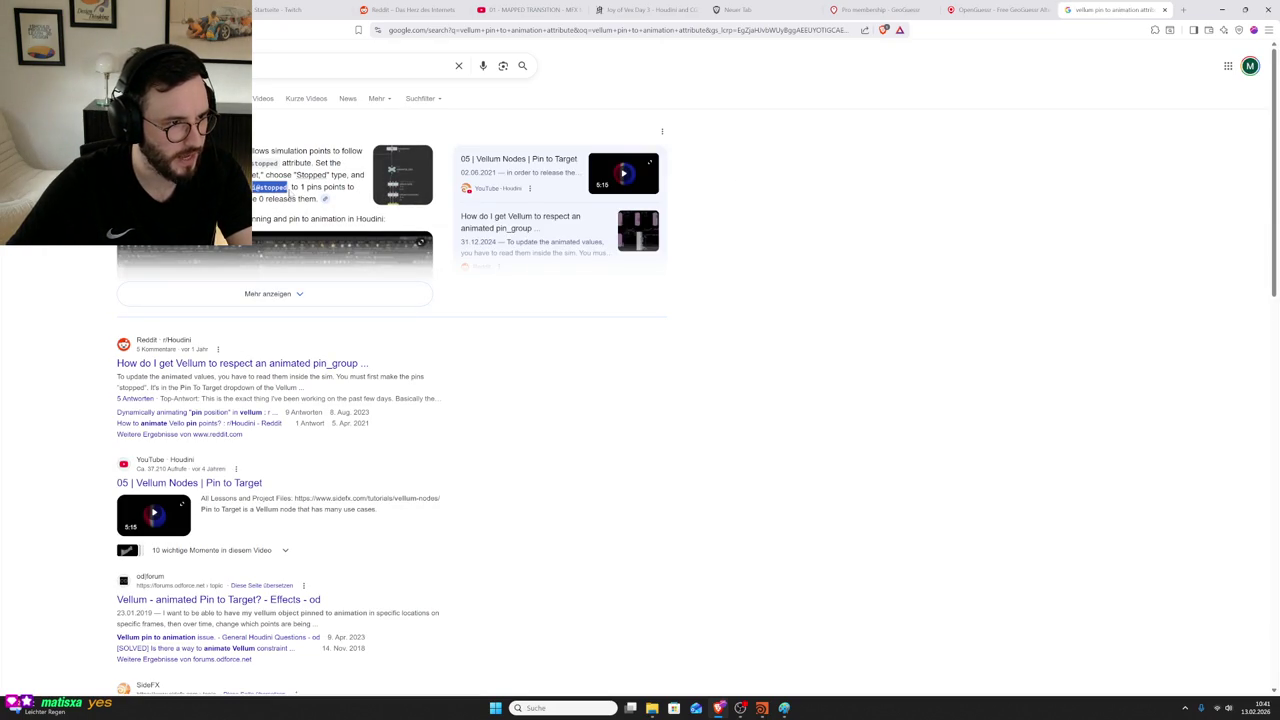
# - Expand the AI overview and read about the i@stopped attribute
pyautogui.click(286, 198)
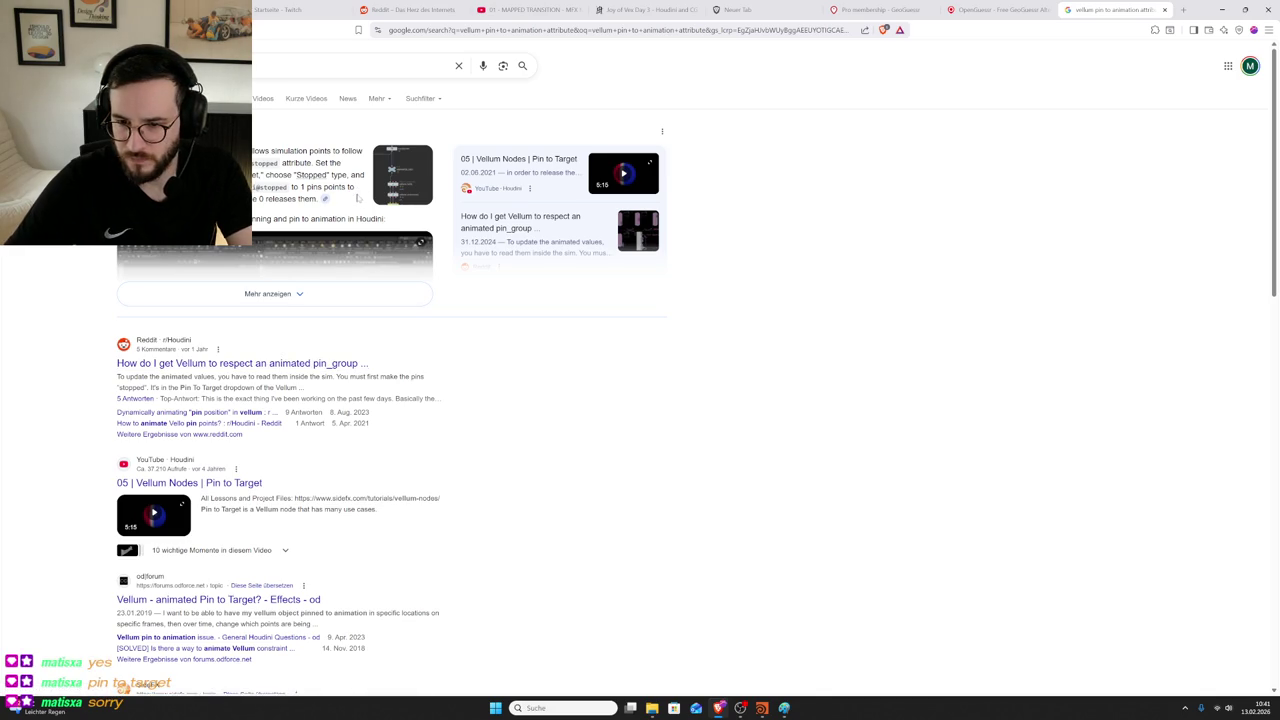
pyautogui.click(284, 292)
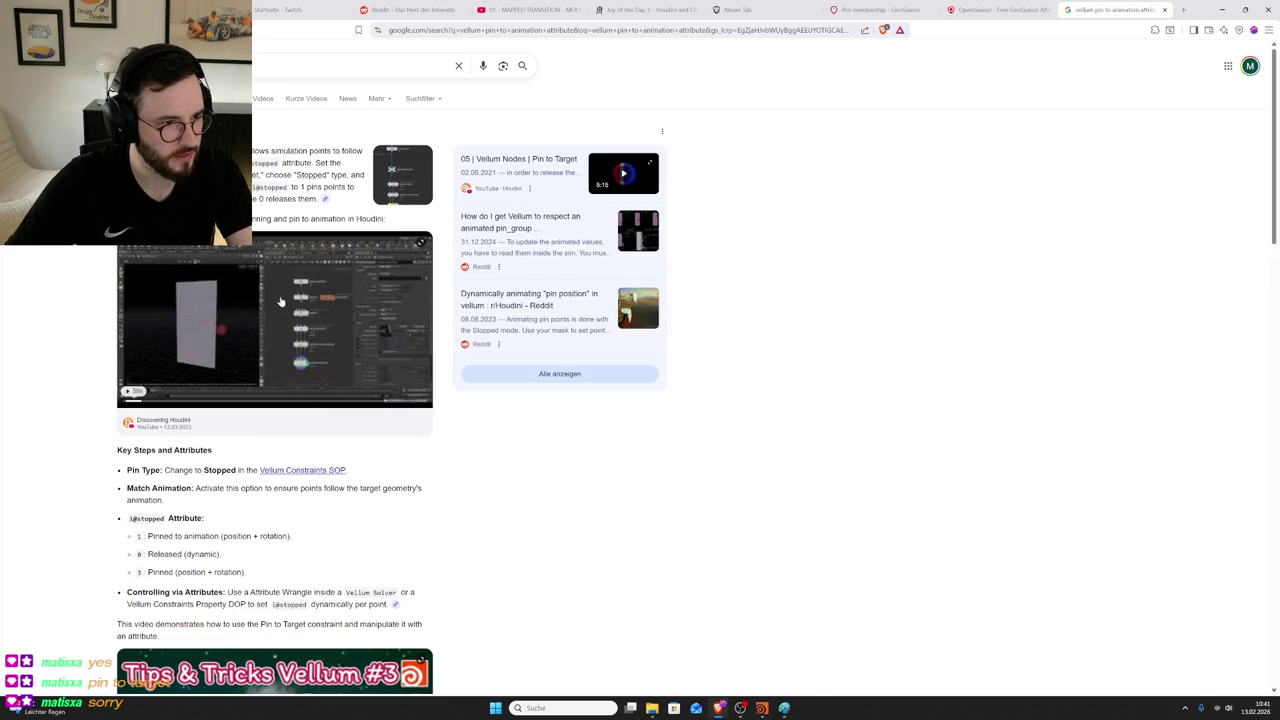
pyautogui.scroll(-2, 228, 320)
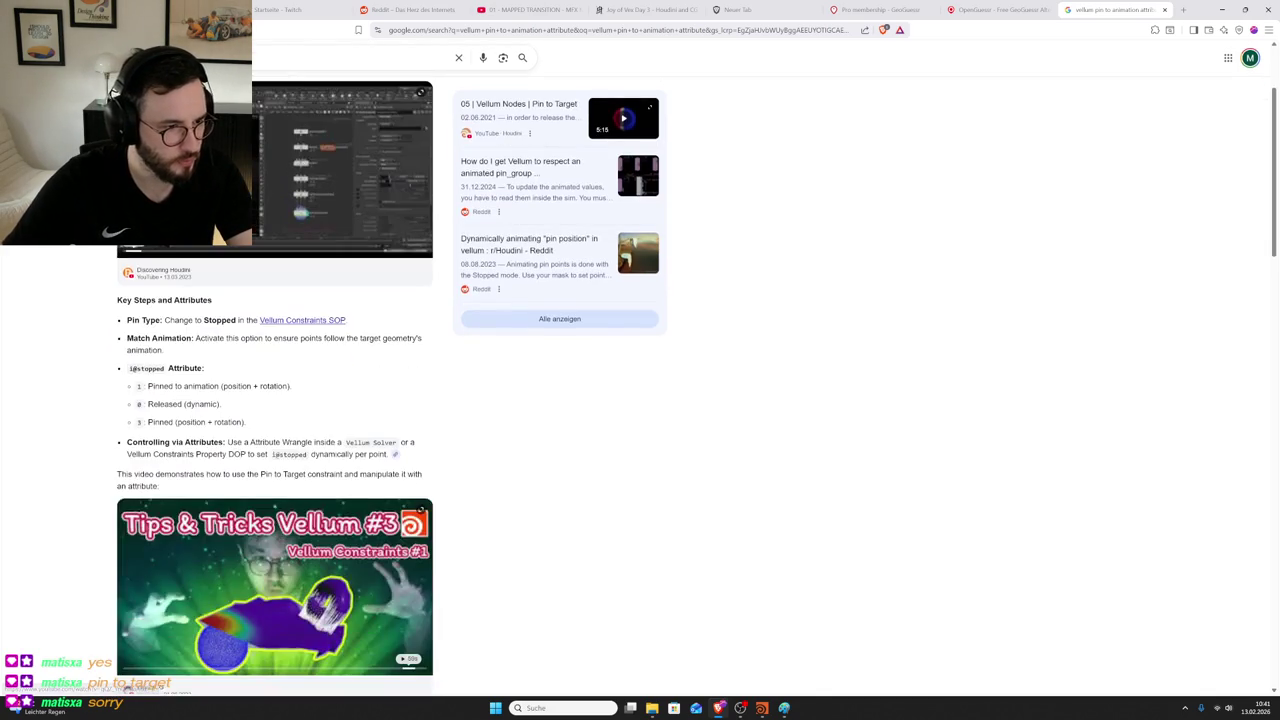
pyautogui.scroll(2, 240, 368)
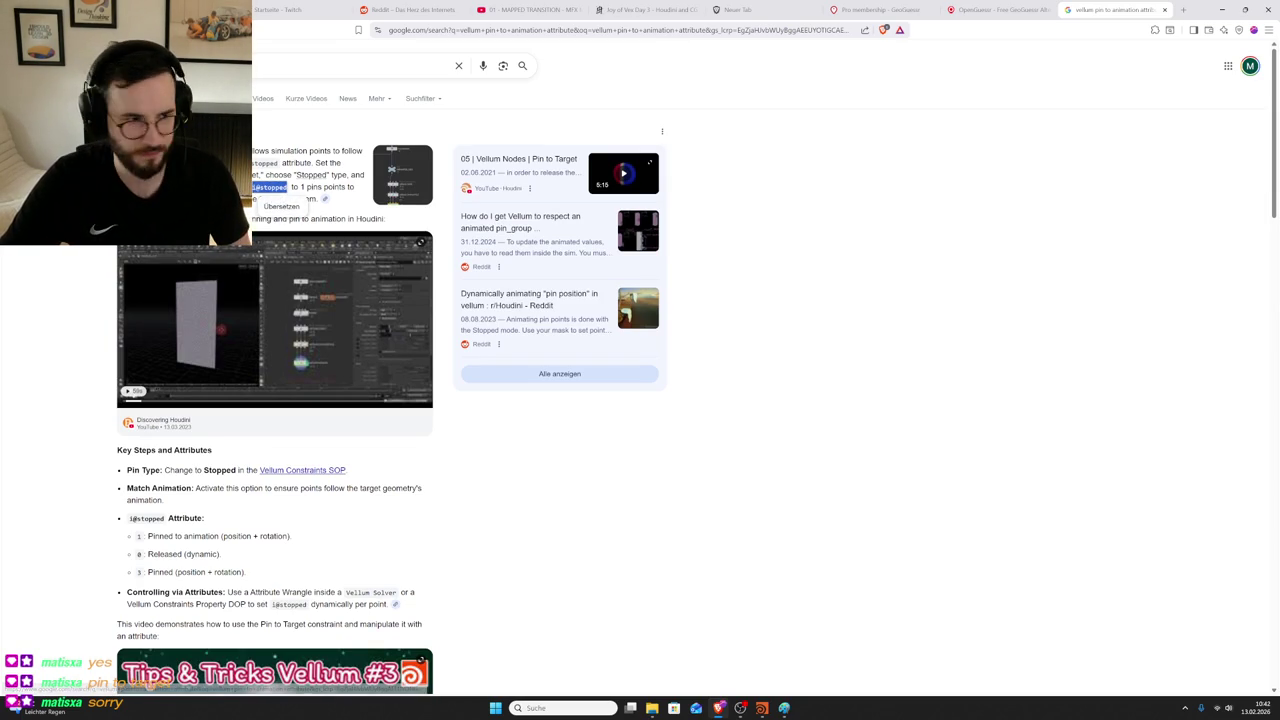
pyautogui.click(280, 199)
pyautogui.moveTo(259, 187); pyautogui.dragTo(285, 187)
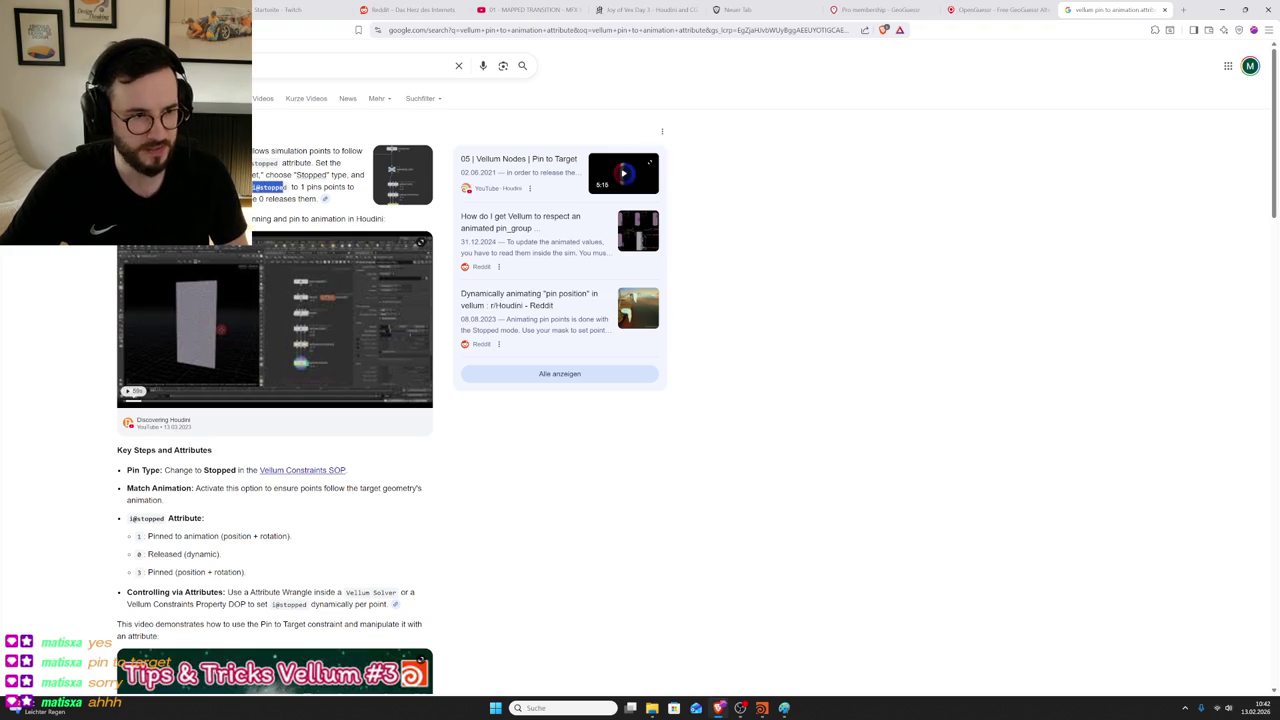
pyautogui.click(286, 190)
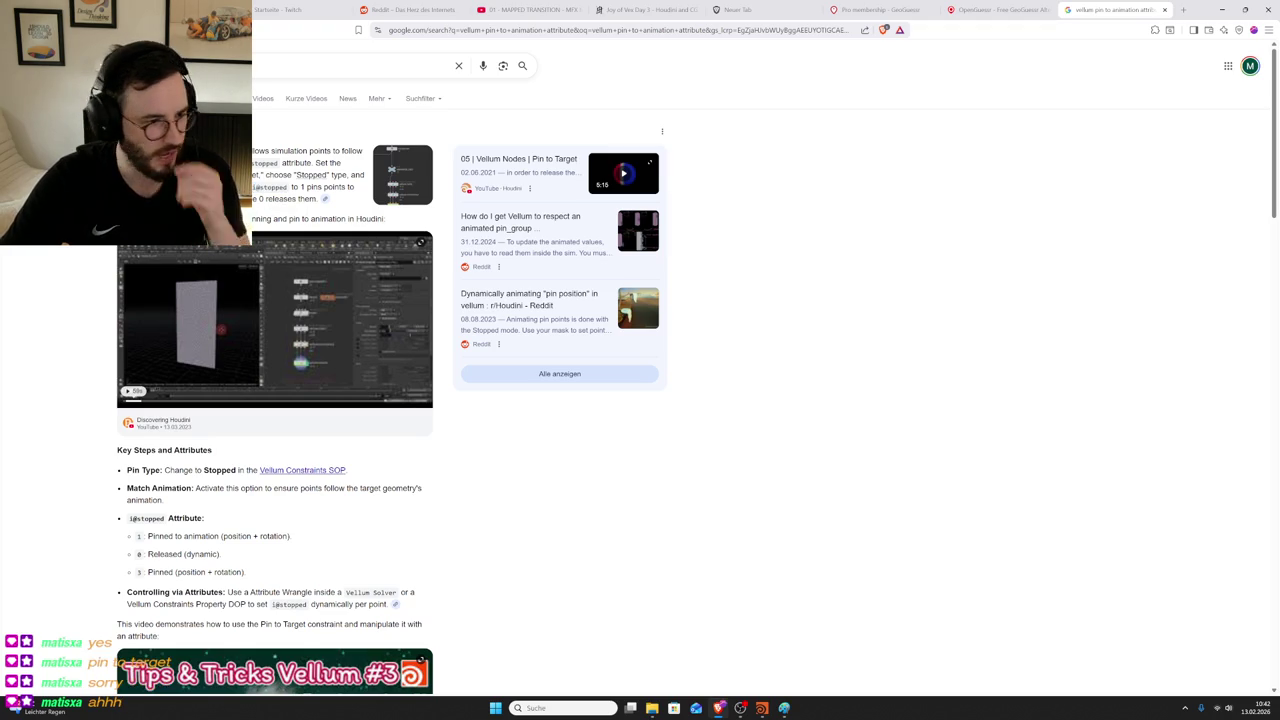
pyautogui.scroll(-2, 342, 271)
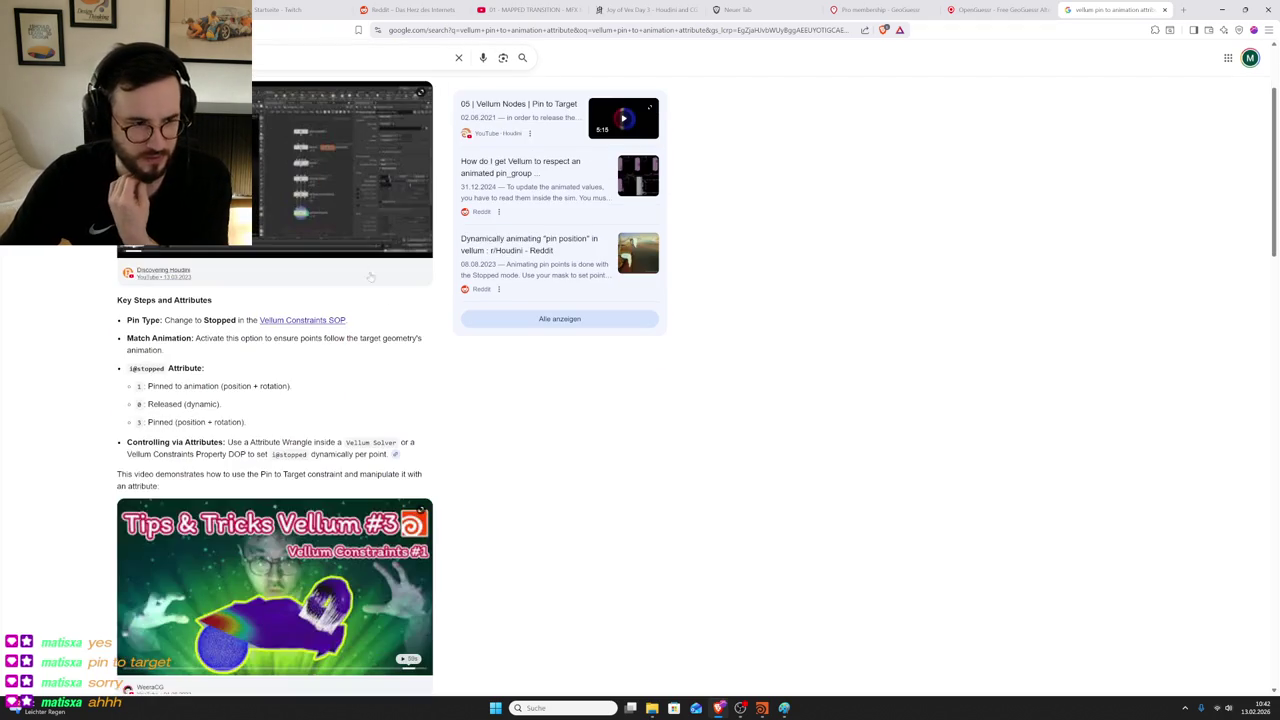
pyautogui.scroll(2, 342, 300)
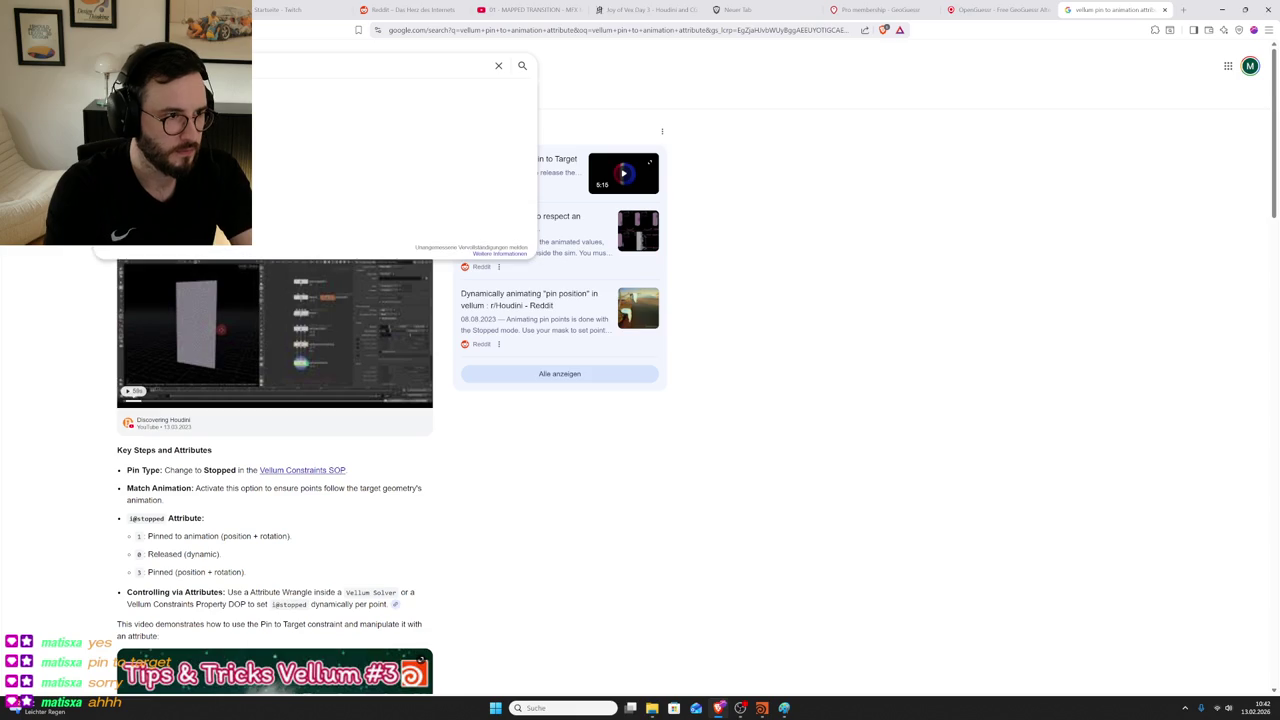
# - Search 'vellum i@pintoanimation', then return to the Houdini window
pyautogui.hotkey('alt', 'Tab')
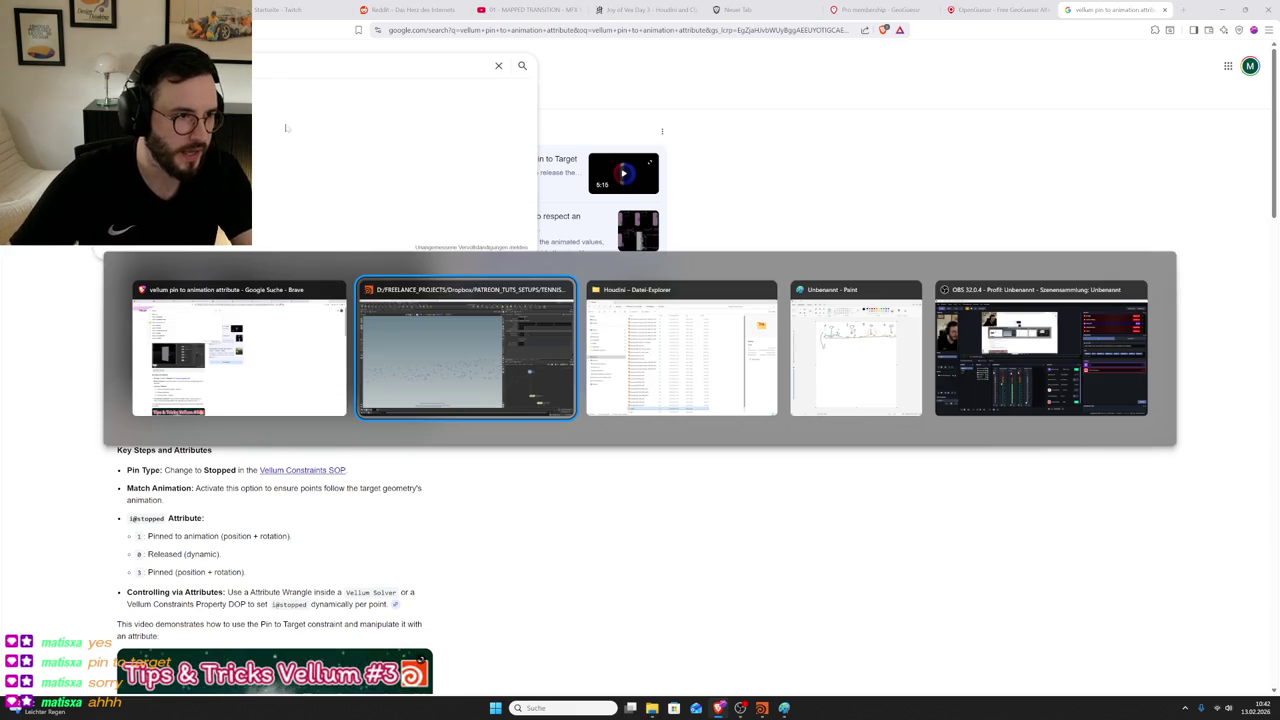
pyautogui.press('Escape')
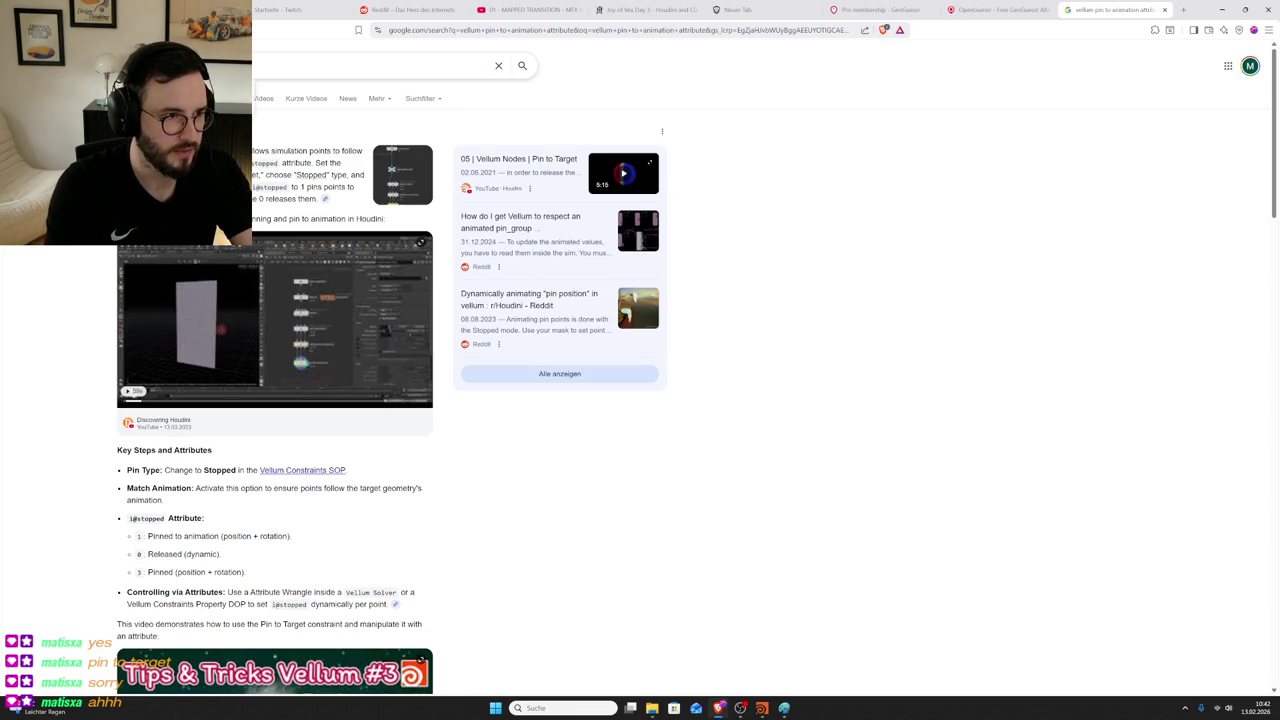
pyautogui.press('Return')
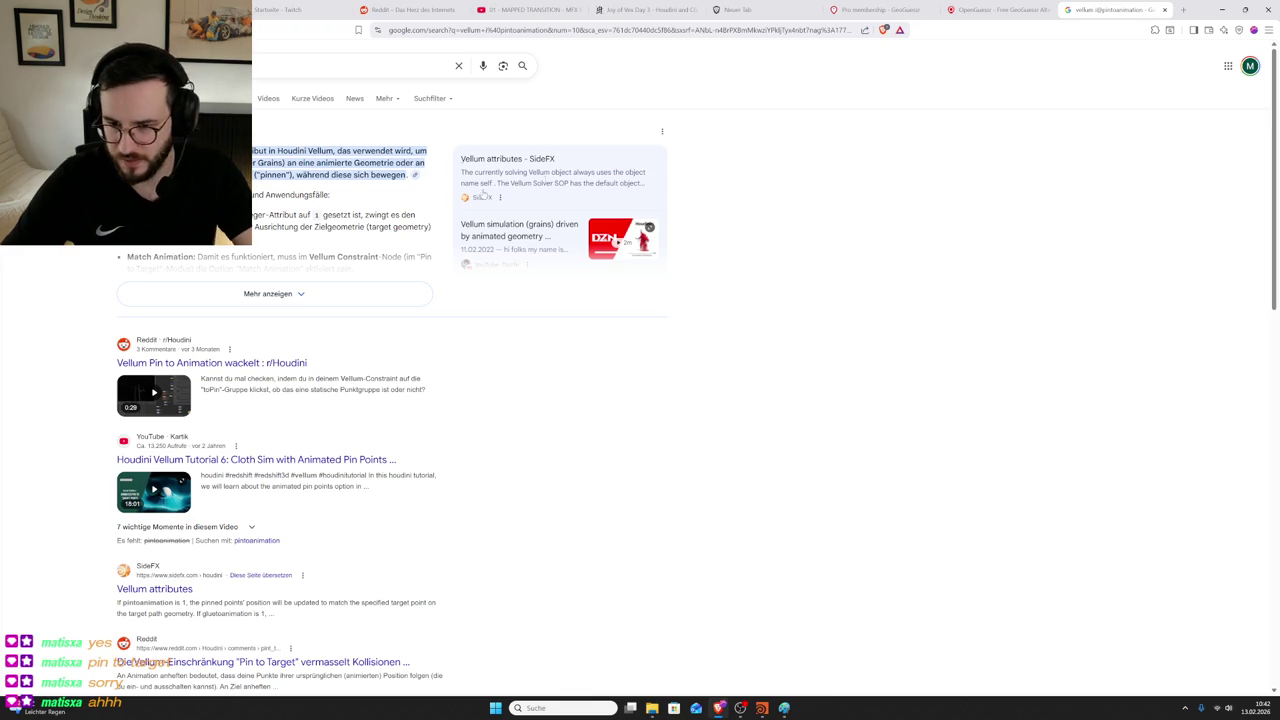
pyautogui.click(1222, 9)
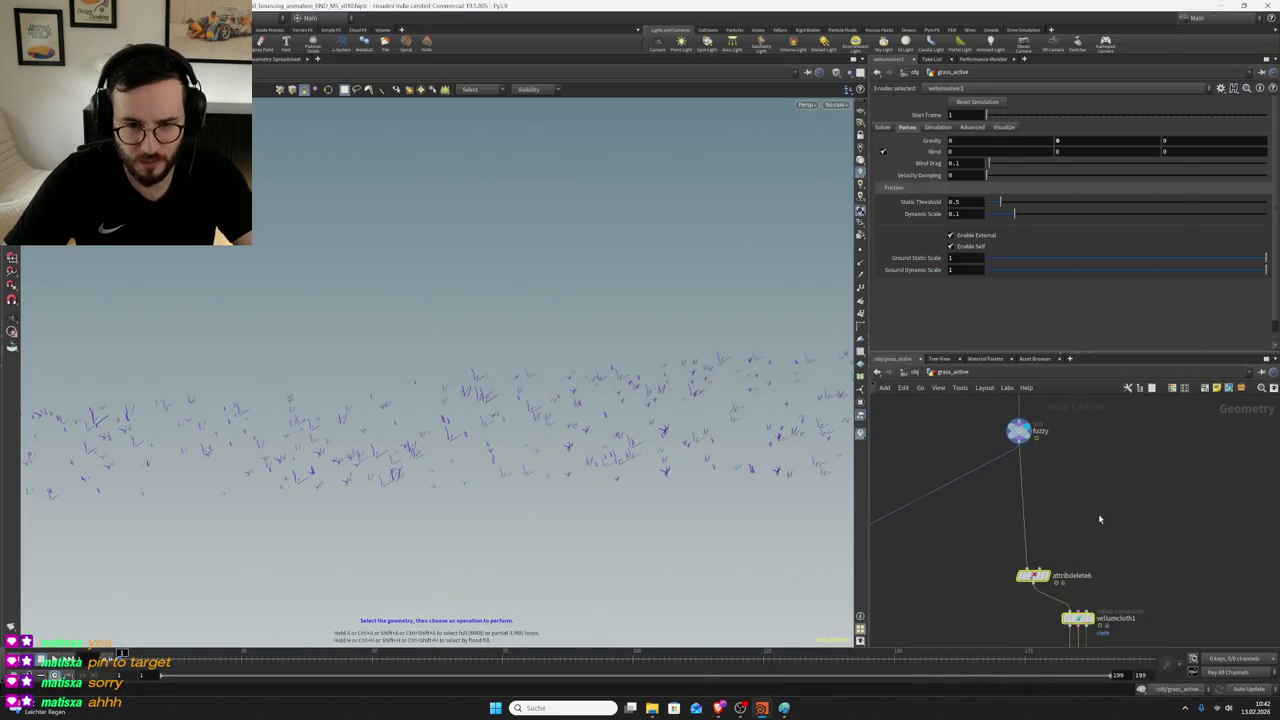
# - Select the fuzzy node and pan the network to show merge10 above it
pyautogui.click(1018, 431)
pyautogui.moveTo(1064, 473); pyautogui.dragTo(1037, 495, button='middle')
pyautogui.press('Escape')
pyautogui.moveTo(554, 423); pyautogui.dragTo(554, 410)
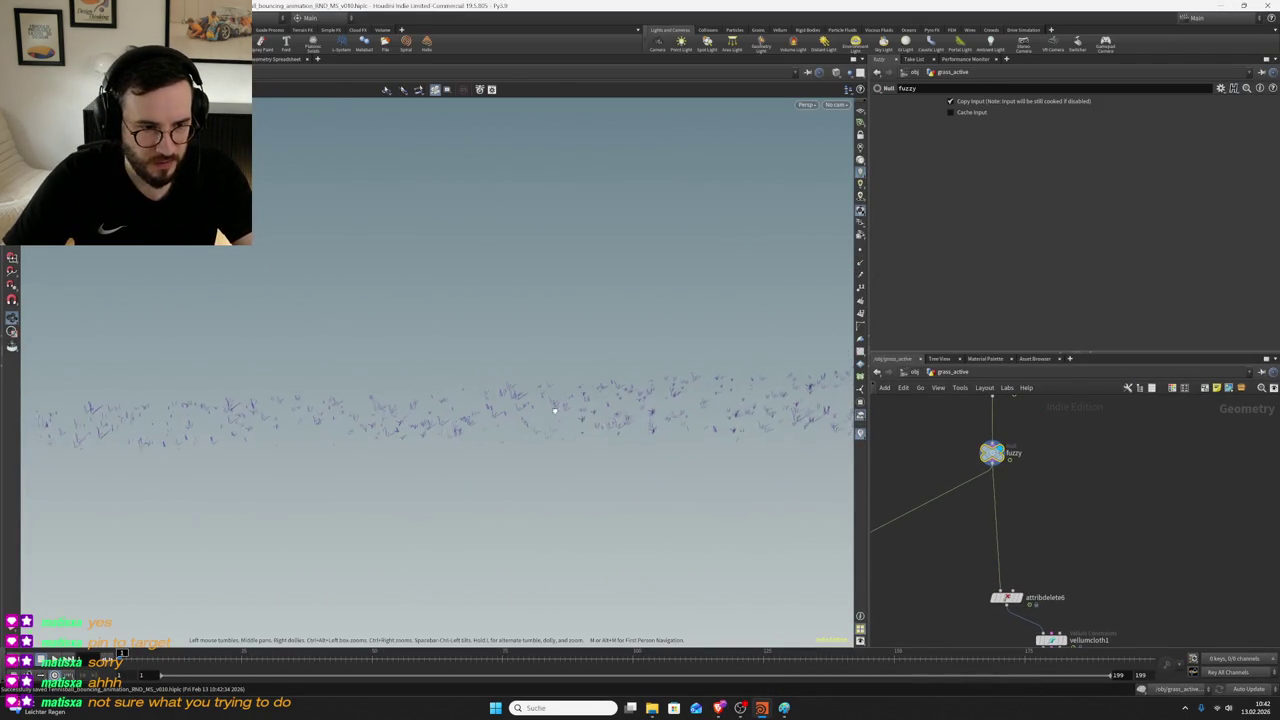
pyautogui.press('s')
pyautogui.moveTo(1066, 486)
pyautogui.mouseDown(button='middle')
pyautogui.moveTo(1024, 514)
pyautogui.moveTo(974, 514)
pyautogui.moveTo(972, 530)
pyautogui.moveTo(949, 530)
pyautogui.moveTo(932, 584)
pyautogui.moveTo(939, 563)
pyautogui.mouseUp(button='middle')
# - Zoom in and tumble the camera low to inspect the grass clumps close up
pyautogui.scroll(-3, 974, 514)
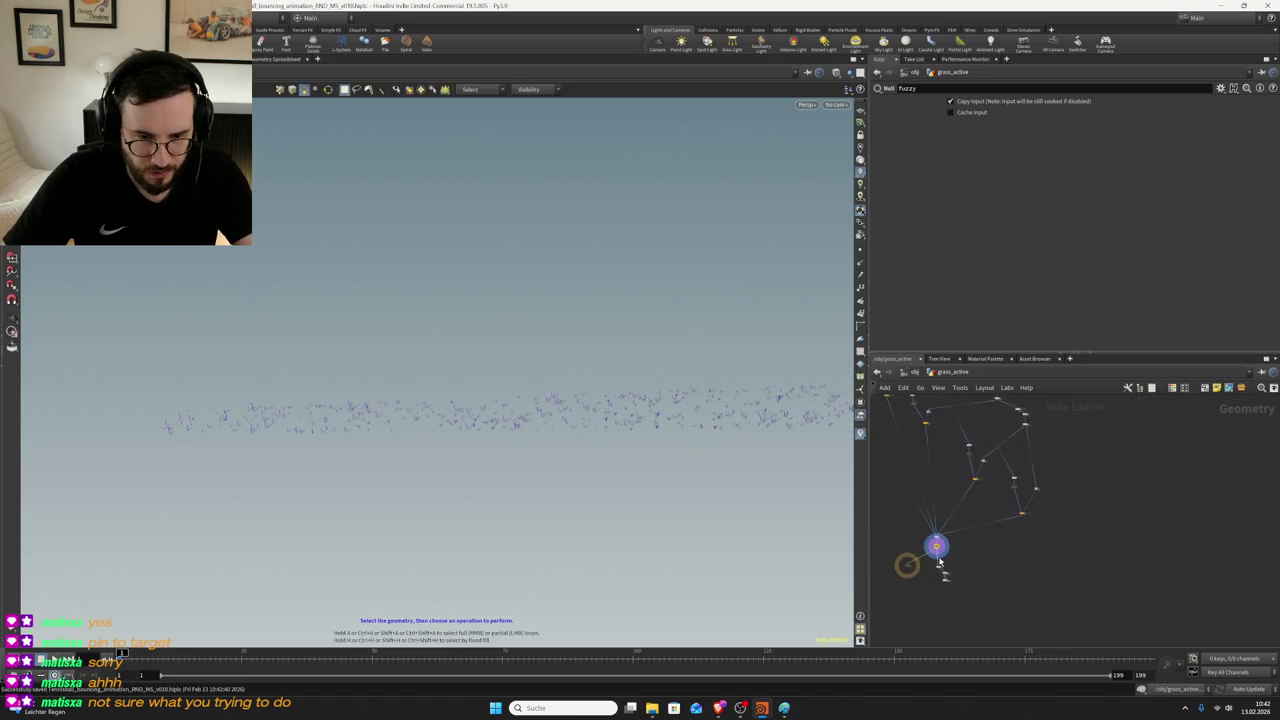
pyautogui.scroll(3, 939, 563)
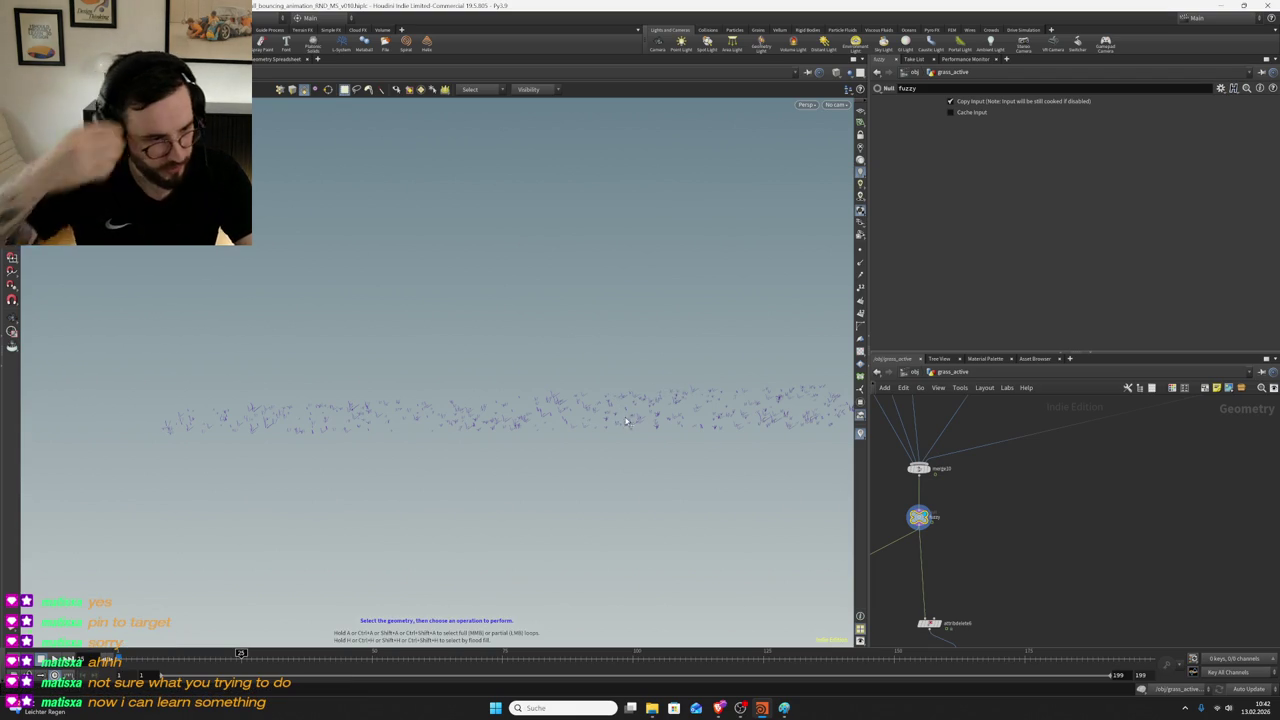
pyautogui.scroll(3, 650, 420)
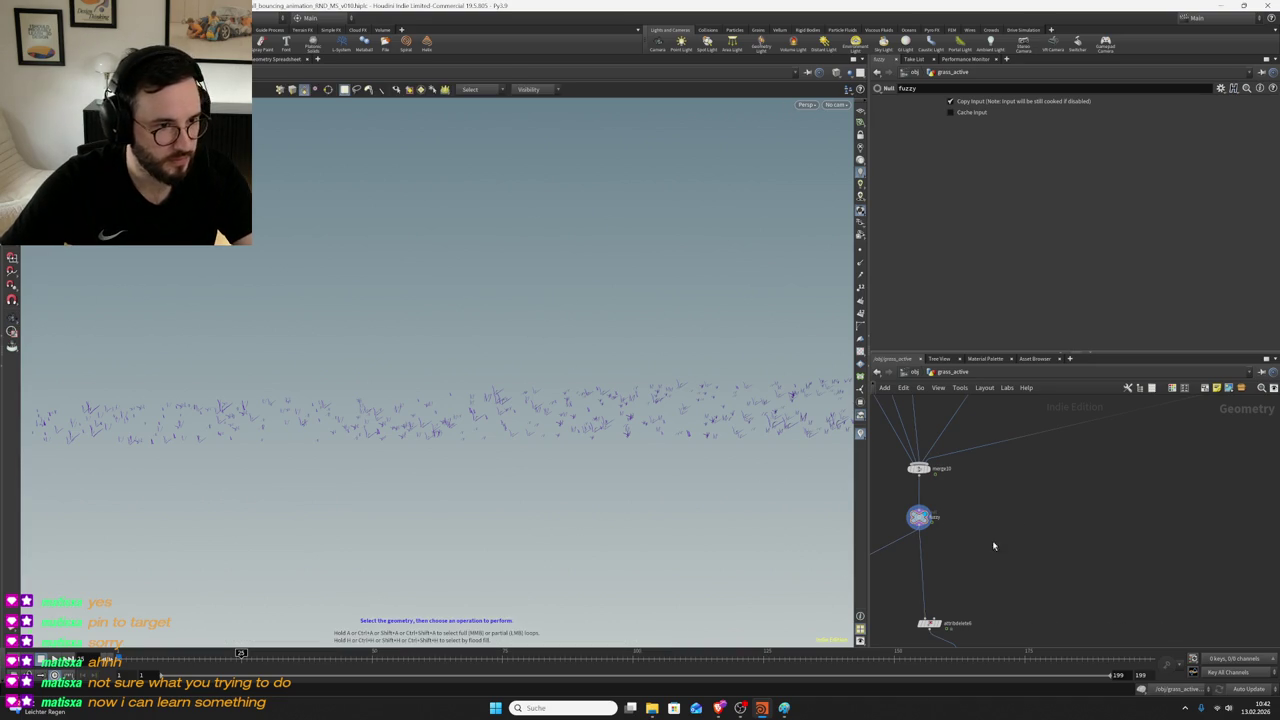
pyautogui.scroll(3, 571, 420)
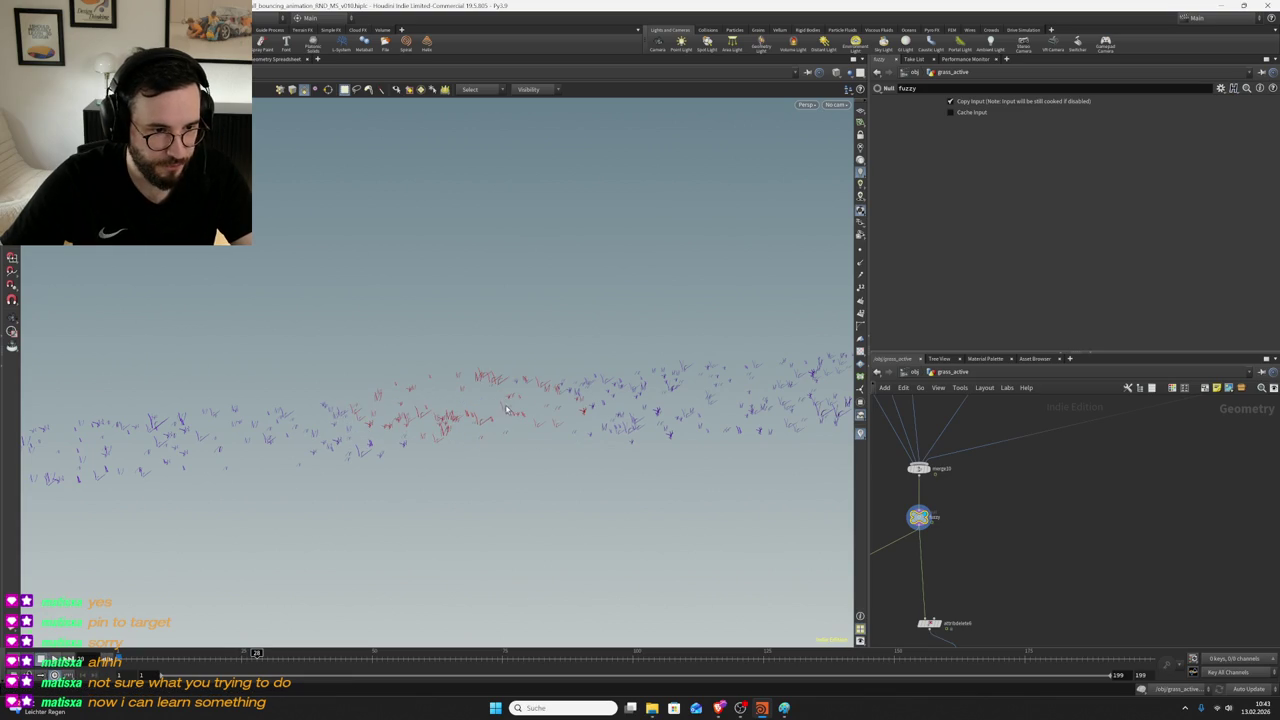
pyautogui.press('Escape')
pyautogui.moveTo(455, 423); pyautogui.dragTo(380, 369)
pyautogui.press('s')
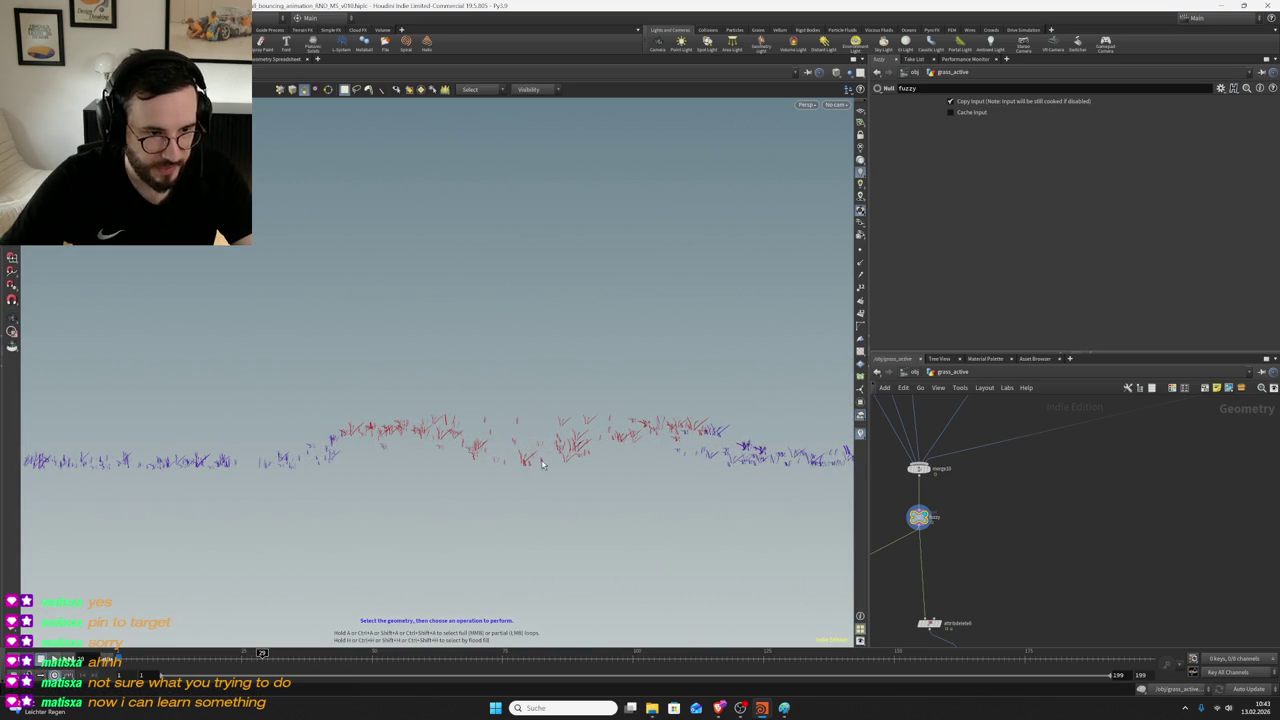
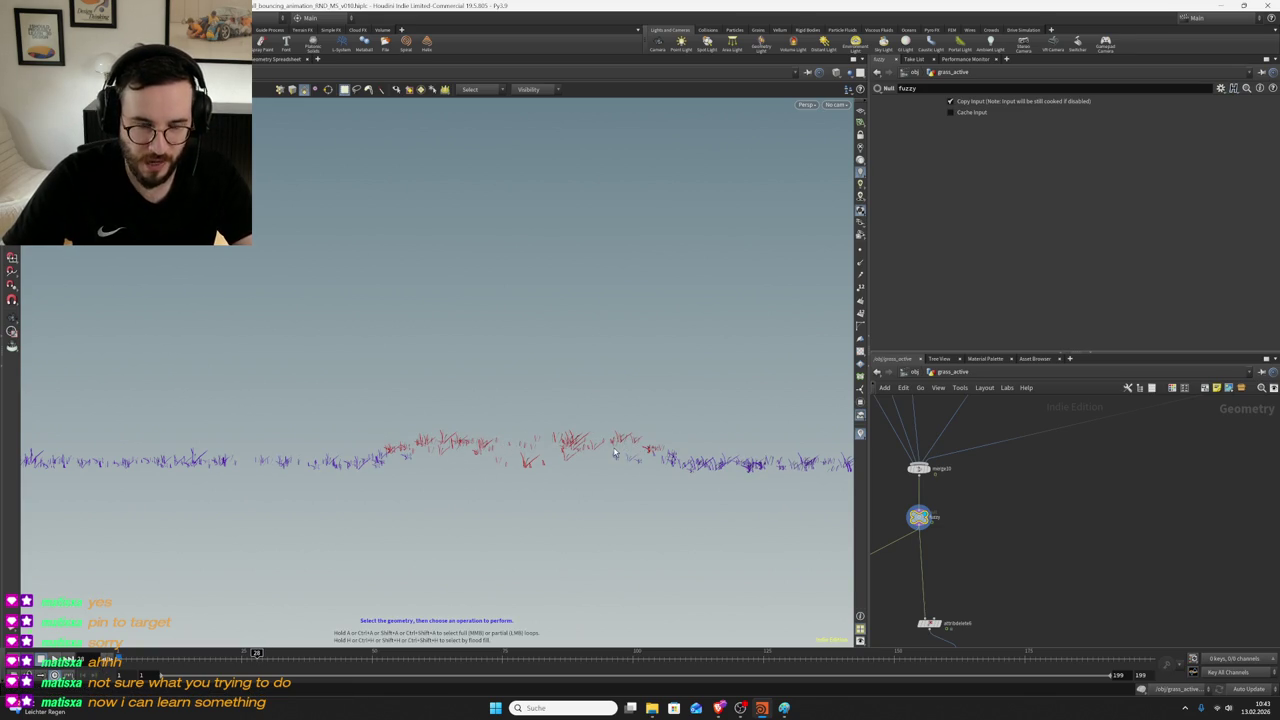
# - Inspect merge10's inputs, then display the pointdeform1 node's output
pyautogui.moveTo(1045, 490); pyautogui.dragTo(1020, 506)
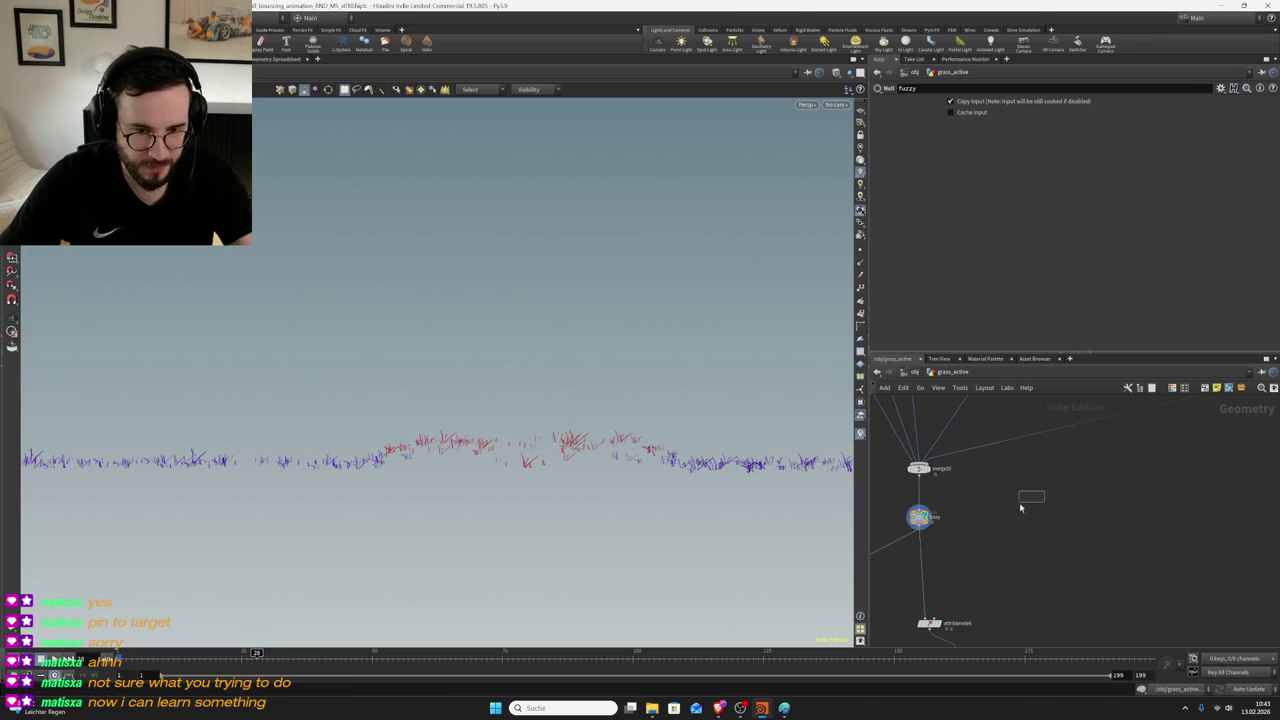
pyautogui.scroll(-3, 1042, 507)
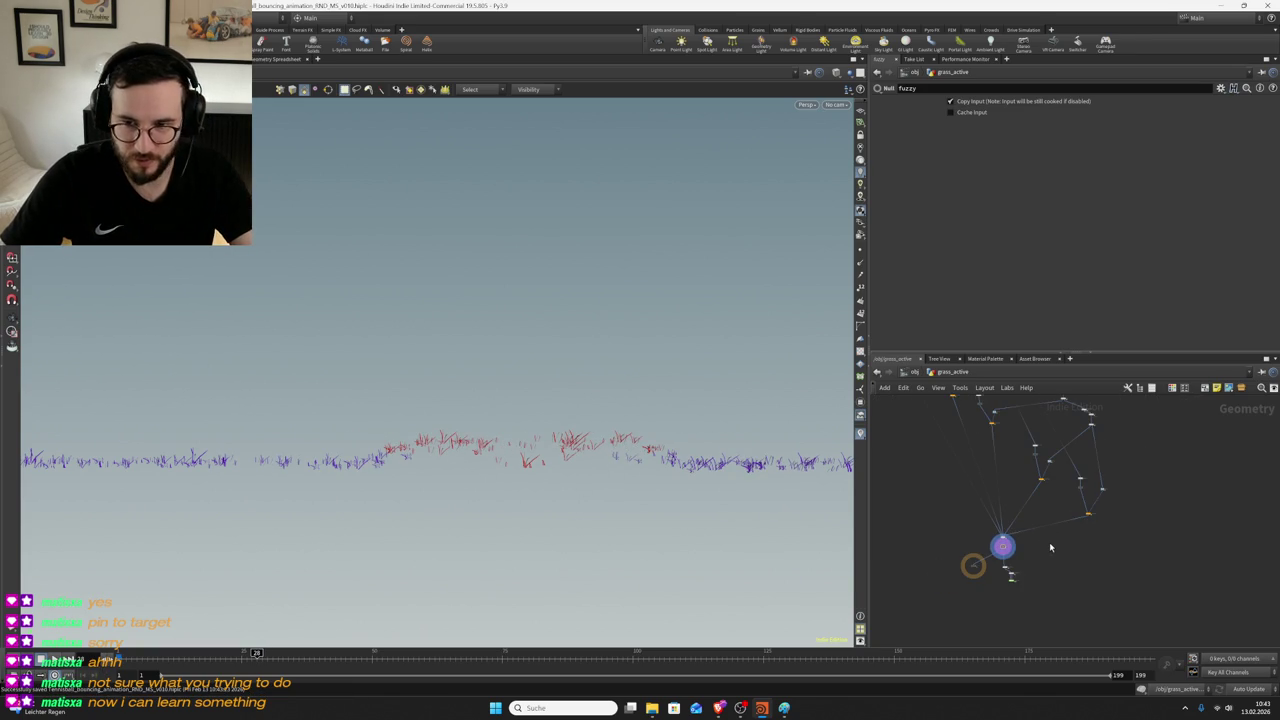
pyautogui.scroll(1, 1049, 540)
pyautogui.scroll(2, 1040, 542)
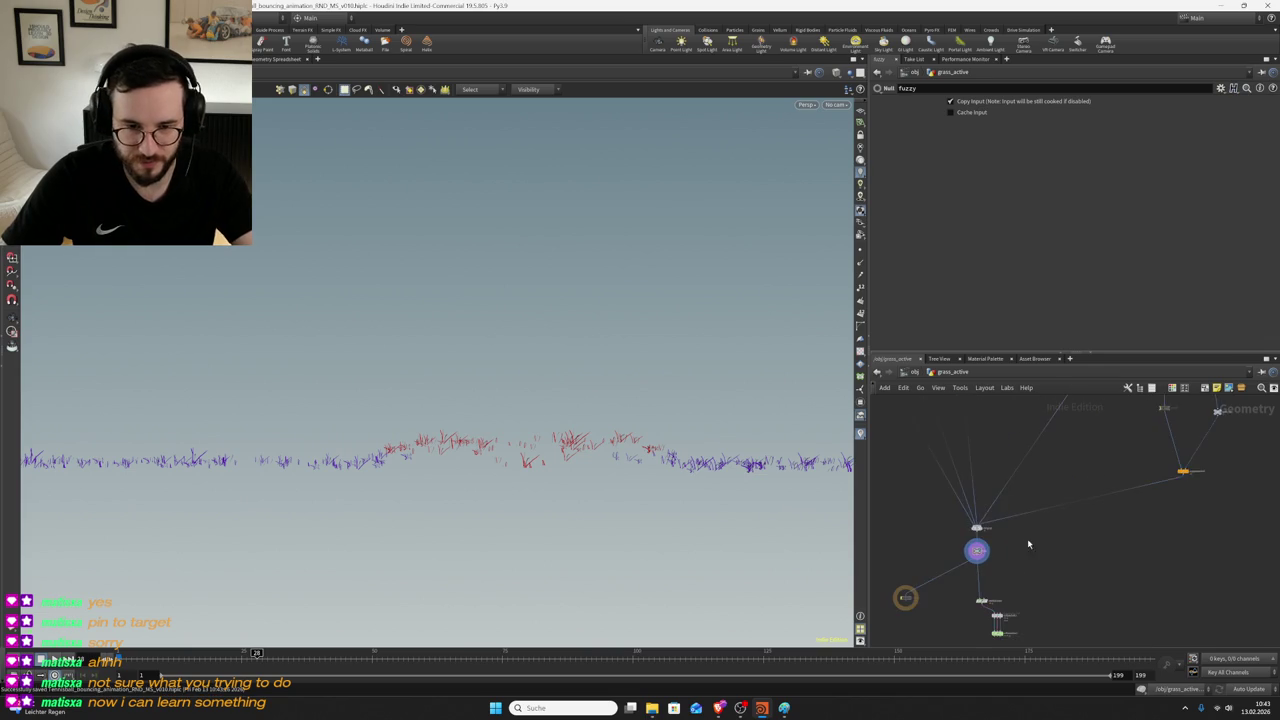
pyautogui.moveTo(1027, 544); pyautogui.dragTo(1022, 548, button='middle')
pyautogui.rightClick(1044, 550)
pyautogui.press('Escape')
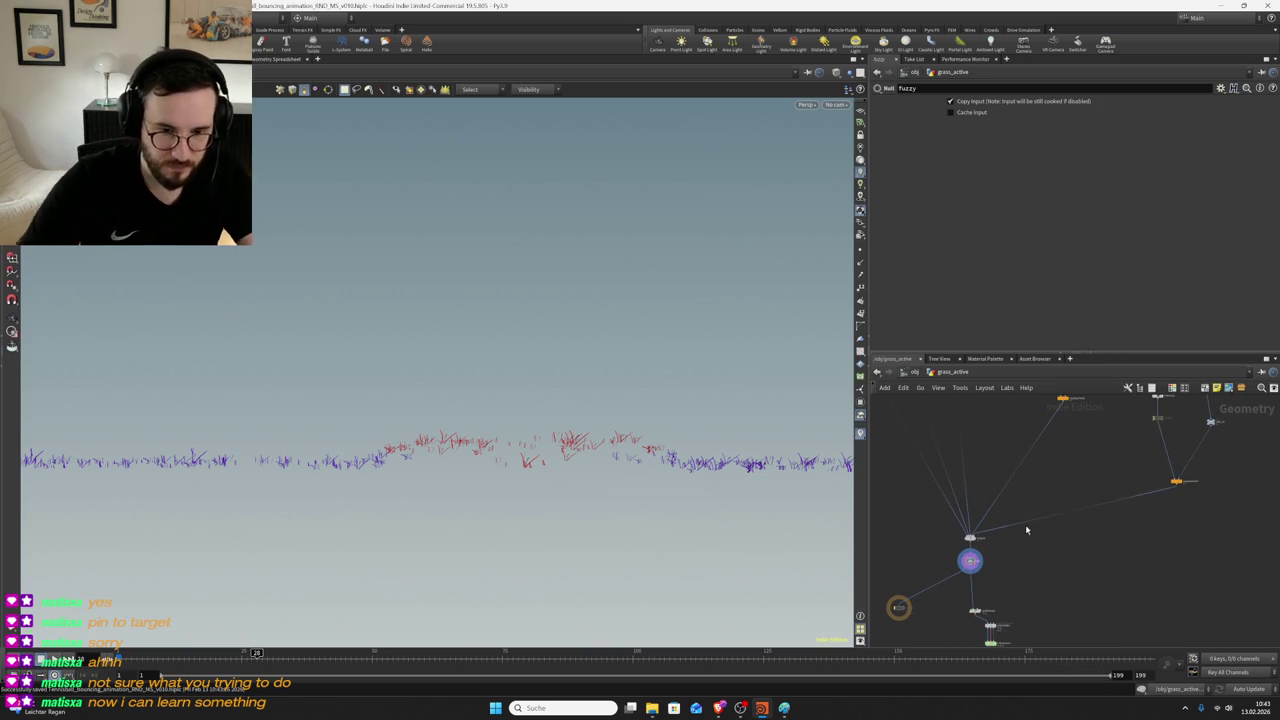
pyautogui.scroll(-2, 982, 541)
pyautogui.scroll(5, 985, 535)
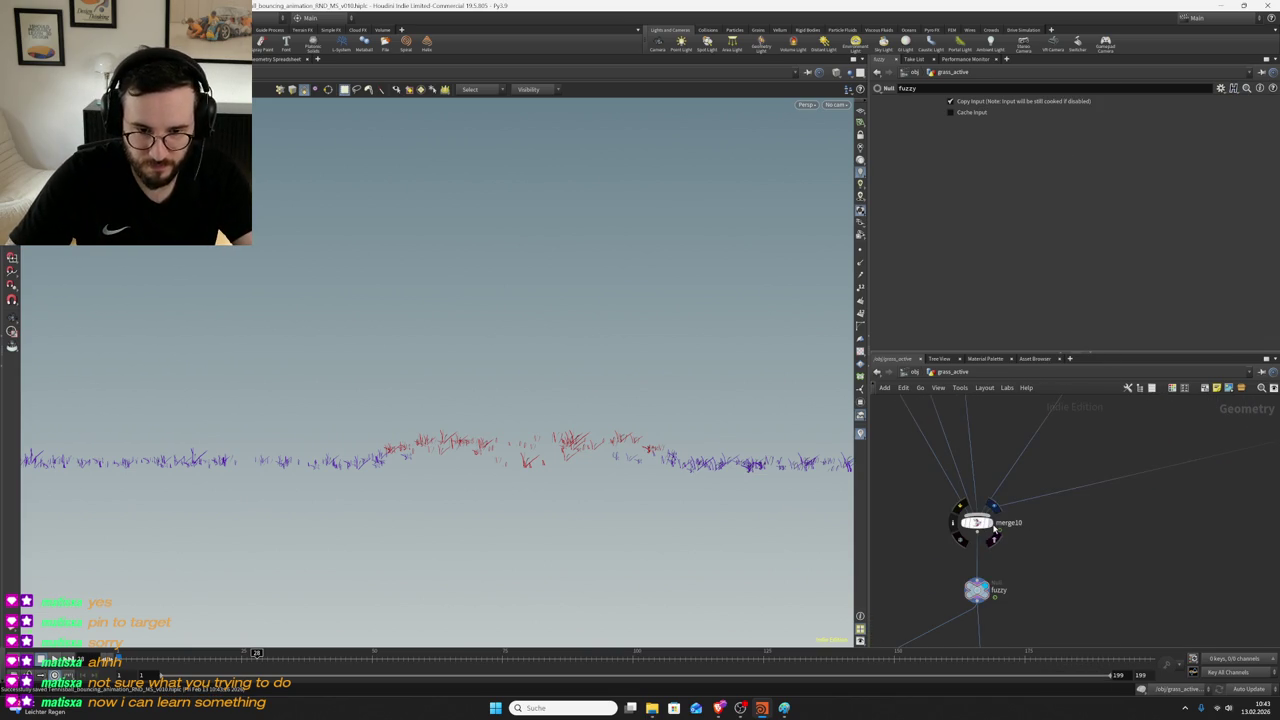
pyautogui.click(977, 523)
pyautogui.scroll(-3, 1025, 548)
pyautogui.moveTo(1025, 548)
pyautogui.mouseDown(button='middle')
pyautogui.moveTo(1040, 576)
pyautogui.moveTo(1021, 481)
pyautogui.moveTo(973, 438)
pyautogui.mouseUp(button='middle')
pyautogui.scroll(3, 973, 438)
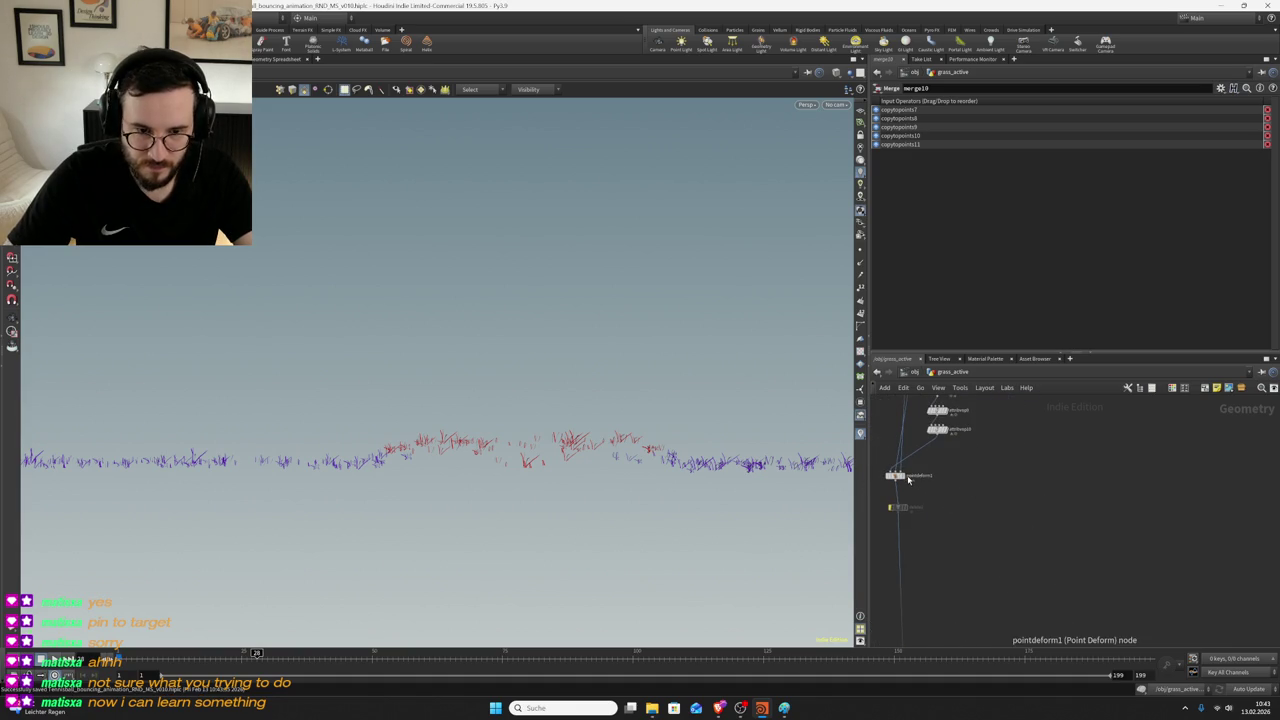
pyautogui.click(897, 476)
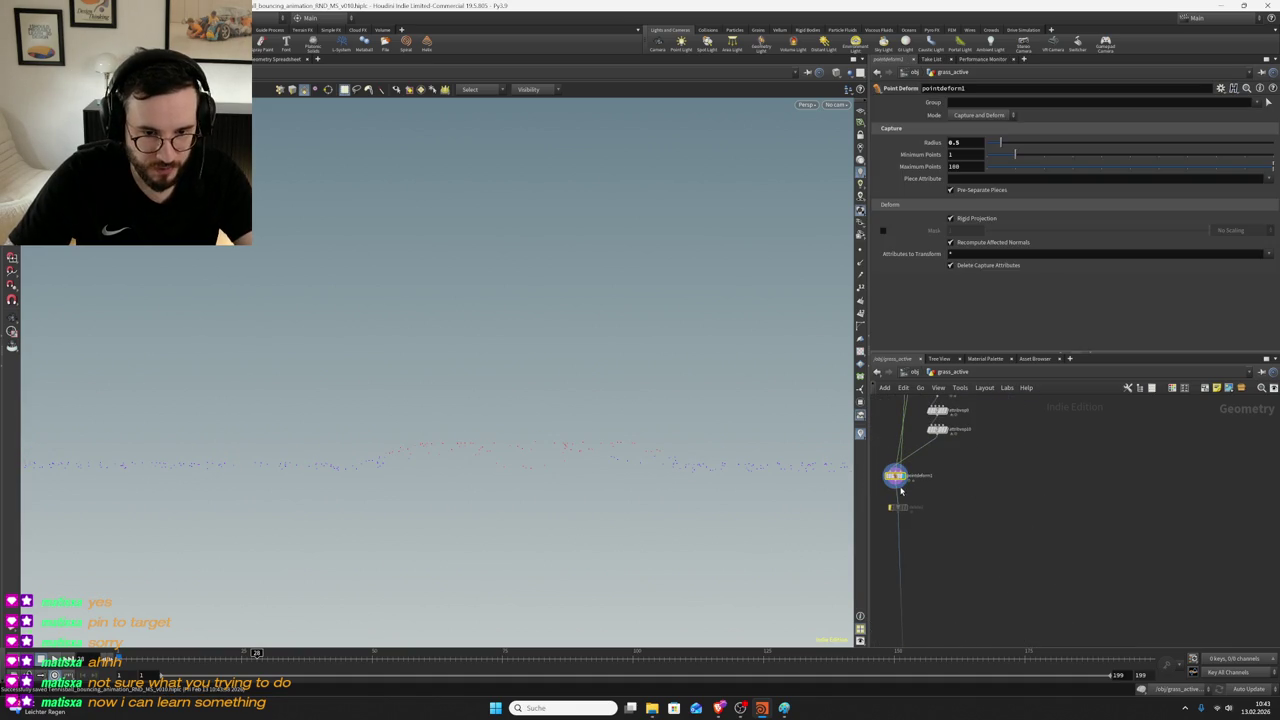
# - Add a Retime node below pointdeform1 and make it the displayed node
pyautogui.press('Tab')
pyautogui.write('ret')
pyautogui.press('Return')
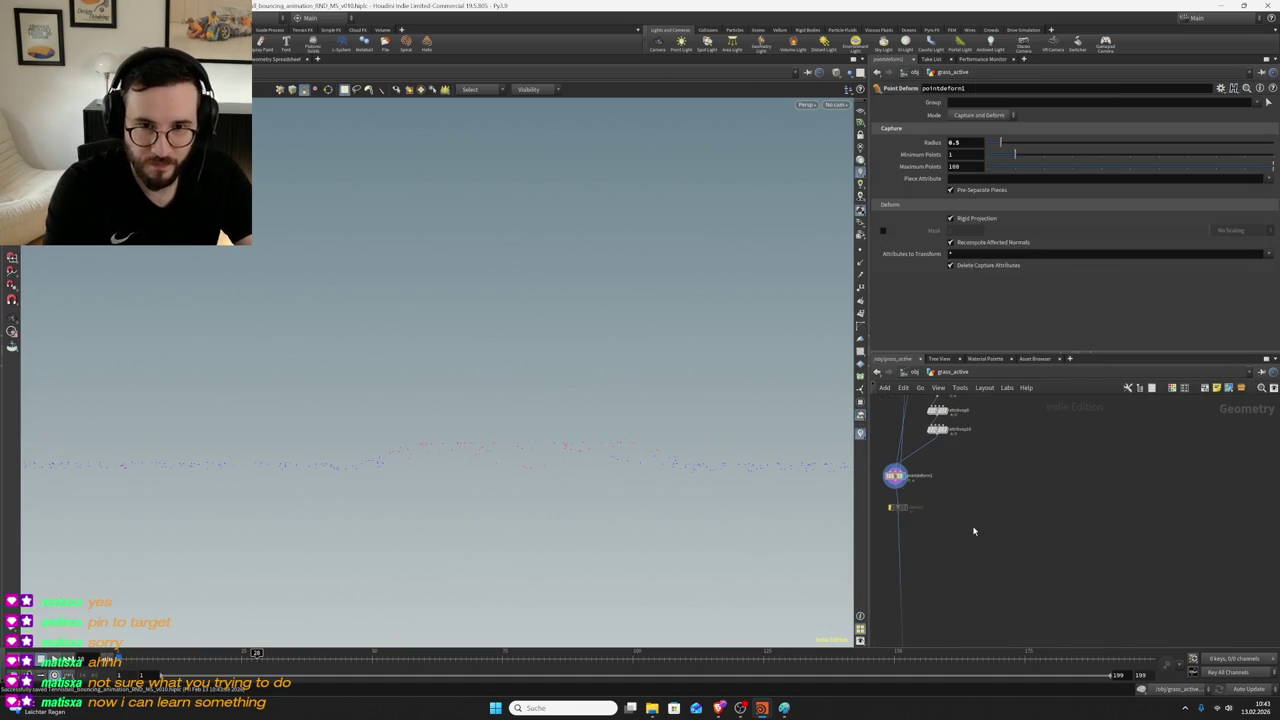
pyautogui.click(972, 526)
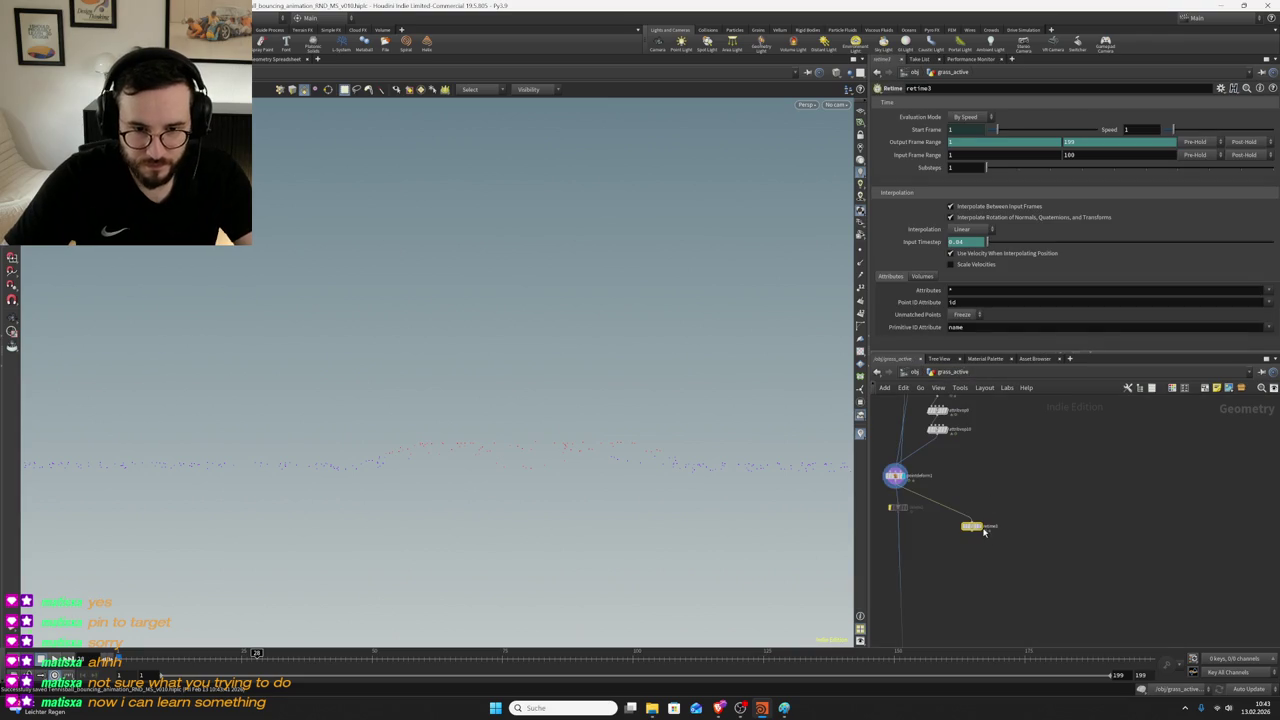
pyautogui.click(978, 526)
# - Display the grass from the fuzzy null and orbit to a close, low view of the blades
pyautogui.scroll(-3, 1040, 510)
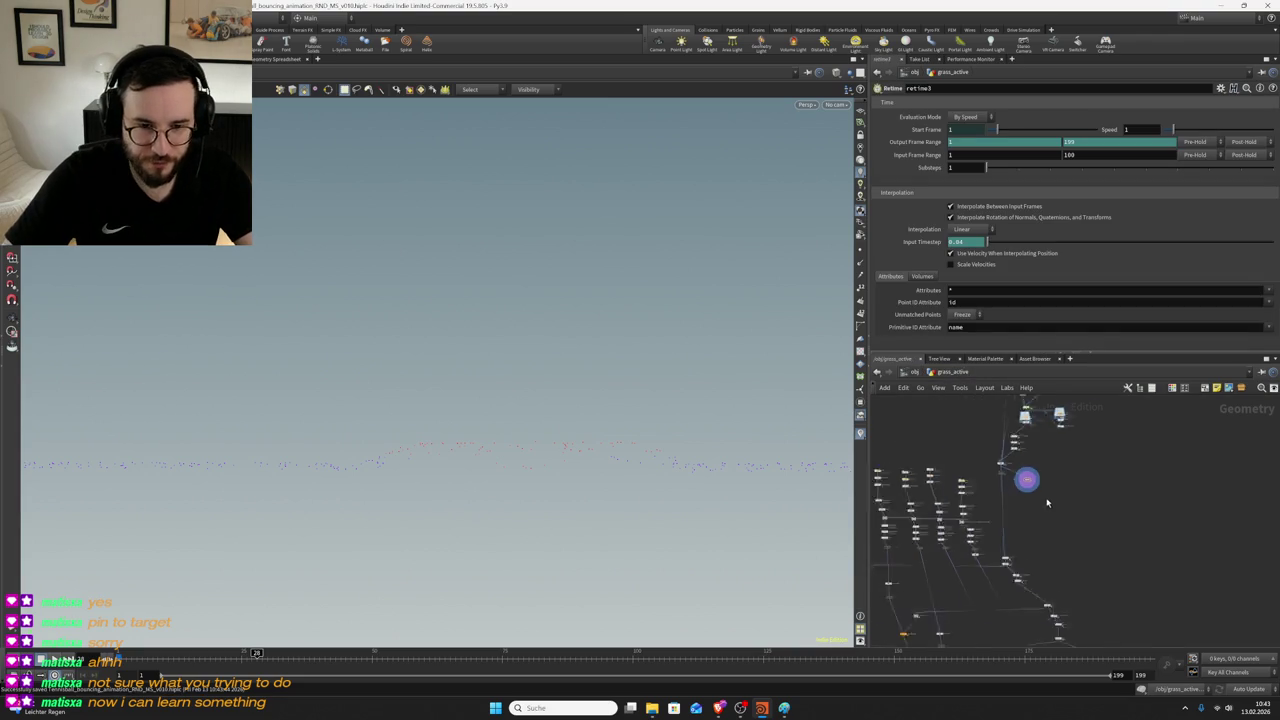
pyautogui.moveTo(1047, 503)
pyautogui.mouseDown(button='middle')
pyautogui.moveTo(1070, 481)
pyautogui.moveTo(1069, 441)
pyautogui.mouseUp(button='middle')
pyautogui.scroll(5, 1020, 573)
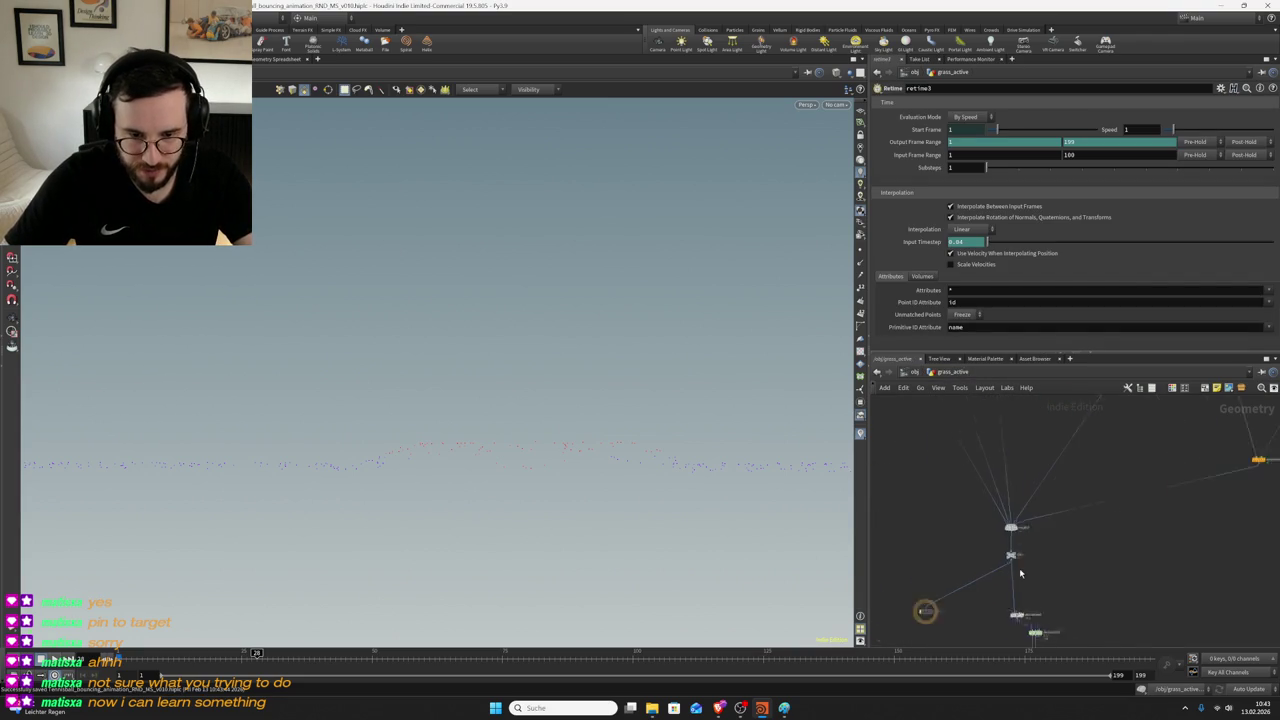
pyautogui.scroll(3, 1020, 573)
pyautogui.click(1010, 531)
pyautogui.click(996, 531)
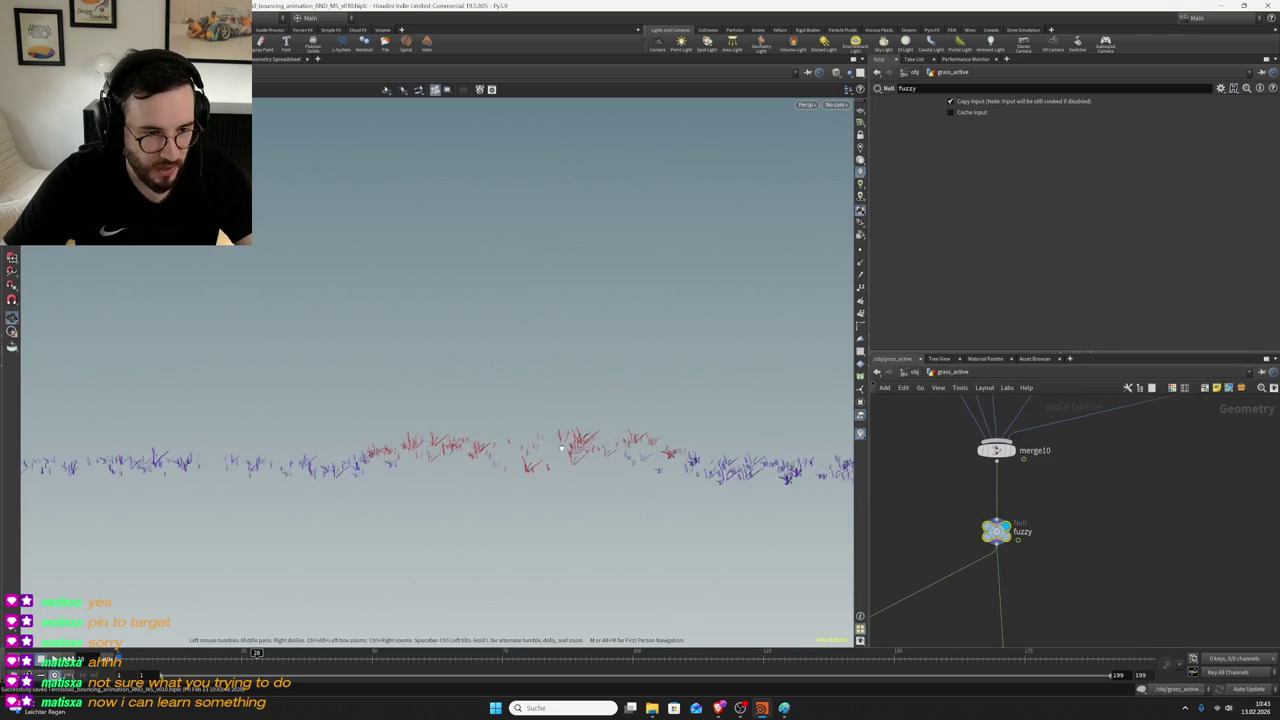
pyautogui.moveTo(562, 449)
pyautogui.mouseDown()
pyautogui.moveTo(590, 420)
pyautogui.moveTo(628, 451)
pyautogui.mouseUp()
pyautogui.press('s')
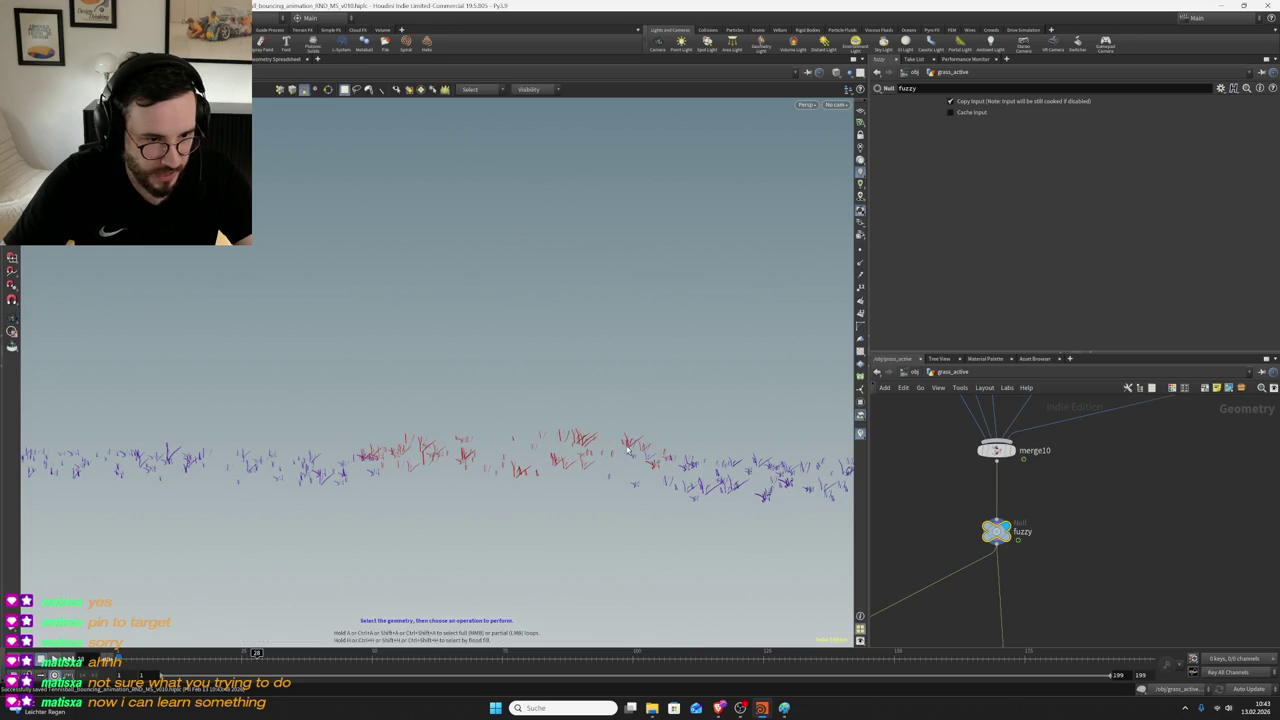
pyautogui.moveTo(714, 400); pyautogui.dragTo(640, 440)
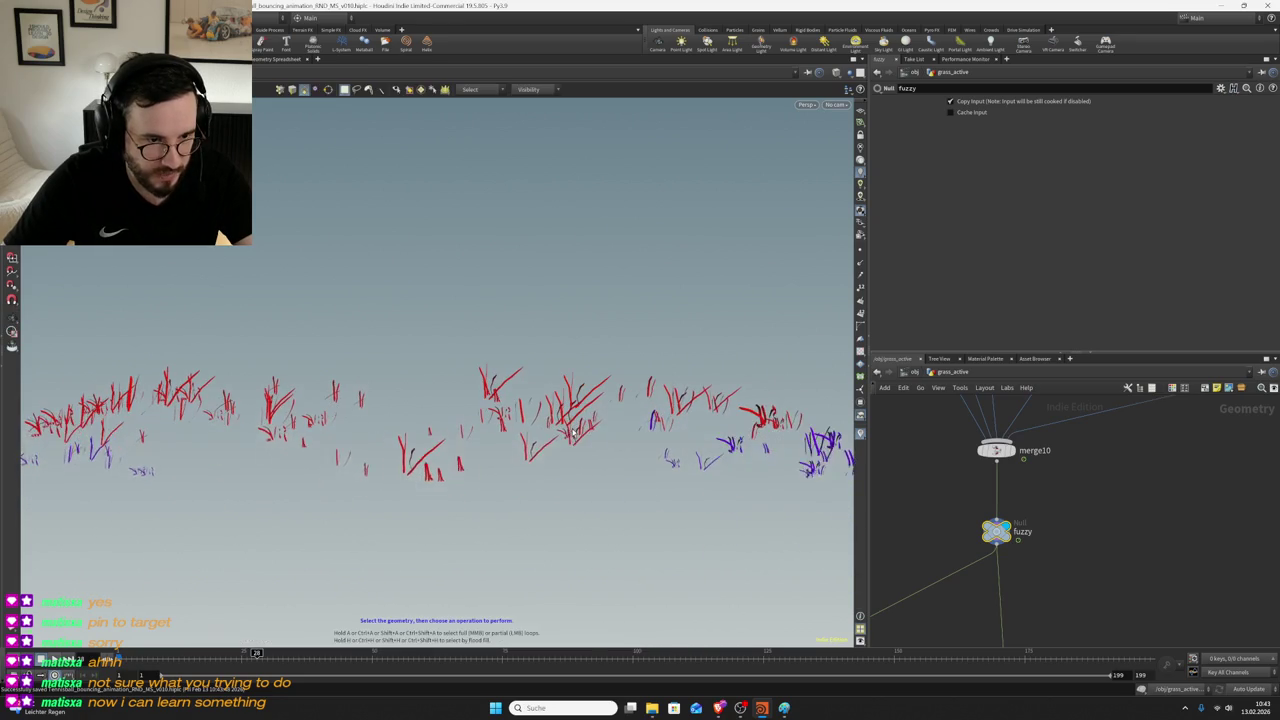
pyautogui.moveTo(640, 373); pyautogui.dragTo(519, 438)
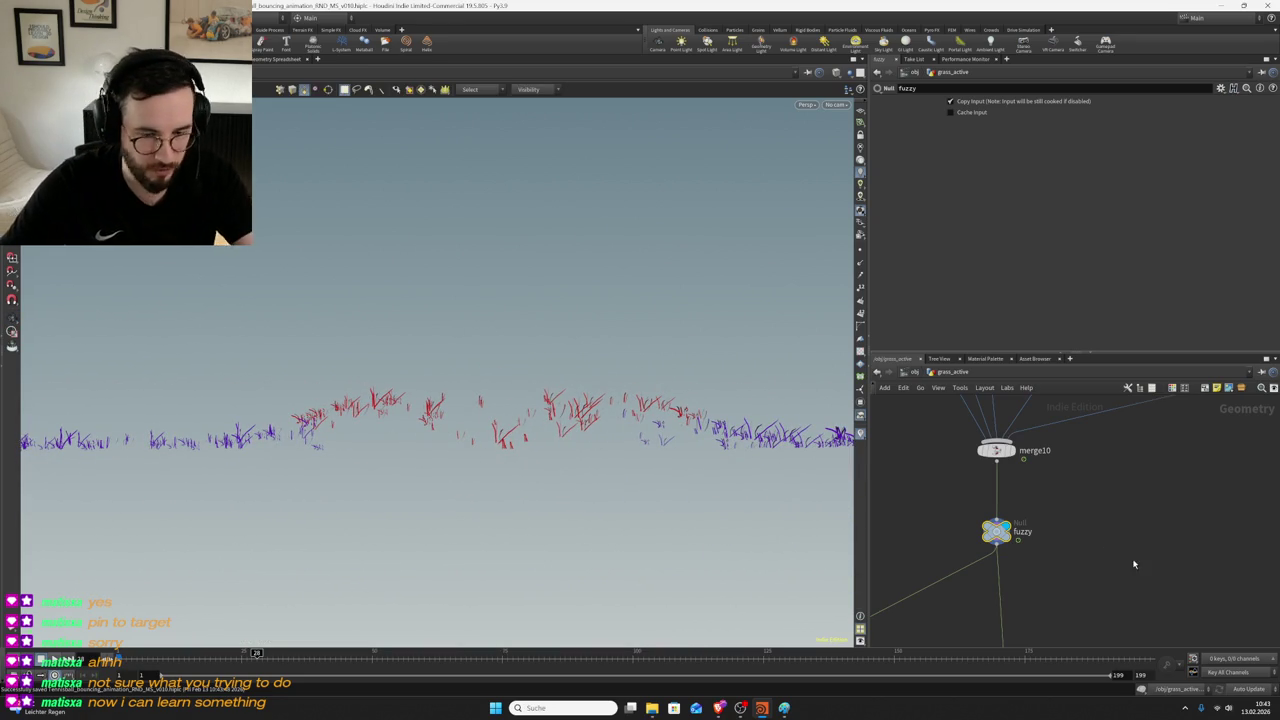
pyautogui.moveTo(1050, 640)
pyautogui.mouseDown(button='middle')
pyautogui.moveTo(1059, 530)
pyautogui.moveTo(1047, 550)
pyautogui.mouseUp(button='middle')
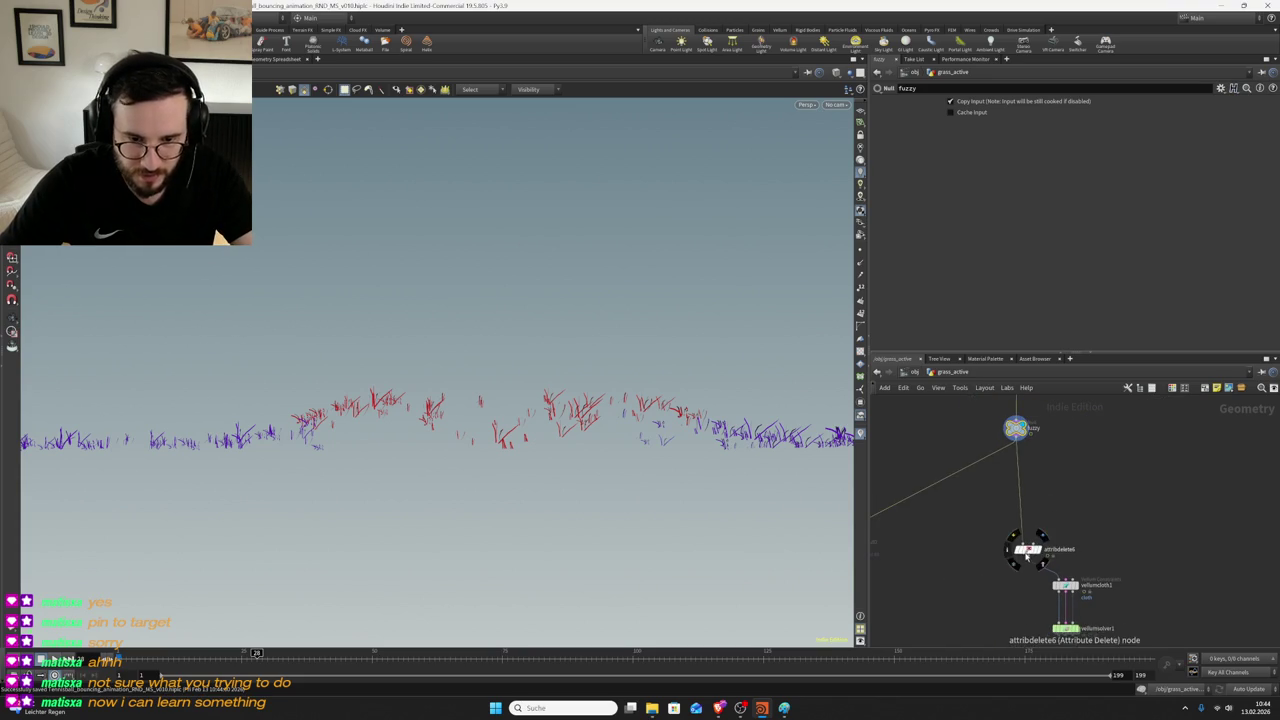
# - Insert an Attribute Wrangle on the wire between fuzzy and attribdelete6
pyautogui.moveTo(1030, 548); pyautogui.dragTo(1020, 549)
pyautogui.moveTo(1047, 490)
pyautogui.mouseDown(button='middle')
pyautogui.moveTo(1011, 552)
pyautogui.moveTo(1003, 480)
pyautogui.mouseUp(button='middle')
pyautogui.scroll(2, 1011, 471)
pyautogui.press('Tab')
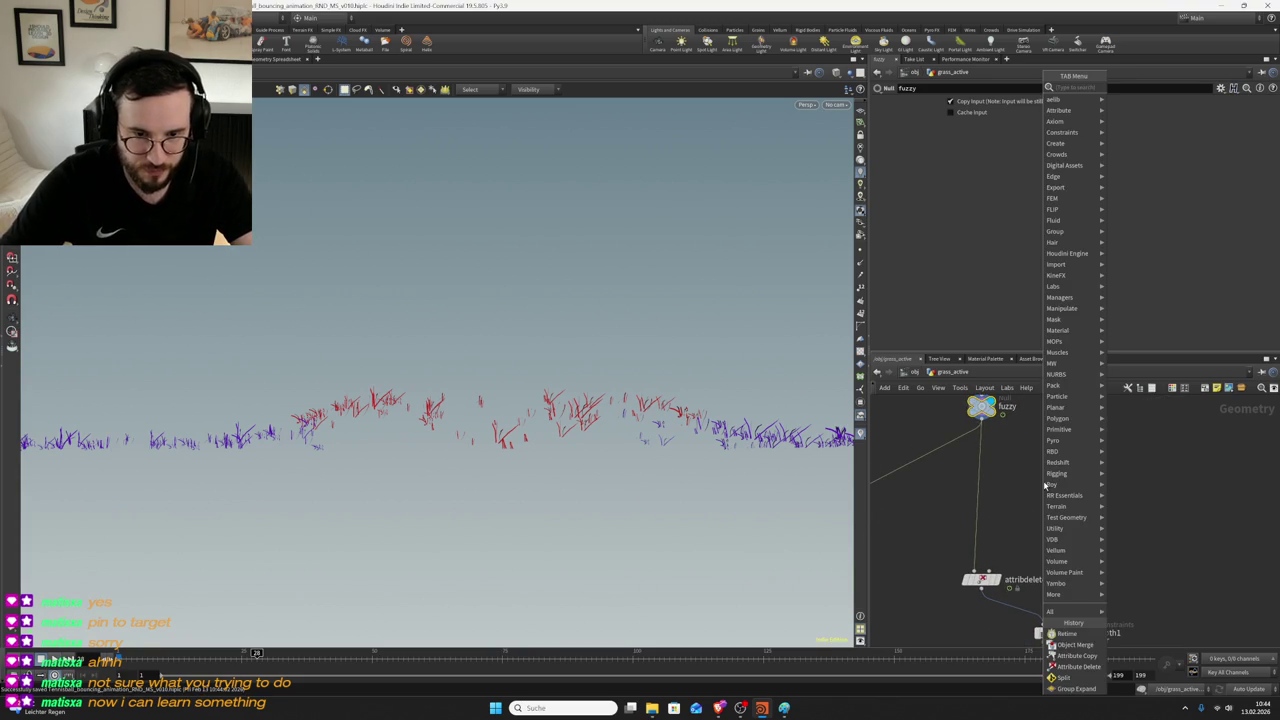
pyautogui.write('attribute wrangle')
pyautogui.press('Return')
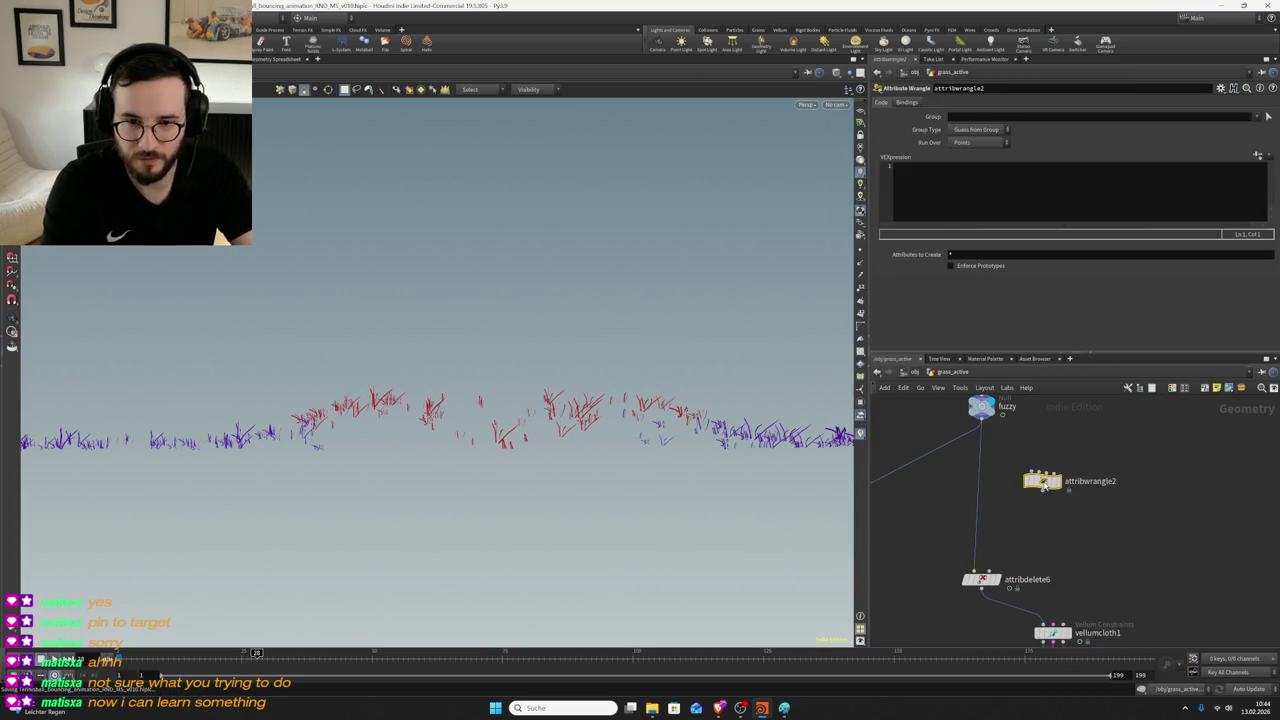
pyautogui.click(983, 487)
pyautogui.write('fo')
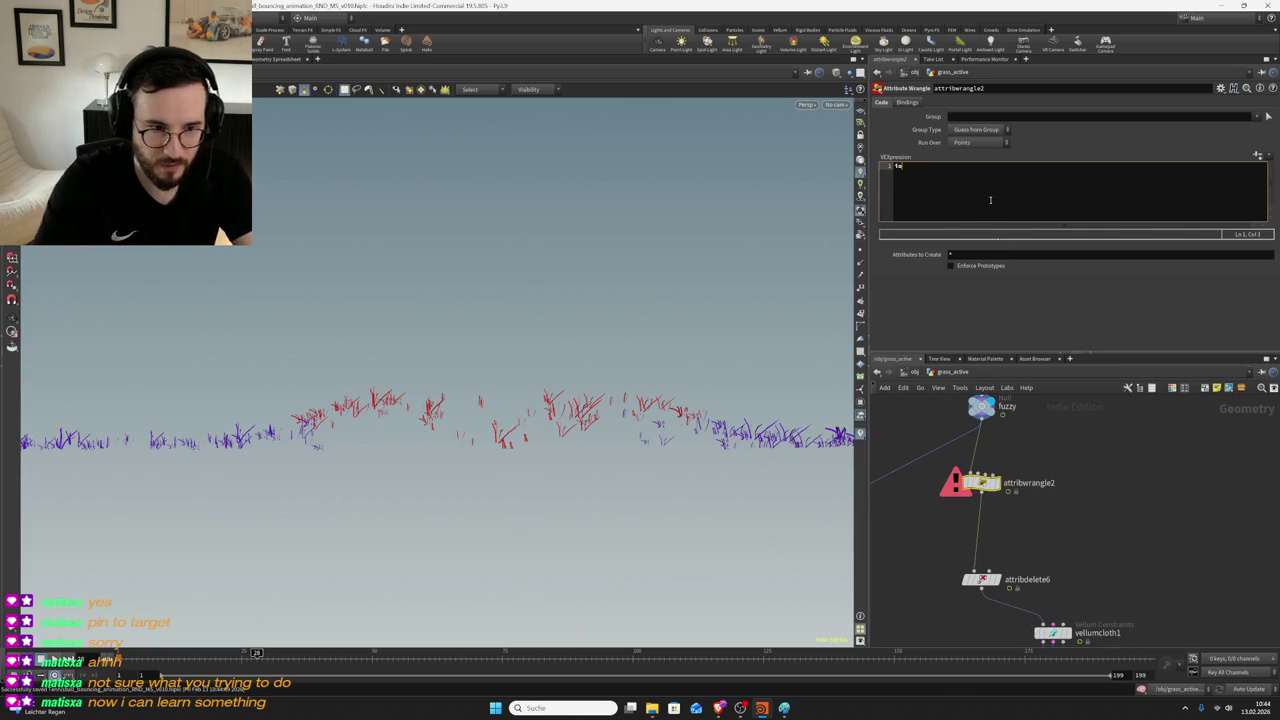
# - Enter i@pintoanimation = 1; as the wrangle's VEXpression
pyautogui.click(934, 167)
pyautogui.write('pintoanimation = 1;')
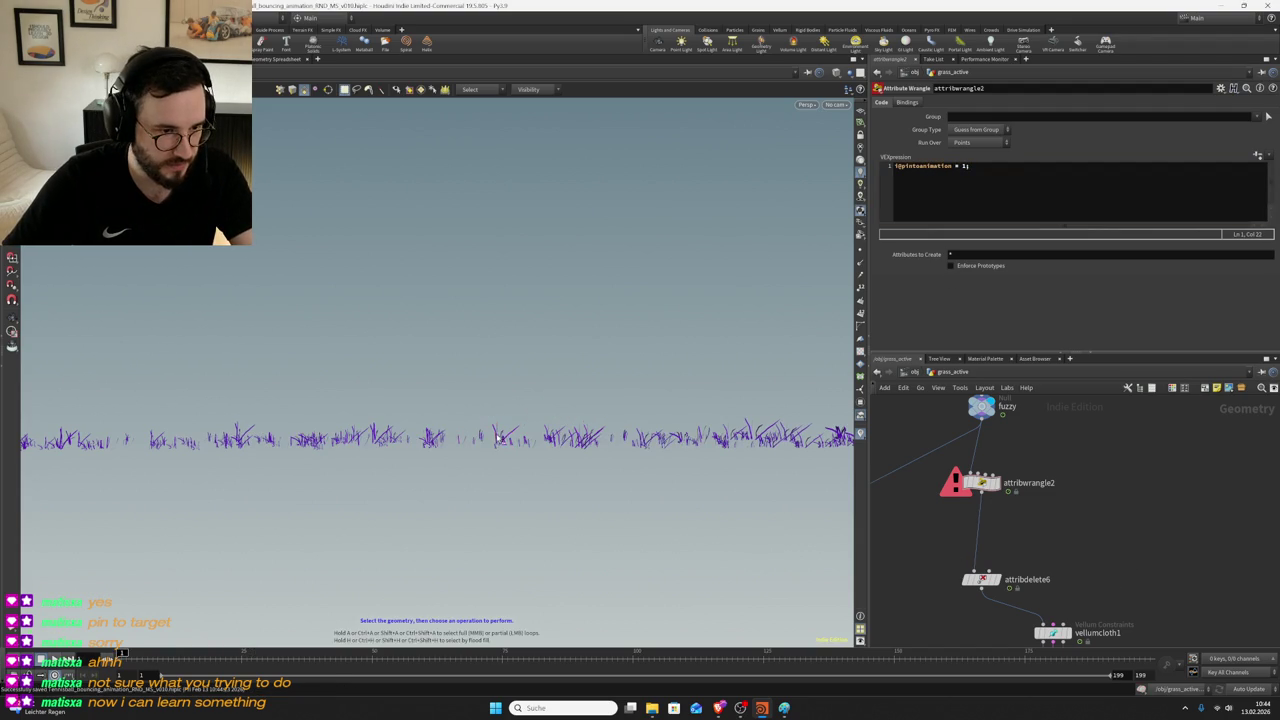
pyautogui.moveTo(1119, 606)
pyautogui.mouseDown(button='middle')
pyautogui.moveTo(1097, 498)
pyautogui.moveTo(1046, 574)
pyautogui.moveTo(1062, 488)
pyautogui.mouseUp(button='middle')
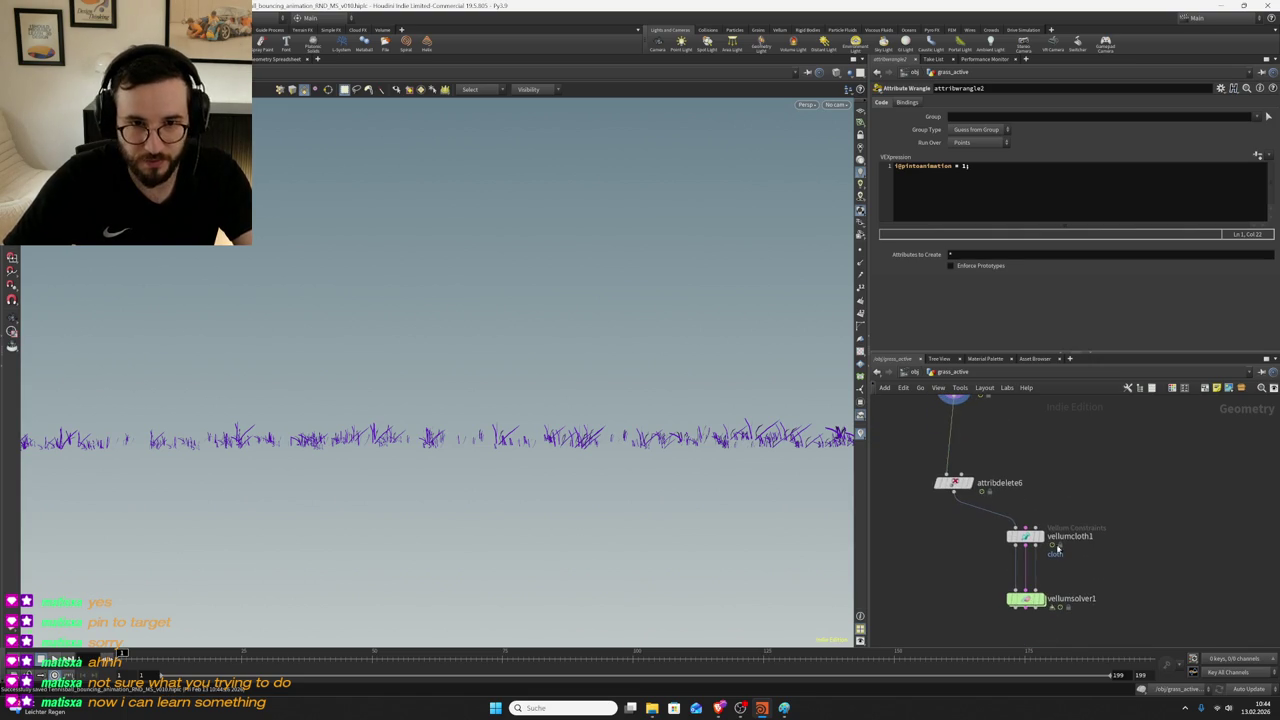
# - Select vellumsolver1 to show its settings and zoom the viewport into the grass blades
pyautogui.click(1030, 600)
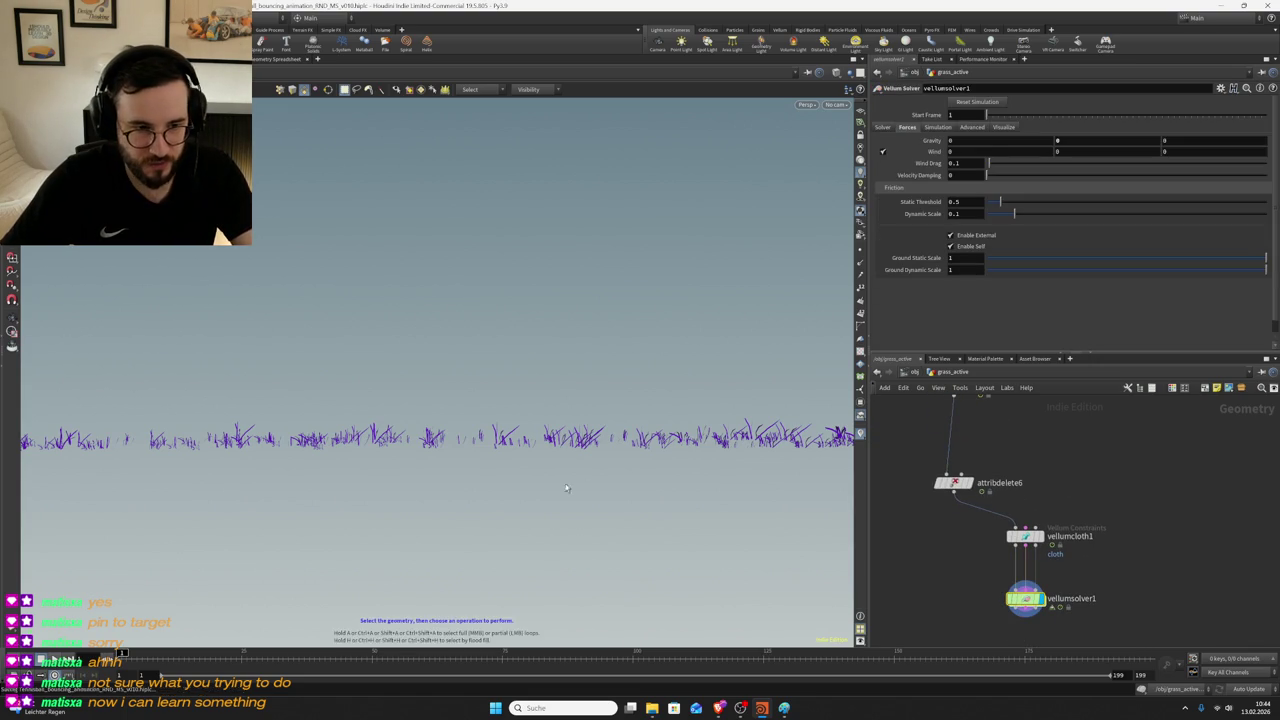
pyautogui.scroll(1, 615, 474)
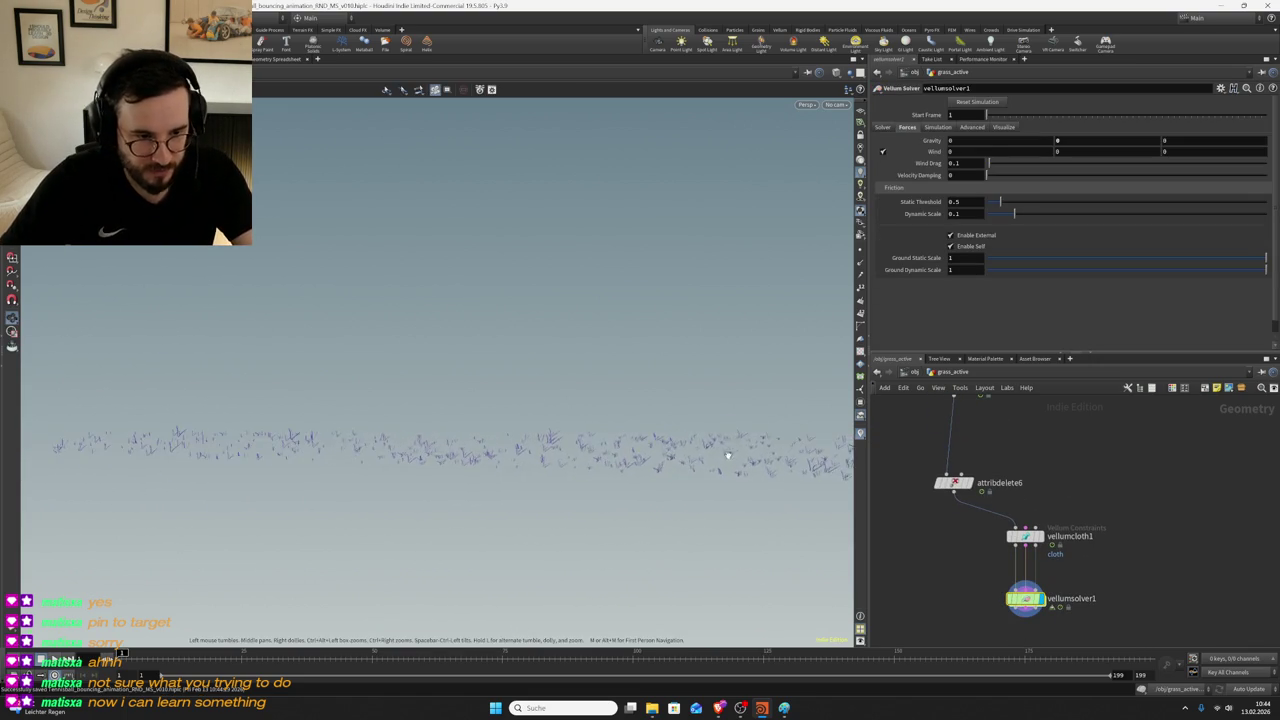
pyautogui.scroll(2, 605, 466)
pyautogui.scroll(2, 592, 455)
pyautogui.scroll(2, 578, 444)
pyautogui.press('s')
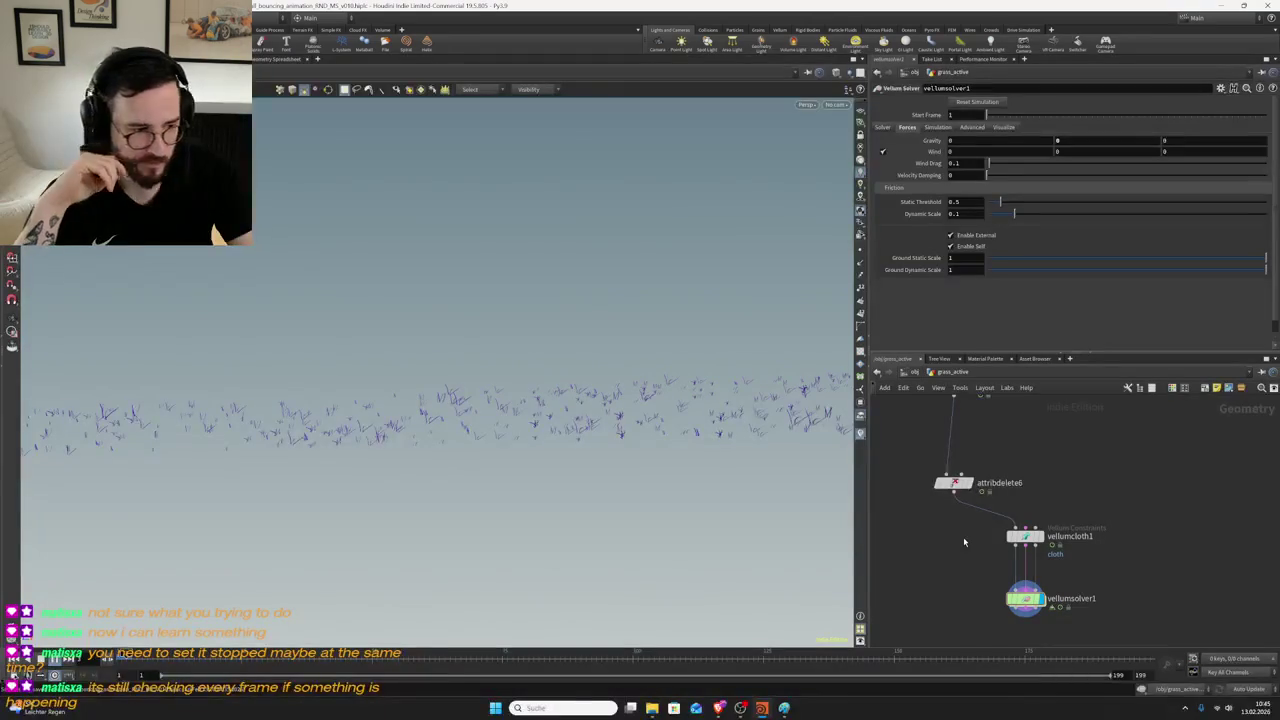
pyautogui.click(22, 708)
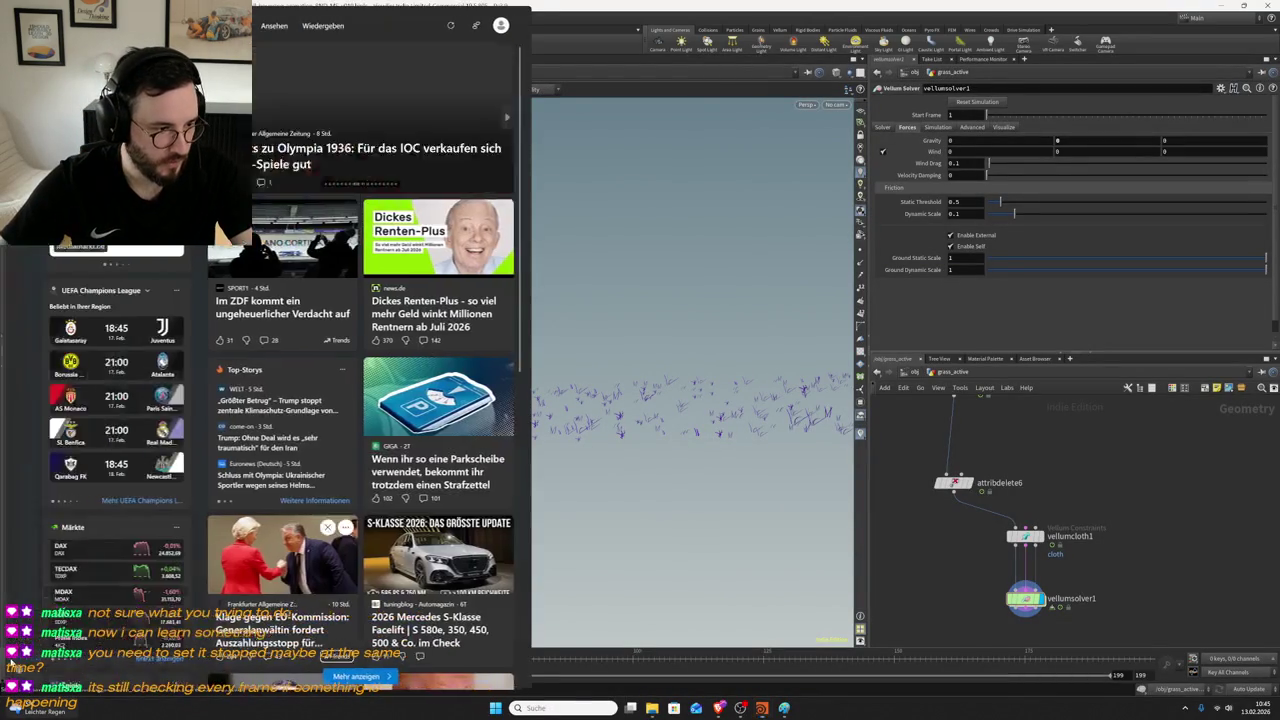
pyautogui.click(600, 588)
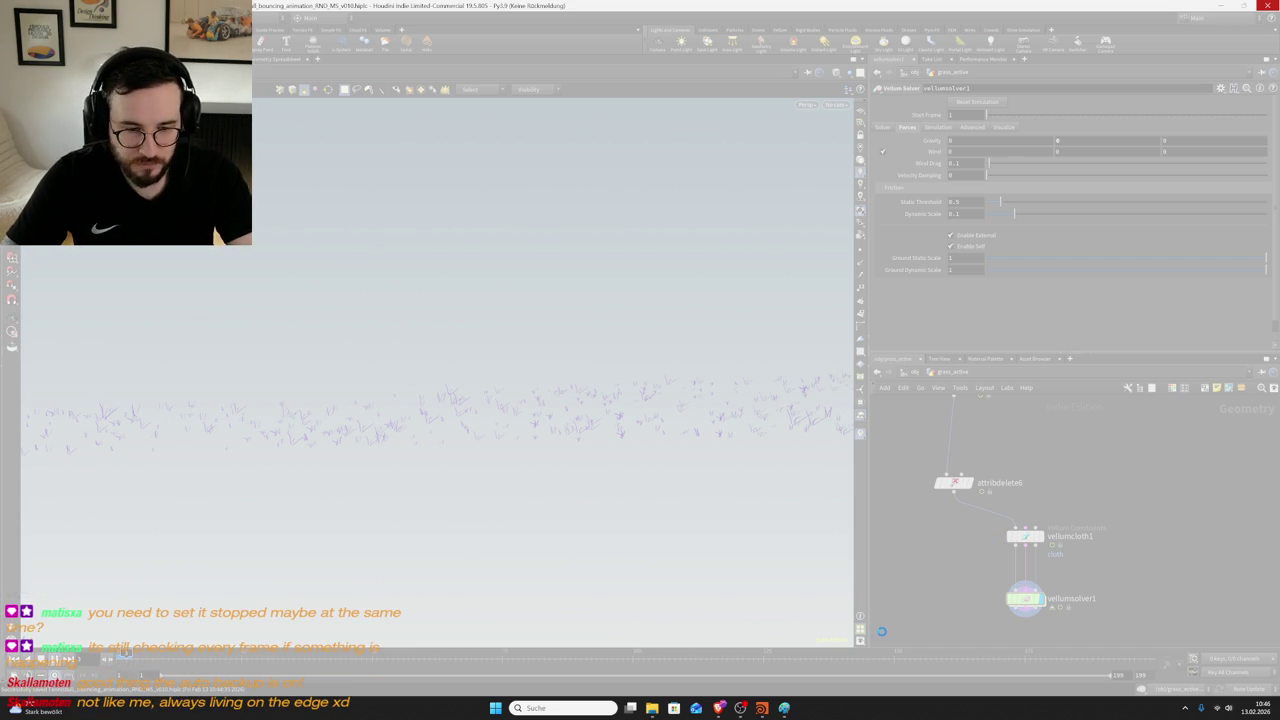
# - Collapse the Instagram chat panel in Chrome and switch back to Houdini
pyautogui.click(719, 708)
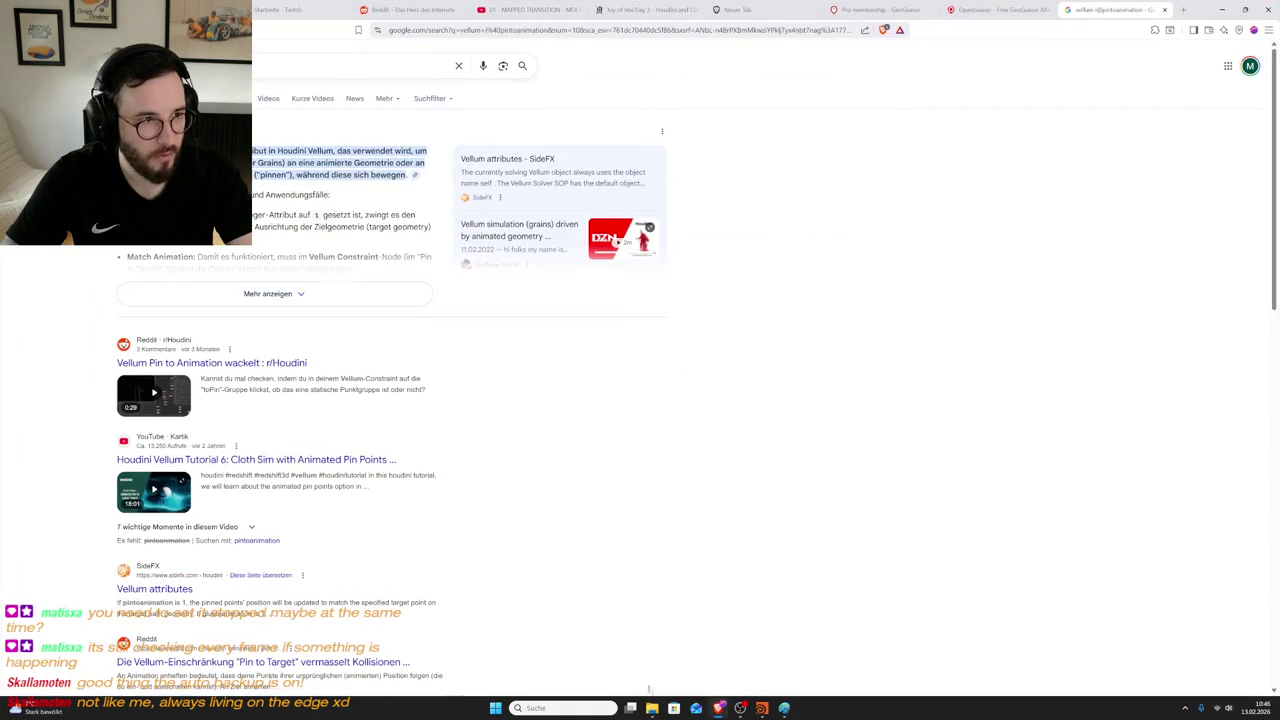
pyautogui.hotkey('ctrl', 'Tab')
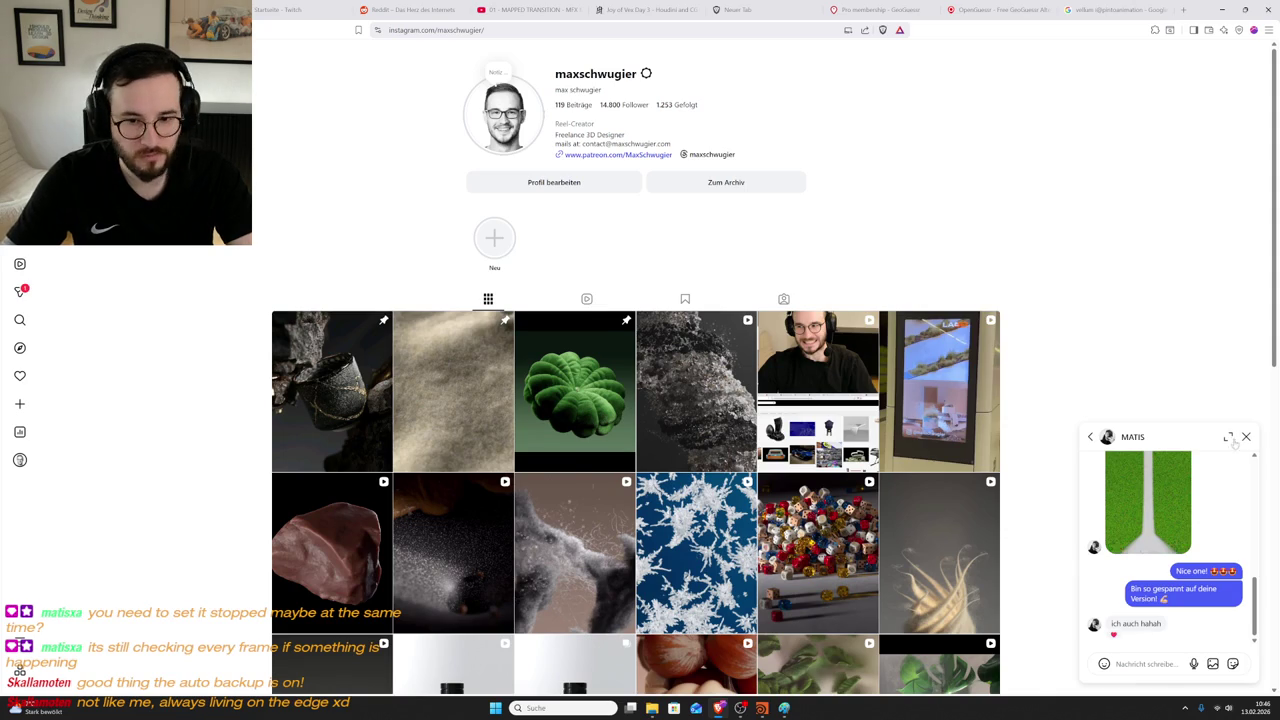
pyautogui.click(1246, 437)
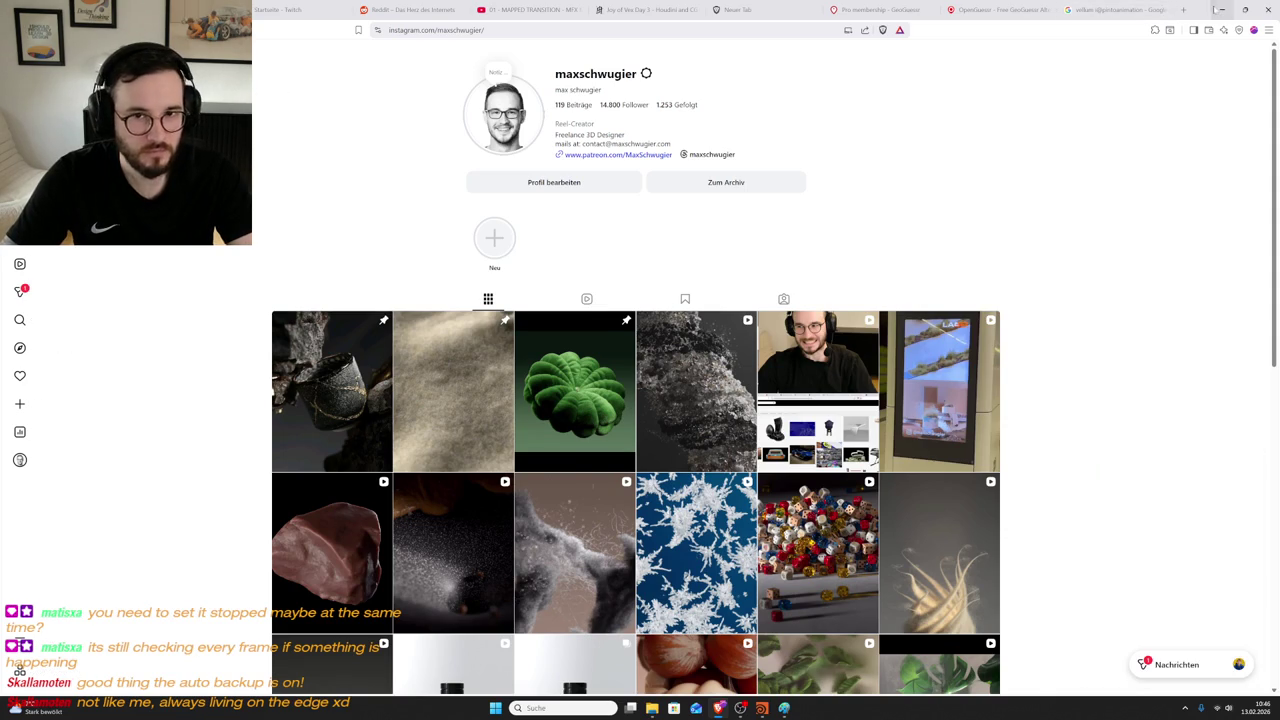
pyautogui.hotkey('alt', 'Tab')
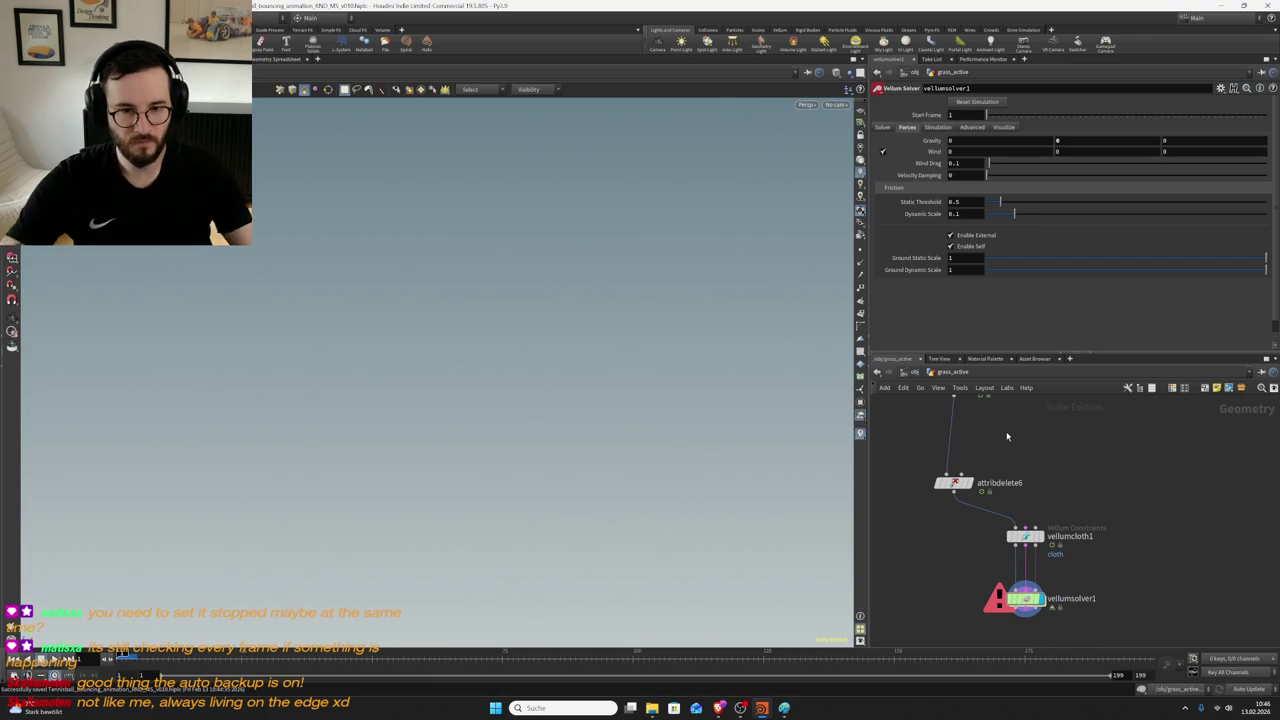
# - Add 'i@stopped = 1;' as the first line of attribwrangle2's VEX, then display vellumsolver1
pyautogui.moveTo(1007, 436); pyautogui.dragTo(1013, 511, button='middle')
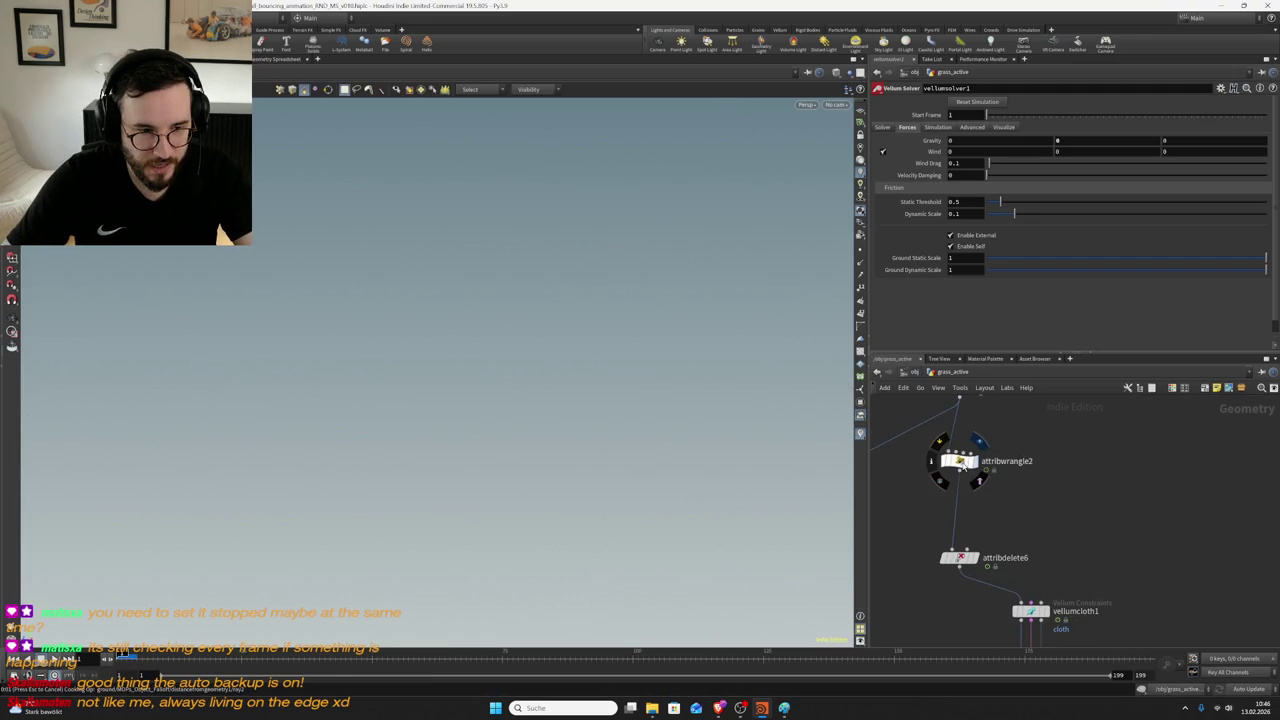
pyautogui.click(961, 463)
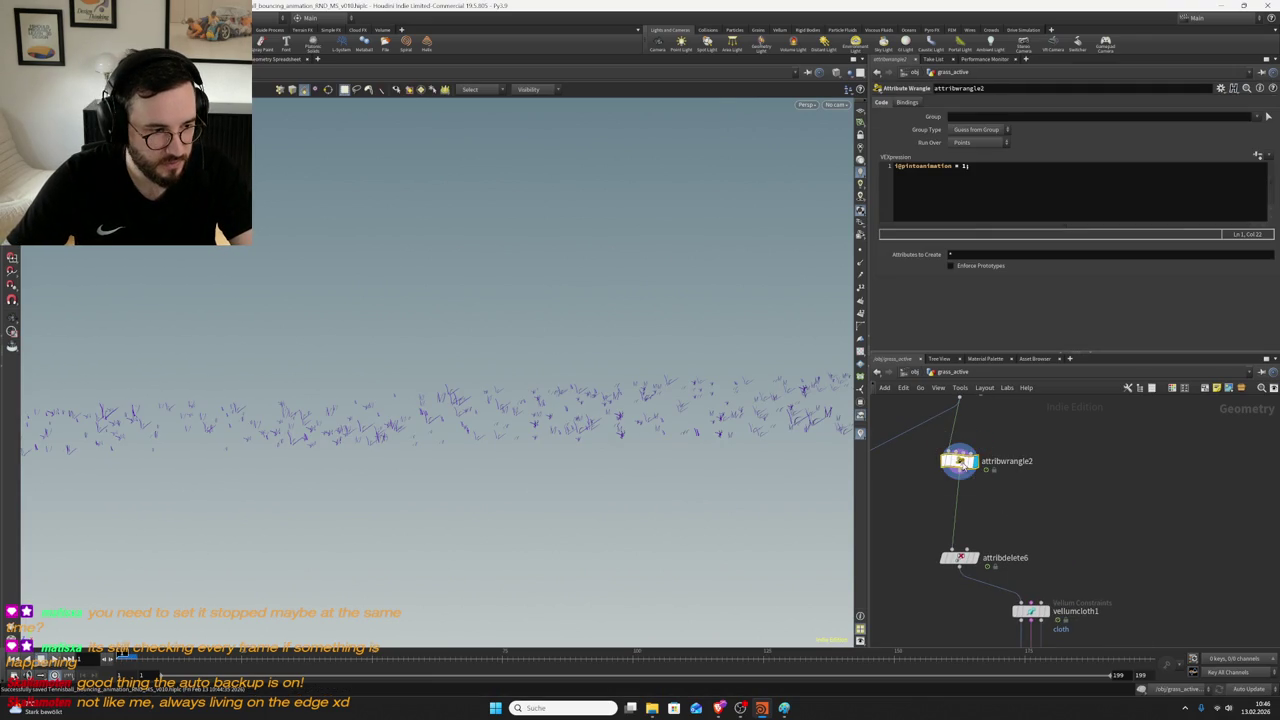
pyautogui.click(999, 178)
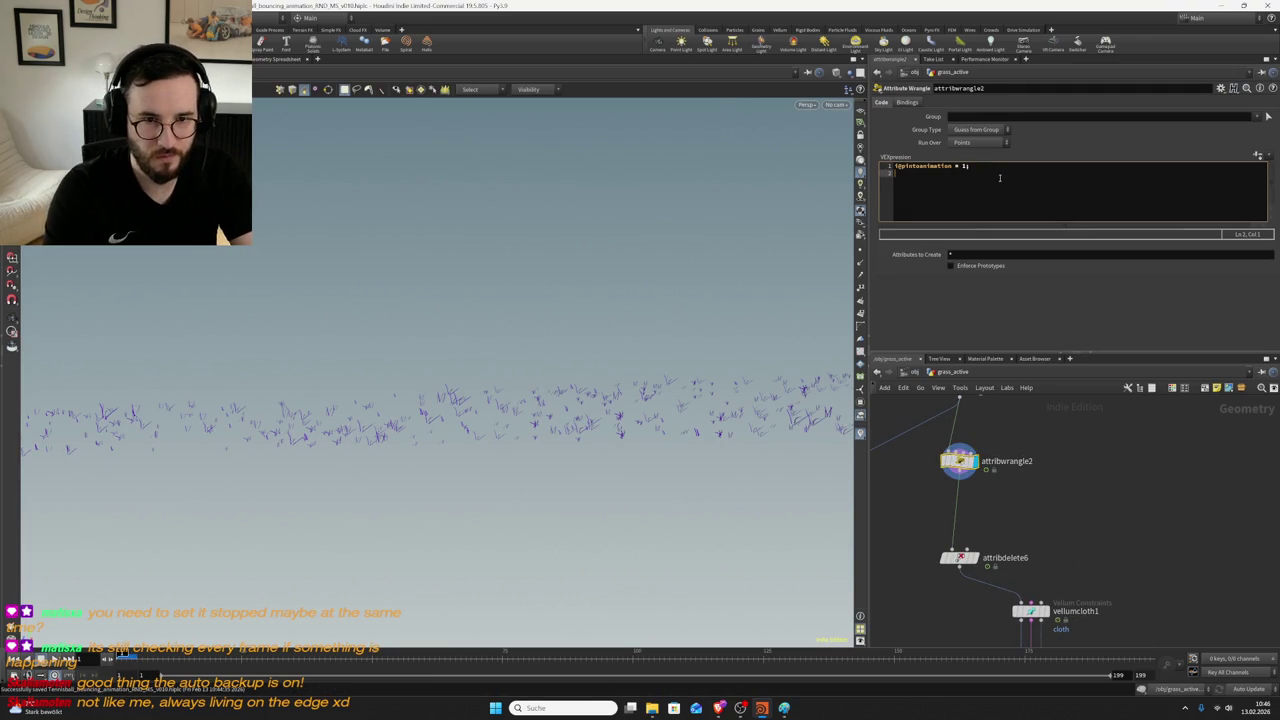
pyautogui.press('Home')
pyautogui.press('Return')
pyautogui.press('Up')
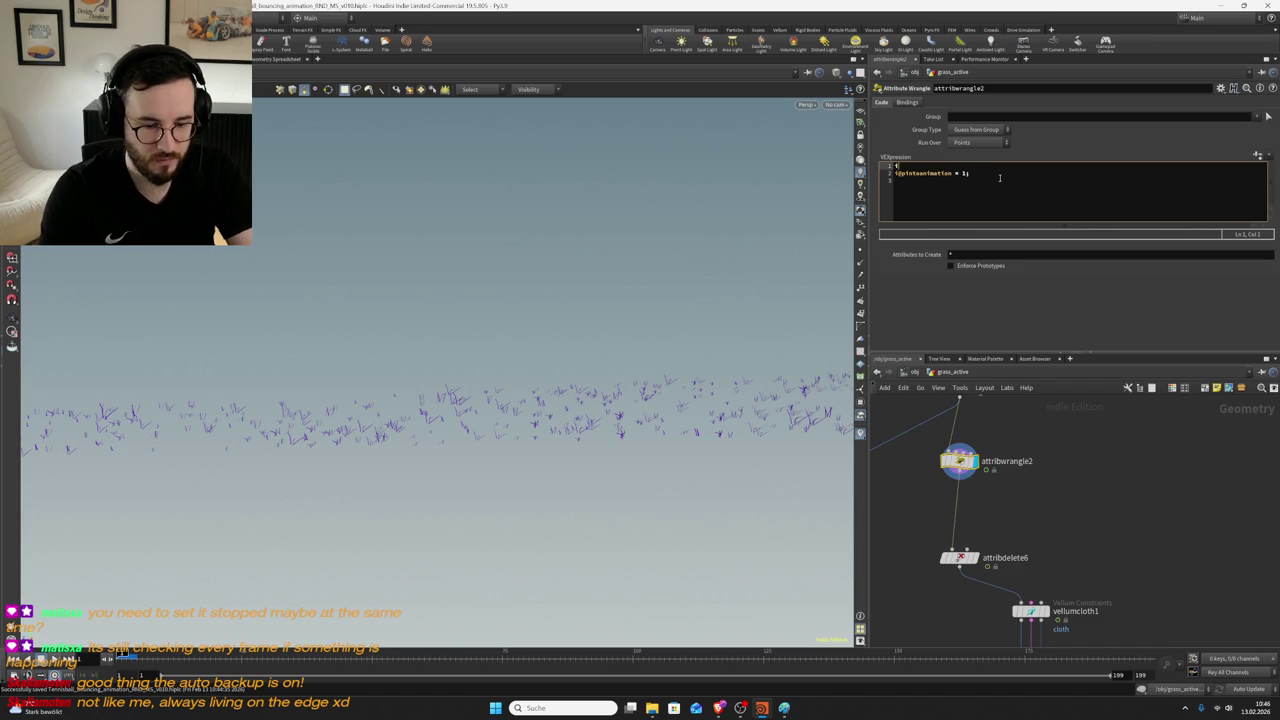
pyautogui.write('i@stopped = 1;')
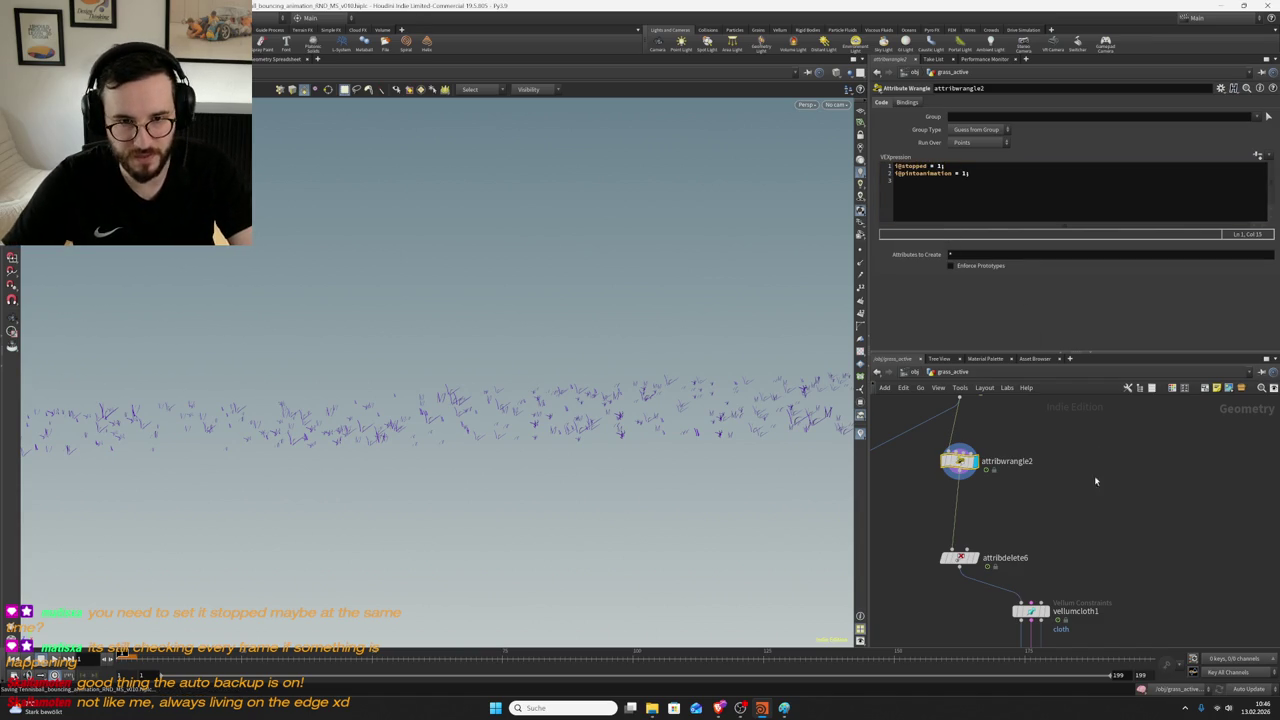
pyautogui.moveTo(1065, 615); pyautogui.dragTo(1065, 548, button='middle')
pyautogui.click(1046, 606)
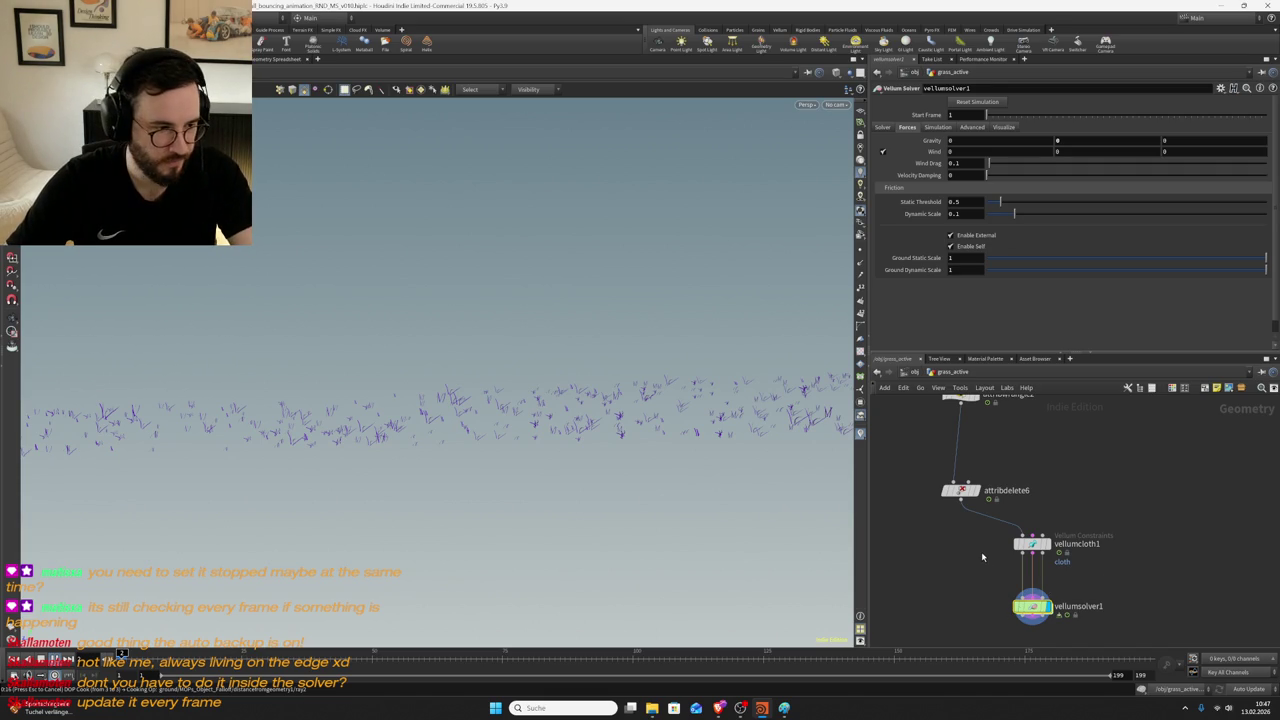
# - Interrupt the cook, redisplay vellumsolver1, reset the Vellum simulation and save the scene
pyautogui.press('Escape')
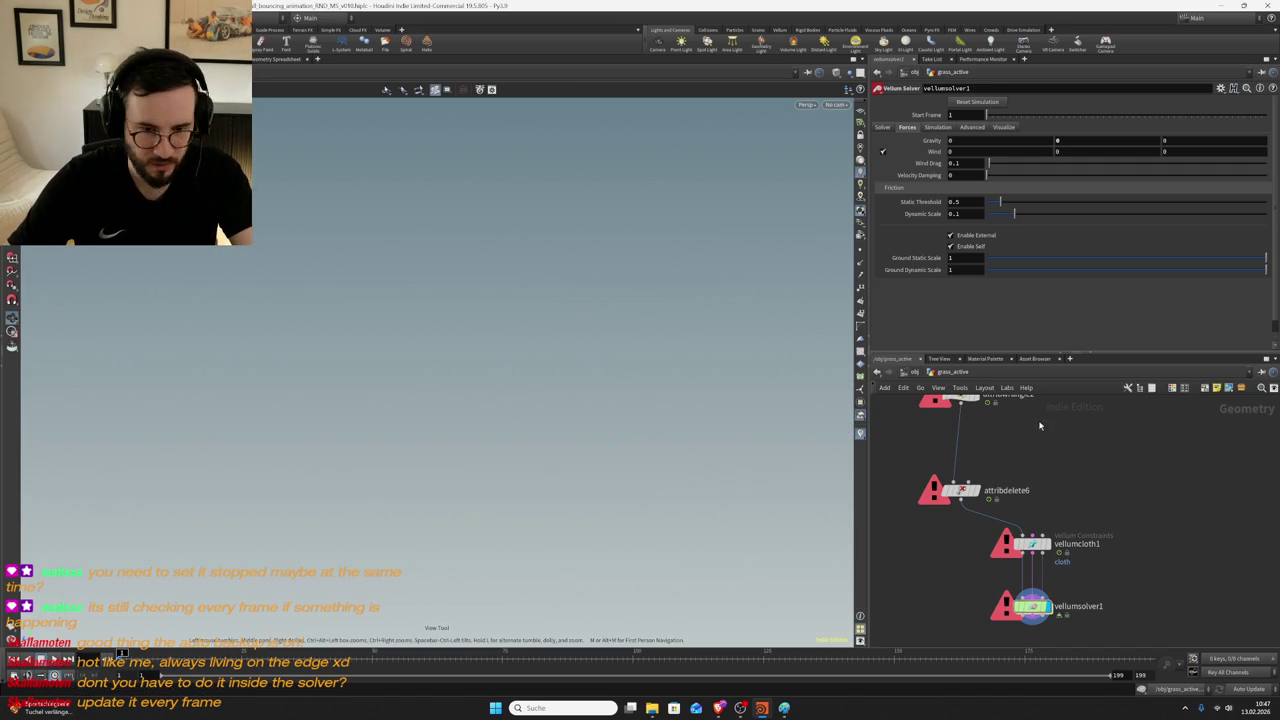
pyautogui.moveTo(1037, 423); pyautogui.dragTo(1022, 473, button='middle')
pyautogui.moveTo(1068, 527); pyautogui.dragTo(1094, 466, button='middle')
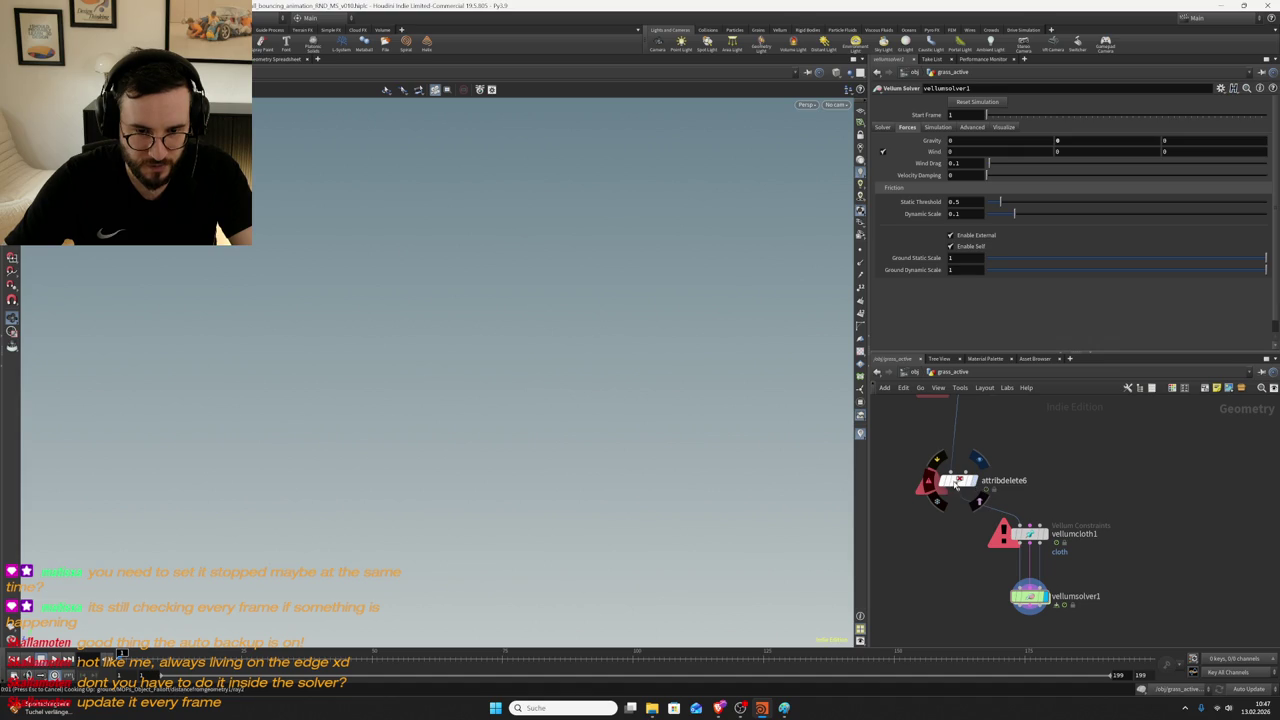
pyautogui.click(957, 484)
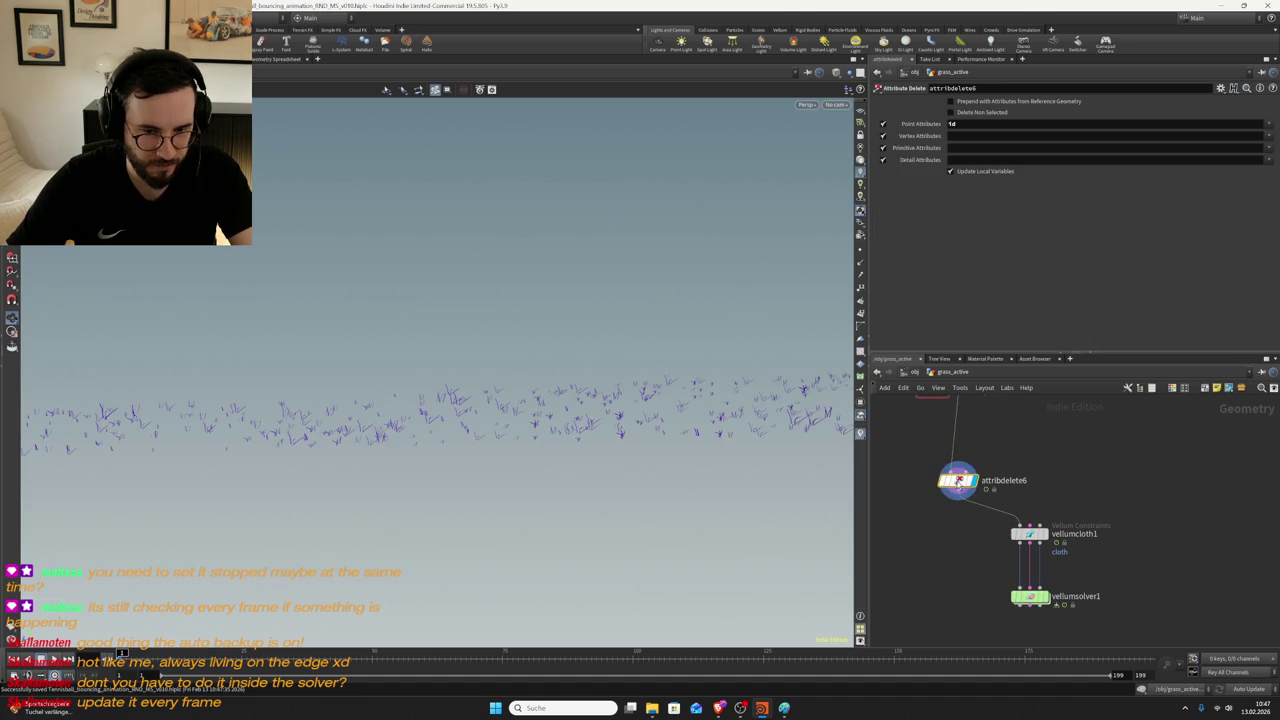
pyautogui.click(1046, 603)
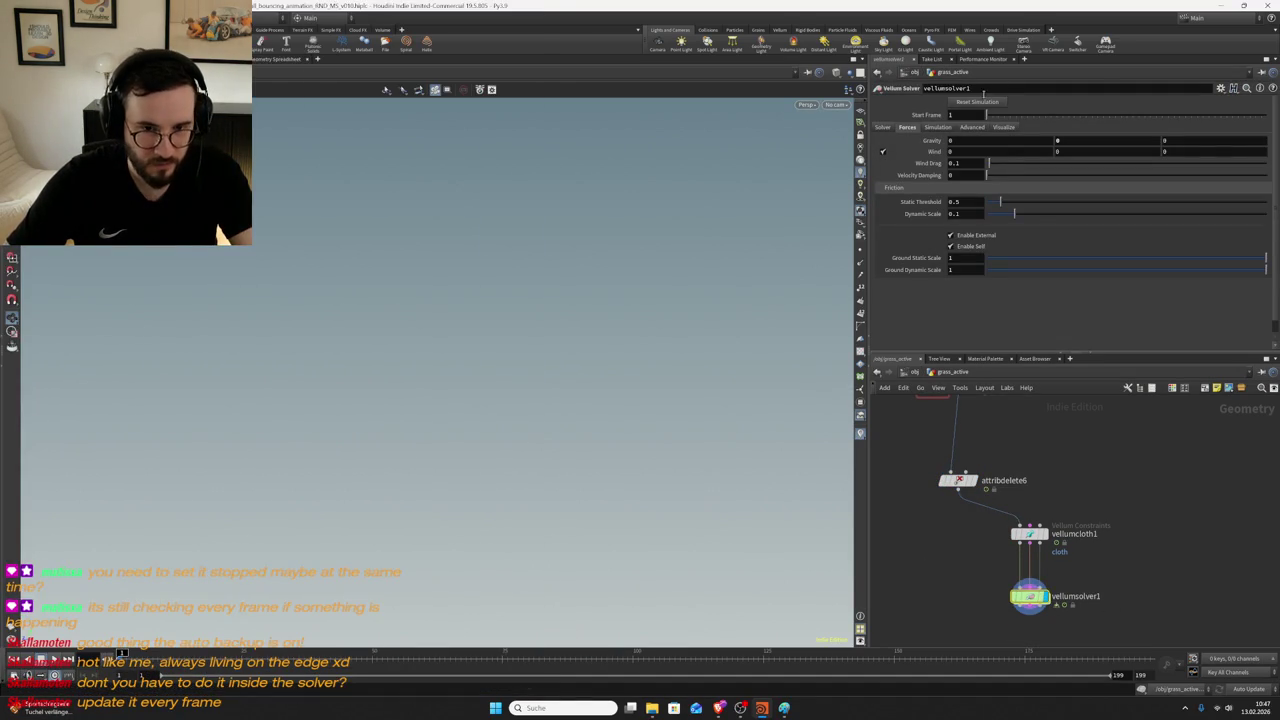
pyautogui.click(977, 102)
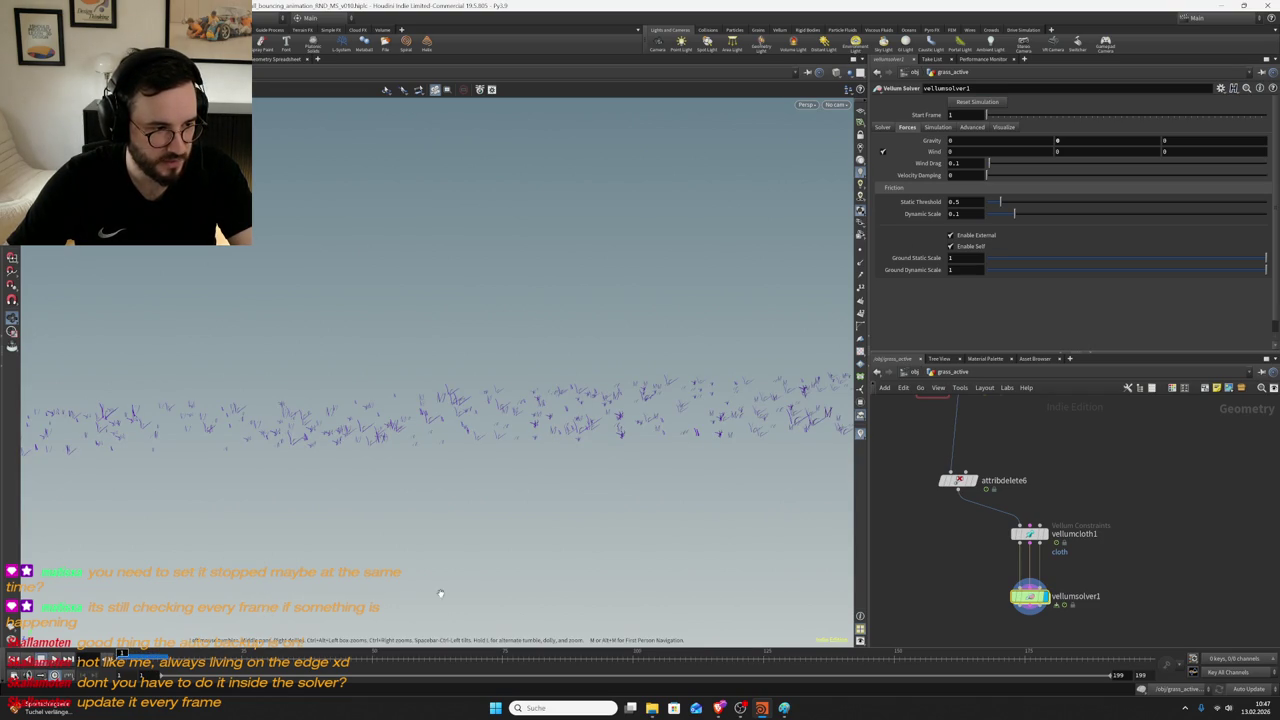
pyautogui.hotkey('ctrl', 's')
# - Prefix attribwrangle2's pintoanimation line with // so only i@stopped = 1 stays active
pyautogui.doubleClick(1030, 598)
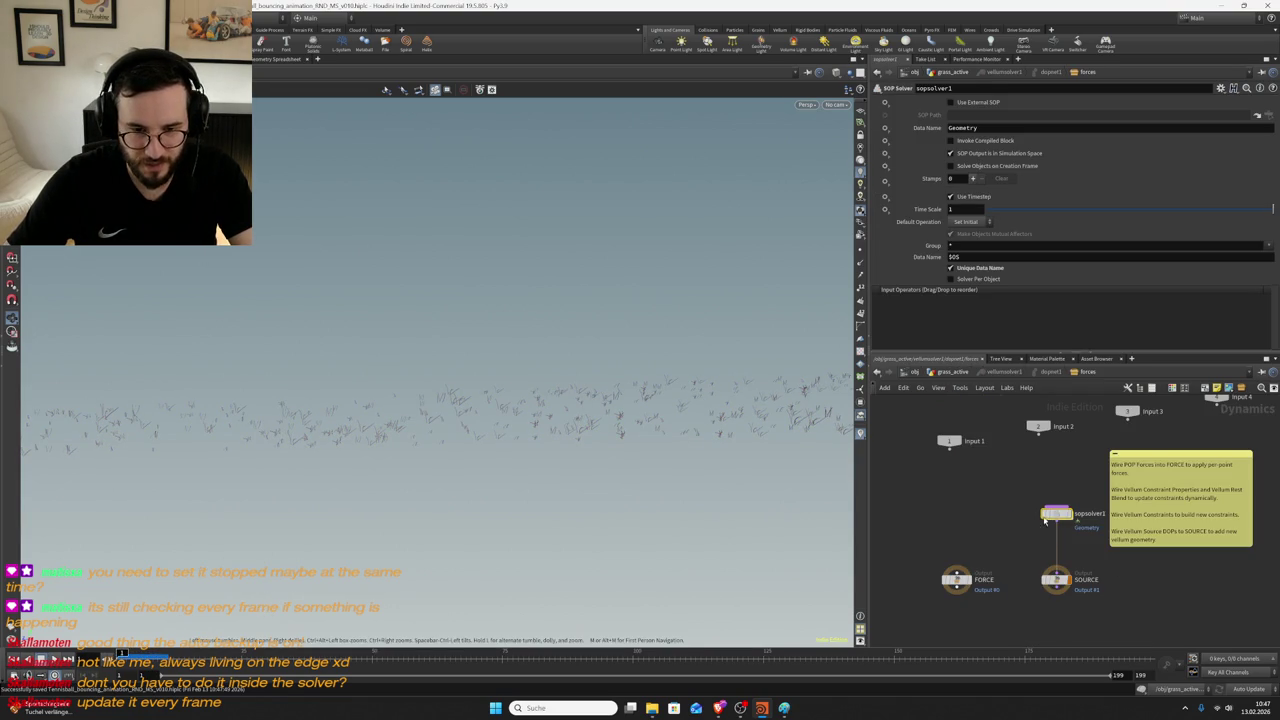
pyautogui.click(948, 376)
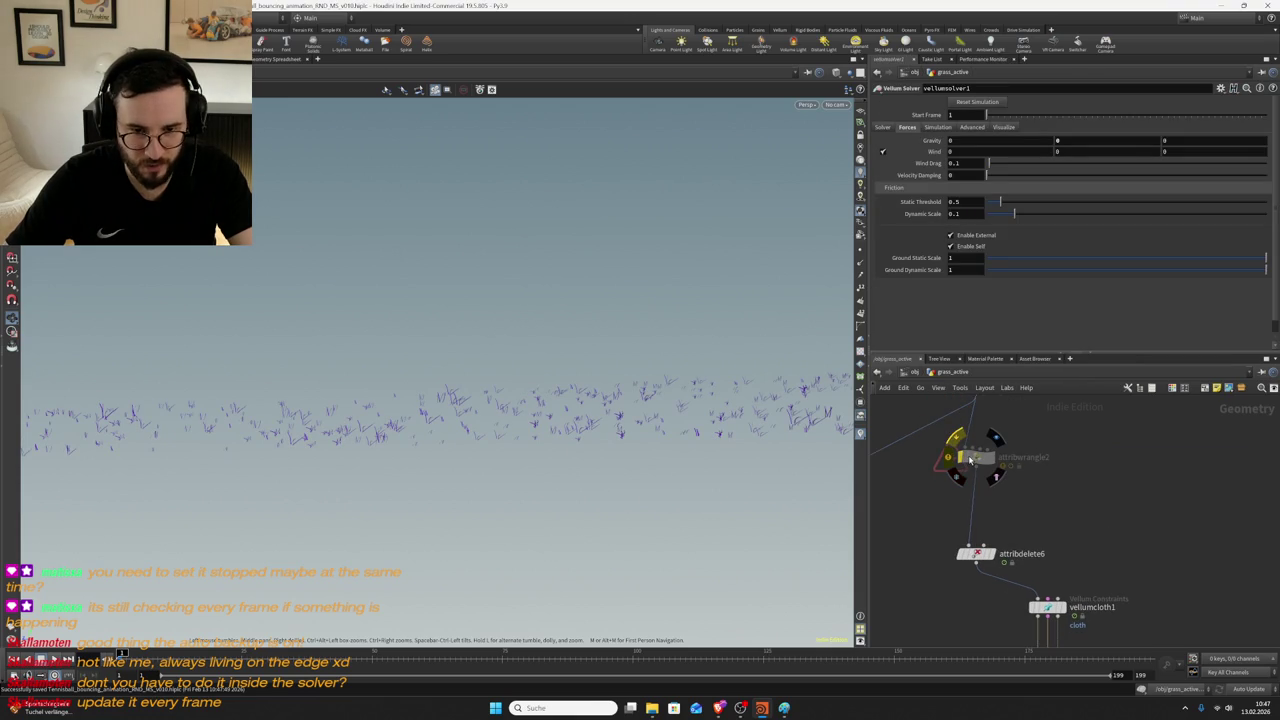
pyautogui.click(969, 459)
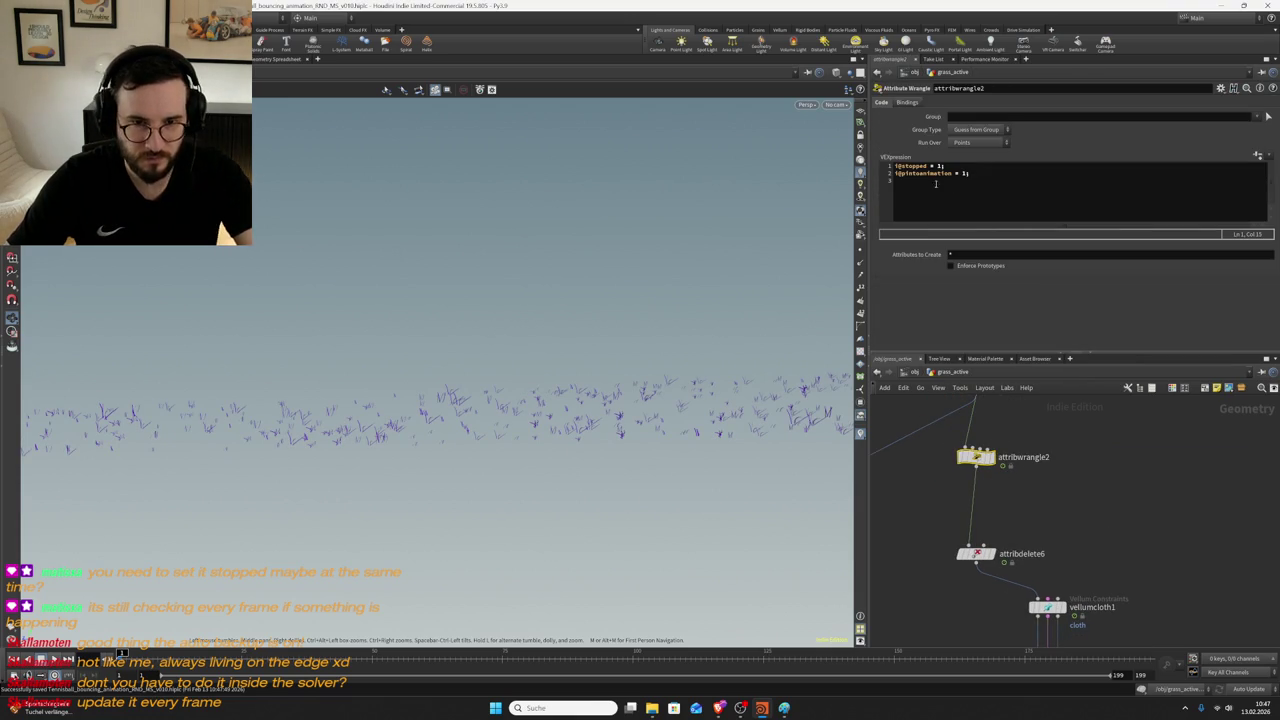
pyautogui.click(896, 173)
pyautogui.write('//')
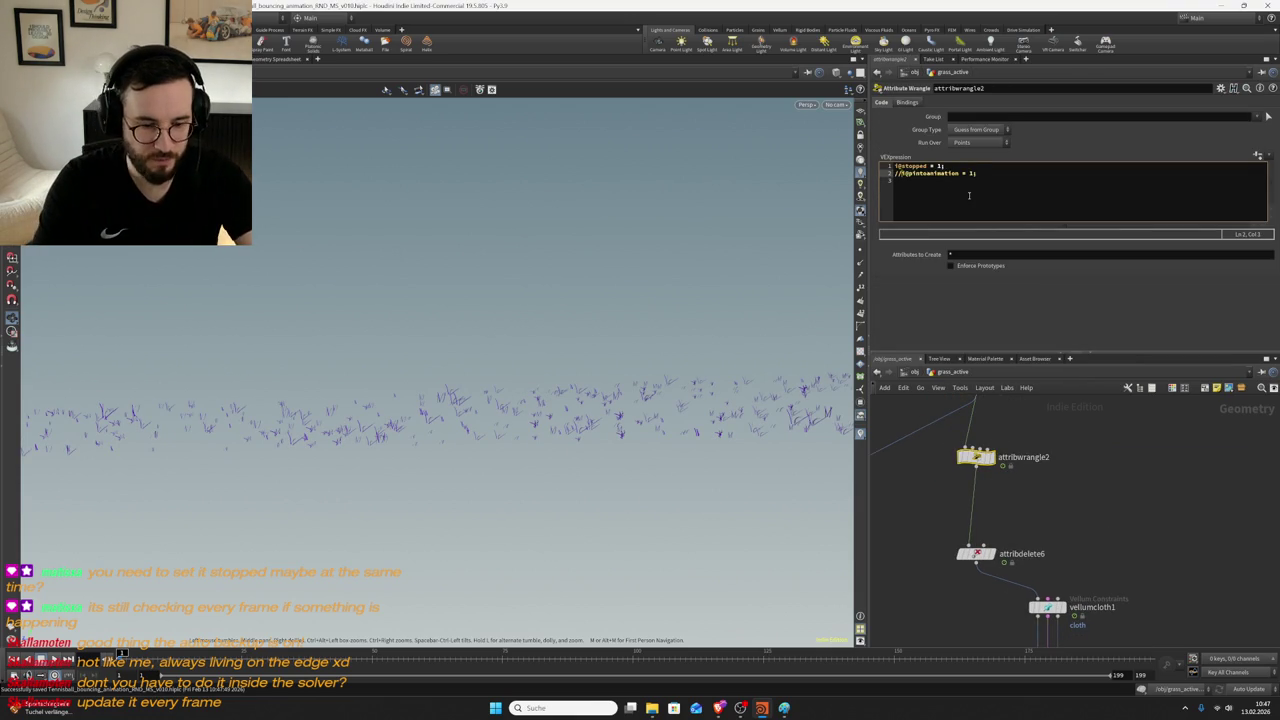
pyautogui.scroll(-2, 1087, 549)
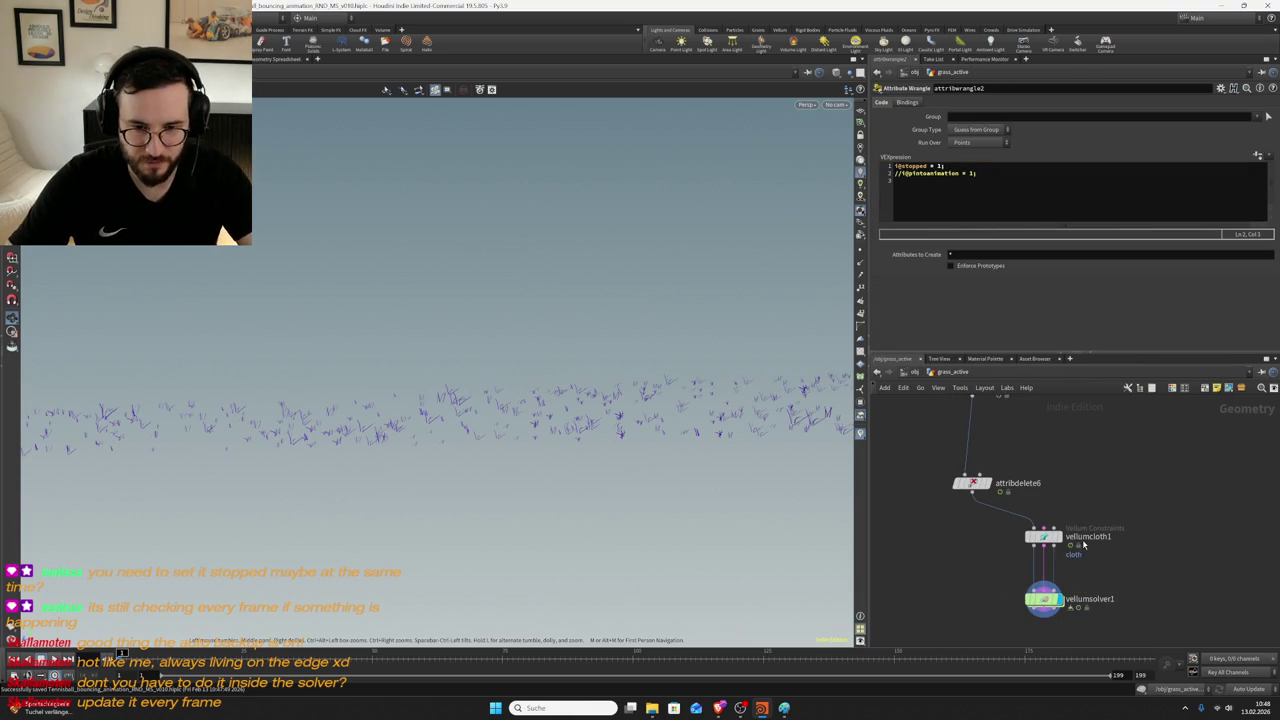
pyautogui.scroll(-2, 1050, 590)
pyautogui.click(1037, 606)
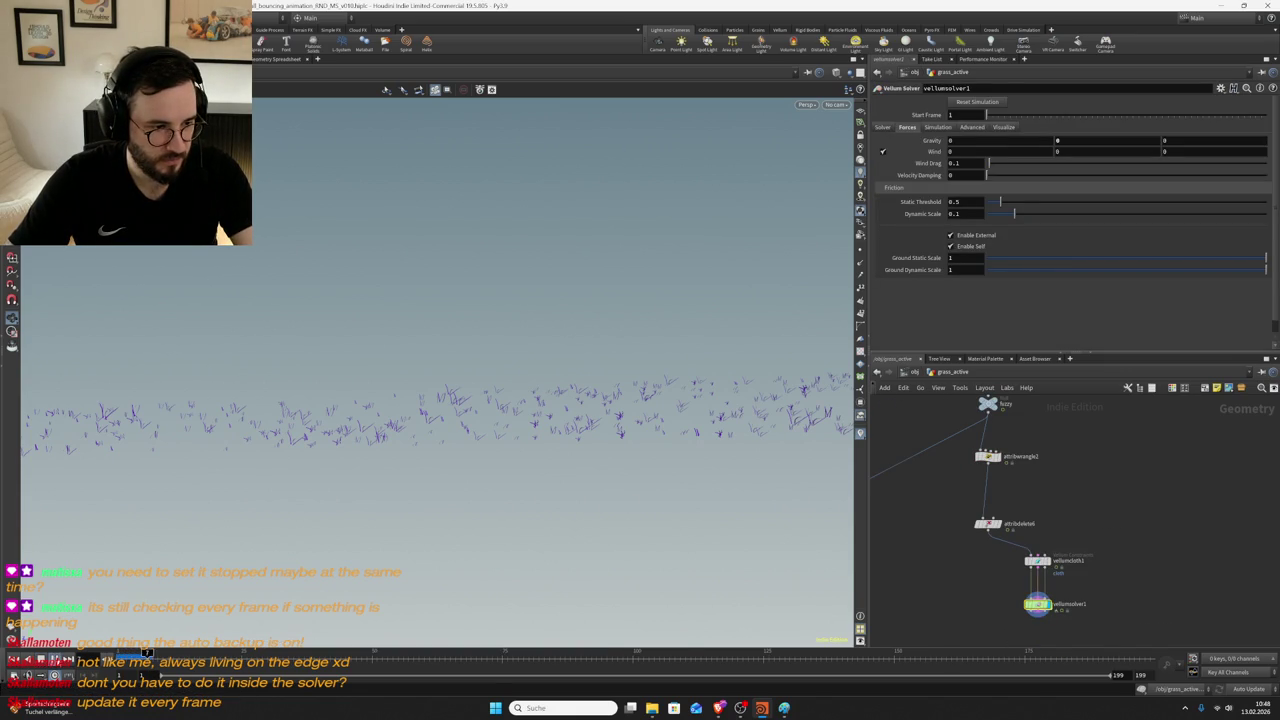
# - Select merge10 and play the simulation forward
pyautogui.scroll(-2, 1126, 446)
pyautogui.scroll(-1, 1028, 508)
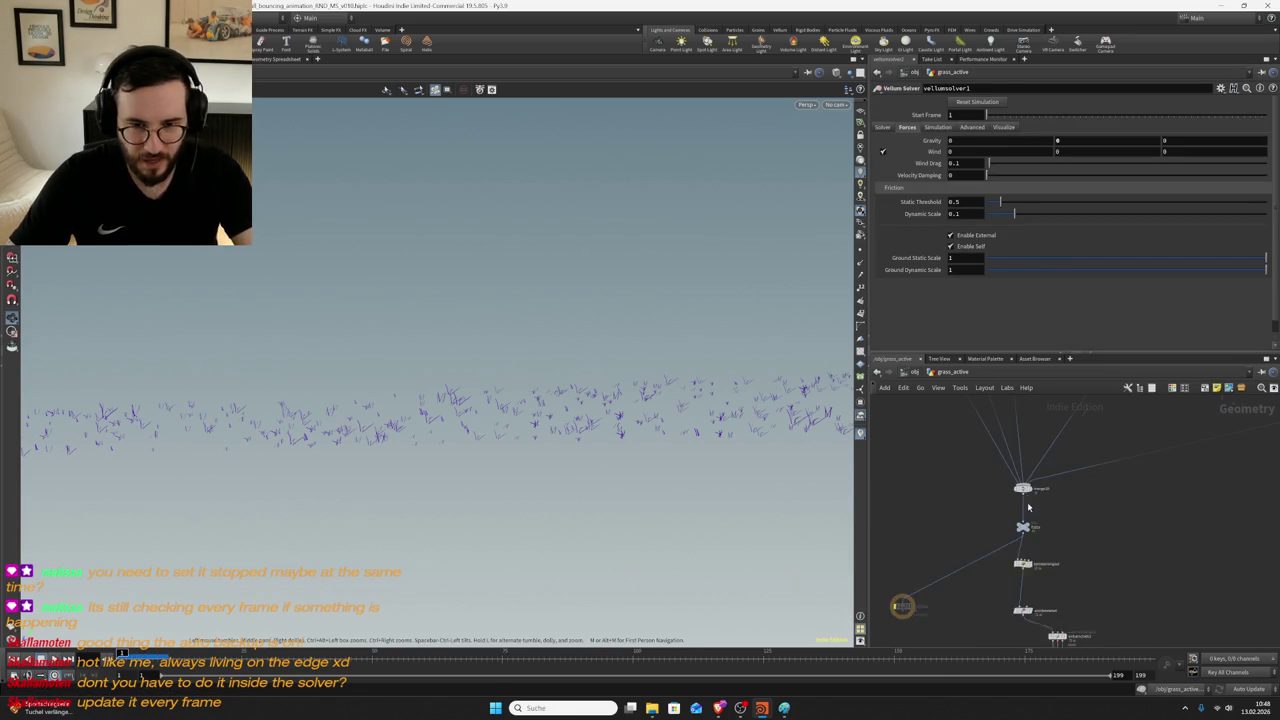
pyautogui.scroll(1, 1028, 508)
pyautogui.click(1021, 488)
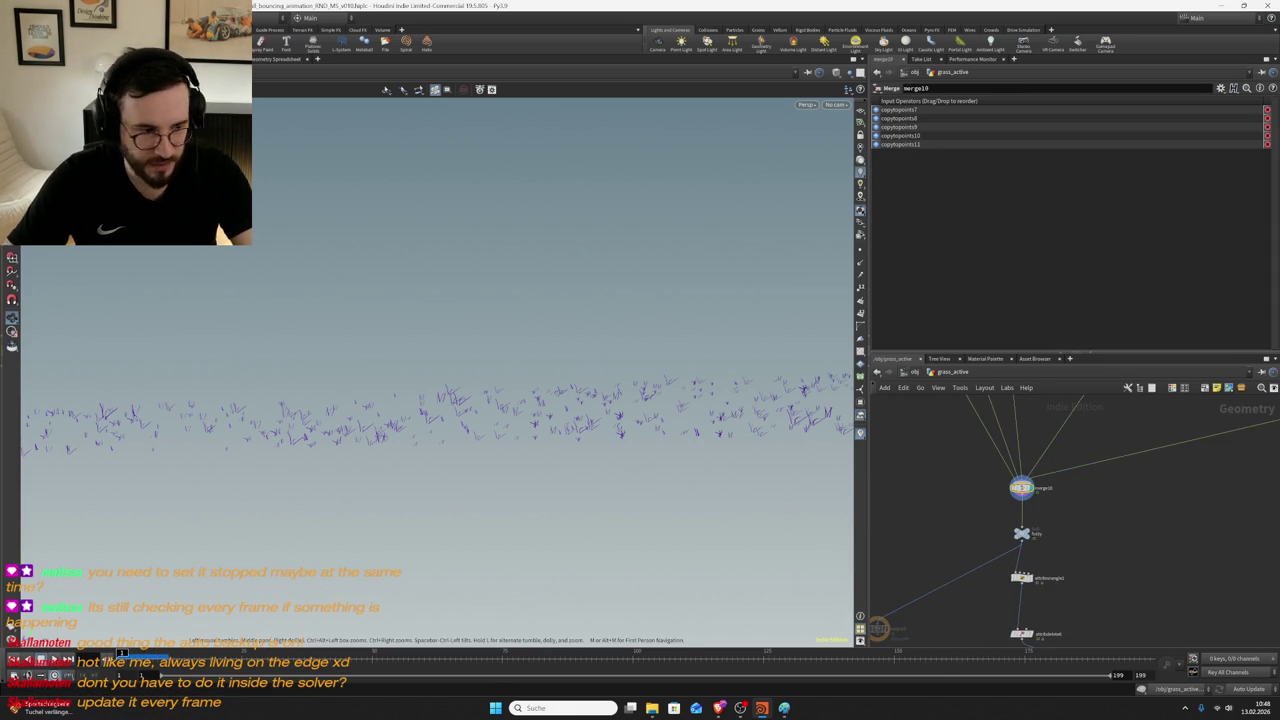
pyautogui.press('Up')
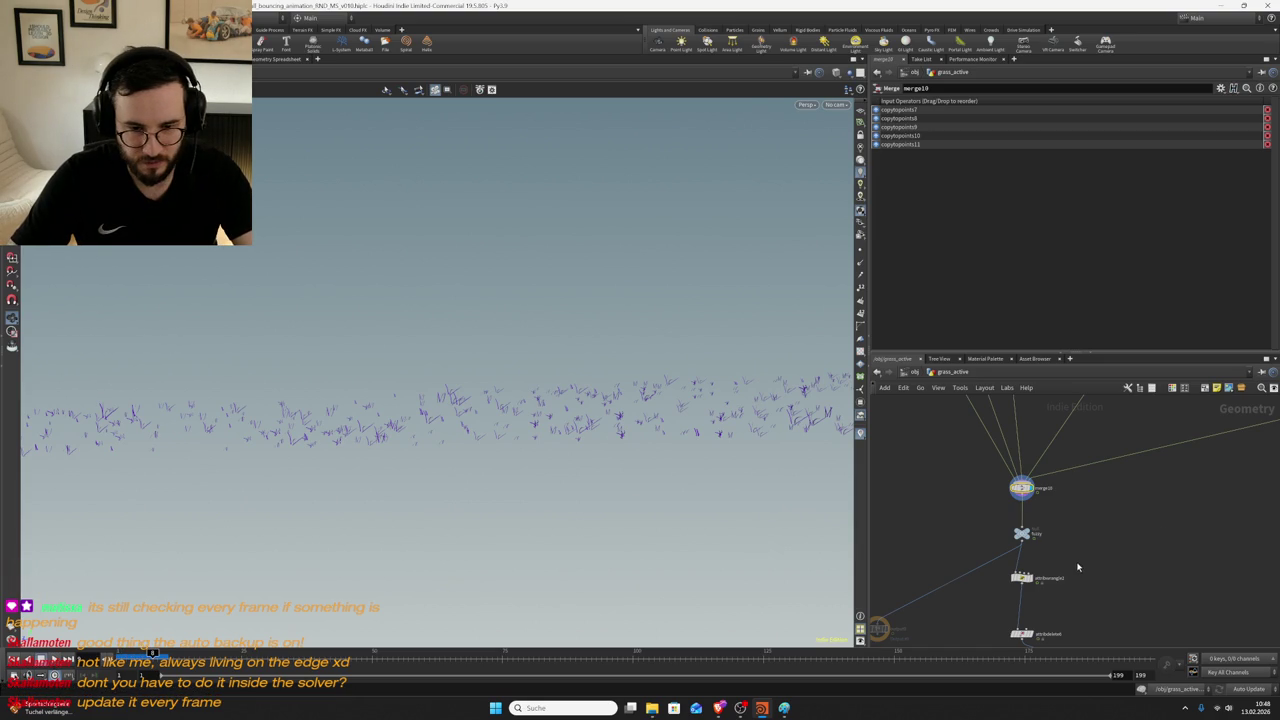
# - Move the wrangle, attribute-delete and Vellum nodes lower, then check merge10's node info
pyautogui.scroll(-1, 1079, 563)
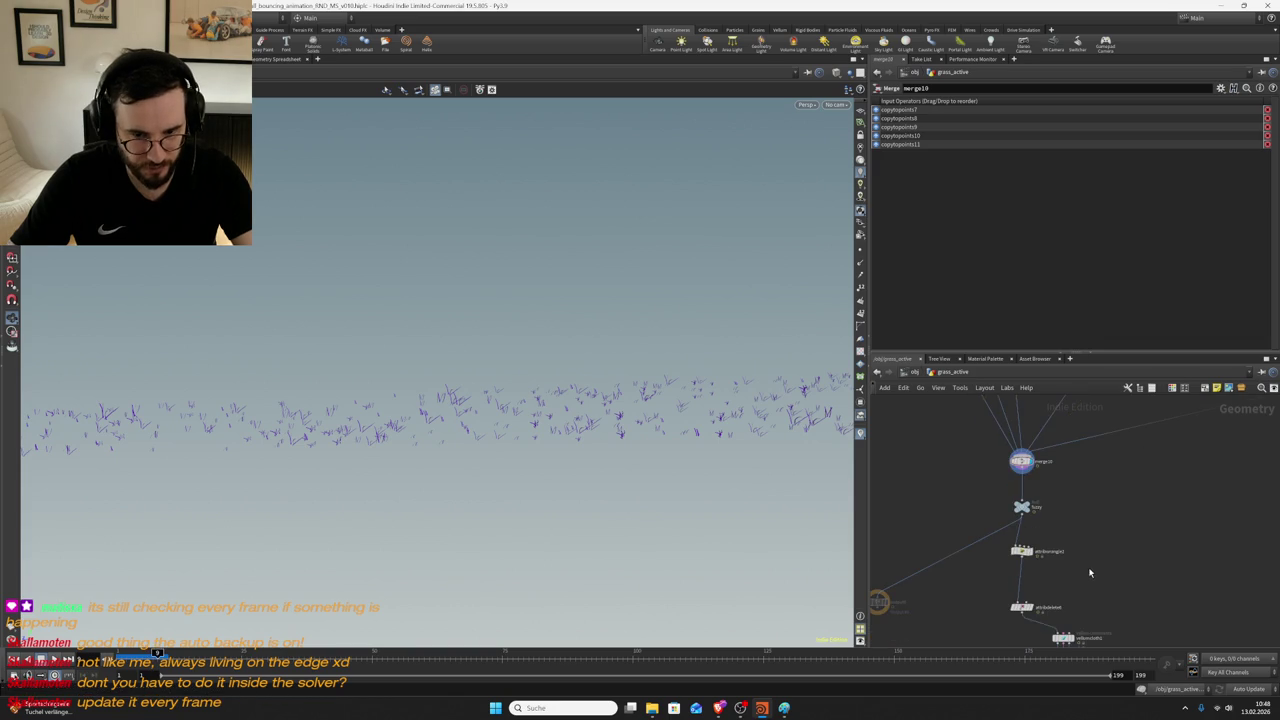
pyautogui.scroll(-2, 1090, 573)
pyautogui.moveTo(1077, 603)
pyautogui.mouseDown()
pyautogui.moveTo(1012, 470)
pyautogui.moveTo(1015, 534)
pyautogui.mouseUp()
pyautogui.scroll(1, 1015, 480)
pyautogui.click(1040, 496)
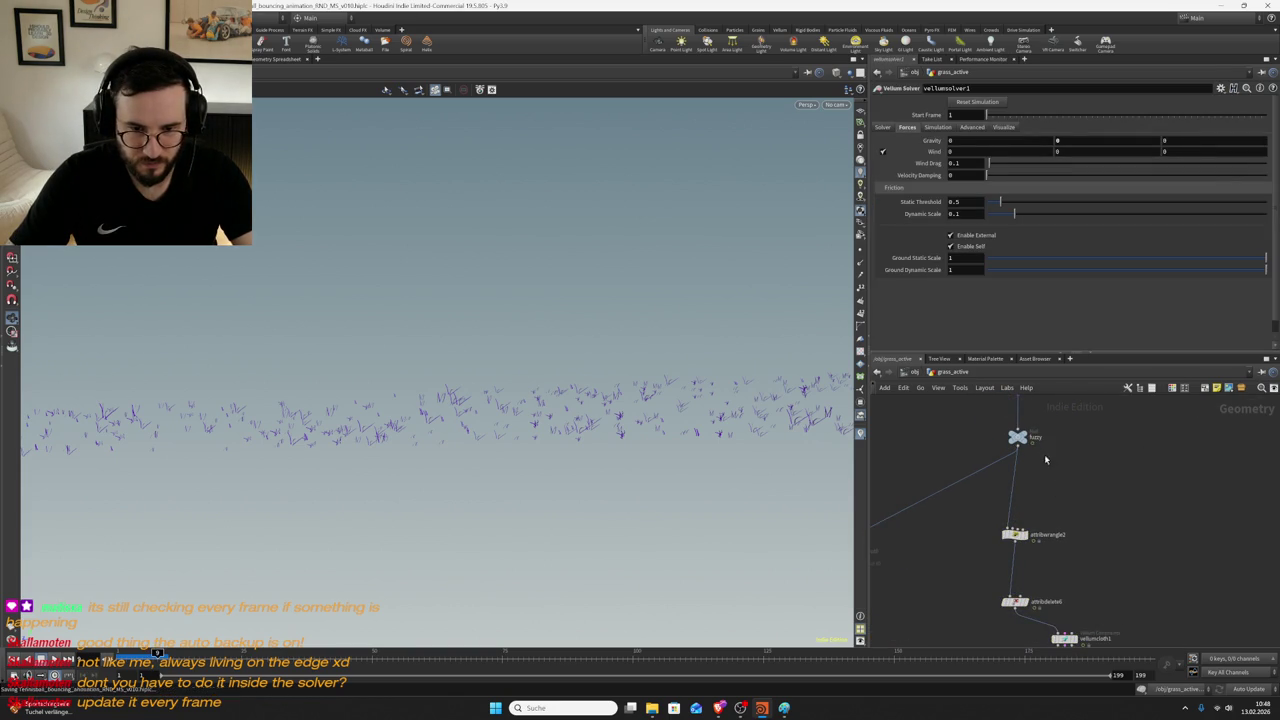
pyautogui.scroll(2, 1044, 458)
pyautogui.scroll(2, 1035, 458)
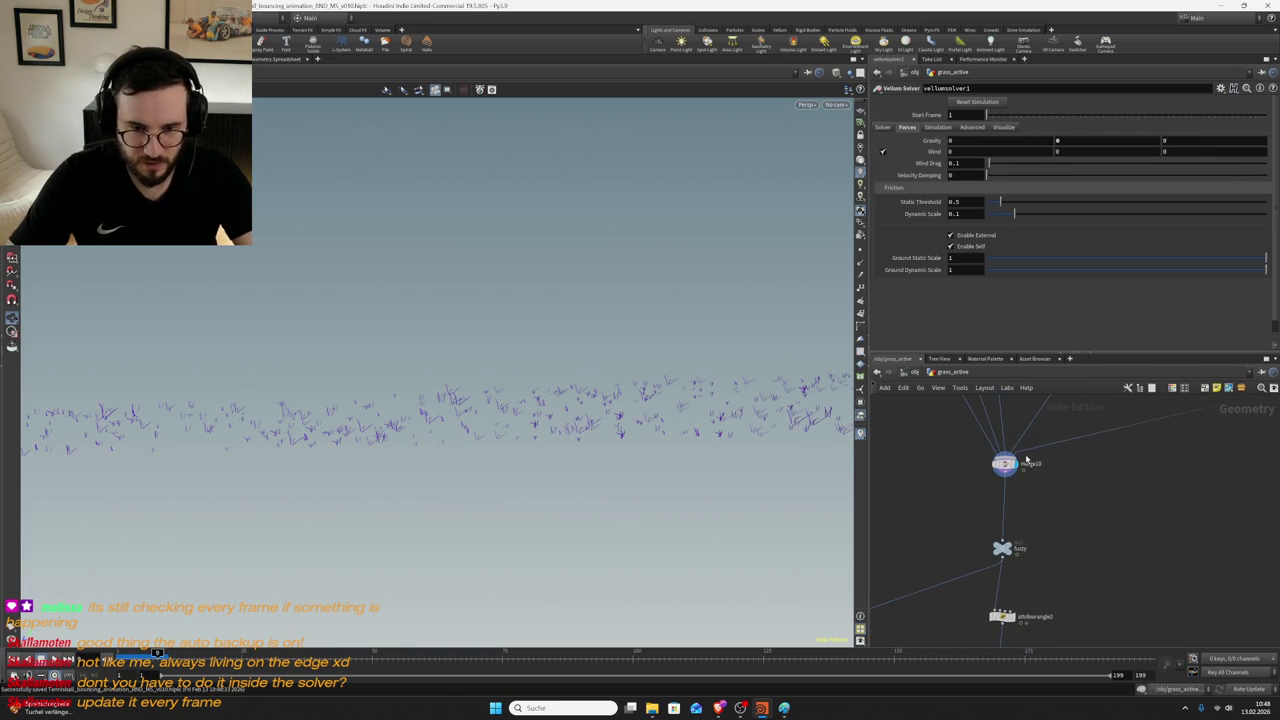
pyautogui.click(1004, 463)
pyautogui.middleClick(1003, 464)
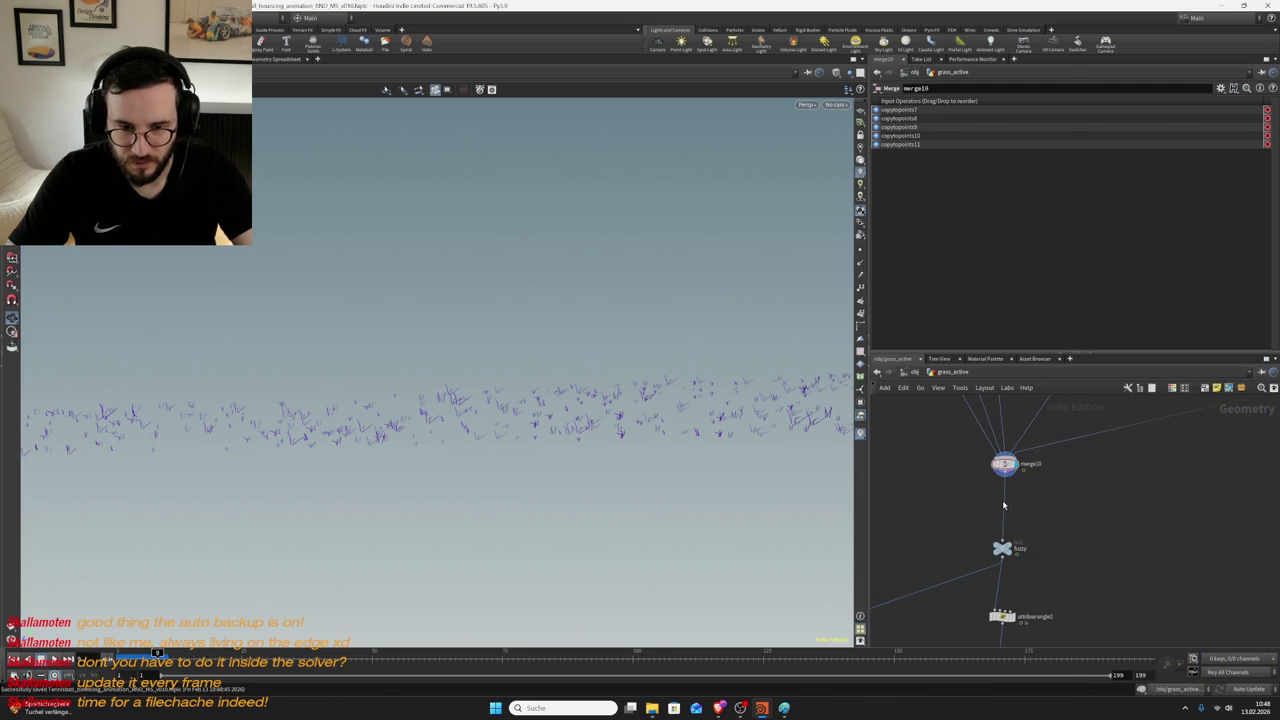
# - Insert an Attribute Delete node between merge10 and fuzzy
pyautogui.press('Tab')
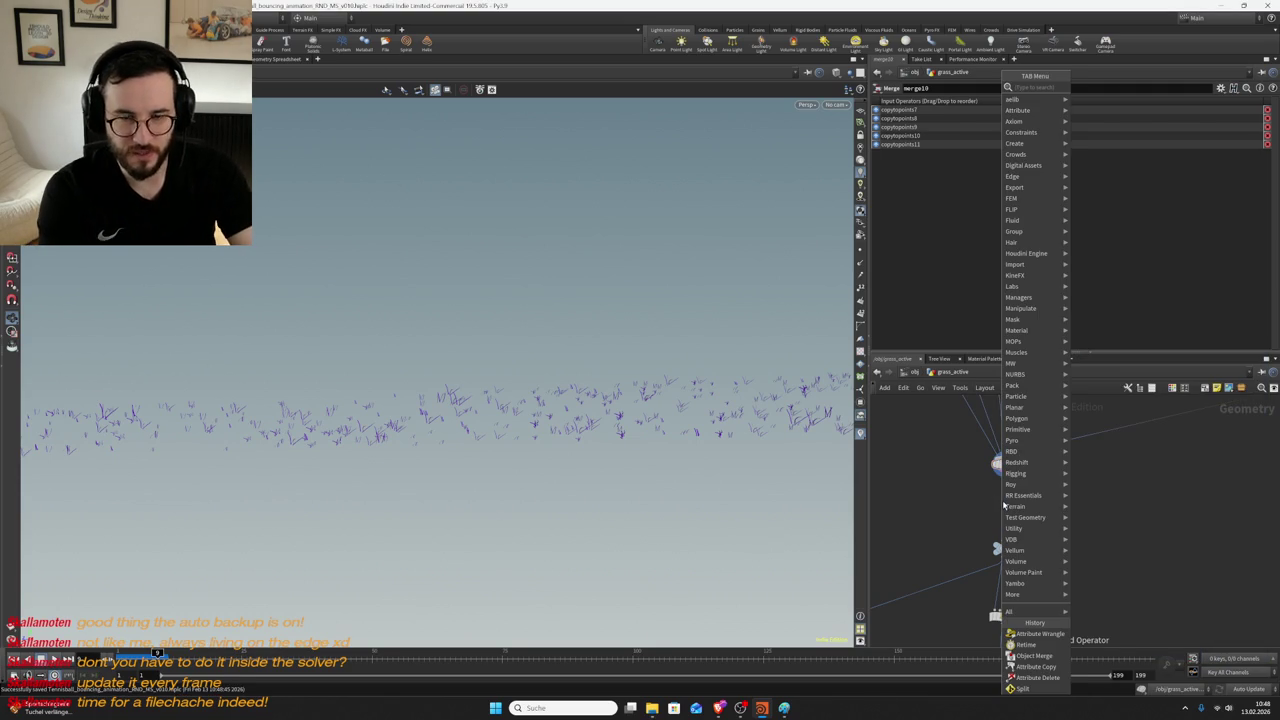
pyautogui.press('Escape')
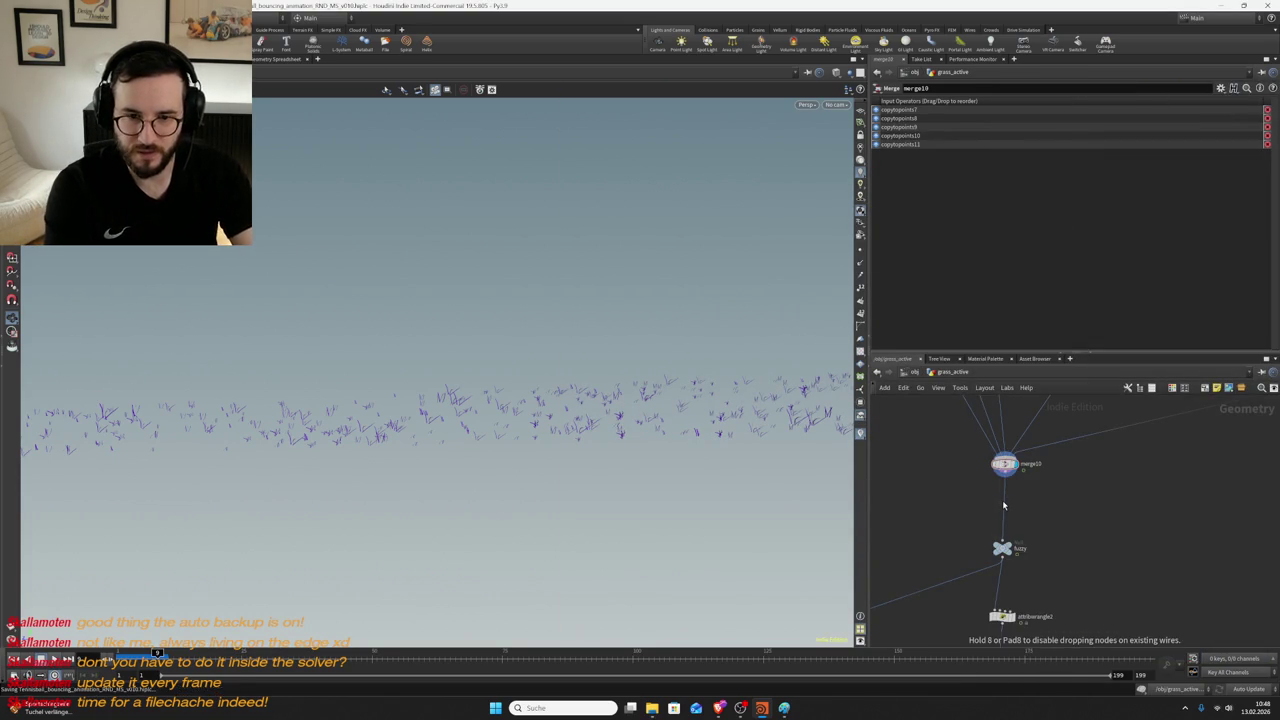
pyautogui.click(1004, 505)
pyautogui.scroll(-3, 1002, 560)
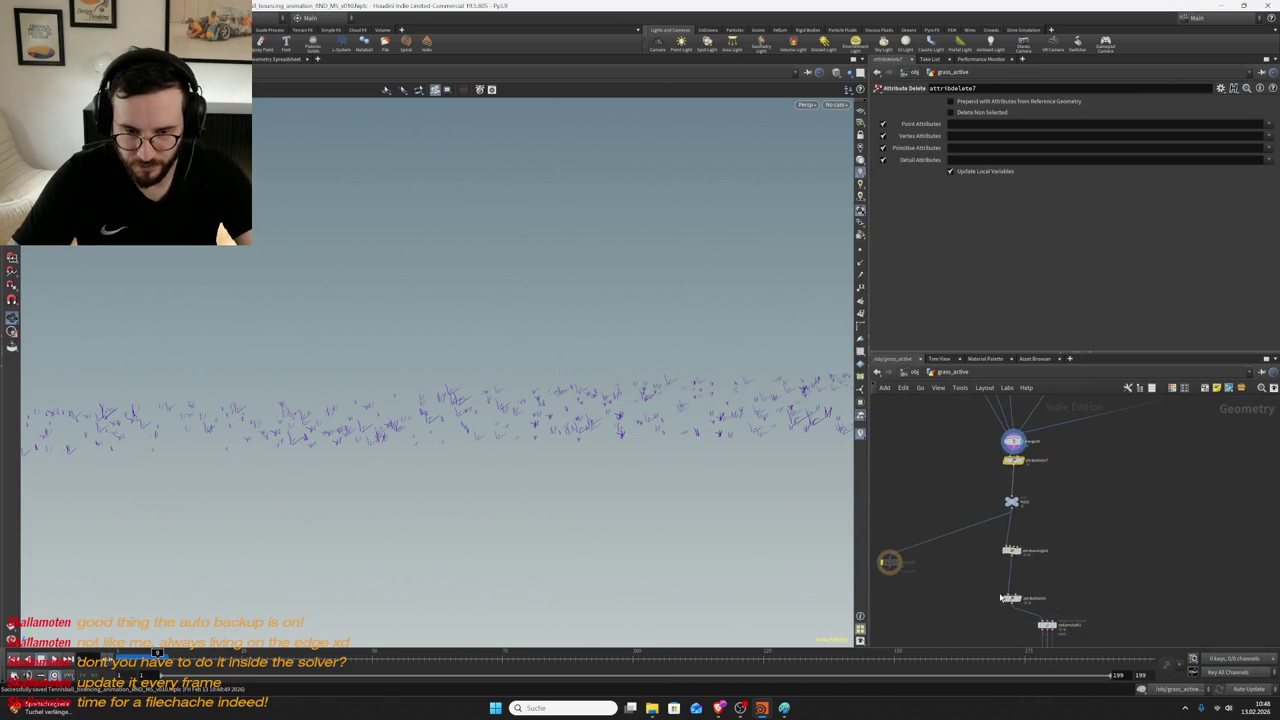
pyautogui.click(1014, 398)
pyautogui.scroll(2, 1012, 447)
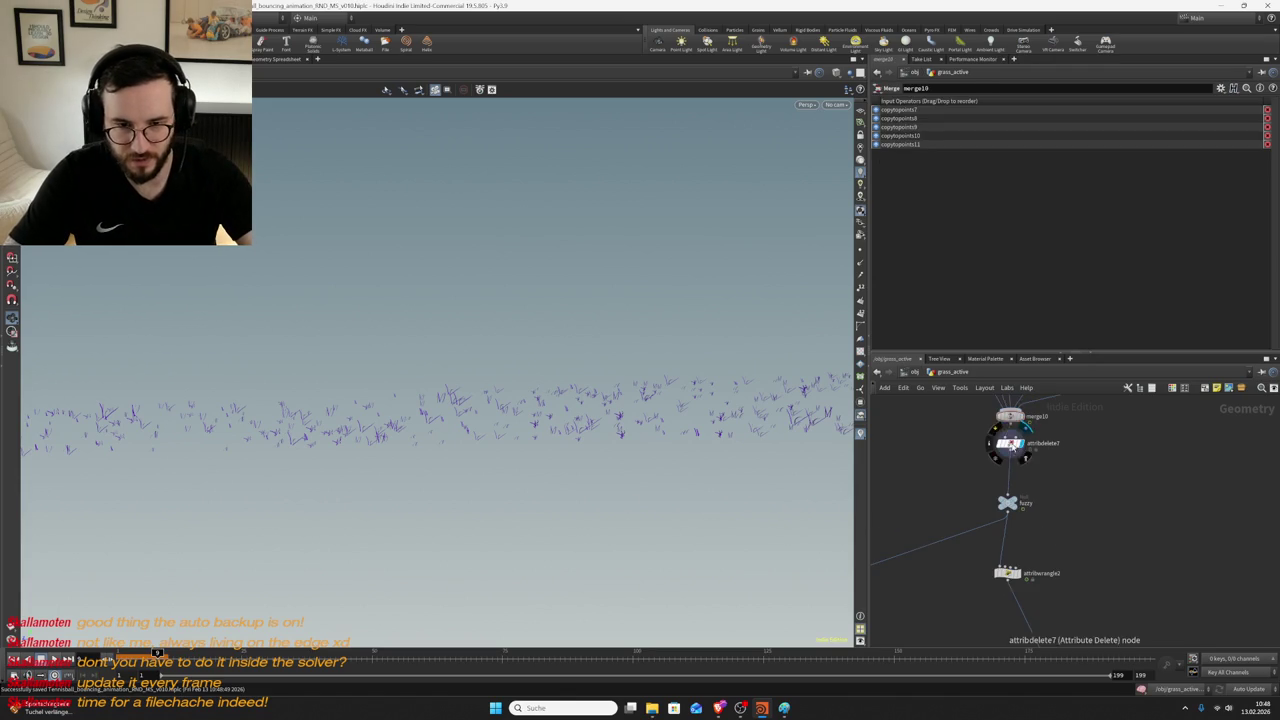
pyautogui.click(1012, 447)
# - Set attribdelete7's Point Attributes to "* ^active" so only active is kept
pyautogui.click(1272, 123)
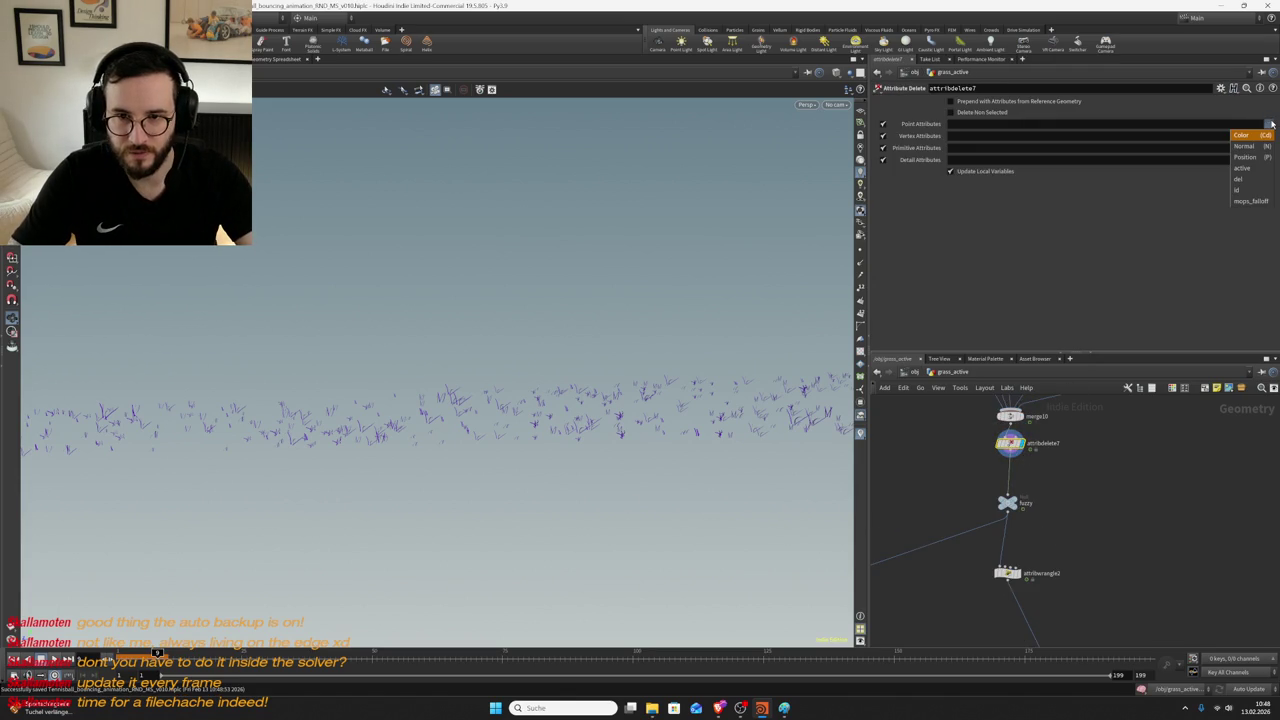
pyautogui.click(1272, 123)
pyautogui.click(1239, 124)
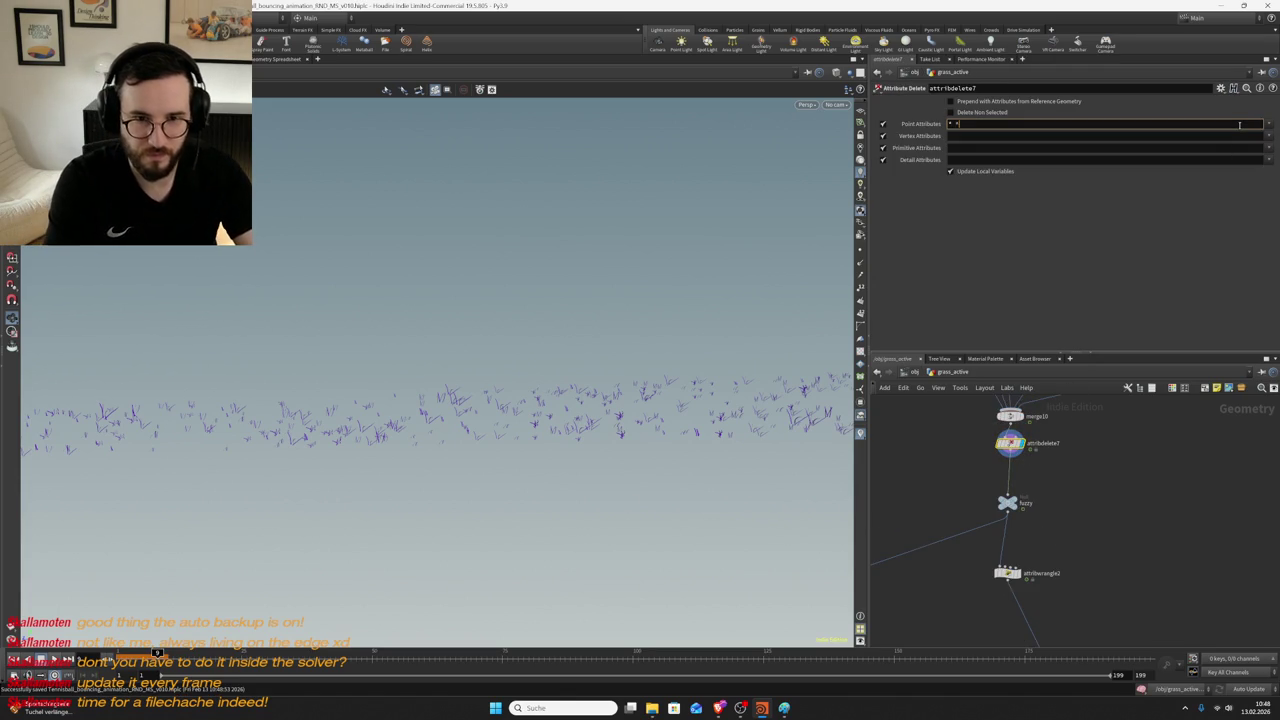
pyautogui.write('* ^')
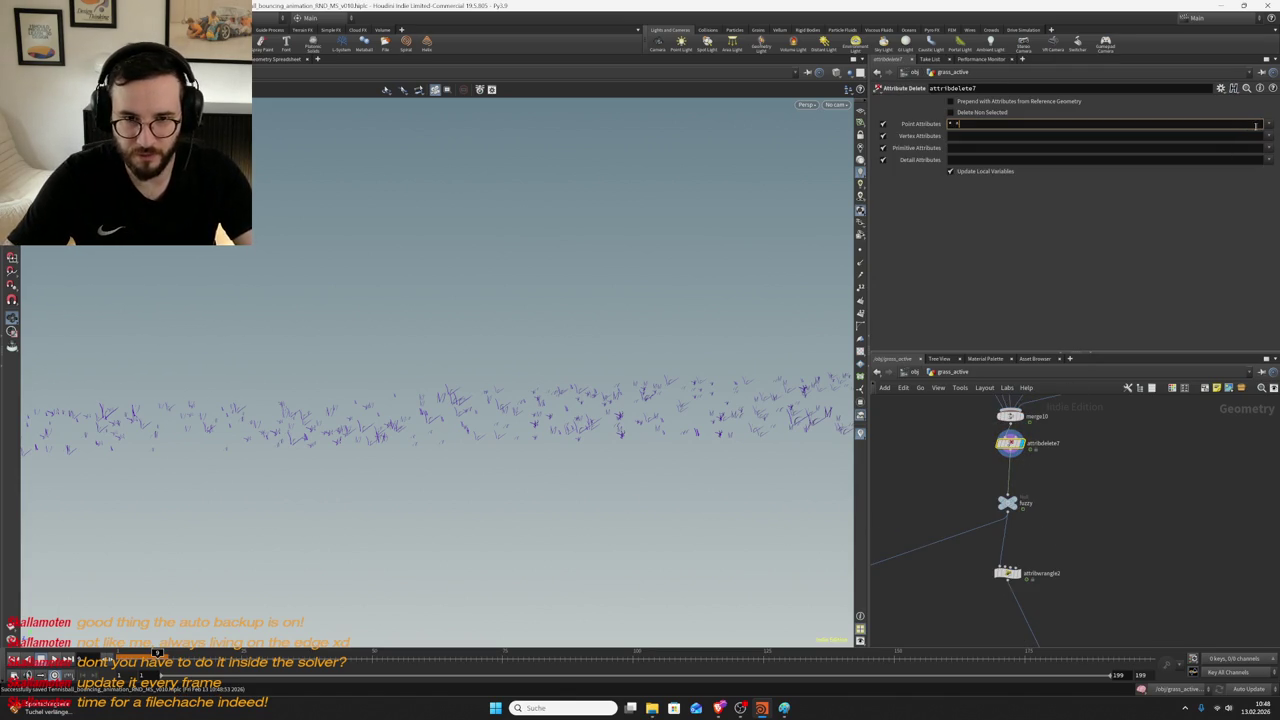
pyautogui.click(1269, 124)
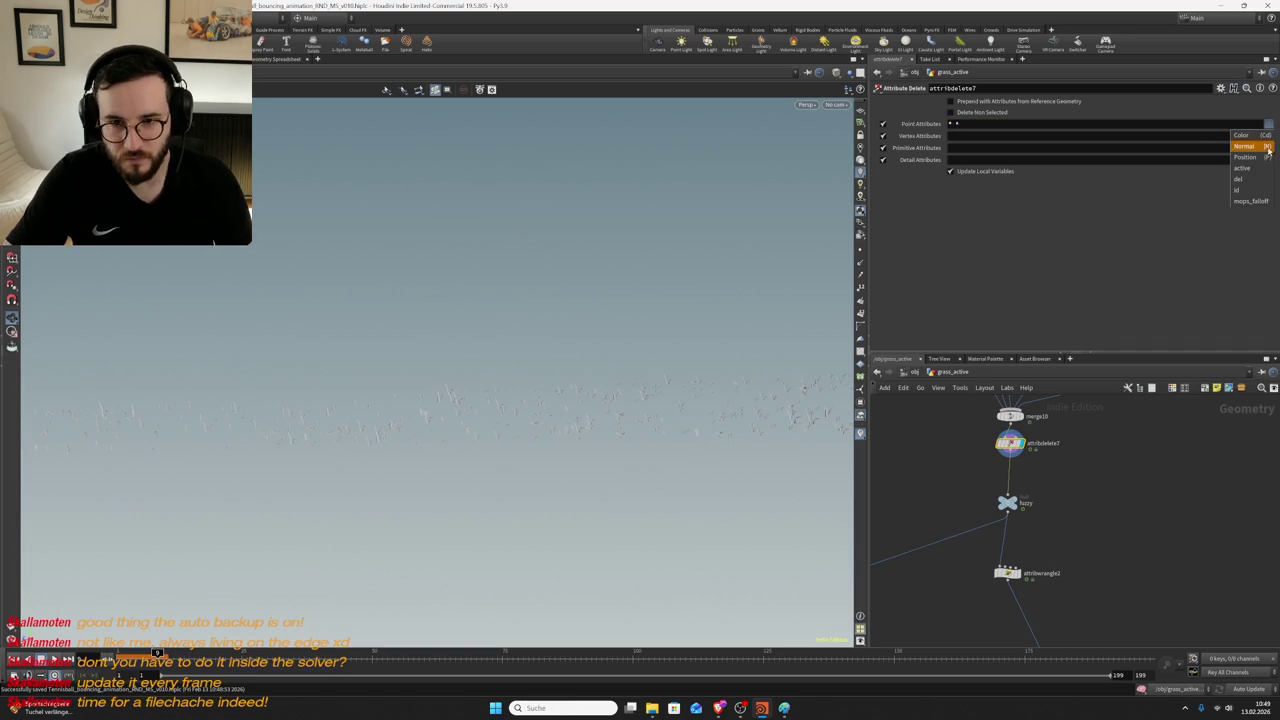
pyautogui.click(1255, 168)
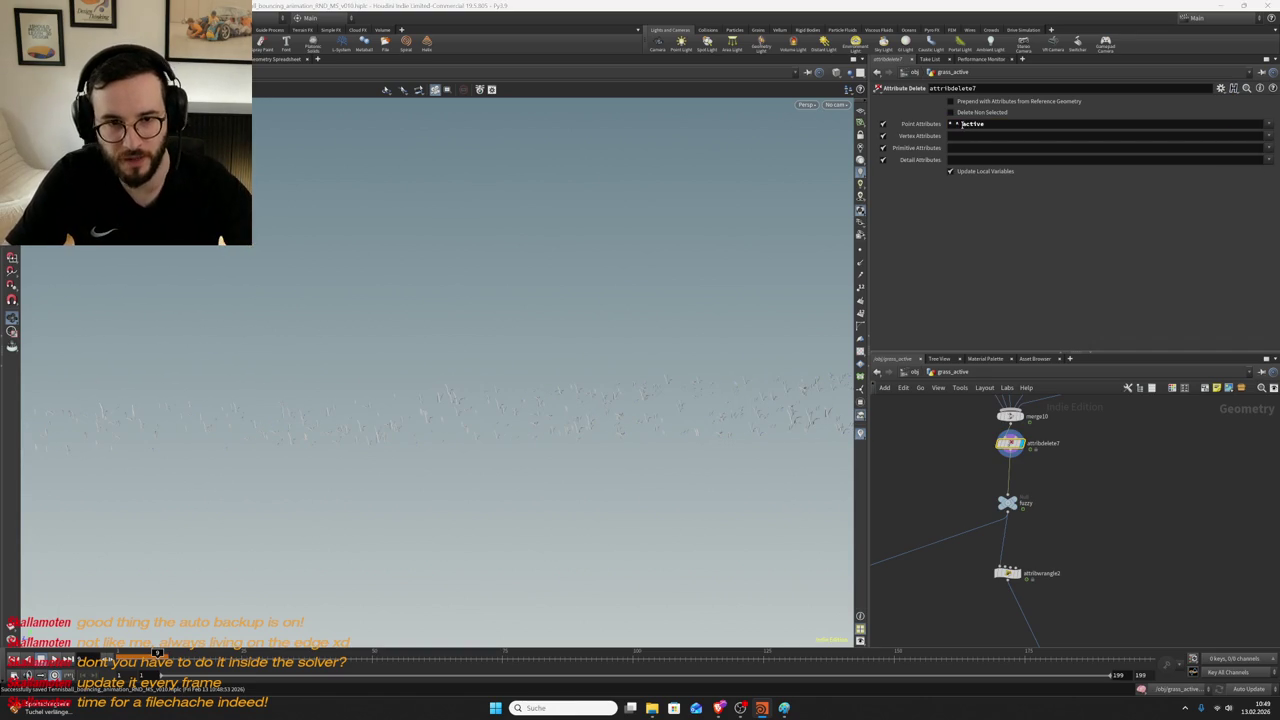
pyautogui.press('BackSpace')
pyautogui.press('Return')
pyautogui.click(1269, 124)
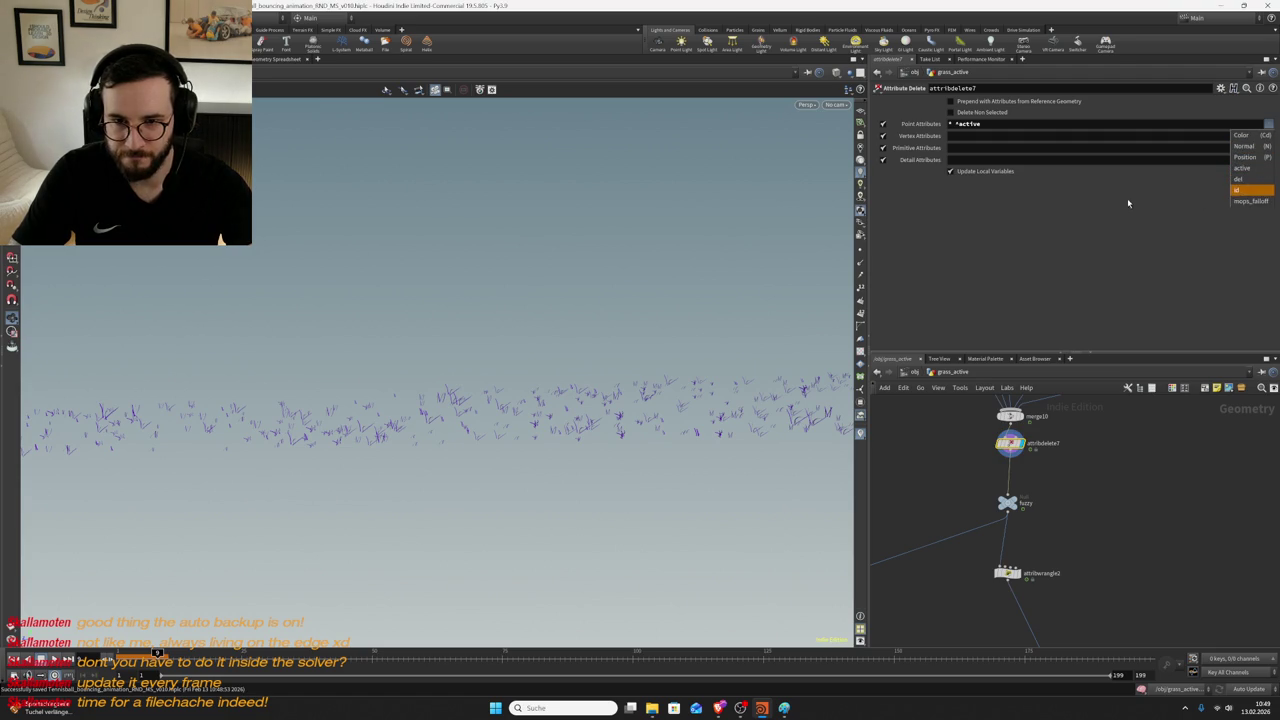
# - Jump to frame 29 to inspect the grass field, then search for a Group Delete node
pyautogui.scroll(-3, 1015, 490)
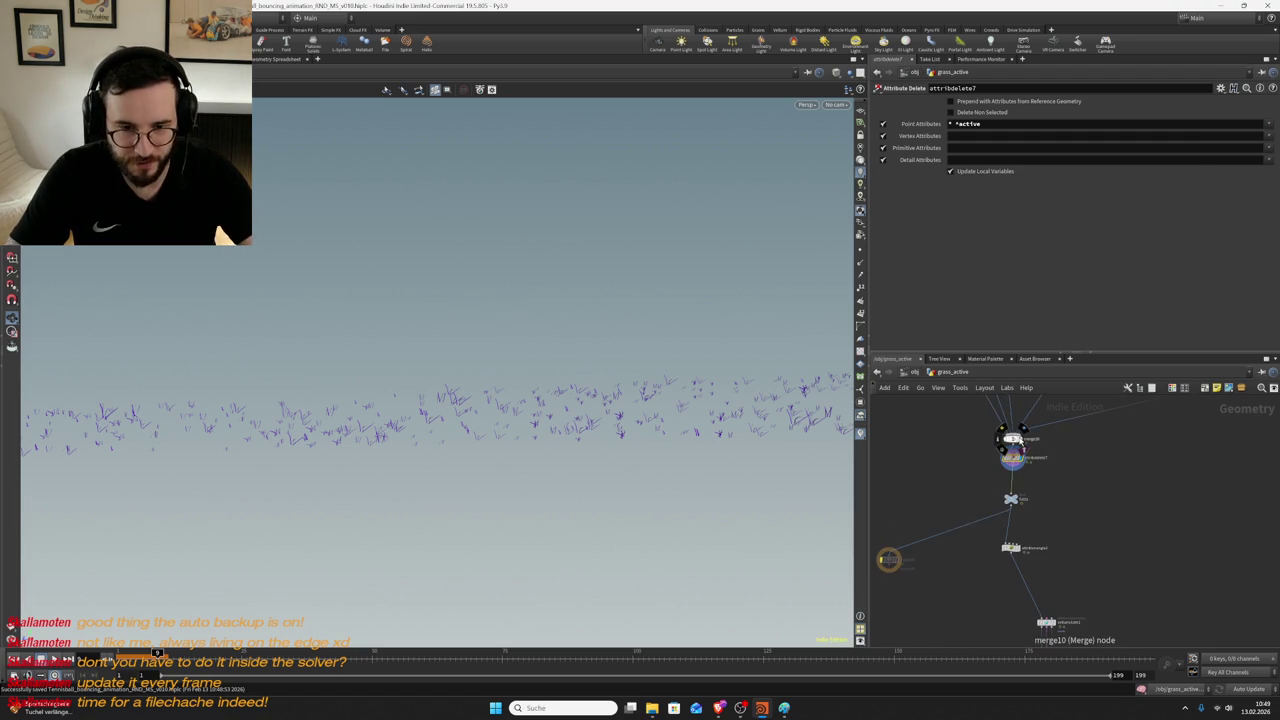
pyautogui.click(263, 652)
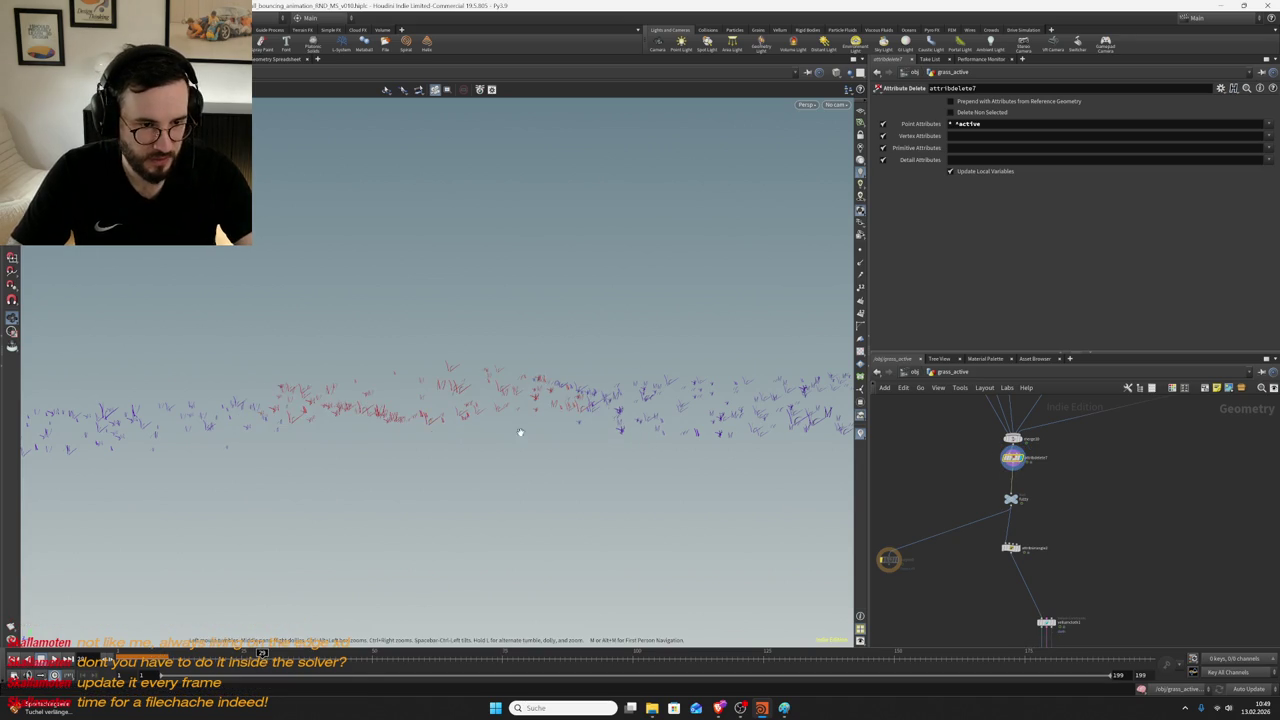
pyautogui.keyDown('alt'); pyautogui.moveTo(483, 400); pyautogui.dragTo(468, 362); pyautogui.keyUp('alt')
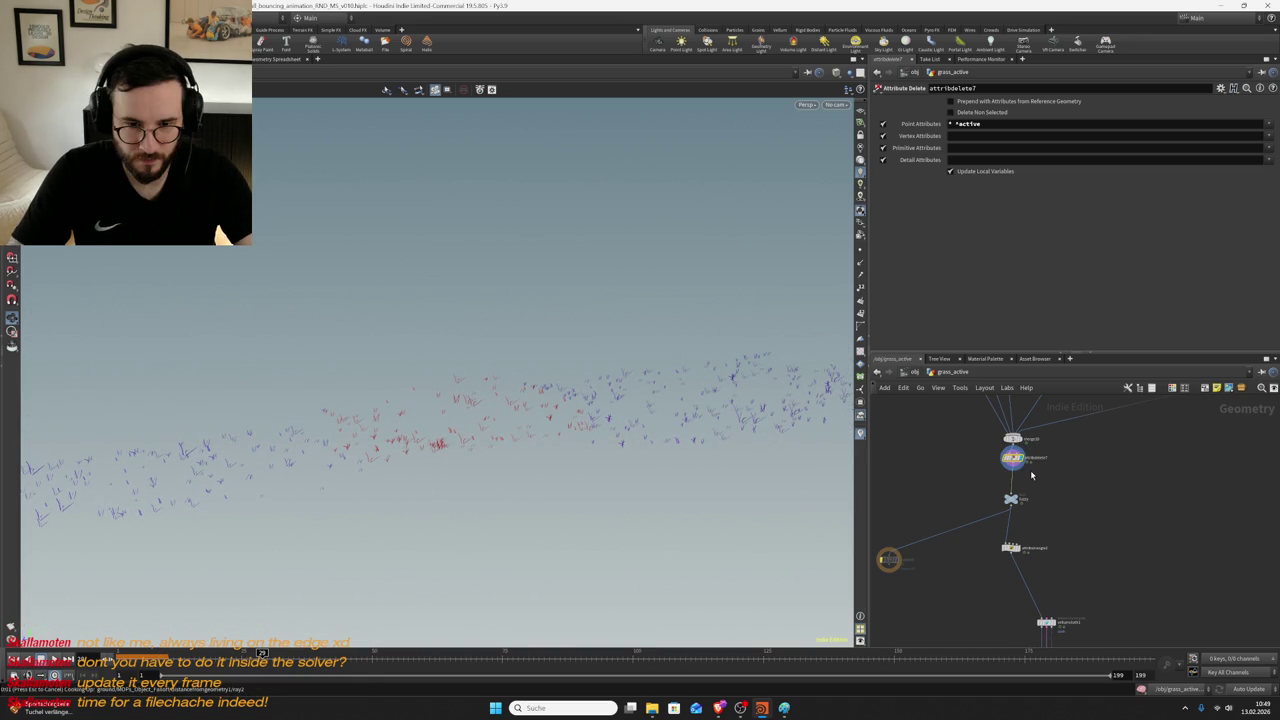
pyautogui.press('Tab')
pyautogui.write('grou')
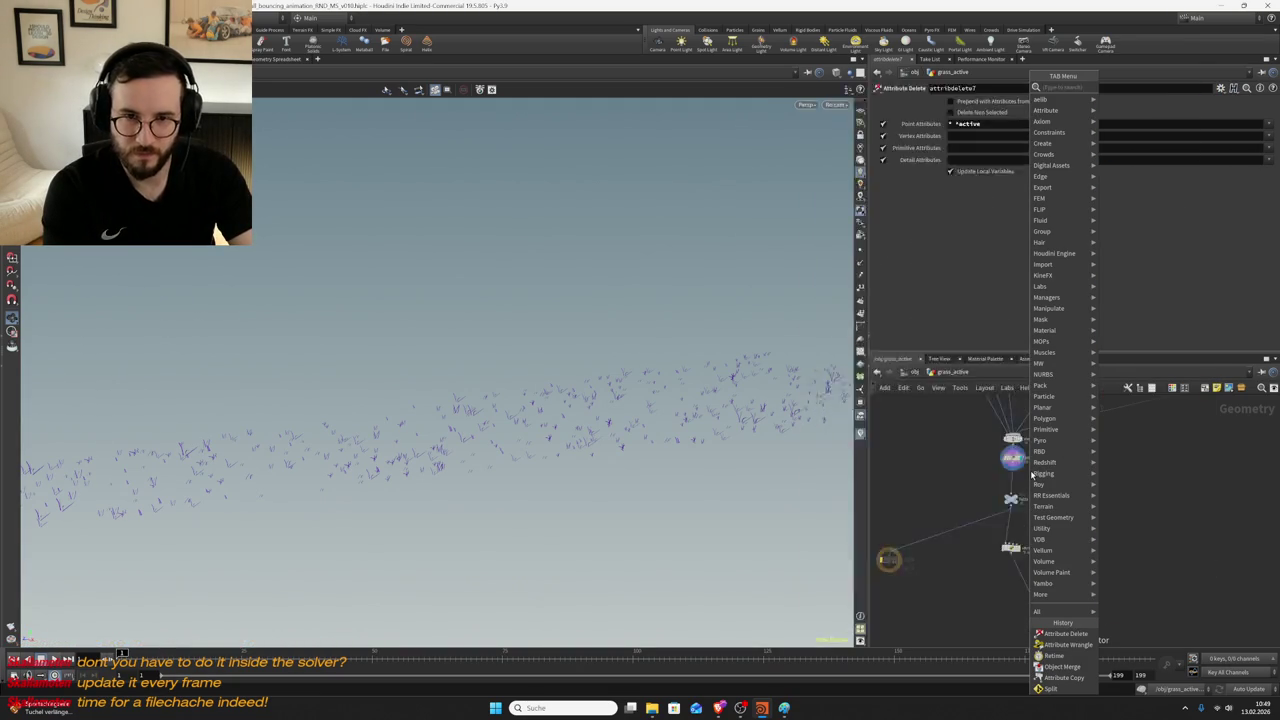
pyautogui.write('p del')
# - Place groupdelete1 below attribdelete7 and auto-arrange the lower nodes
pyautogui.press('Return')
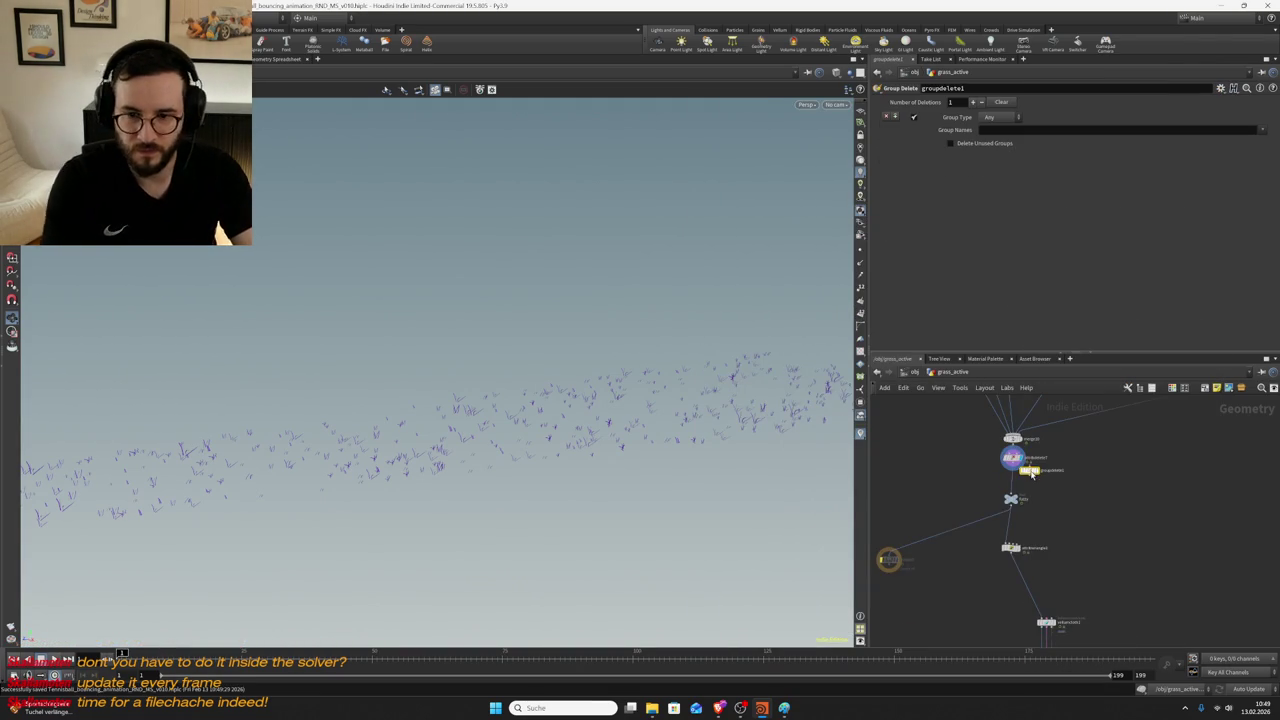
pyautogui.scroll(3, 1001, 482)
pyautogui.click(1000, 482)
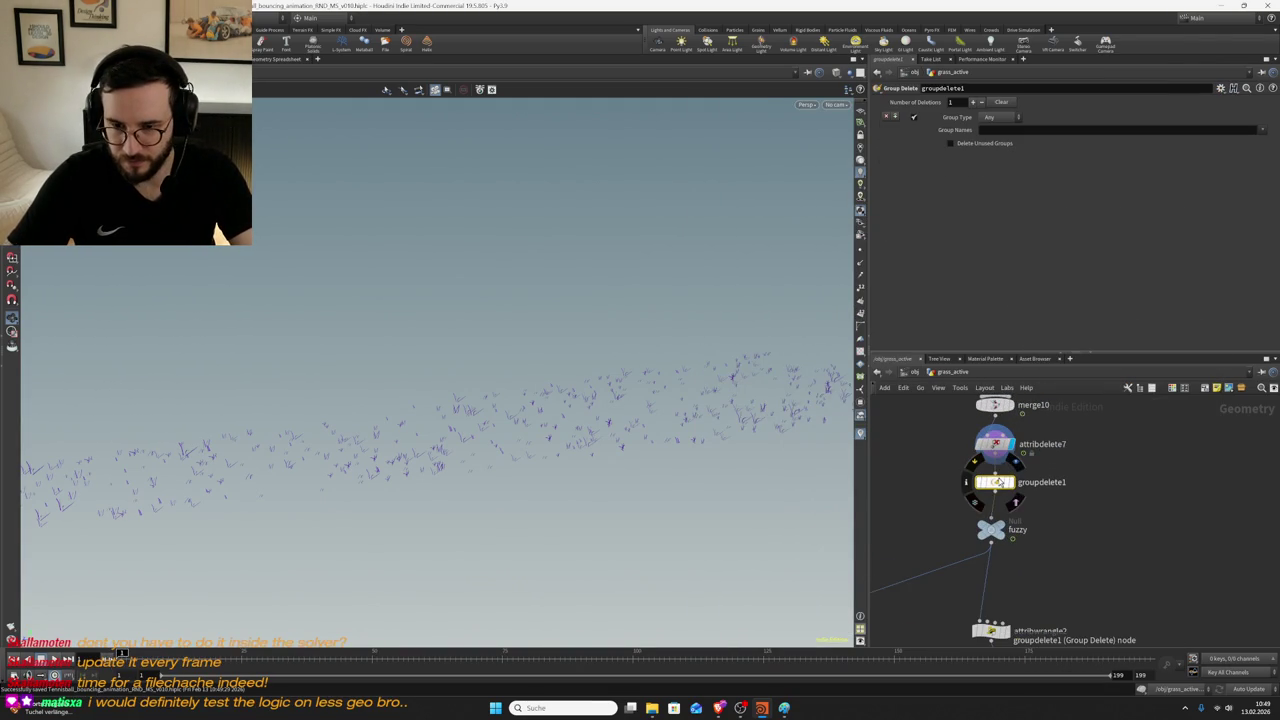
pyautogui.scroll(-2, 1000, 483)
pyautogui.scroll(2, 1015, 485)
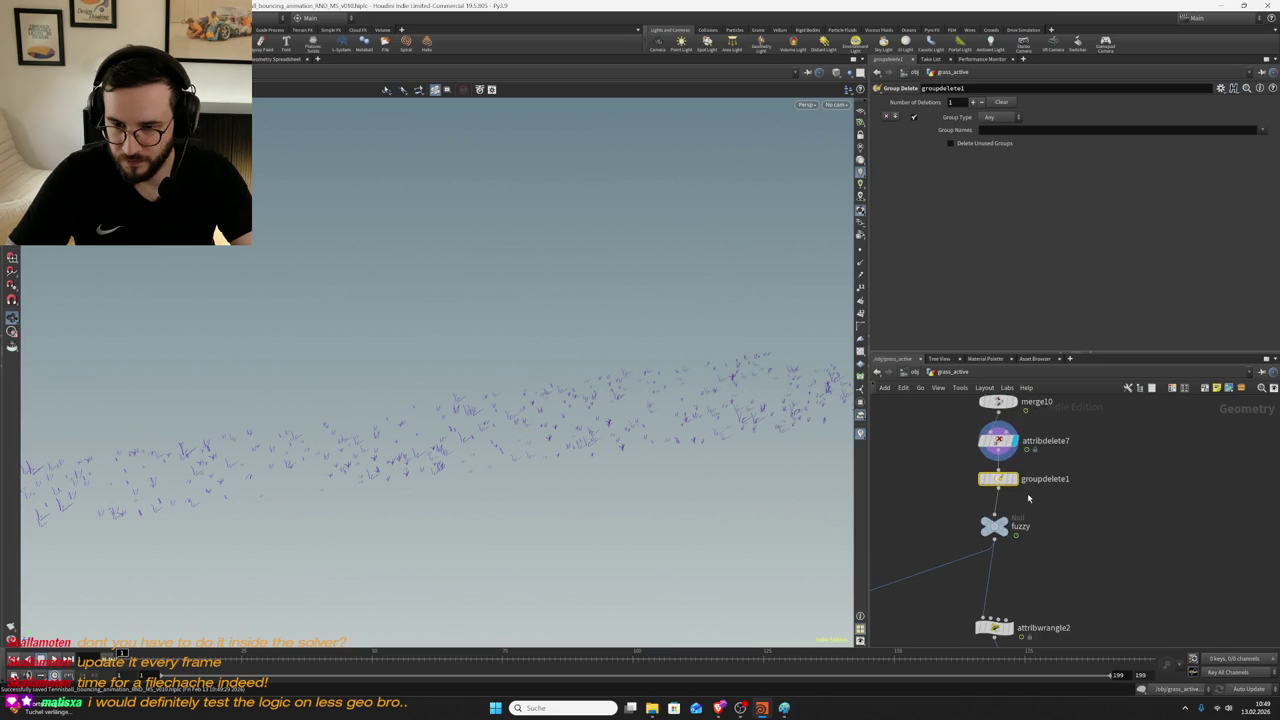
pyautogui.scroll(-4, 1060, 549)
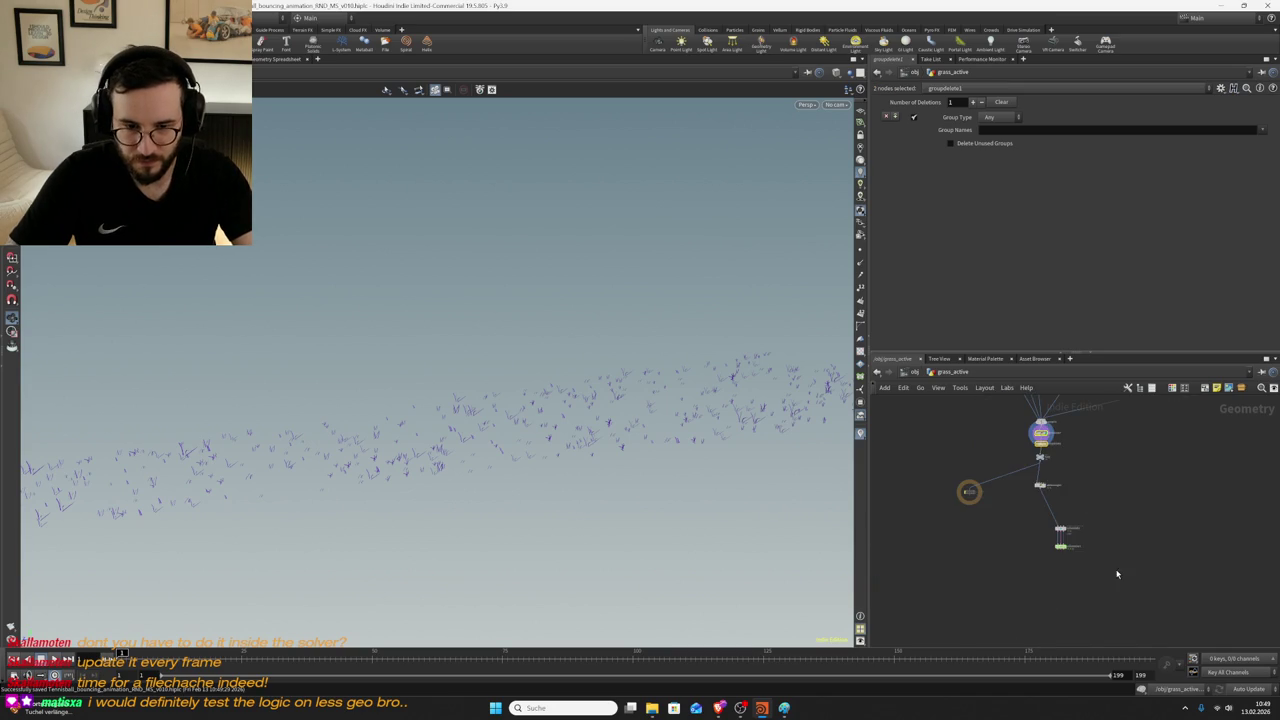
pyautogui.moveTo(1109, 575); pyautogui.dragTo(1026, 470)
pyautogui.press('l')
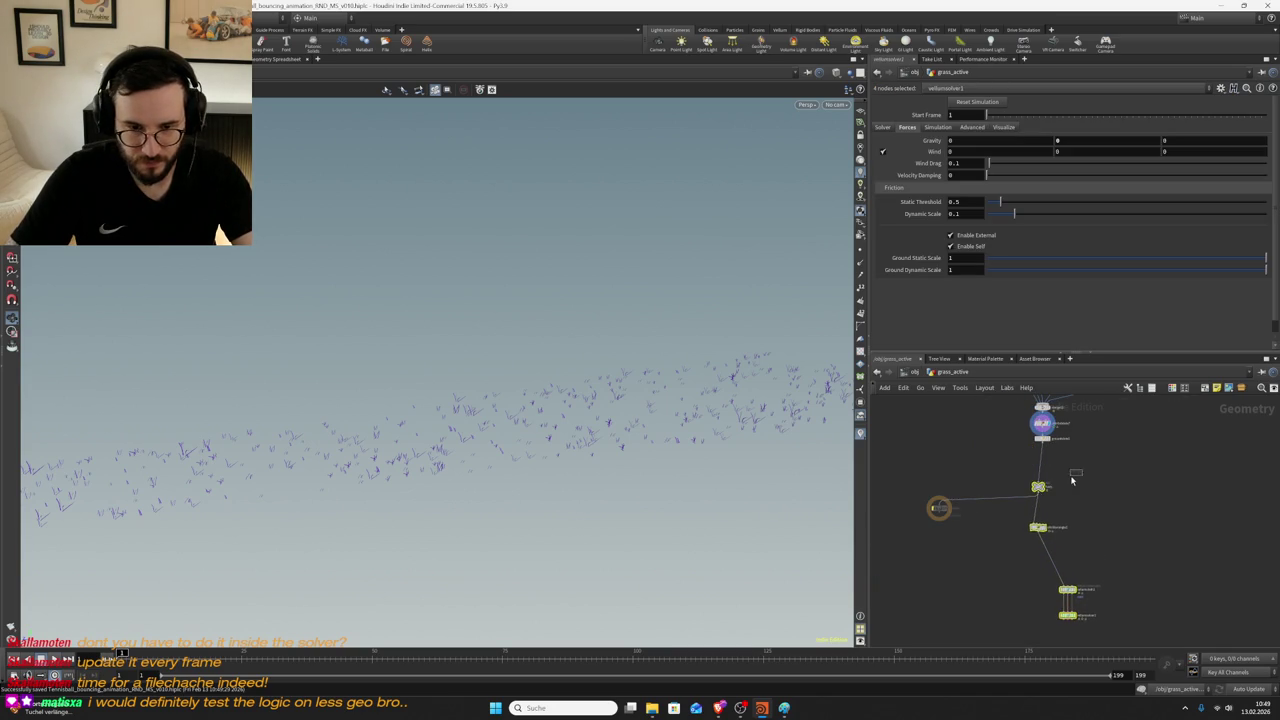
pyautogui.scroll(3, 475, 440)
pyautogui.scroll(-3, 475, 440)
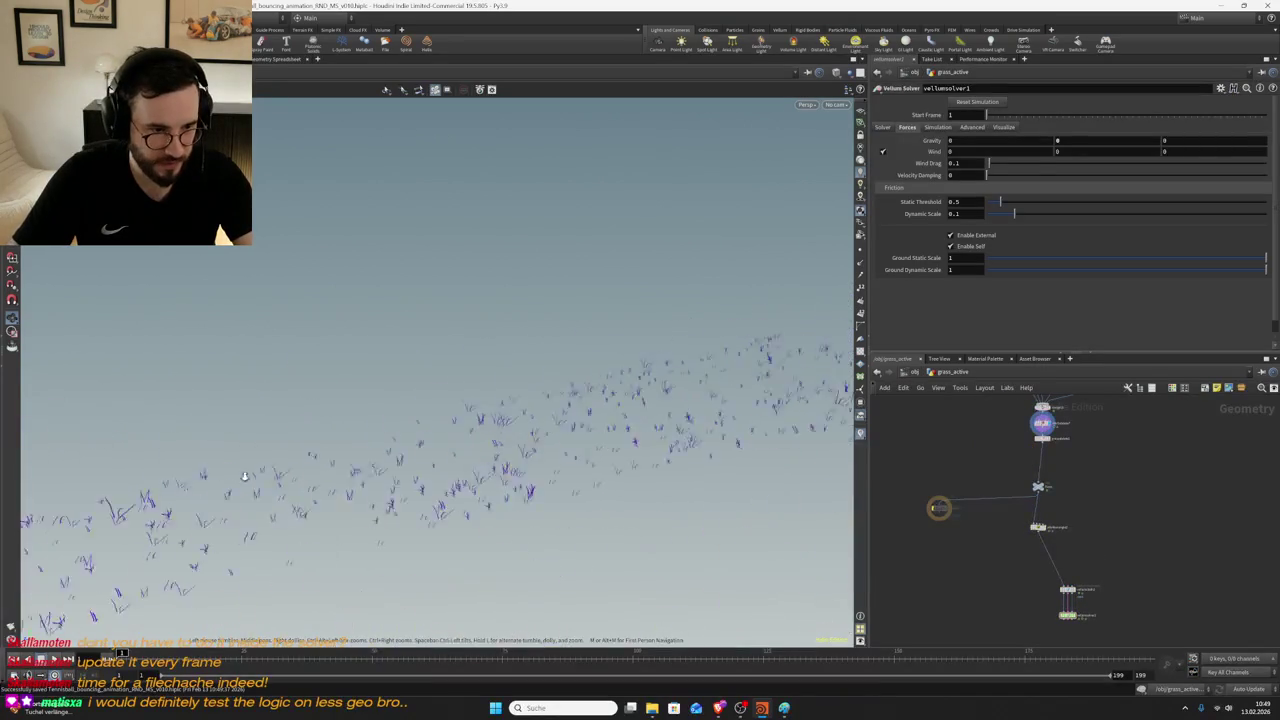
pyautogui.scroll(3, 1043, 457)
pyautogui.scroll(2, 1000, 458)
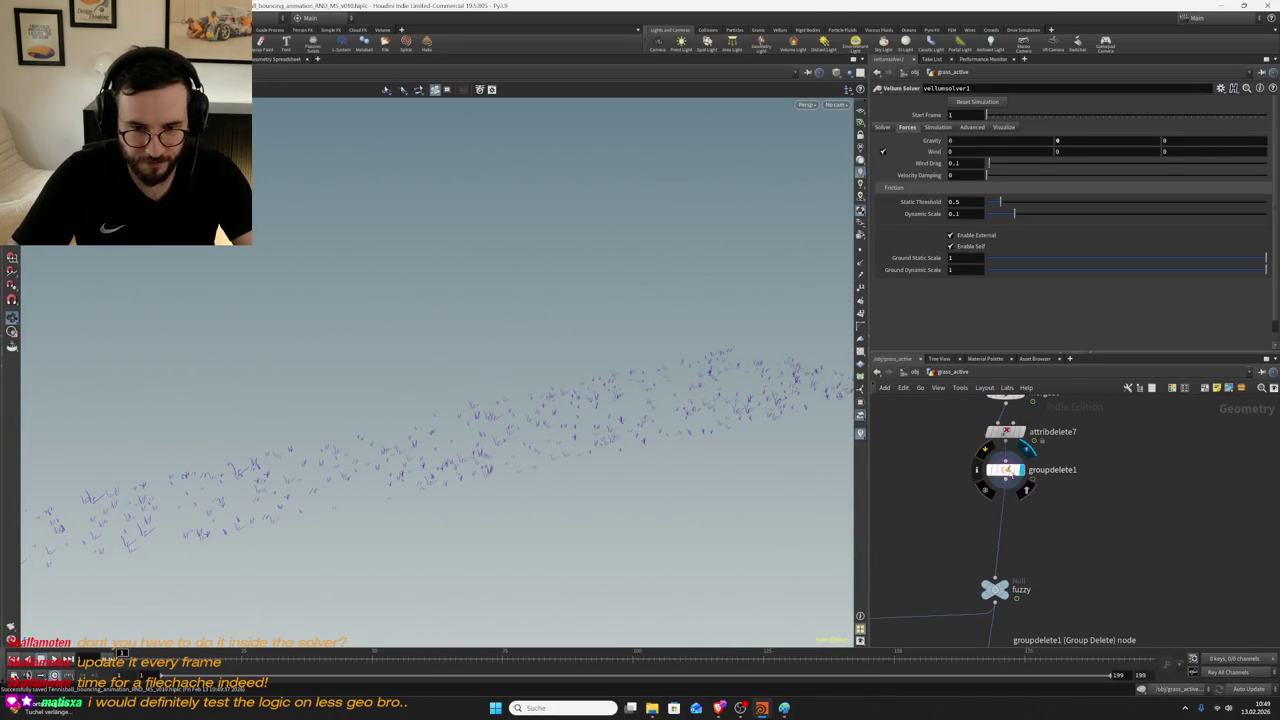
# - Set groupdelete1's Group Names to "*" to remove every group
pyautogui.click(1007, 477)
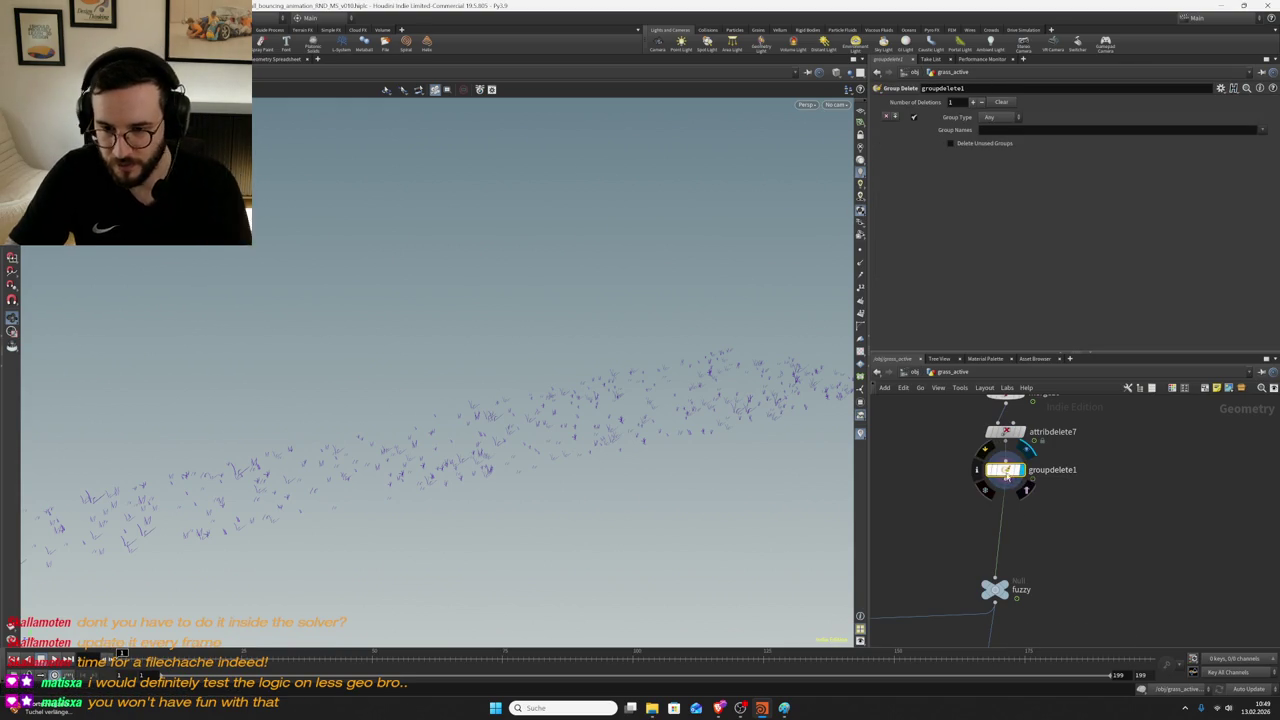
pyautogui.click(1264, 130)
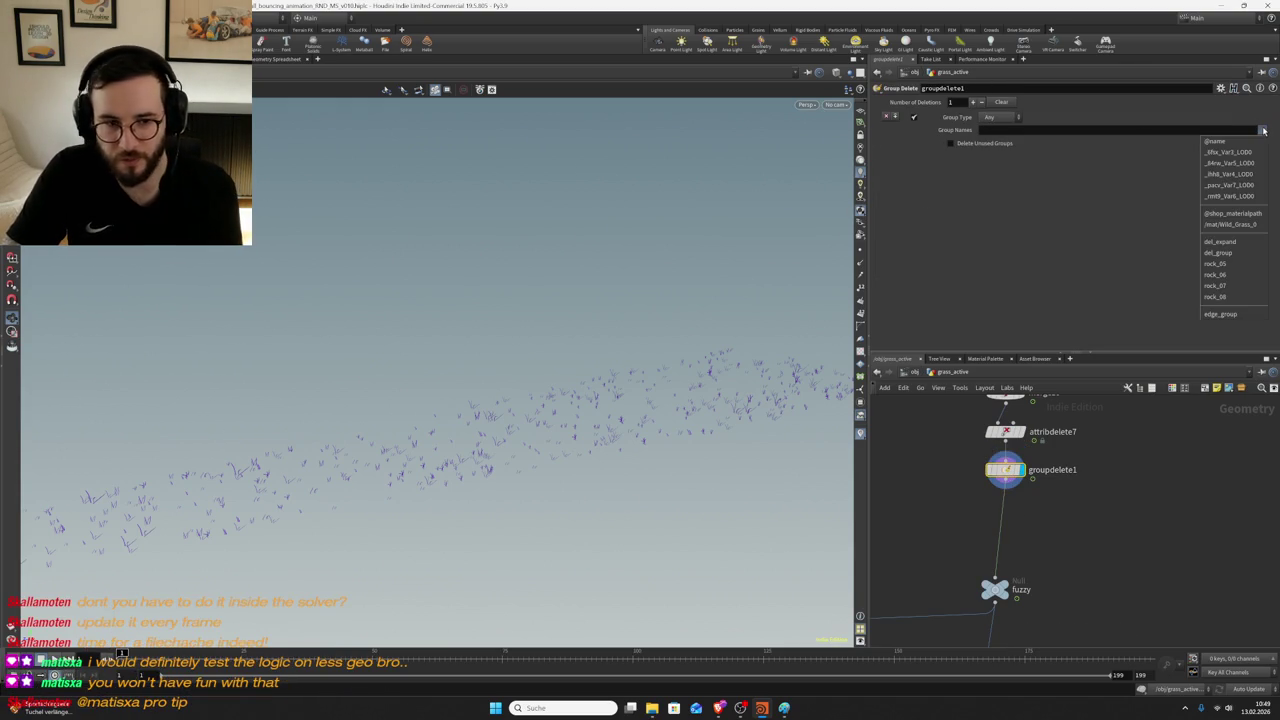
pyautogui.click(1264, 130)
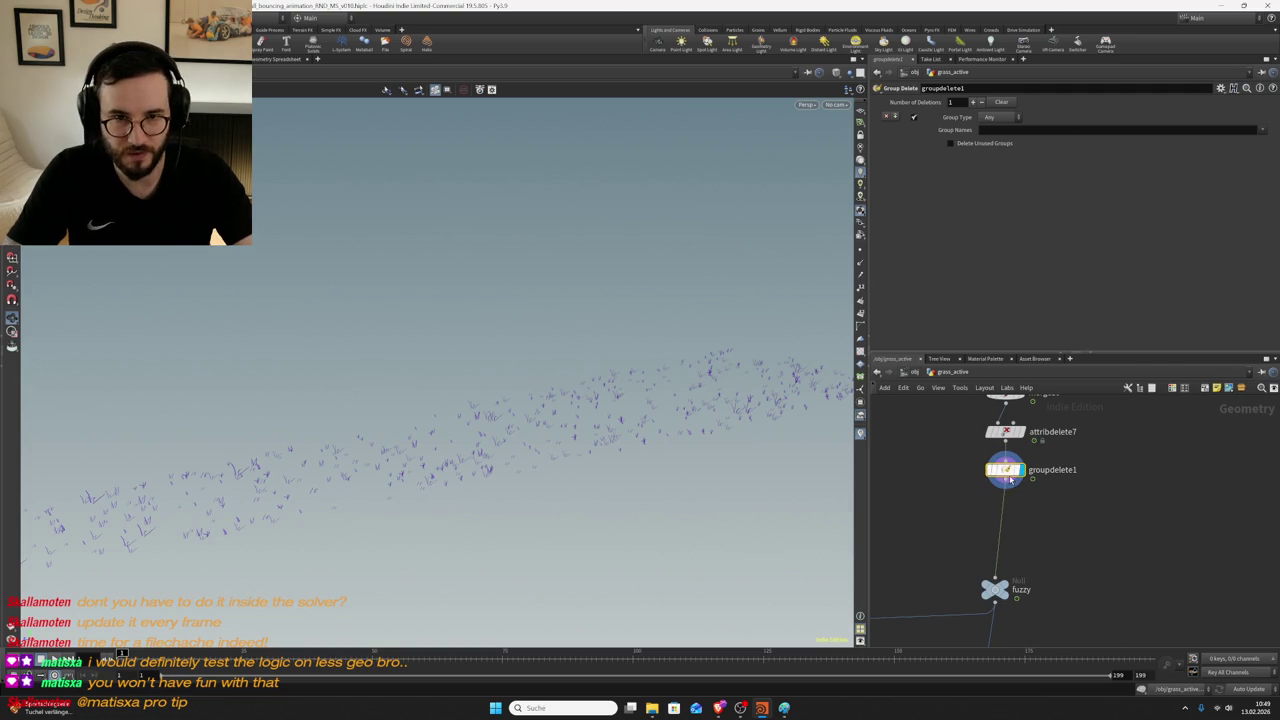
pyautogui.middleClick(1010, 479)
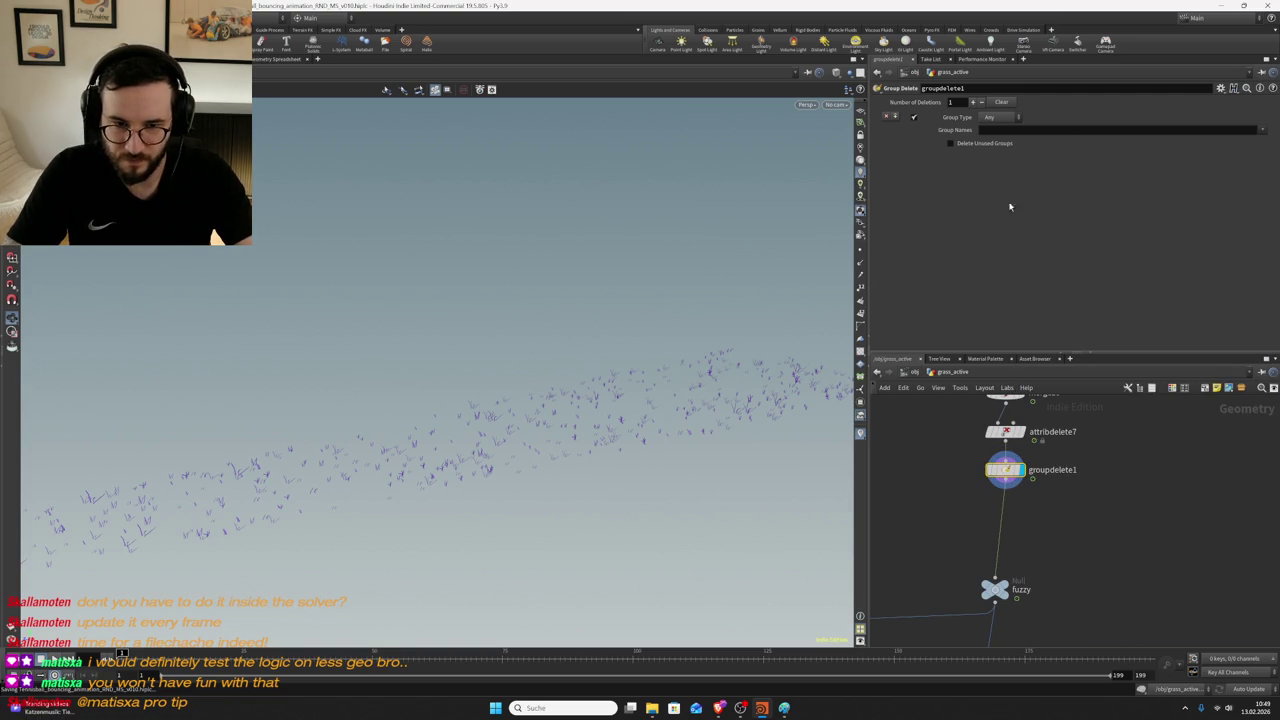
pyautogui.click(1018, 131)
pyautogui.write('*')
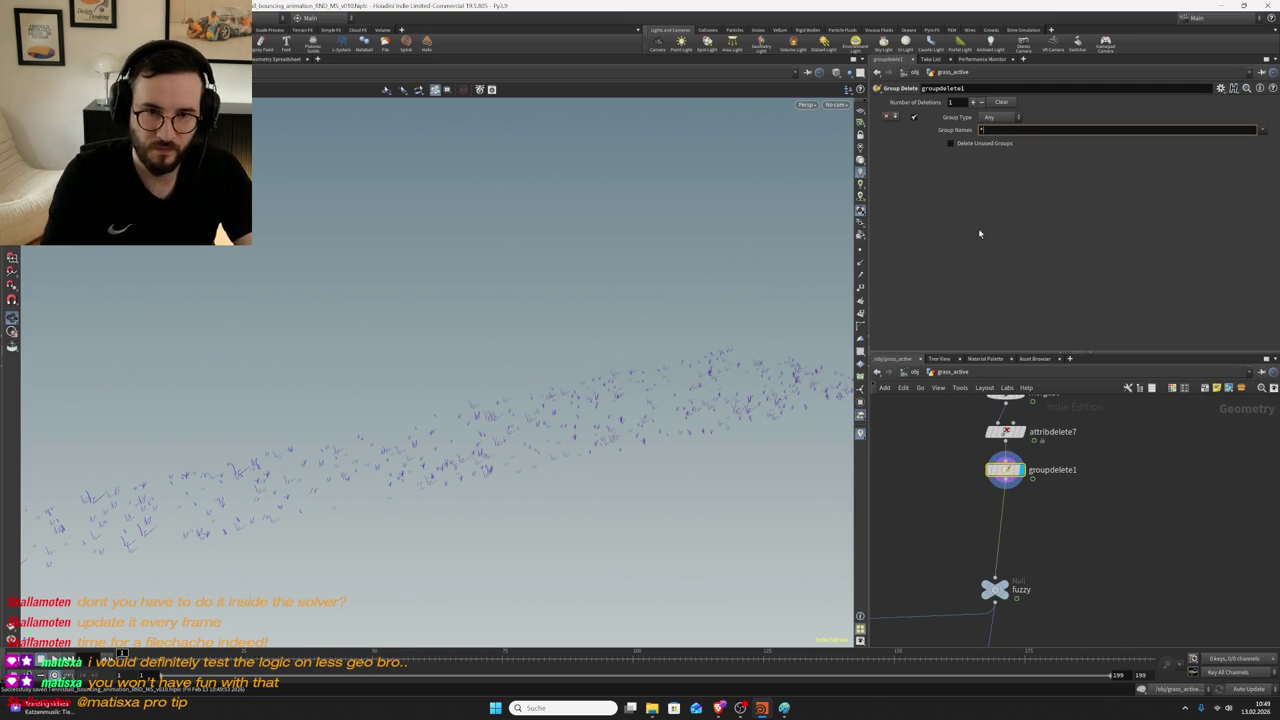
pyautogui.press('Return')
pyautogui.middleClick(1010, 472)
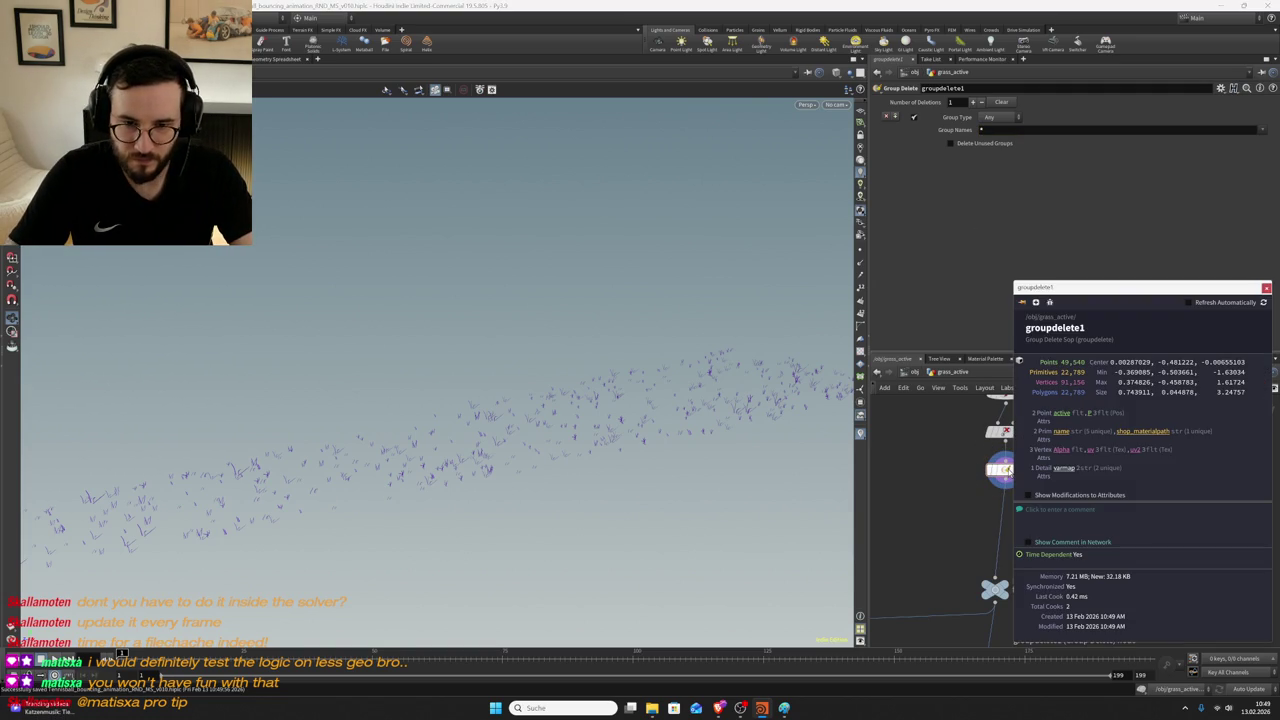
# - Recheck groupdelete1's geometry info to confirm no groups remain
pyautogui.scroll(3, 520, 480)
pyautogui.scroll(3, 470, 460)
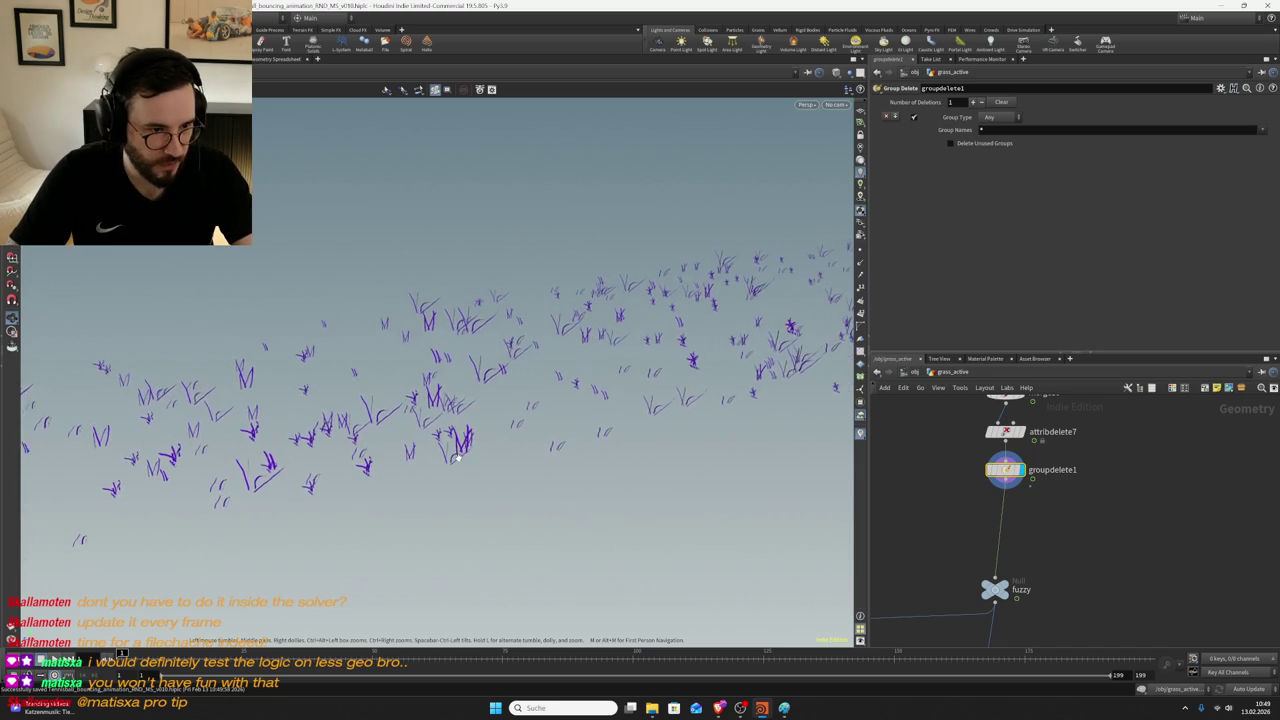
pyautogui.scroll(-2, 457, 457)
pyautogui.scroll(-2, 457, 457)
pyautogui.scroll(-2, 1079, 516)
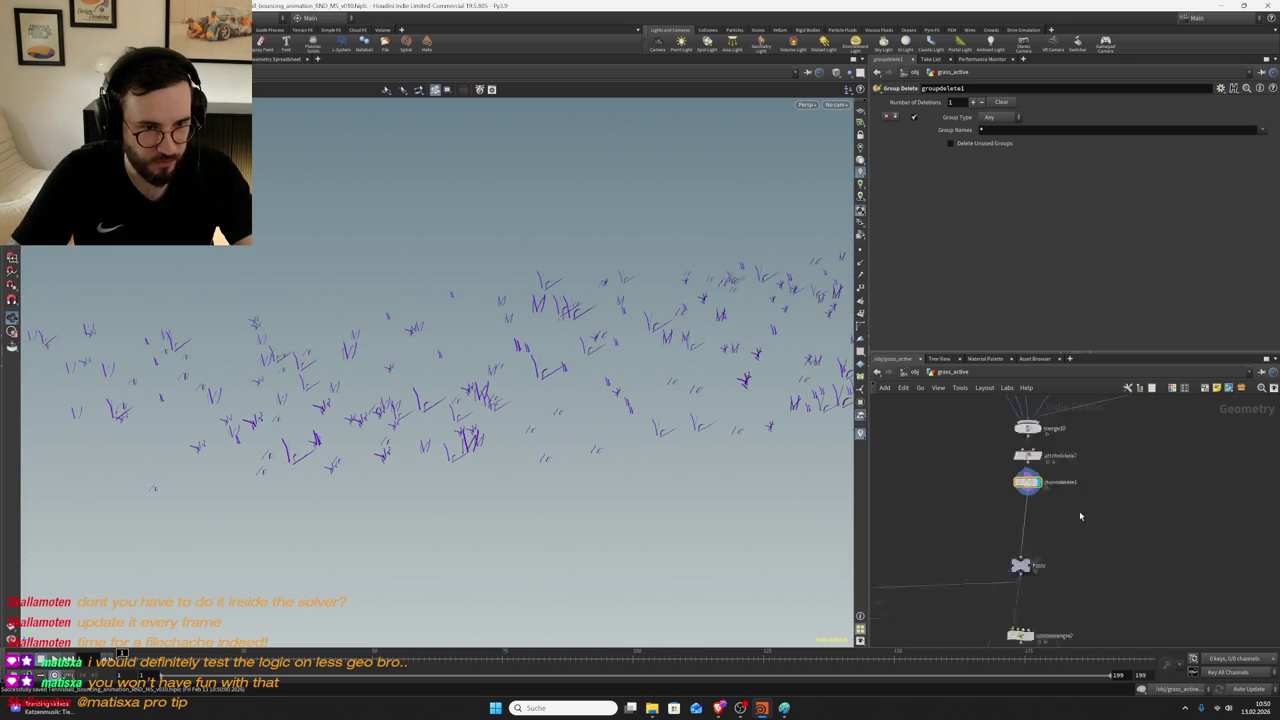
pyautogui.scroll(-2, 1040, 560)
pyautogui.scroll(2, 1000, 550)
pyautogui.middleClick(990, 551)
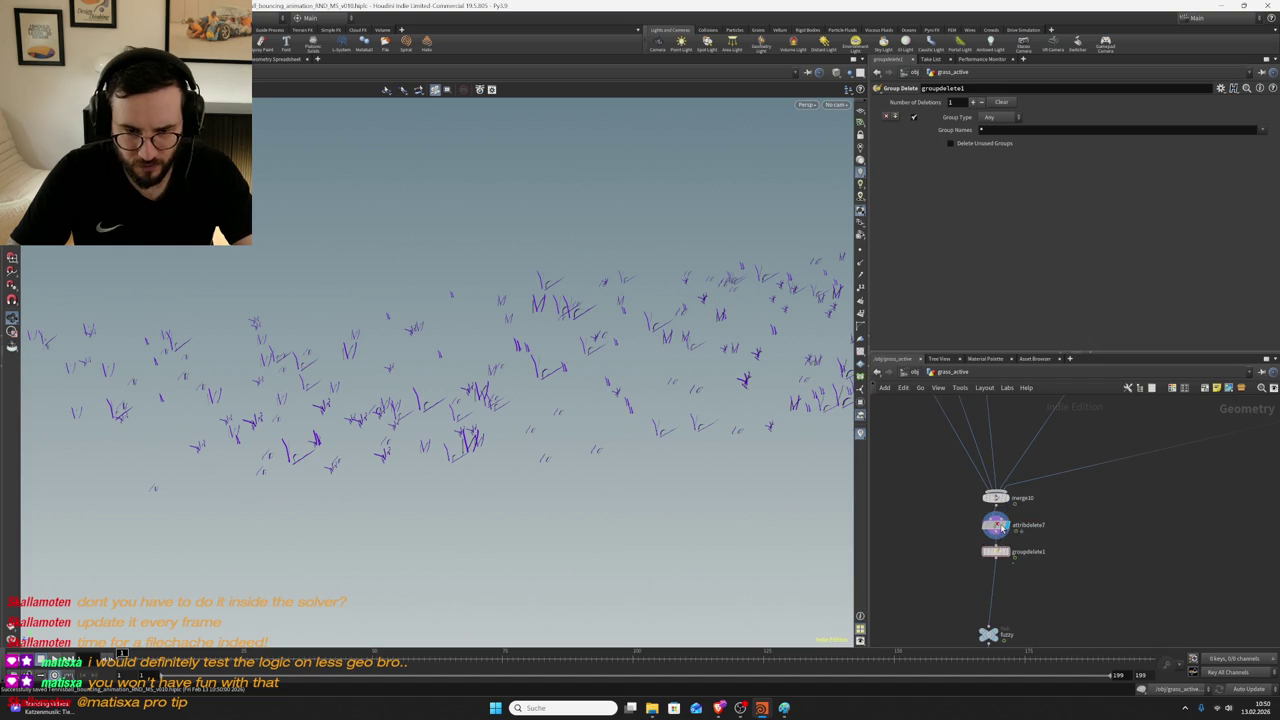
# - On attribdelete7, add shop_materialpath to the primitive attributes to delete
pyautogui.click(997, 525)
pyautogui.click(1267, 136)
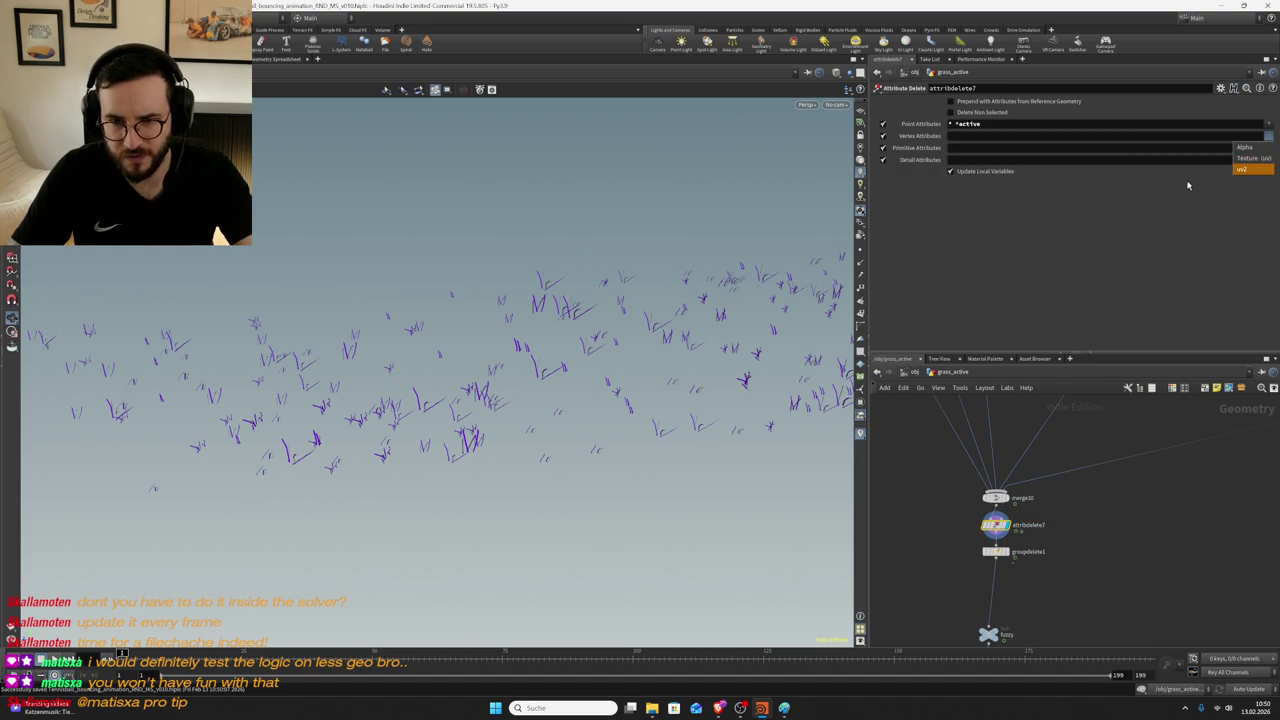
pyautogui.click(1266, 148)
pyautogui.click(1267, 148)
pyautogui.click(1263, 160)
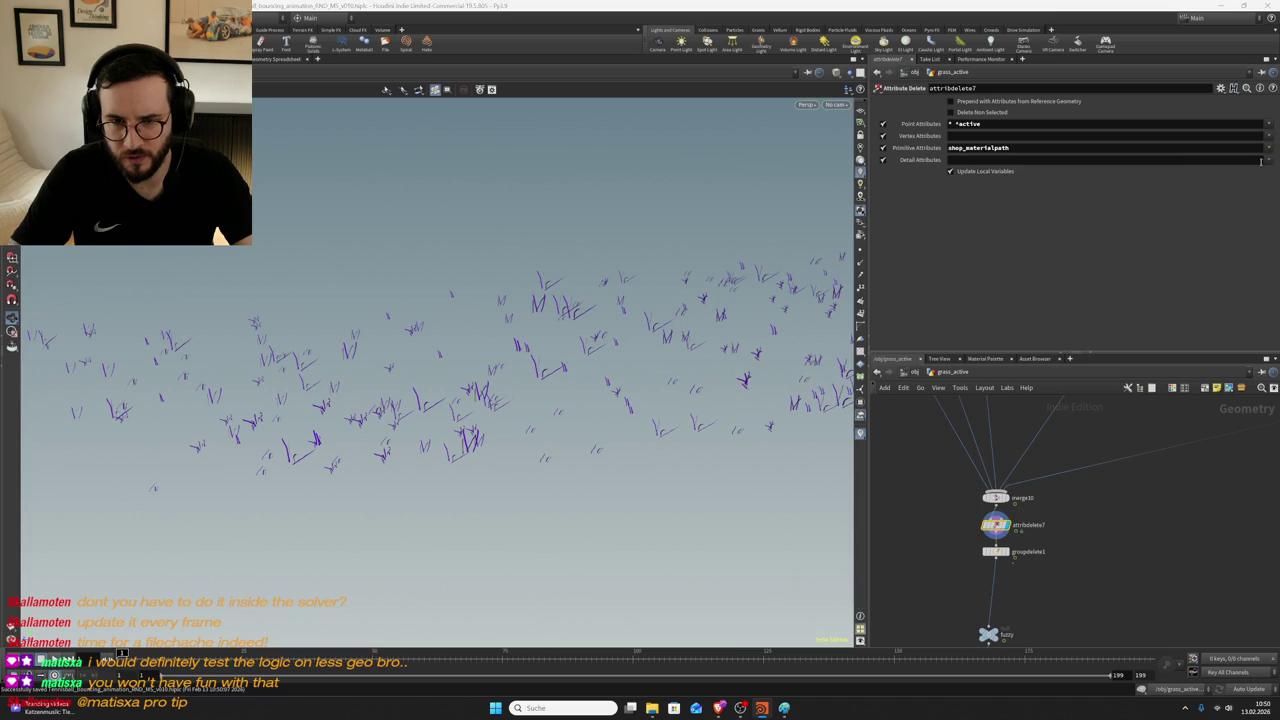
# - Add the varmap detail attribute to attribdelete7's deletion list
pyautogui.click(1268, 148)
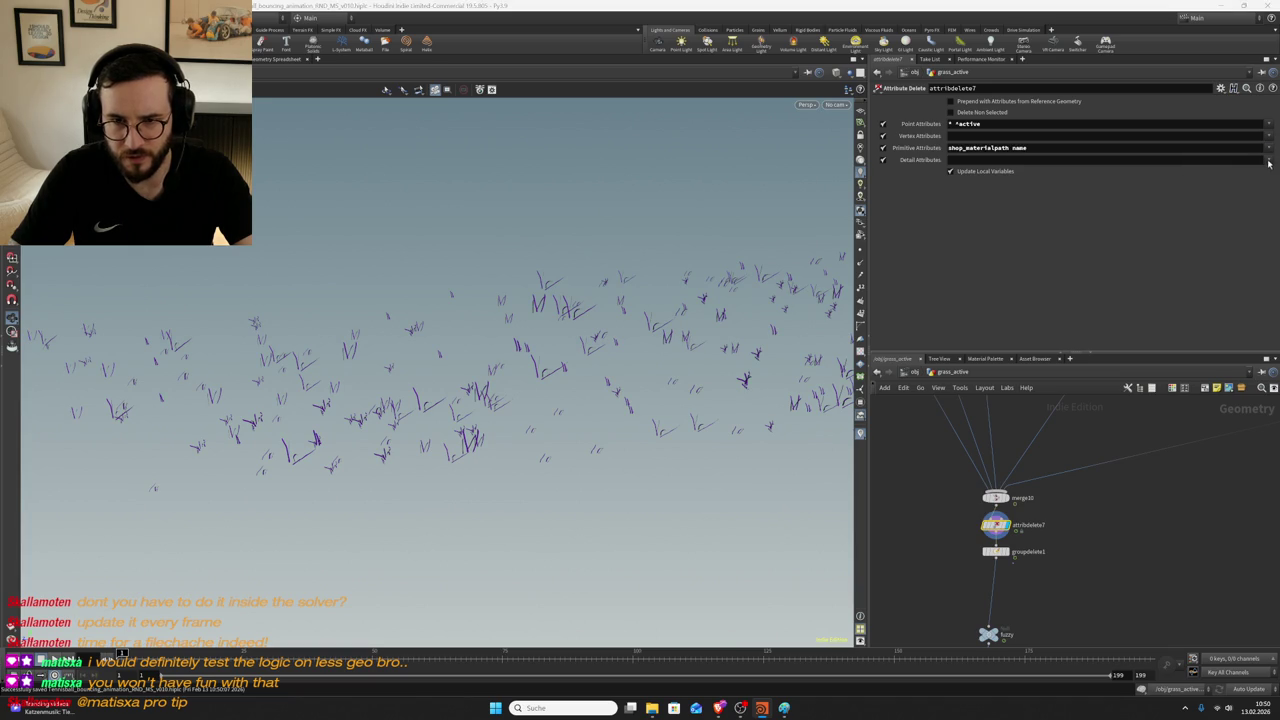
pyautogui.click(1268, 160)
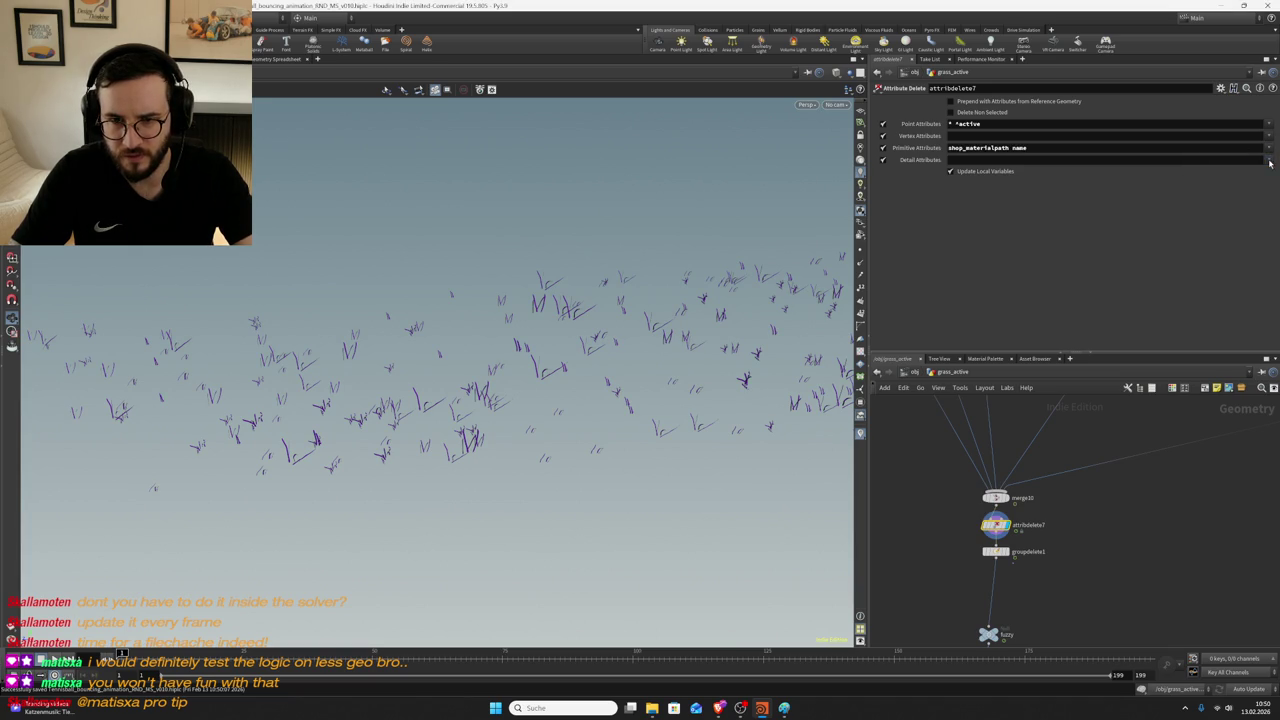
pyautogui.click(1204, 150)
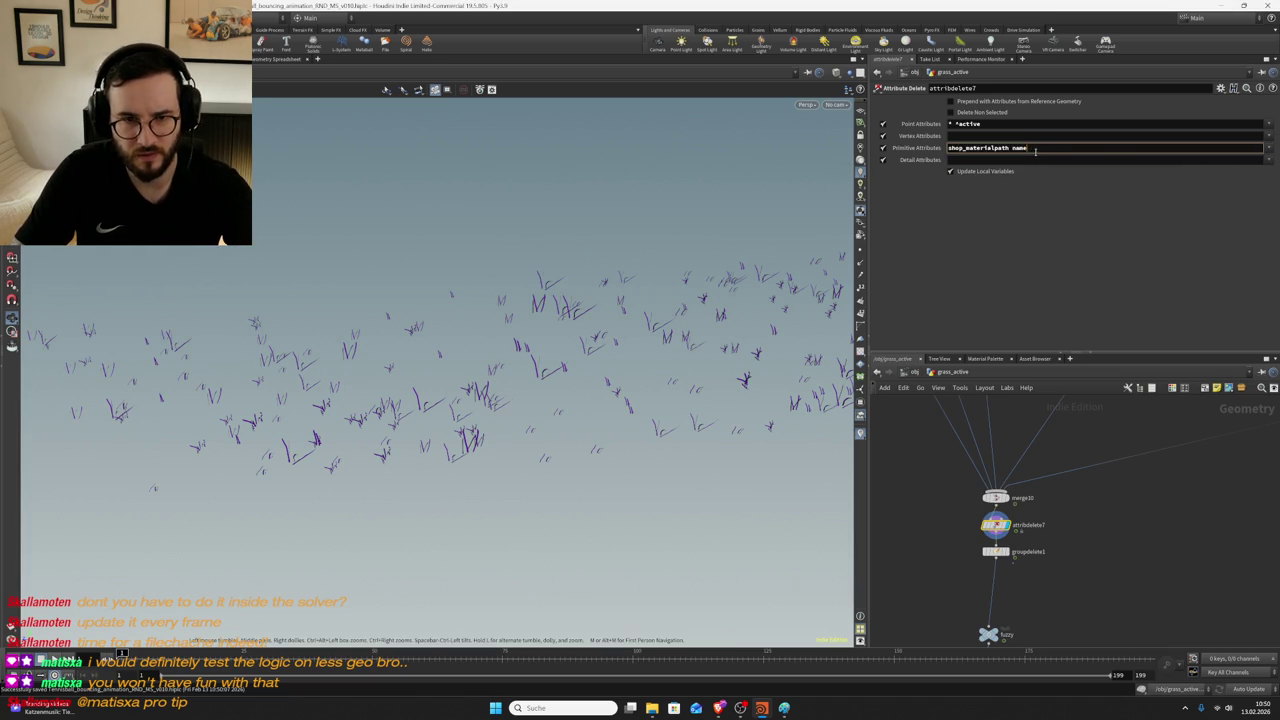
pyautogui.click(1268, 161)
pyautogui.click(1260, 171)
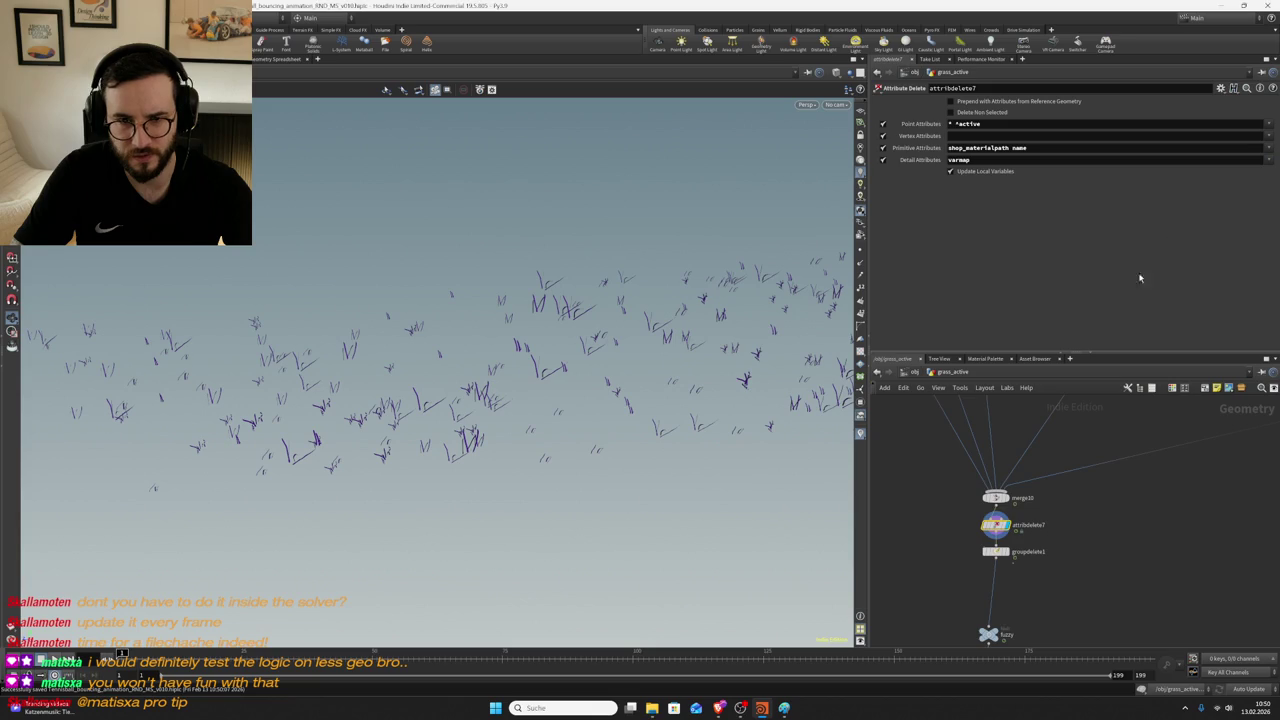
pyautogui.moveTo(1131, 496); pyautogui.dragTo(1148, 447, button='middle')
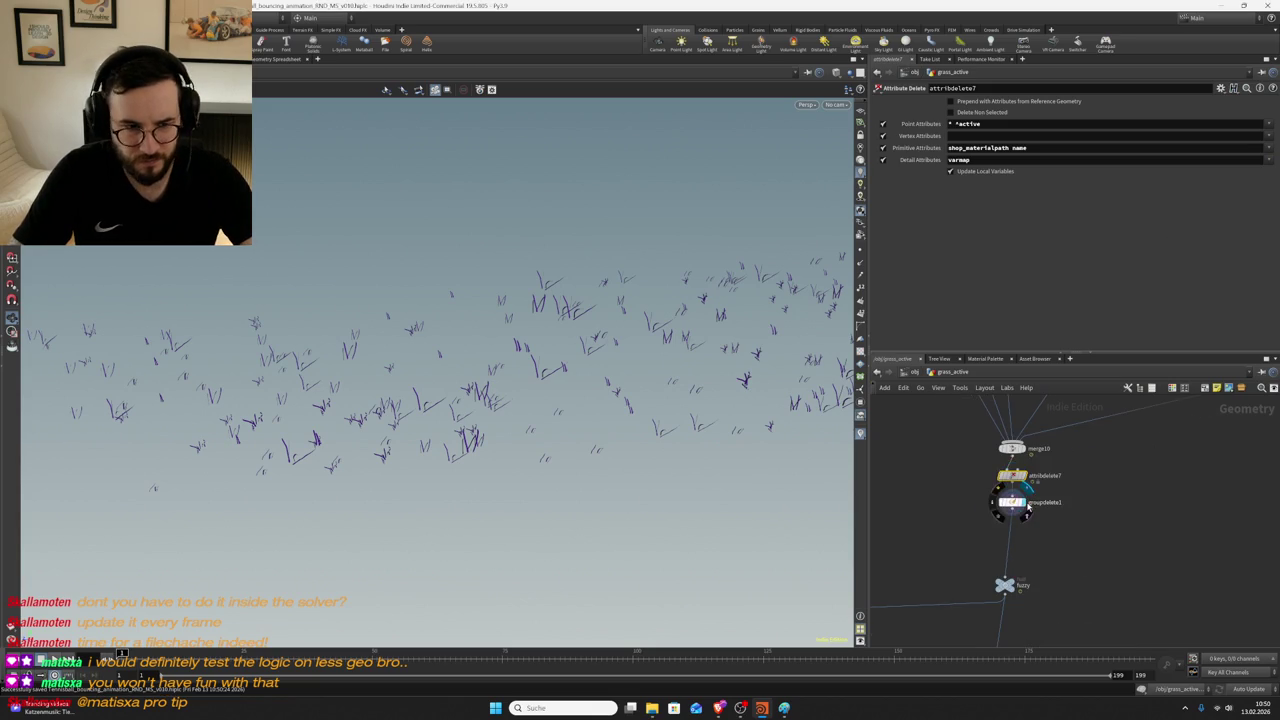
# - Add File Cache node filecache3 wired below groupdelete1 and open its Base Folder chooser
pyautogui.press('Tab')
pyautogui.write('filecache')
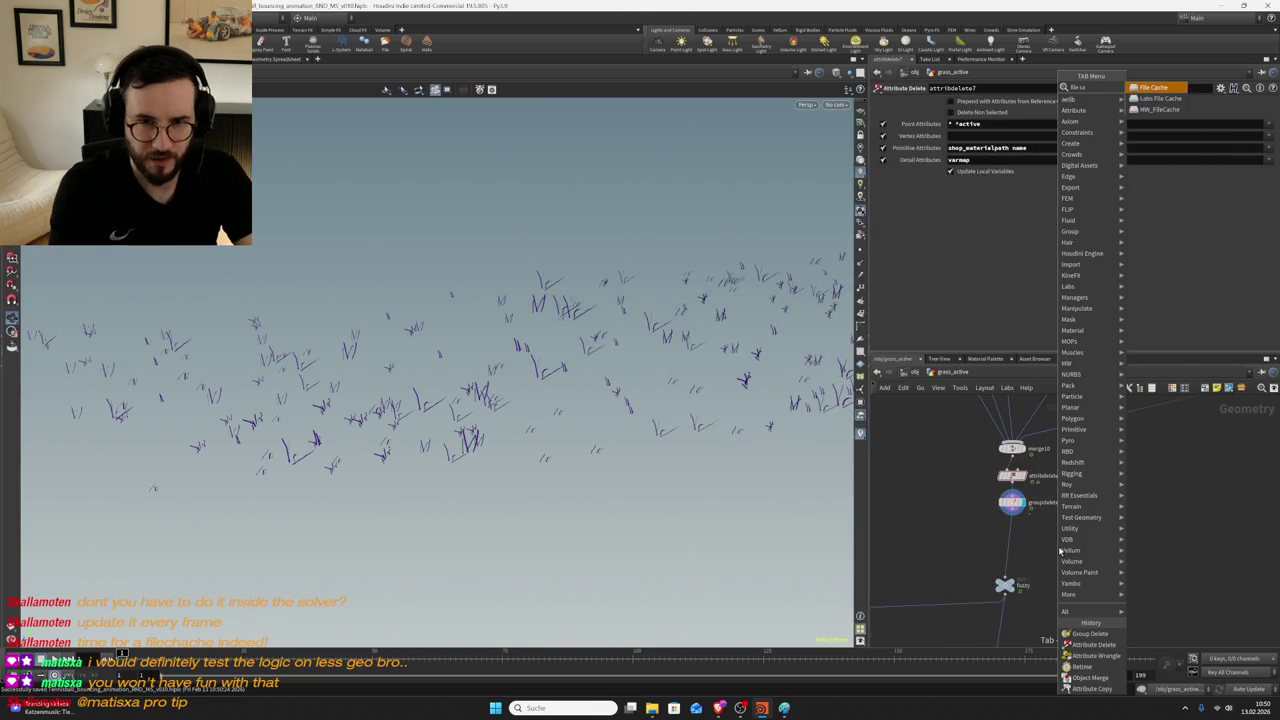
pyautogui.press('Return')
pyautogui.click(1058, 548)
pyautogui.moveTo(1058, 550); pyautogui.dragTo(1017, 537)
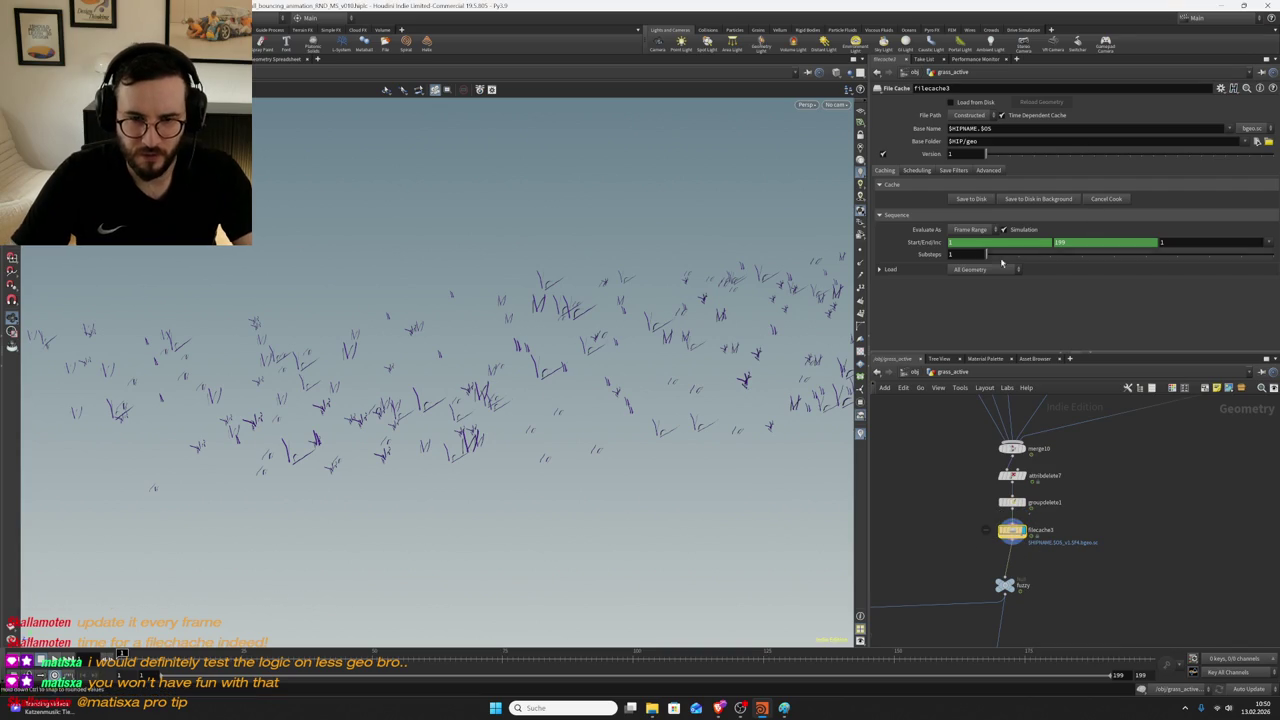
pyautogui.click(1257, 142)
# - Set filecache3's base folder to U:/filecaches/TERRIS and save the scene
pyautogui.click(920, 121)
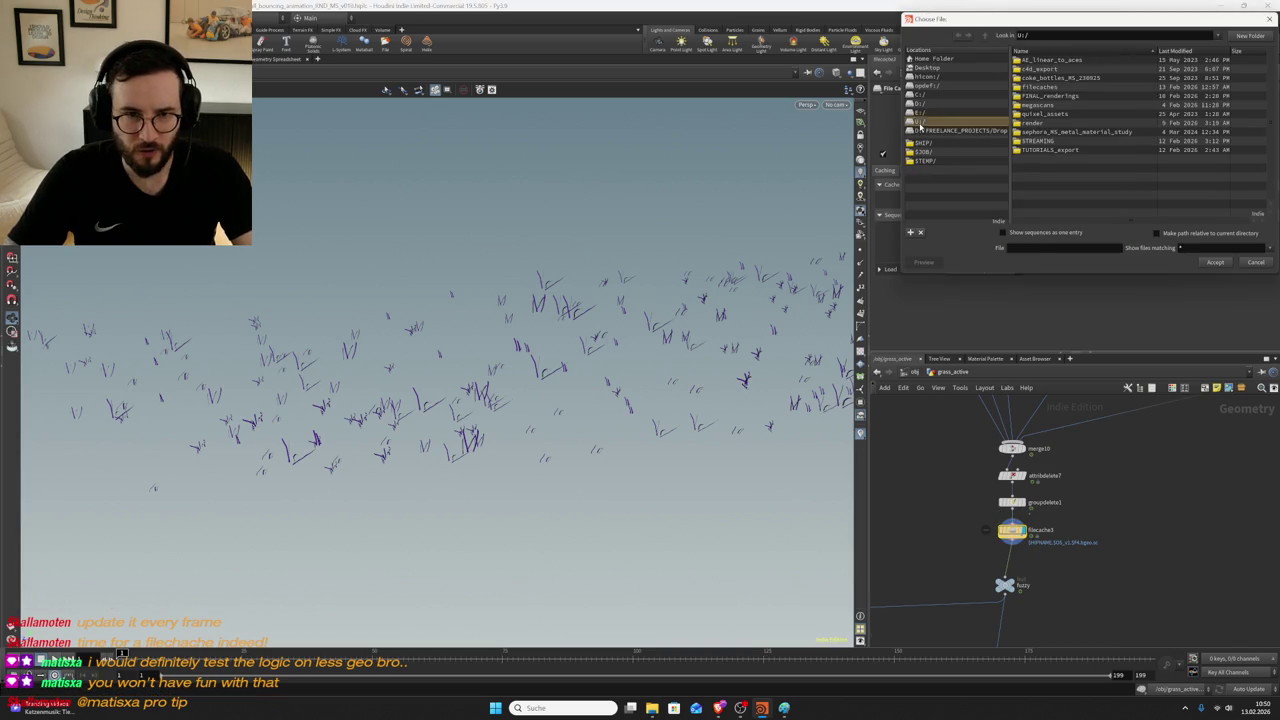
pyautogui.click(1088, 88)
pyautogui.doubleClick(1091, 88)
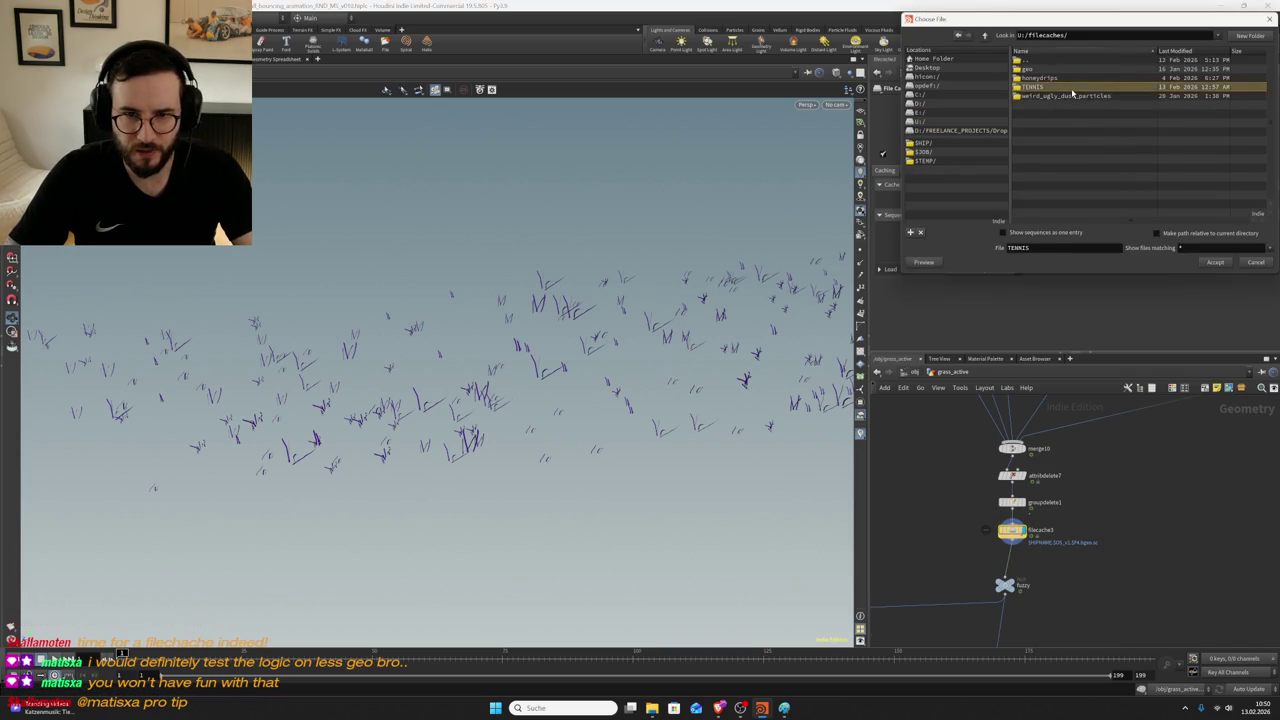
pyautogui.doubleClick(1080, 95)
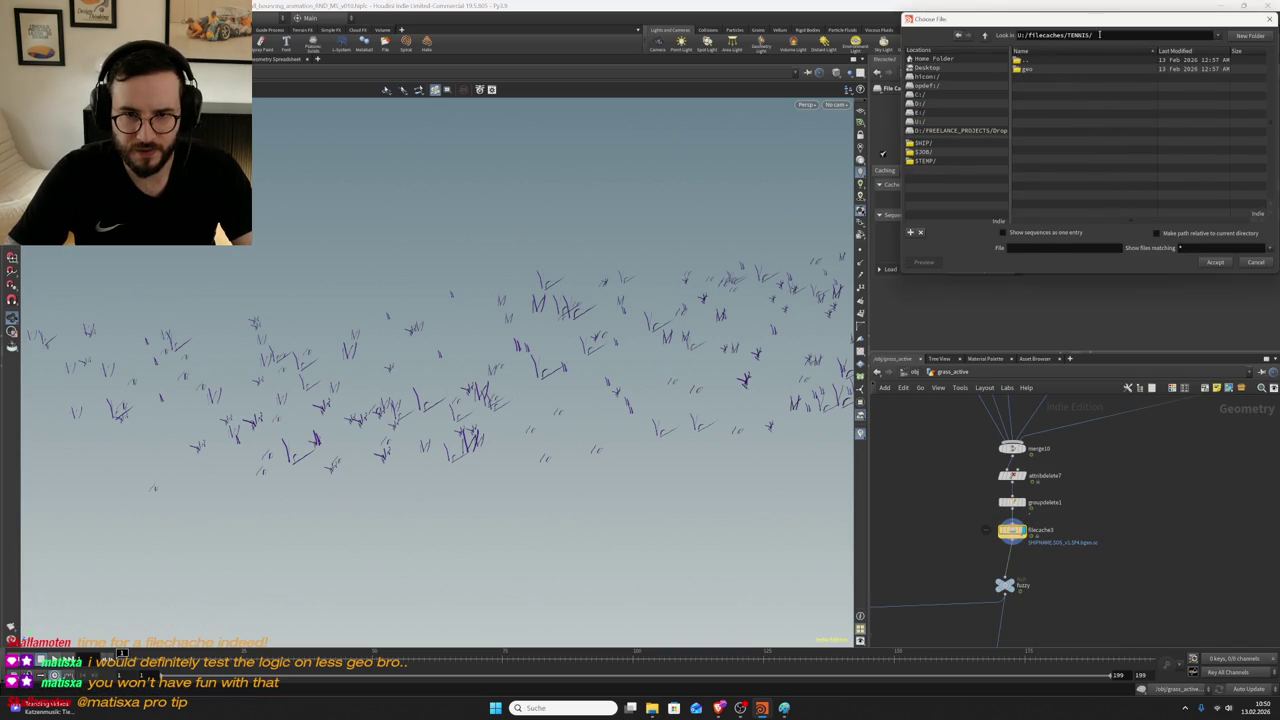
pyautogui.click(1244, 265)
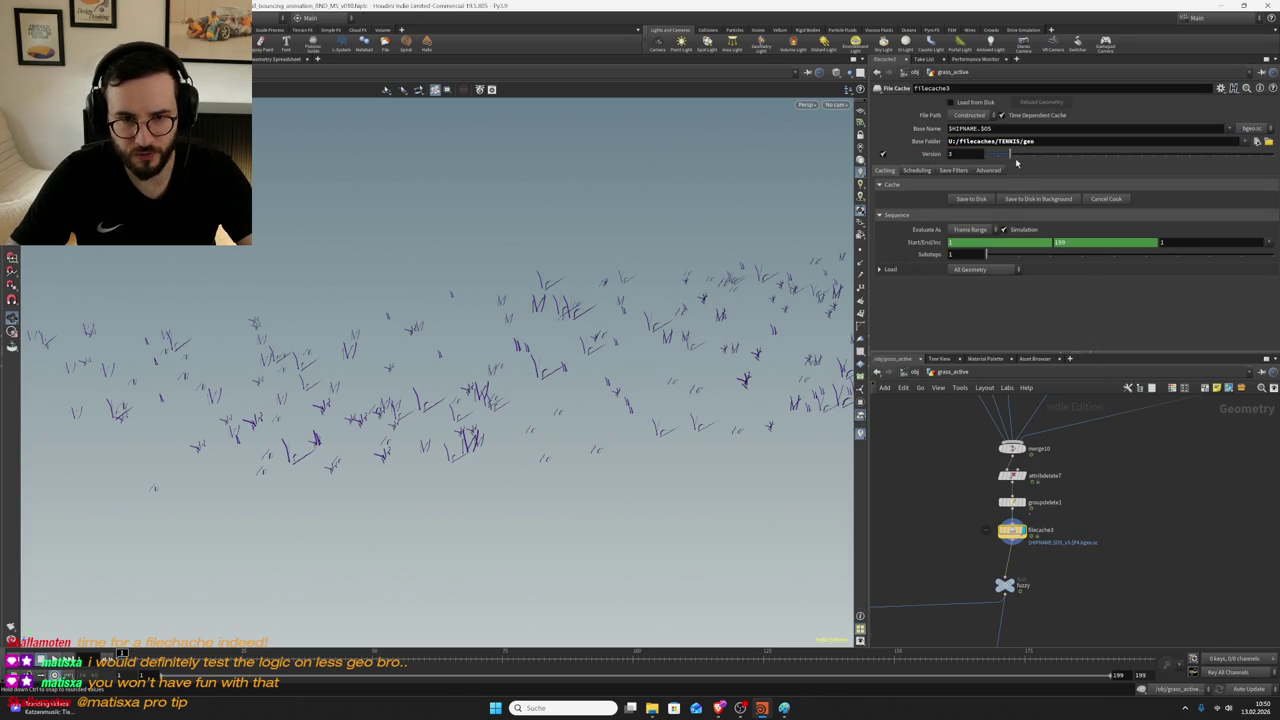
pyautogui.hotkey('ctrl', 's')
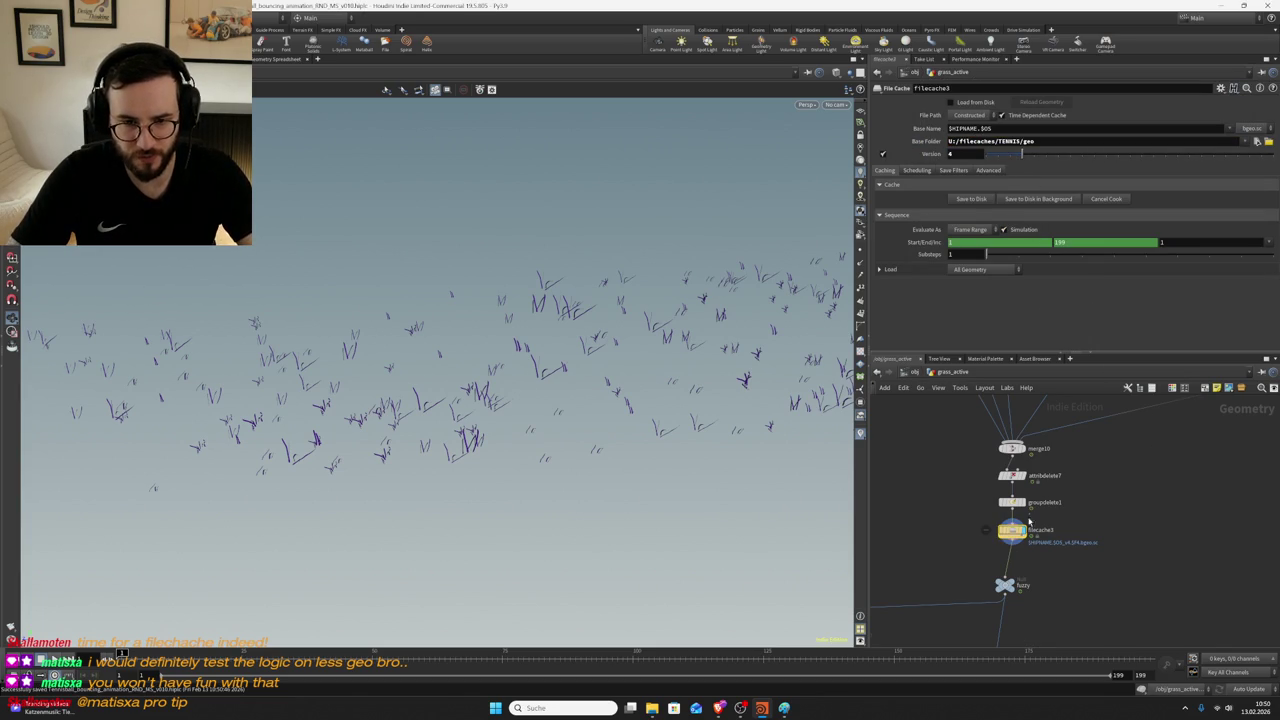
# - Start caching the grass simulation to disk for frames 1–199, then switch to the browser
pyautogui.click(970, 199)
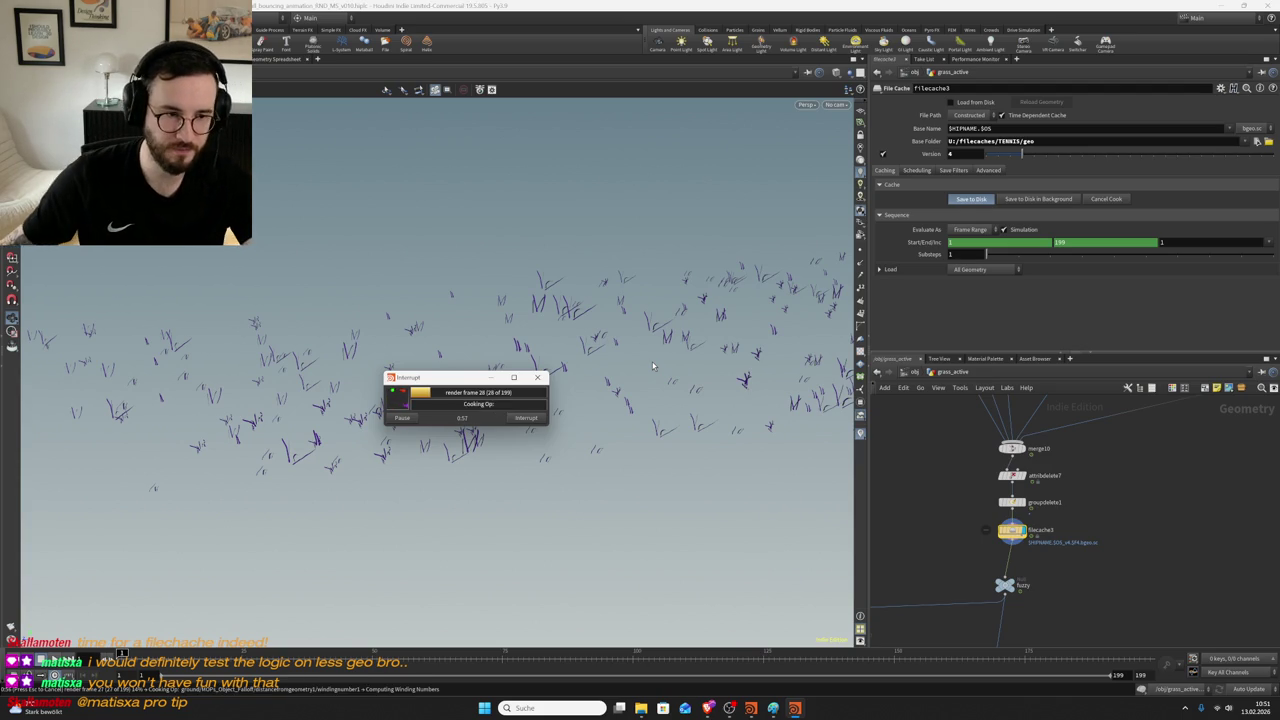
pyautogui.click(707, 708)
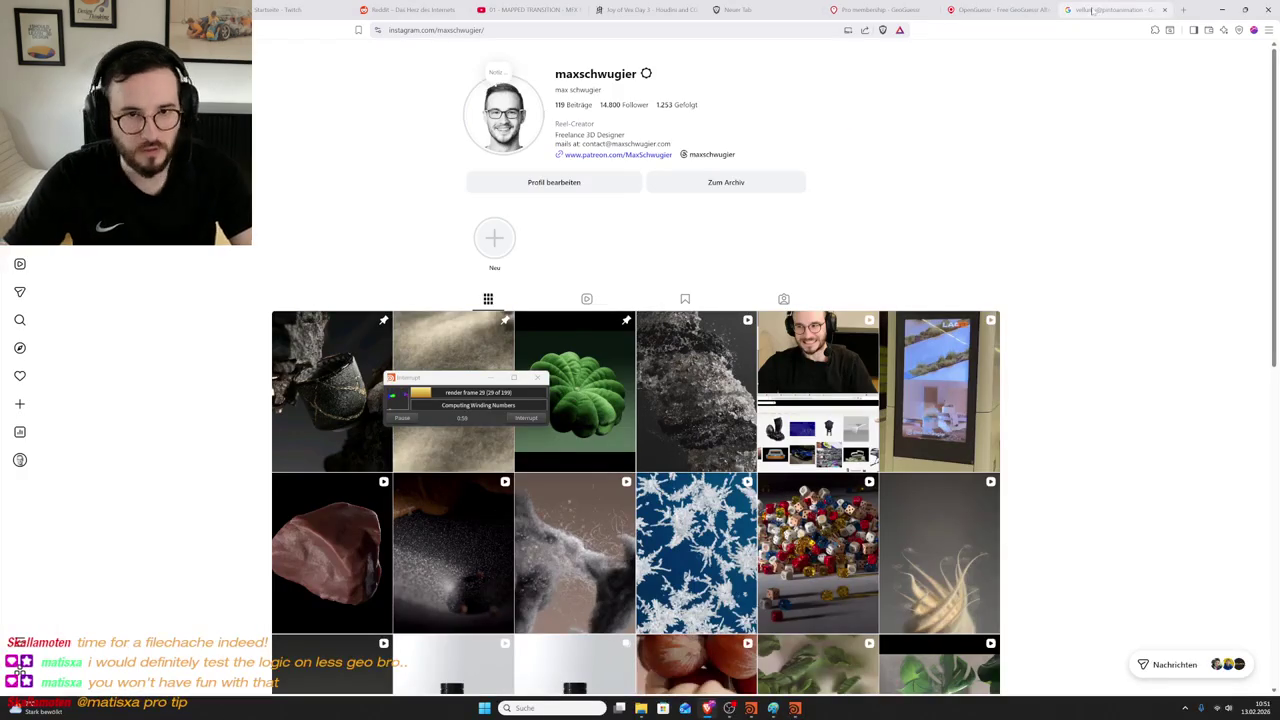
# - In OpenGuessr, look toward the mountain and parked vans, then return to the start
pyautogui.click(1010, 9)
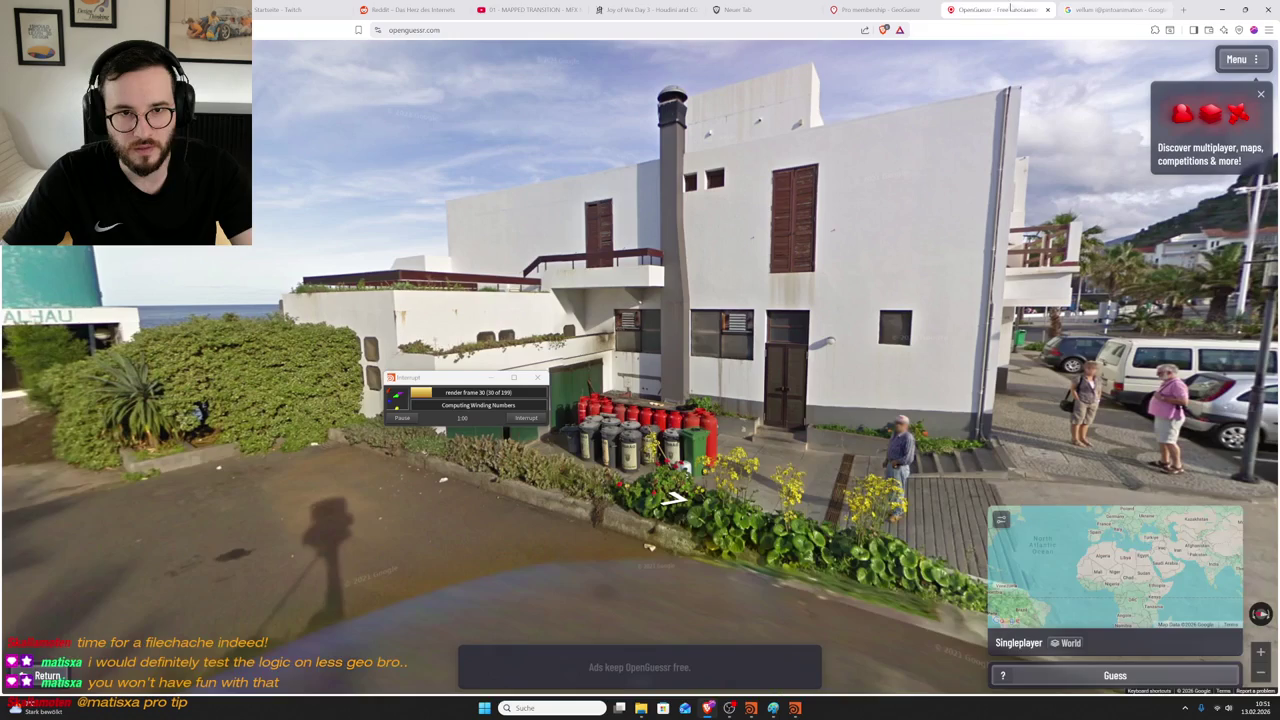
pyautogui.click(404, 478)
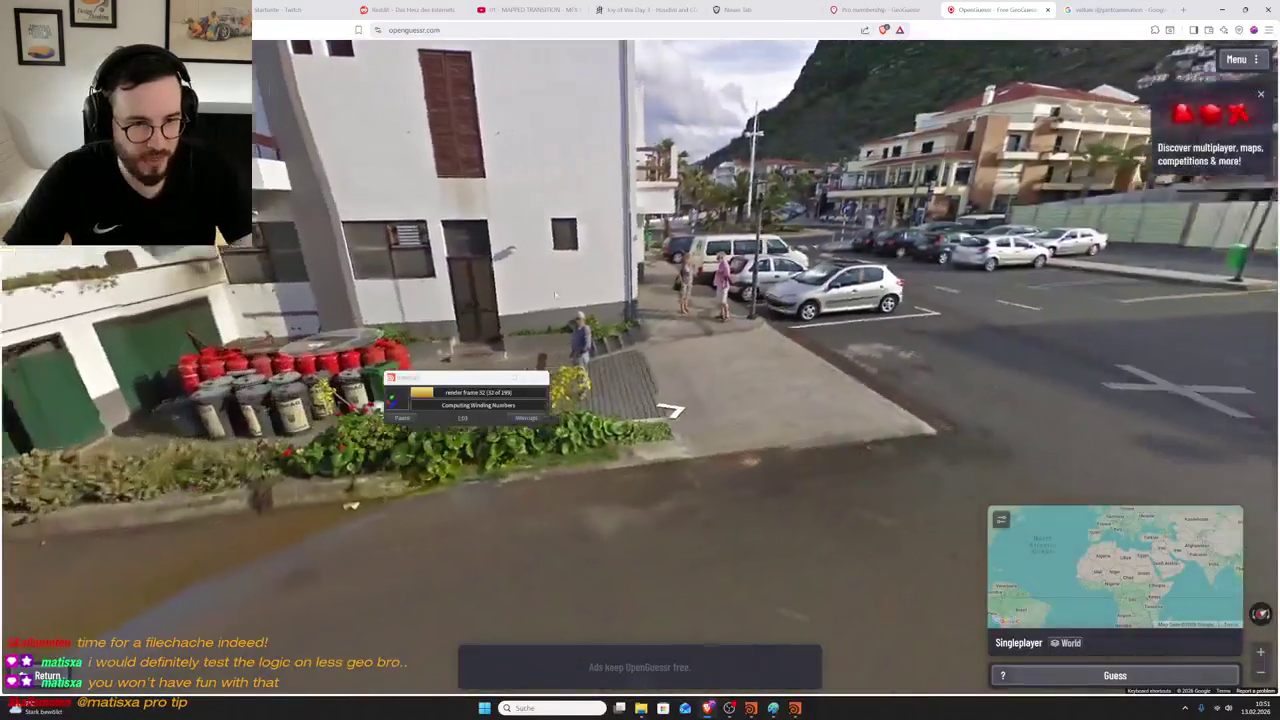
pyautogui.moveTo(555, 294); pyautogui.dragTo(900, 395)
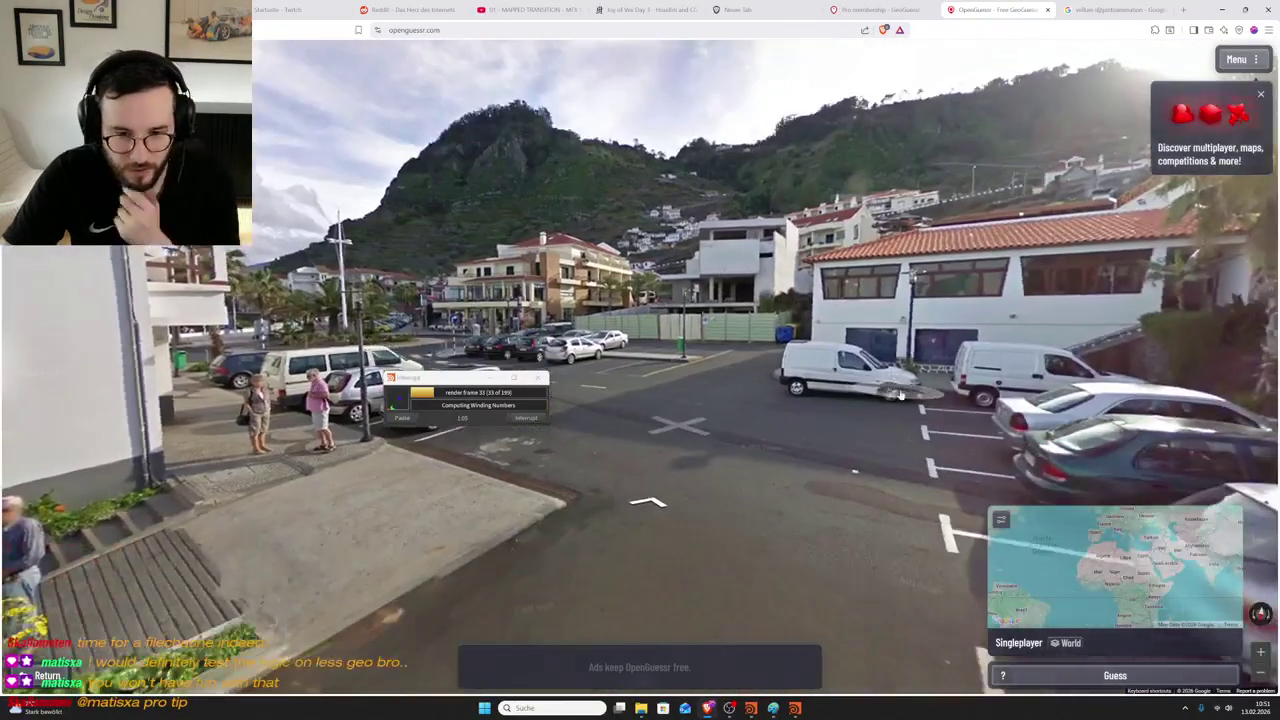
pyautogui.click(900, 395)
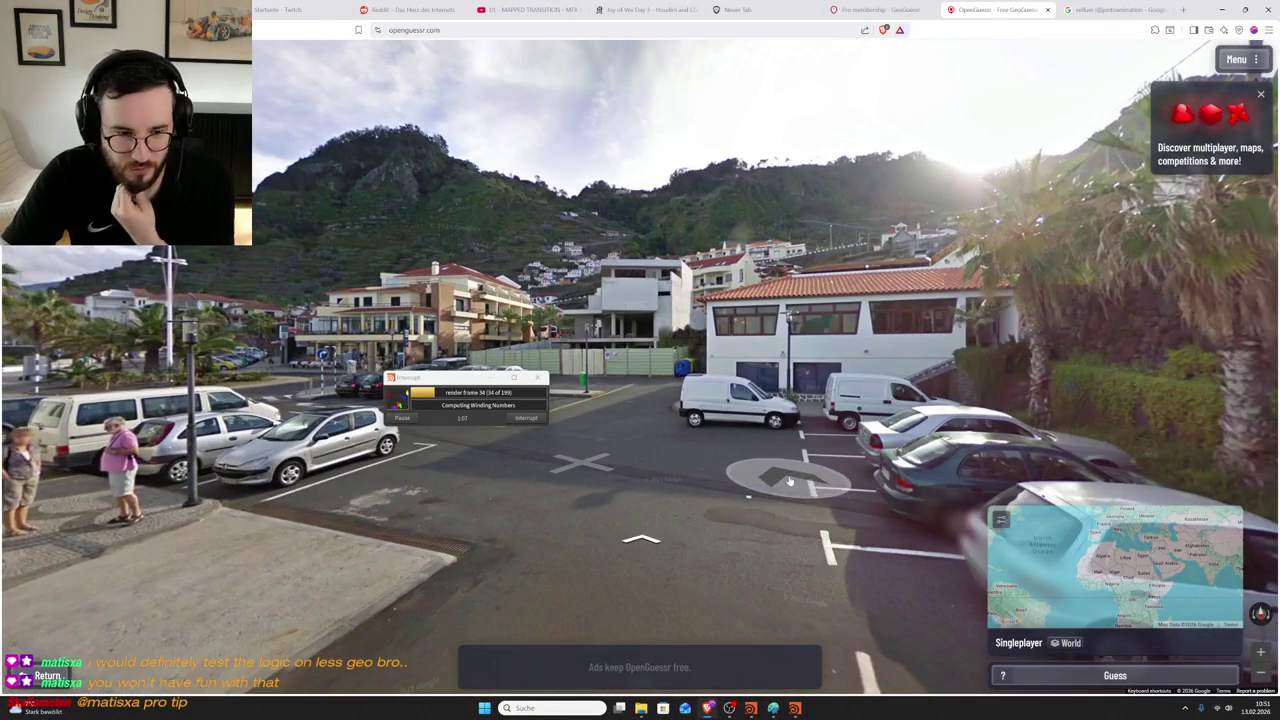
pyautogui.moveTo(737, 497); pyautogui.dragTo(463, 550)
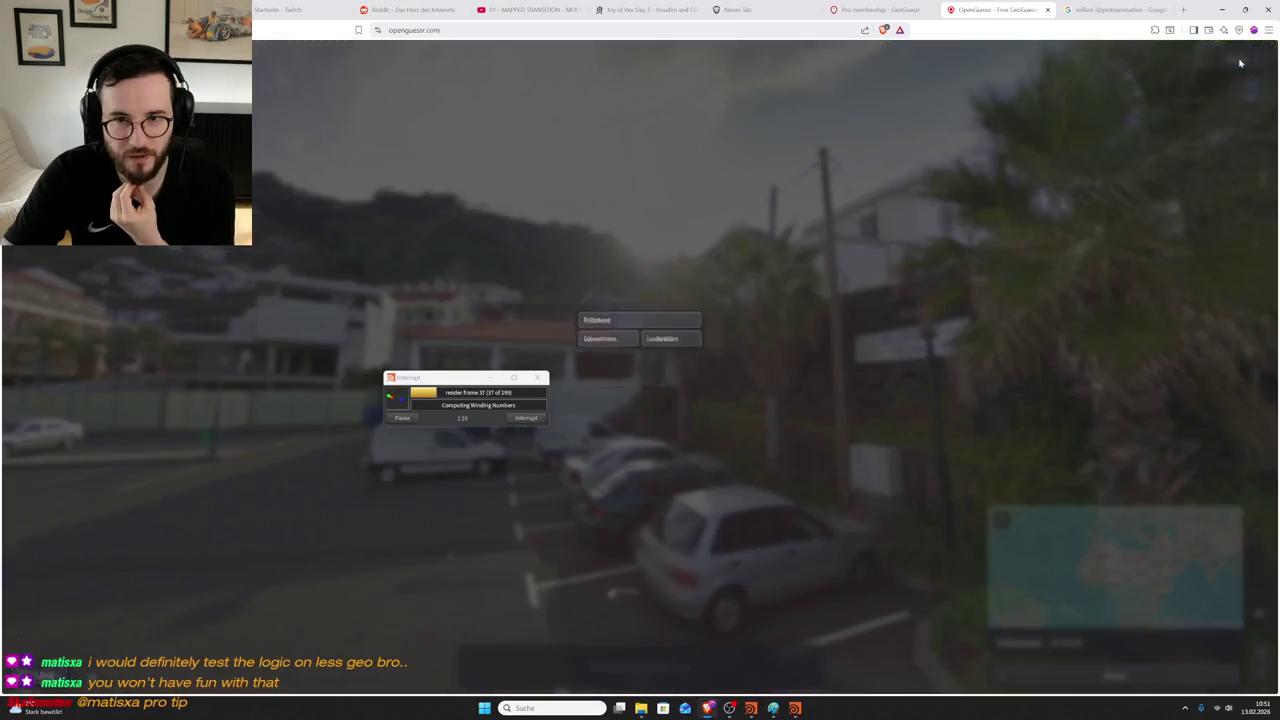
pyautogui.click(1232, 60)
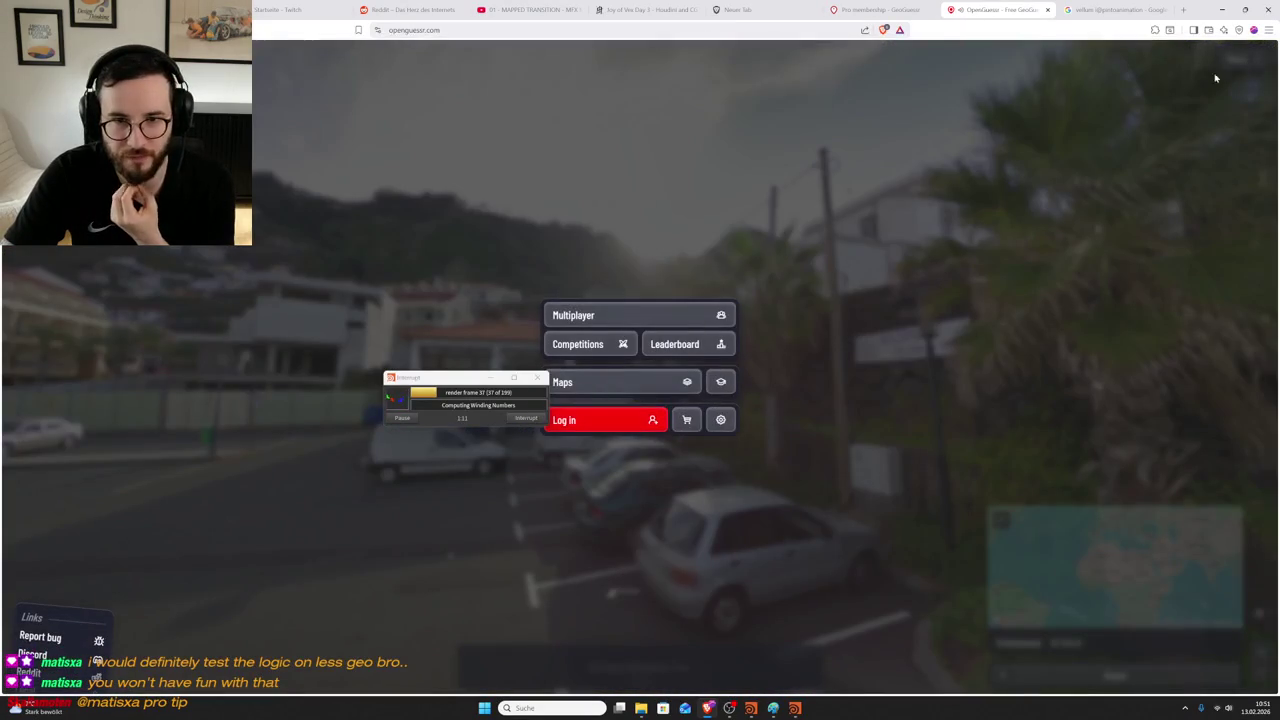
pyautogui.click(797, 249)
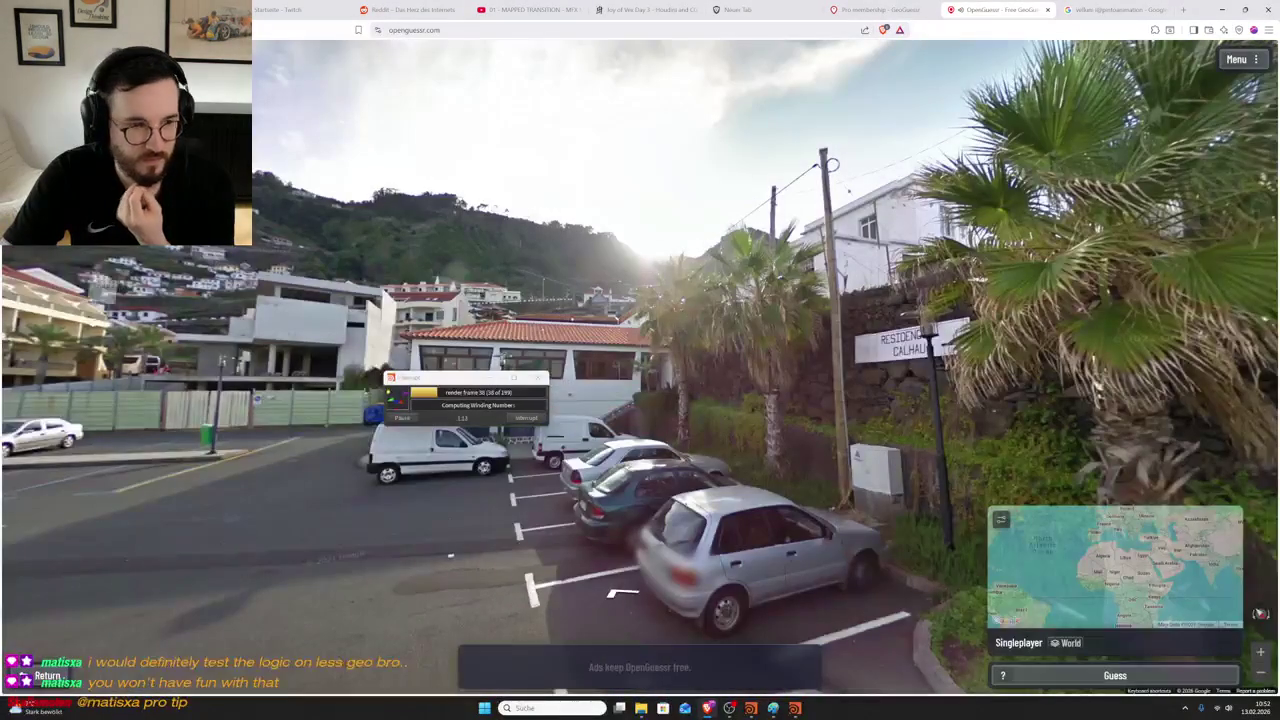
pyautogui.click(294, 446)
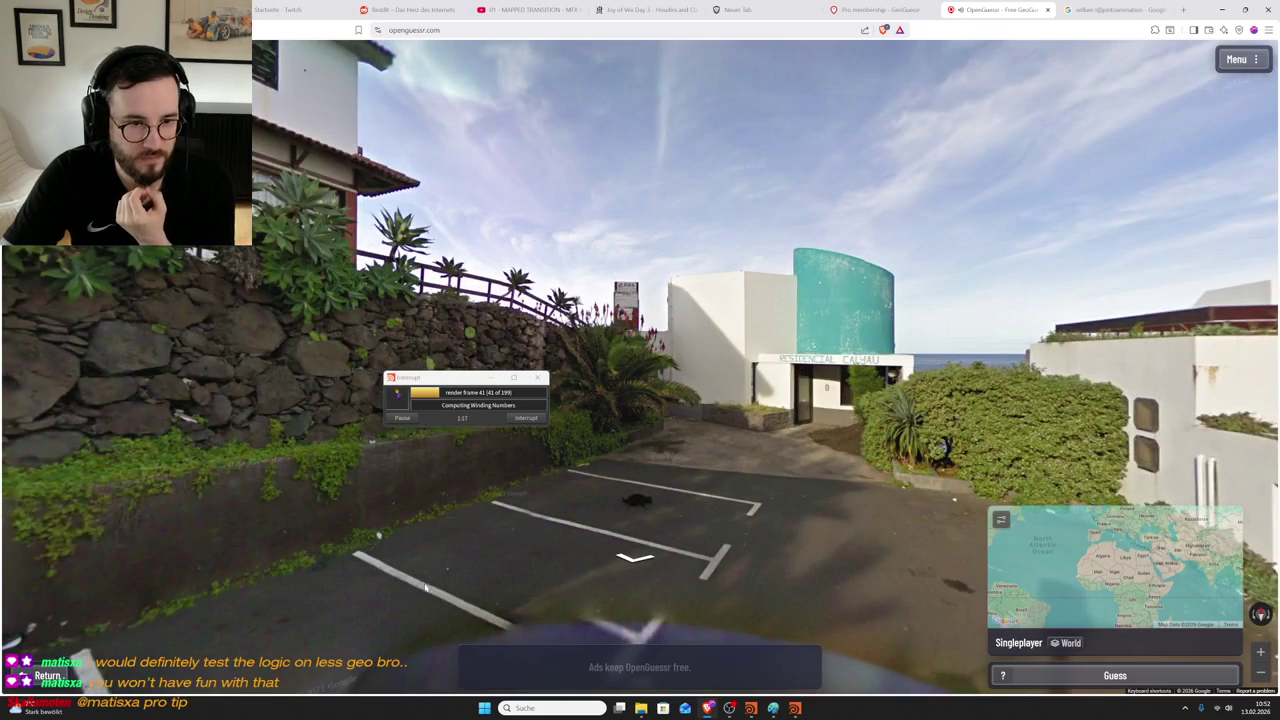
# - Walk through the parking lot and zoom in on the RESIDENCIAL CALHAU sign
pyautogui.click(635, 557)
pyautogui.moveTo(664, 676); pyautogui.dragTo(1075, 668)
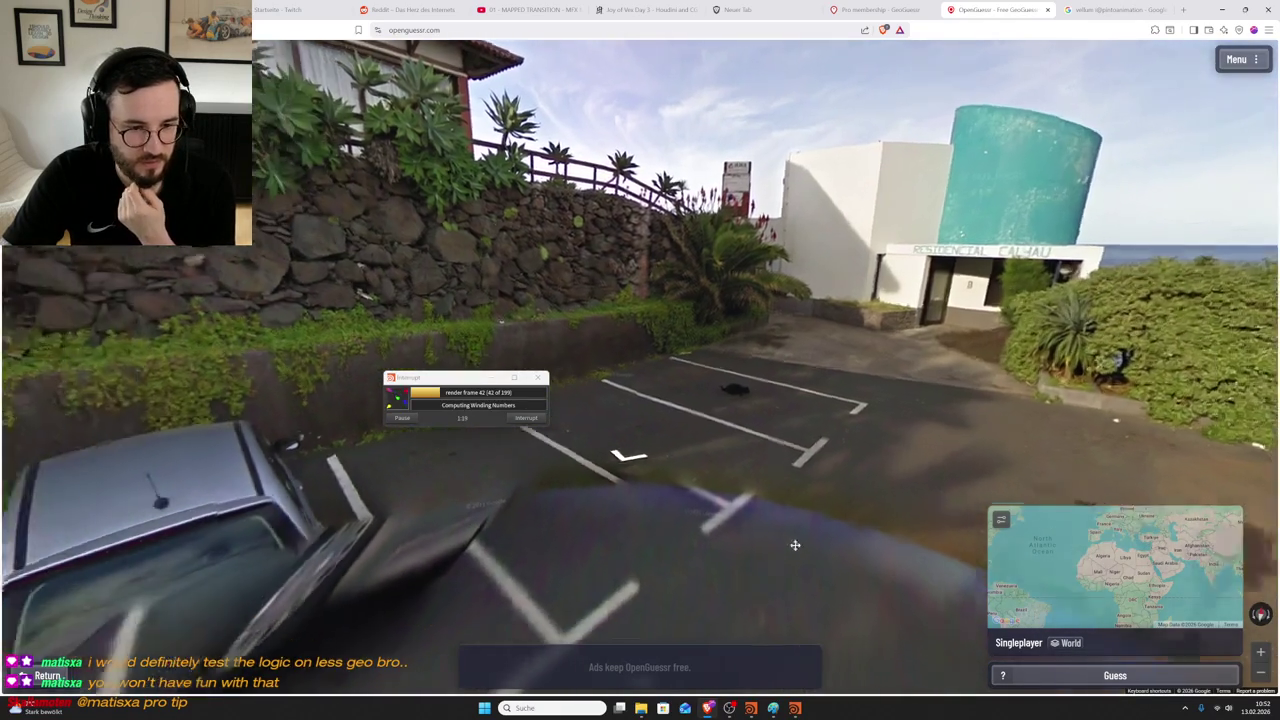
pyautogui.moveTo(1115, 567)
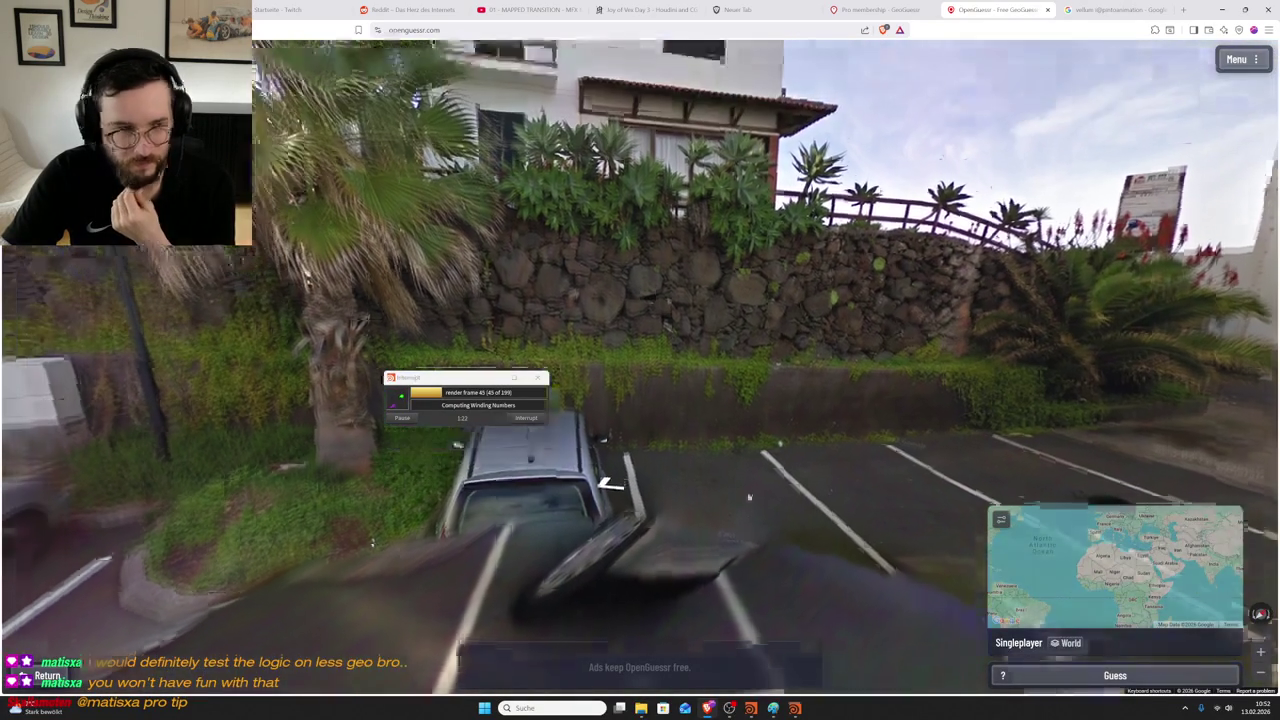
pyautogui.moveTo(190, 300)
pyautogui.mouseDown()
pyautogui.moveTo(353, 493)
pyautogui.moveTo(709, 433)
pyautogui.moveTo(940, 440)
pyautogui.mouseUp()
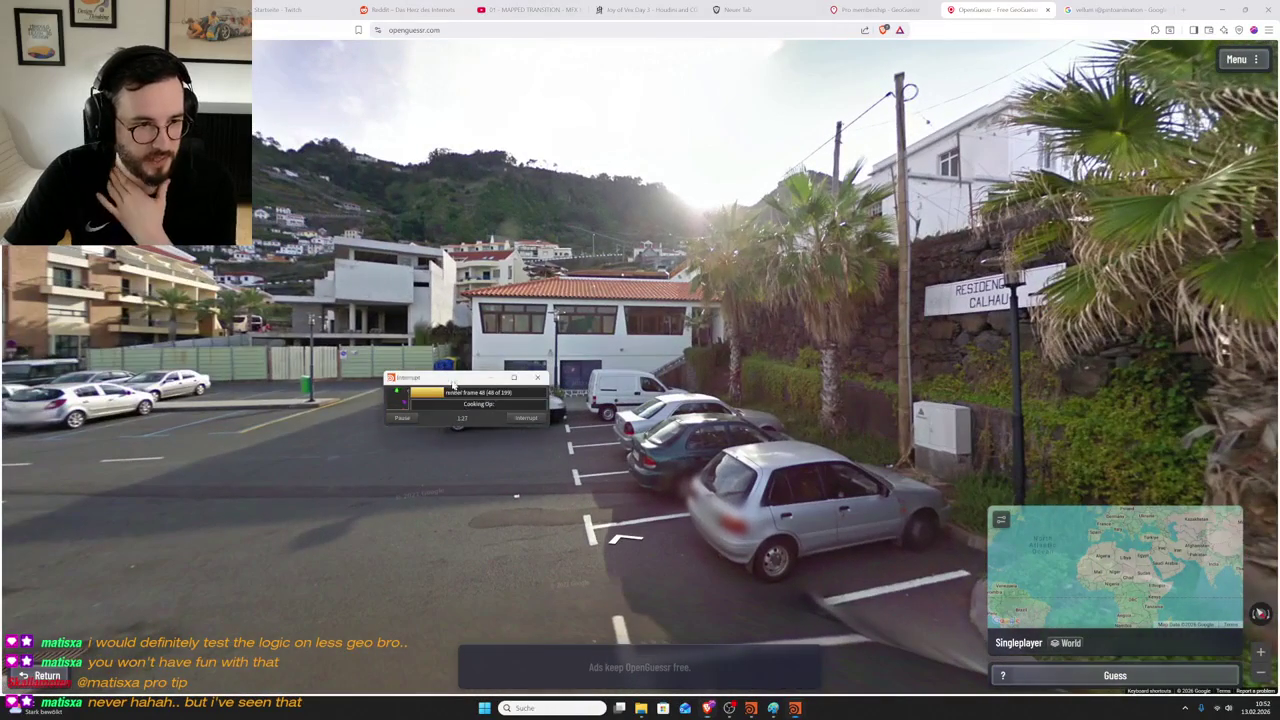
pyautogui.moveTo(440, 378); pyautogui.dragTo(308, 216)
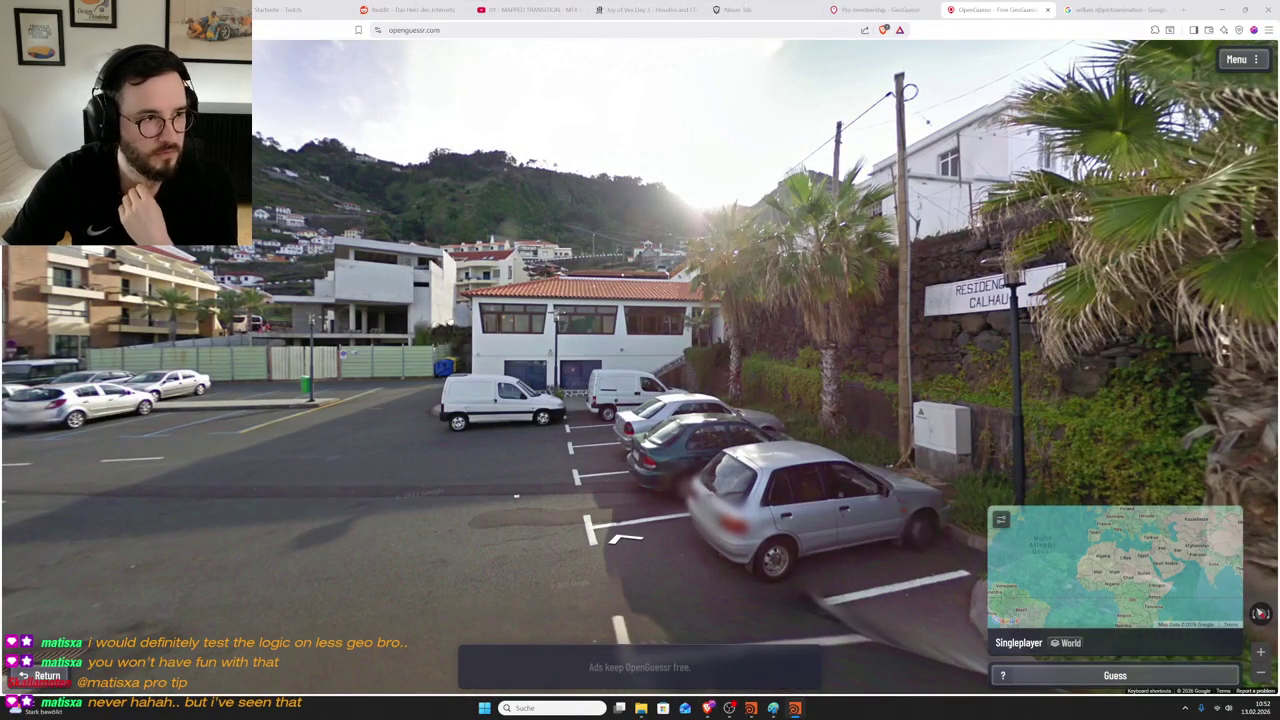
pyautogui.click(740, 437)
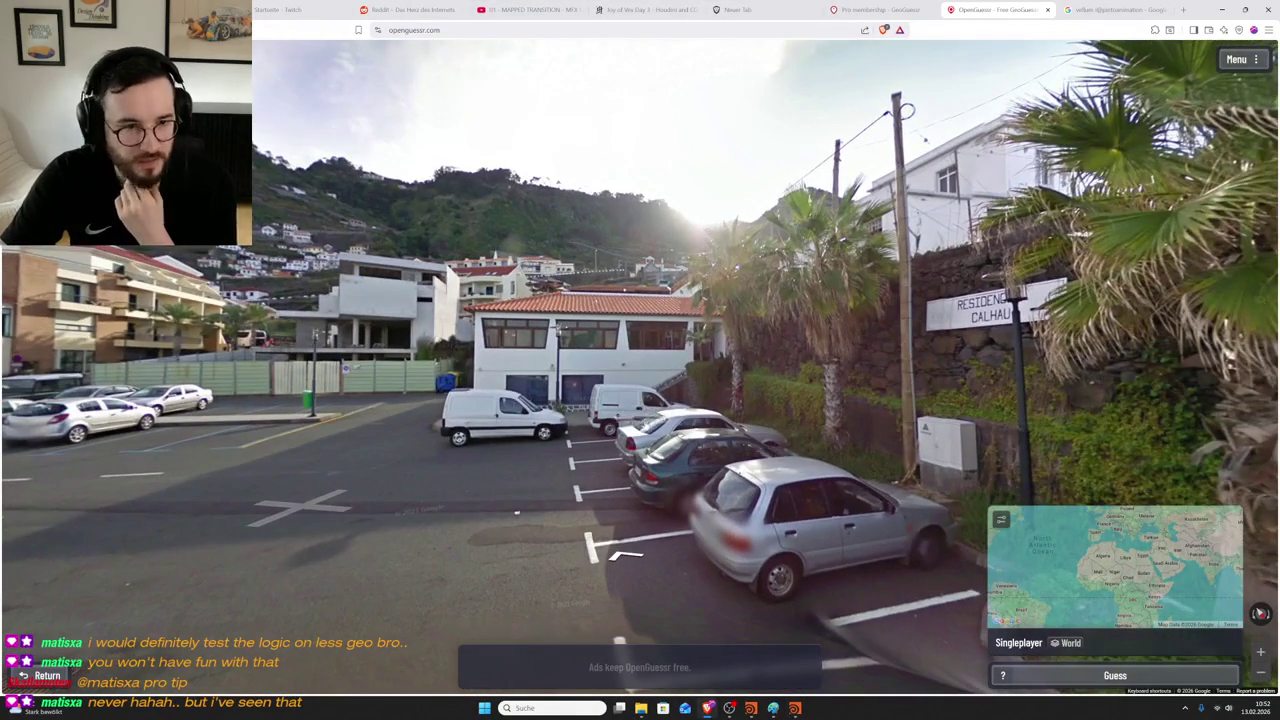
pyautogui.click(516, 513)
pyautogui.click(606, 528)
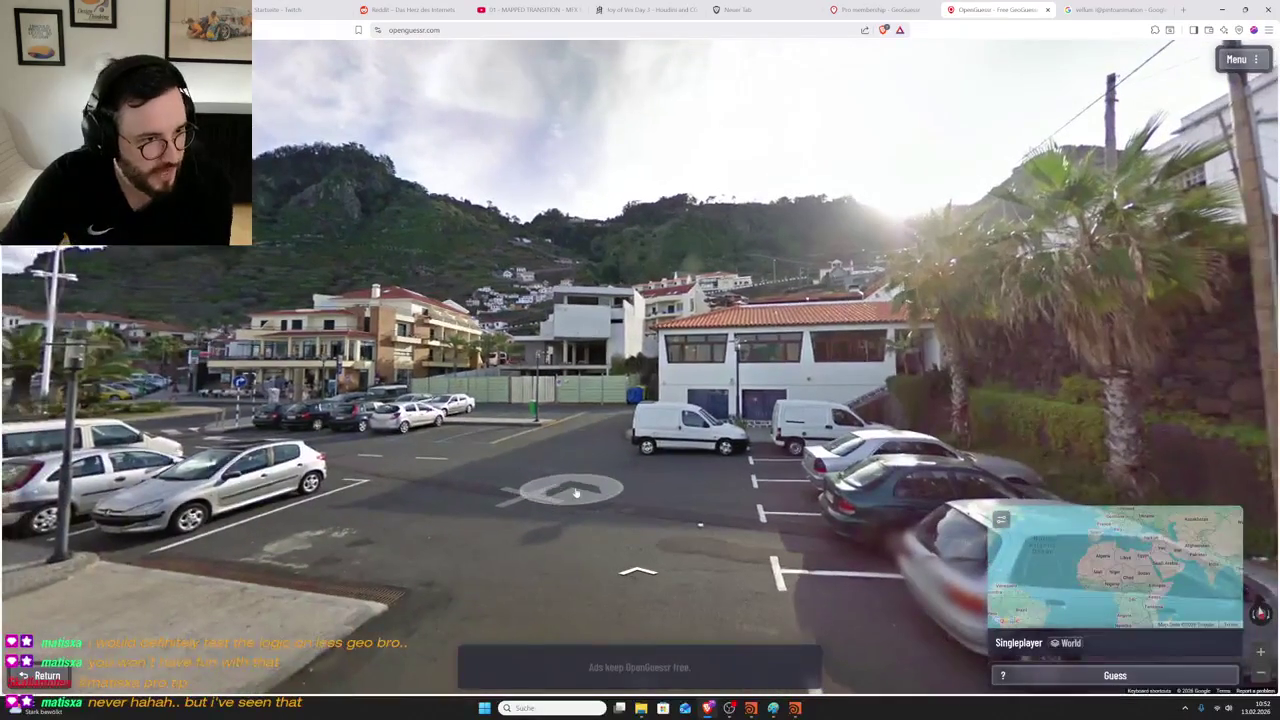
pyautogui.click(459, 431)
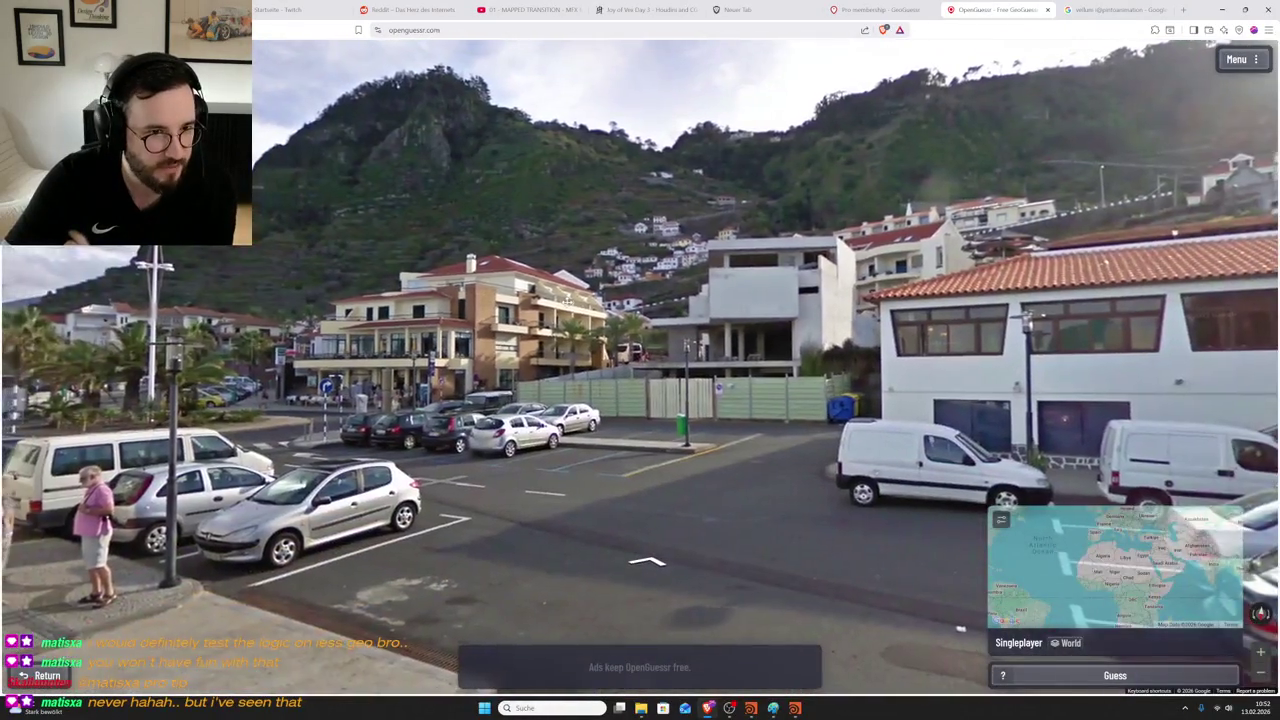
pyautogui.click(894, 401)
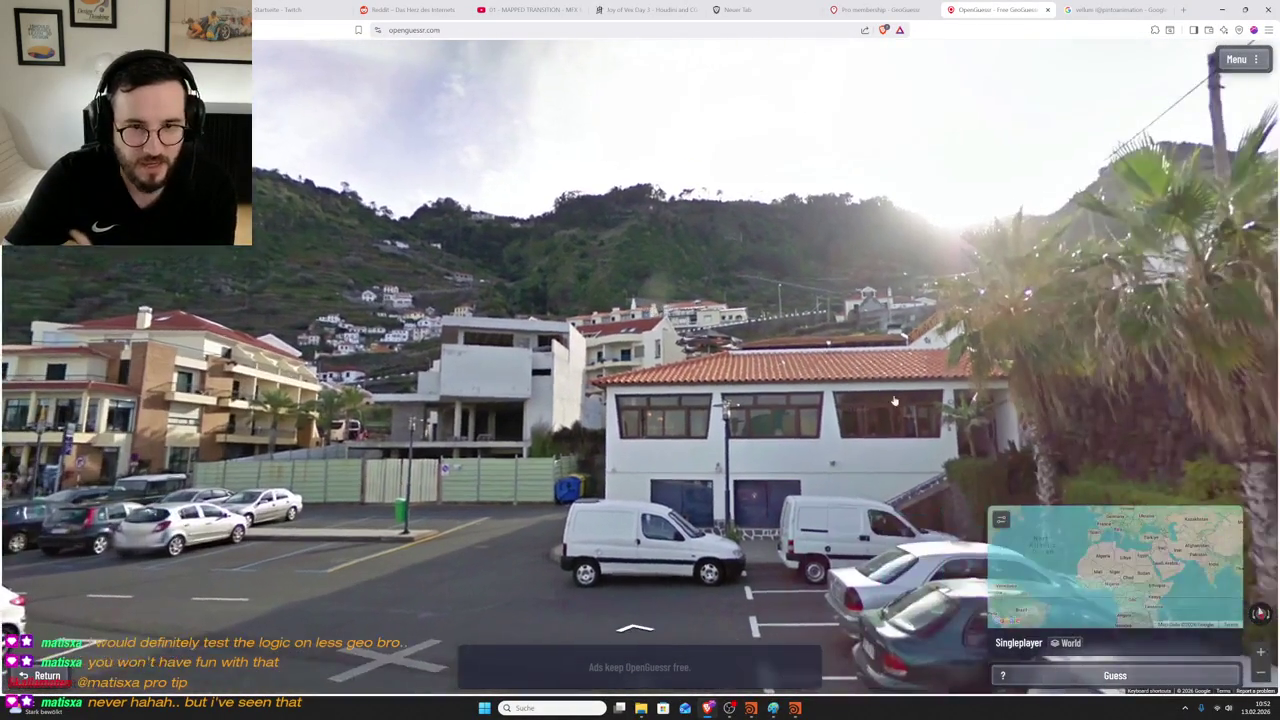
pyautogui.moveTo(894, 401); pyautogui.dragTo(778, 375)
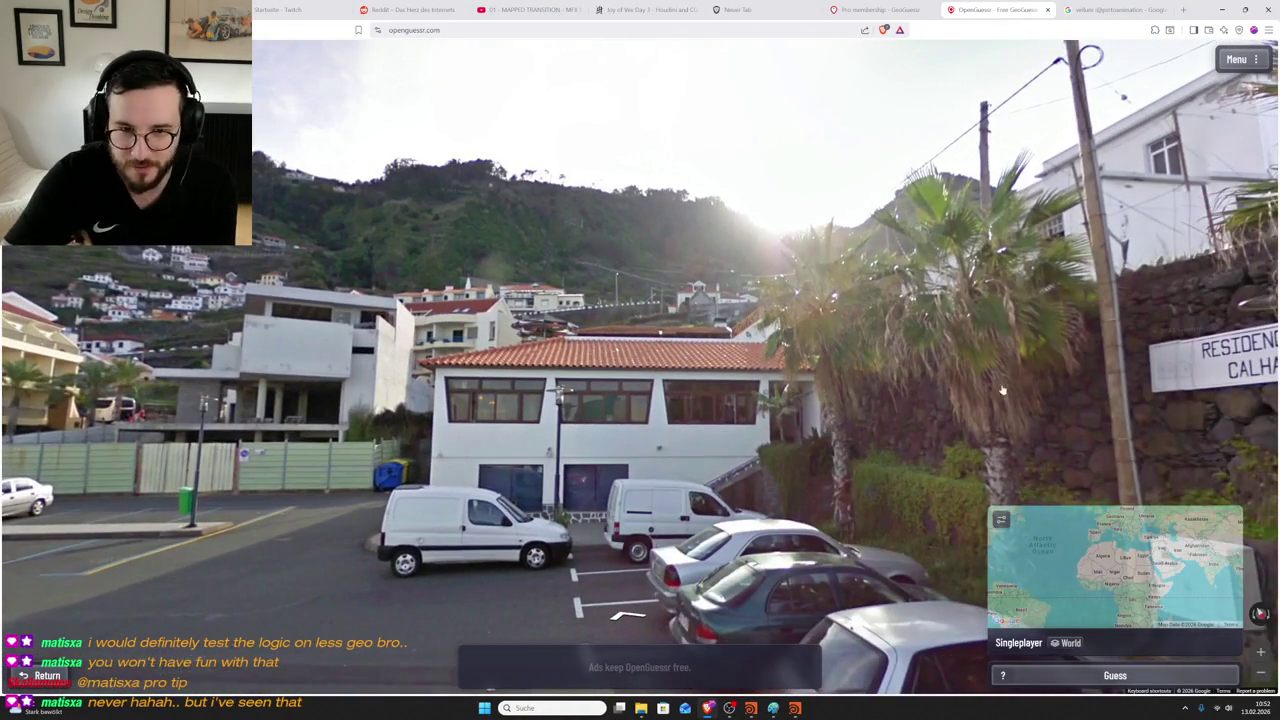
pyautogui.moveTo(1002, 390); pyautogui.dragTo(800, 360)
pyautogui.scroll(3, 789, 350)
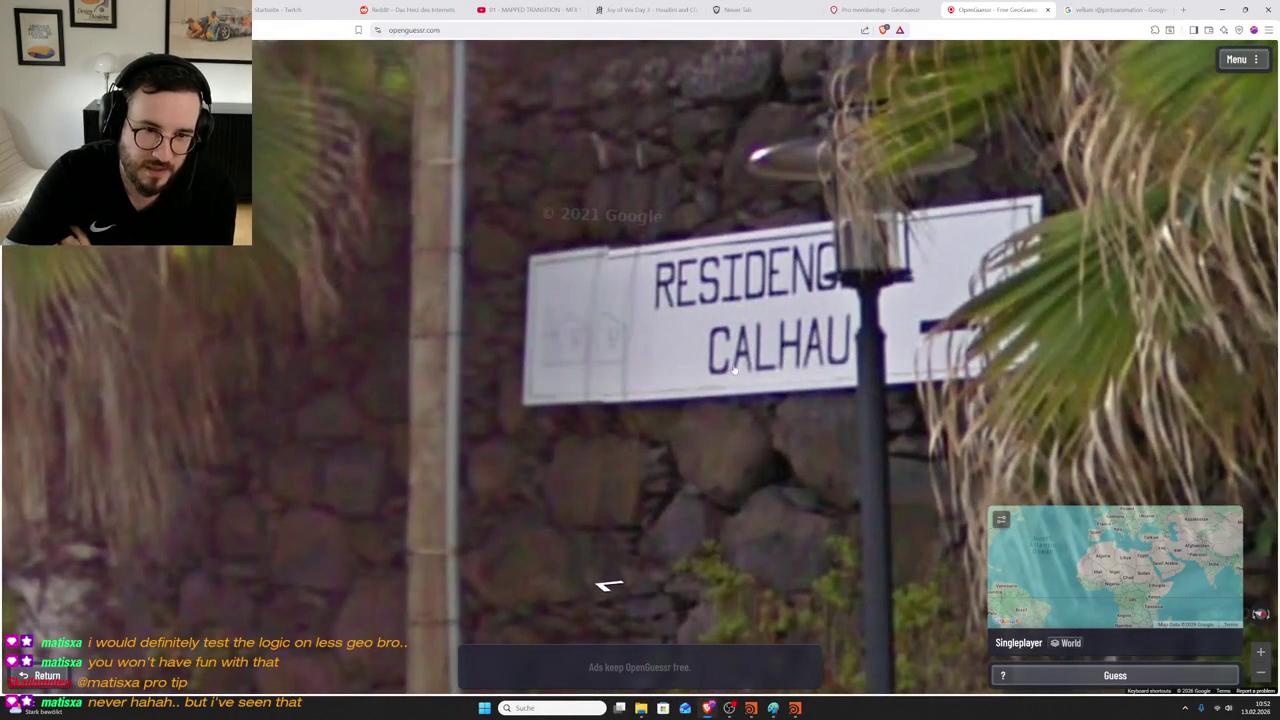
pyautogui.scroll(-5, 790, 371)
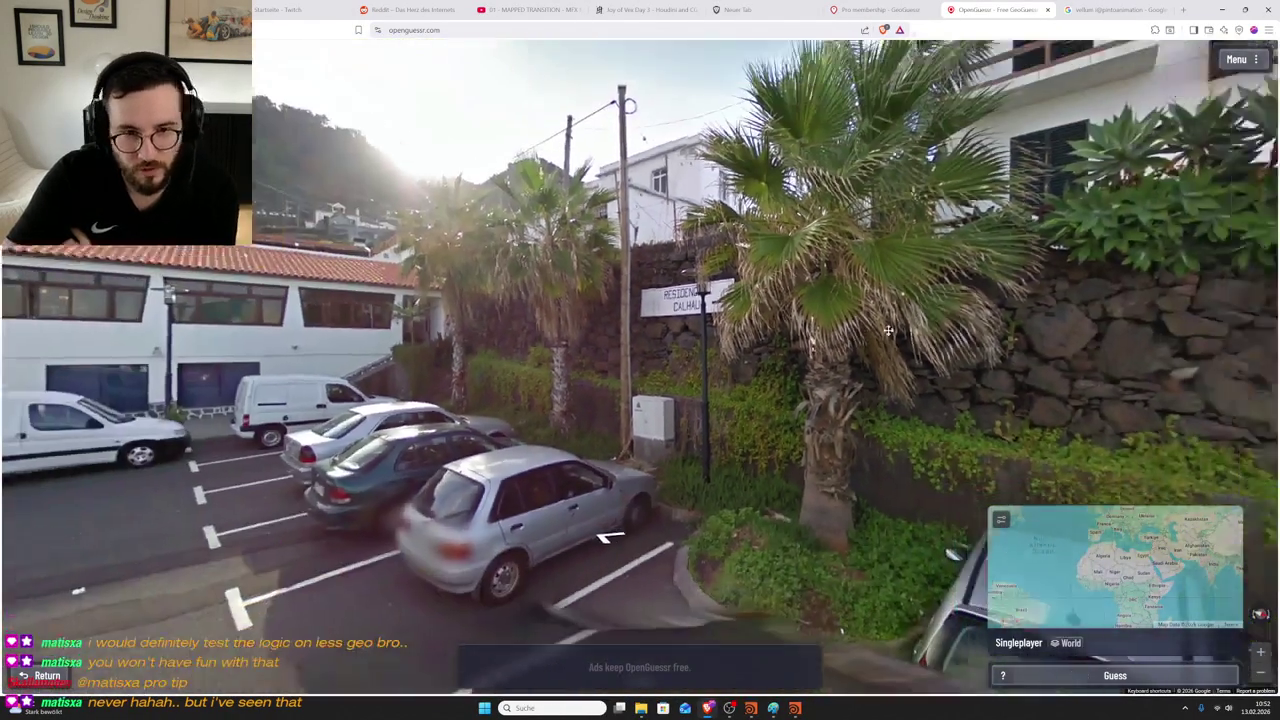
# - Explore the white house, teal RESIDENCIAL building and chimney building nearby
pyautogui.moveTo(605, 538); pyautogui.dragTo(573, 198)
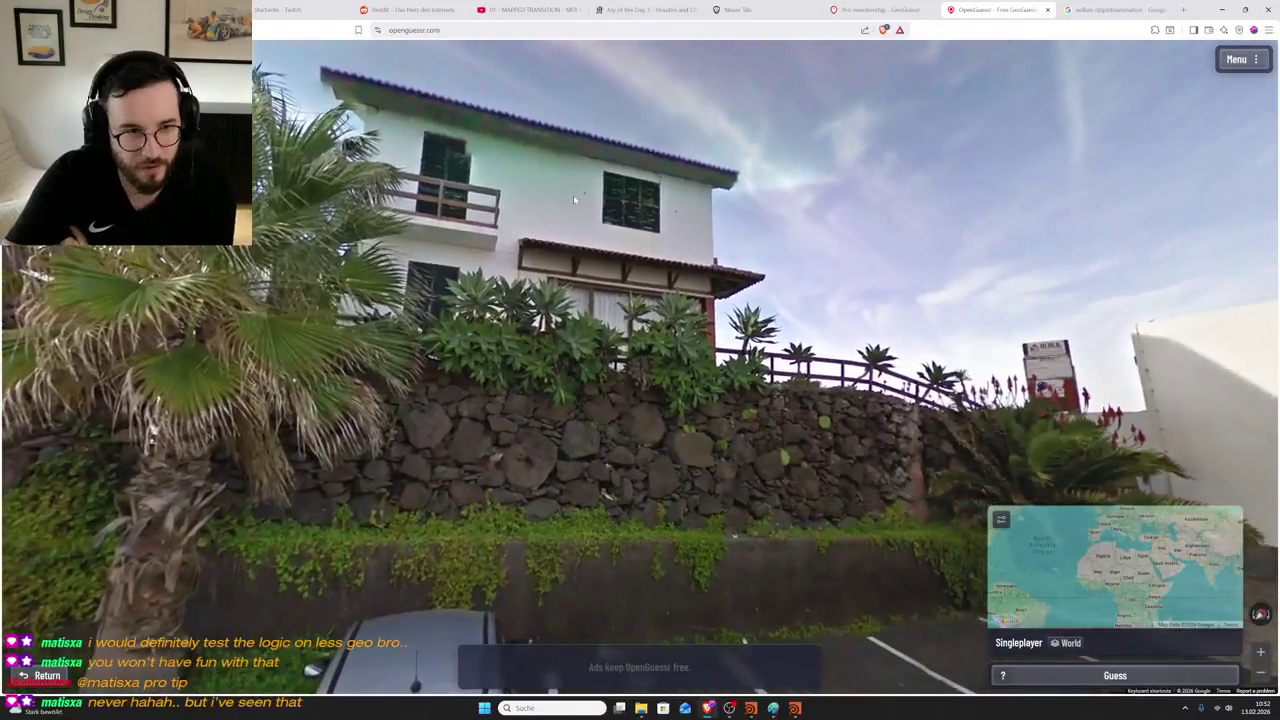
pyautogui.click(573, 198)
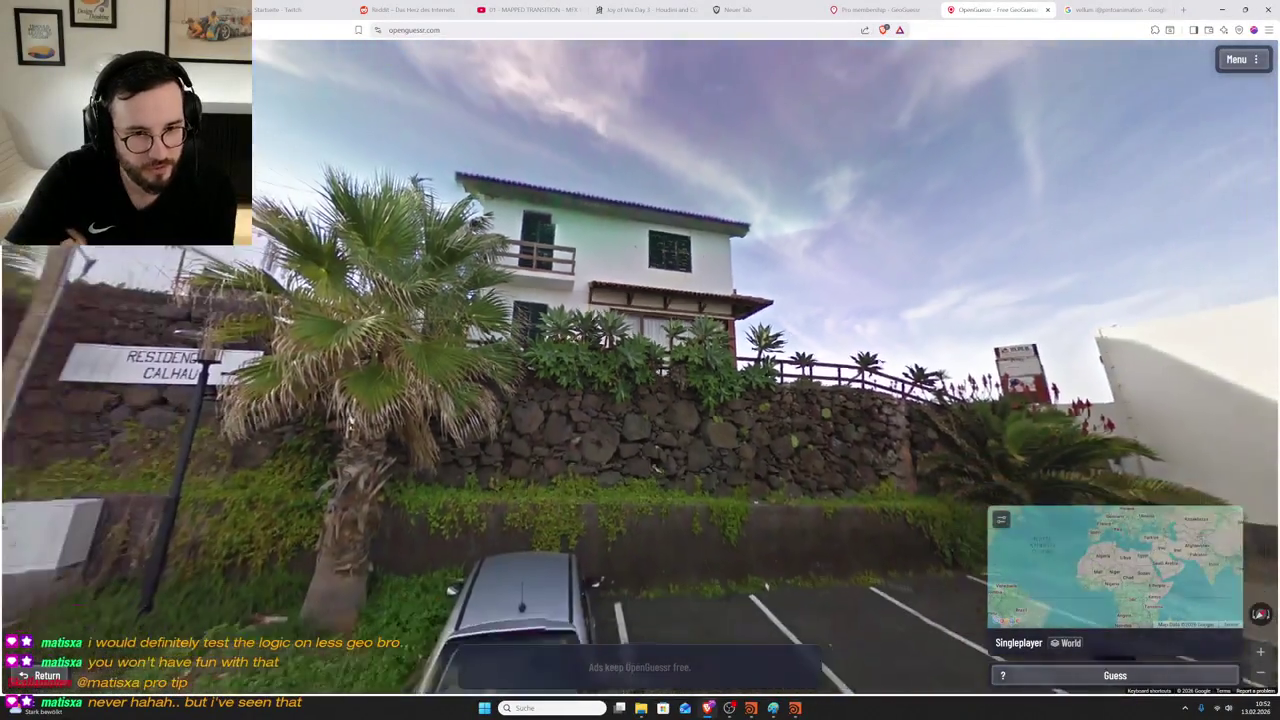
pyautogui.moveTo(651, 261); pyautogui.dragTo(459, 609)
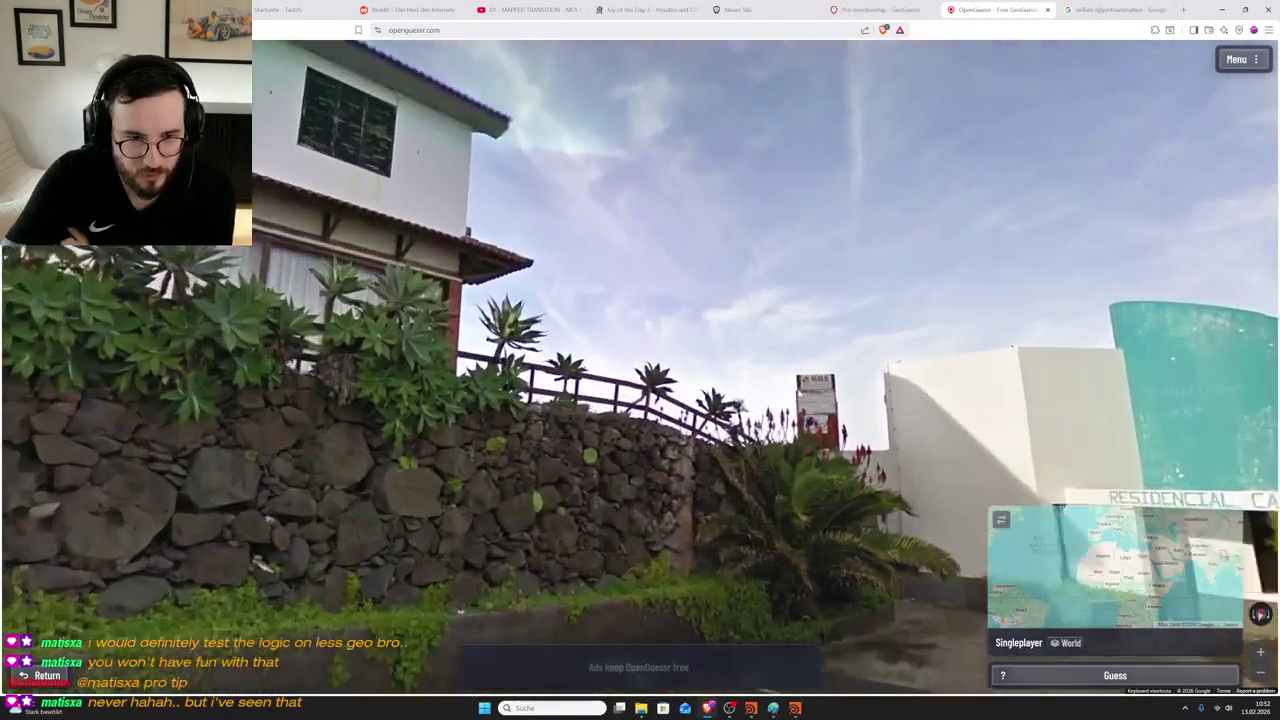
pyautogui.click(632, 633)
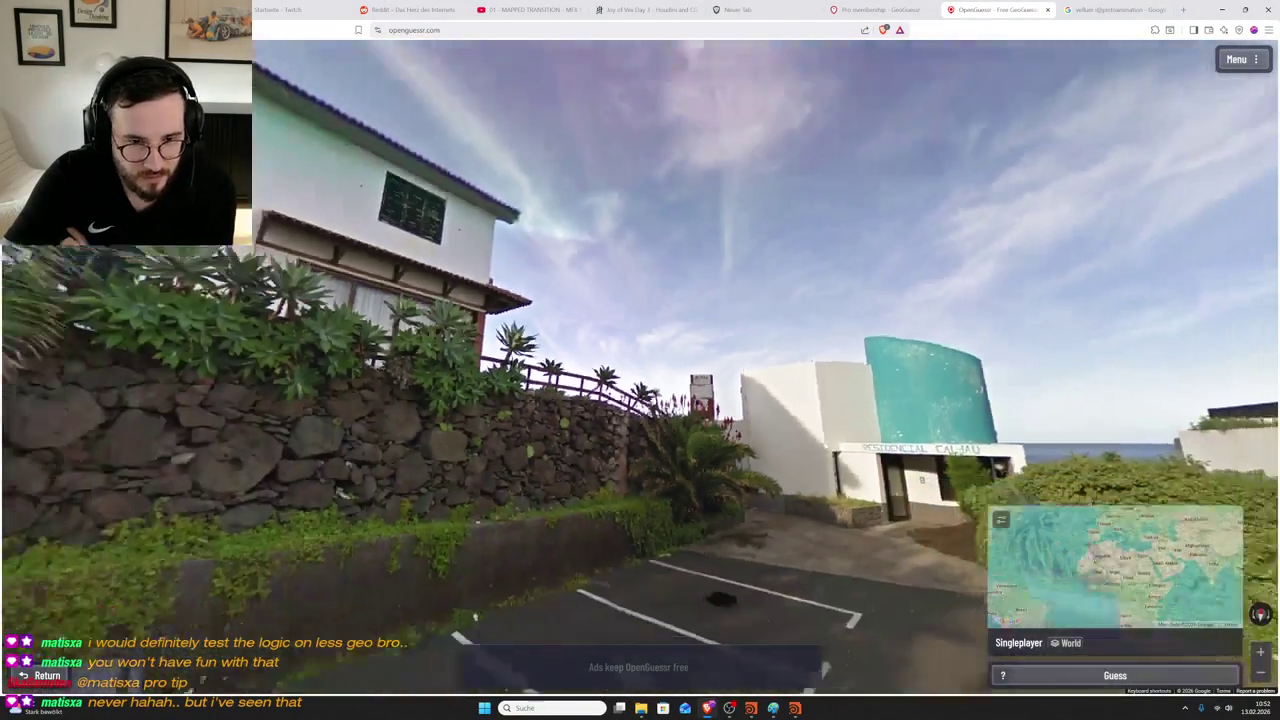
pyautogui.moveTo(1030, 446); pyautogui.dragTo(777, 446)
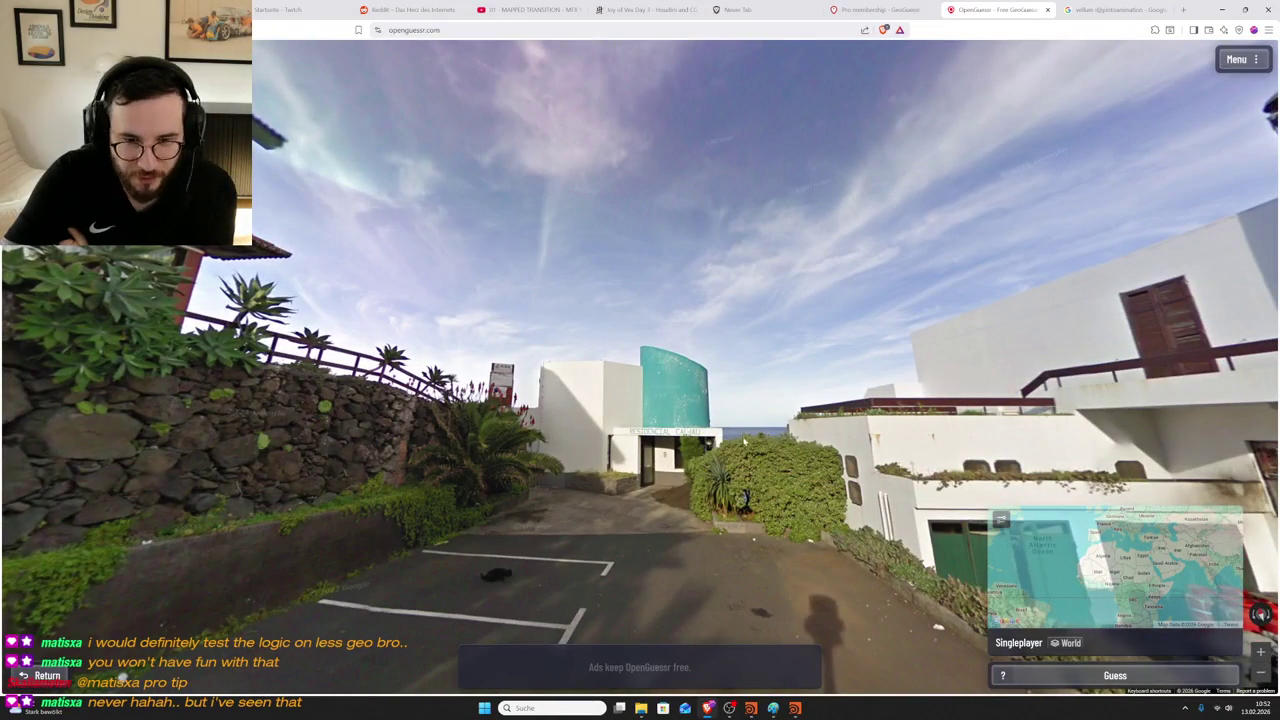
pyautogui.moveTo(745, 497); pyautogui.dragTo(420, 500)
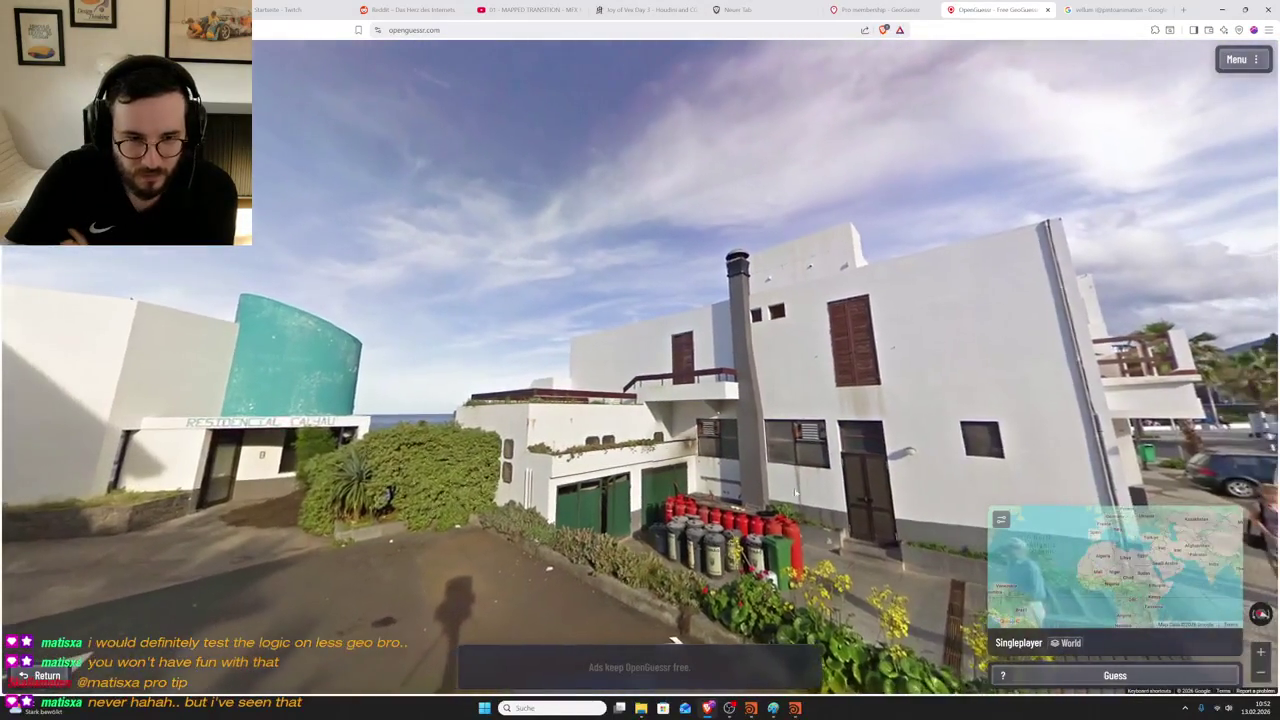
pyautogui.moveTo(1000, 549); pyautogui.dragTo(677, 549)
pyautogui.click(665, 445)
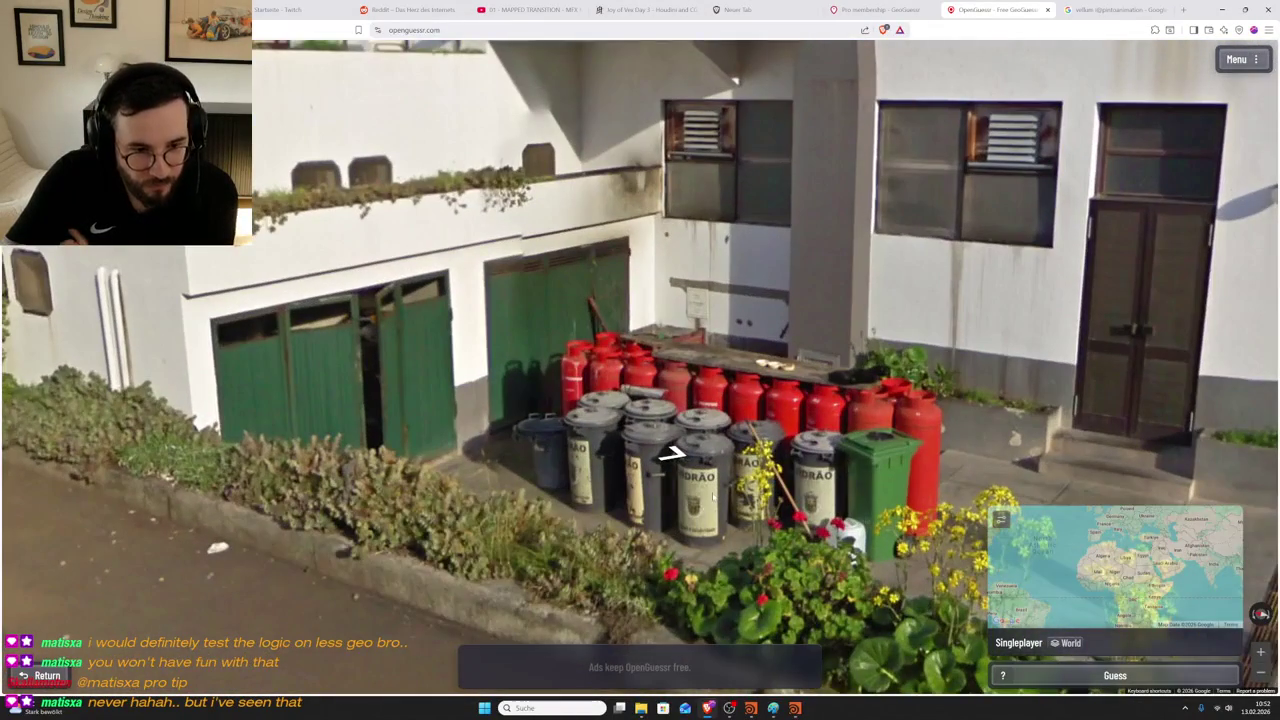
pyautogui.scroll(2, 670, 453)
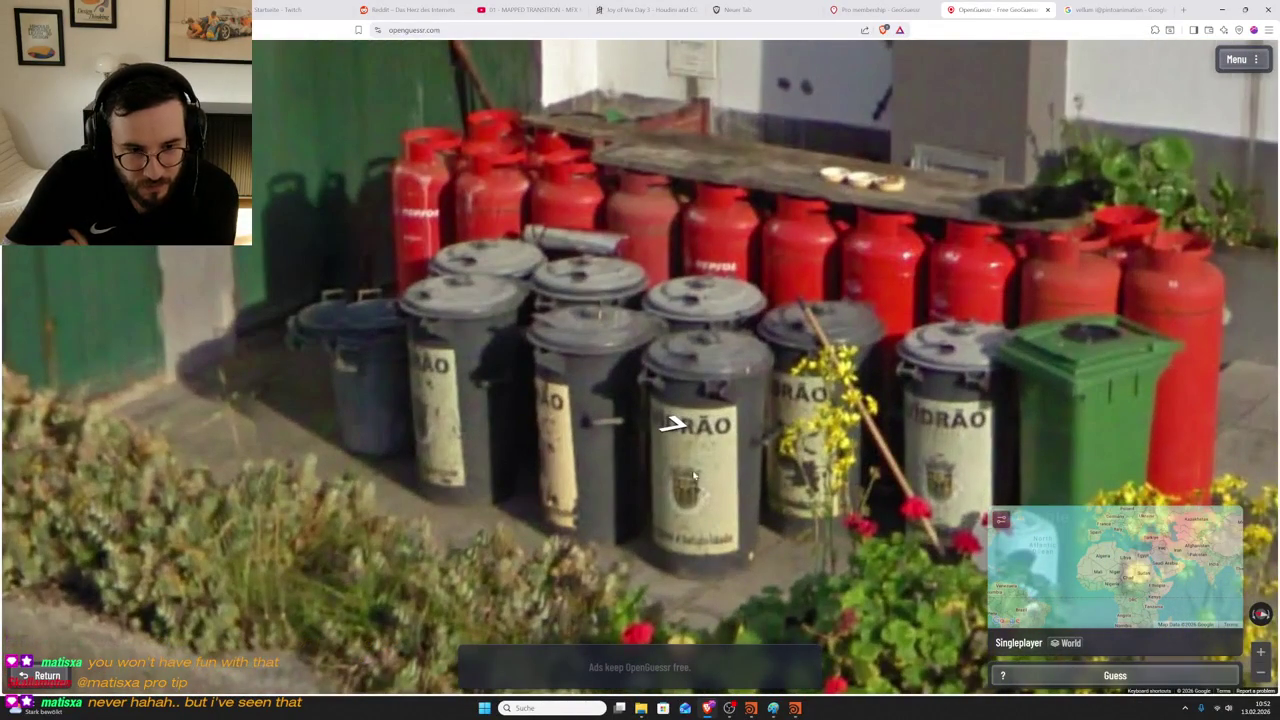
pyautogui.scroll(-3, 751, 500)
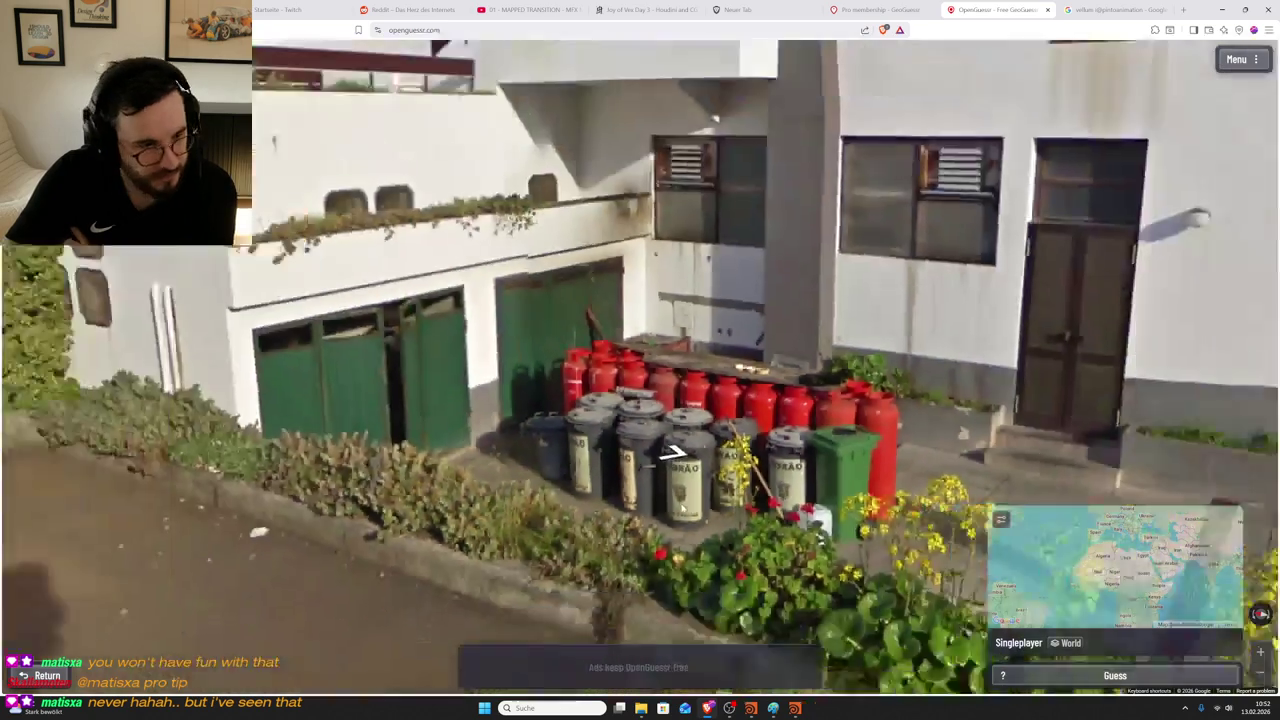
# - Return to the starting spot and move toward the white hillside building
pyautogui.press('r')
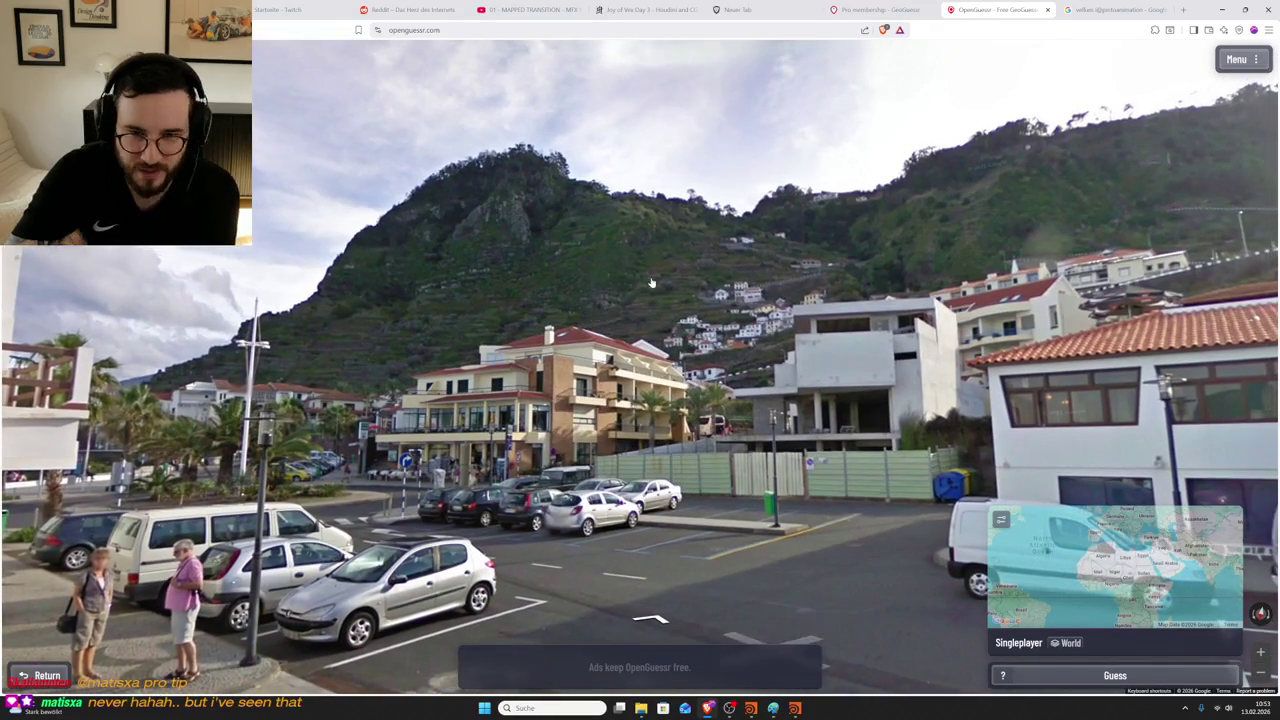
pyautogui.moveTo(601, 310); pyautogui.dragTo(509, 347)
pyautogui.press('Up')
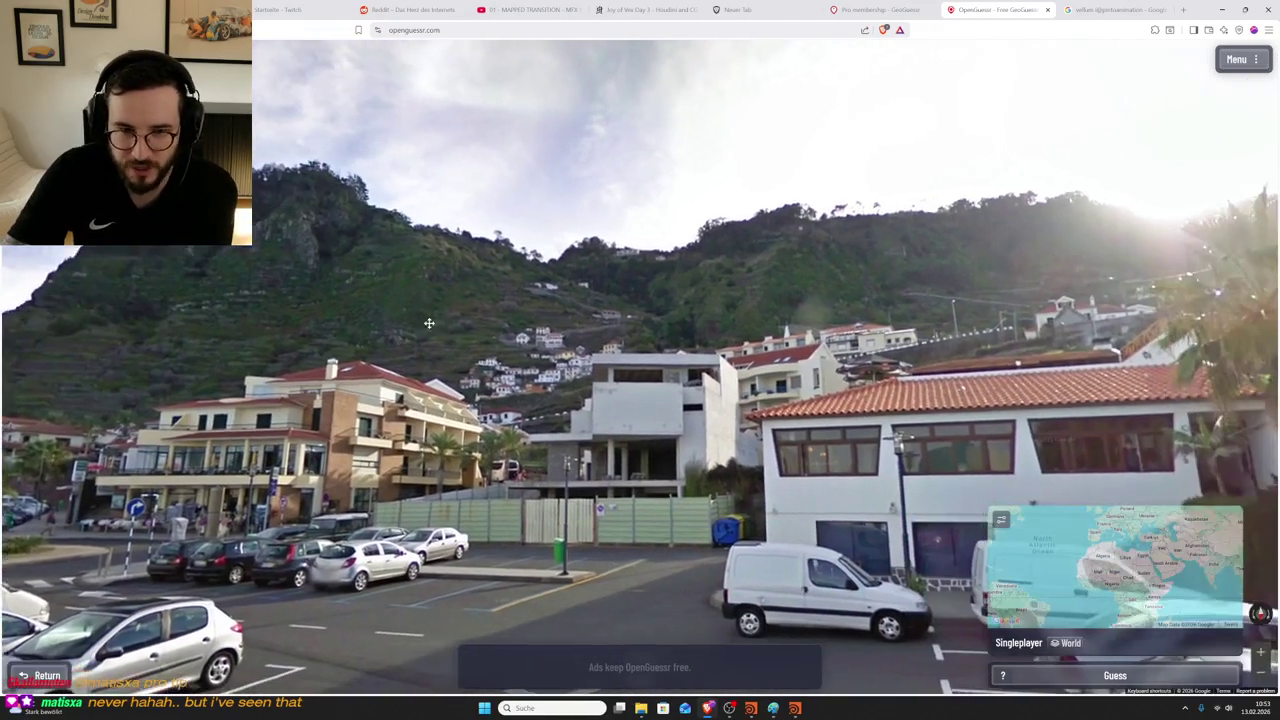
pyautogui.press('Up')
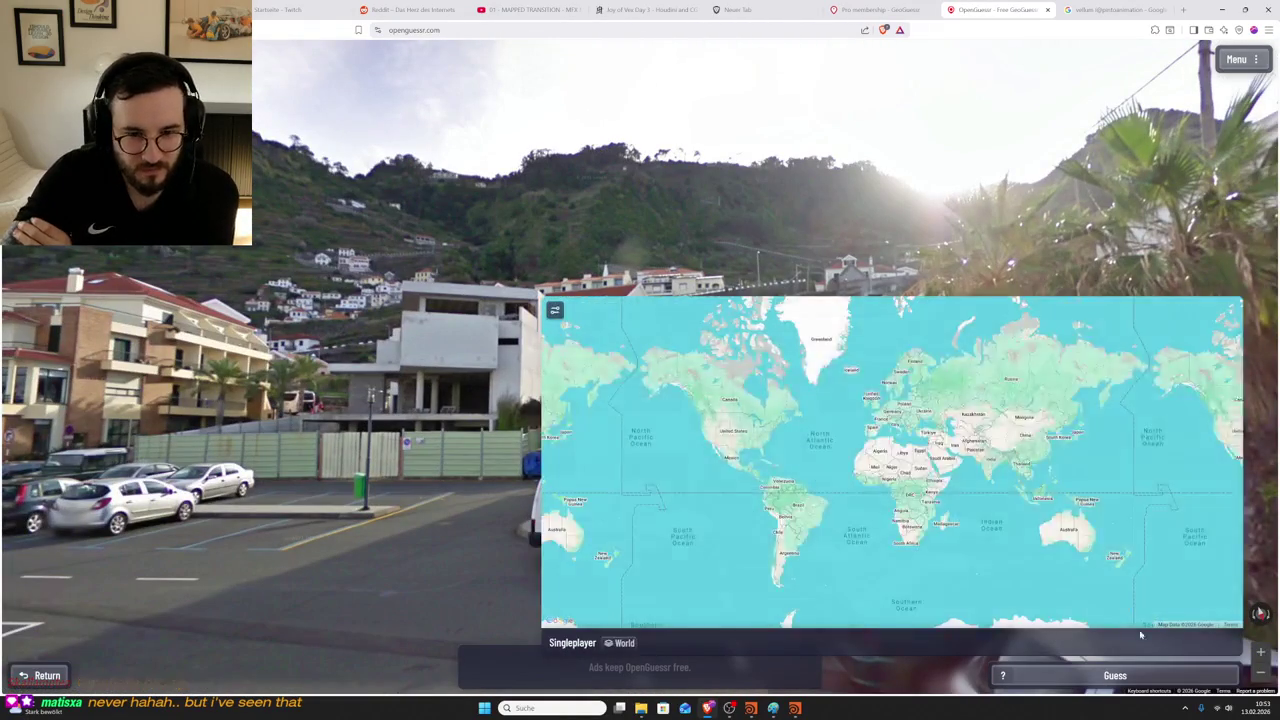
# - Pin a guess on Peru's northern coast and submit it, scoring 7,969.7 km off
pyautogui.scroll(1, 752, 482)
pyautogui.scroll(1, 752, 482)
pyautogui.scroll(1, 752, 482)
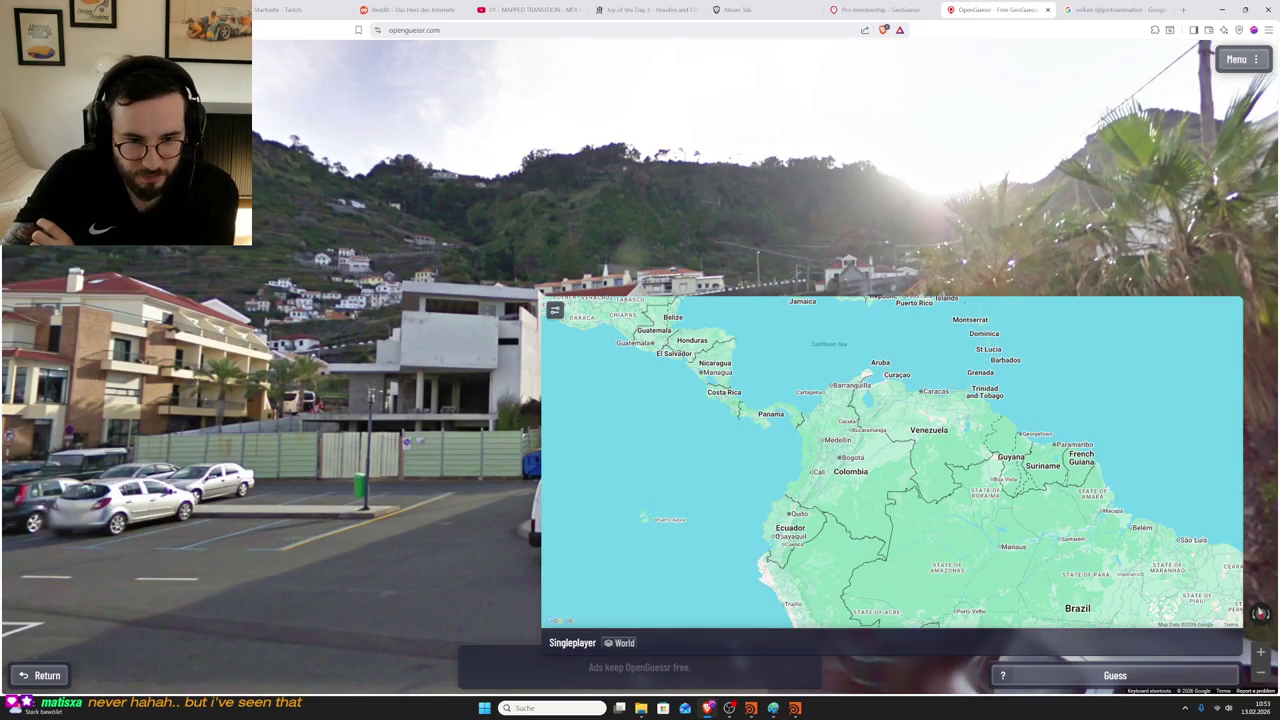
pyautogui.moveTo(807, 552); pyautogui.dragTo(816, 447)
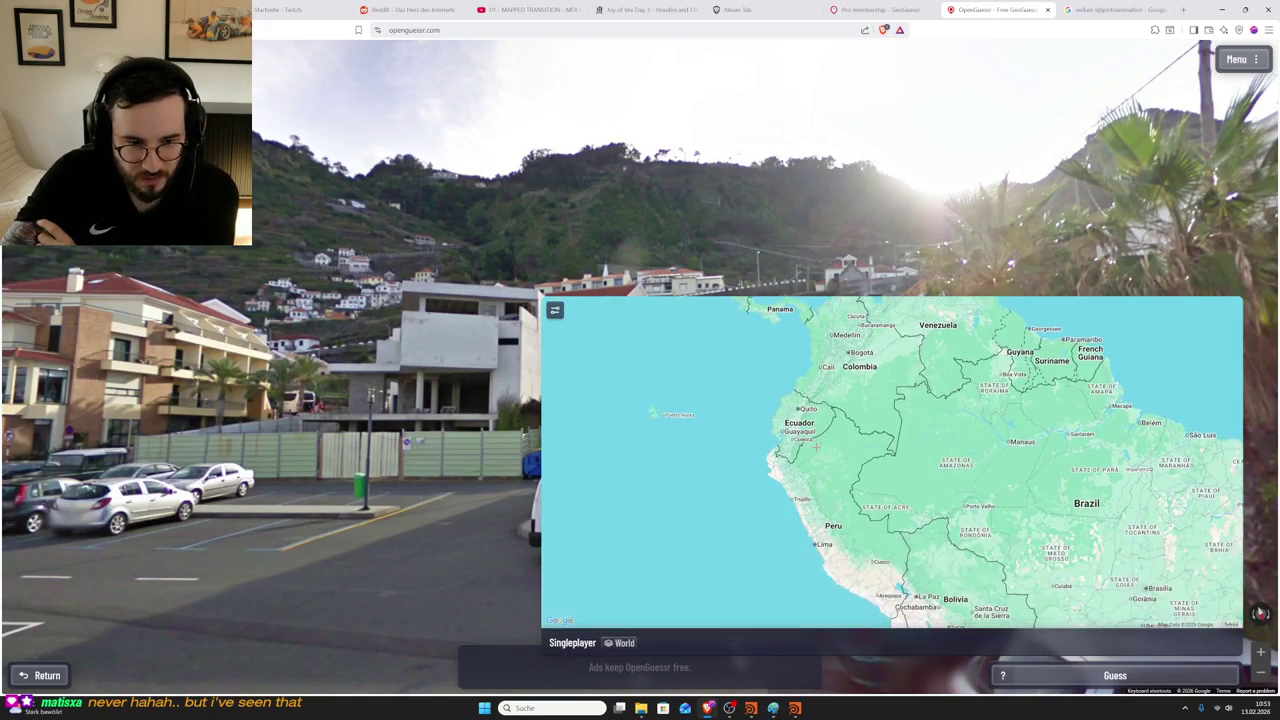
pyautogui.scroll(2, 850, 530)
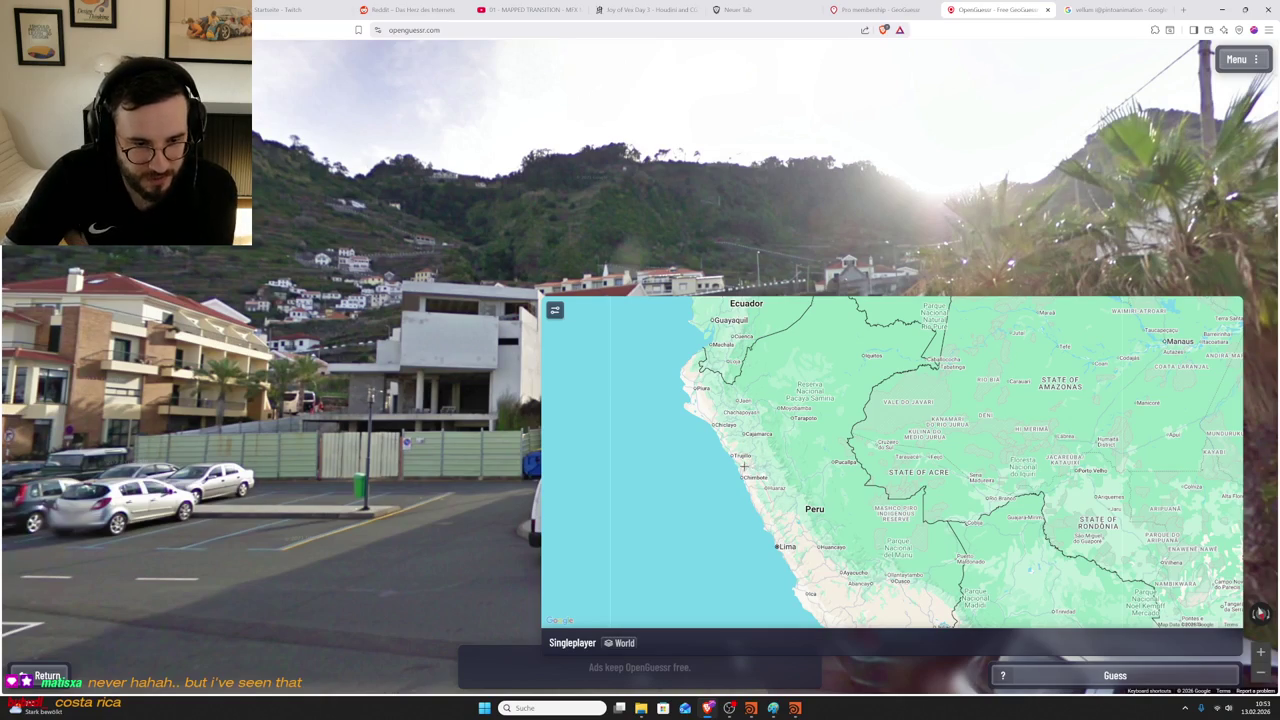
pyautogui.click(738, 465)
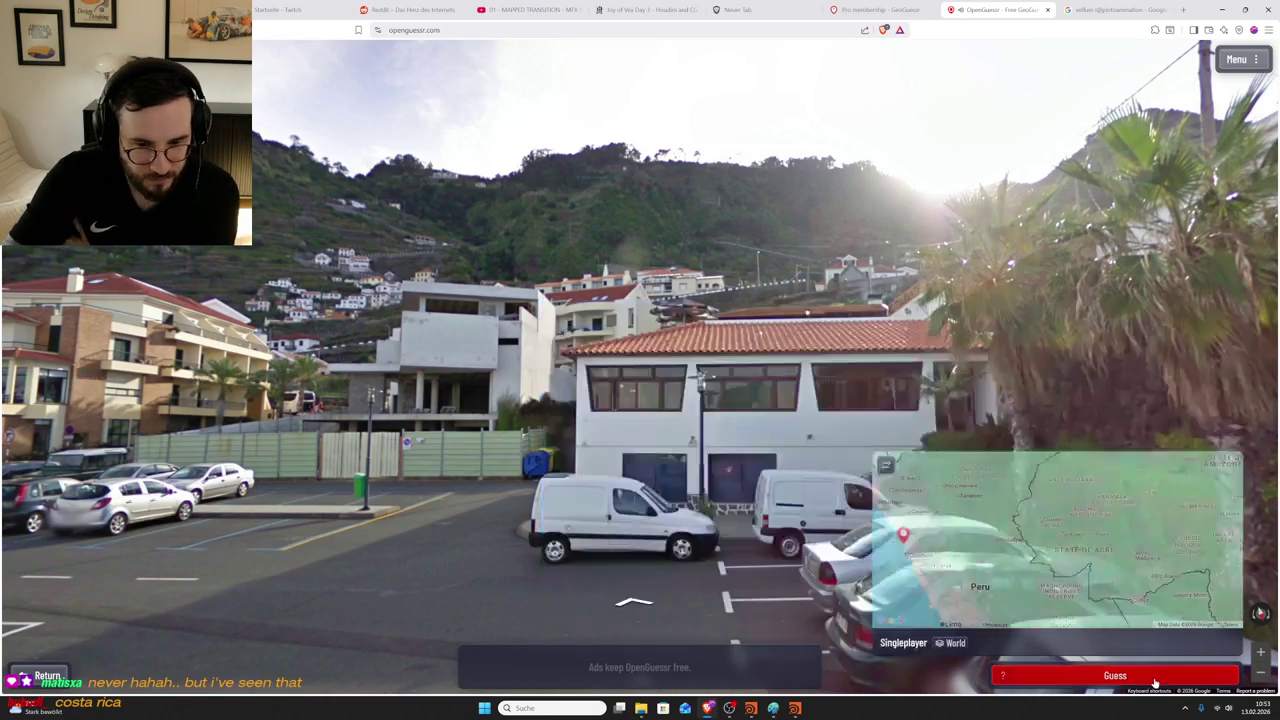
pyautogui.click(1160, 676)
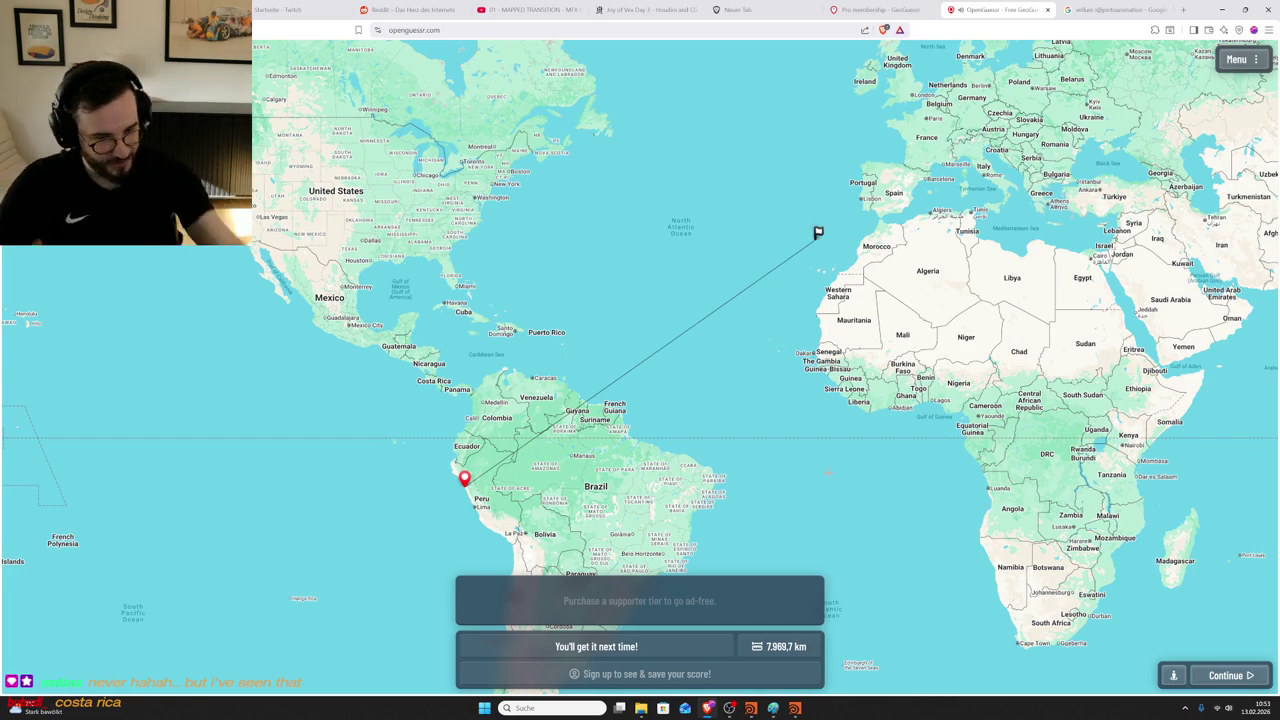
# - Continue to the Japanese-sign round, zoom on the pole sign, and open Settings
pyautogui.press('Return')
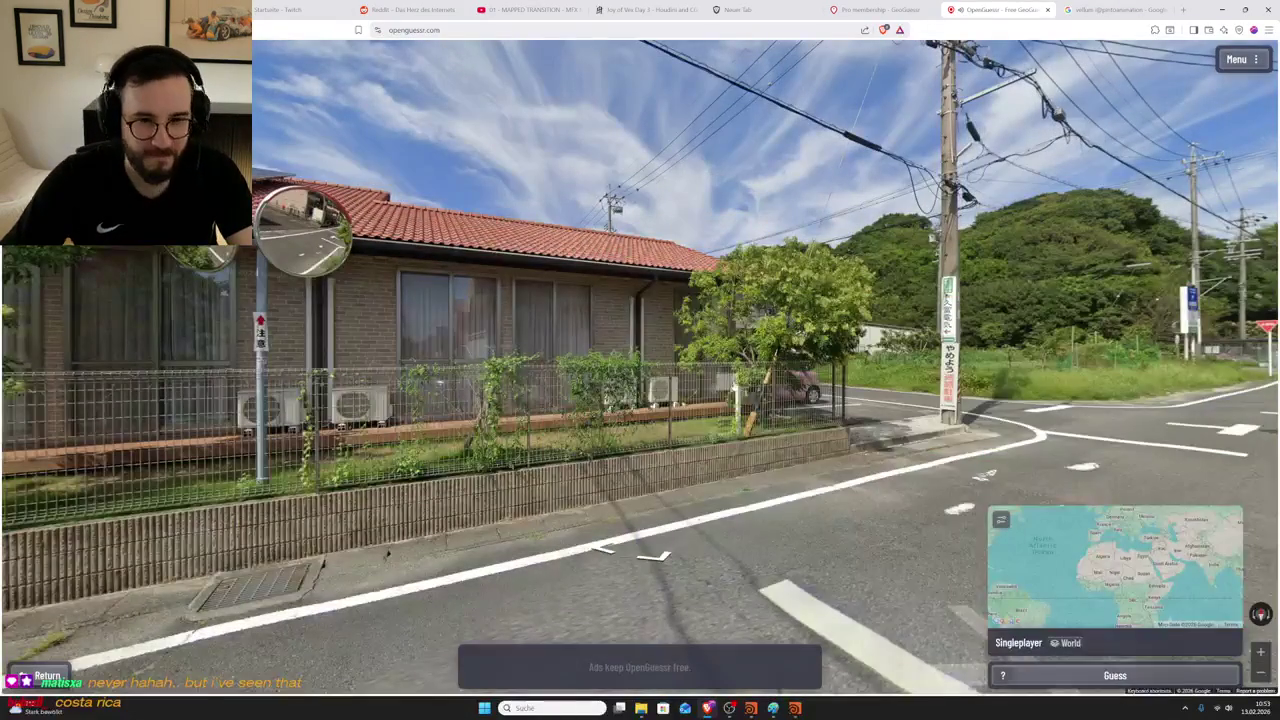
pyautogui.scroll(2, 990, 352)
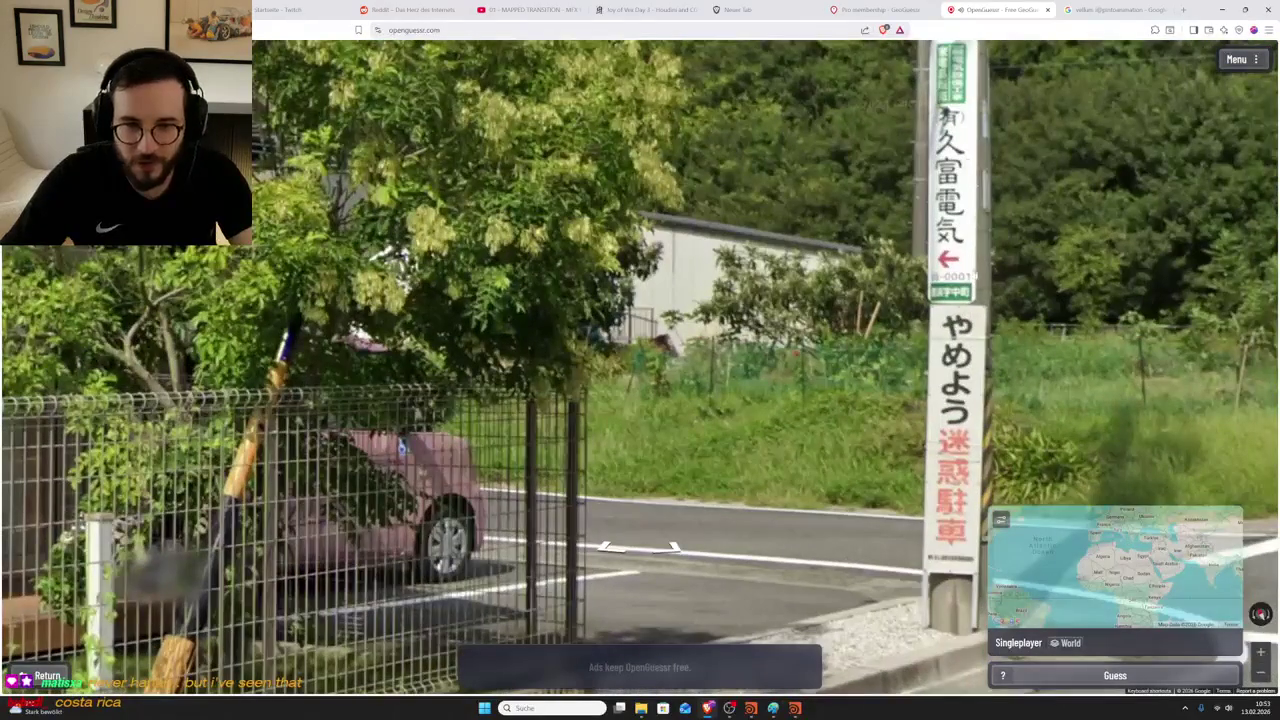
pyautogui.scroll(-2, 945, 398)
pyautogui.scroll(-1, 945, 398)
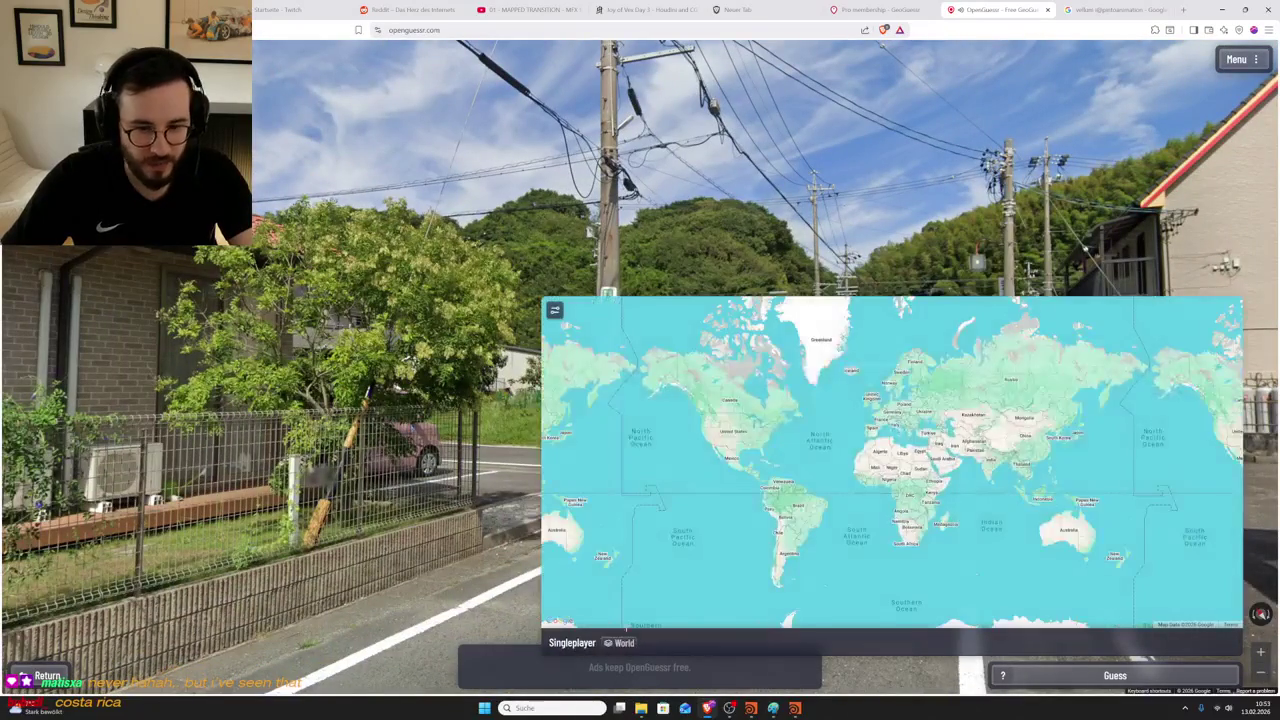
pyautogui.click(1237, 59)
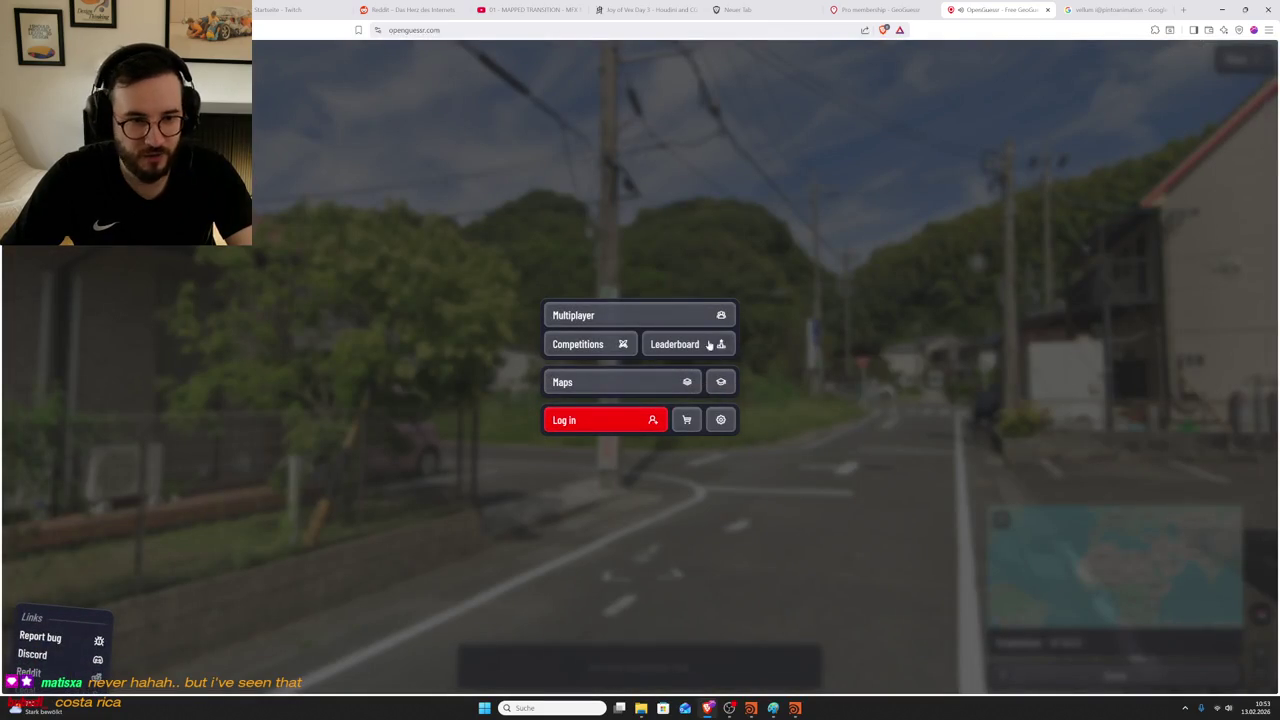
pyautogui.click(720, 419)
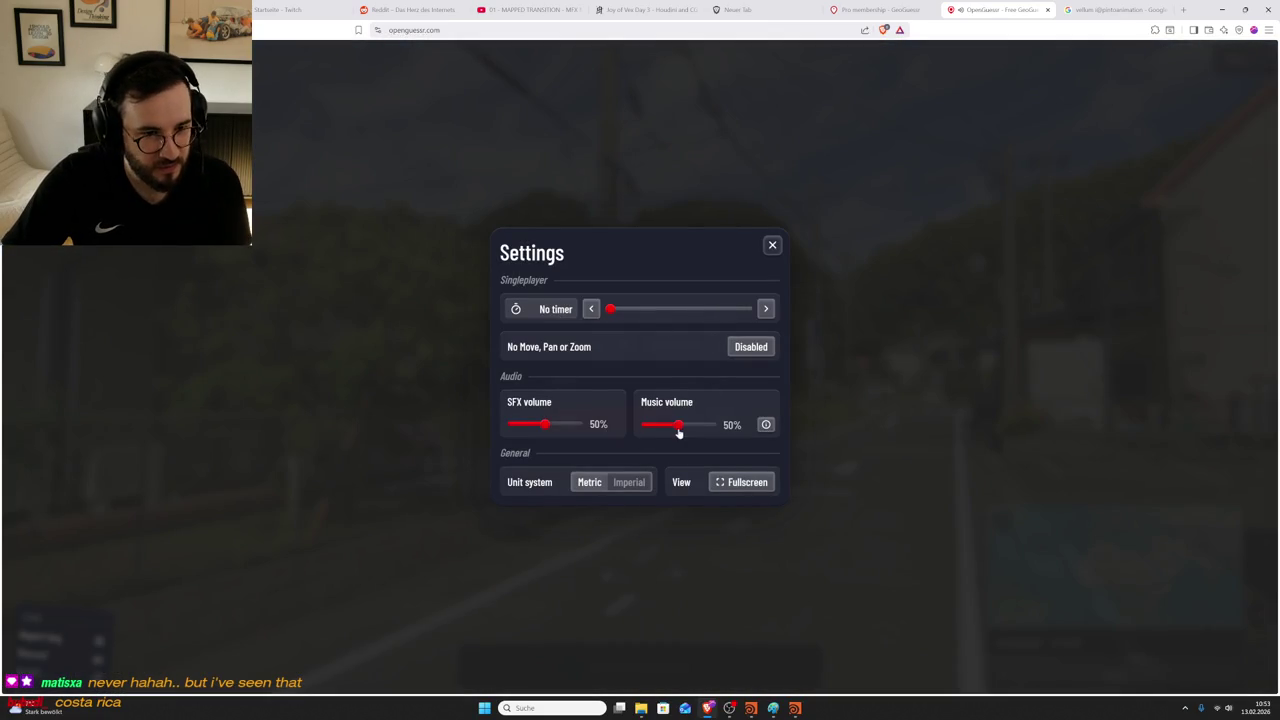
# - Close Settings and look along the road past the tiled-roof house
pyautogui.click(772, 247)
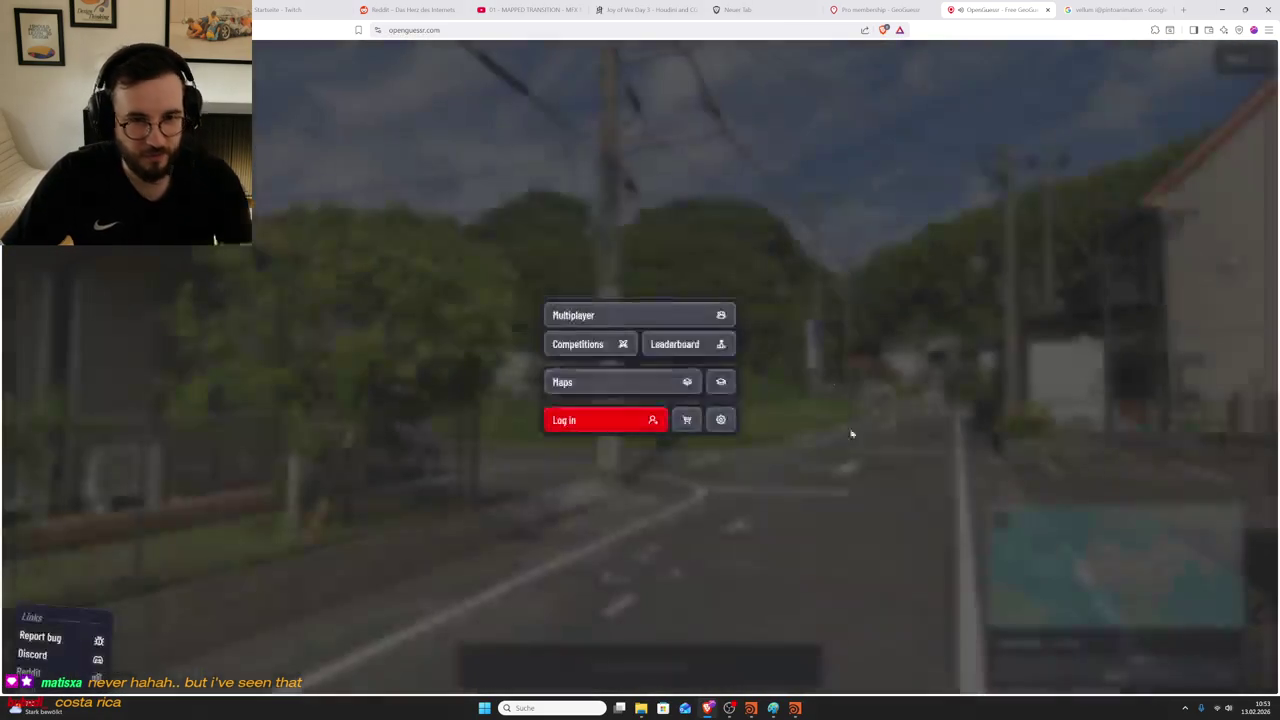
pyautogui.click(859, 378)
pyautogui.moveTo(859, 378); pyautogui.dragTo(655, 378)
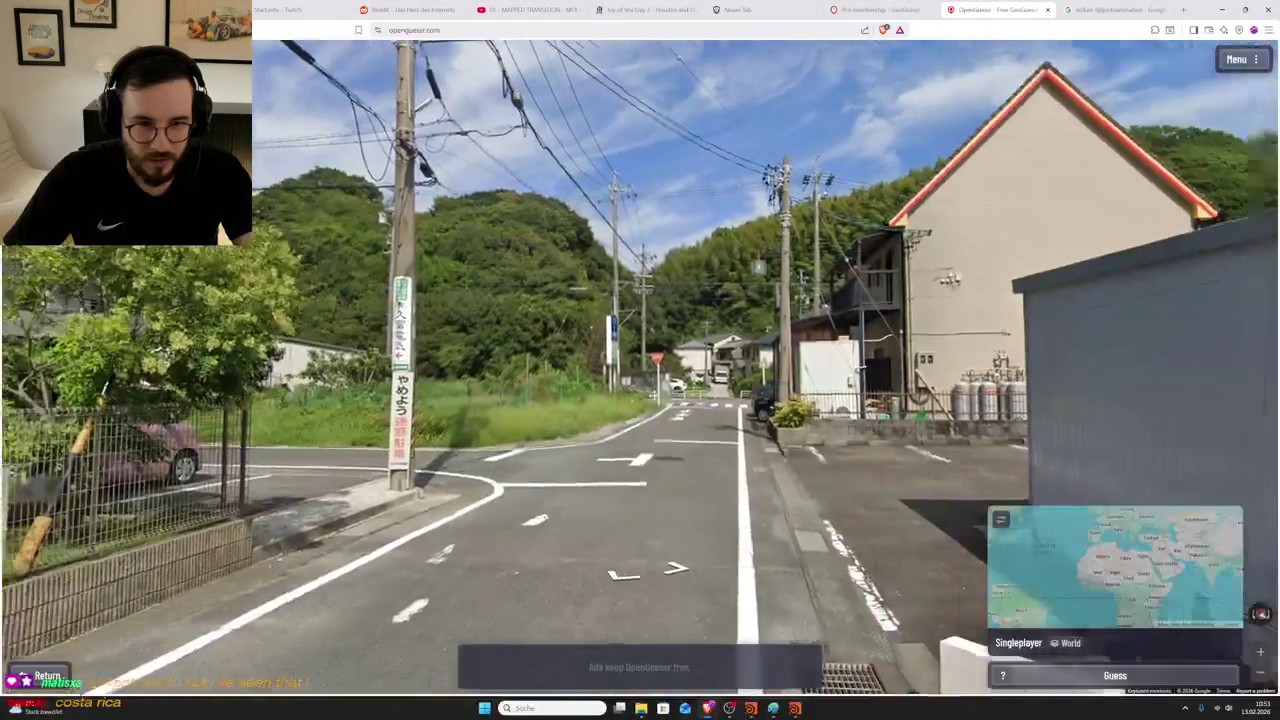
pyautogui.moveTo(367, 327); pyautogui.dragTo(1075, 330)
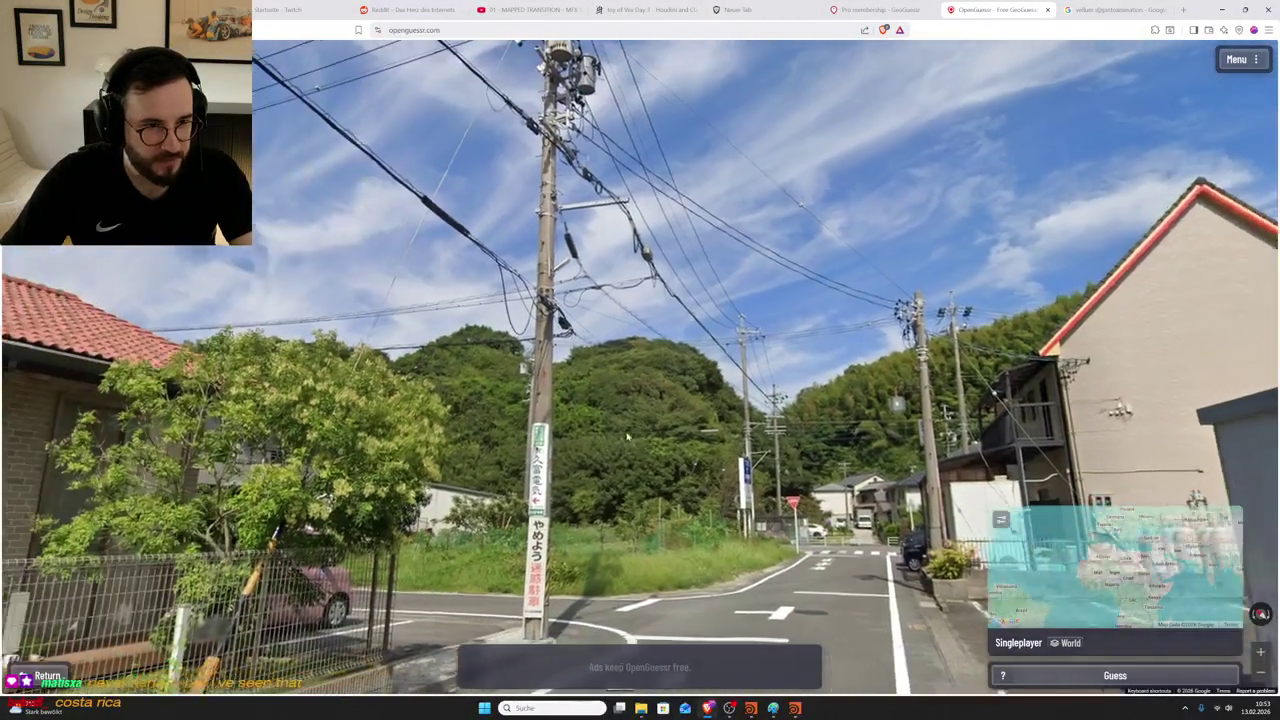
pyautogui.press('Up')
pyautogui.press('Left')
pyautogui.press('Left')
pyautogui.press('Left')
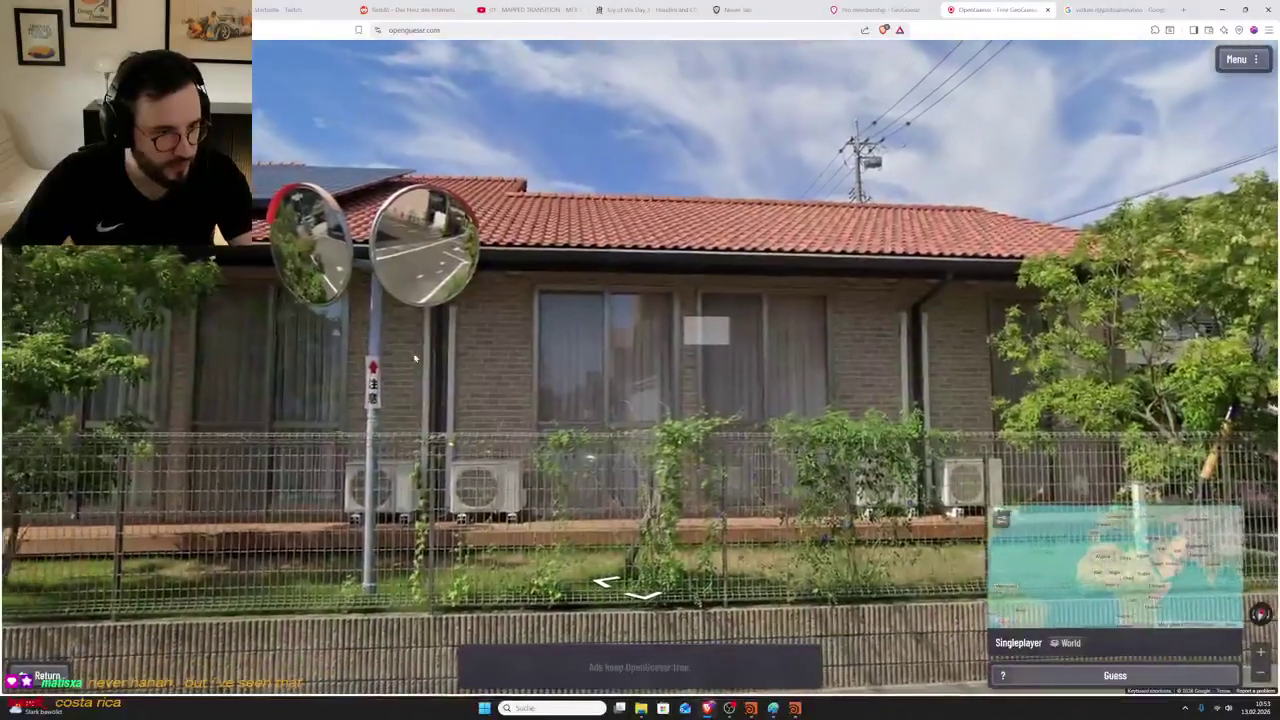
pyautogui.press('Left')
pyautogui.press('Left')
pyautogui.press('Left')
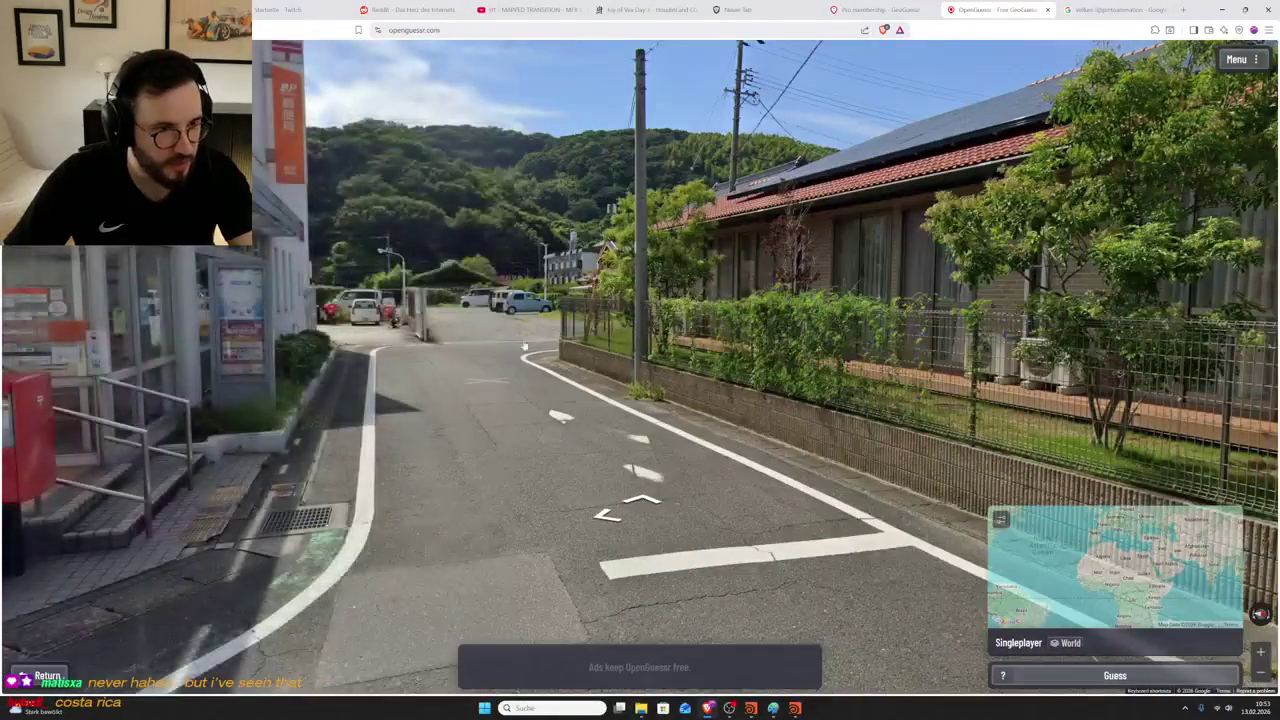
pyautogui.press('Left')
pyautogui.scroll(3, 401, 207)
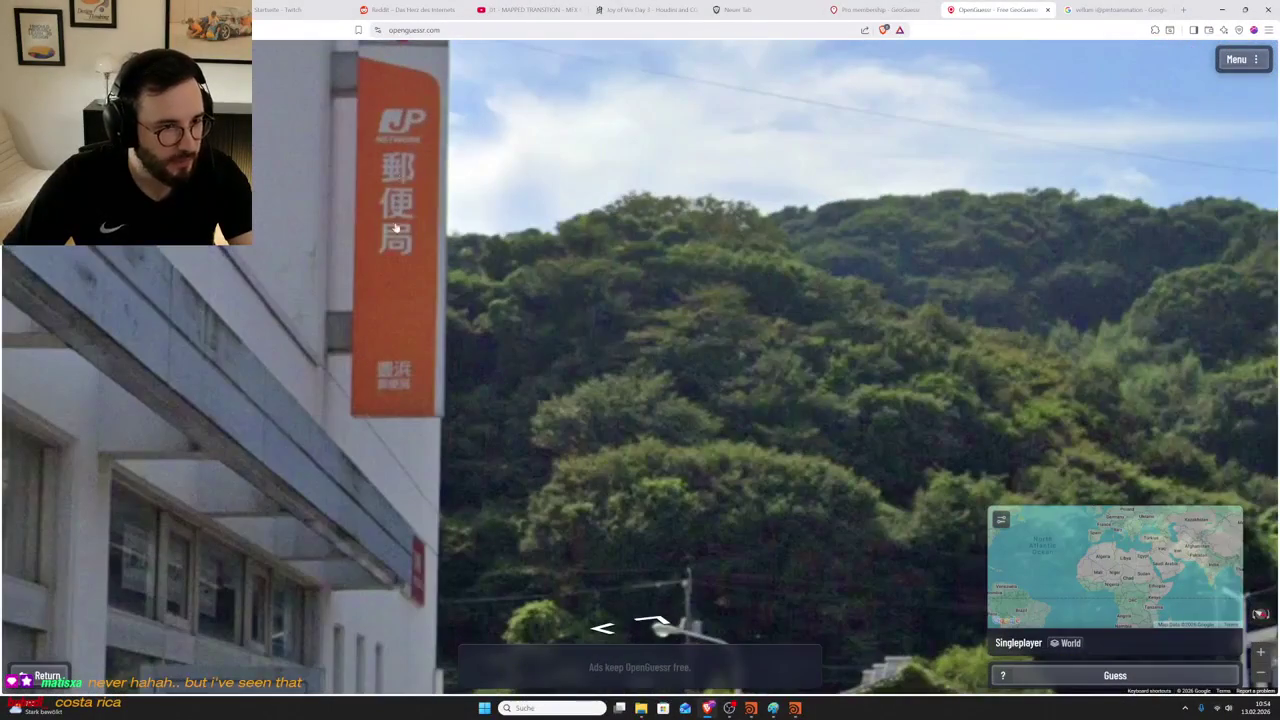
pyautogui.scroll(-3, 425, 228)
pyautogui.press('Left')
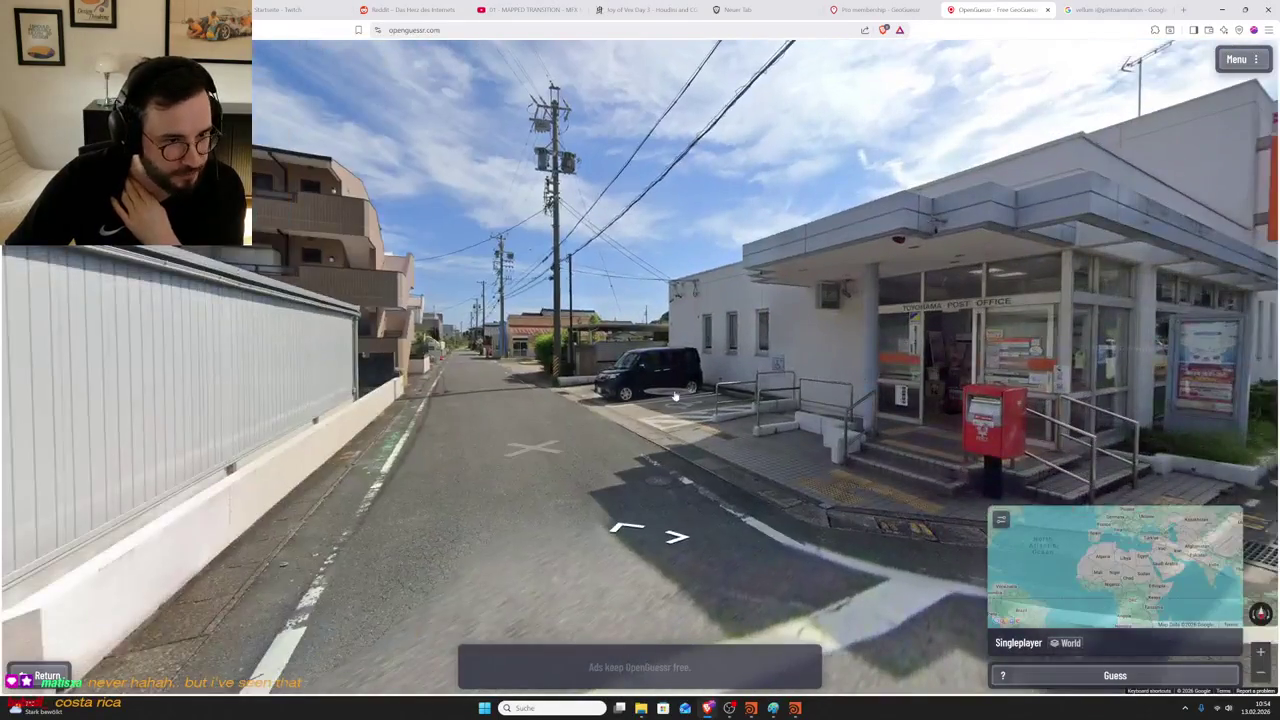
# - Move past the post office toward the apartment block and expand the guess map
pyautogui.click(675, 397)
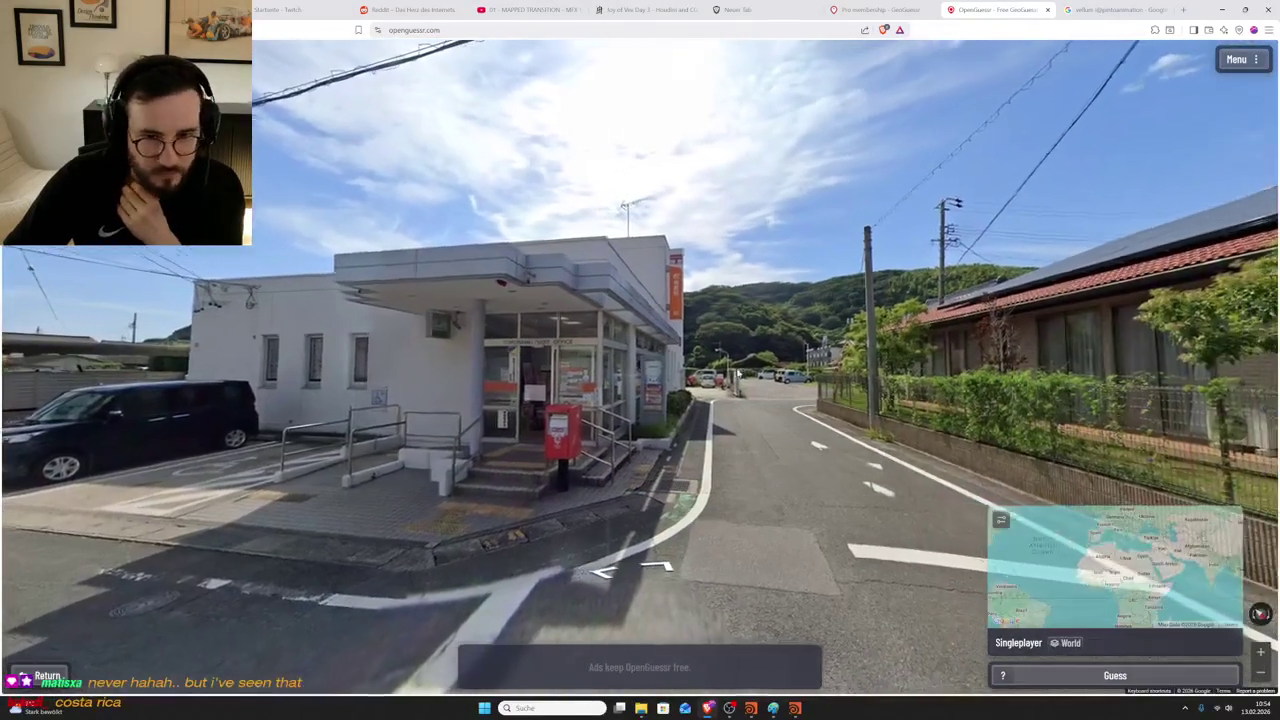
pyautogui.click(737, 376)
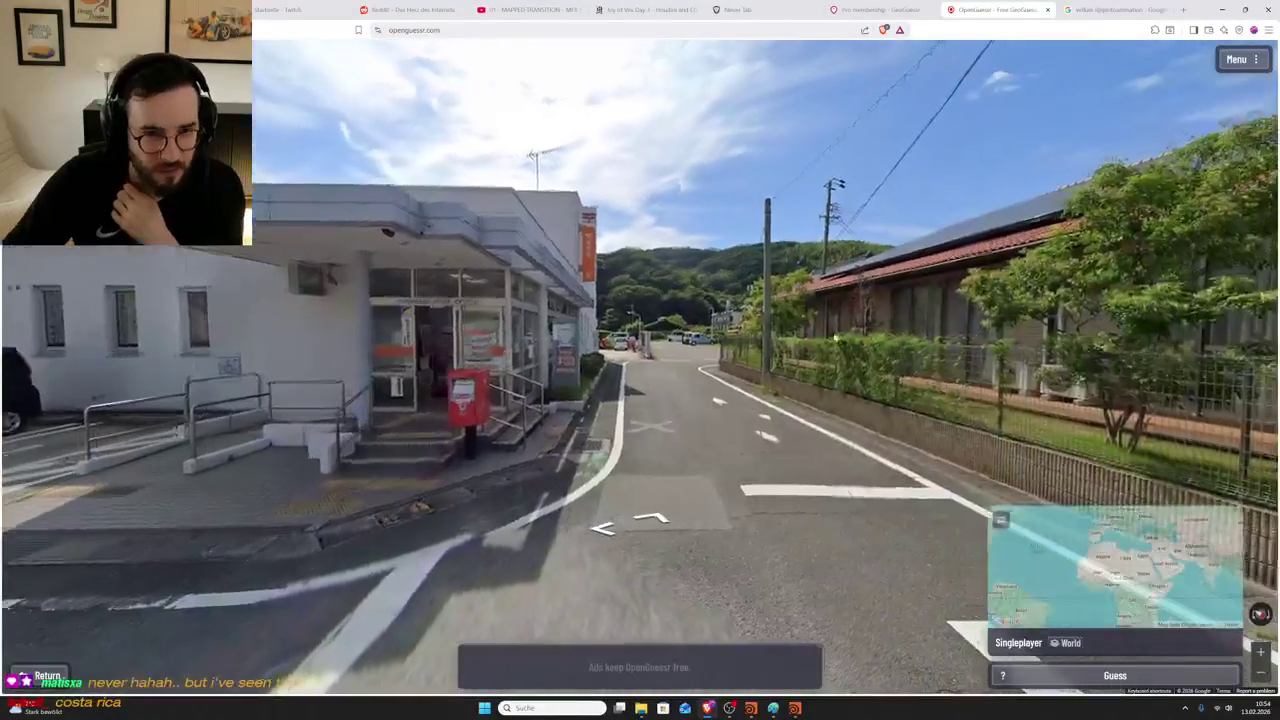
pyautogui.moveTo(835, 338); pyautogui.dragTo(528, 355)
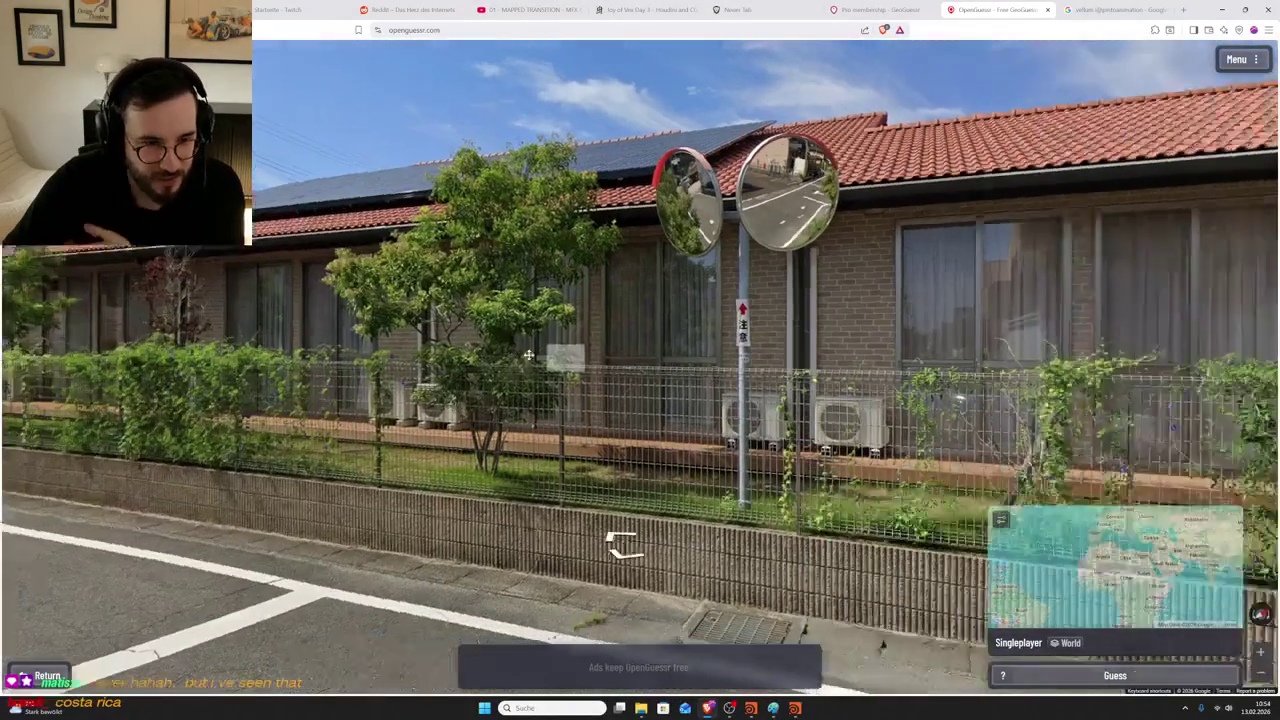
pyautogui.press('Right')
pyautogui.press('Right')
pyautogui.press('Right')
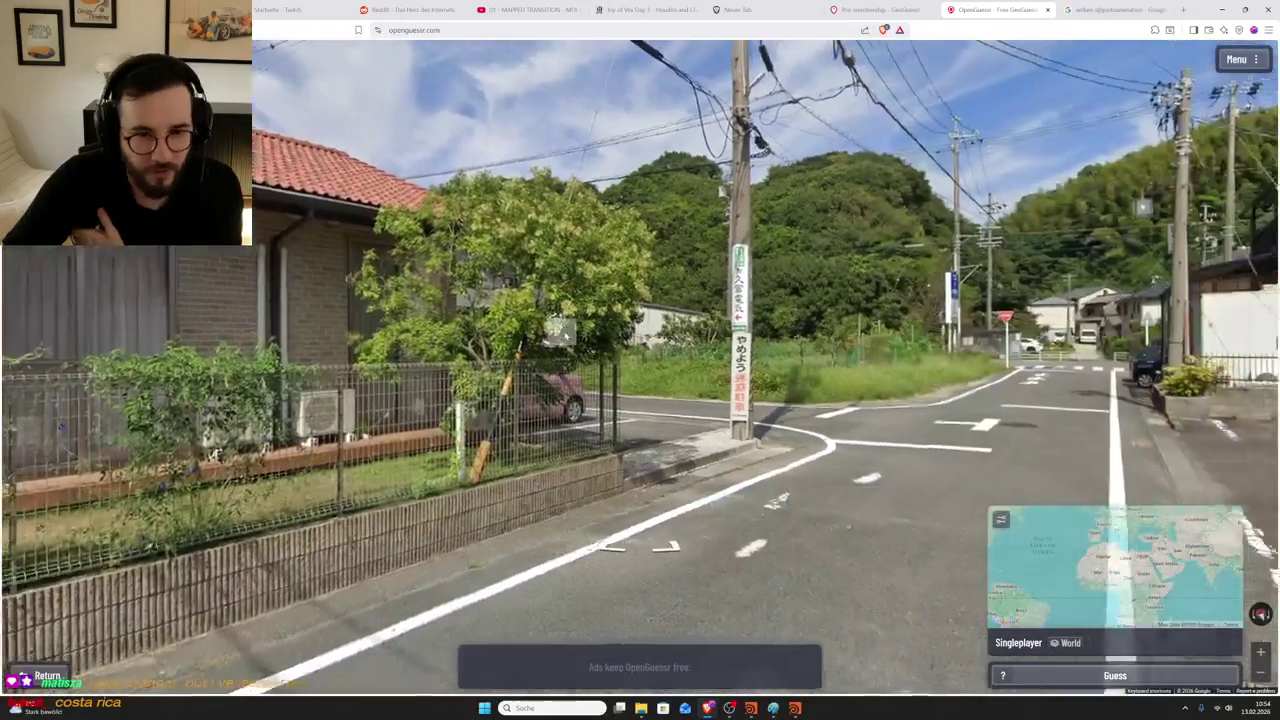
pyautogui.press('Right')
pyautogui.press('Right')
pyautogui.press('Right')
pyautogui.press('Right')
pyautogui.press('Right')
pyautogui.press('Right')
pyautogui.press('Right')
pyautogui.press('Right')
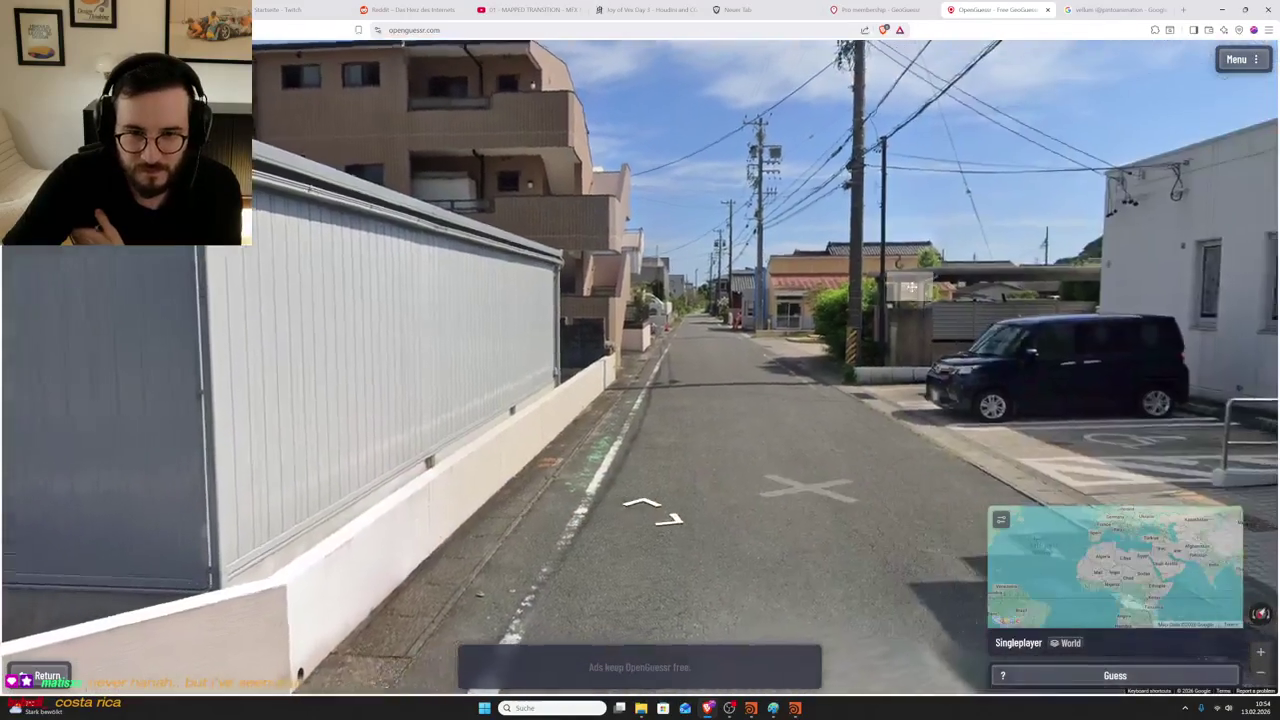
pyautogui.press('Left')
pyautogui.press('Left')
pyautogui.press('Left')
pyautogui.press('Left')
pyautogui.press('Left')
pyautogui.press('Left')
pyautogui.press('Left')
pyautogui.press('Up')
pyautogui.press('Up')
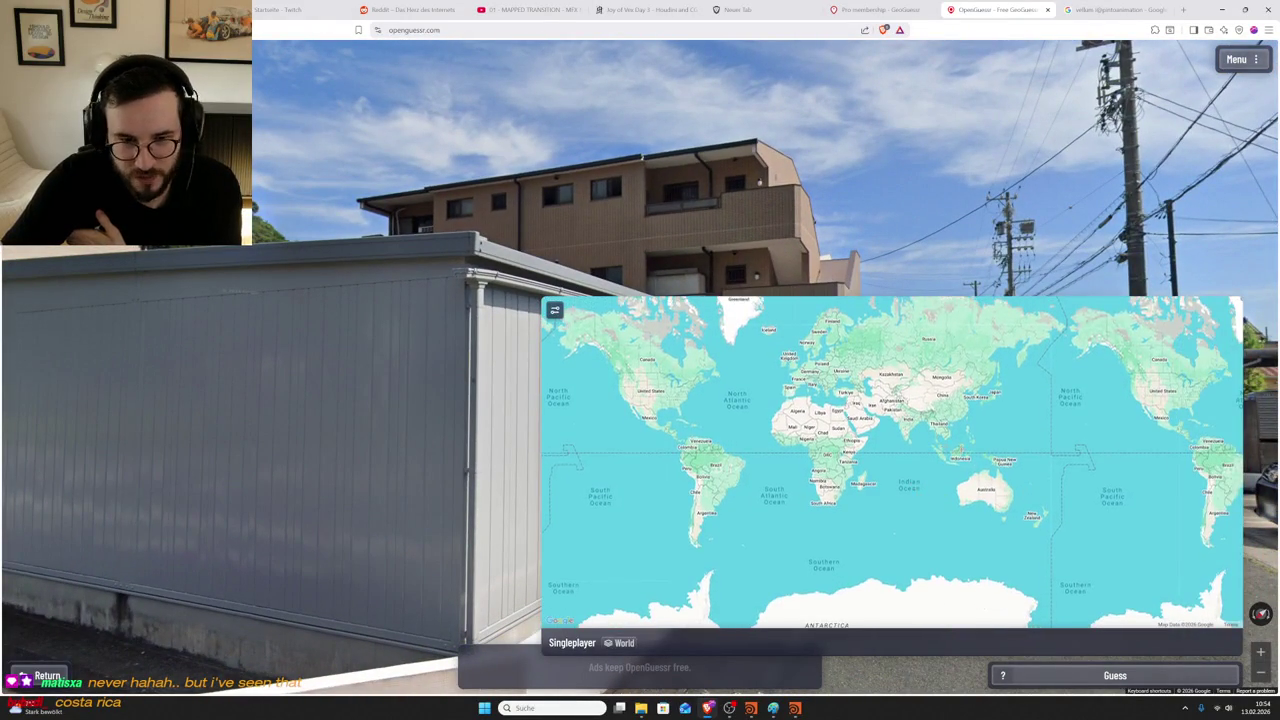
# - Zoom the guess map in on Japan
pyautogui.scroll(3, 1070, 478)
pyautogui.scroll(-2, 925, 514)
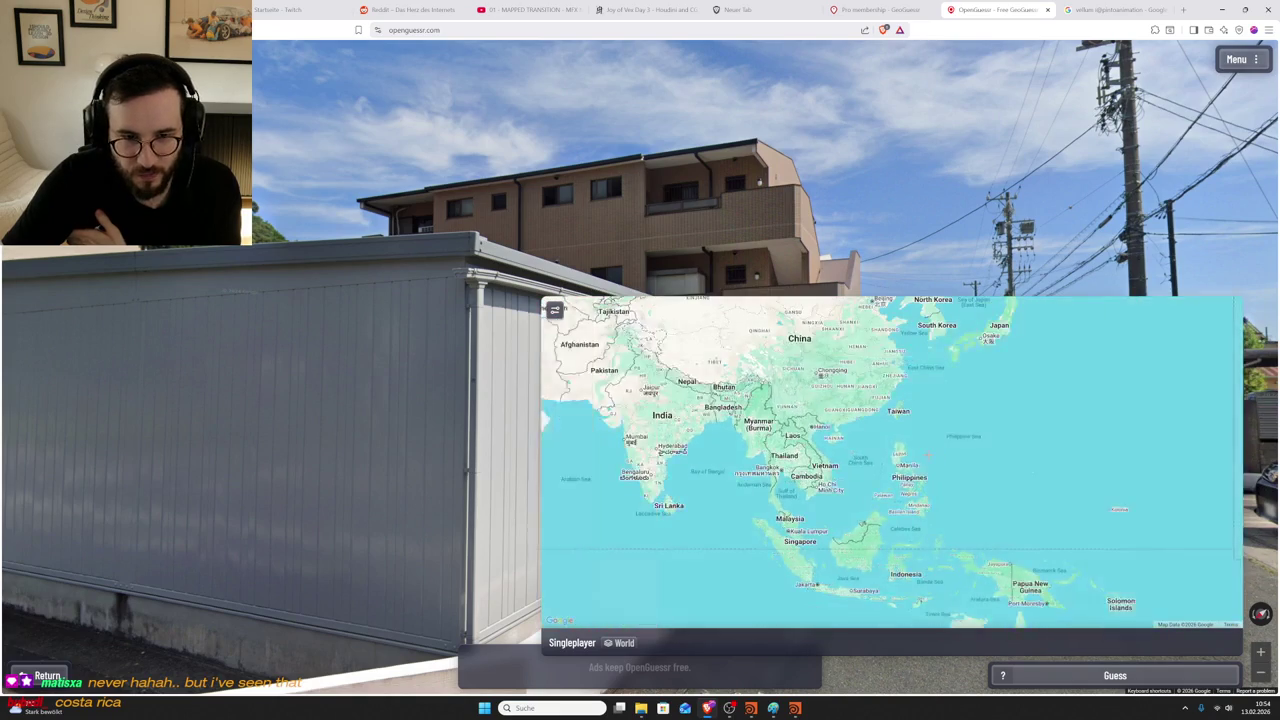
pyautogui.scroll(2, 945, 376)
pyautogui.scroll(2, 945, 376)
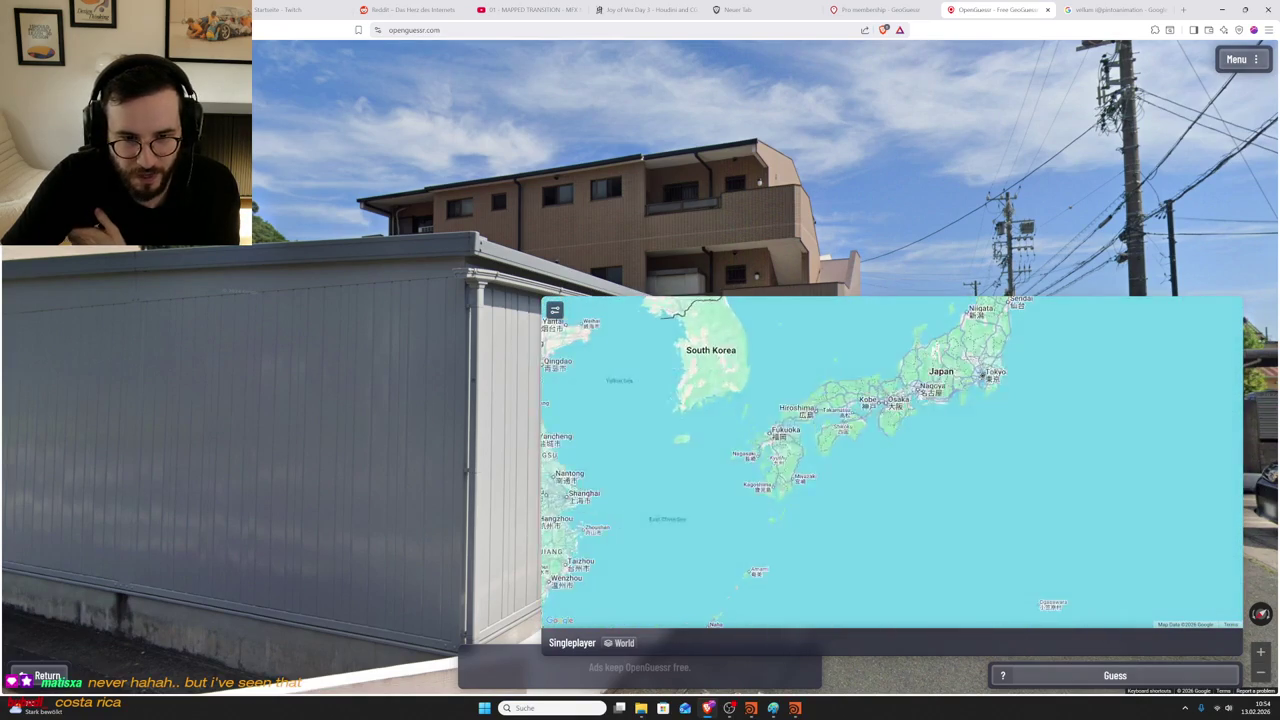
pyautogui.scroll(1, 945, 376)
pyautogui.scroll(-2, 945, 376)
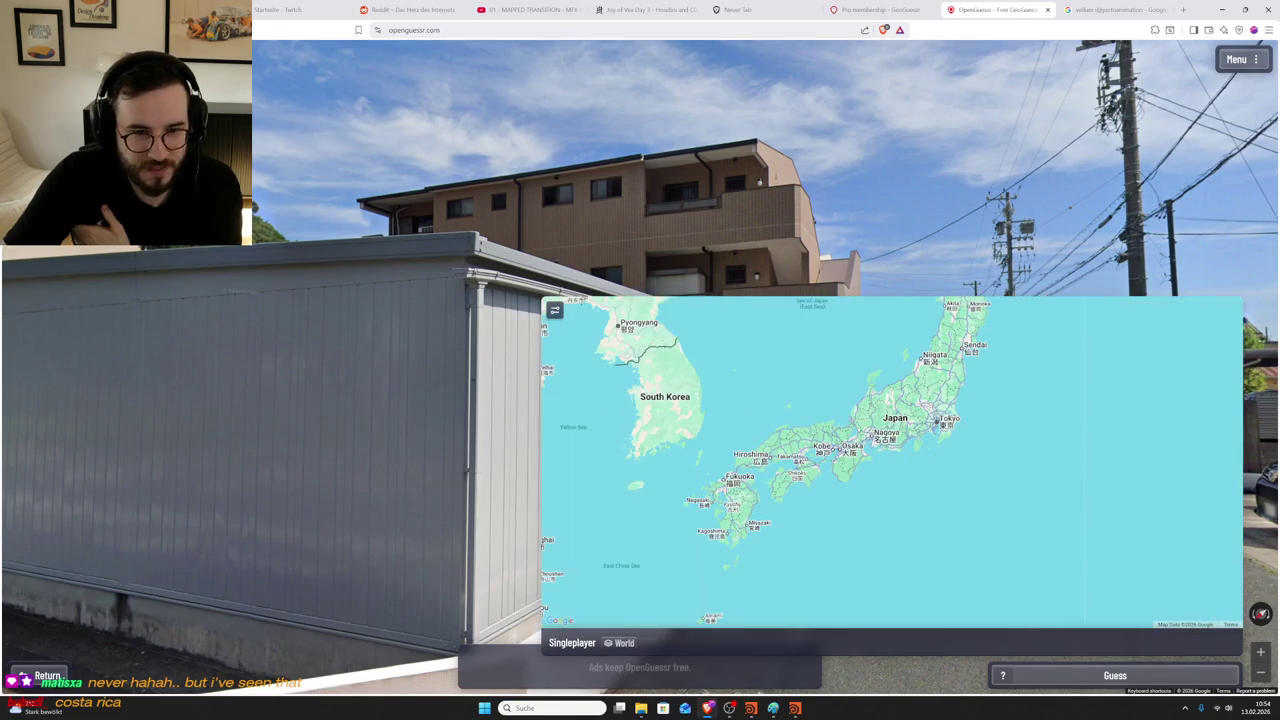
pyautogui.scroll(1, 945, 376)
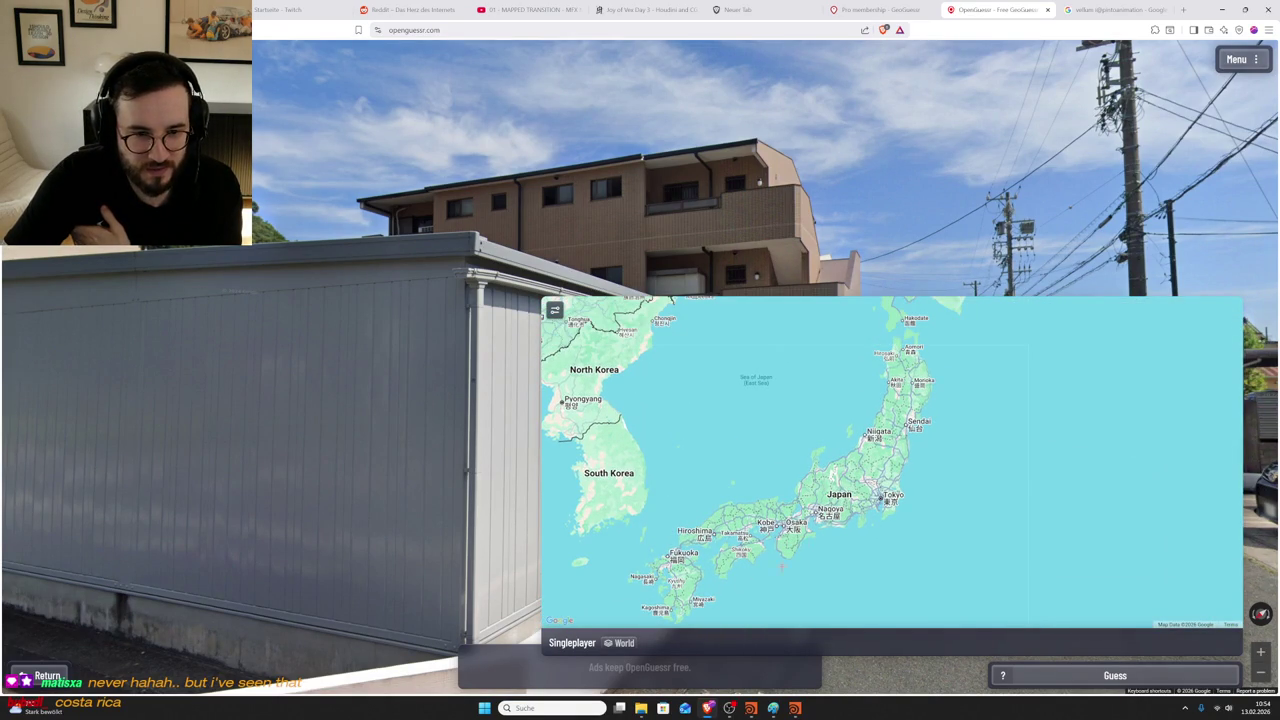
pyautogui.moveTo(945, 376); pyautogui.dragTo(897, 476)
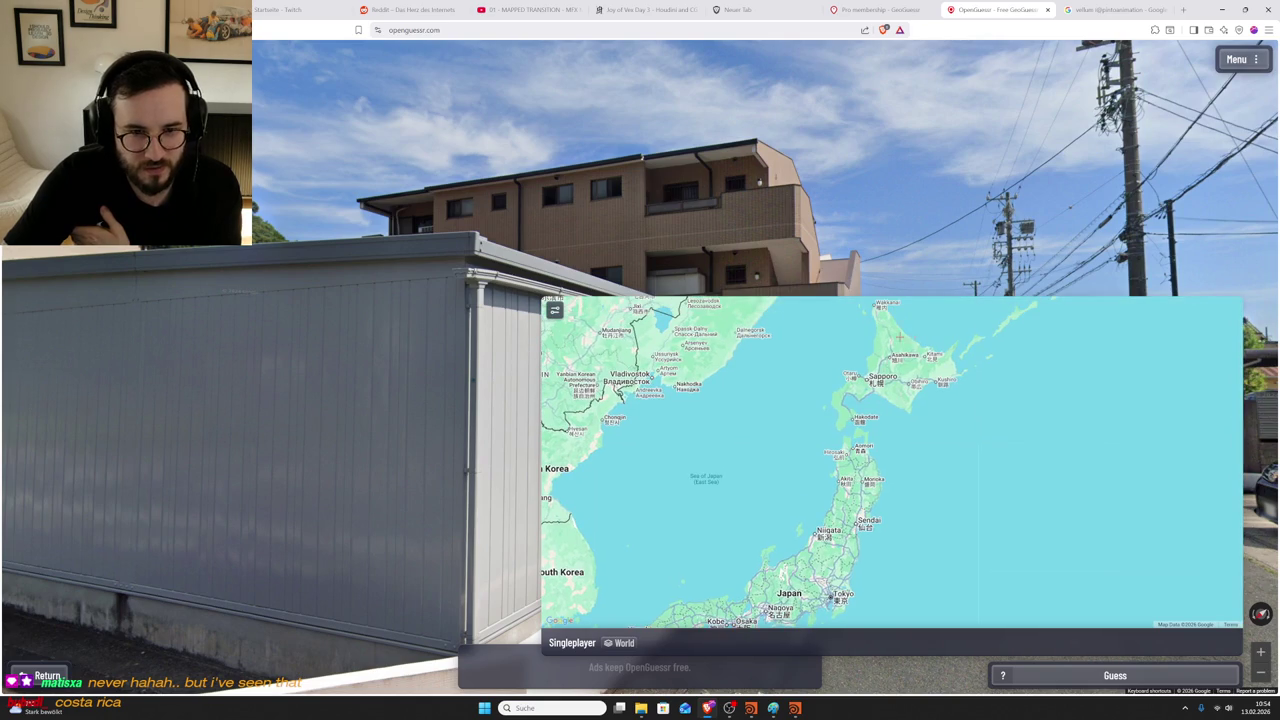
# - Center on southwestern Japan, pin Kyushu near Kumamoto, and submit the guess
pyautogui.scroll(-1, 899, 337)
pyautogui.scroll(-1, 899, 337)
pyautogui.scroll(2, 899, 337)
pyautogui.scroll(2, 899, 337)
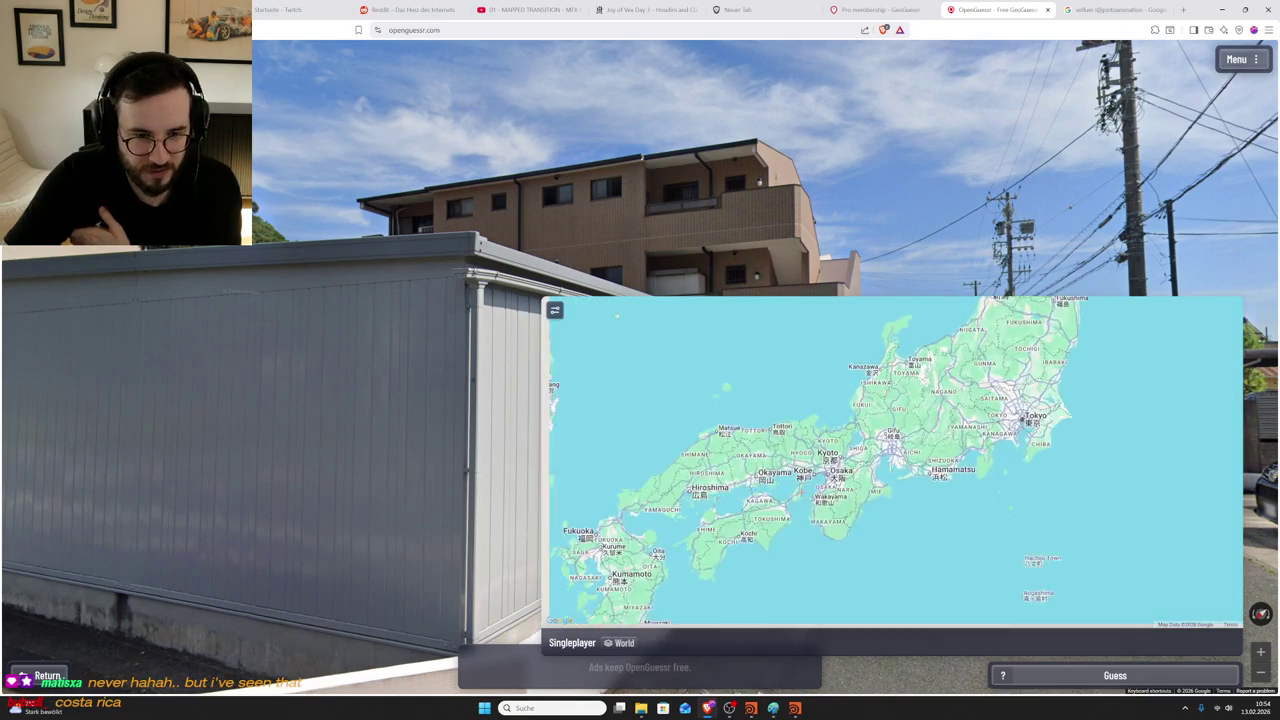
pyautogui.moveTo(880, 380); pyautogui.dragTo(920, 337)
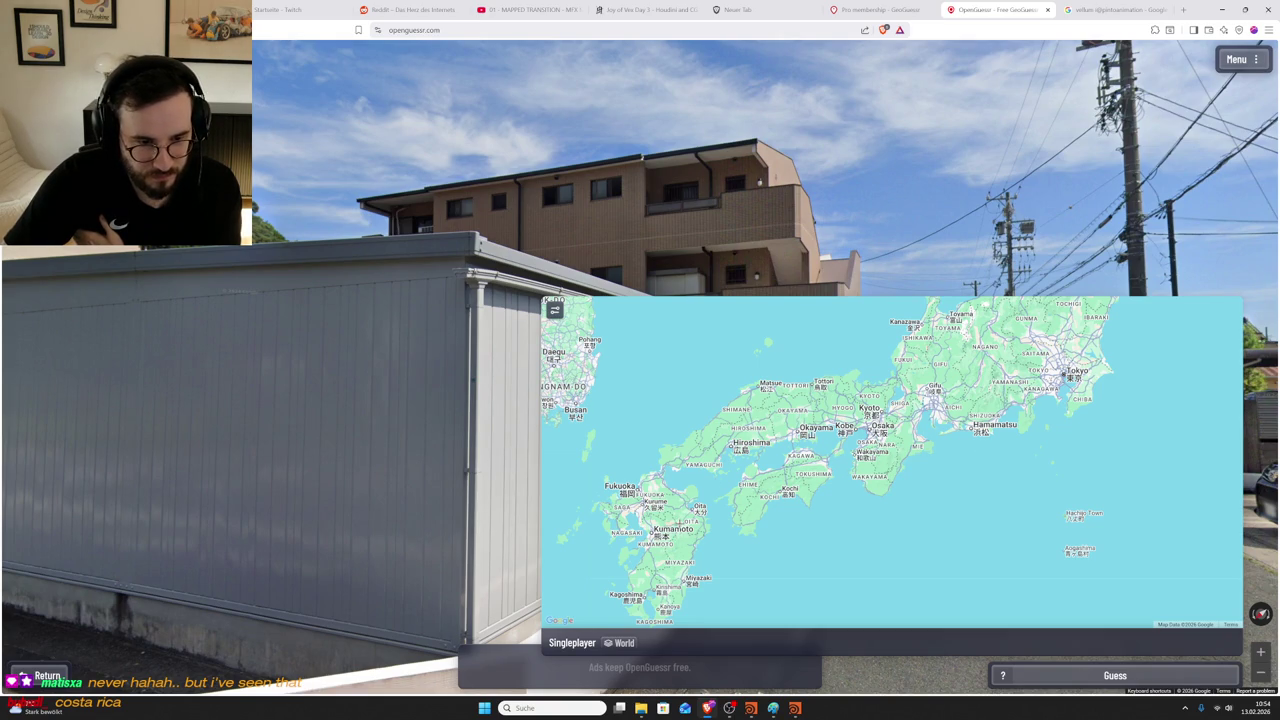
pyautogui.click(681, 526)
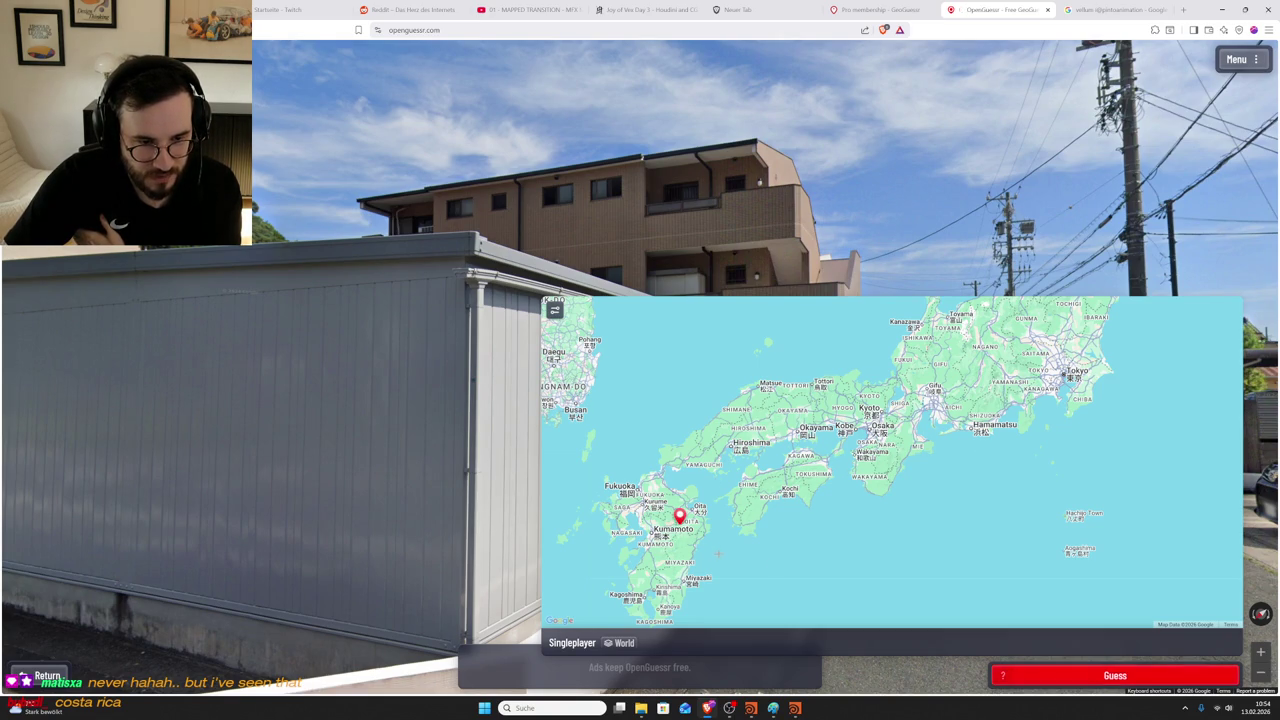
pyautogui.click(1156, 680)
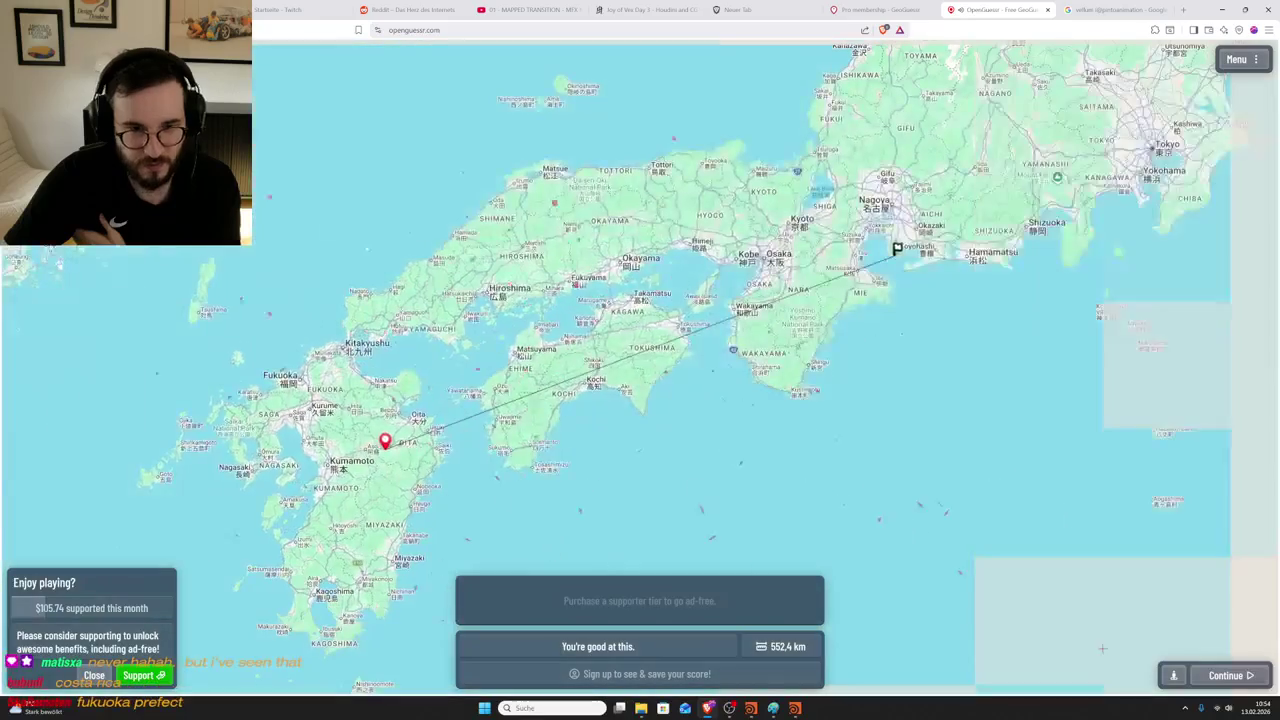
# - Zoom around the 552.4 km results map, then continue to the next round
pyautogui.scroll(-4, 731, 386)
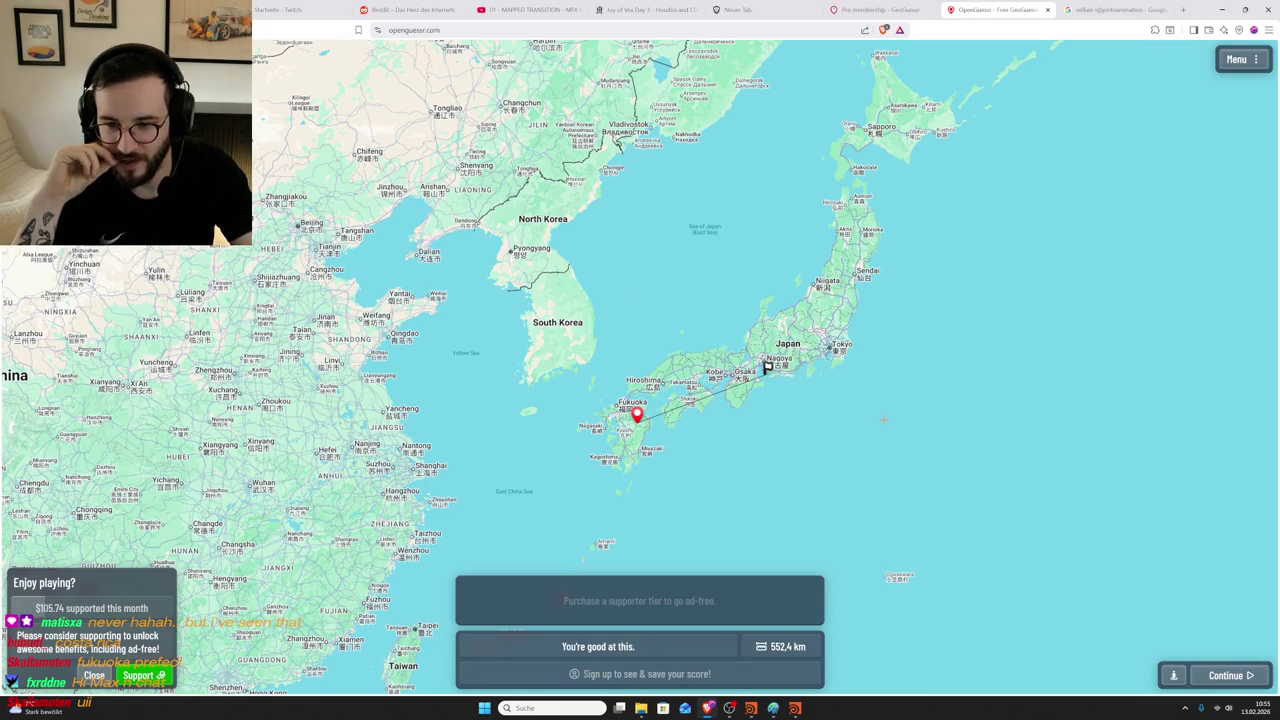
pyautogui.scroll(-2, 677, 358)
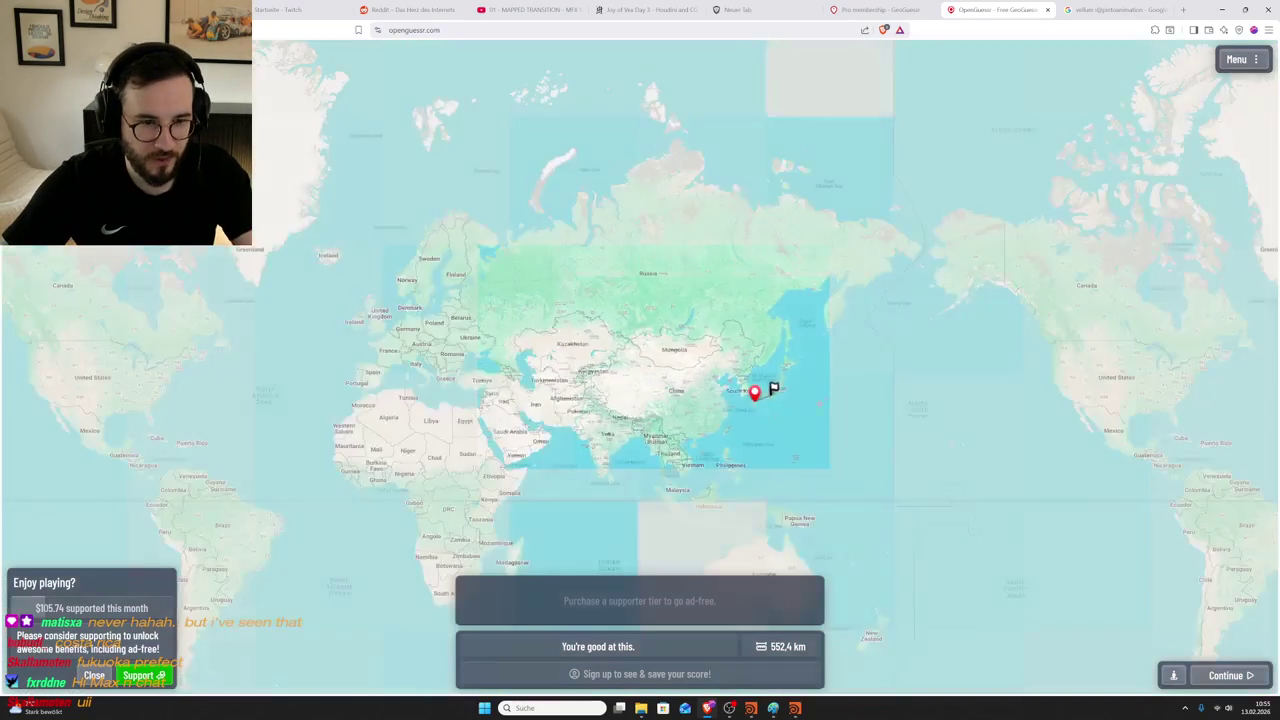
pyautogui.scroll(3, 700, 380)
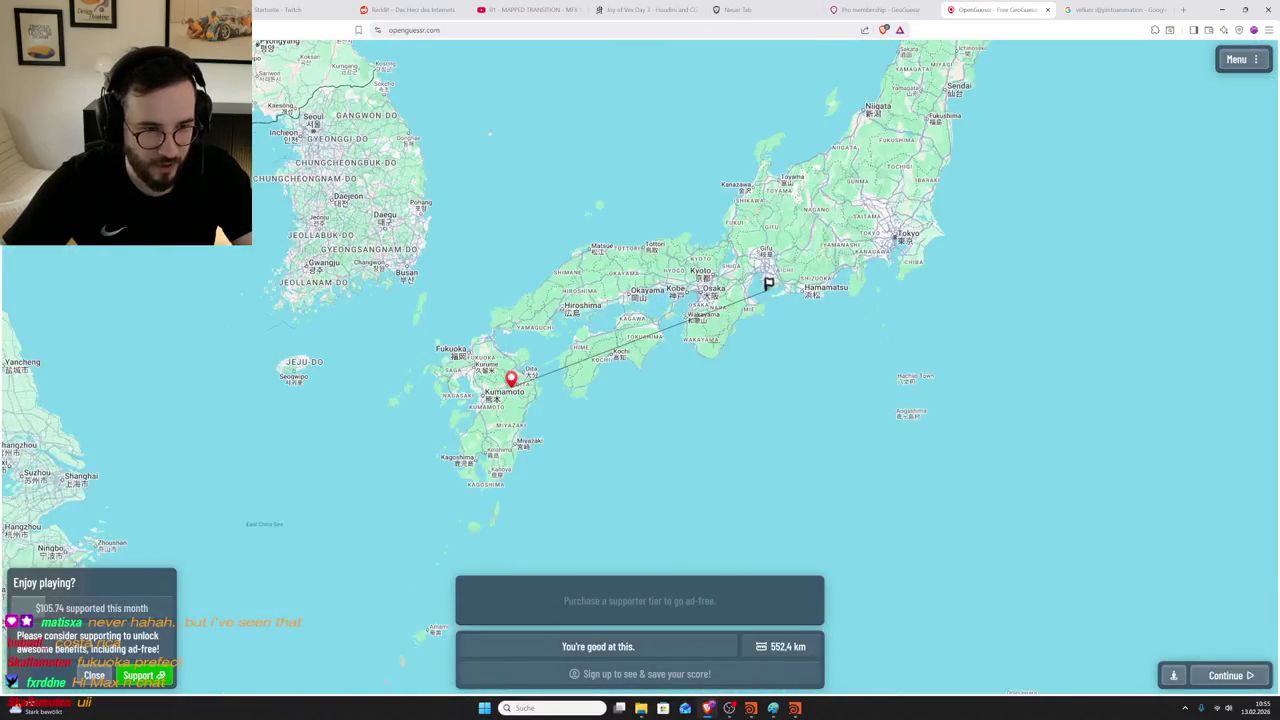
pyautogui.scroll(-2, 700, 380)
pyautogui.press('Return')
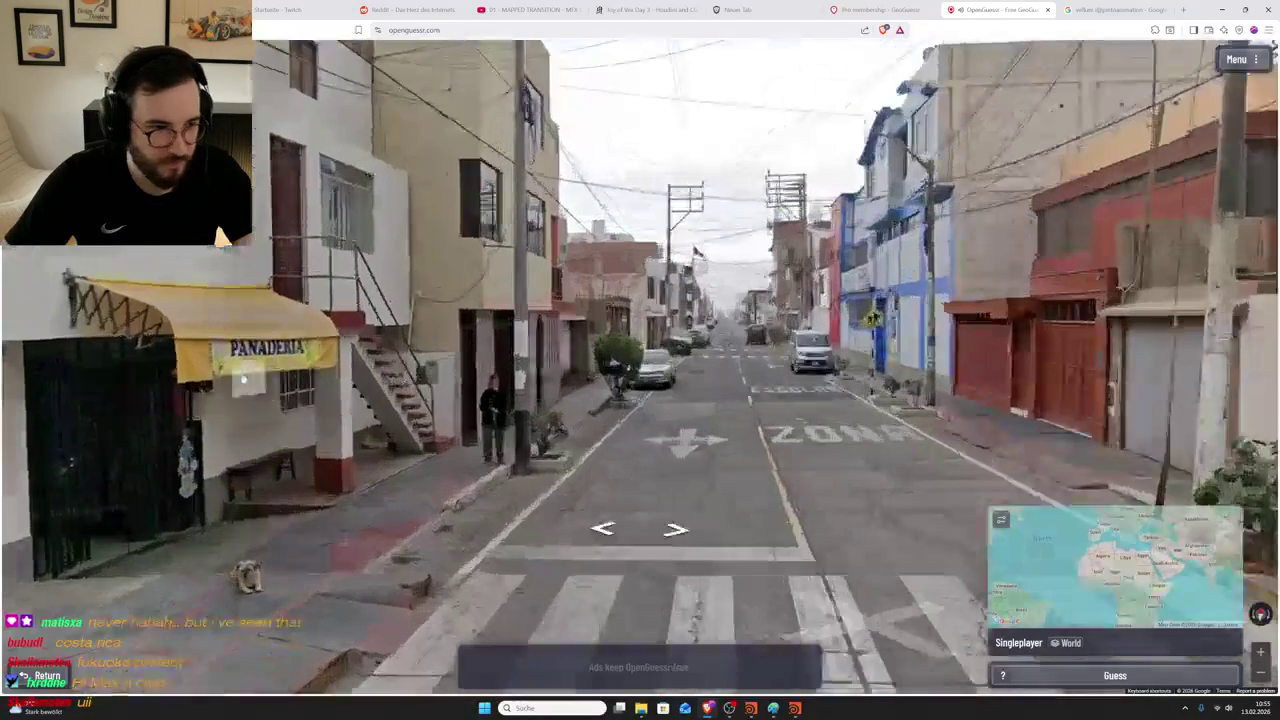
# - Walk forward down Las Rocas toward the ZONA road marking and the school sign
pyautogui.scroll(2, 310, 413)
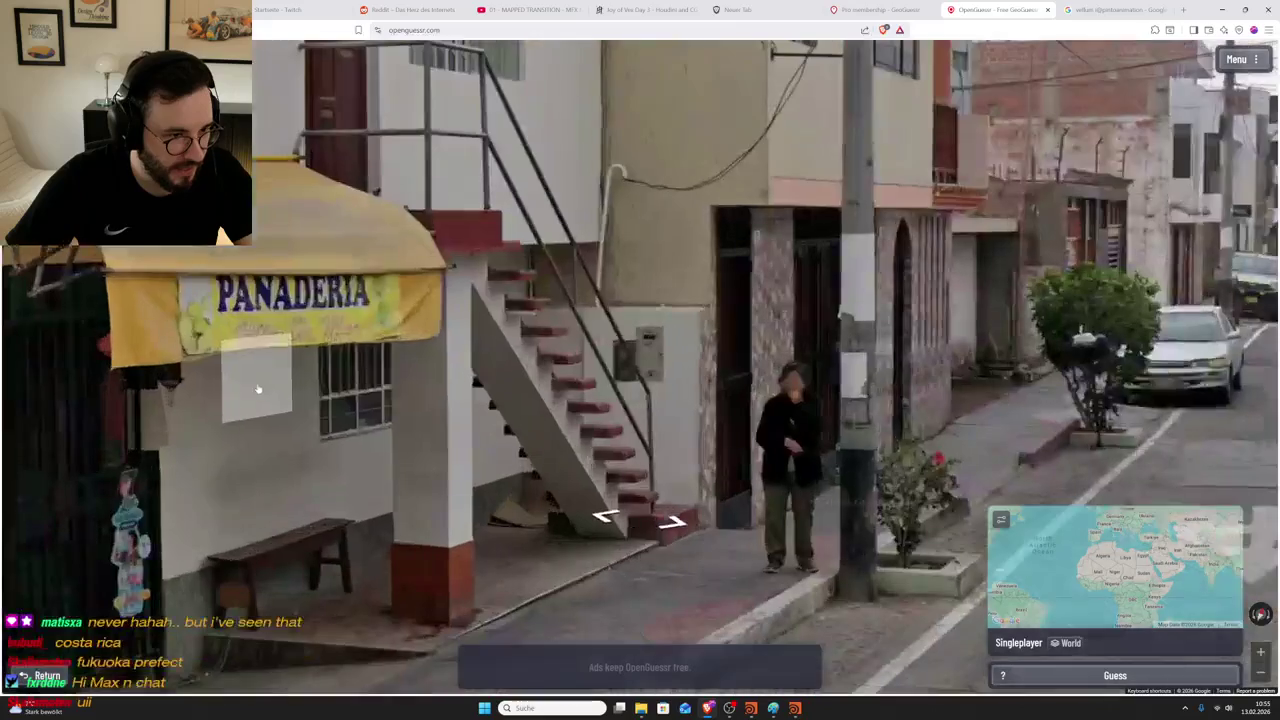
pyautogui.scroll(1, 400, 415)
pyautogui.scroll(-1, 421, 412)
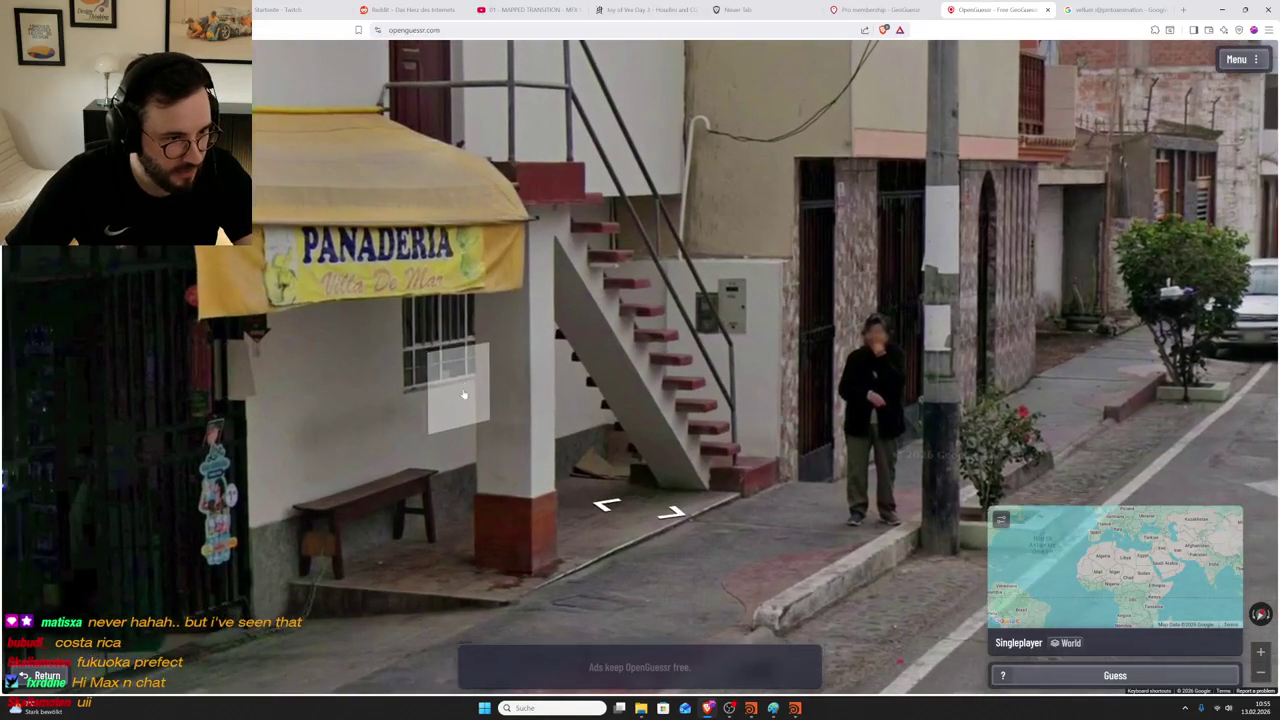
pyautogui.scroll(-2, 520, 334)
pyautogui.click(735, 375)
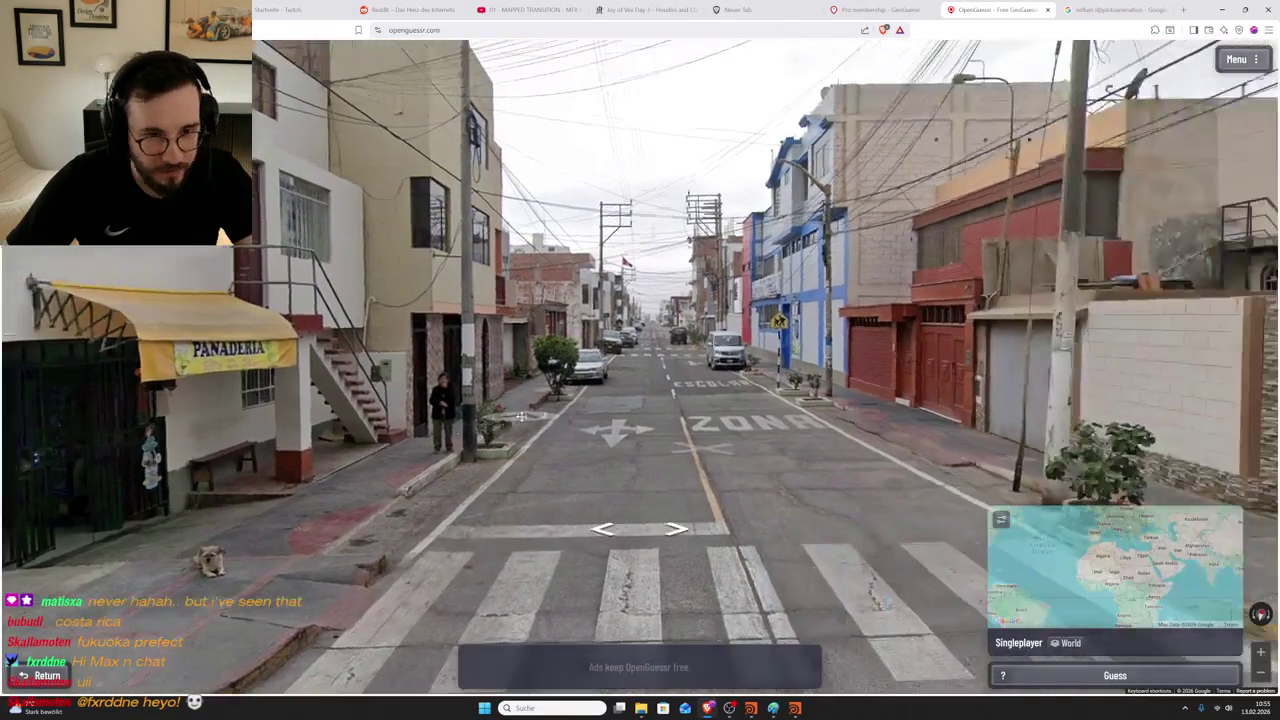
pyautogui.click(722, 407)
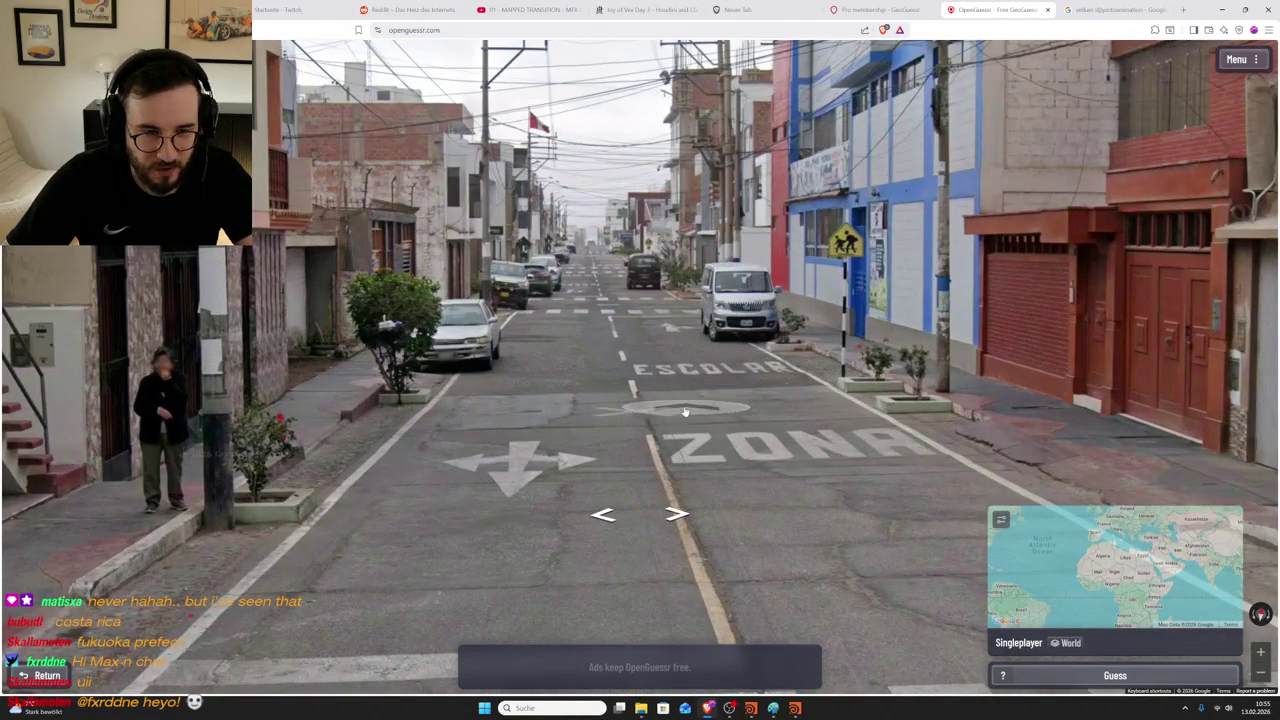
pyautogui.click(757, 382)
pyautogui.moveTo(757, 382); pyautogui.dragTo(715, 408)
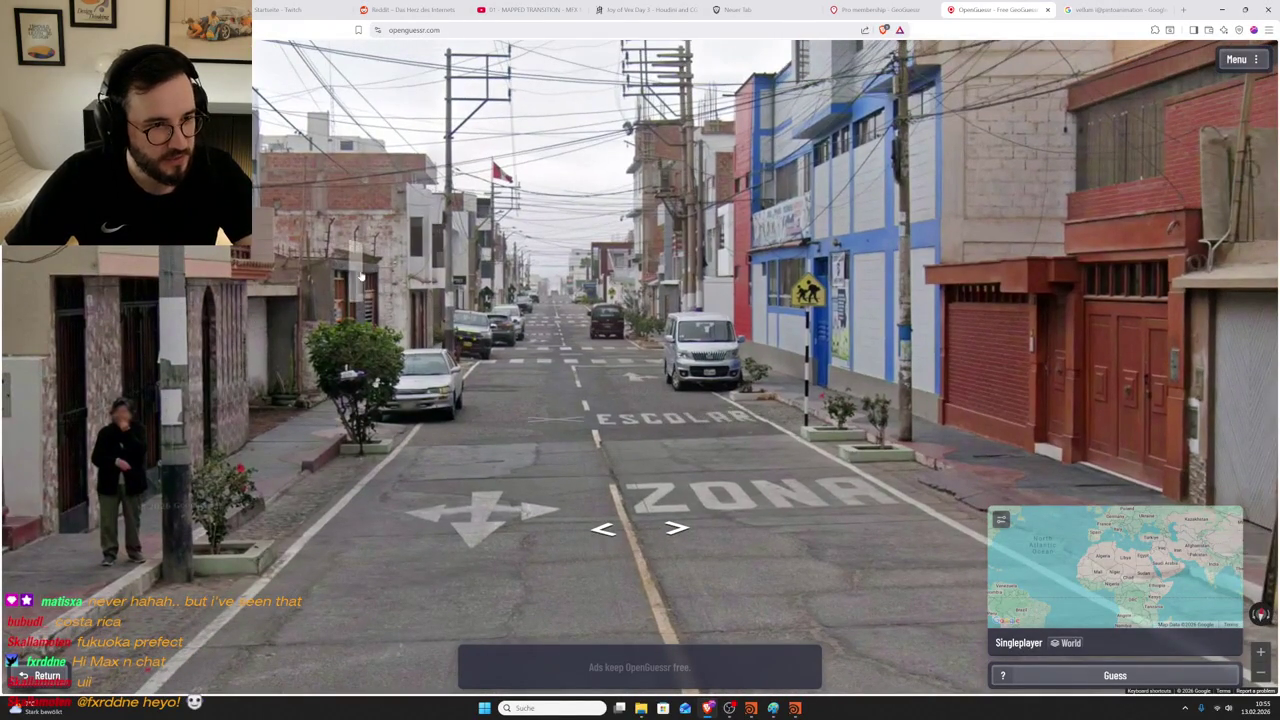
pyautogui.click(361, 276)
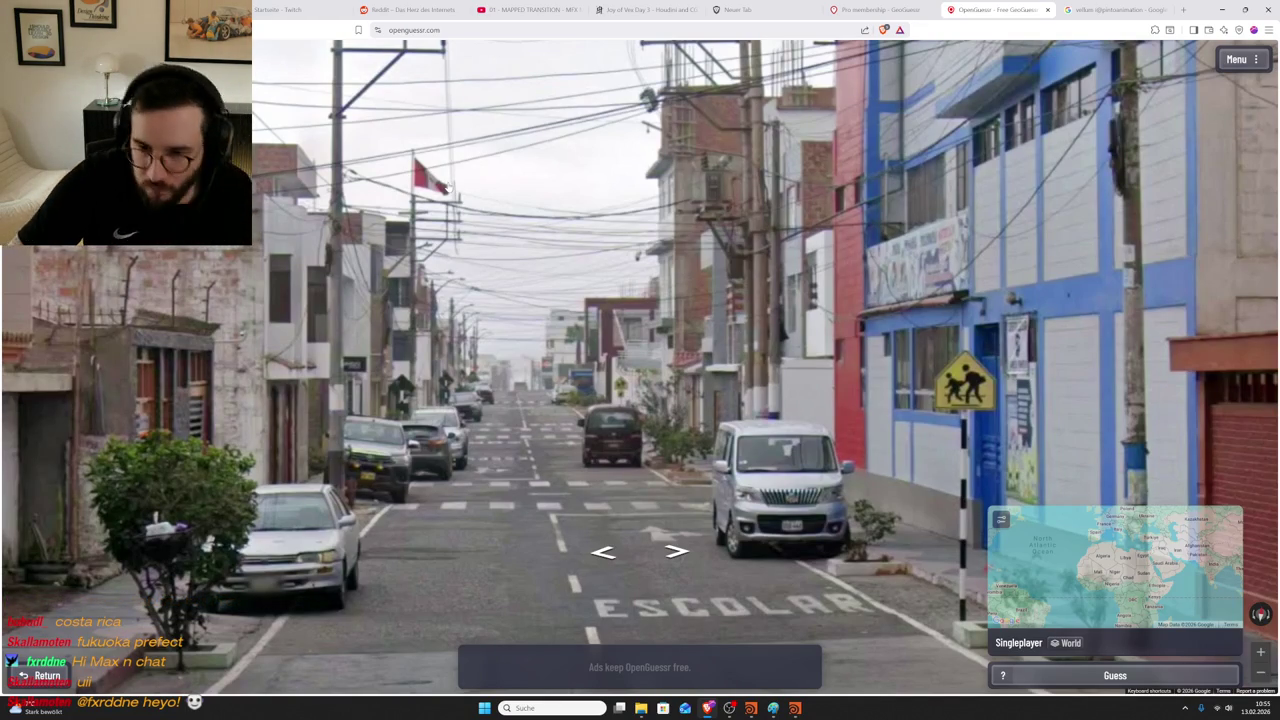
# - Step back to inspect the houses and wall, then advance and turn left toward ZONA
pyautogui.press('Down')
pyautogui.press('Down')
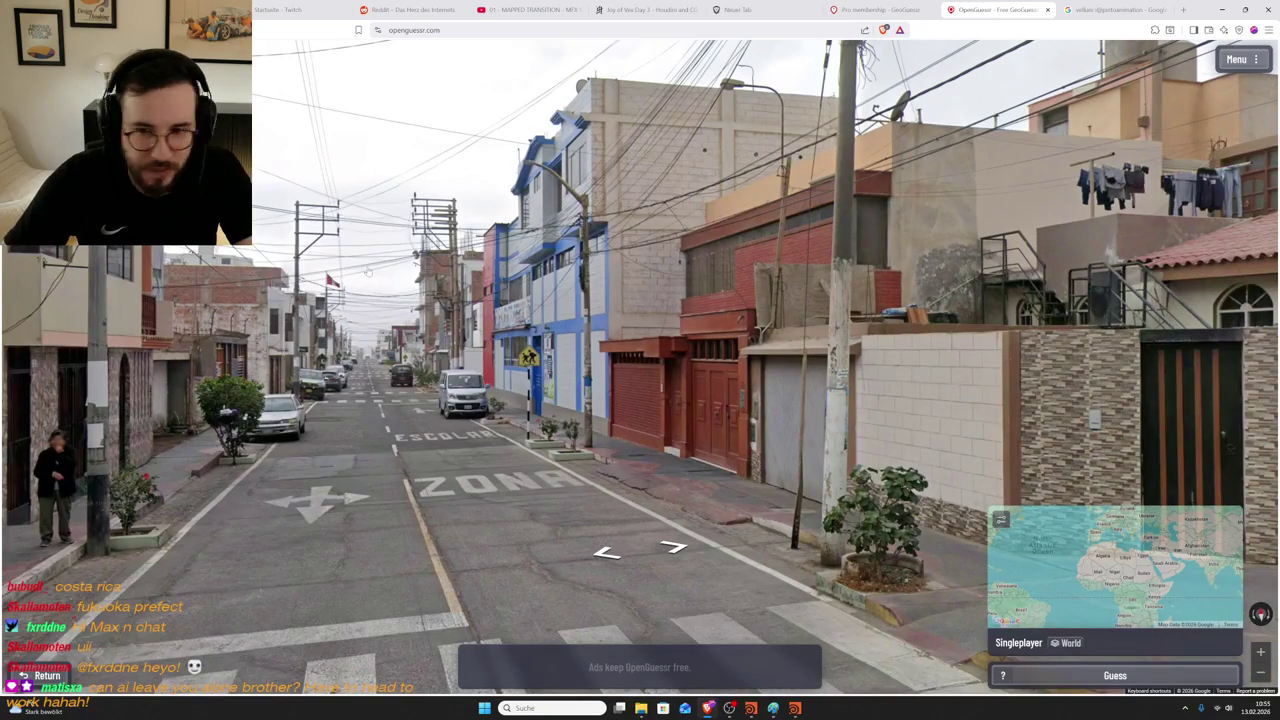
pyautogui.press('Right')
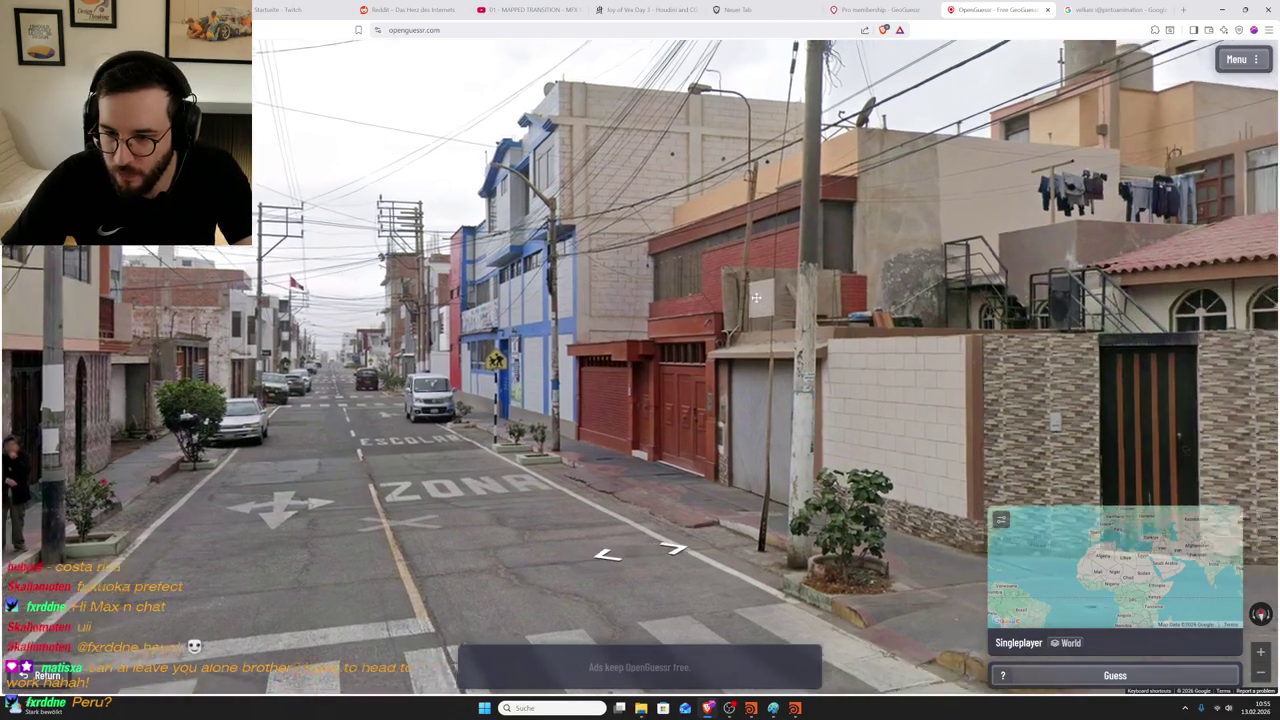
pyautogui.press('Right')
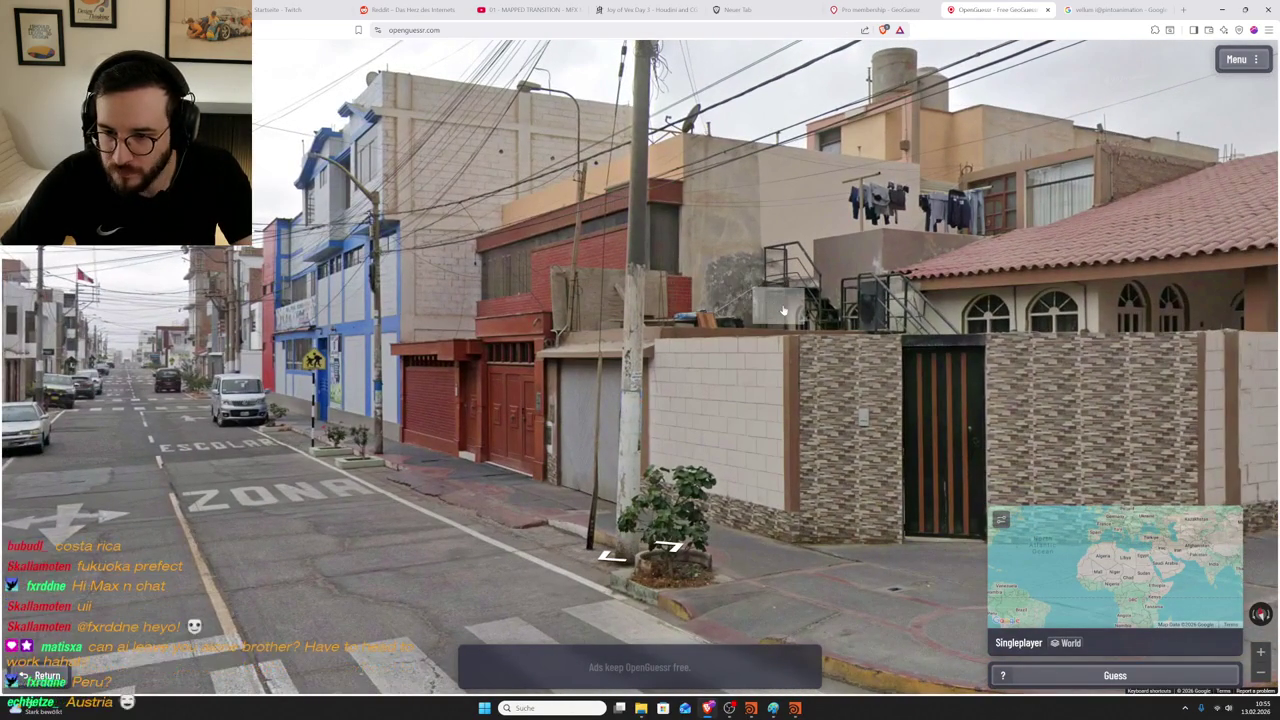
pyautogui.moveTo(786, 313); pyautogui.dragTo(716, 333)
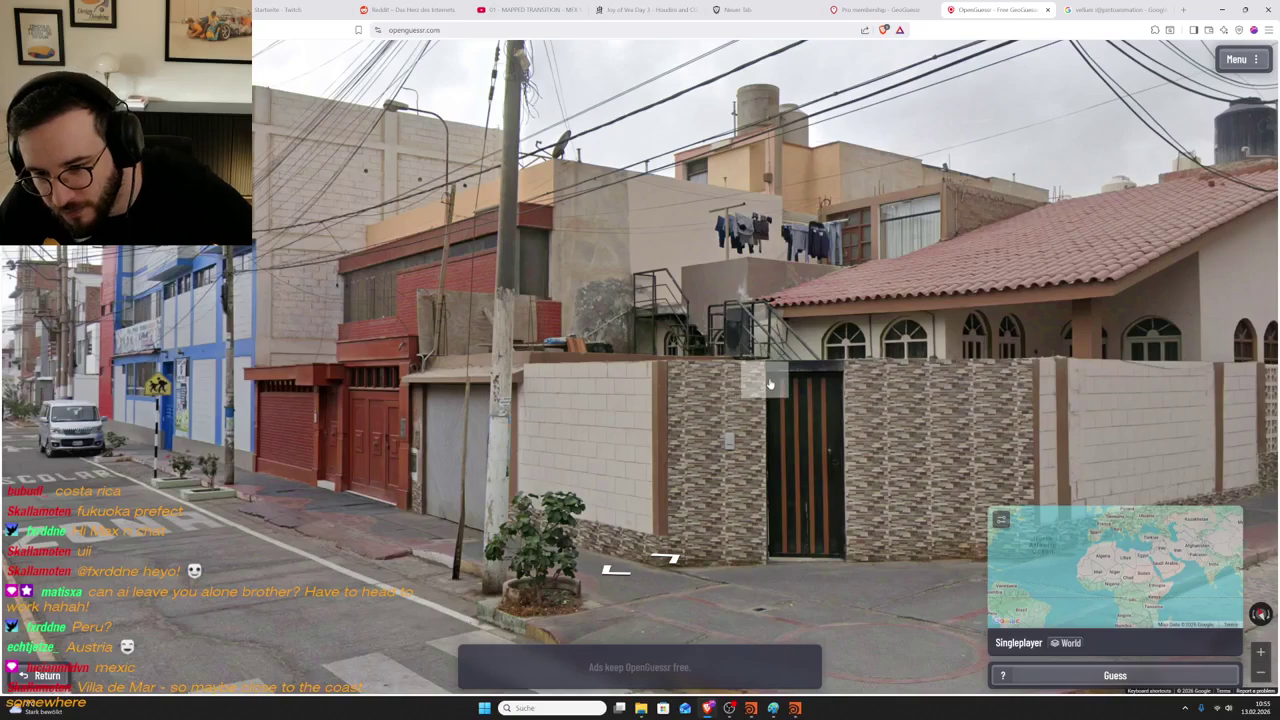
pyautogui.moveTo(750, 357); pyautogui.dragTo(675, 357)
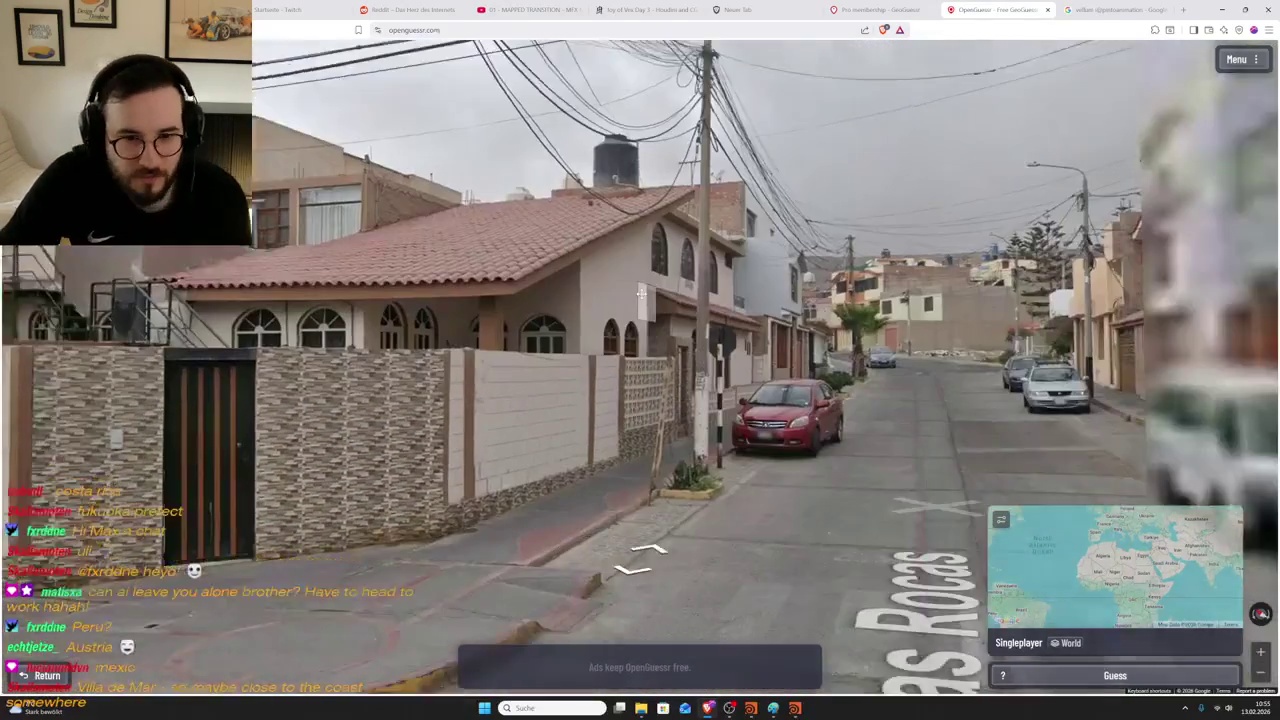
pyautogui.press('Up')
pyautogui.press('Up')
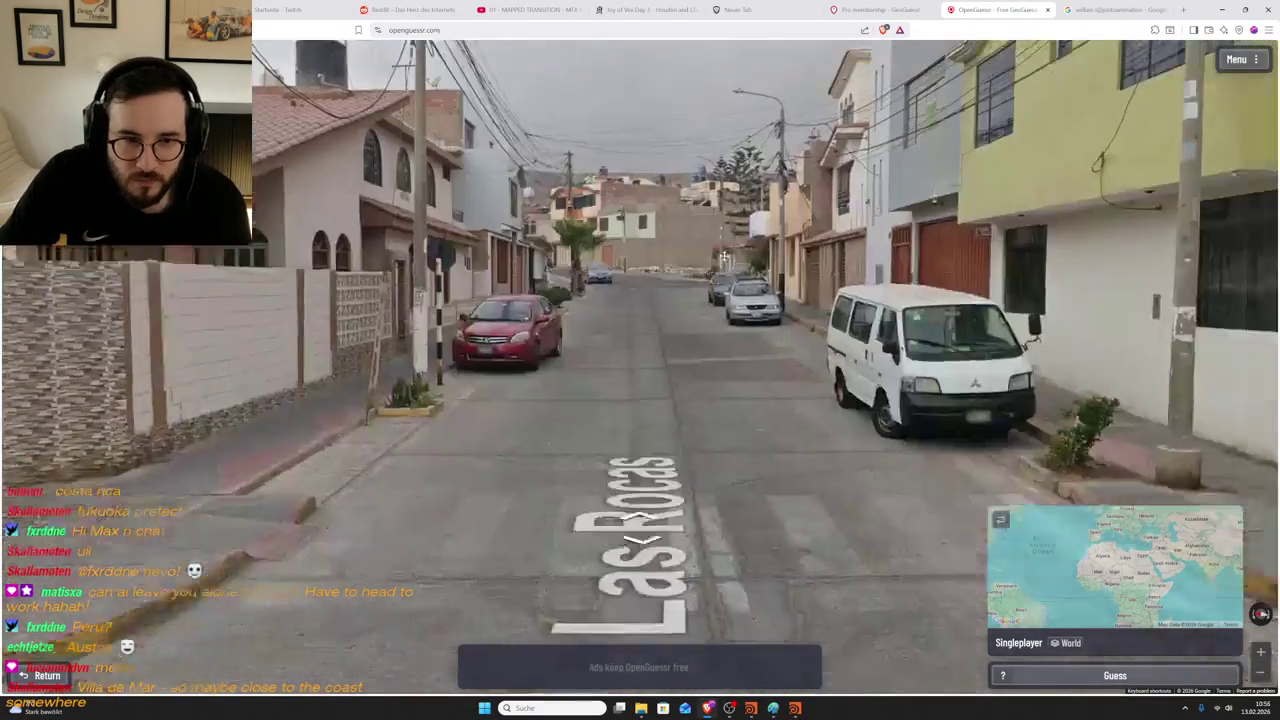
pyautogui.press('Up')
pyautogui.press('Left')
# - Look left past the corner house toward Las Brisas and the red car
pyautogui.press('Left')
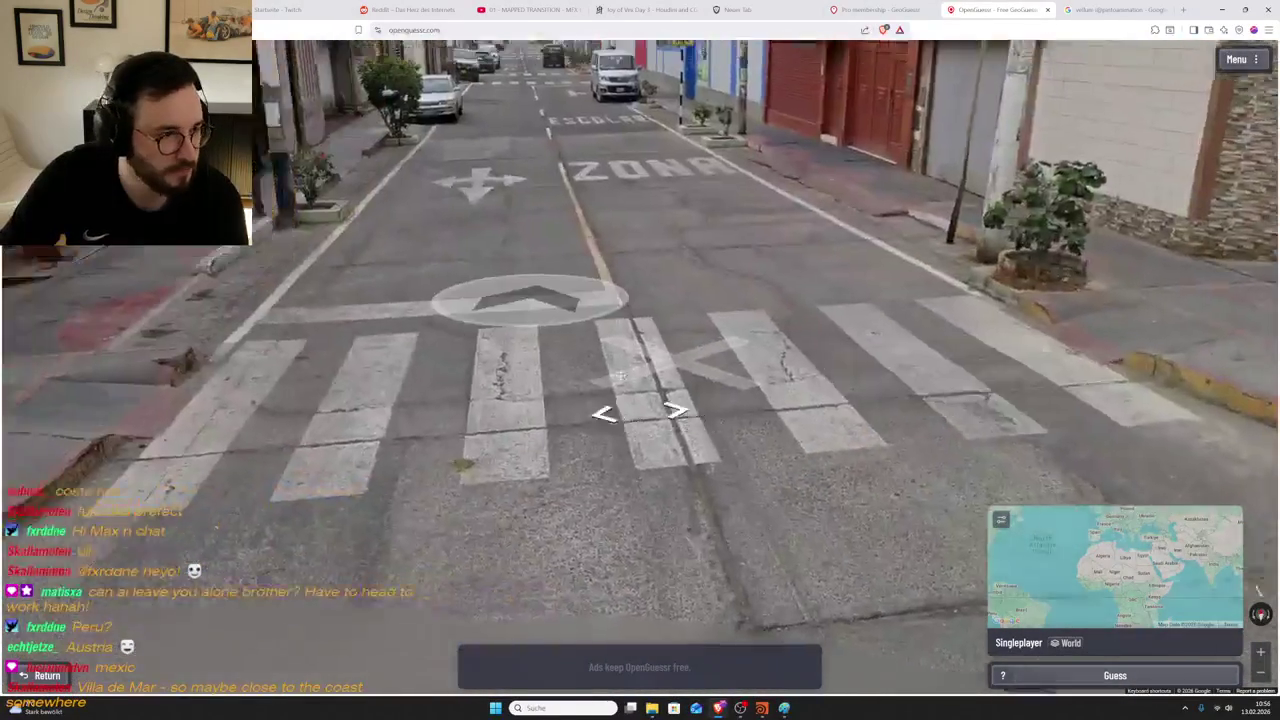
pyautogui.press('Left')
pyautogui.scroll(3, 365, 297)
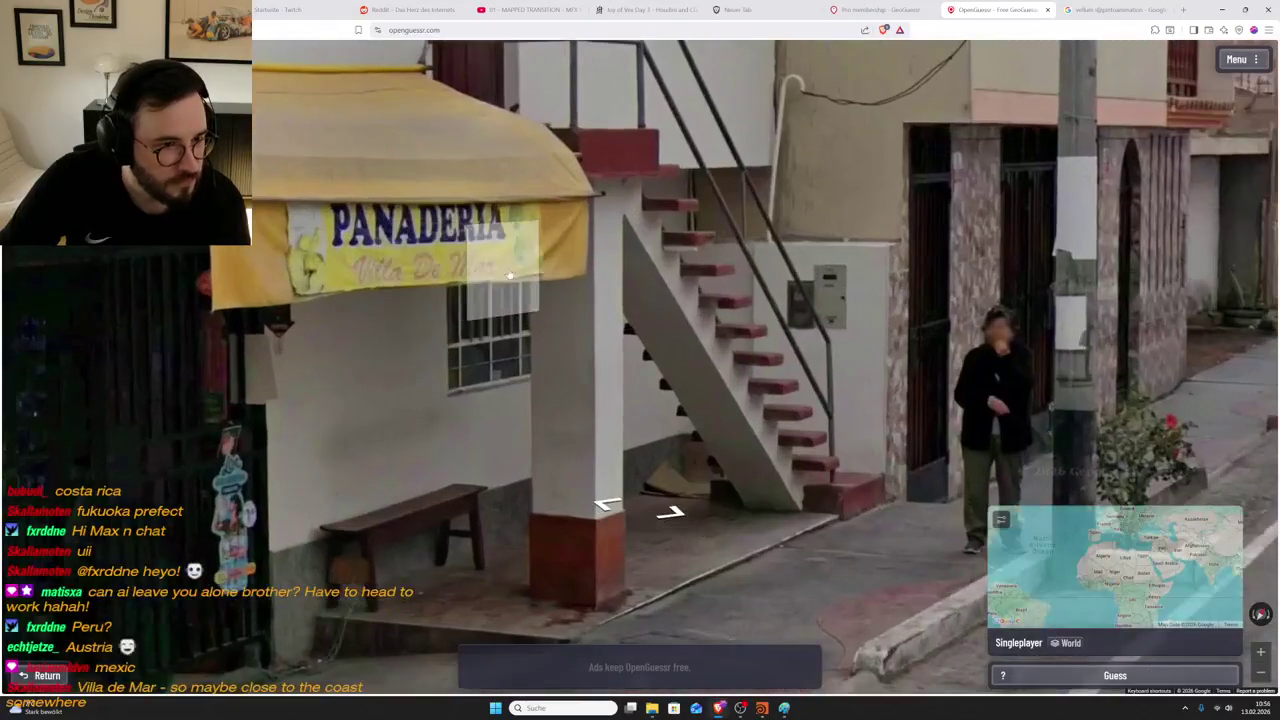
pyautogui.scroll(-5, 460, 292)
pyautogui.press('Left')
pyautogui.press('Left')
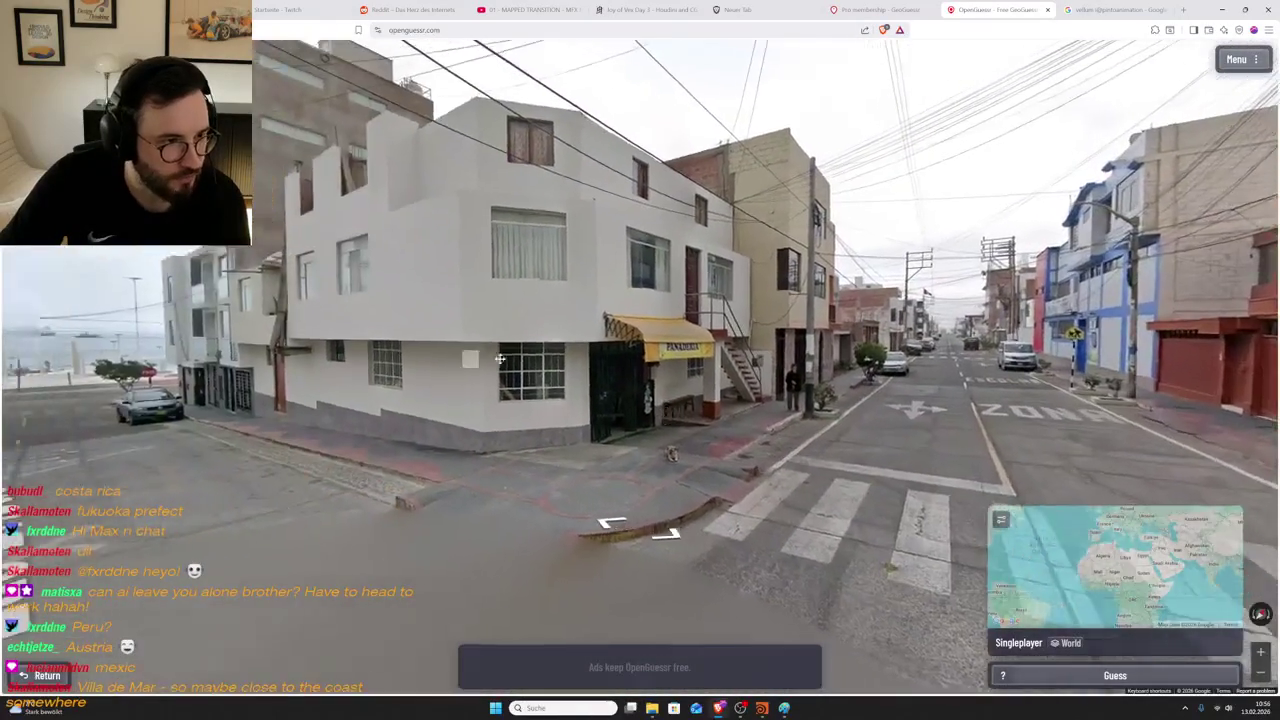
pyautogui.press('Left')
pyautogui.scroll(4, 364, 318)
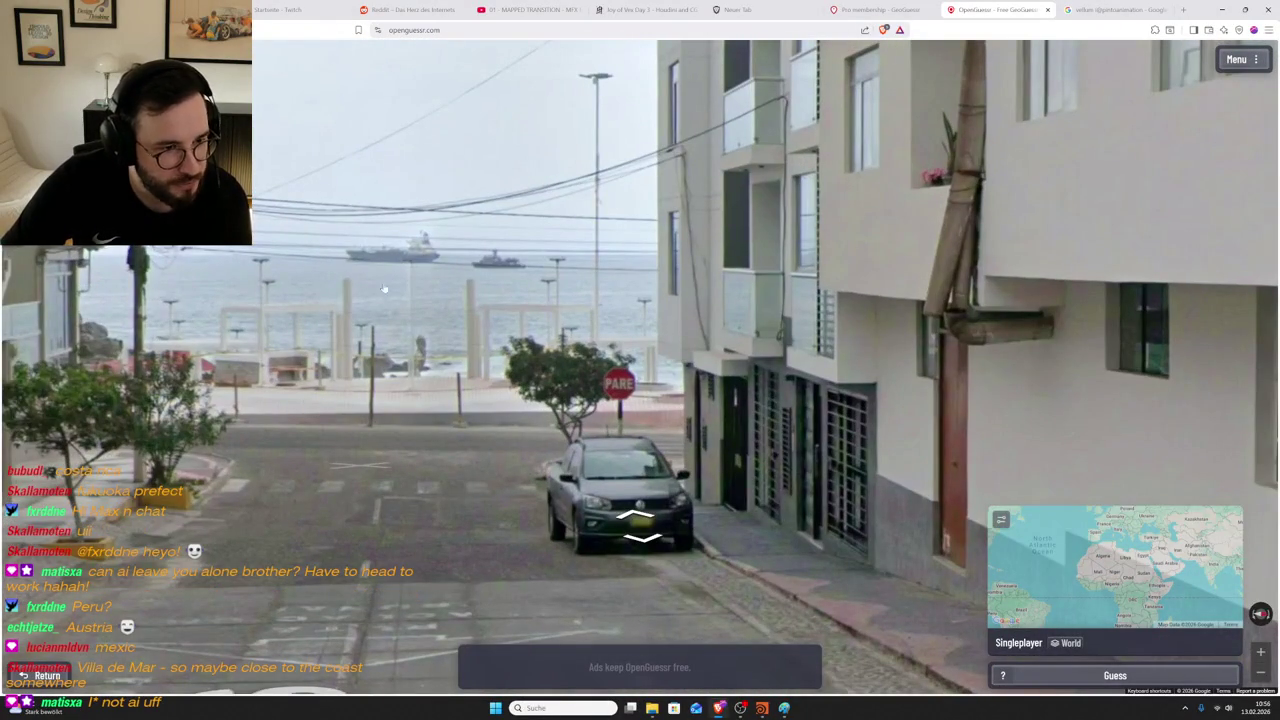
pyautogui.scroll(-4, 384, 289)
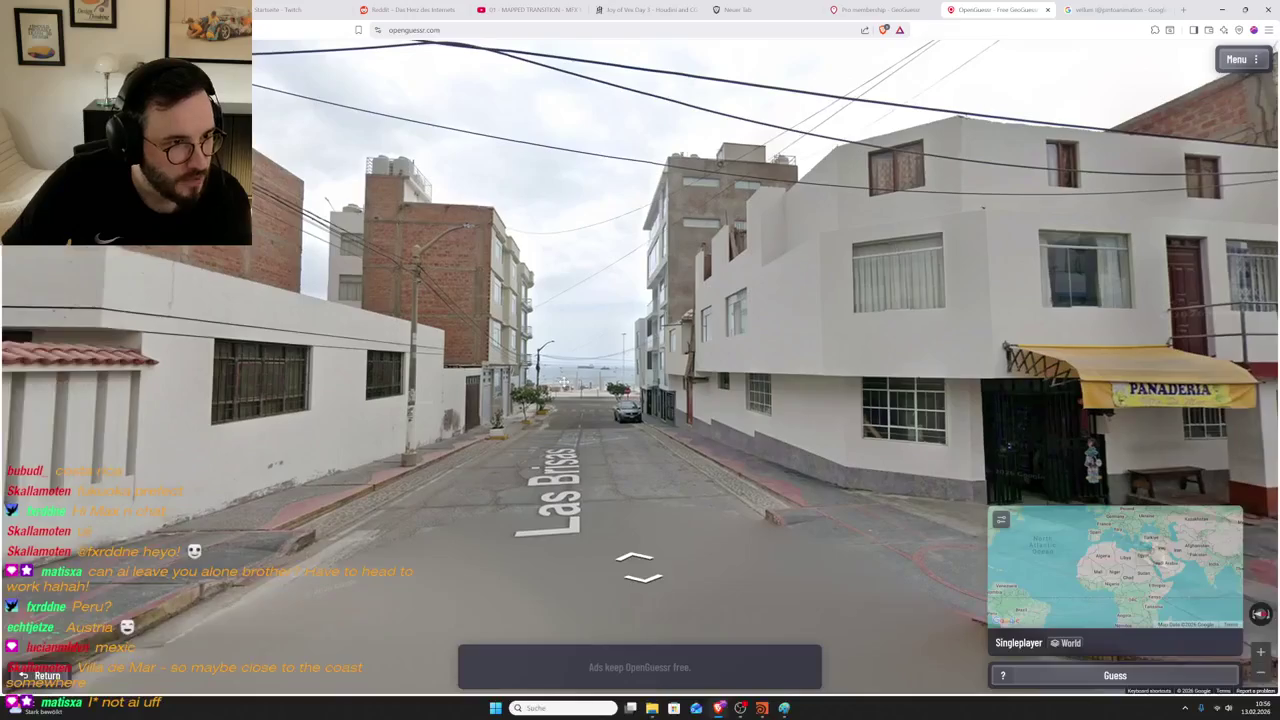
pyautogui.press('Left')
pyautogui.press('Left')
pyautogui.press('Left')
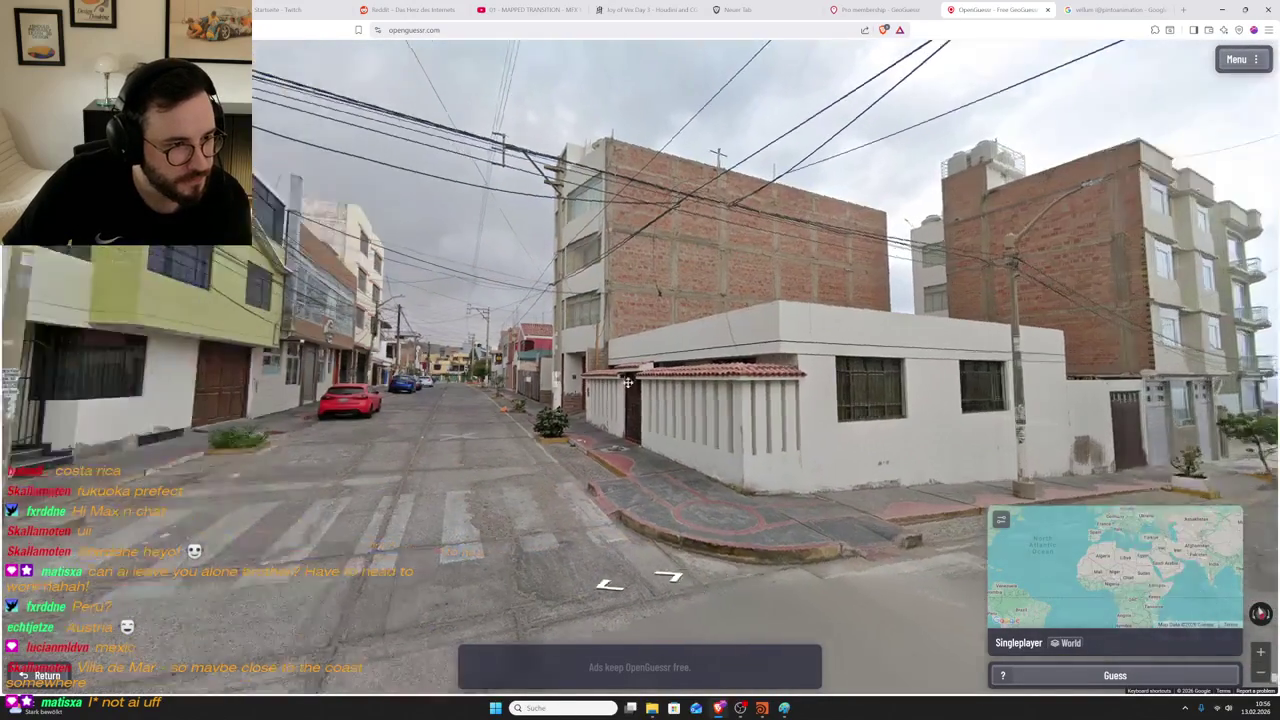
pyautogui.press('Left')
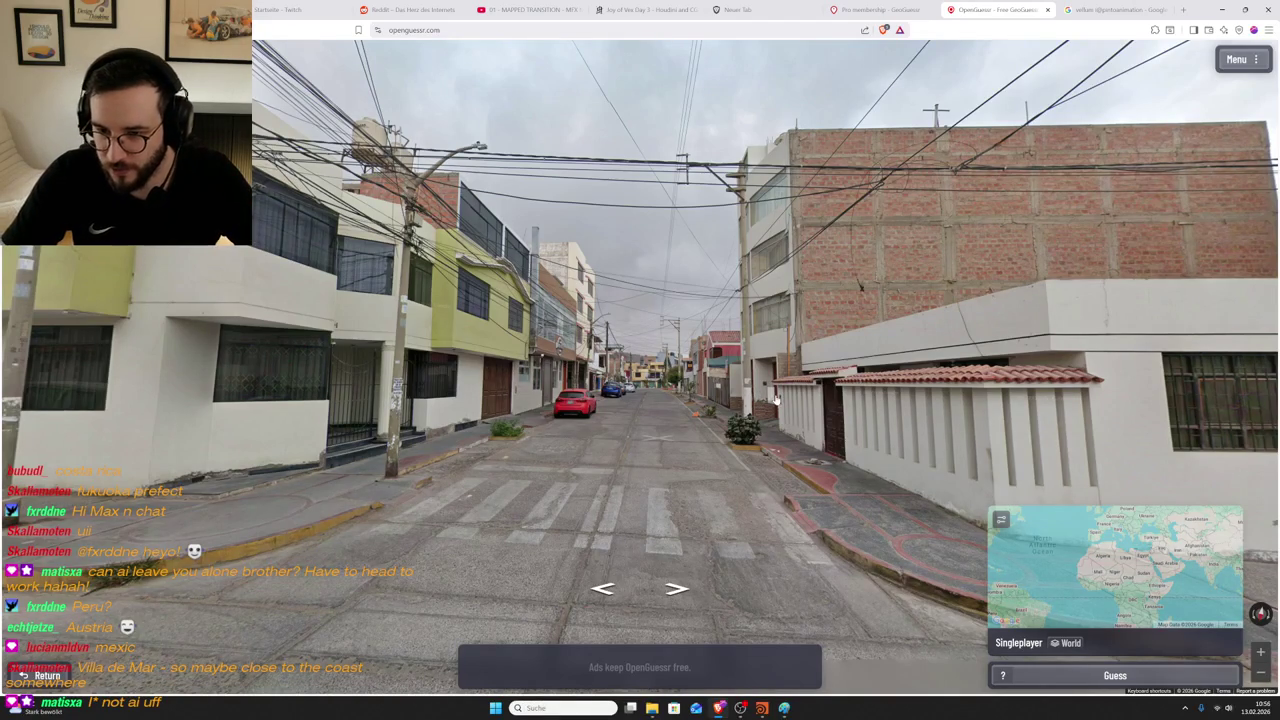
# - Advance along the street past the yellow-green houses to the Las Brisas corner
pyautogui.click(636, 441)
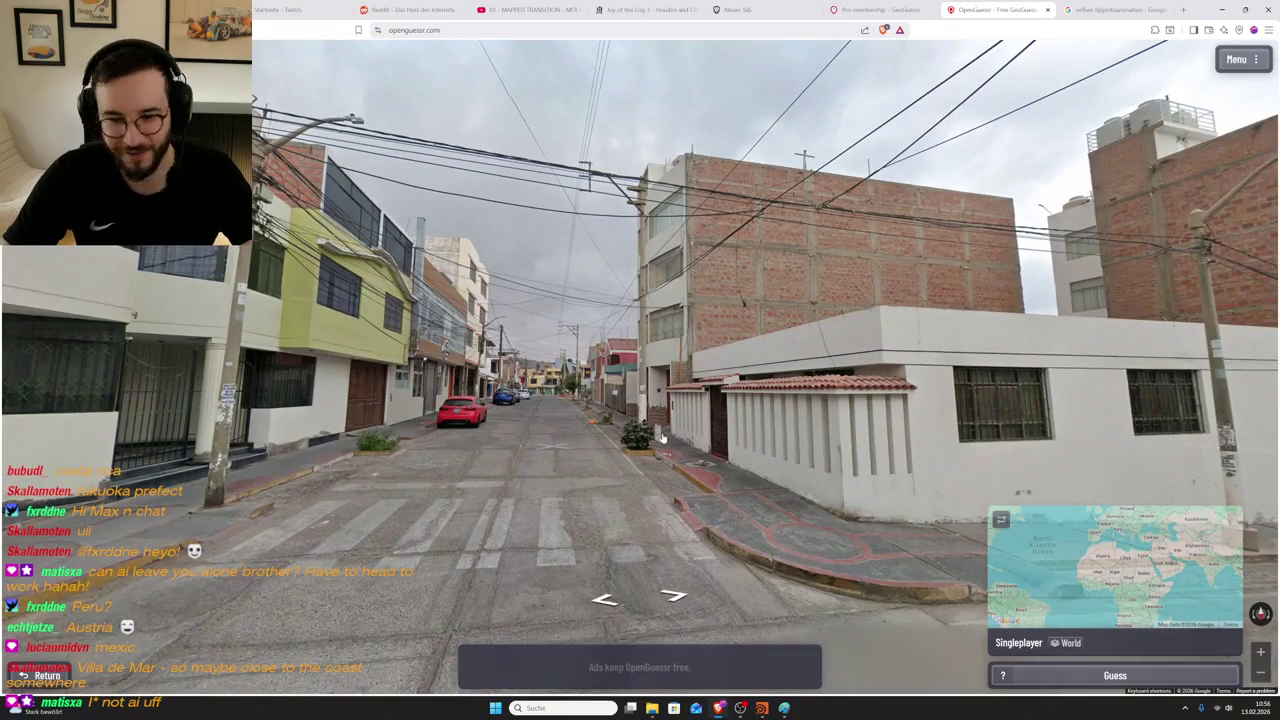
pyautogui.click(661, 437)
pyautogui.click(815, 397)
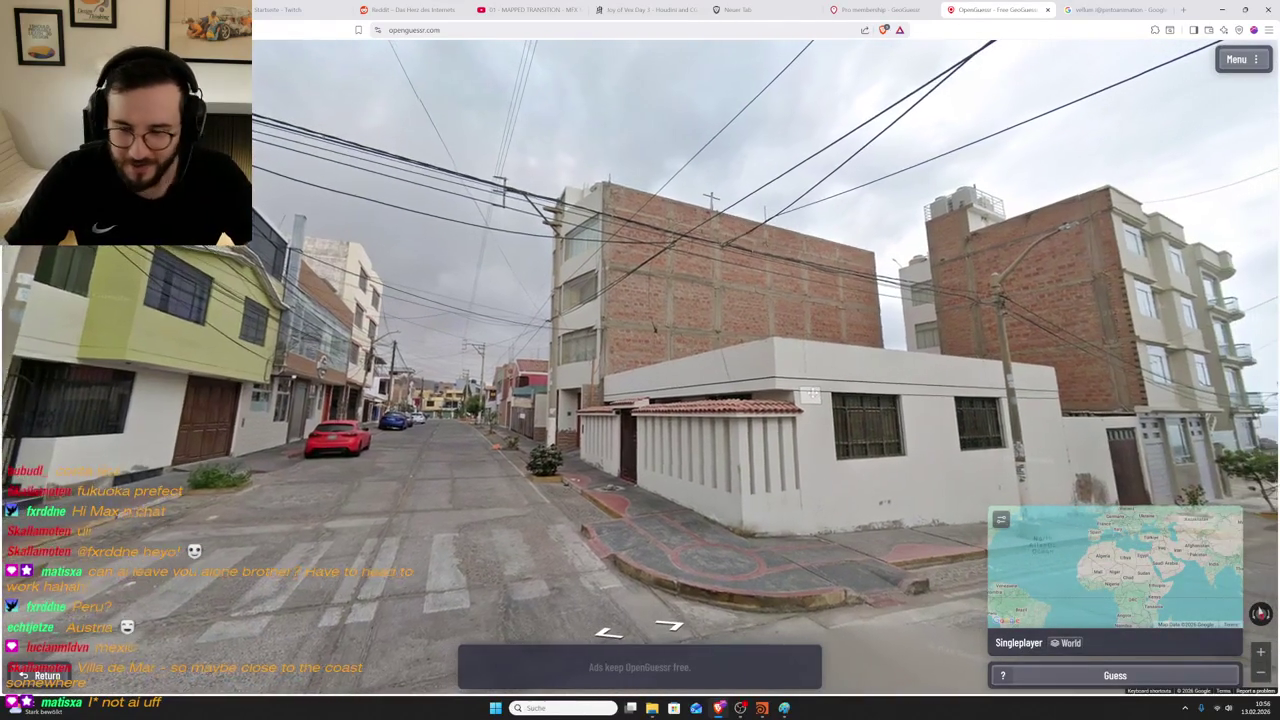
pyautogui.press('Left')
pyautogui.press('Left')
pyautogui.press('Left')
pyautogui.press('Left')
pyautogui.press('Left')
pyautogui.press('Left')
pyautogui.press('Left')
pyautogui.press('Left')
pyautogui.press('Left')
pyautogui.press('Left')
pyautogui.press('Left')
pyautogui.press('Left')
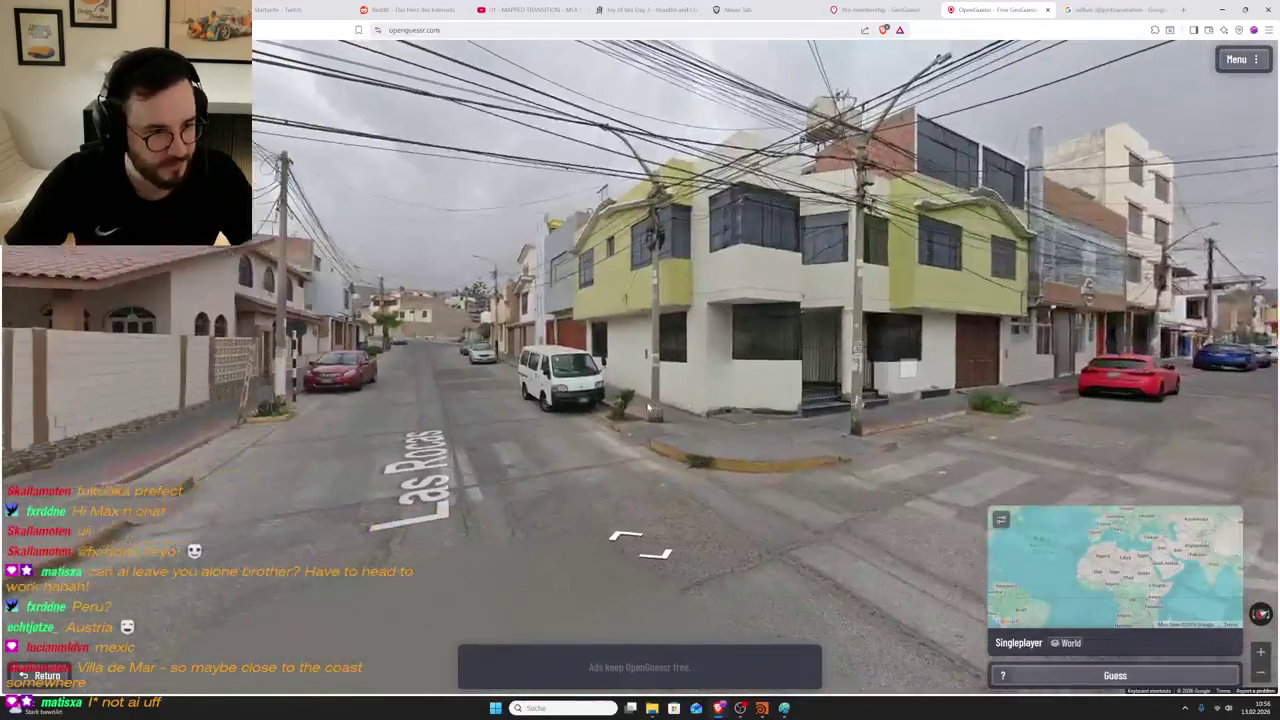
pyautogui.press('Left')
pyautogui.press('Left')
pyautogui.press('Right')
pyautogui.press('Right')
pyautogui.press('Right')
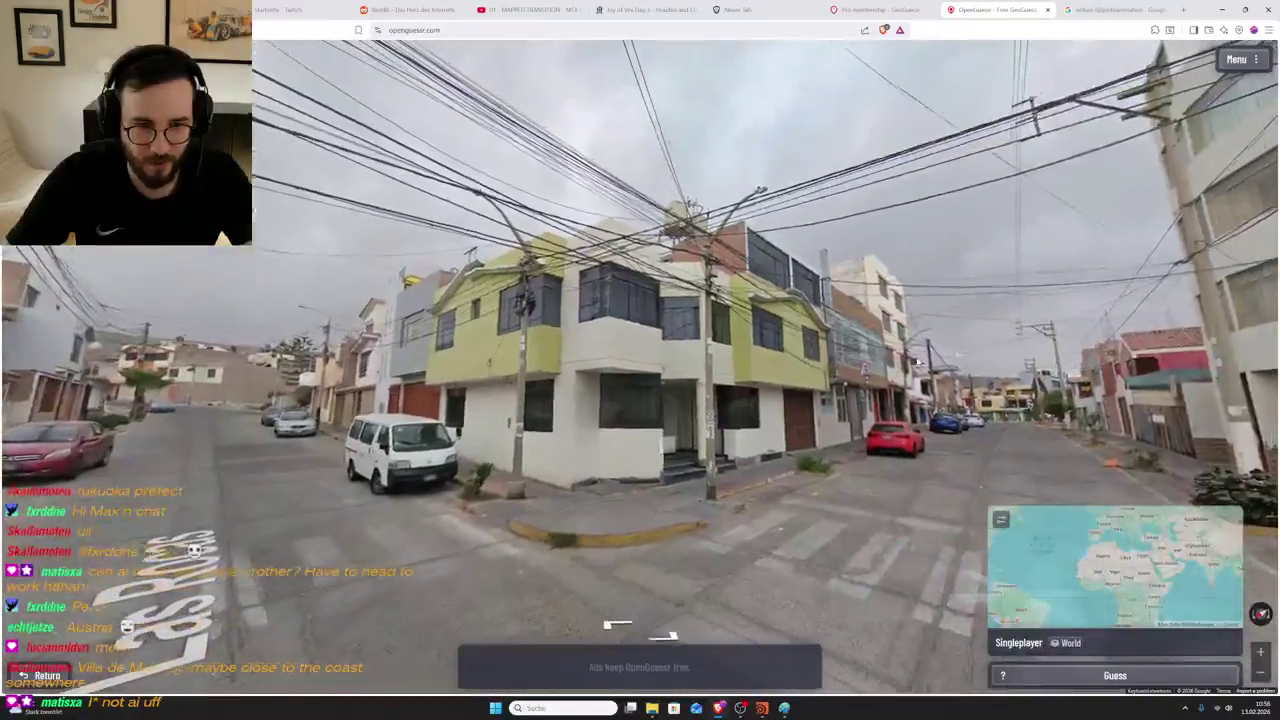
pyautogui.press('Right')
pyautogui.press('Right')
pyautogui.press('Right')
pyautogui.press('Up')
# - Reach the seaside corner and turn from the panadería to look down the crosswalk and Las Rocas
pyautogui.press('Right')
pyautogui.press('Right')
pyautogui.press('Right')
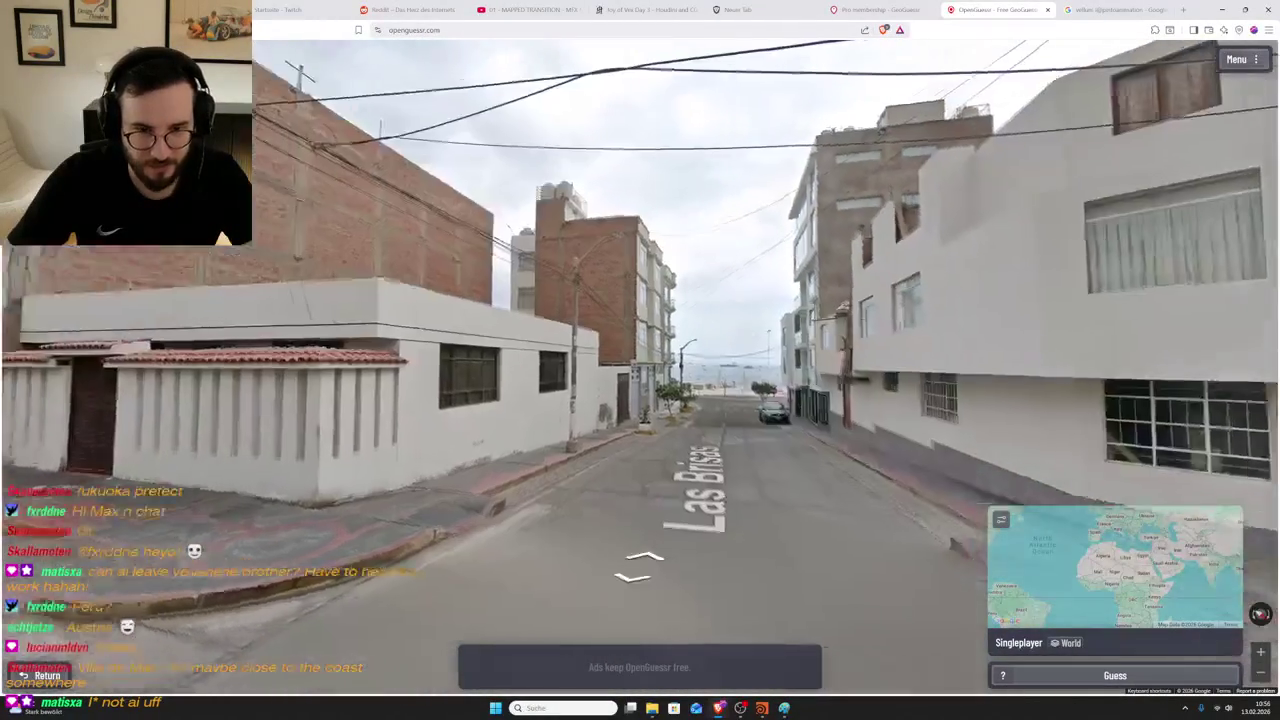
pyautogui.press('Up')
pyautogui.press('Up')
pyautogui.press('Right')
pyautogui.press('Right')
pyautogui.press('Right')
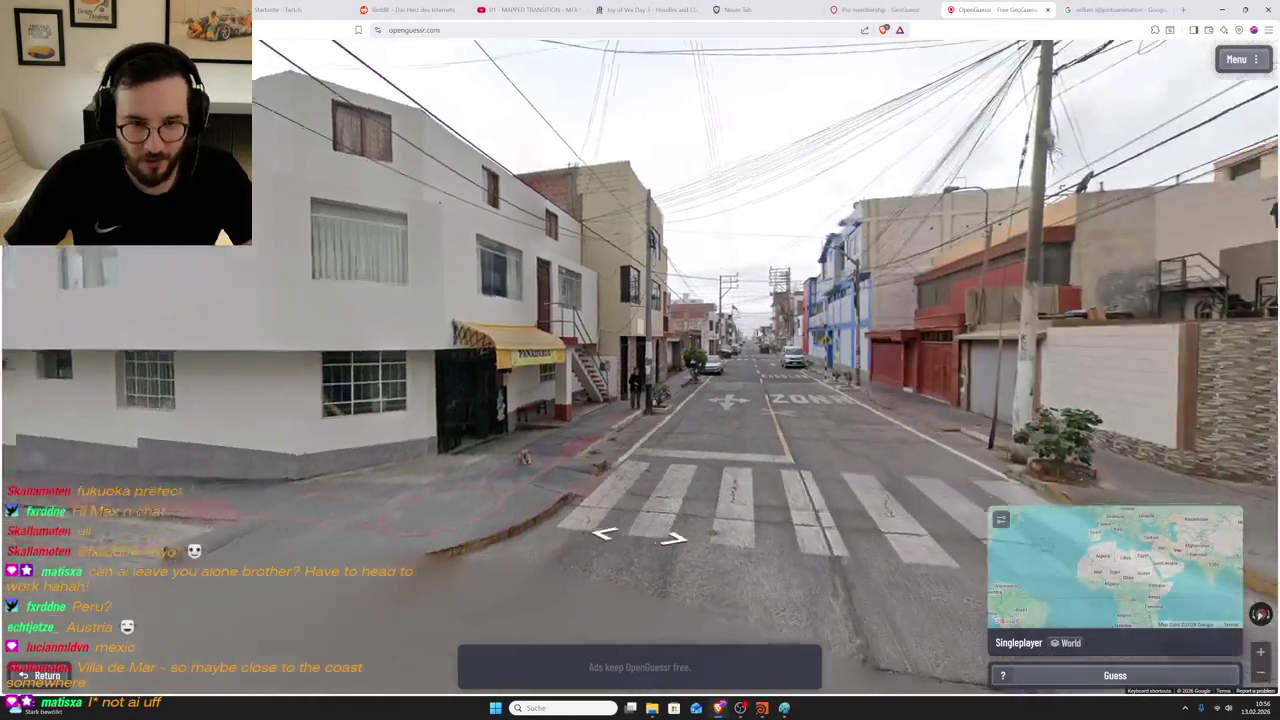
pyautogui.press('Right')
pyautogui.press('Right')
pyautogui.press('Right')
pyautogui.press('Right')
pyautogui.press('Right')
pyautogui.press('Right')
pyautogui.press('Right')
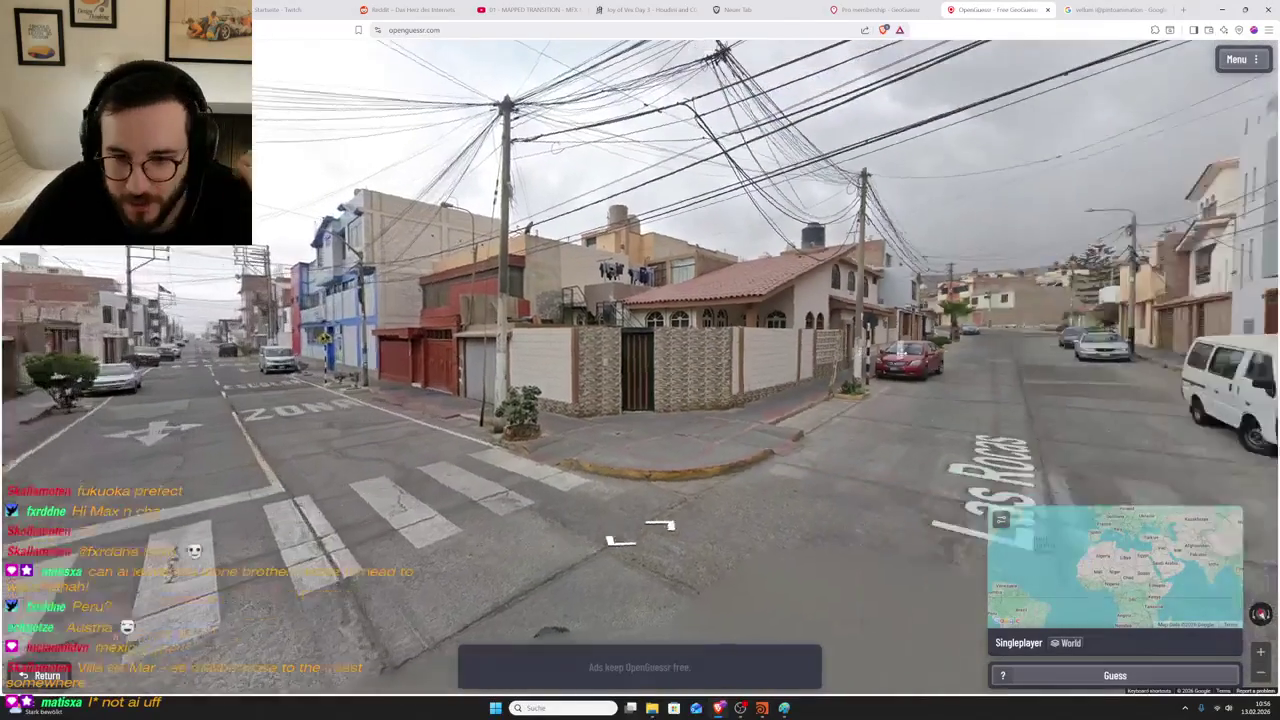
pyautogui.press('Right')
pyautogui.press('Right')
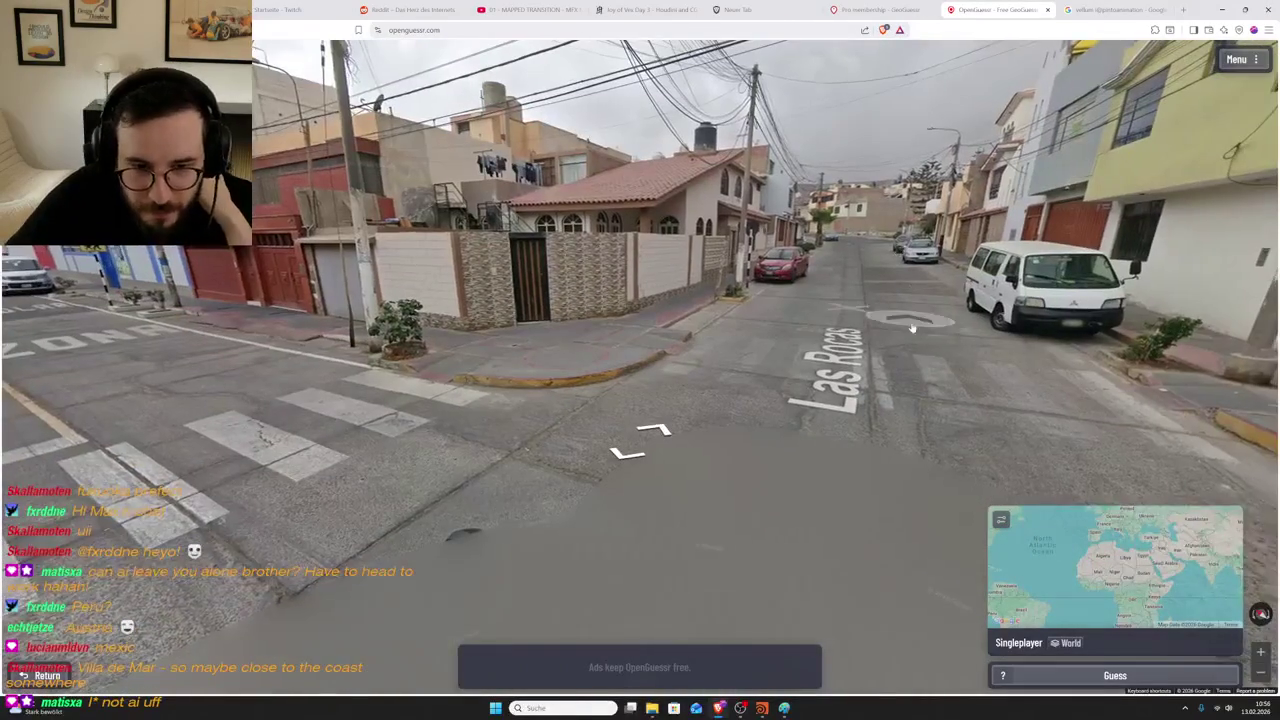
pyautogui.press('Right')
pyautogui.press('Right')
pyautogui.press('Right')
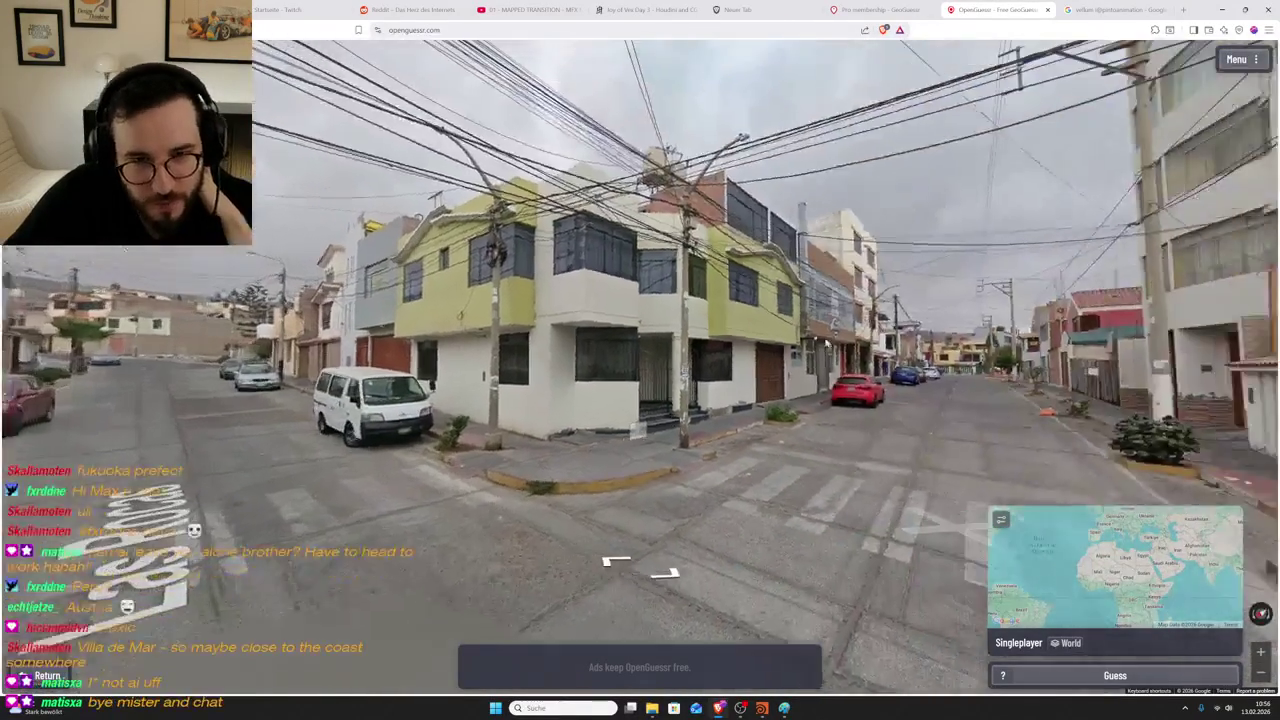
pyautogui.press('Right')
pyautogui.press('Right')
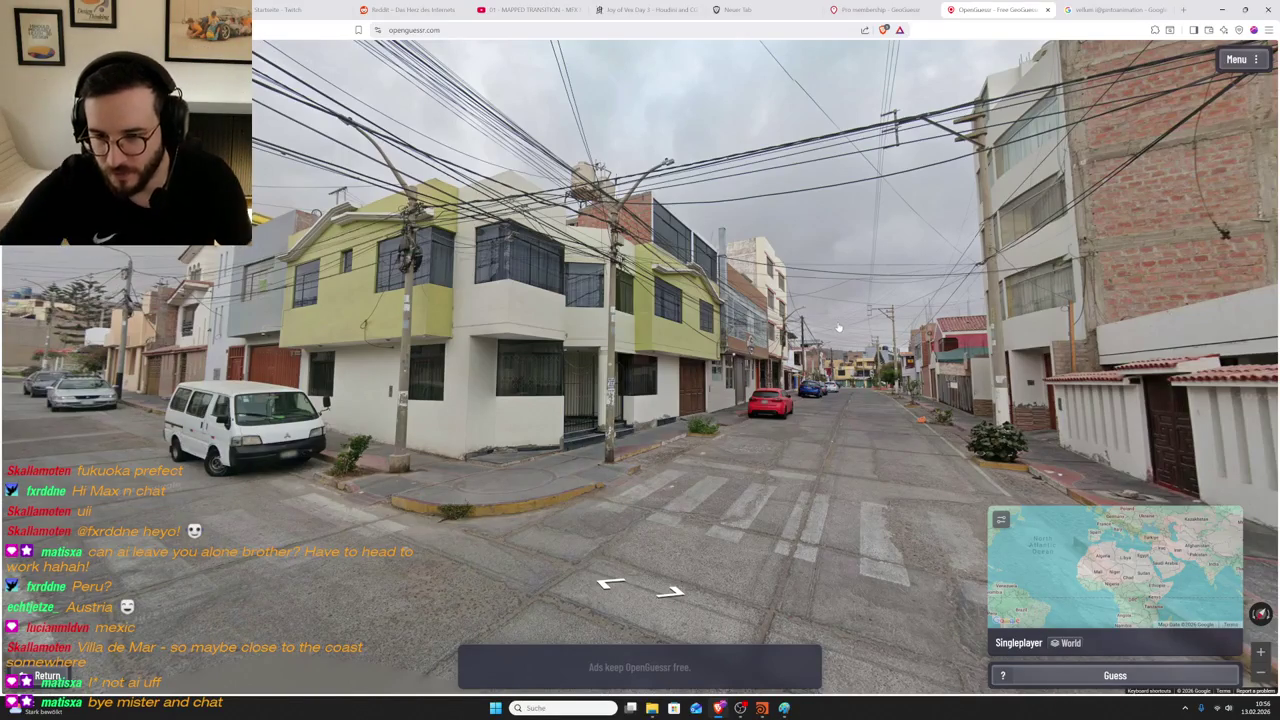
# - Move to the intersection and turn to face down the ZONA ESCOLAR street
pyautogui.press('Up')
pyautogui.press('Up')
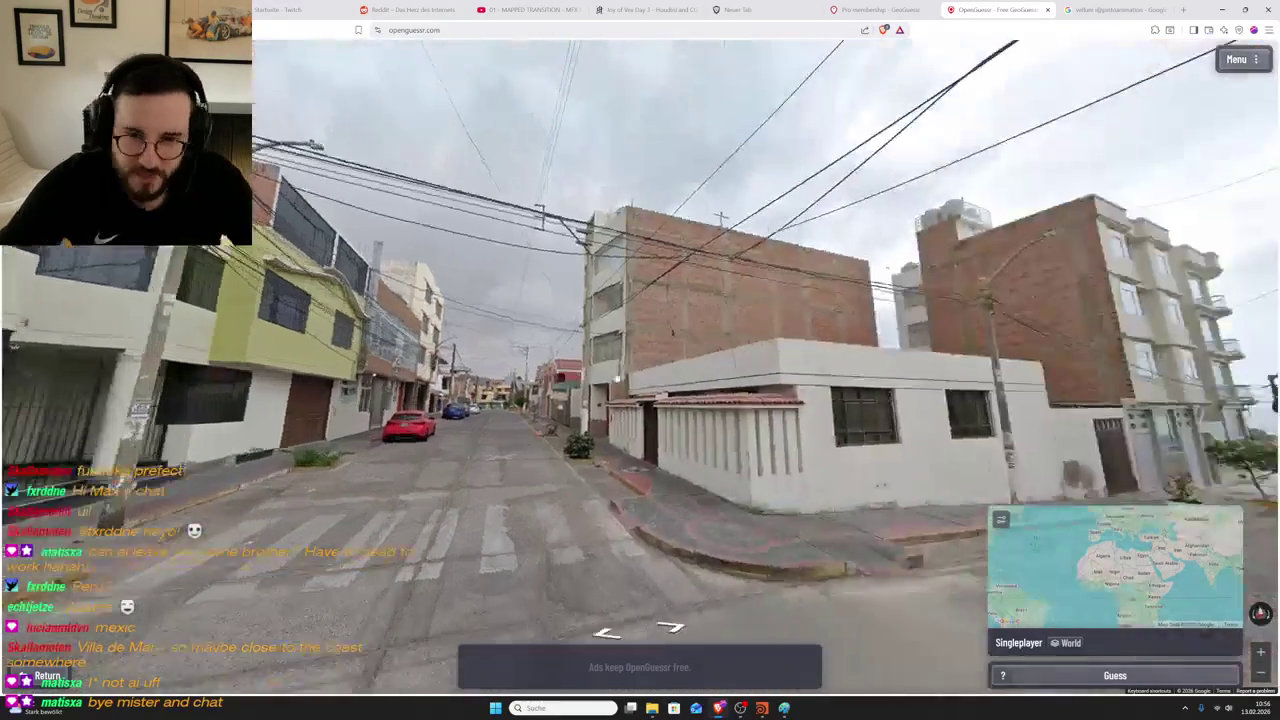
pyautogui.press('Right')
pyautogui.press('Right')
pyautogui.press('Right')
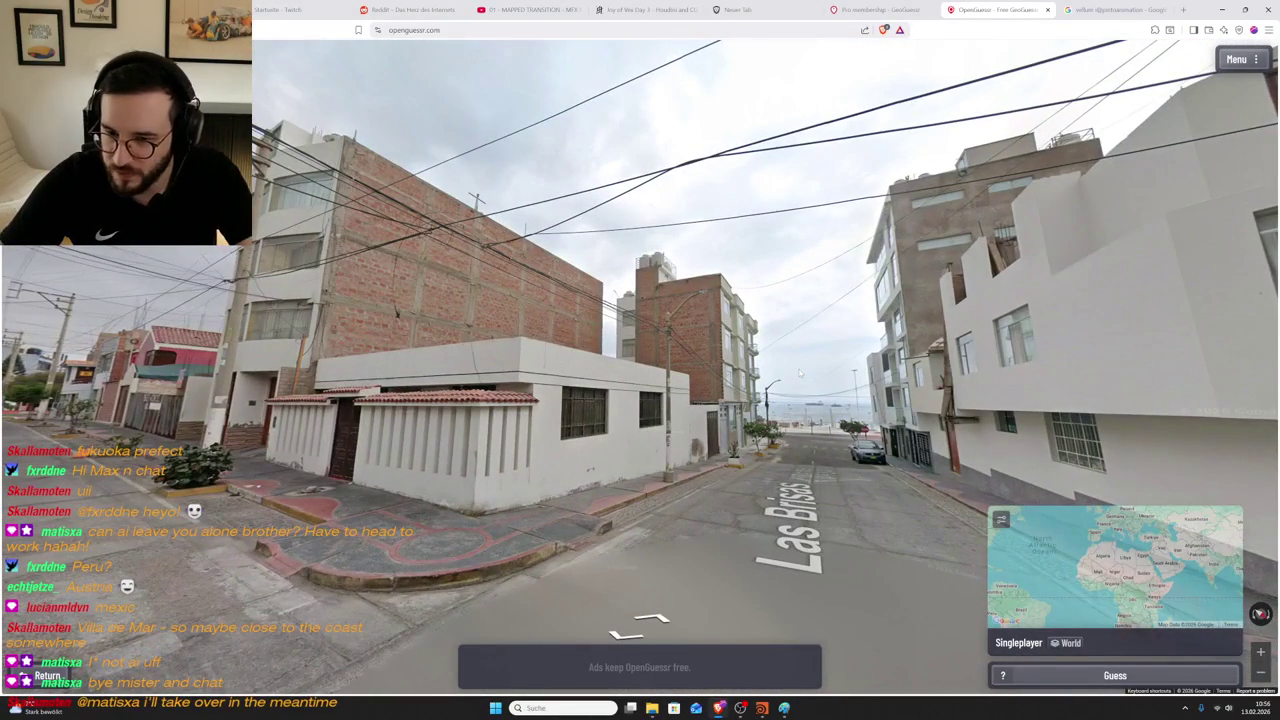
pyautogui.press('Right')
pyautogui.press('Right')
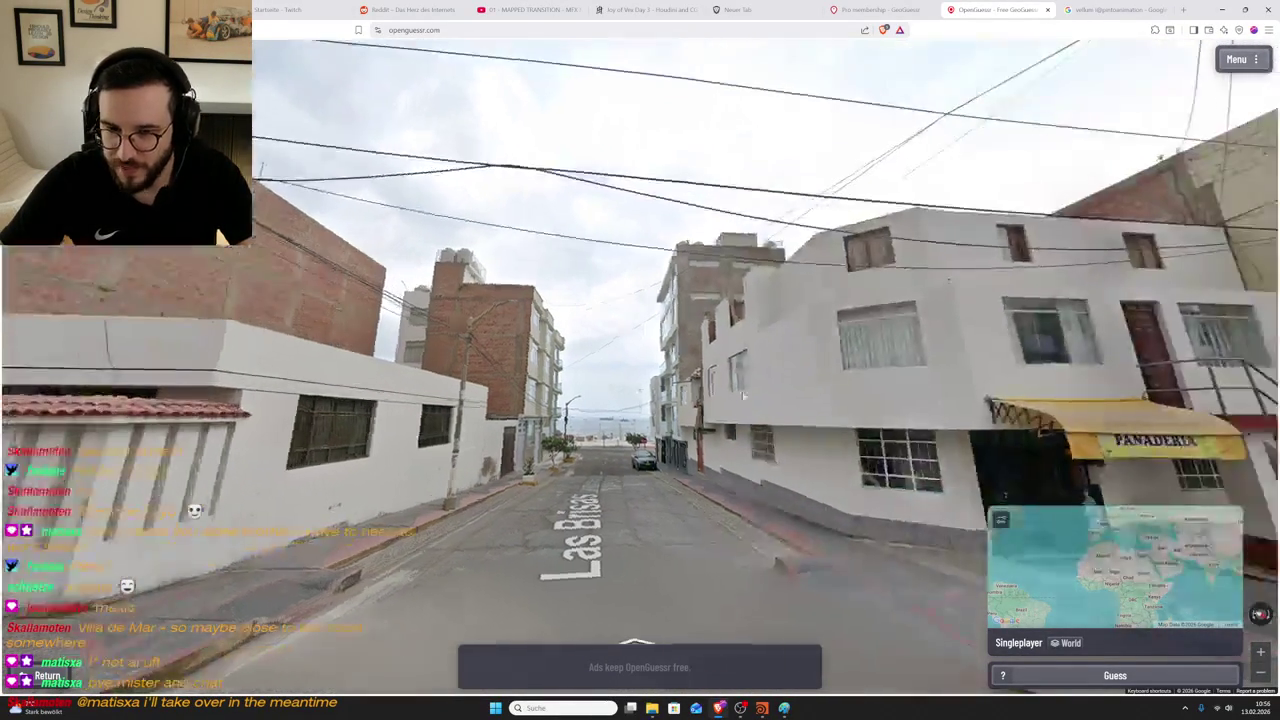
pyautogui.press('Up')
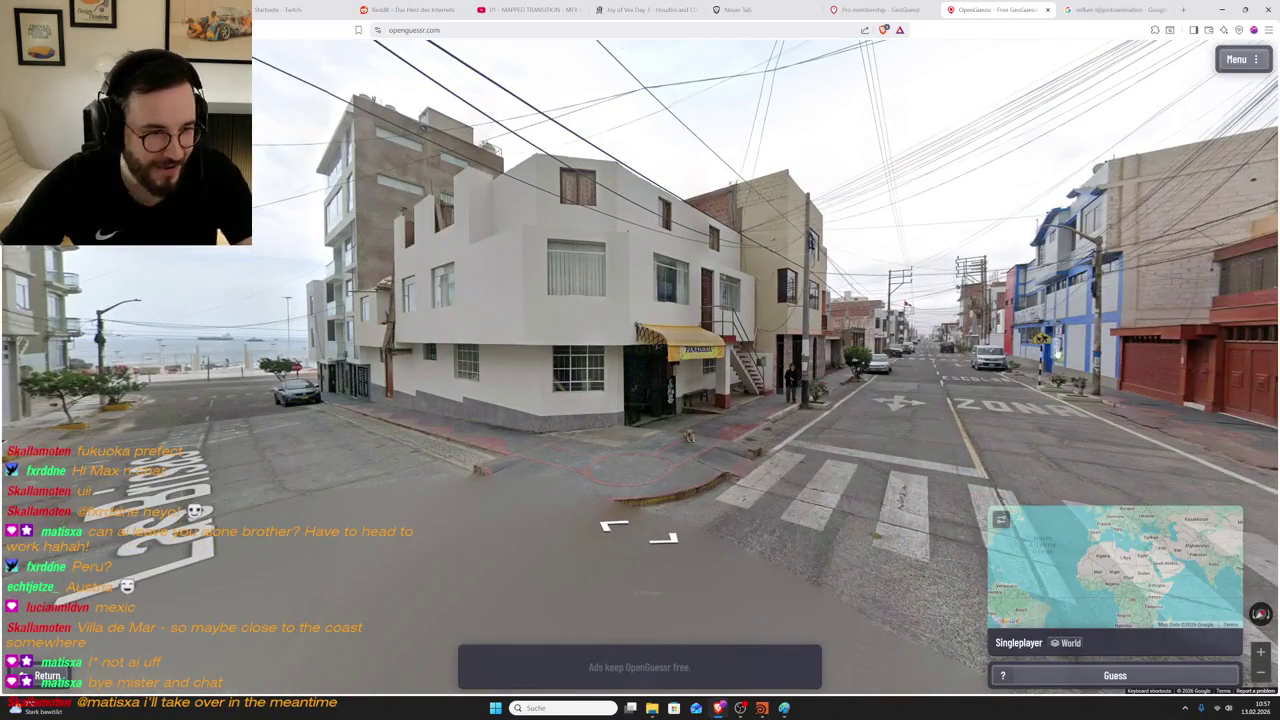
pyautogui.press('Right')
pyautogui.press('Up')
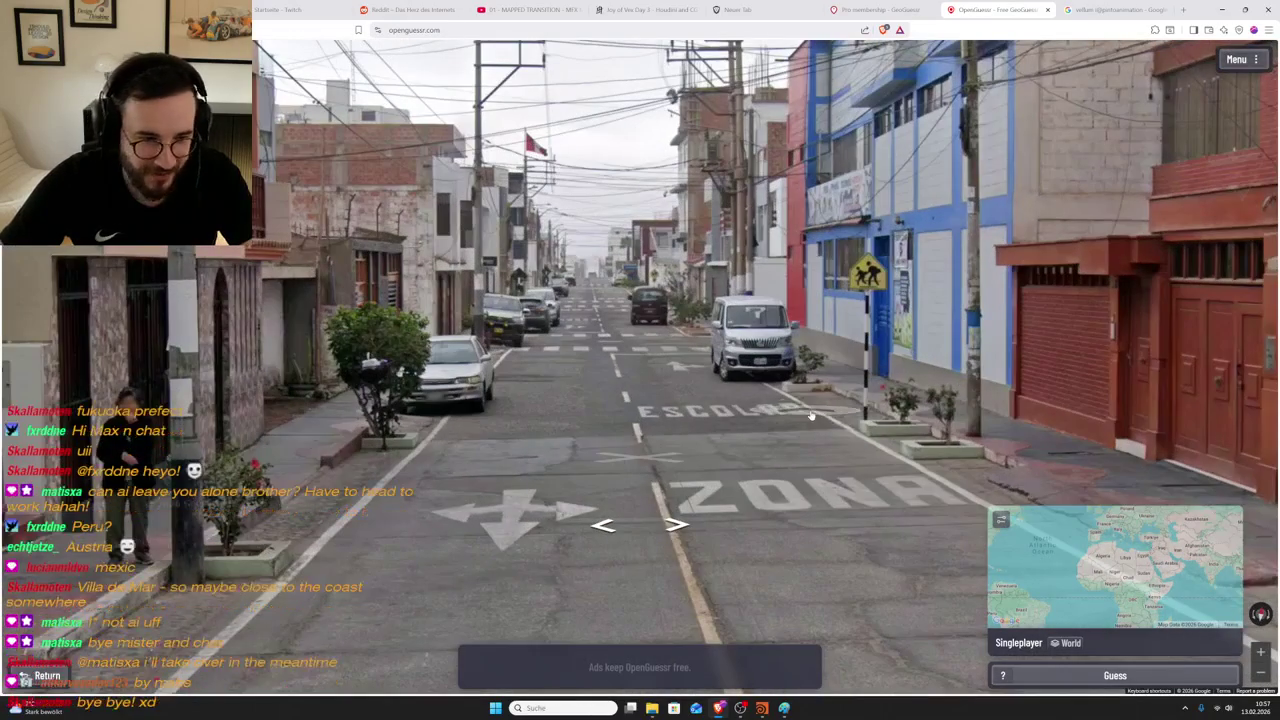
# - Jump farther down the road and zoom in and out on the scene
pyautogui.click(811, 415)
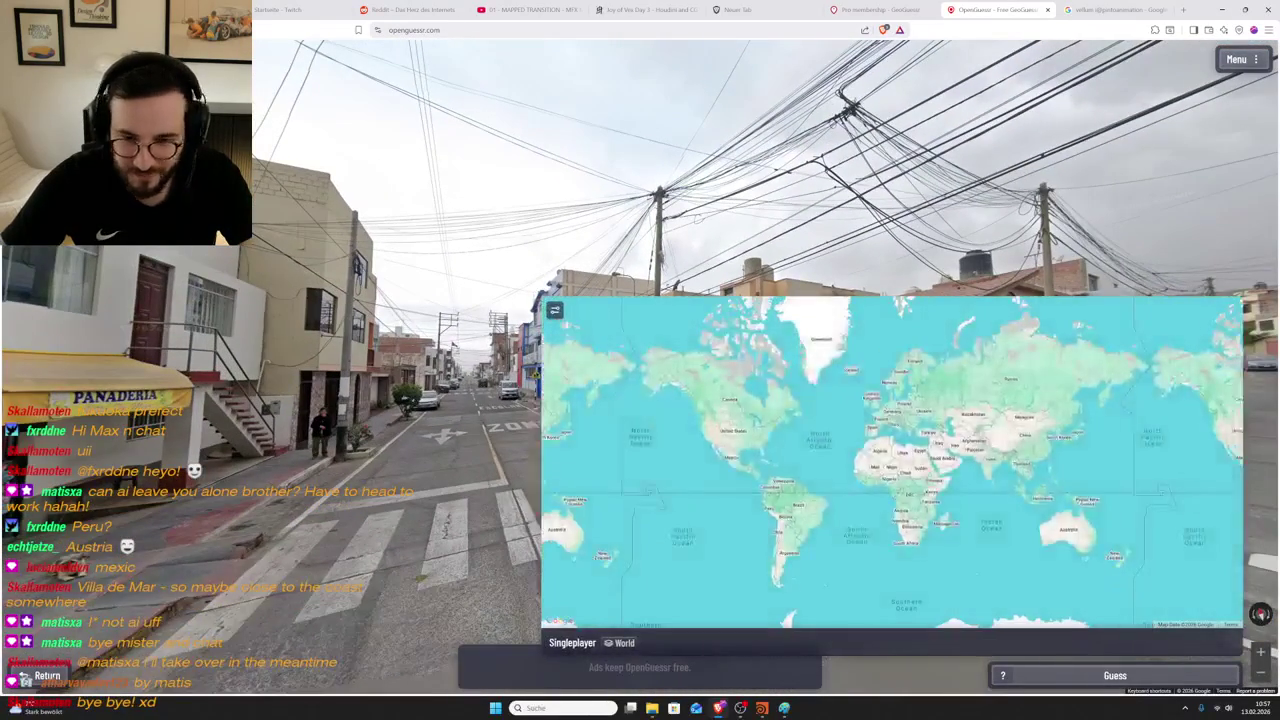
pyautogui.scroll(1, 700, 408)
pyautogui.scroll(2, 700, 408)
pyautogui.scroll(1, 701, 407)
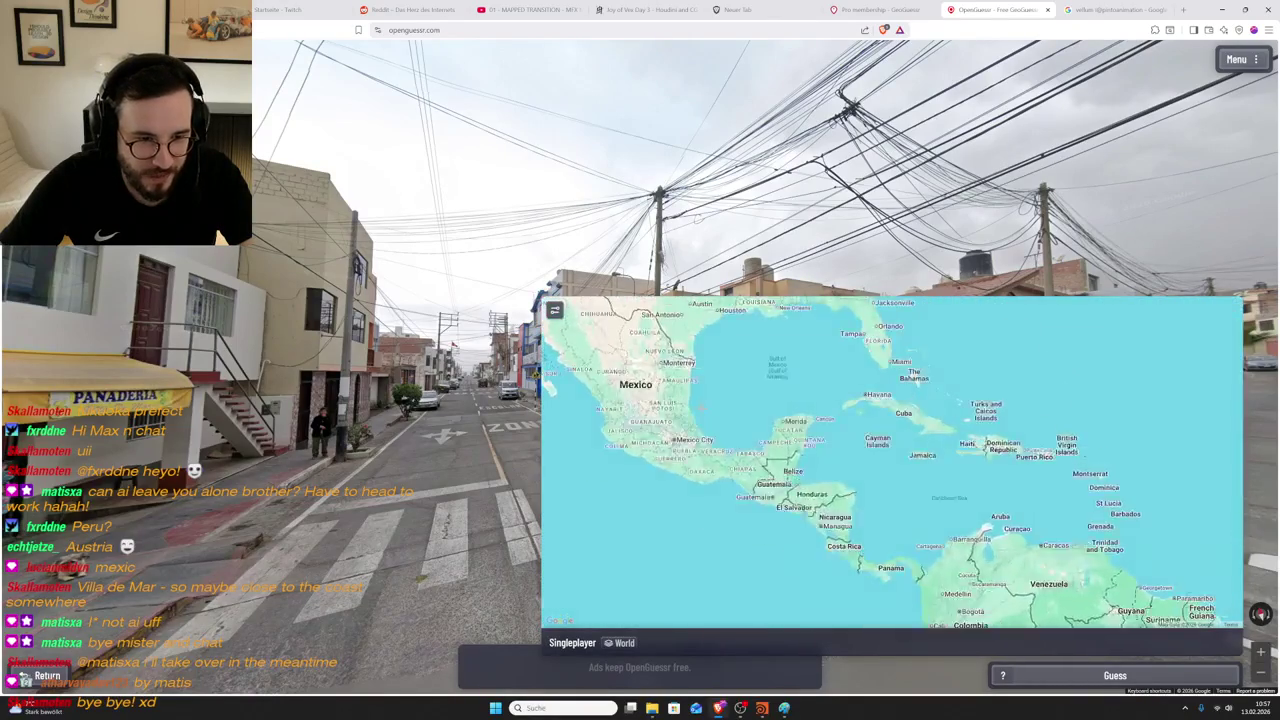
pyautogui.scroll(1, 701, 407)
pyautogui.scroll(1, 665, 453)
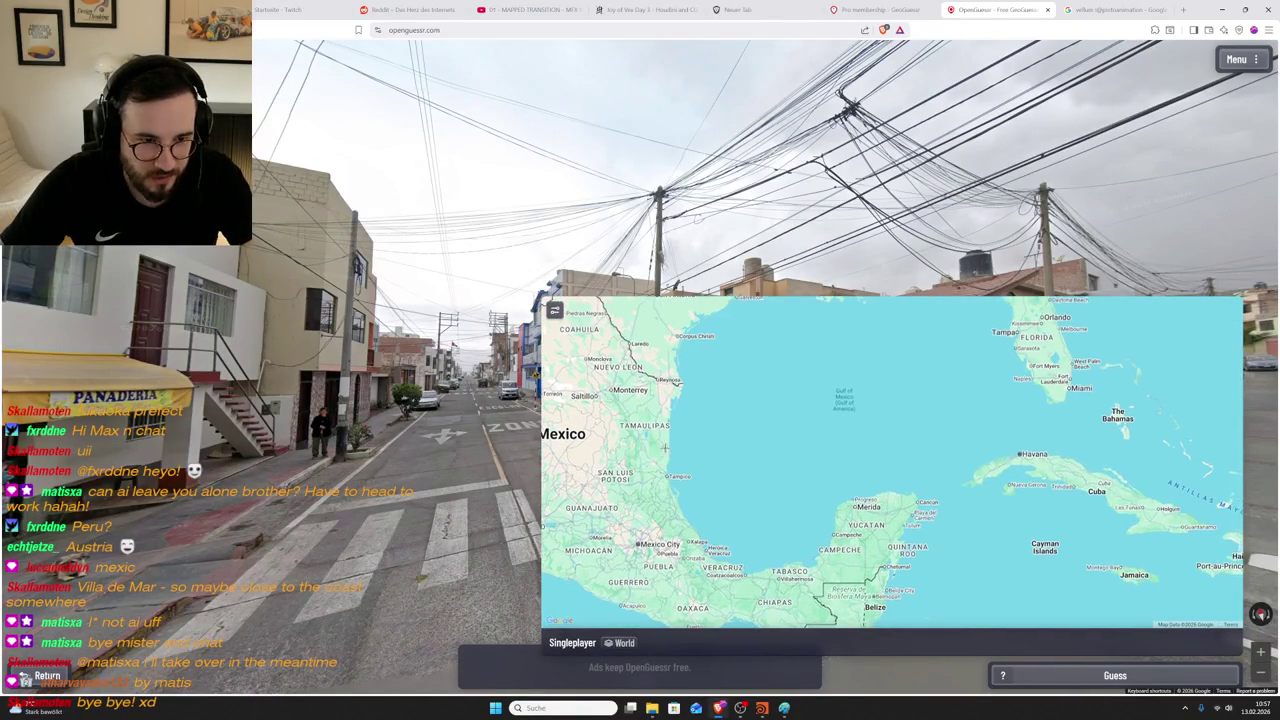
pyautogui.scroll(-1, 665, 453)
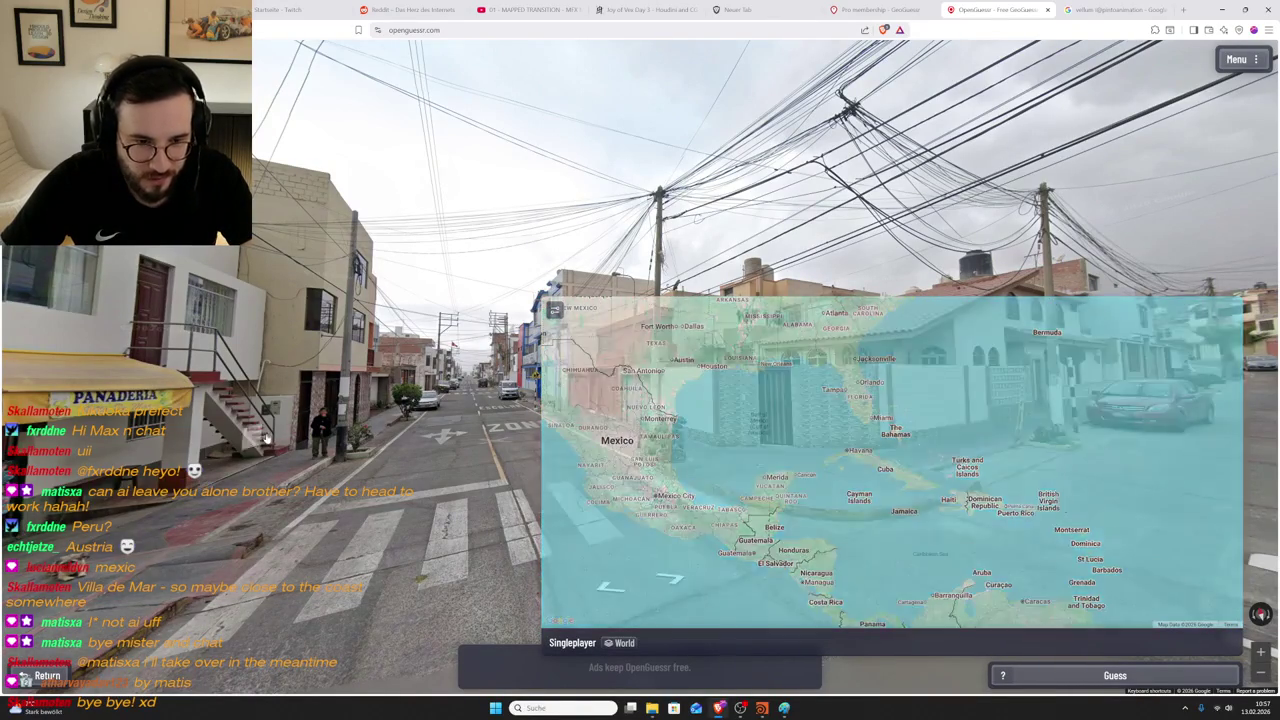
pyautogui.scroll(-2, 1012, 504)
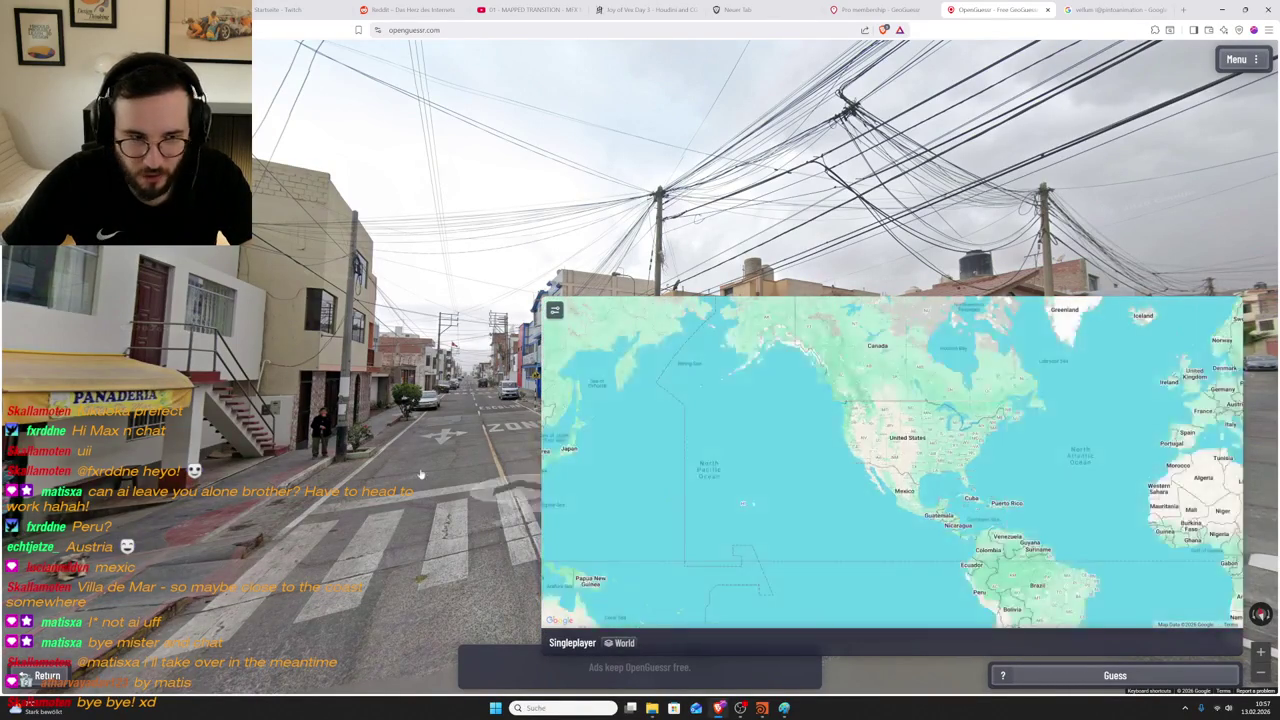
# - Look toward the Panaderia building, then walk past the red car to inspect the house fronts
pyautogui.moveTo(702, 377); pyautogui.dragTo(762, 277)
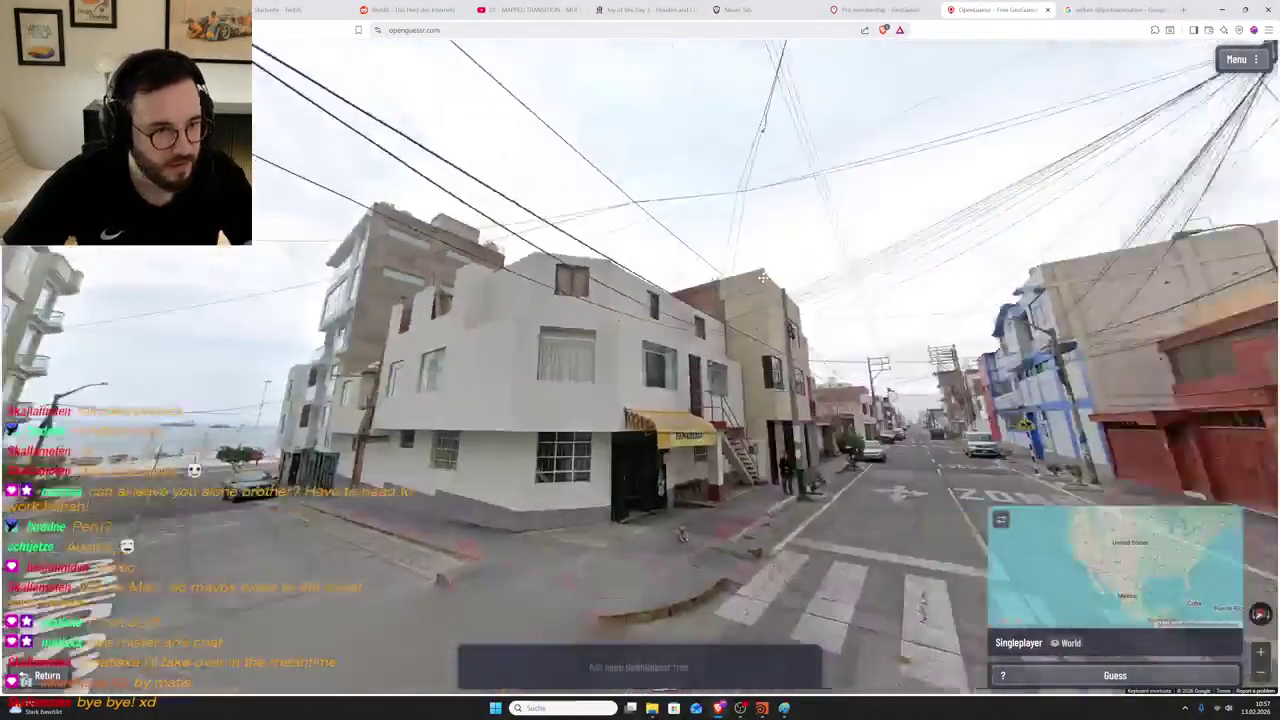
pyautogui.click(762, 277)
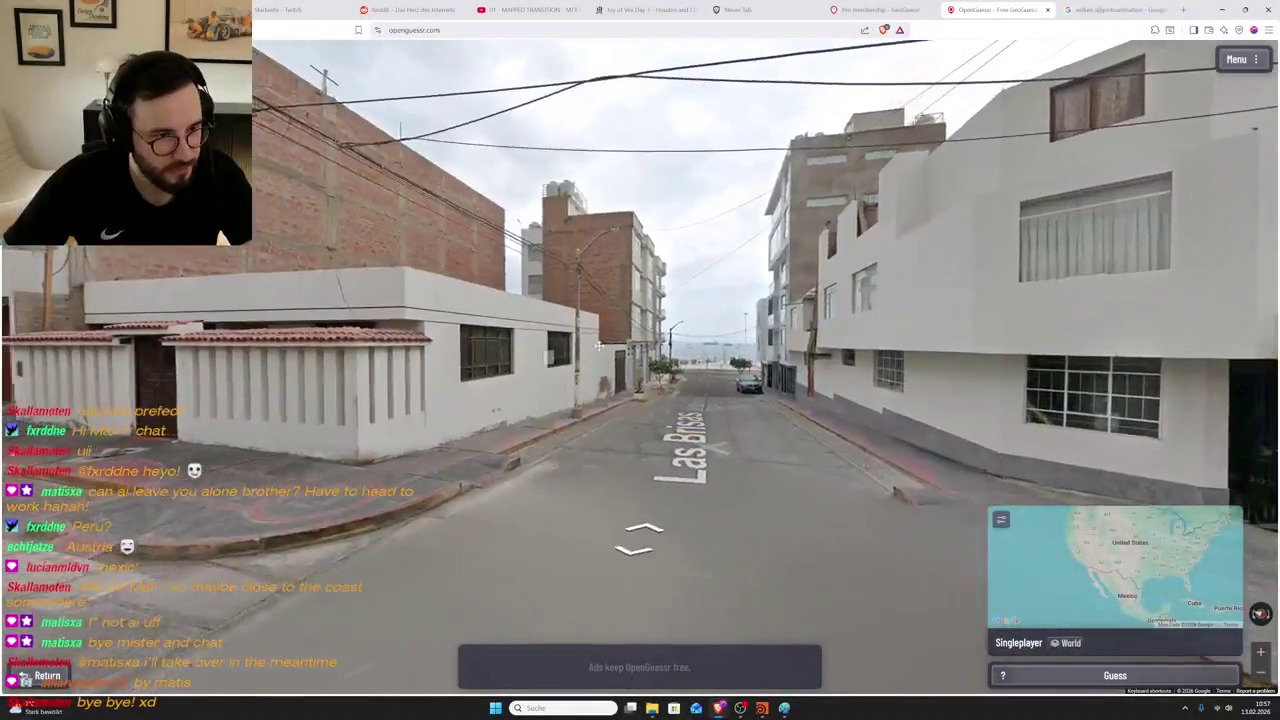
pyautogui.moveTo(762, 277); pyautogui.dragTo(703, 342)
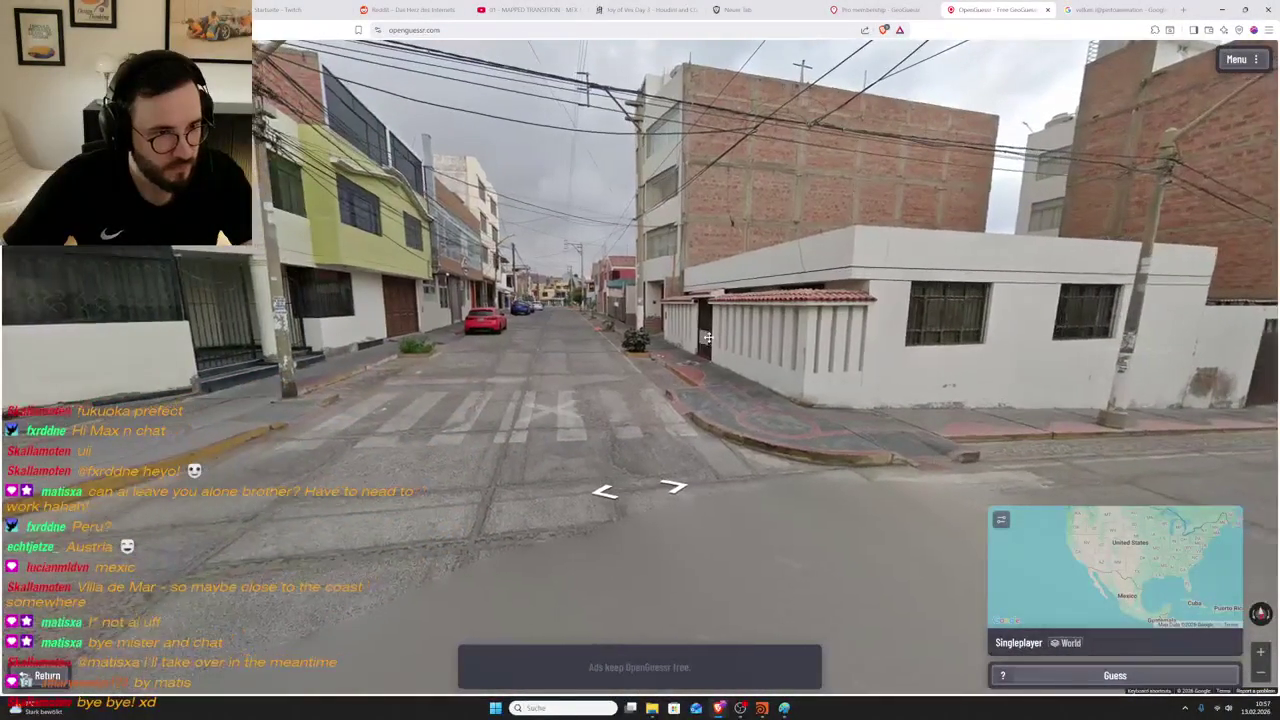
pyautogui.click(434, 352)
pyautogui.click(457, 323)
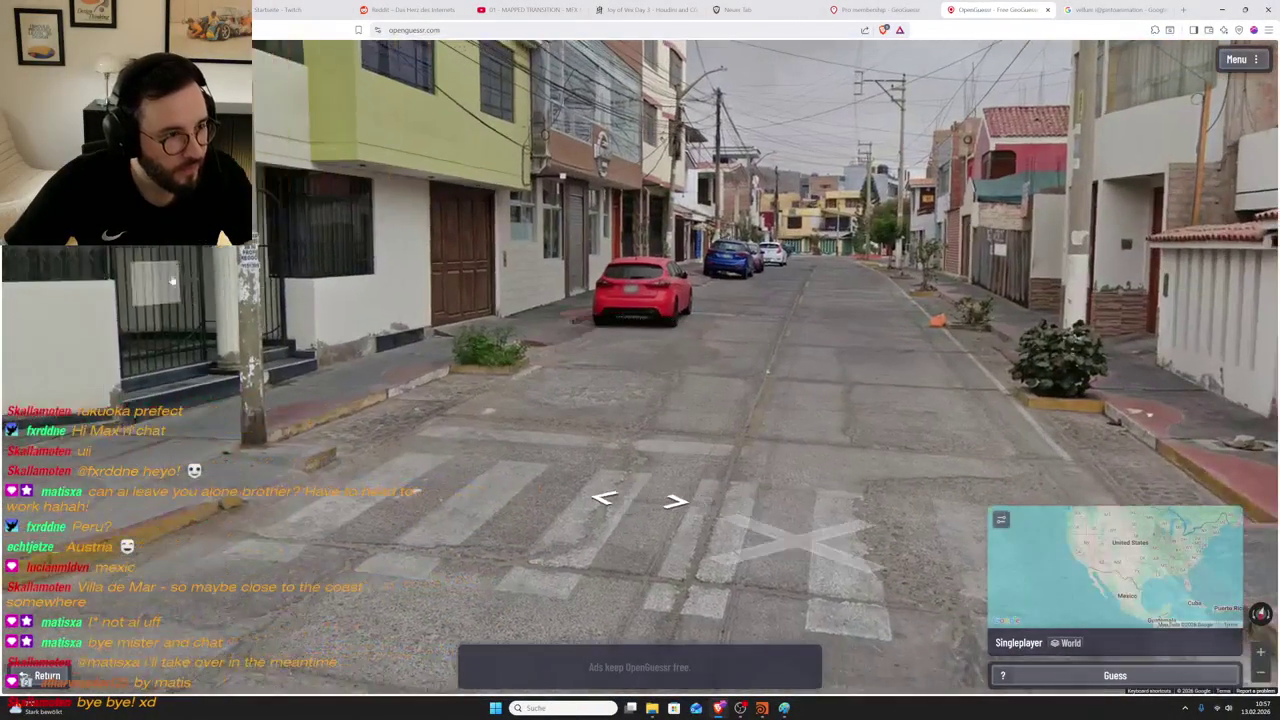
pyautogui.click(205, 258)
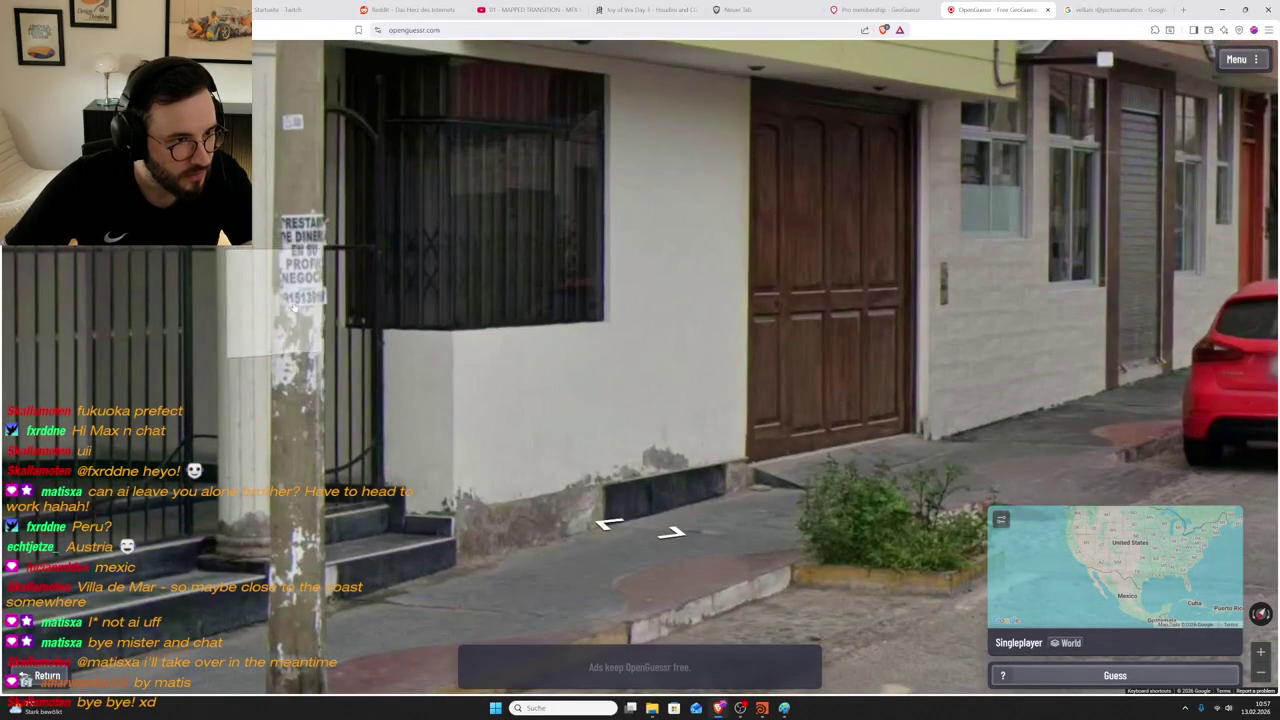
pyautogui.click(367, 247)
# - Turn toward Las Rocas and move along the ZONA ESCOLAR street
pyautogui.press('Left')
pyautogui.press('Left')
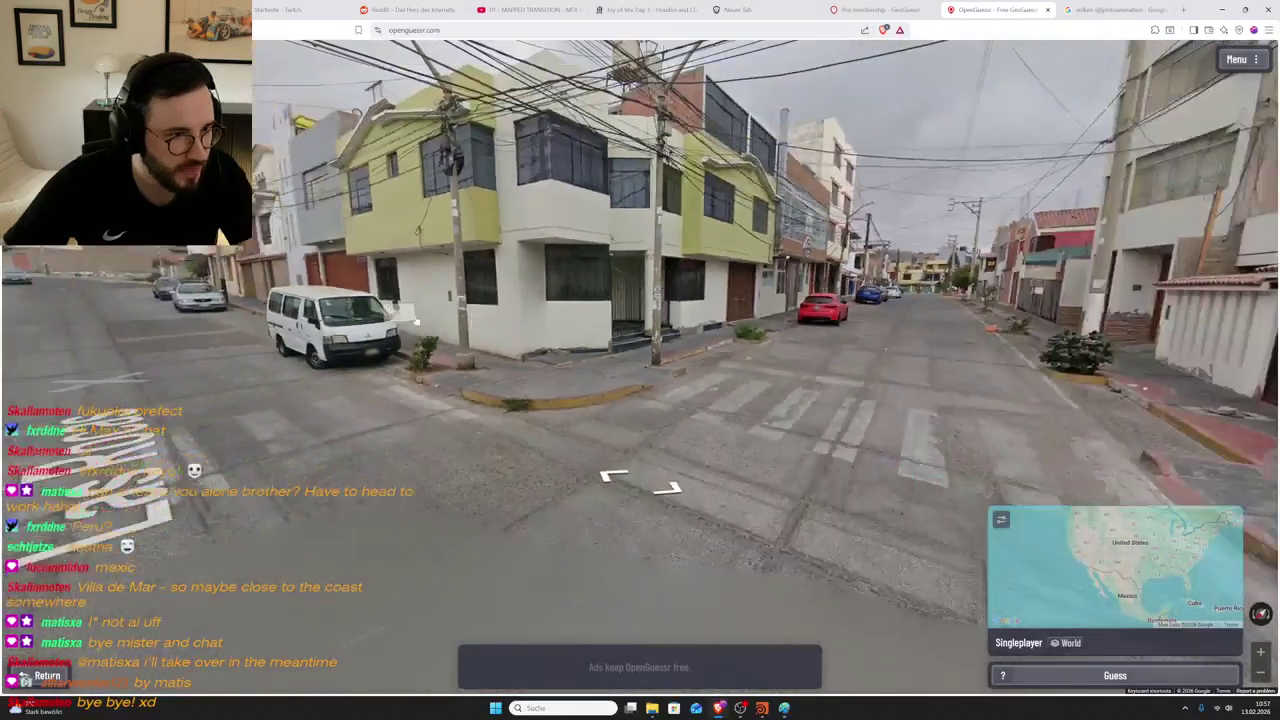
pyautogui.press('Left')
pyautogui.press('Left')
pyautogui.press('Left')
pyautogui.press('Left')
pyautogui.press('Left')
pyautogui.press('Left')
pyautogui.click(346, 307)
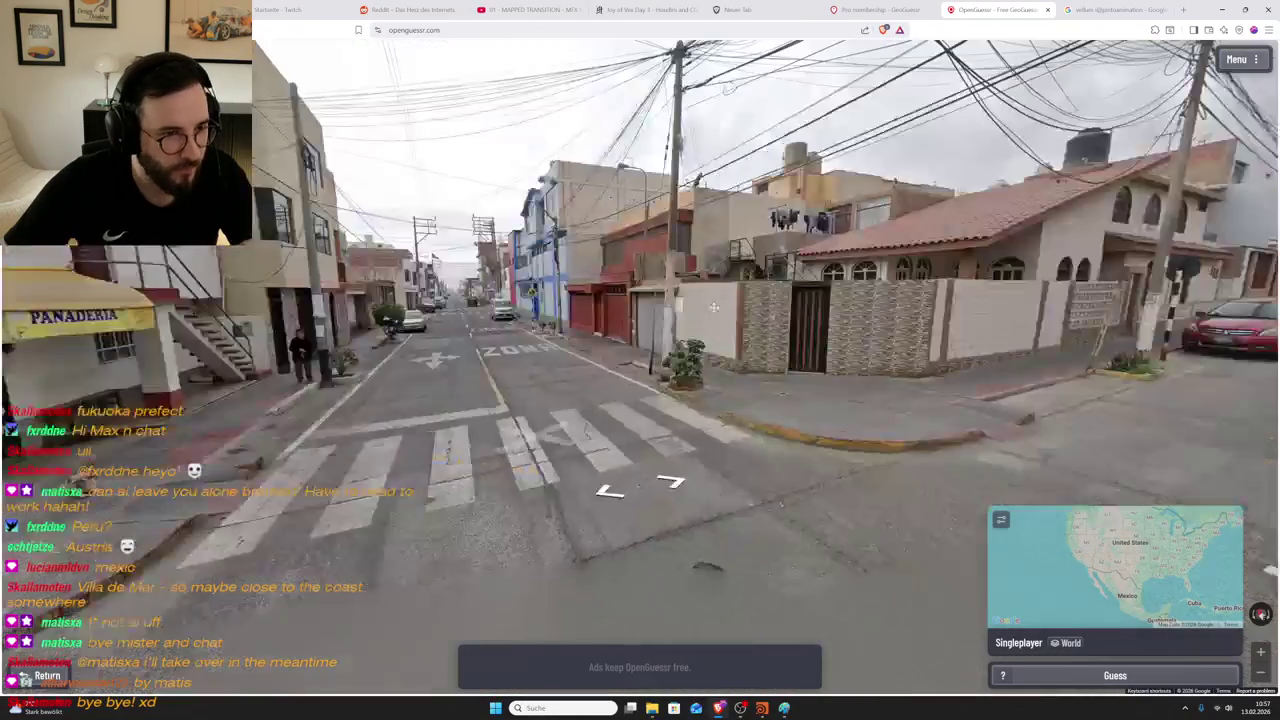
pyautogui.press('Up')
pyautogui.press('Left')
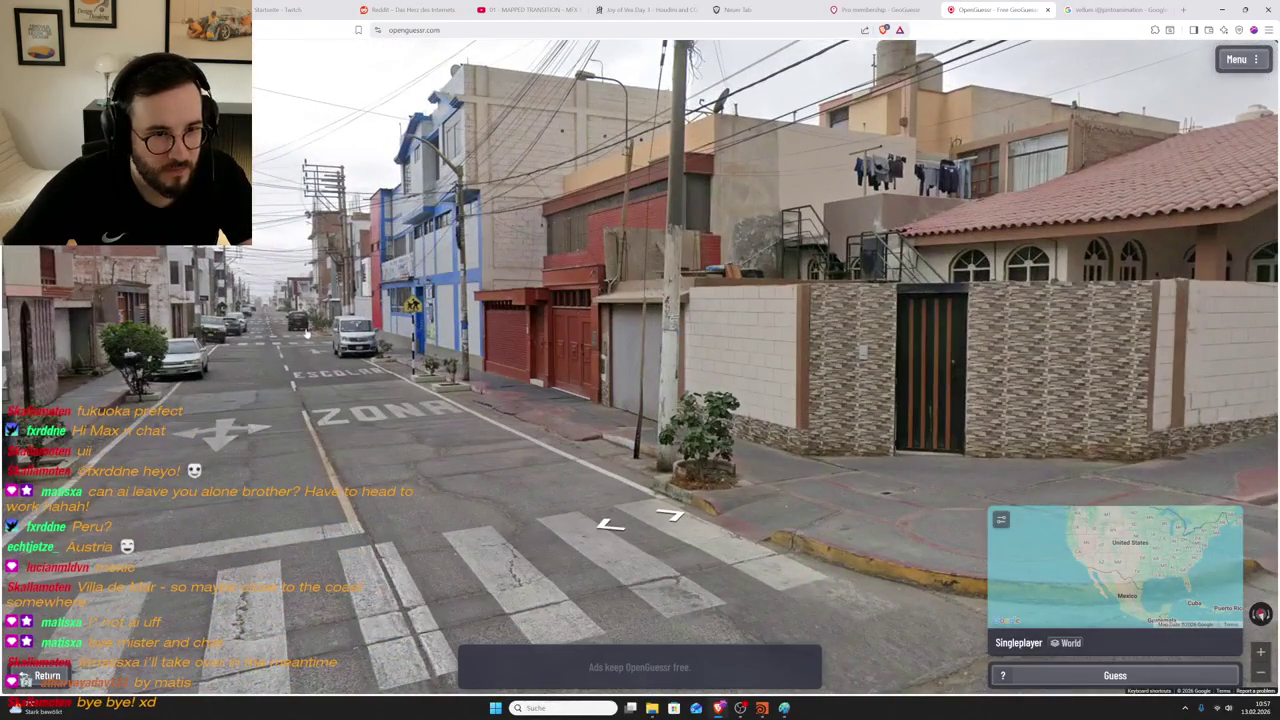
pyautogui.press('Up')
pyautogui.press('Left')
pyautogui.press('Left')
pyautogui.press('Up')
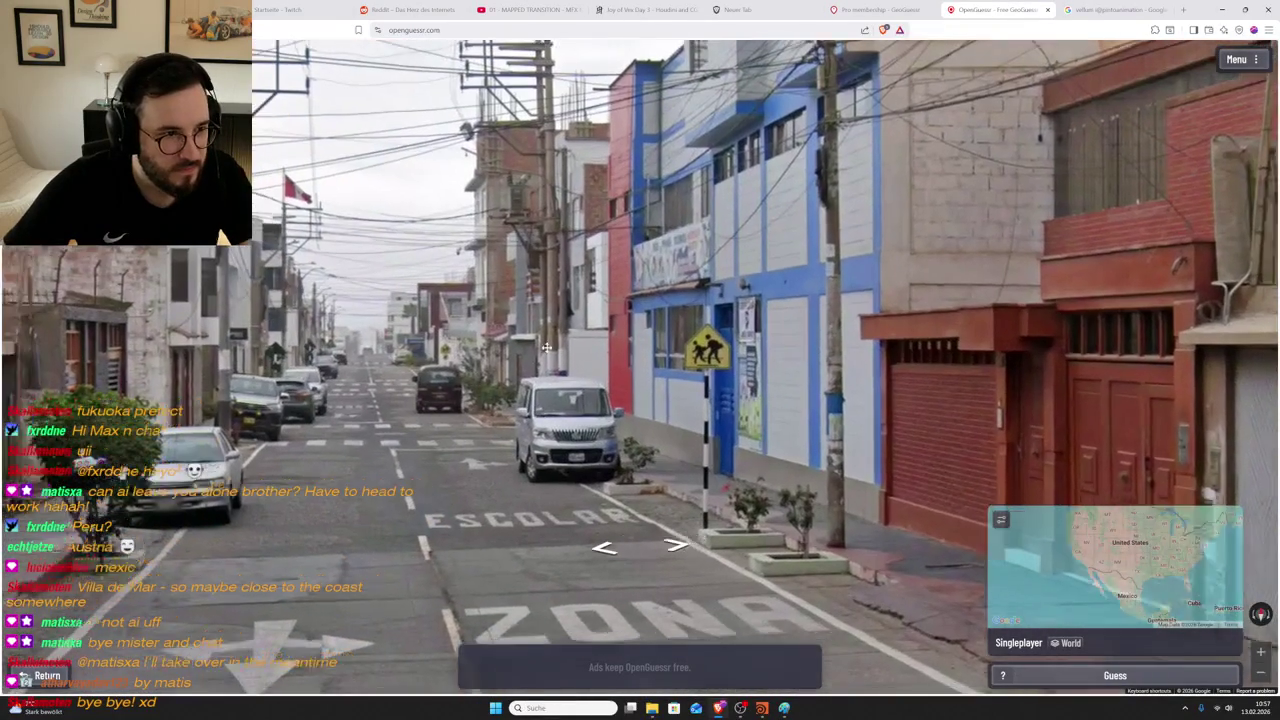
pyautogui.press('Up')
# - Pan the guess map across Mexico and drop the pin on the Yucatán
pyautogui.scroll(2, 830, 479)
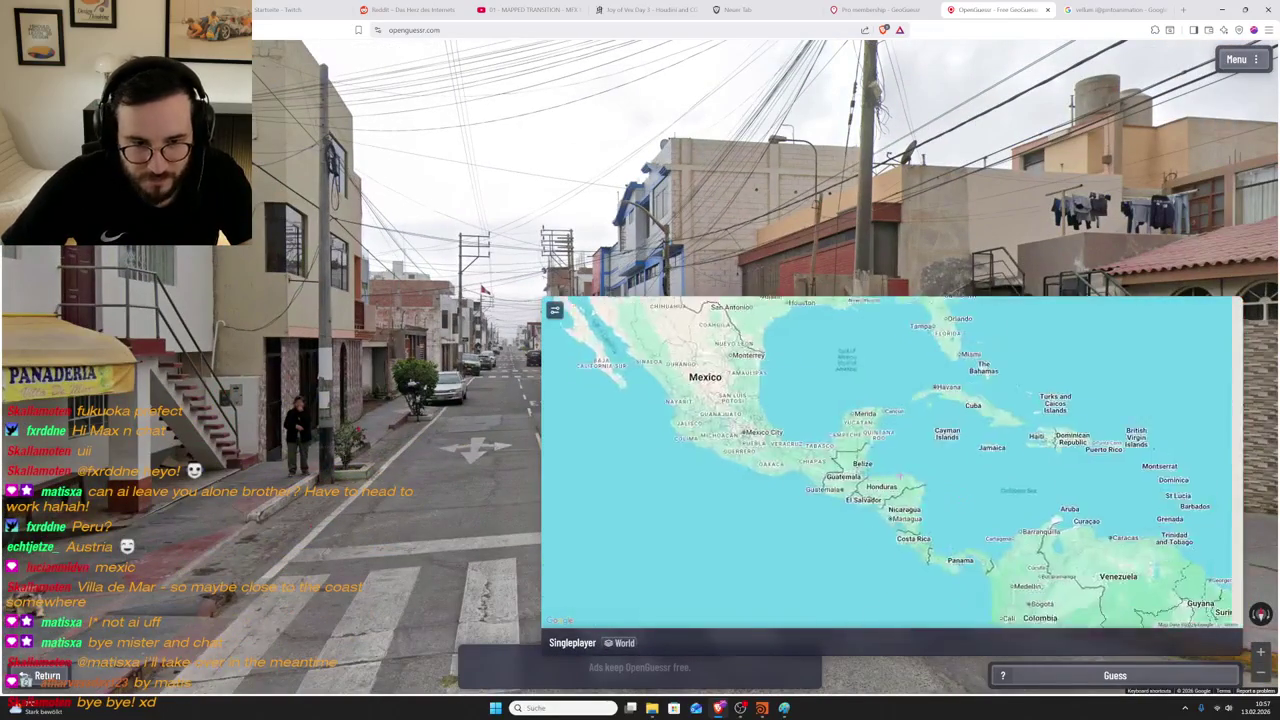
pyautogui.moveTo(1074, 508)
pyautogui.mouseDown()
pyautogui.moveTo(830, 479)
pyautogui.moveTo(864, 531)
pyautogui.mouseUp()
pyautogui.scroll(1, 830, 479)
pyautogui.scroll(2, 864, 531)
pyautogui.moveTo(1111, 521); pyautogui.dragTo(1071, 500)
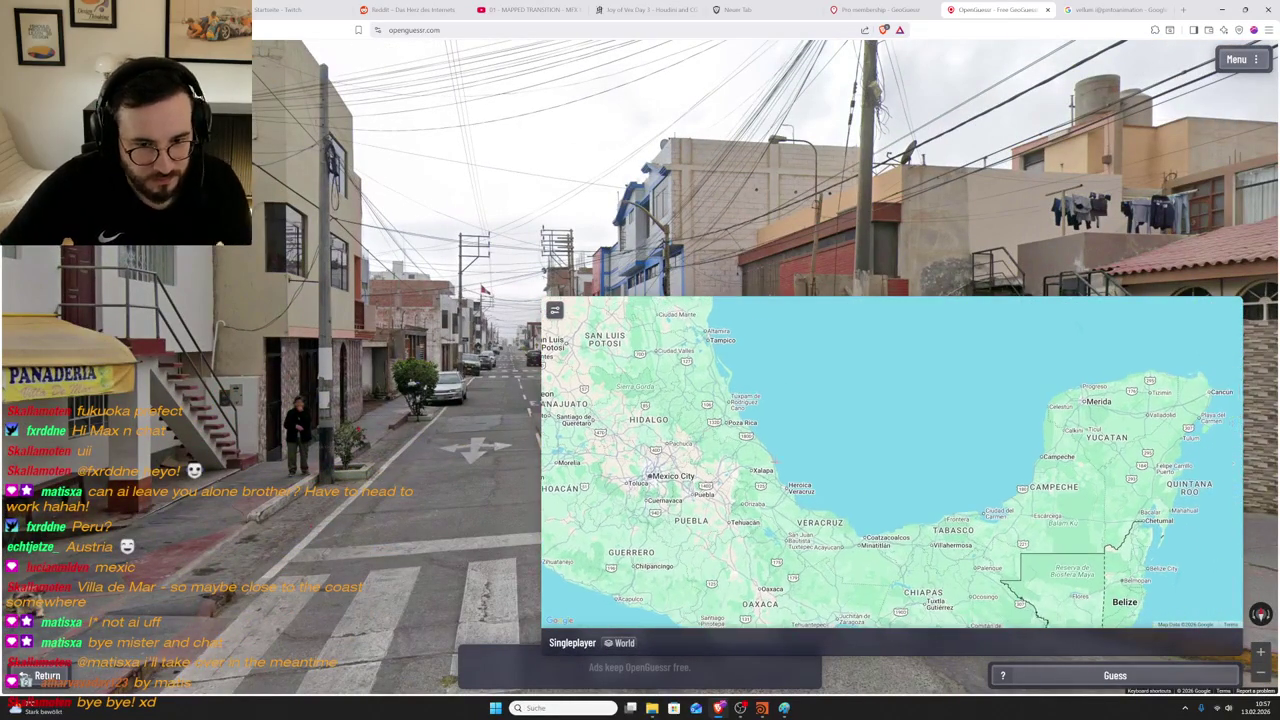
pyautogui.moveTo(696, 386); pyautogui.dragTo(743, 506)
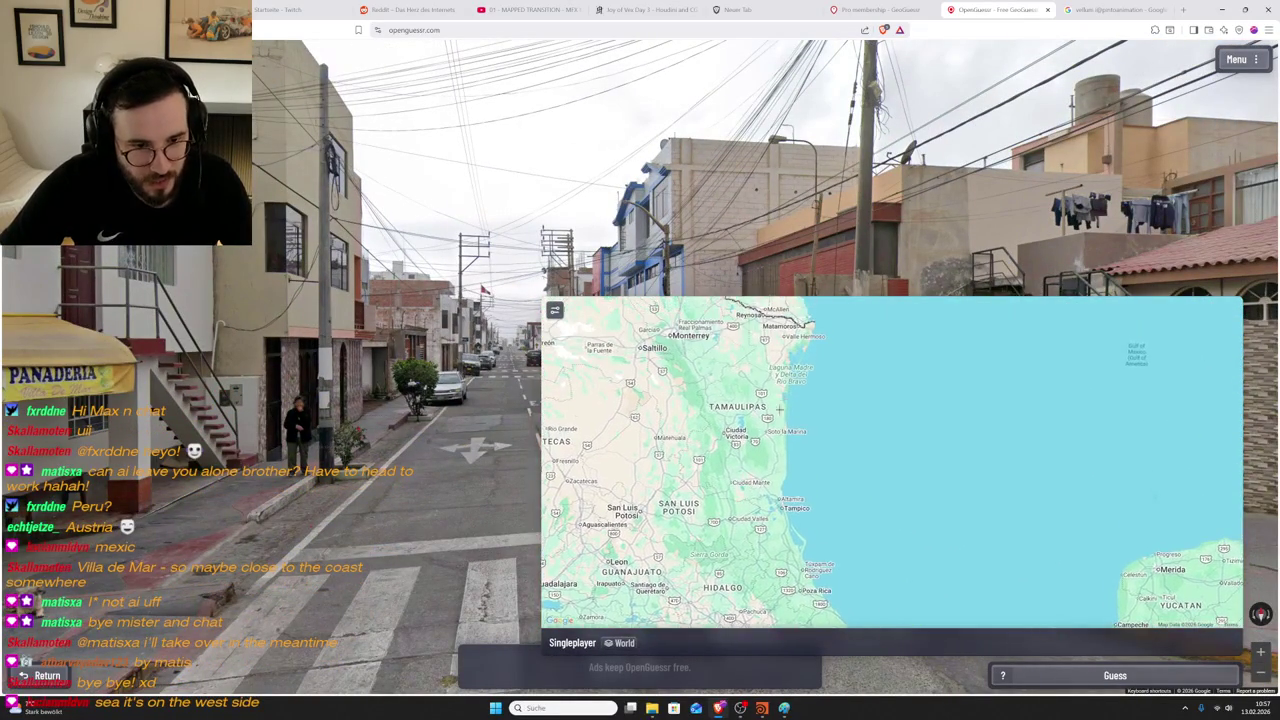
pyautogui.moveTo(862, 569)
pyautogui.mouseDown()
pyautogui.moveTo(788, 456)
pyautogui.moveTo(712, 411)
pyautogui.mouseUp()
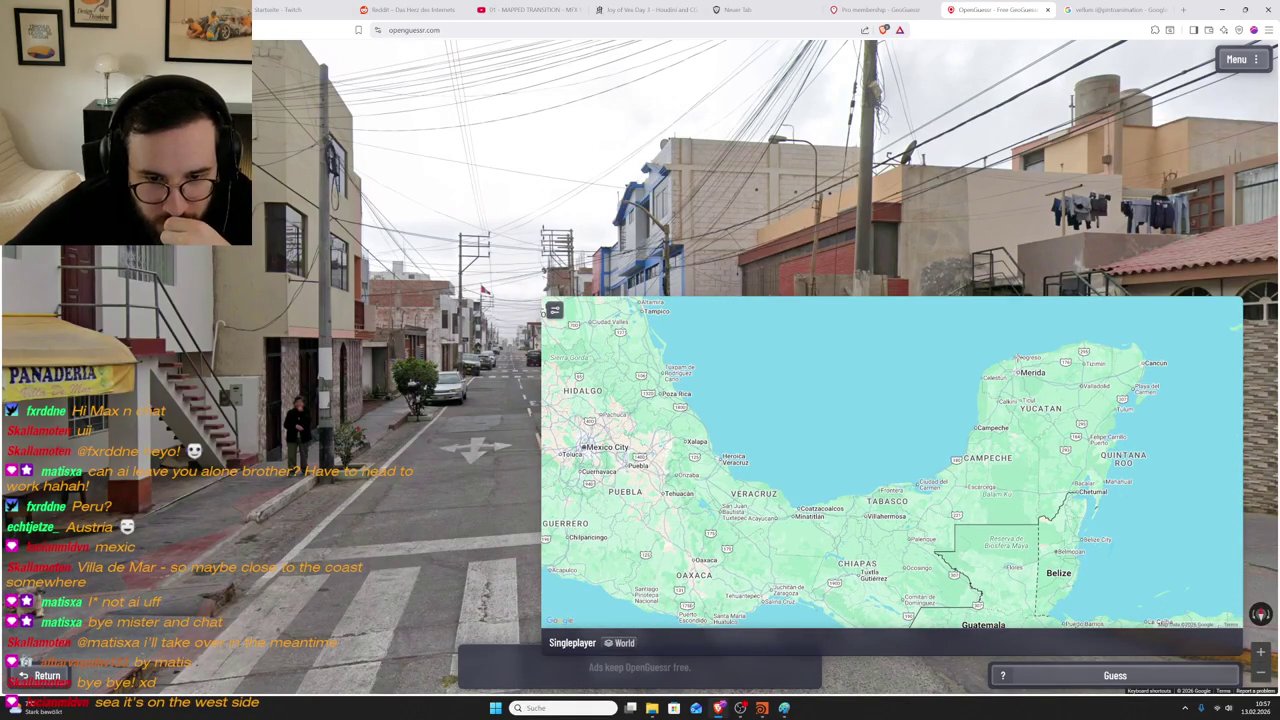
pyautogui.click(1016, 354)
# - Submit the guess, zoom in on the southern Peru coast flag, then zoom back out
pyautogui.click(1130, 675)
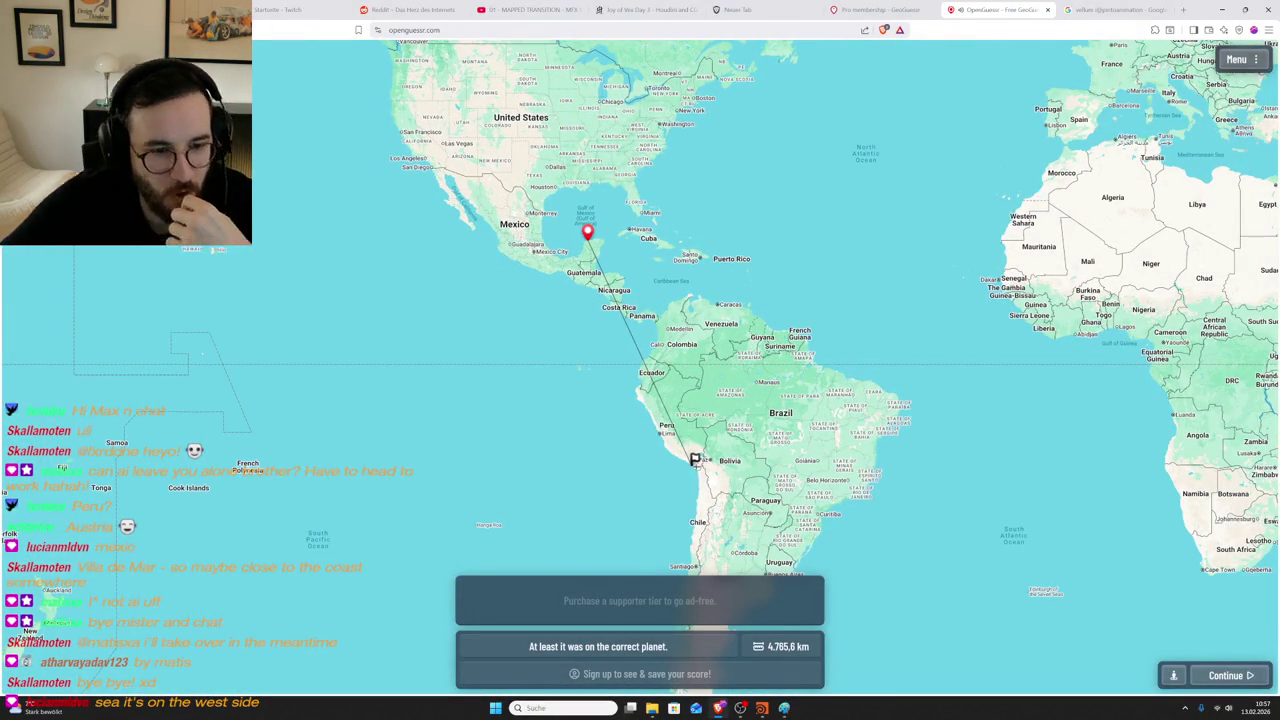
pyautogui.scroll(4, 703, 468)
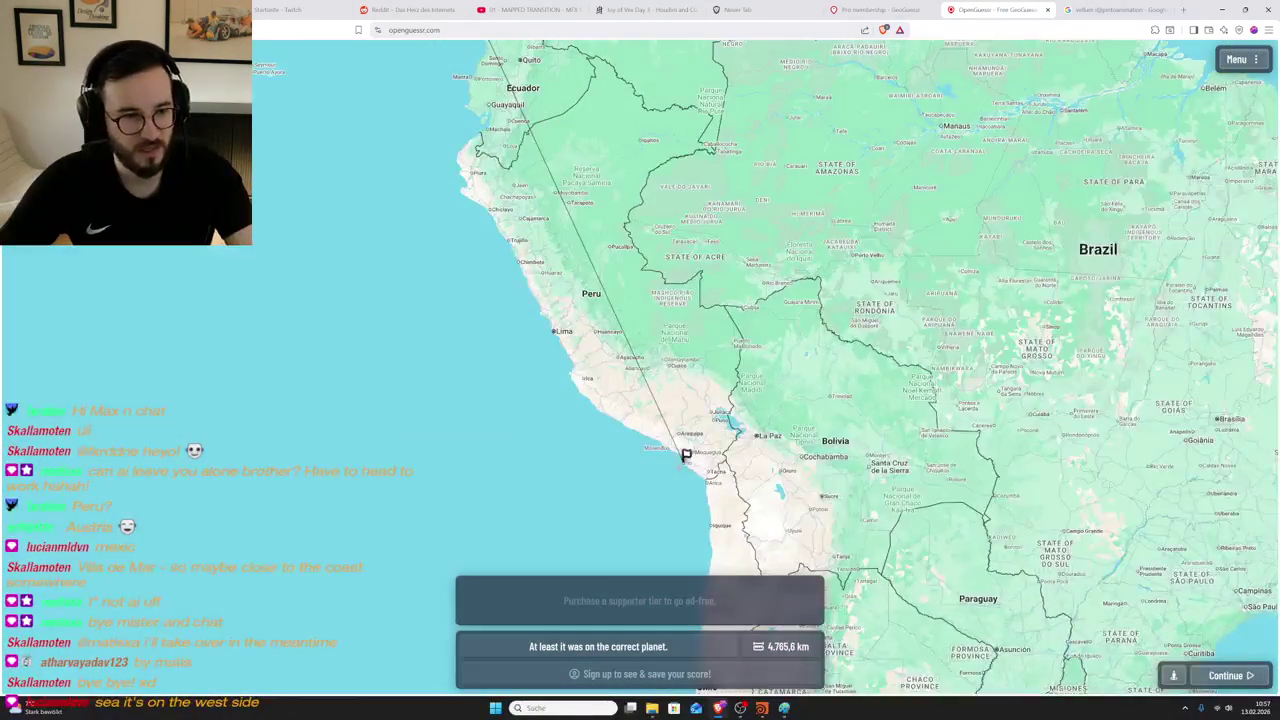
pyautogui.scroll(3, 700, 462)
pyautogui.scroll(2, 700, 462)
pyautogui.scroll(-3, 700, 460)
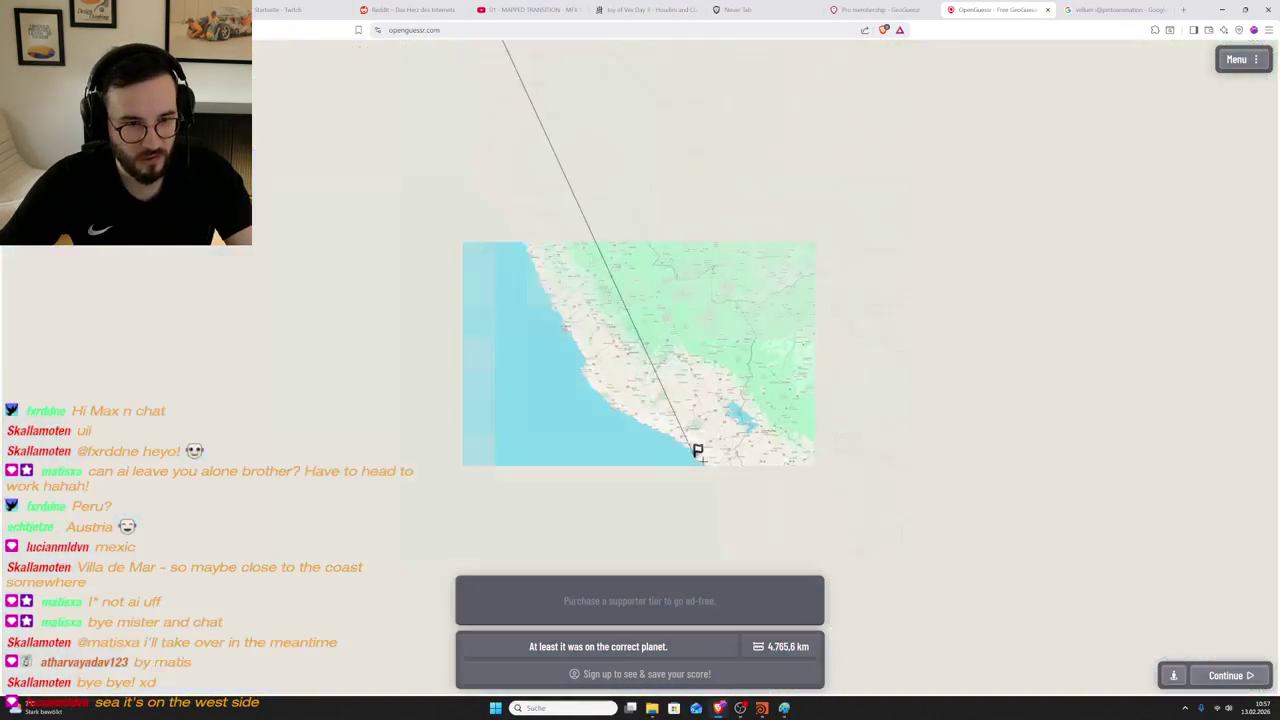
pyautogui.scroll(-2, 701, 458)
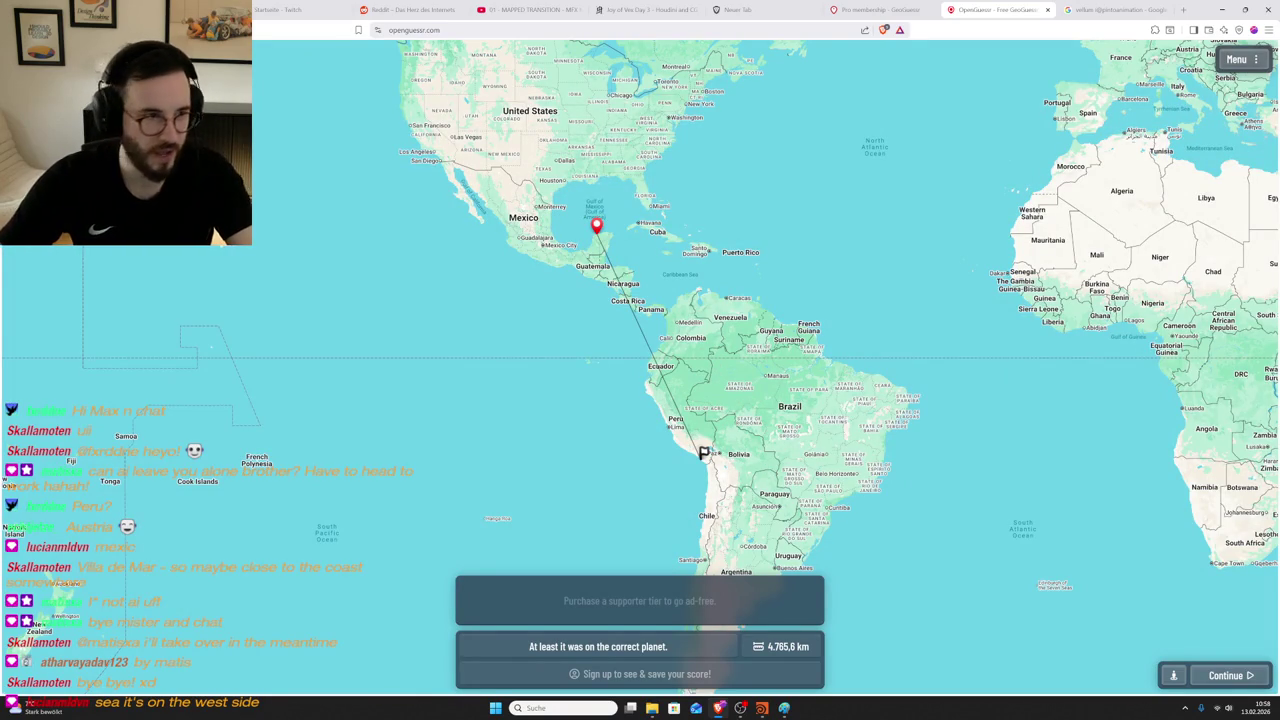
# - Back in Houdini, uncomment i@pintoanimation = 1 in the attribwrangle2 VEX code
pyautogui.hotkey('alt', 'Tab')
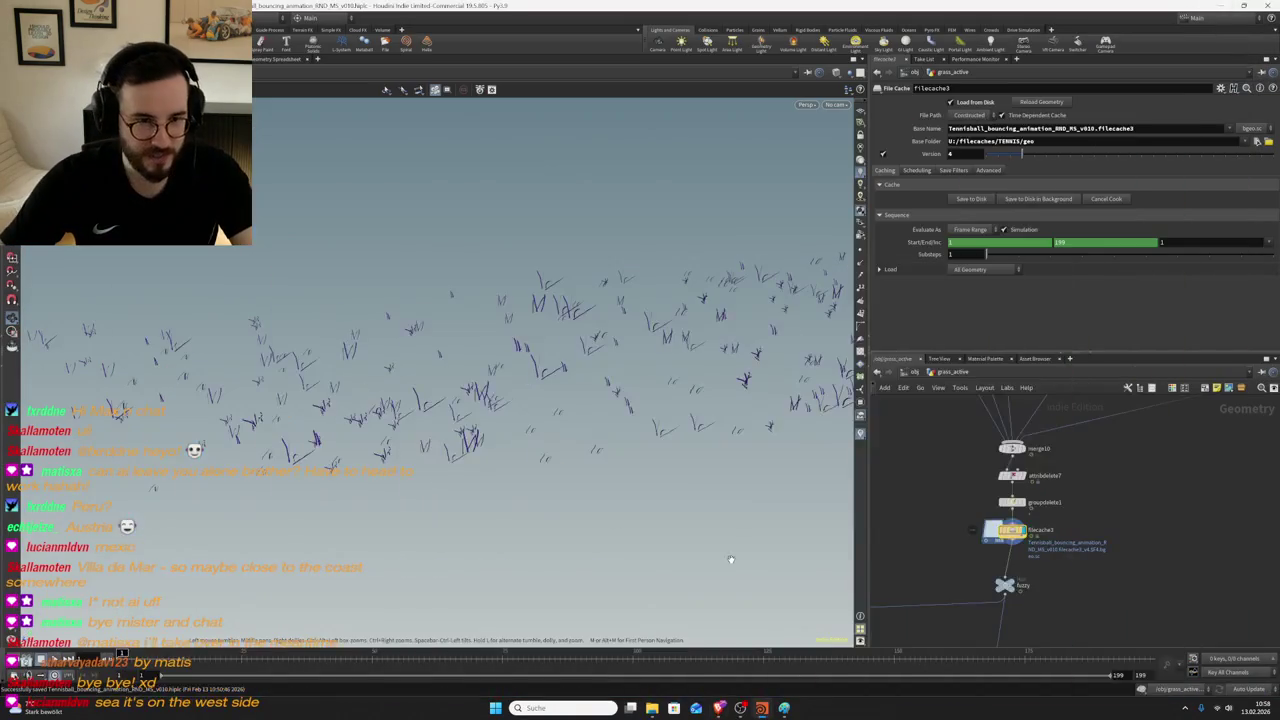
pyautogui.moveTo(937, 583); pyautogui.dragTo(944, 503, button='middle')
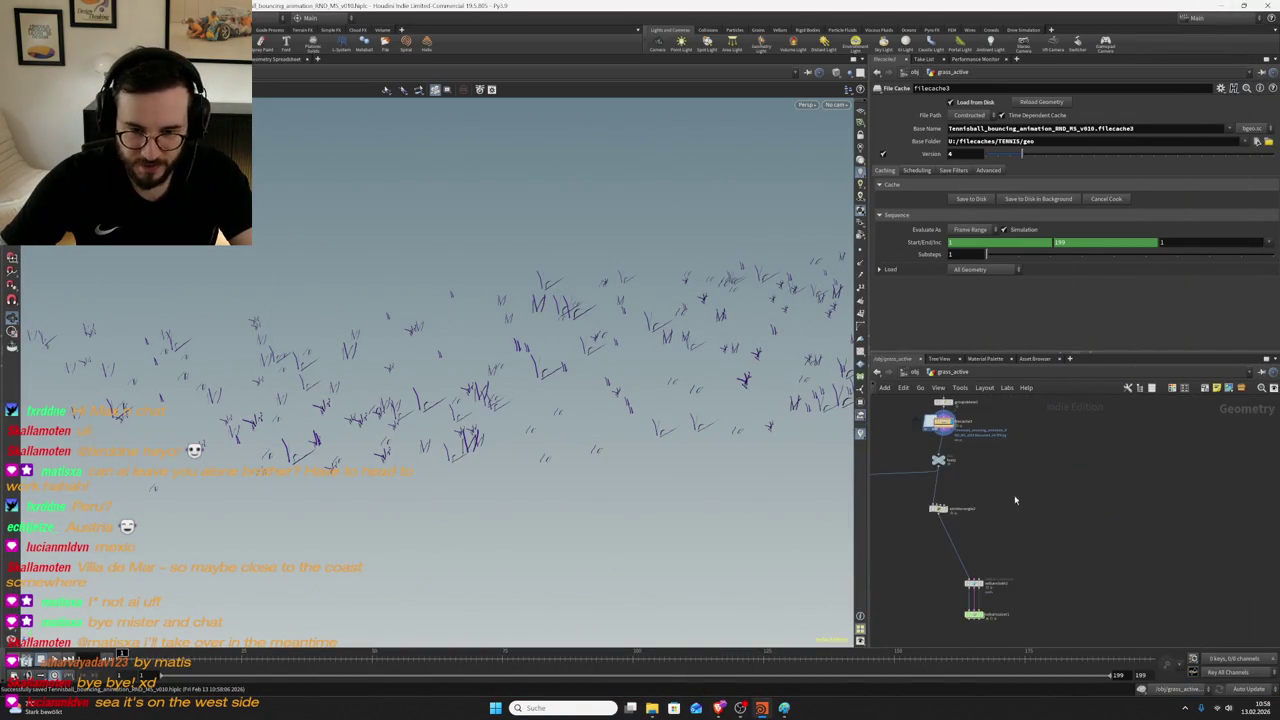
pyautogui.click(942, 493)
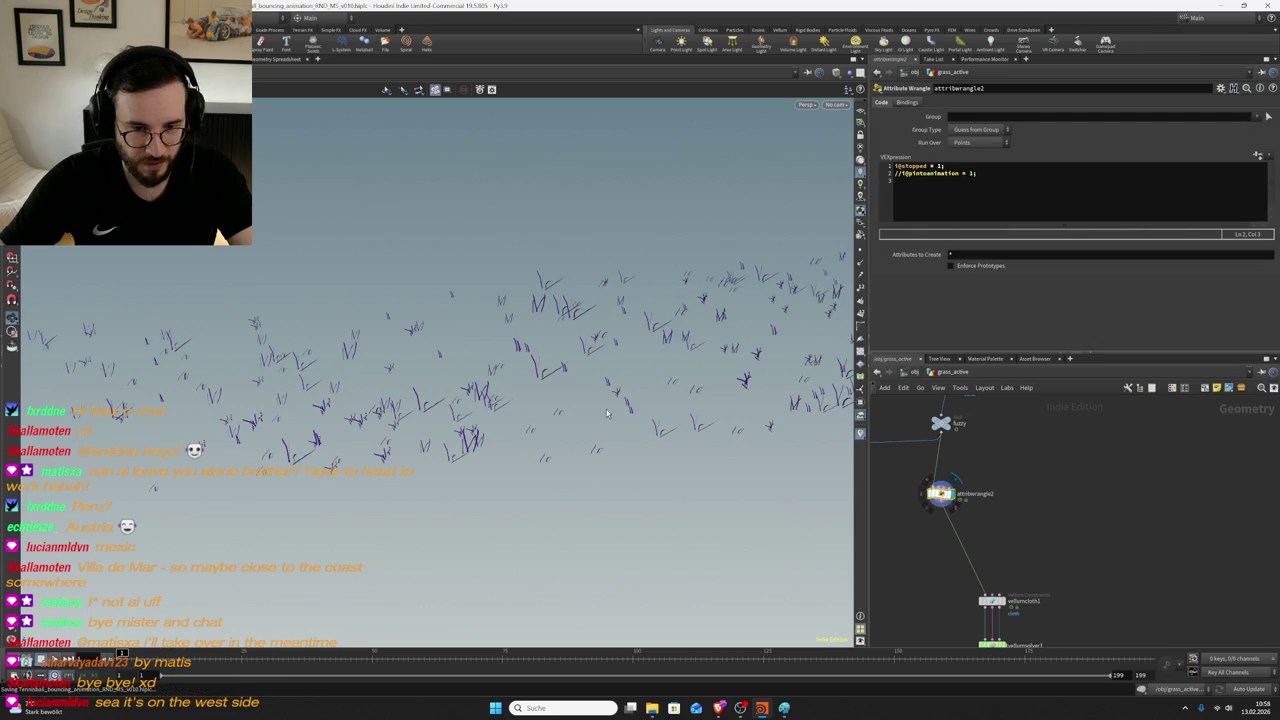
pyautogui.moveTo(420, 405); pyautogui.dragTo(549, 393)
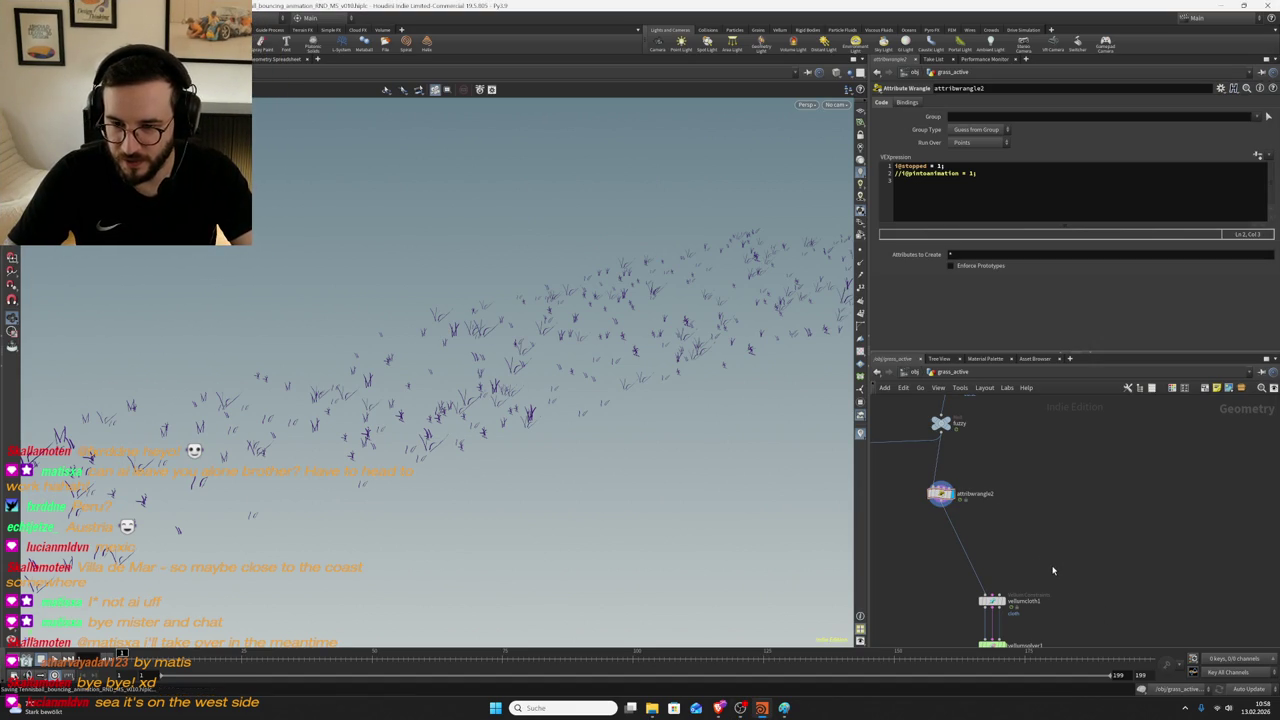
pyautogui.moveTo(1078, 593)
pyautogui.mouseDown(button='middle')
pyautogui.moveTo(1092, 539)
pyautogui.moveTo(1046, 591)
pyautogui.mouseUp(button='middle')
pyautogui.scroll(2, 1092, 539)
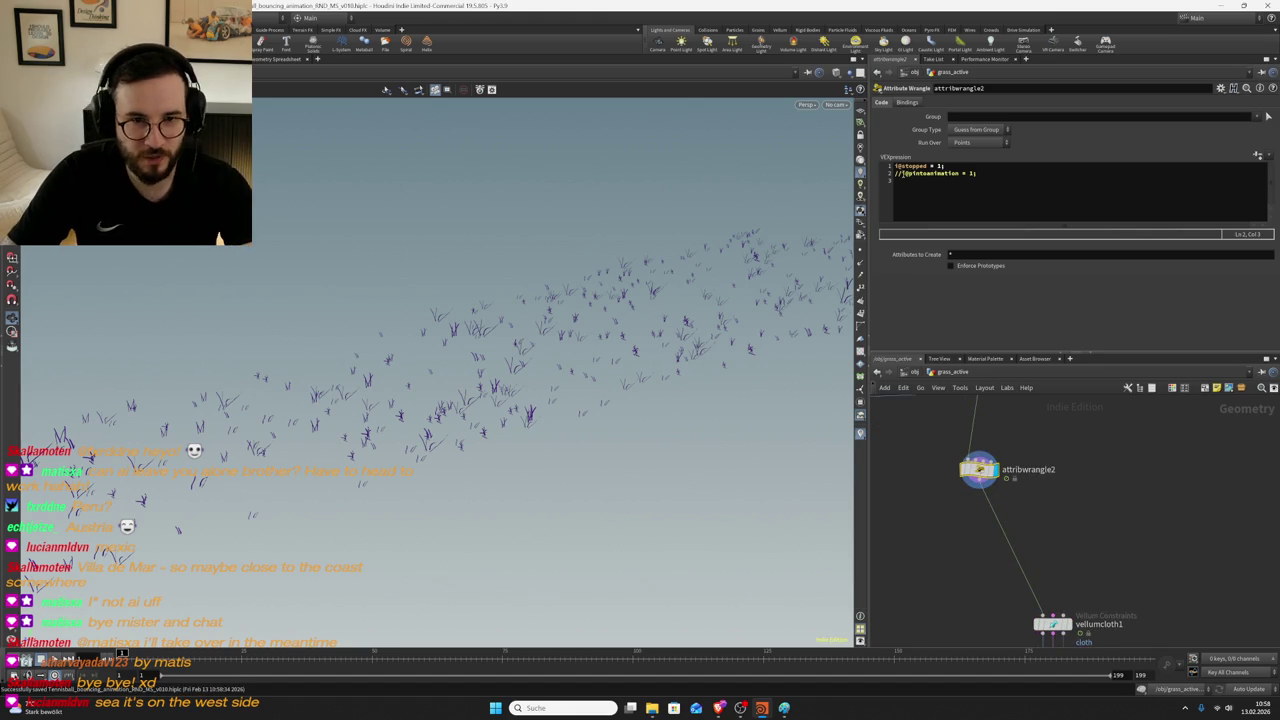
pyautogui.press('Delete')
pyautogui.scroll(-1, 1117, 416)
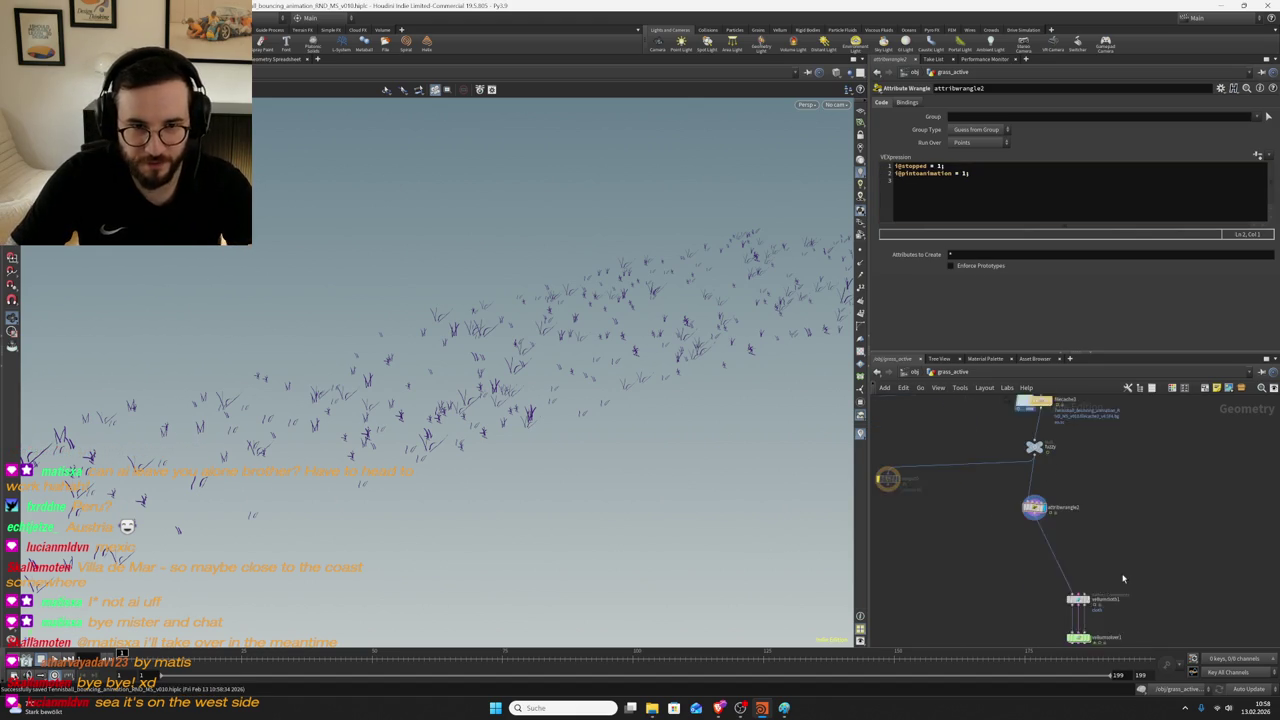
# - Show the vellumsolver1 parameters and orbit around the grass field
pyautogui.moveTo(1116, 640); pyautogui.dragTo(1092, 612, button='middle')
pyautogui.click(1071, 606)
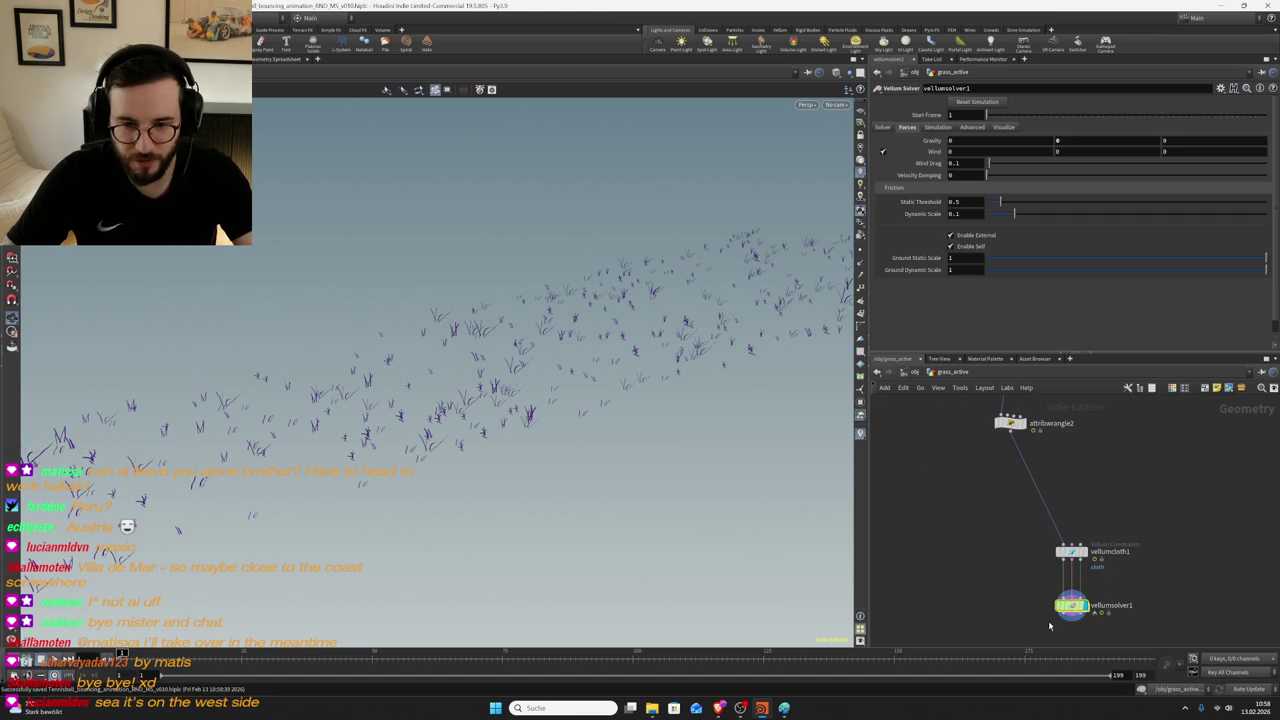
pyautogui.moveTo(743, 308); pyautogui.dragTo(536, 401)
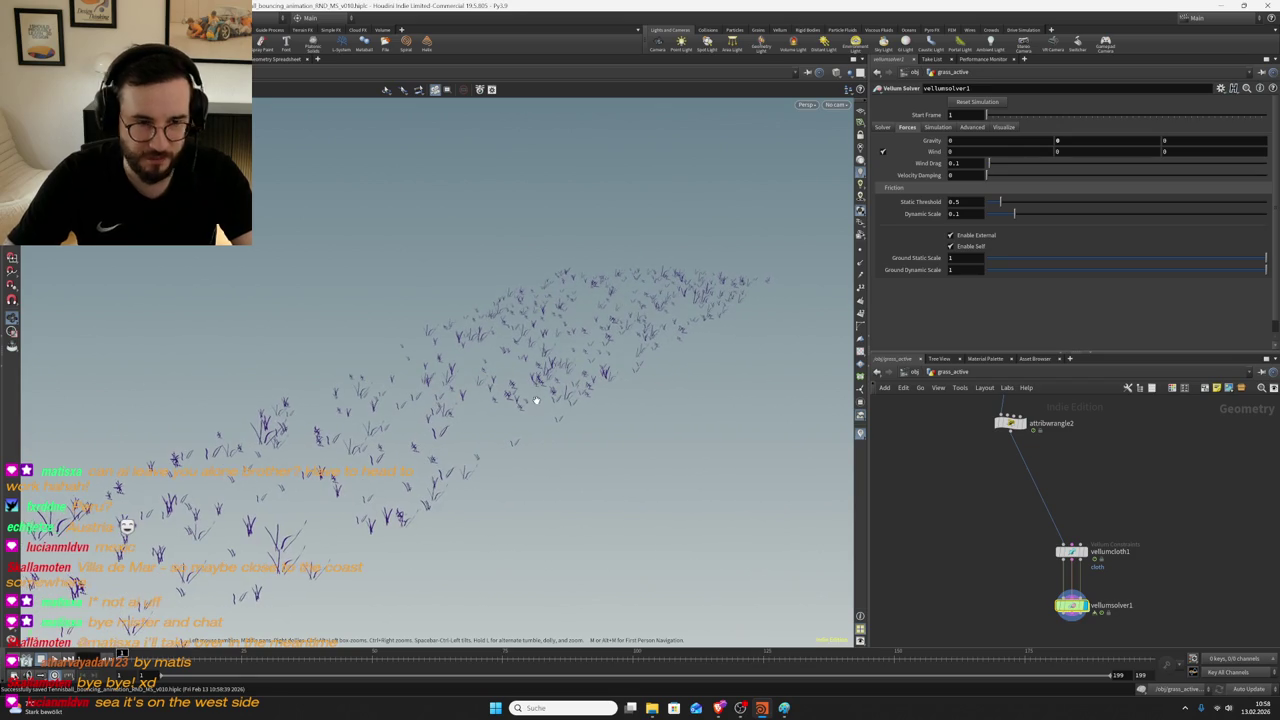
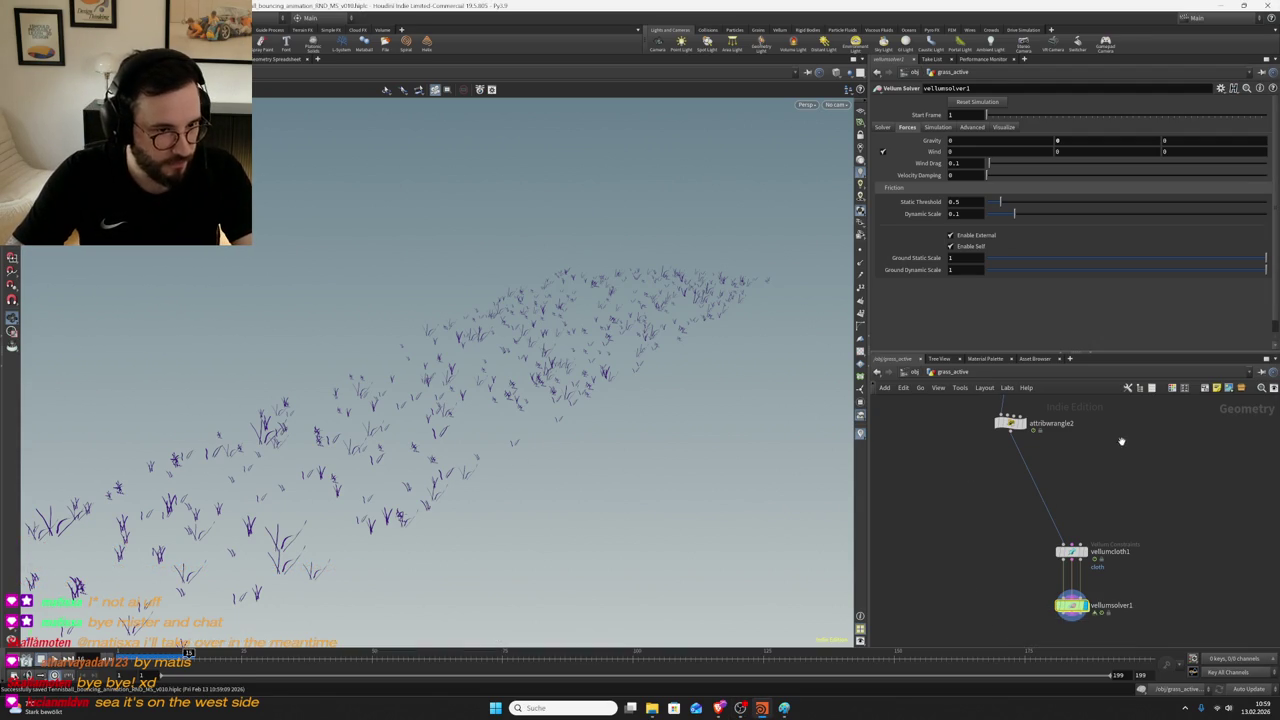
# - Select attribwrangle2, view the grass from low, edge-on and oblique angles, then save
pyautogui.click(1010, 422)
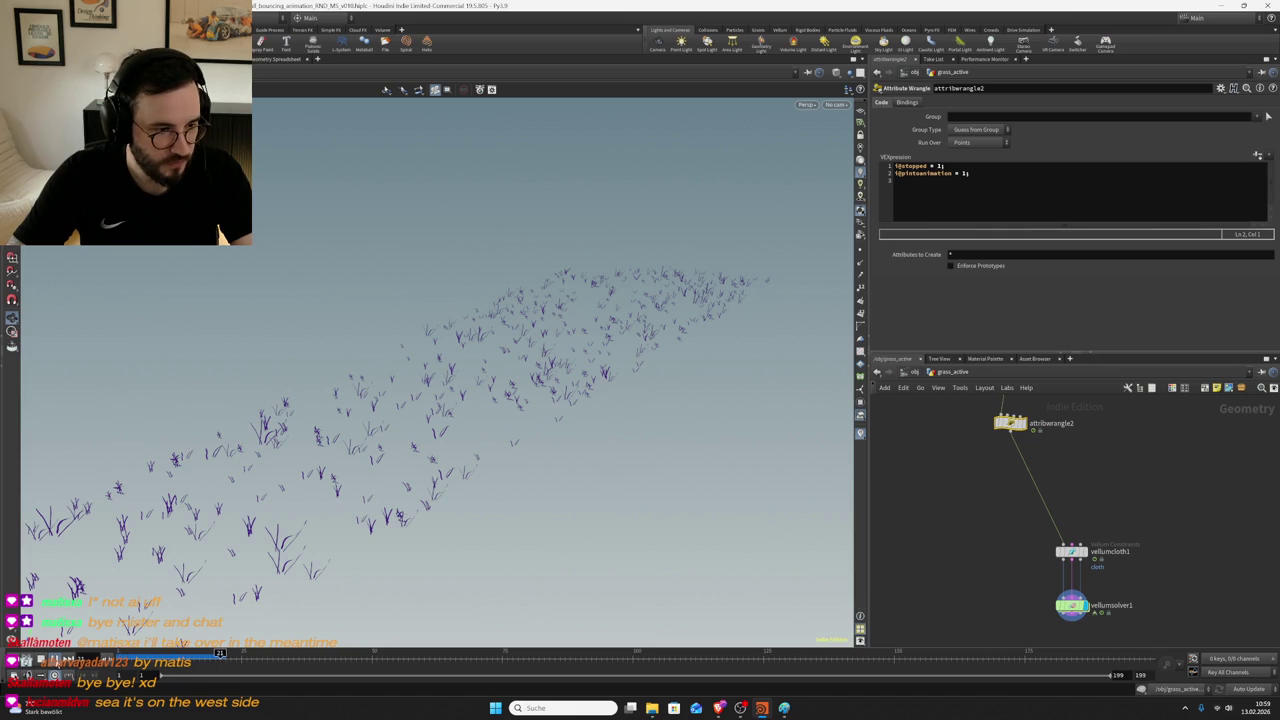
pyautogui.moveTo(537, 337); pyautogui.dragTo(440, 353)
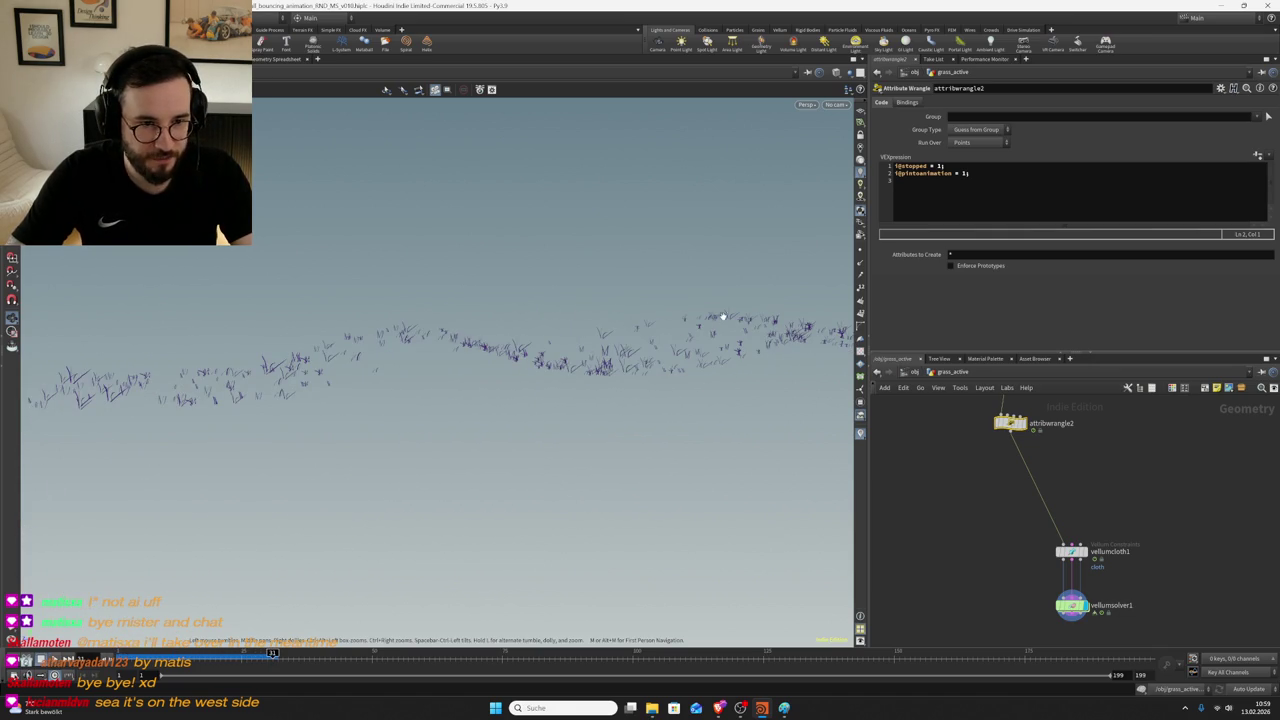
pyautogui.moveTo(722, 317); pyautogui.dragTo(554, 374)
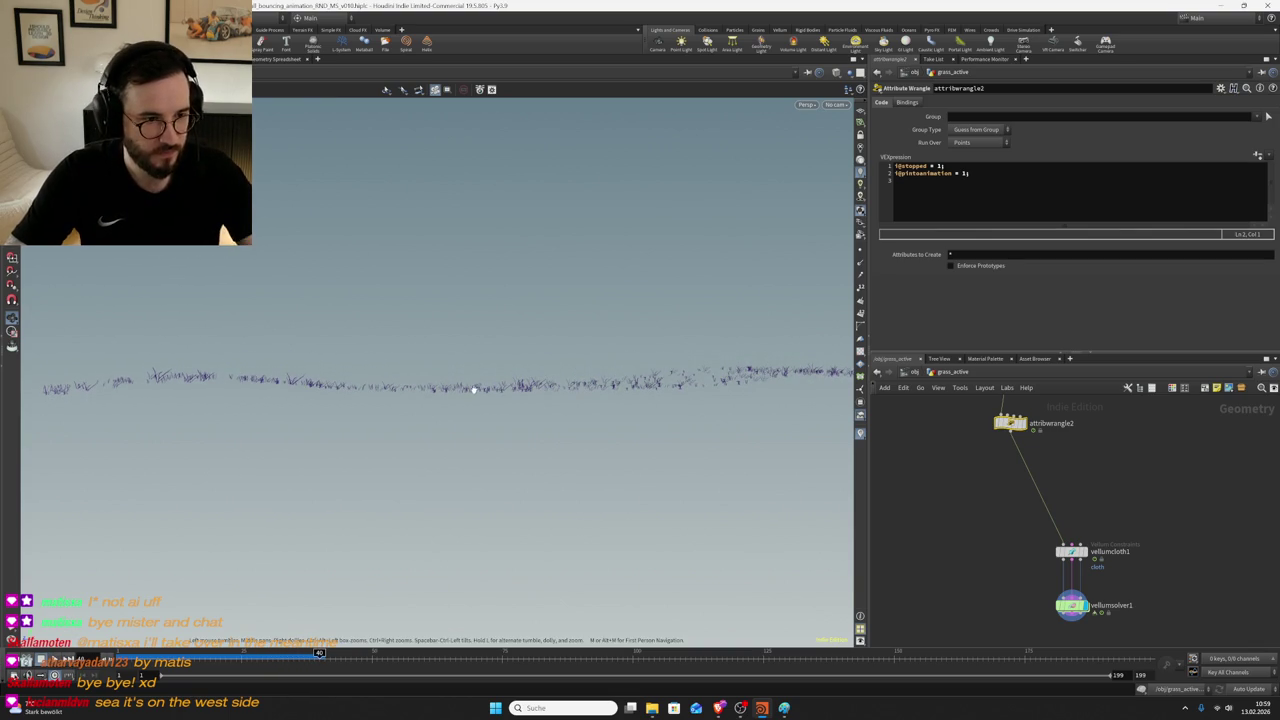
pyautogui.moveTo(474, 389); pyautogui.dragTo(509, 429)
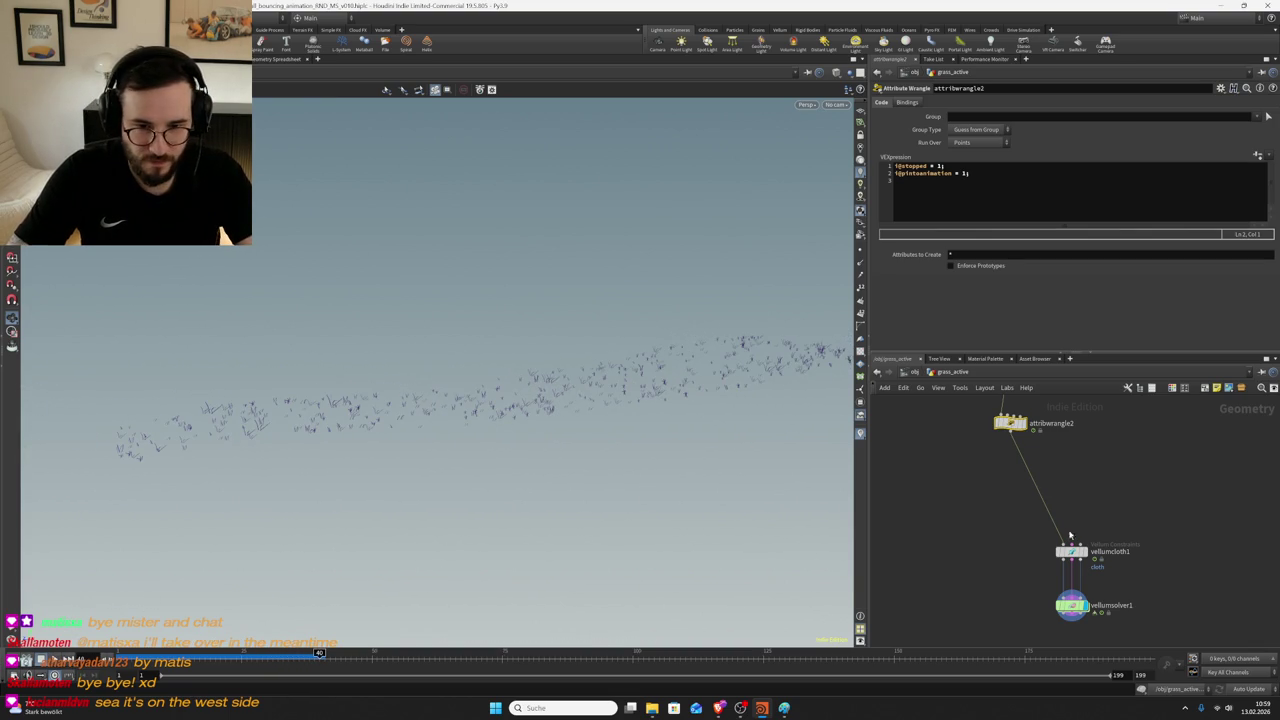
pyautogui.hotkey('ctrl', 's')
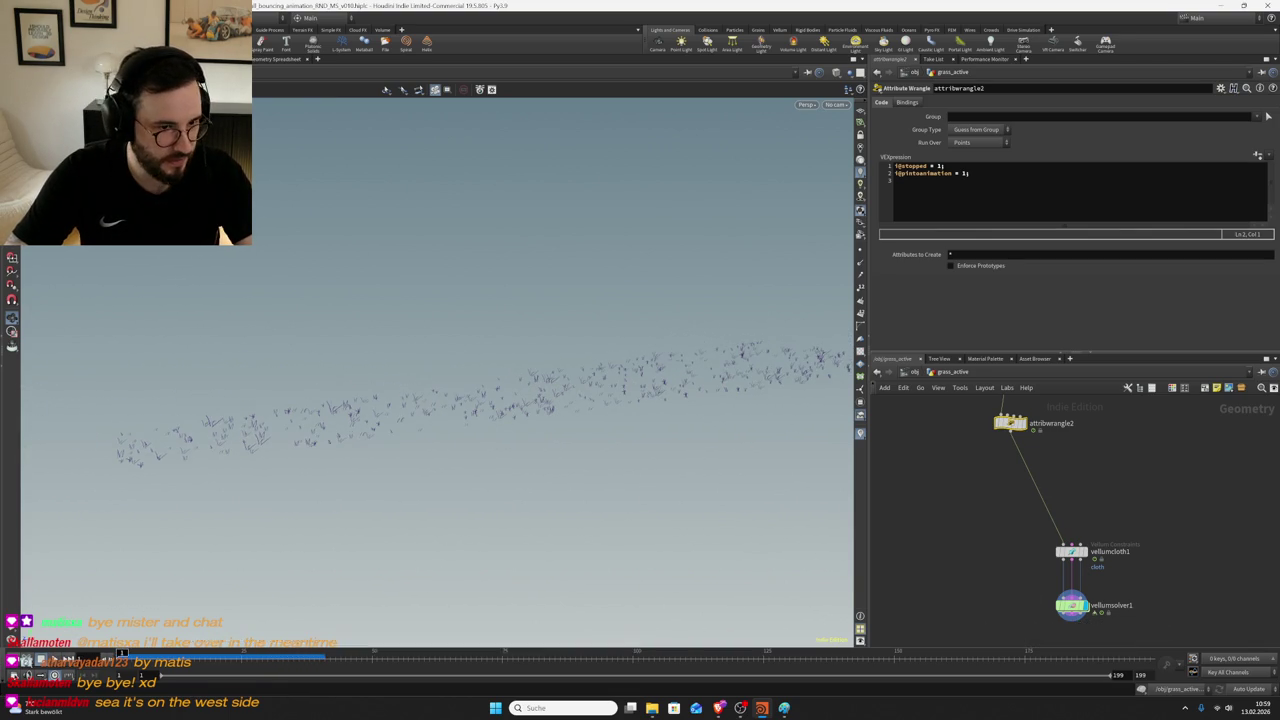
# - Inspect the vellum solver's and wrangle's attribute info, save, and go to an earlier frame
pyautogui.middleClick(1071, 606)
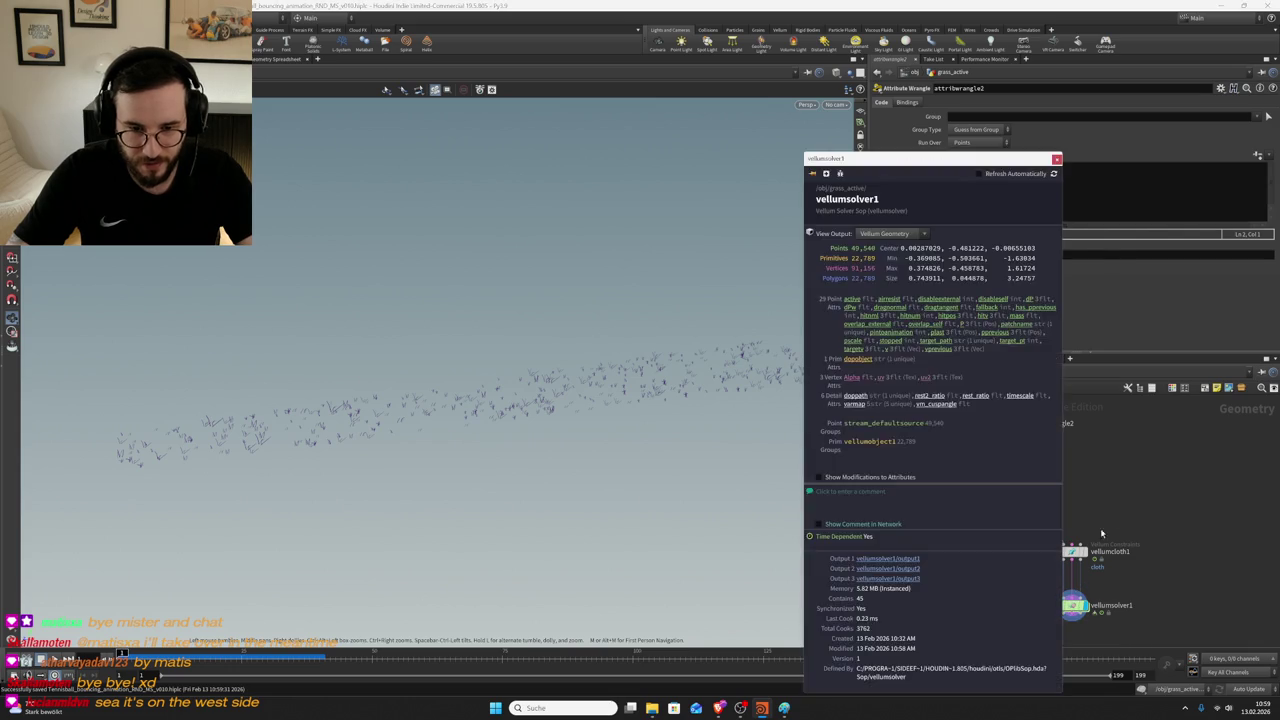
pyautogui.middleClick(1010, 424)
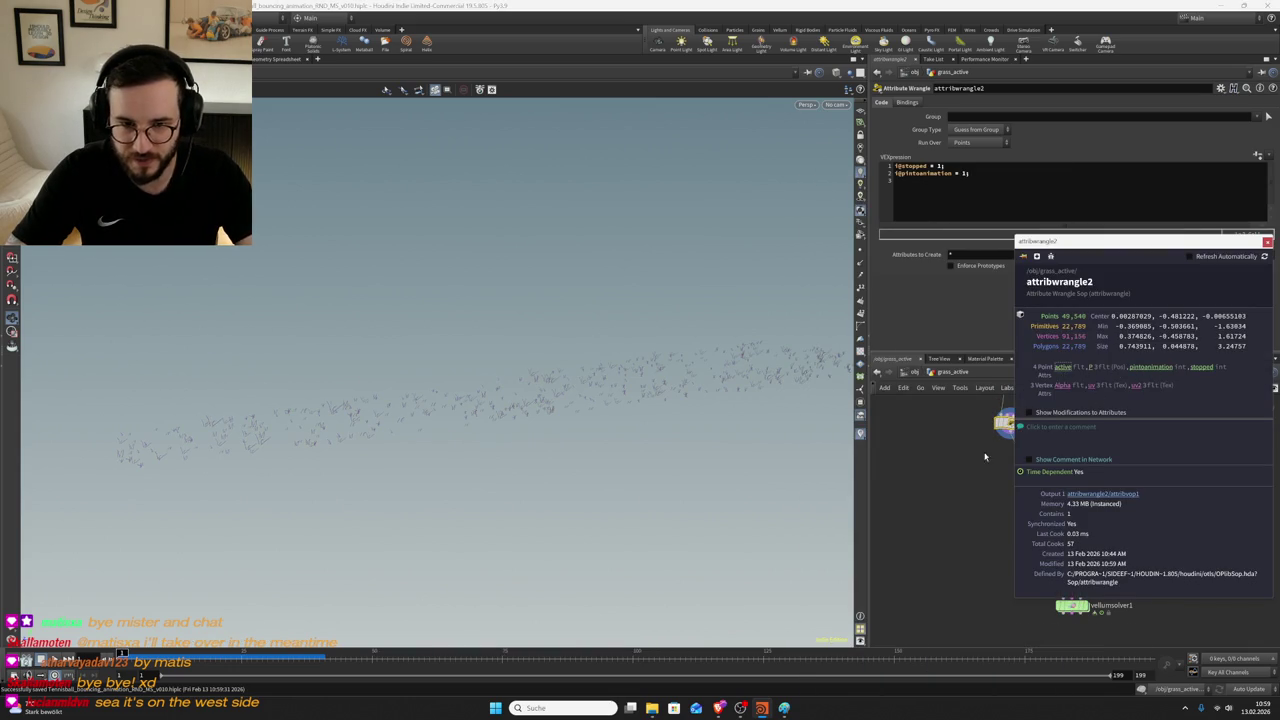
pyautogui.hotkey('ctrl', 's')
pyautogui.click(262, 656)
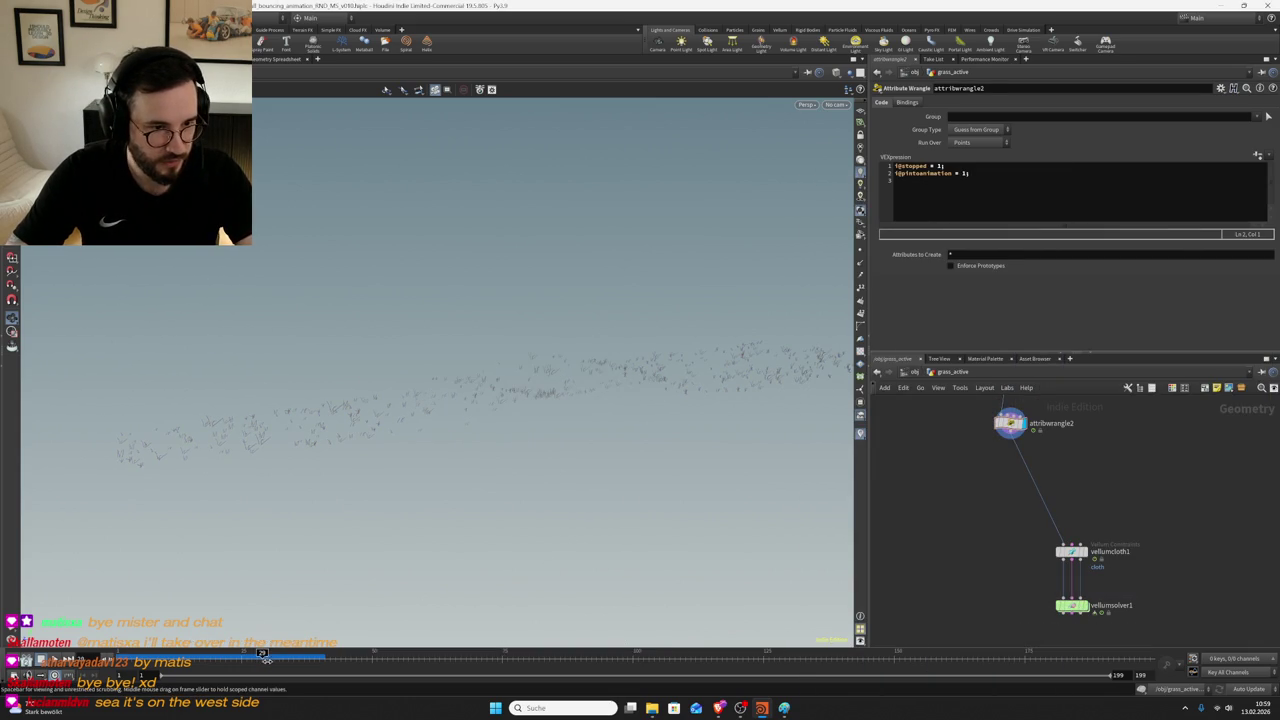
# - Recheck the wrangle's attributes, save, and reselect vellumsolver1 with the grass band flattened
pyautogui.scroll(2, 500, 414)
pyautogui.scroll(3, 491, 437)
pyautogui.scroll(5, 491, 437)
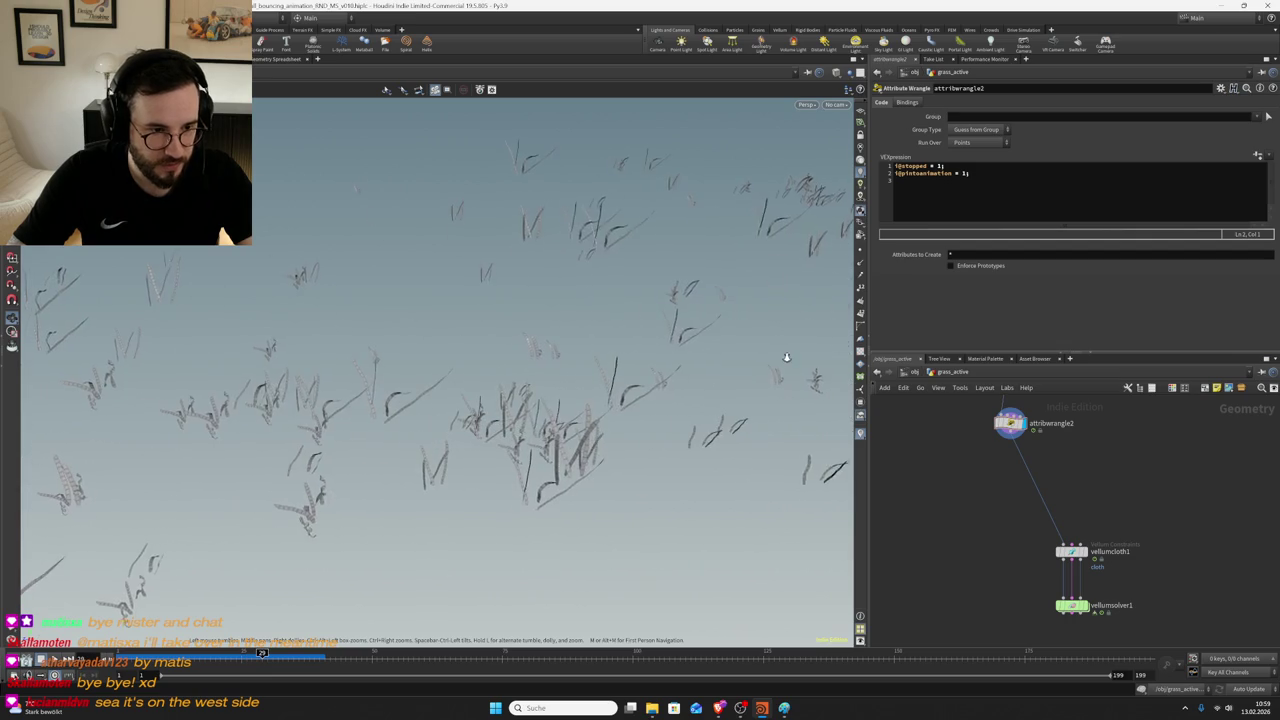
pyautogui.scroll(-2, 795, 367)
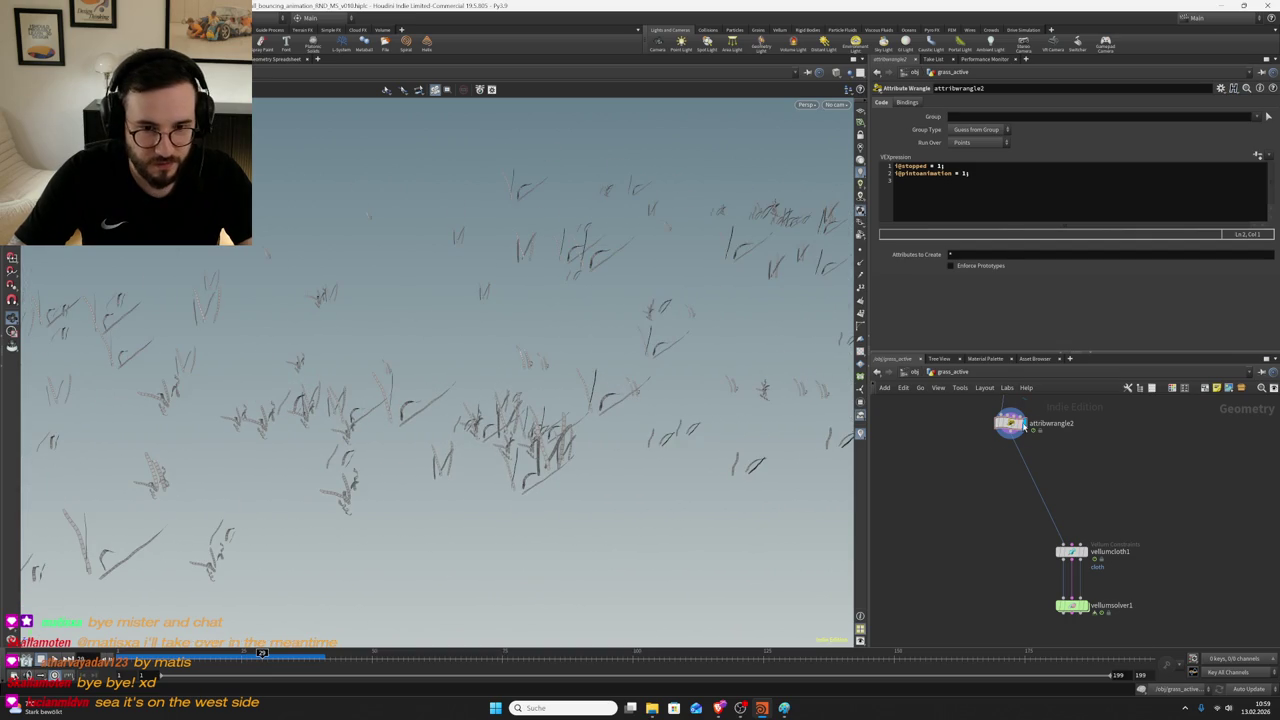
pyautogui.click(1023, 427)
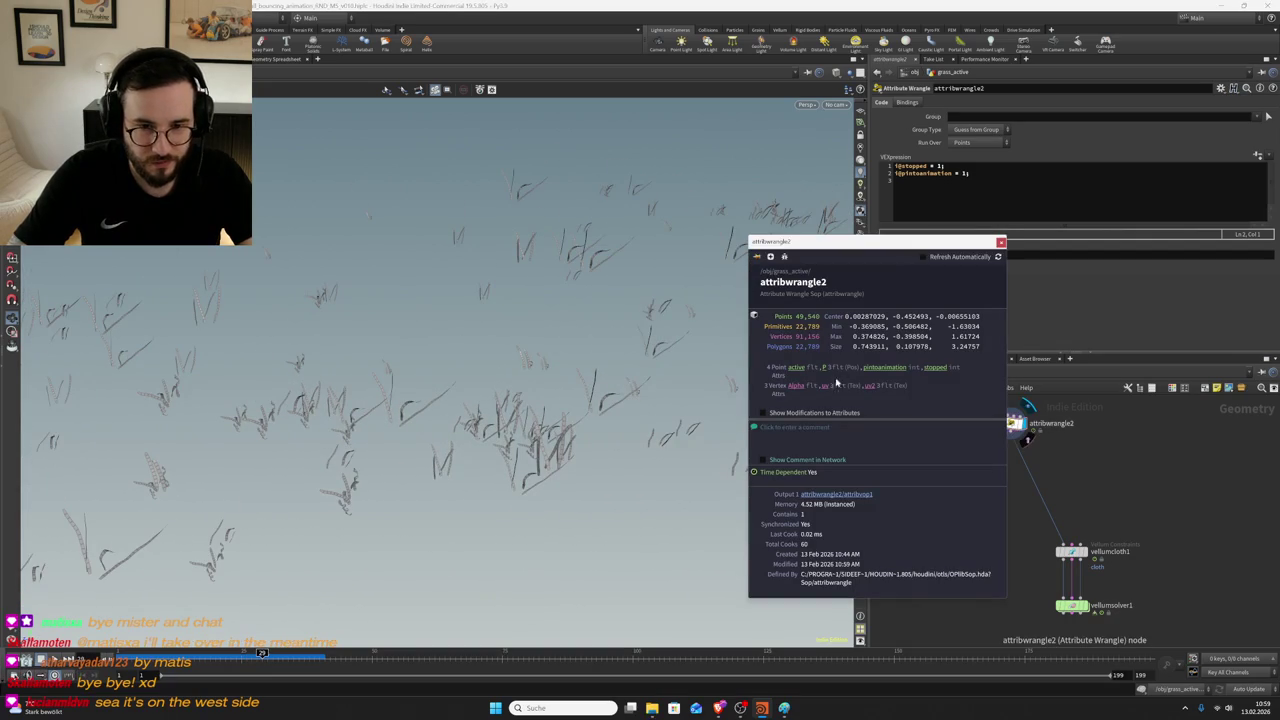
pyautogui.hotkey('ctrl', 's')
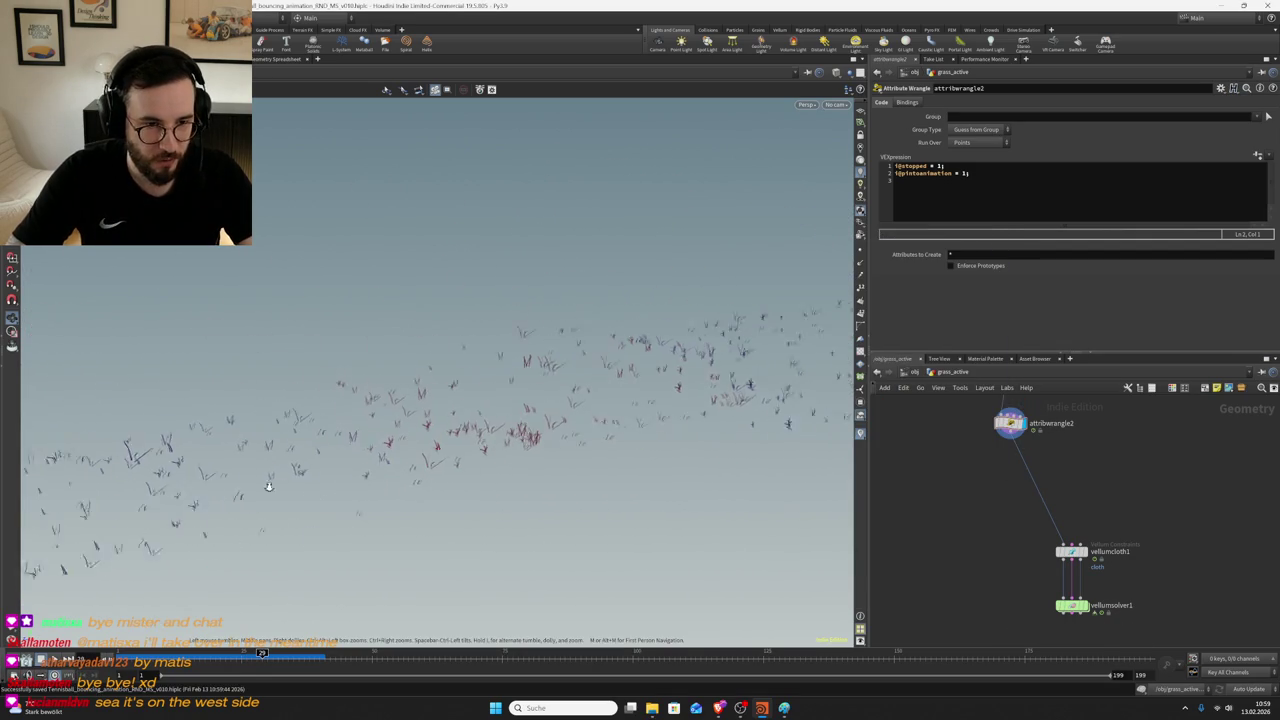
pyautogui.click(1072, 604)
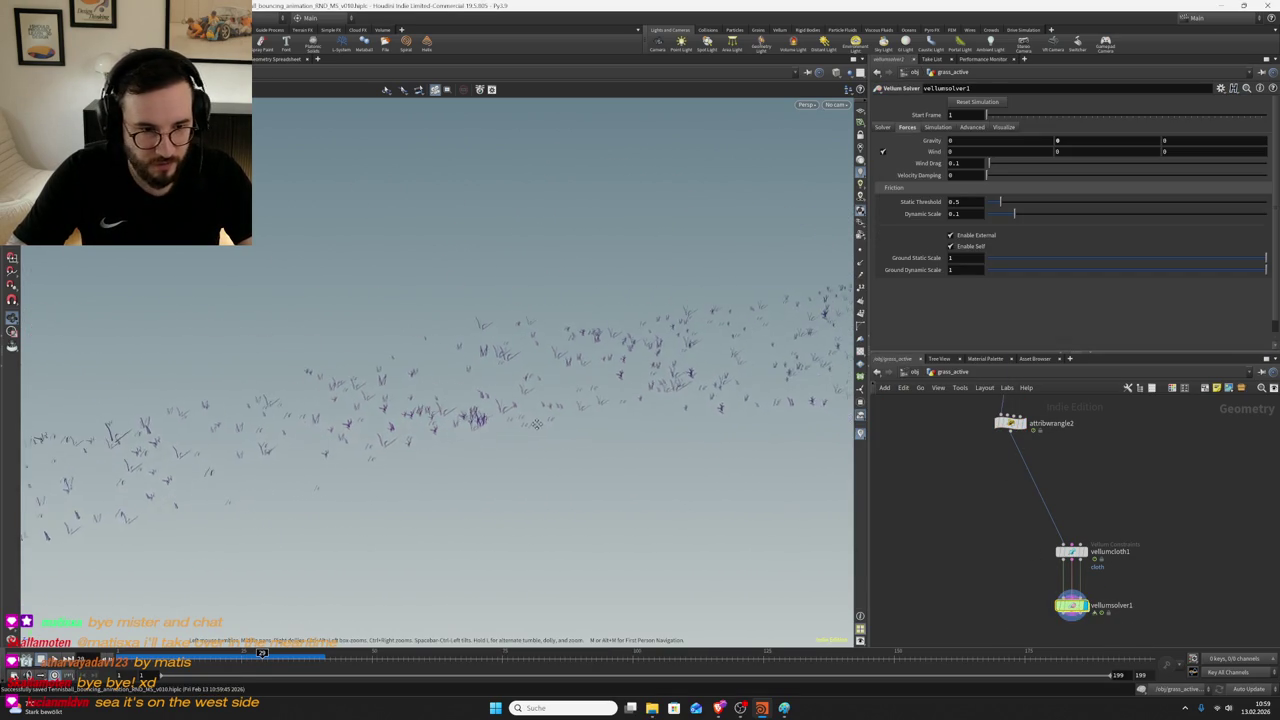
pyautogui.moveTo(489, 432)
pyautogui.mouseDown()
pyautogui.moveTo(531, 429)
pyautogui.moveTo(608, 363)
pyautogui.moveTo(586, 323)
pyautogui.moveTo(615, 388)
pyautogui.moveTo(640, 360)
pyautogui.mouseUp()
# - Rewind to frame 1 and confirm that sopsolver1's attribcopy1 copies the 'active' attribute
pyautogui.doubleClick(1072, 604)
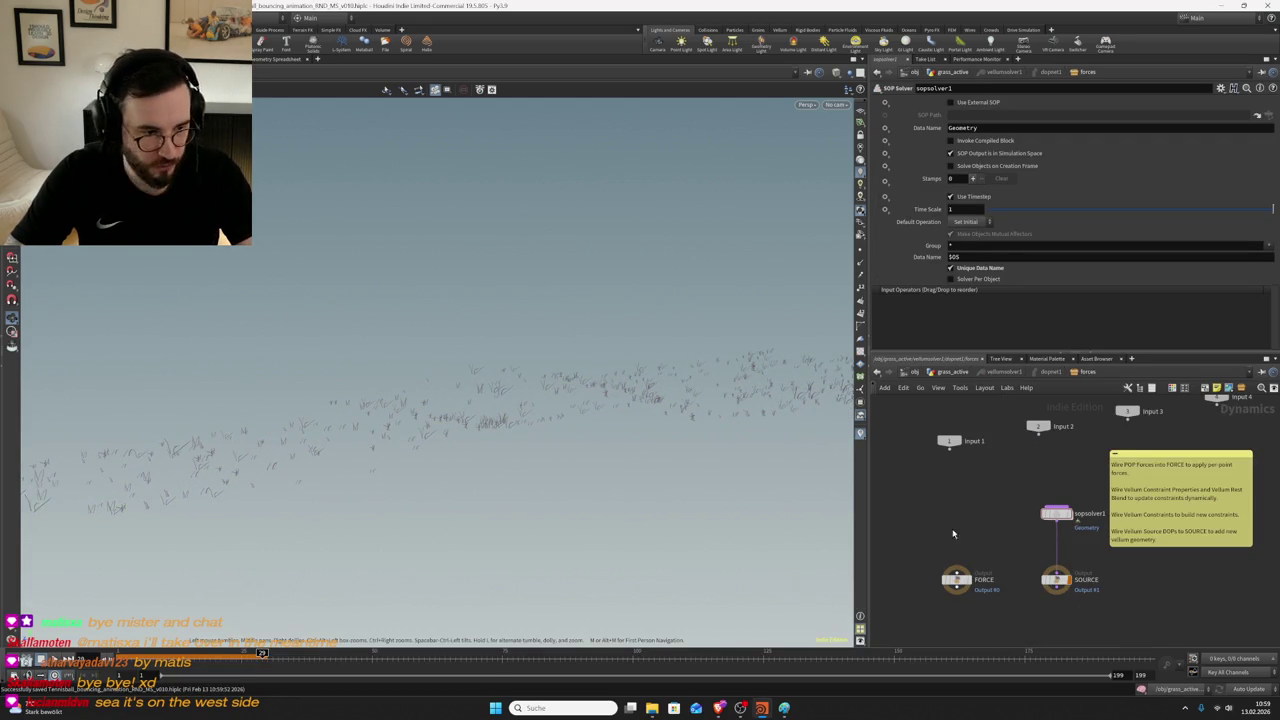
pyautogui.hotkey('ctrl', 'Up')
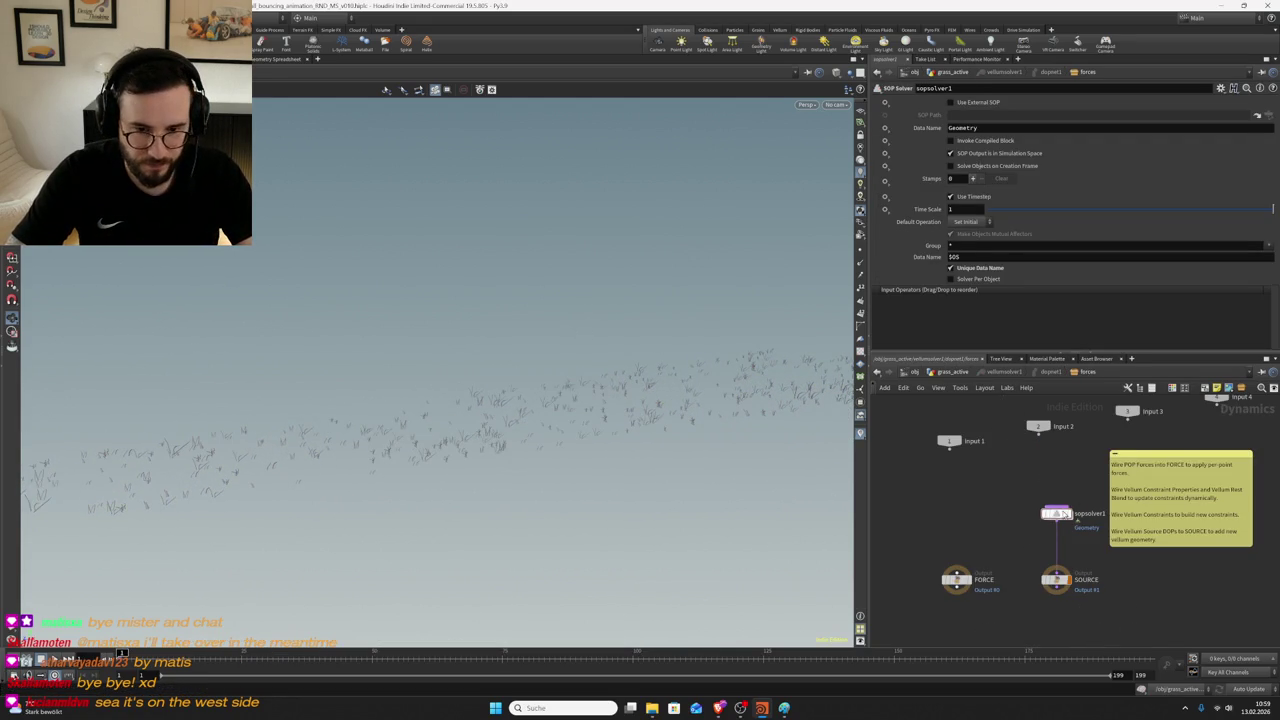
pyautogui.doubleClick(1058, 514)
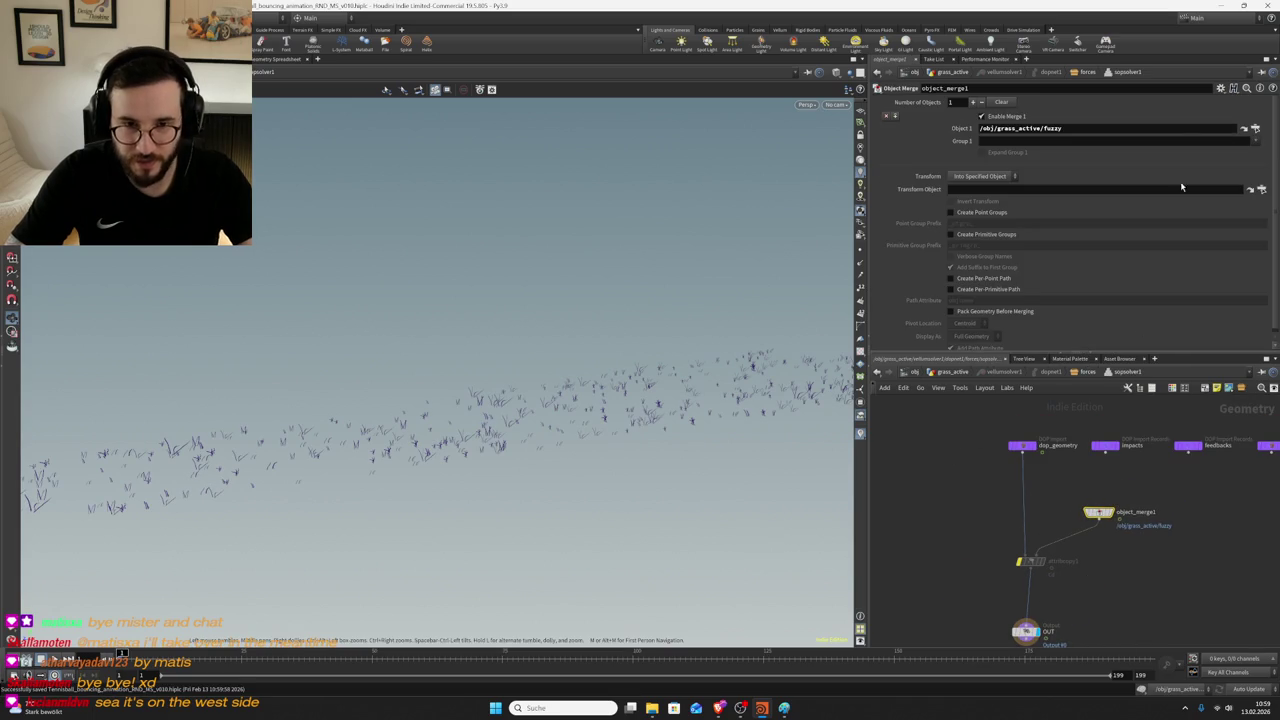
pyautogui.click(1043, 575)
pyautogui.scroll(2, 1040, 570)
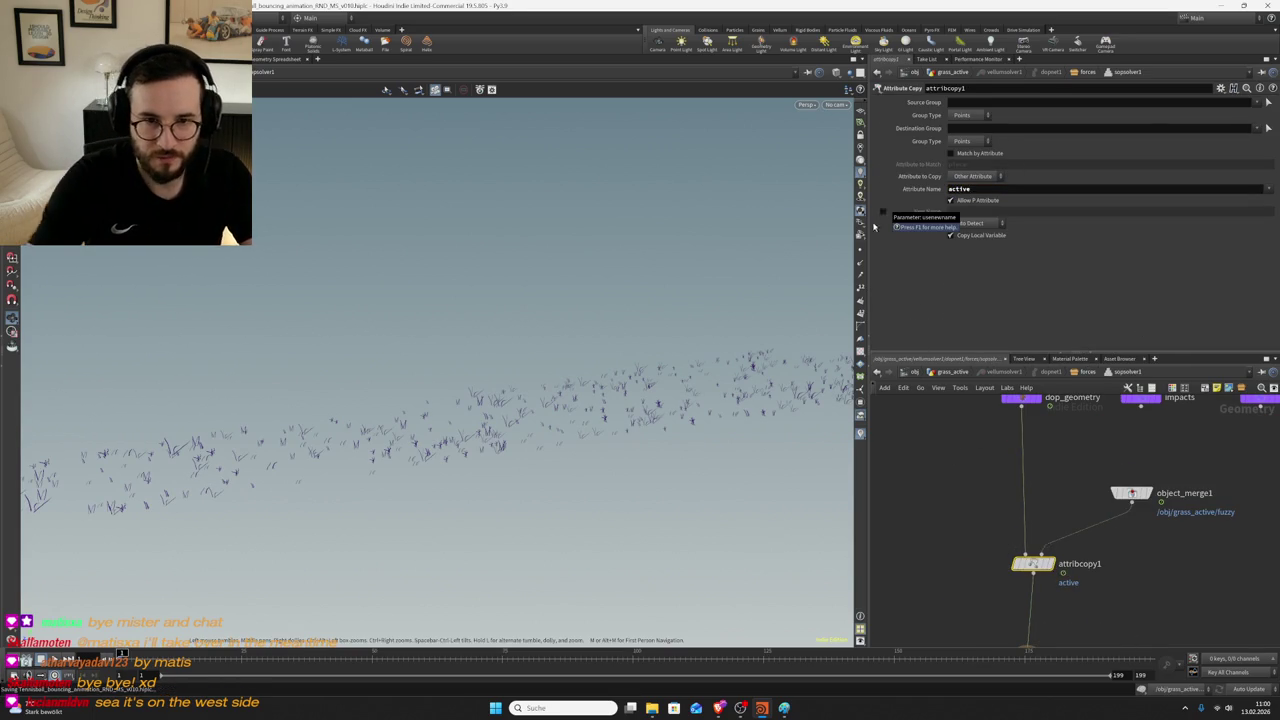
pyautogui.click(962, 374)
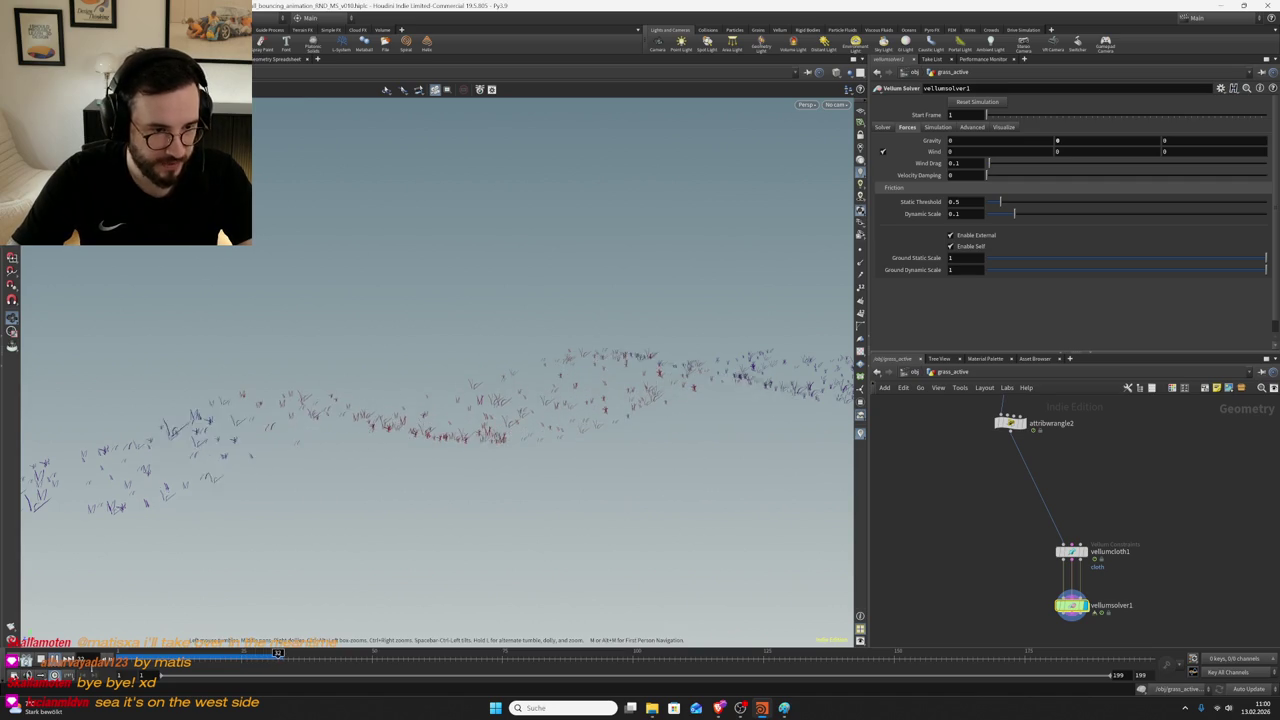
# - Inspect the frame-37 grass as a diagonal band, then show attribwrangle2's stopped/pintoanimation VEX code
pyautogui.scroll(-5, 427, 444)
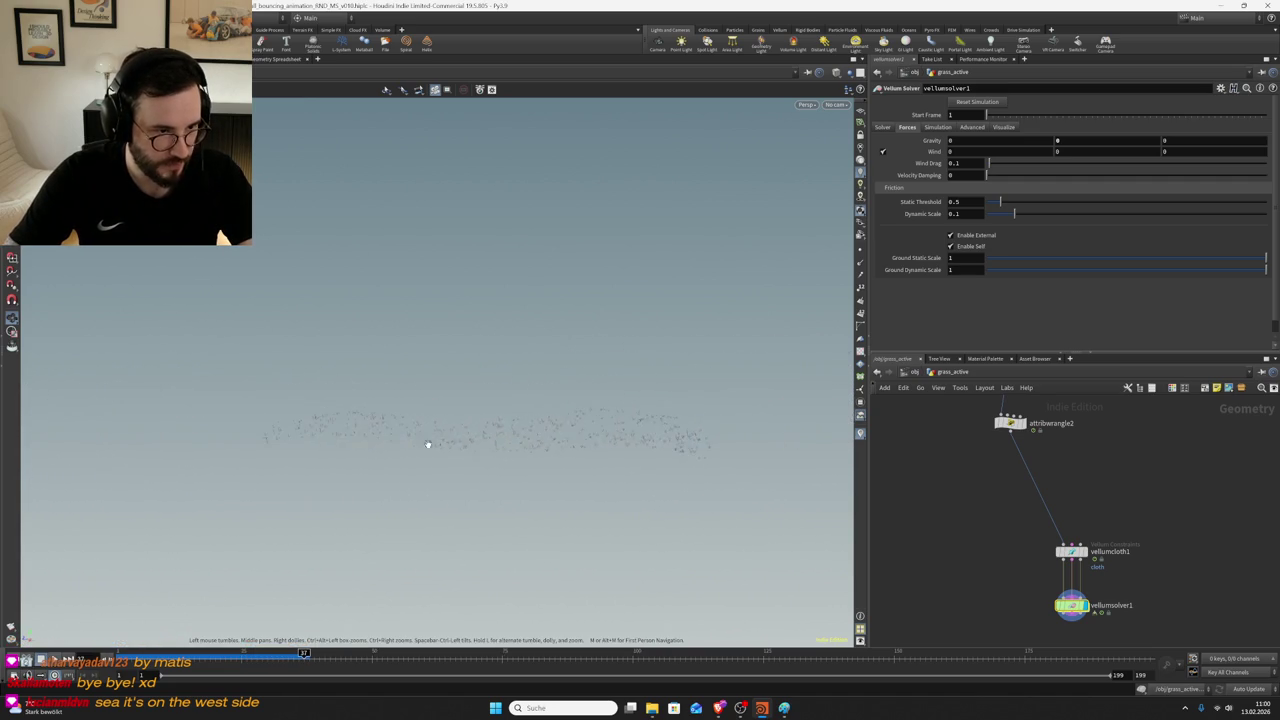
pyautogui.scroll(3, 780, 368)
pyautogui.scroll(6, 645, 437)
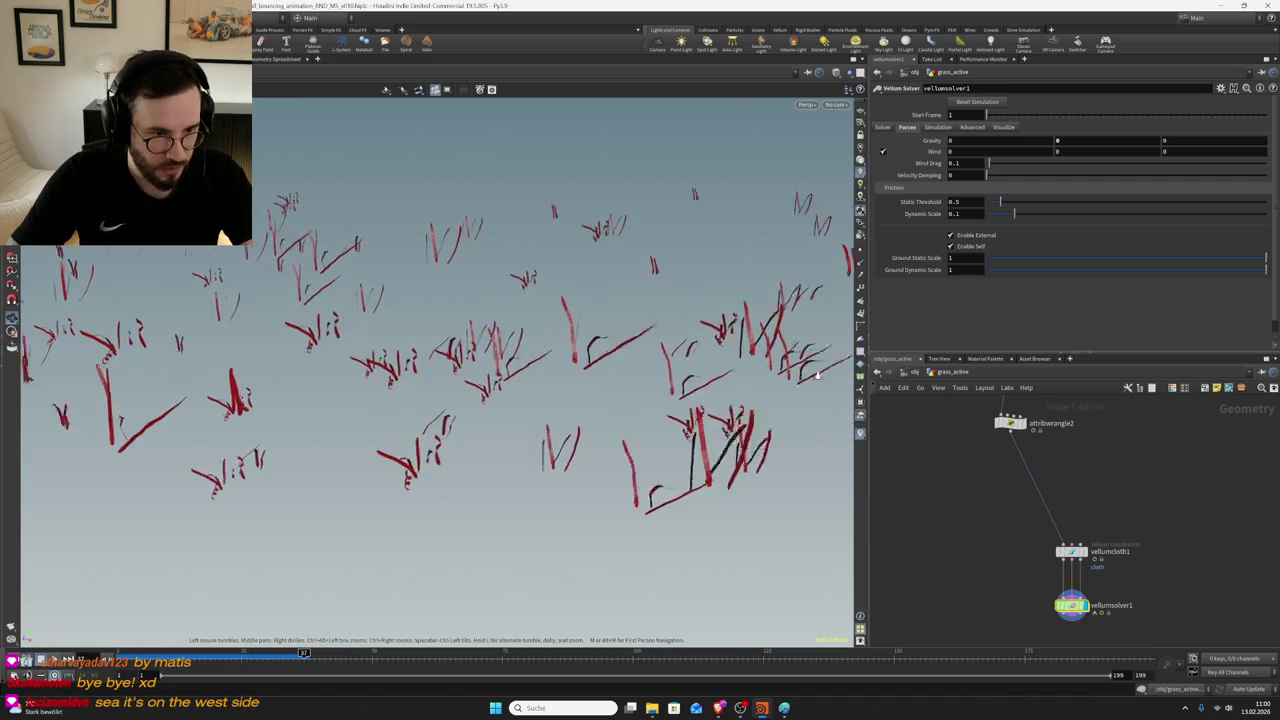
pyautogui.scroll(-6, 191, 506)
pyautogui.scroll(2, 470, 420)
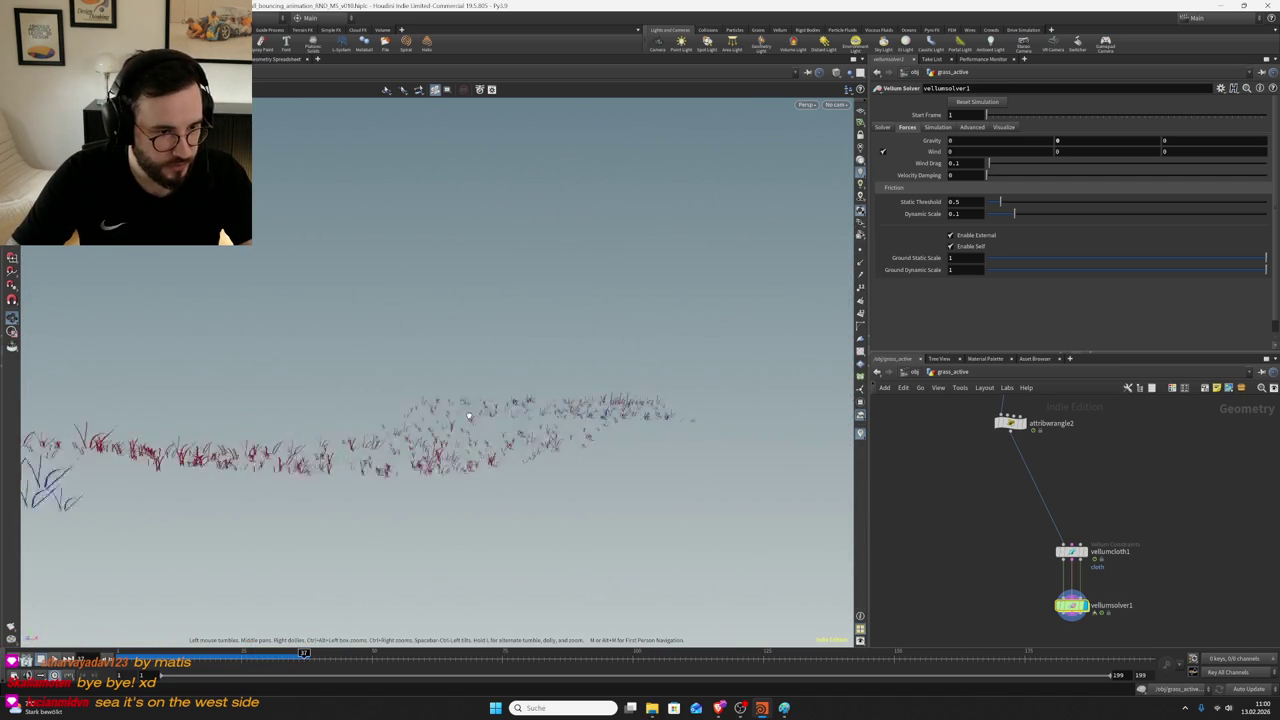
pyautogui.scroll(3, 487, 415)
pyautogui.moveTo(487, 415); pyautogui.dragTo(438, 442)
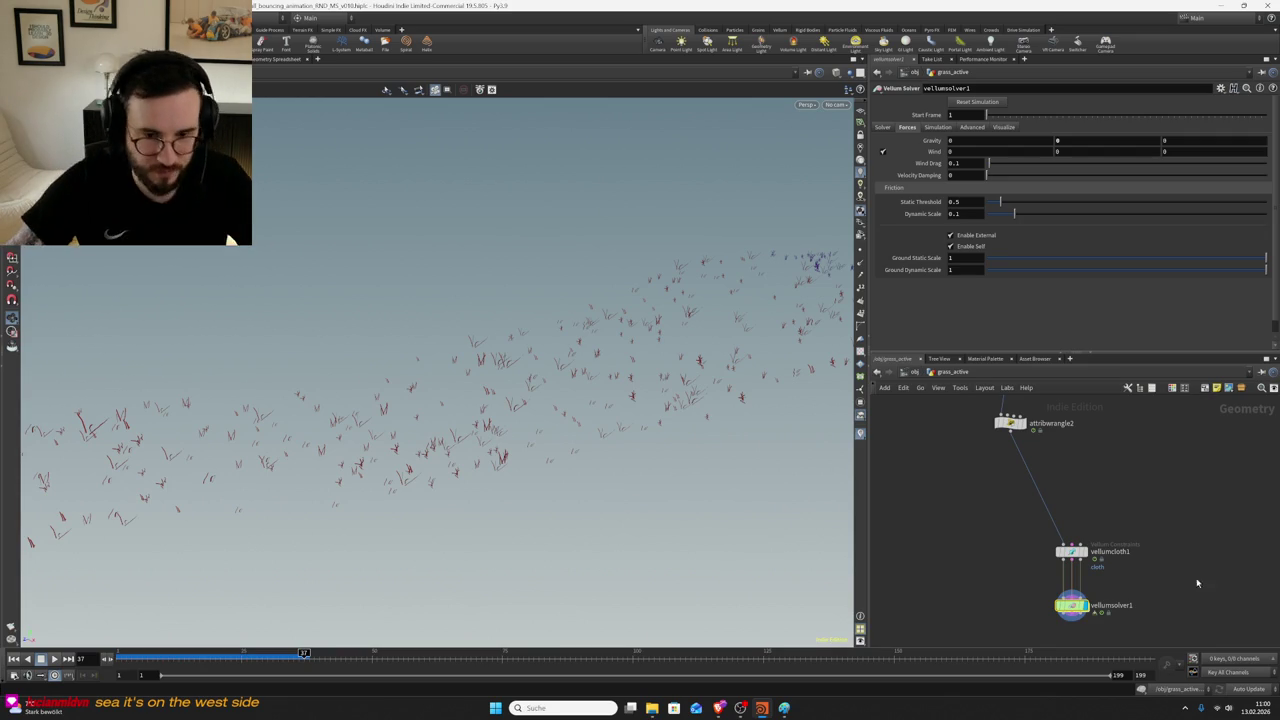
pyautogui.click(1010, 423)
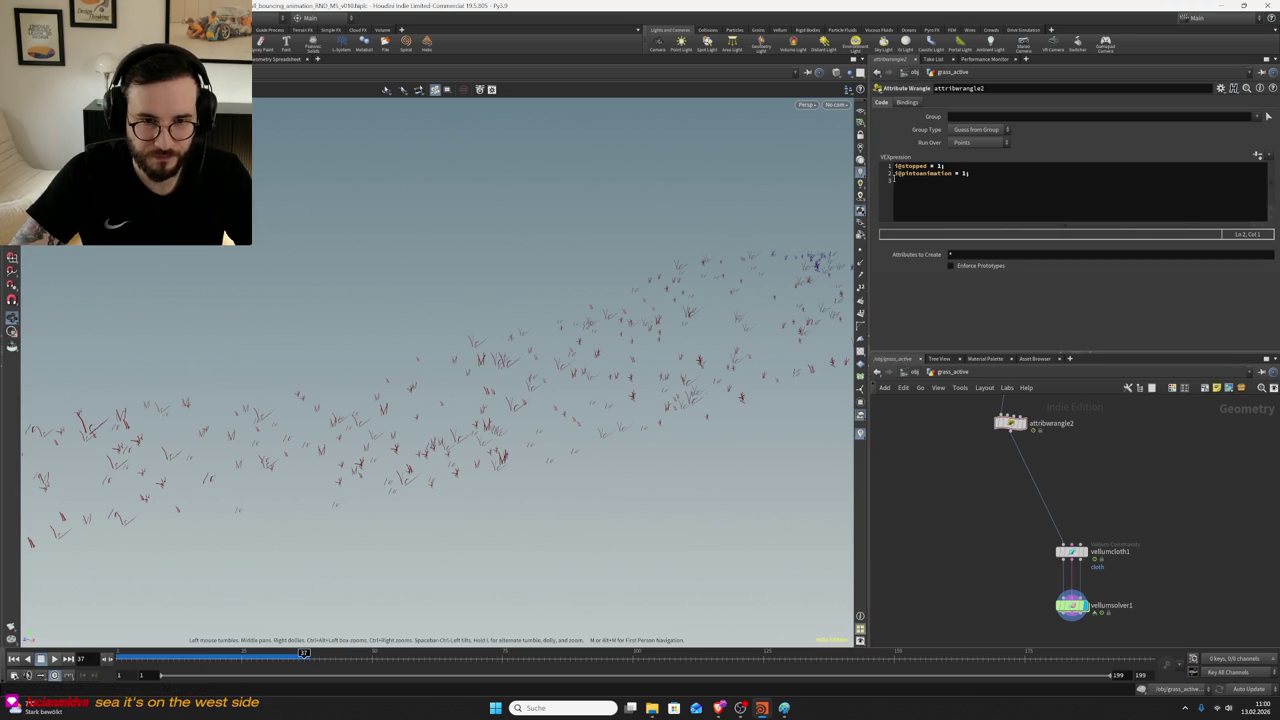
# - Add a blank line above attribwrangle2's VEX code and save the scene
pyautogui.click(896, 166)
pyautogui.press('Return')
pyautogui.press('Return')
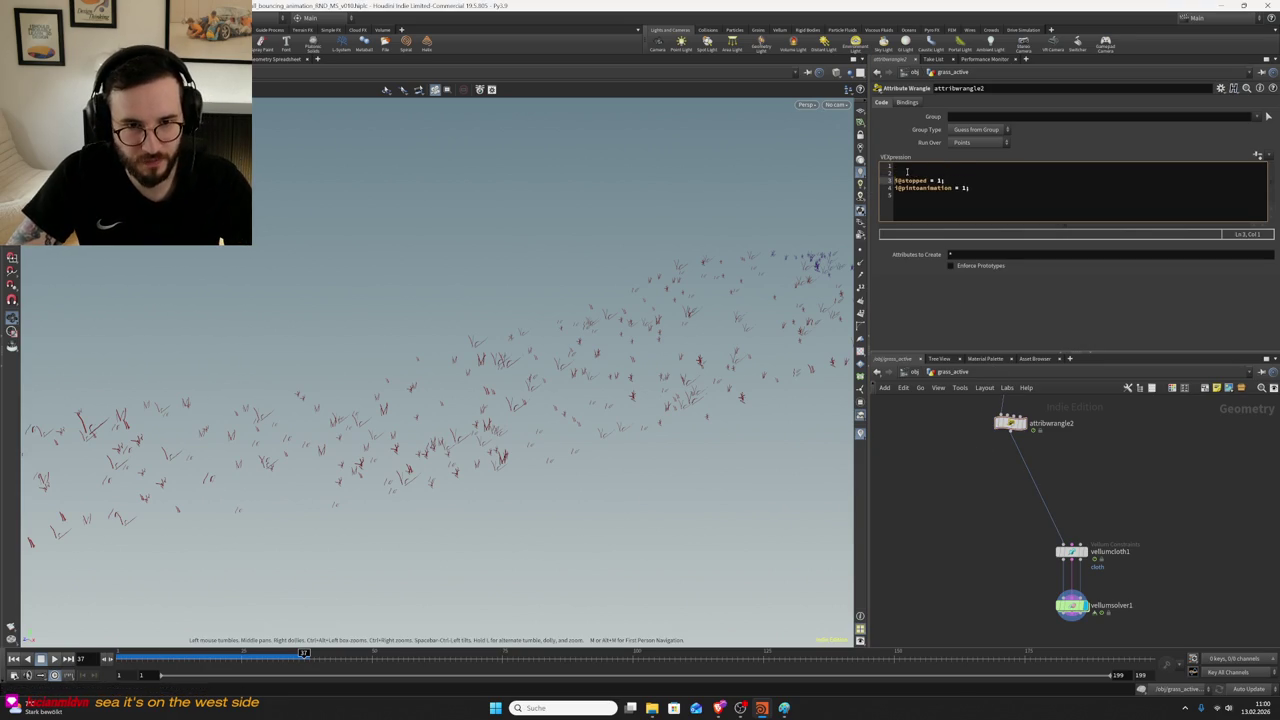
pyautogui.press('BackSpace')
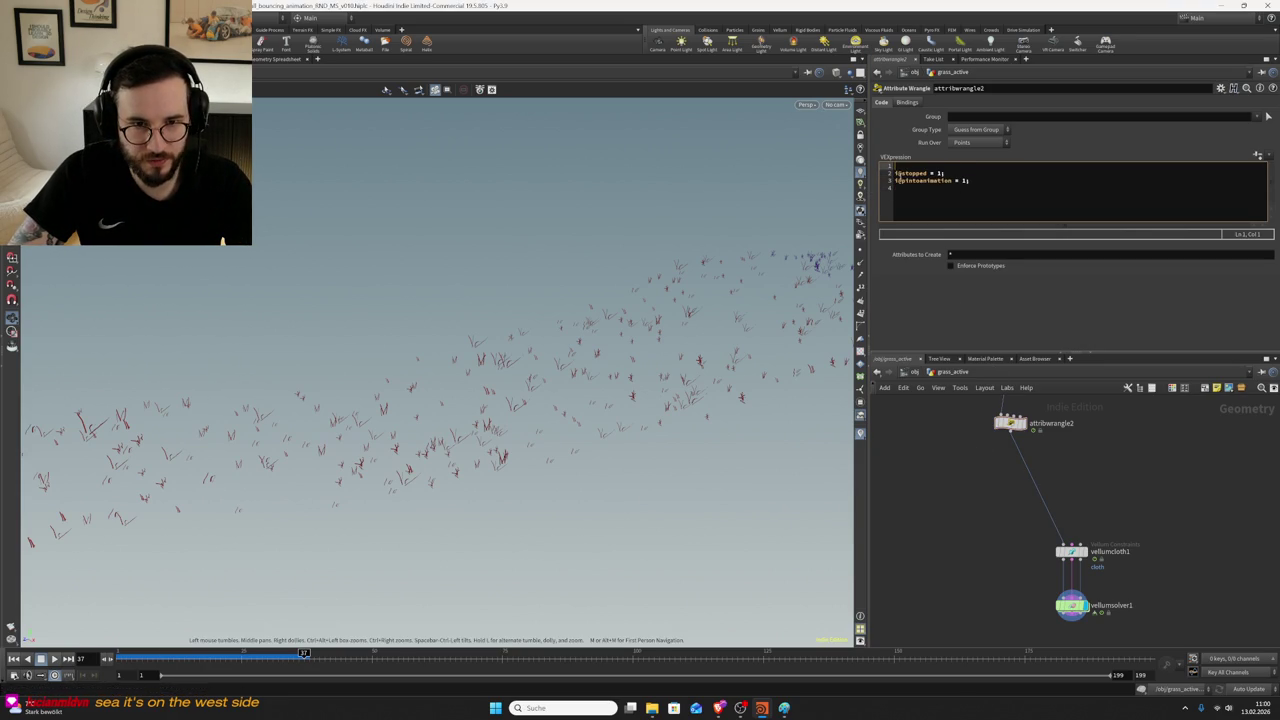
pyautogui.hotkey('ctrl', 's')
# - Bypass attribwrangle2 in grass_active and rewind the simulation to frame 1
pyautogui.click(1071, 605)
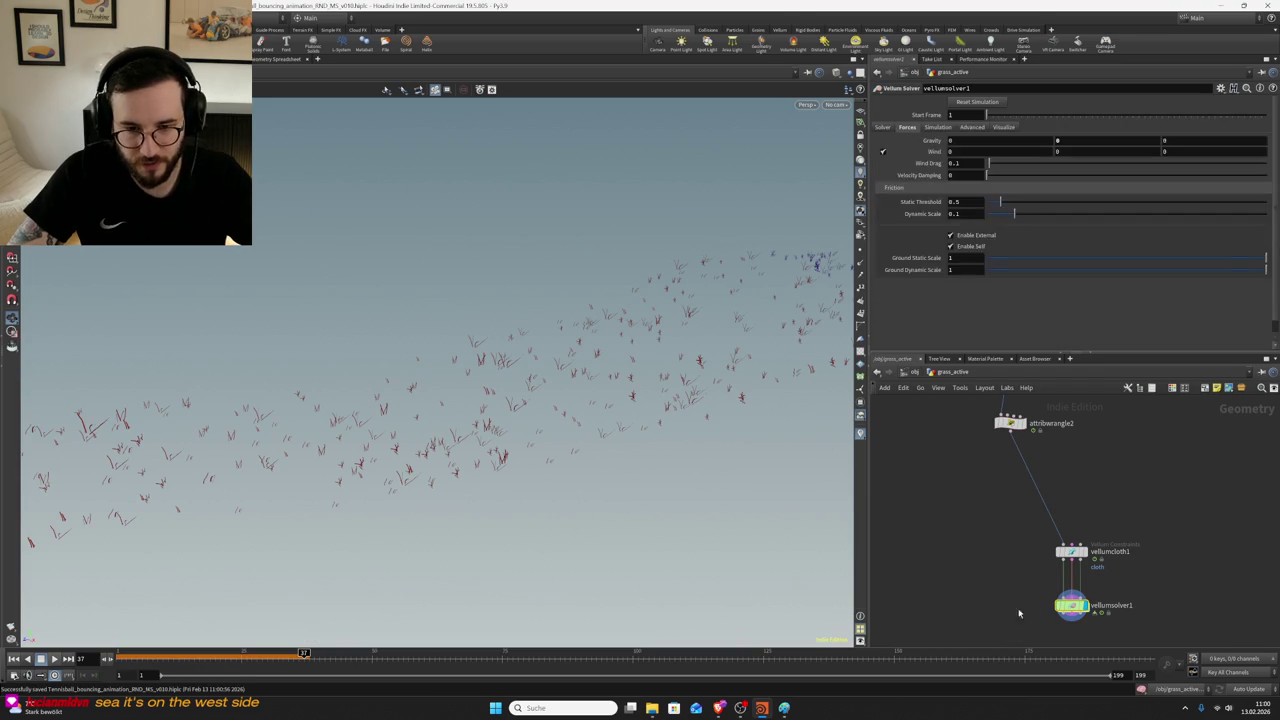
pyautogui.doubleClick(1071, 605)
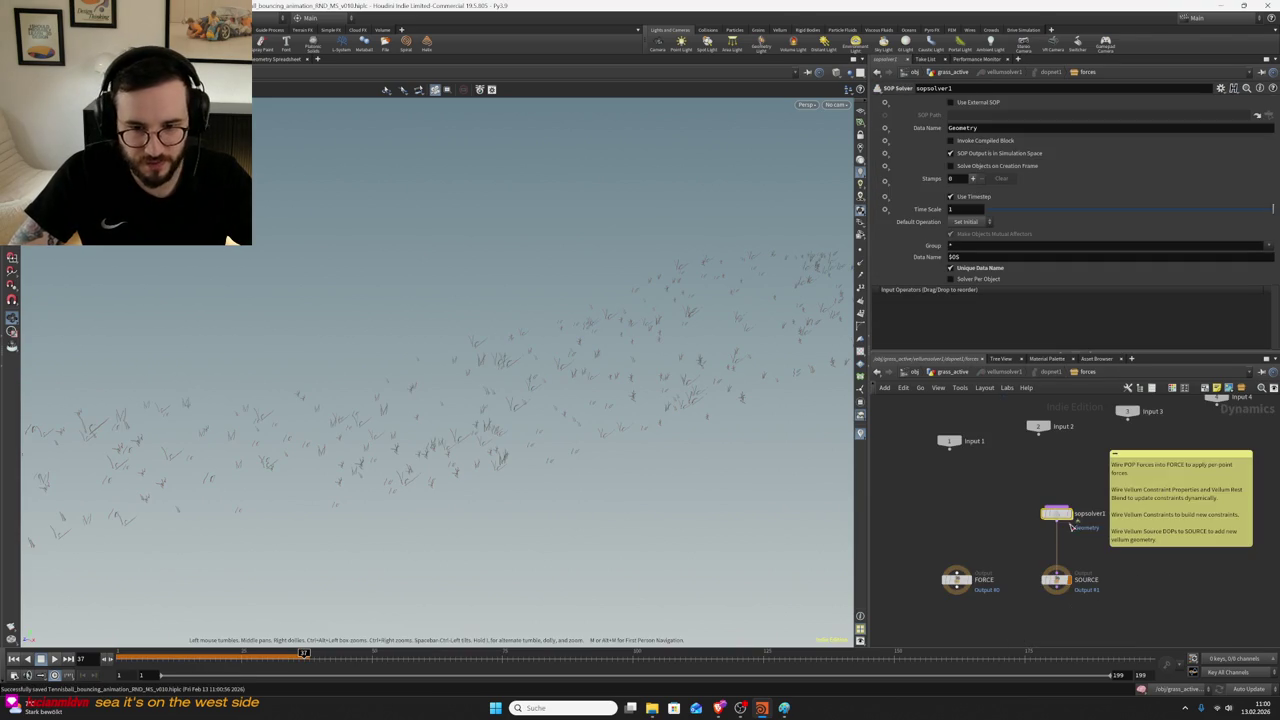
pyautogui.press('u')
pyautogui.press('u')
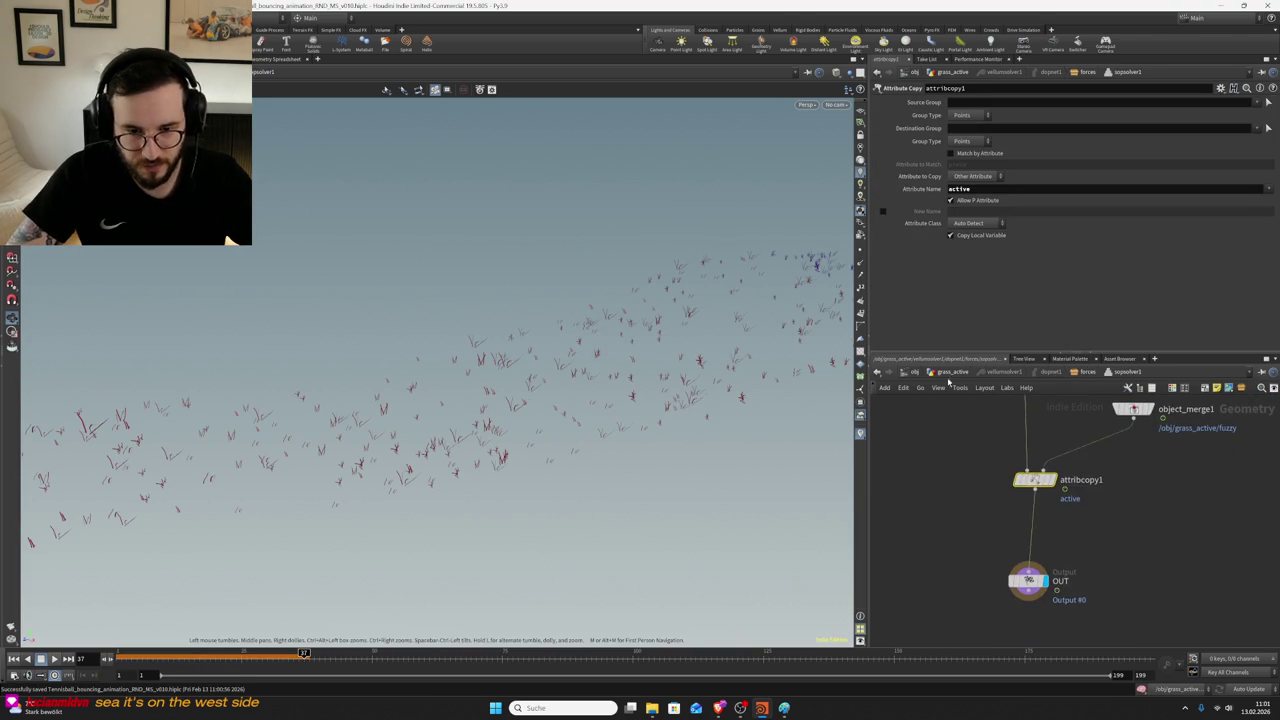
pyautogui.click(997, 423)
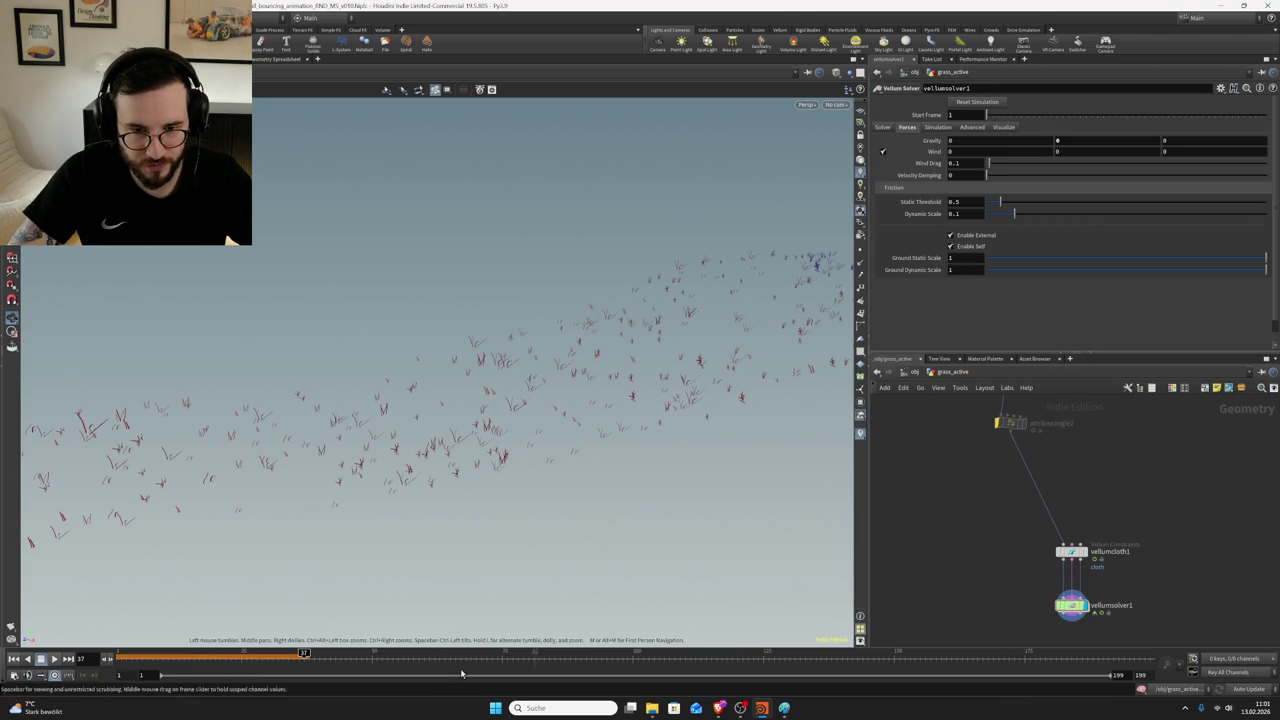
pyautogui.click(115, 656)
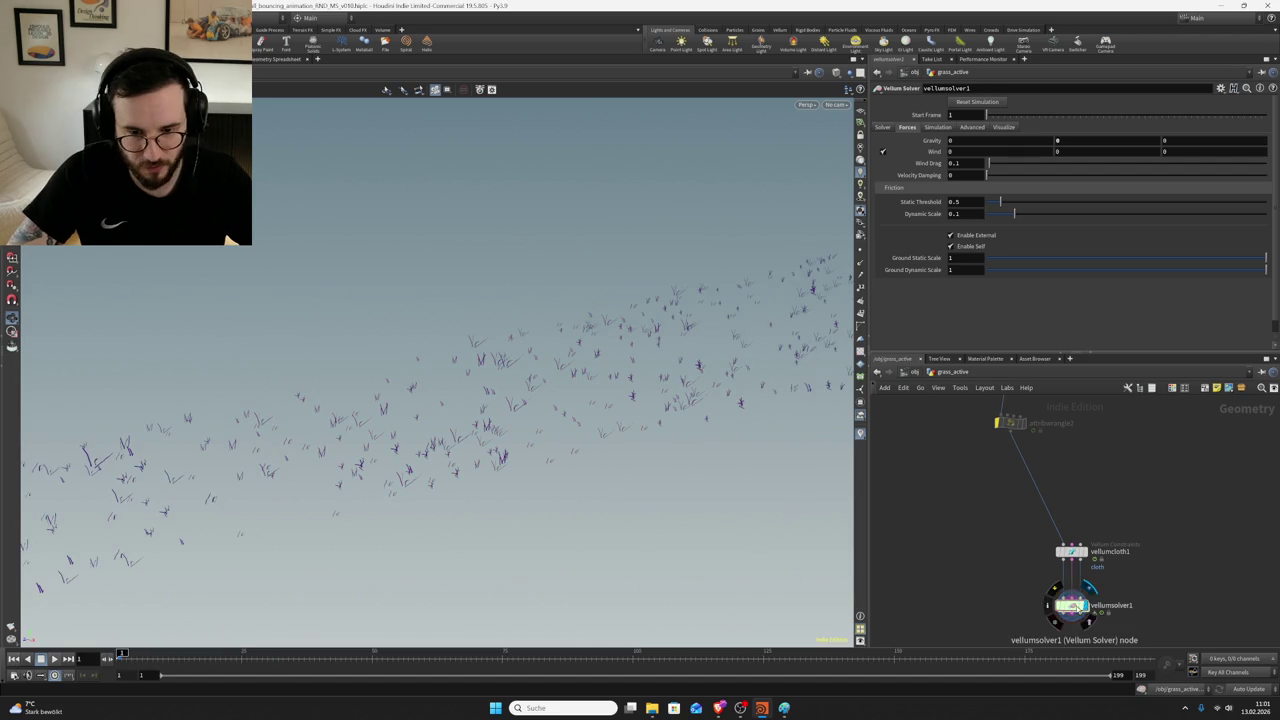
# - Inside sopsolver1, save and move the OUT node down to leave room below attribcopy1
pyautogui.doubleClick(1071, 604)
pyautogui.hotkey('ctrl', 's')
pyautogui.doubleClick(1056, 513)
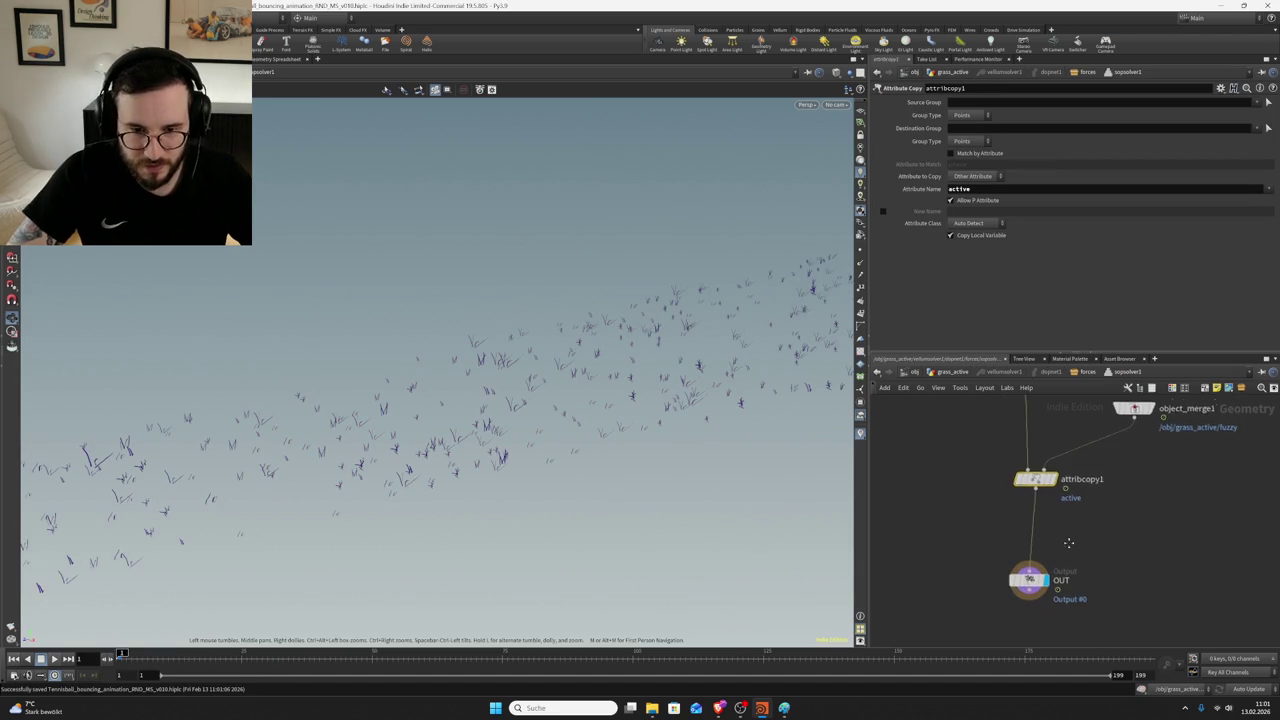
pyautogui.moveTo(1028, 580); pyautogui.dragTo(1050, 633)
# - Add an Attribute Wrangle wired between attribcopy1 and OUT
pyautogui.press('Tab')
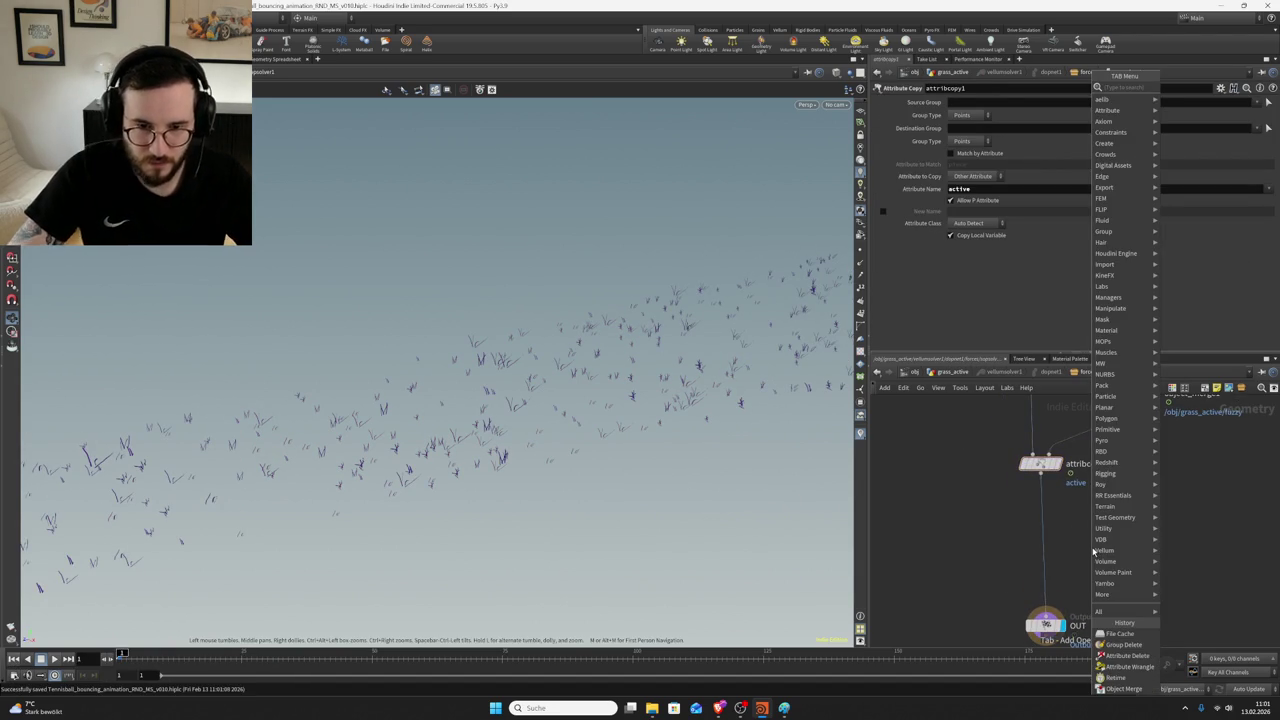
pyautogui.write('attribwrangle')
pyautogui.press('Return')
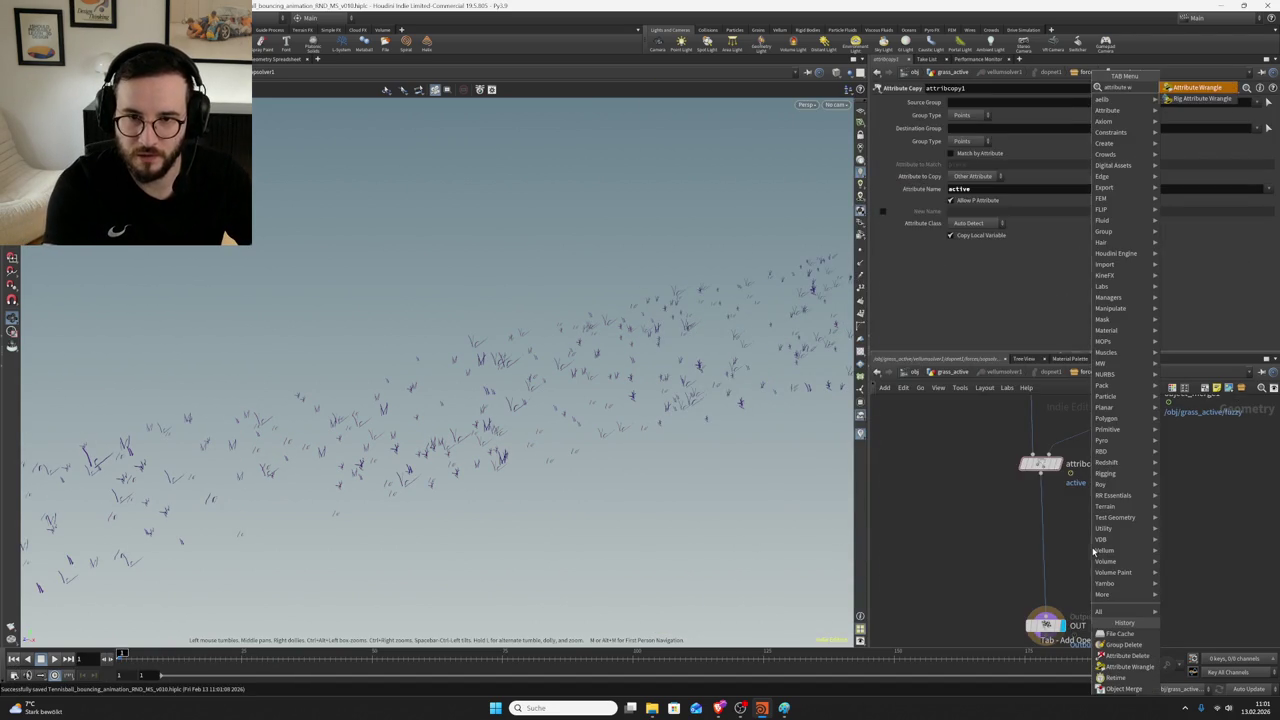
pyautogui.click(1090, 547)
pyautogui.moveTo(1090, 547); pyautogui.dragTo(1045, 524)
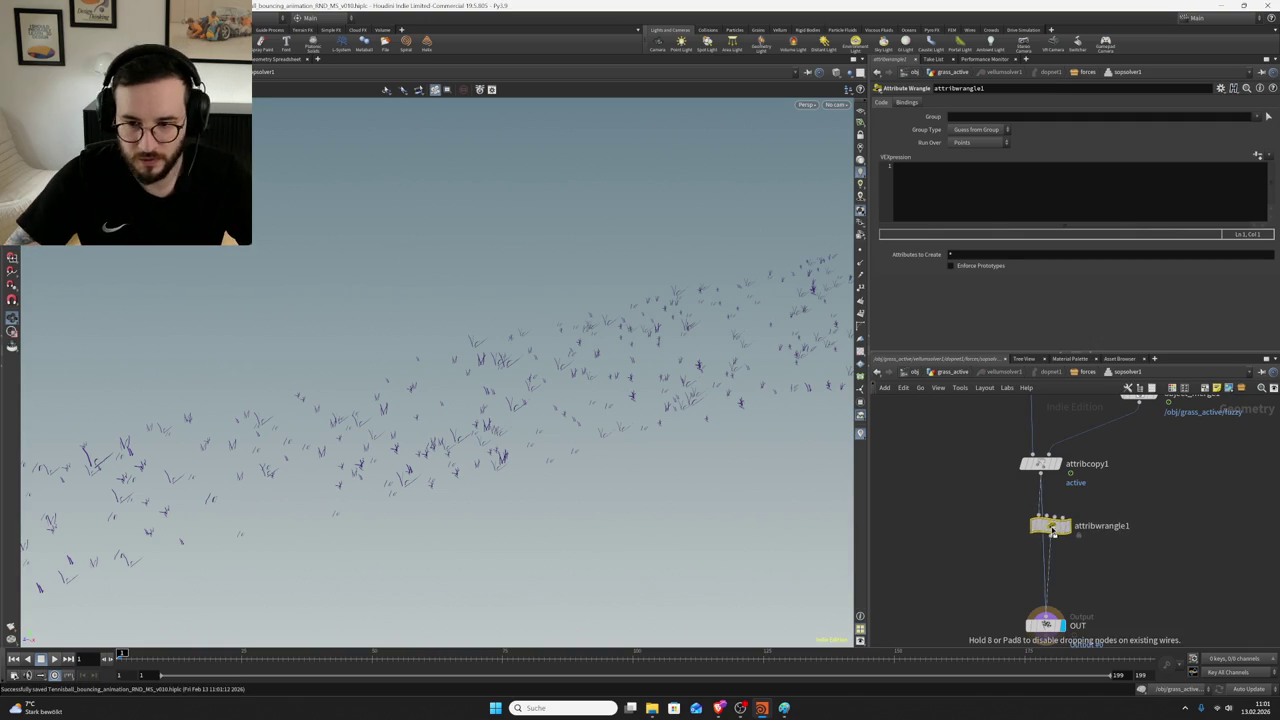
# - Write an if block setting stopped and pintoanimation to 1 where active < 0.1, plus an else
pyautogui.click(983, 206)
pyautogui.write('if')
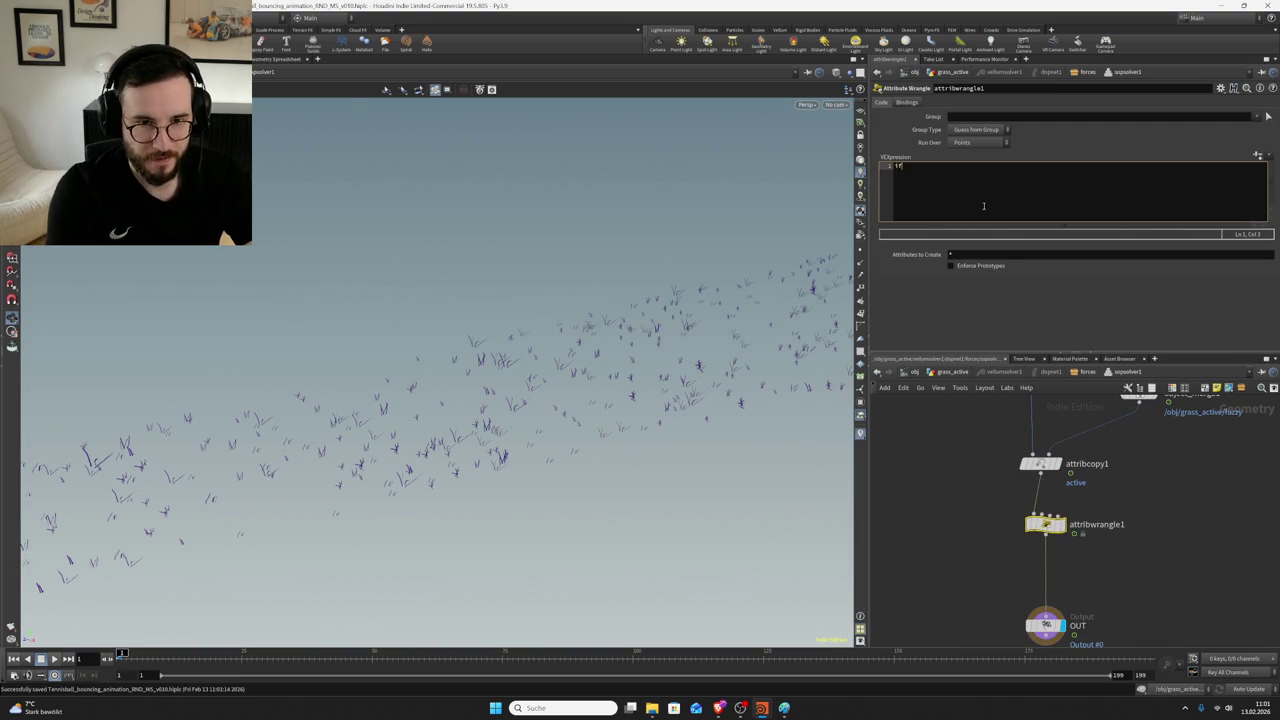
pyautogui.write('(@active < 0.1) {')
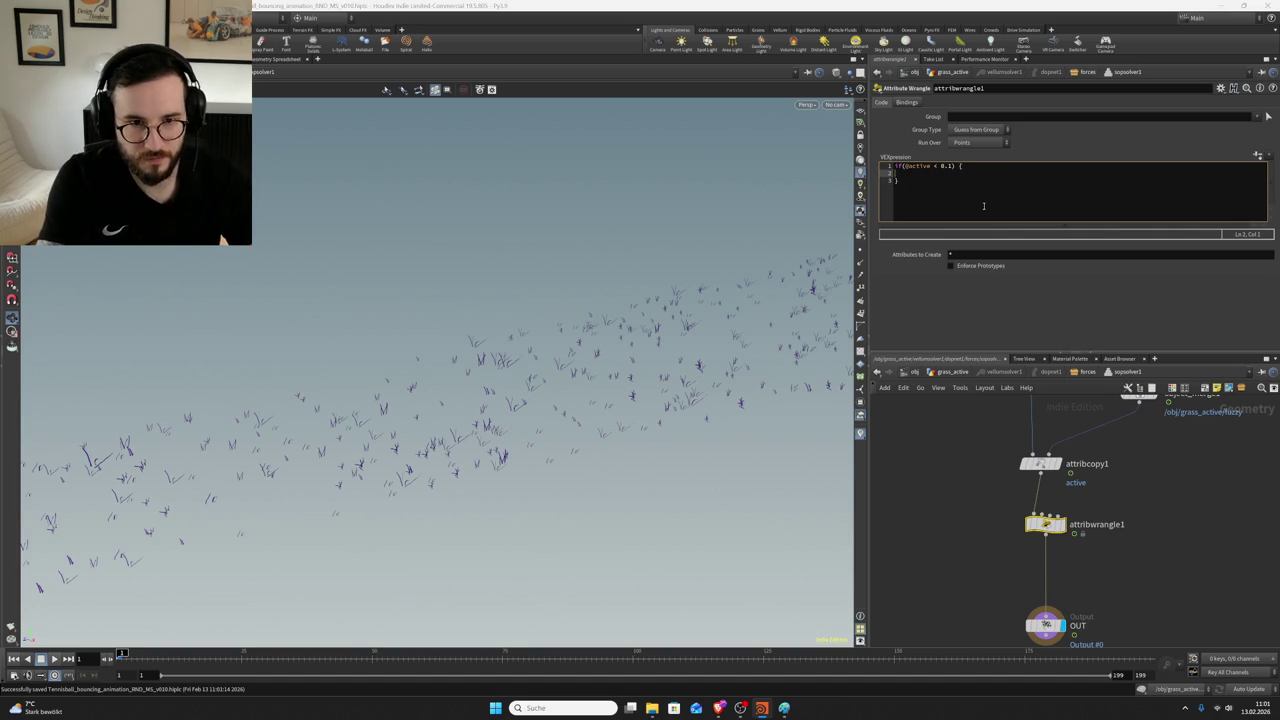
pyautogui.write('@stopped = 1')
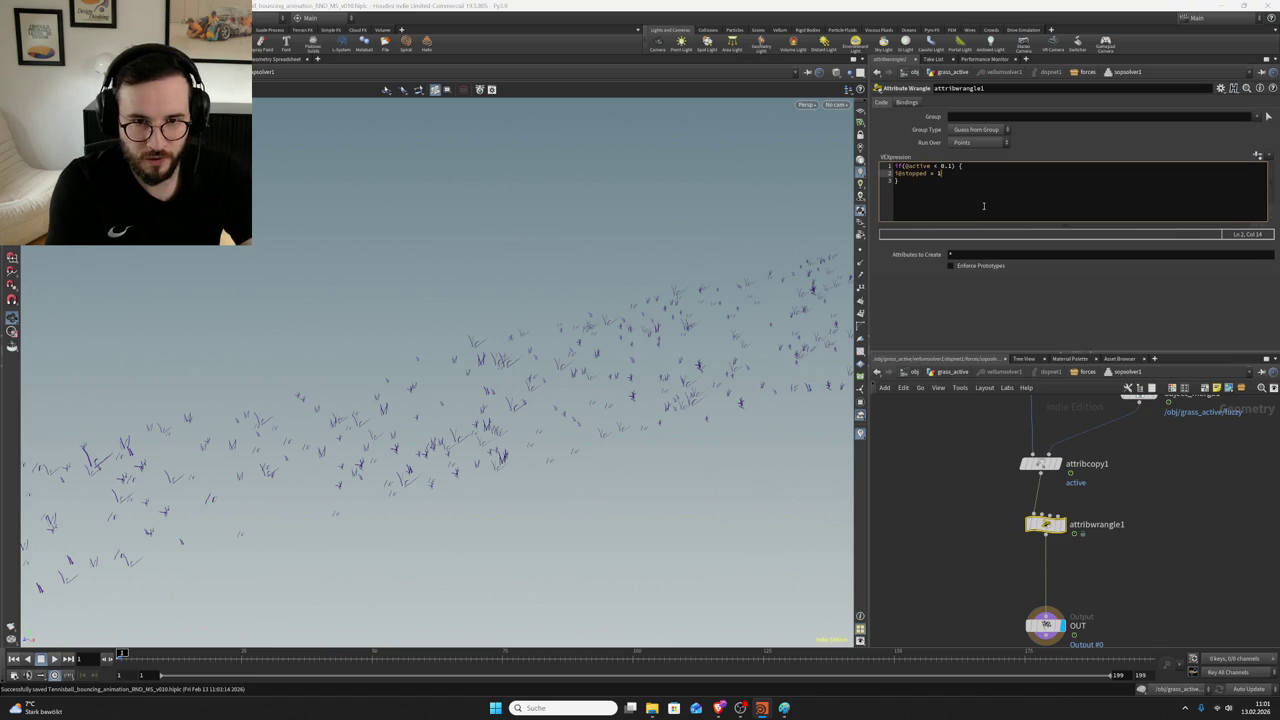
pyautogui.write('f@')
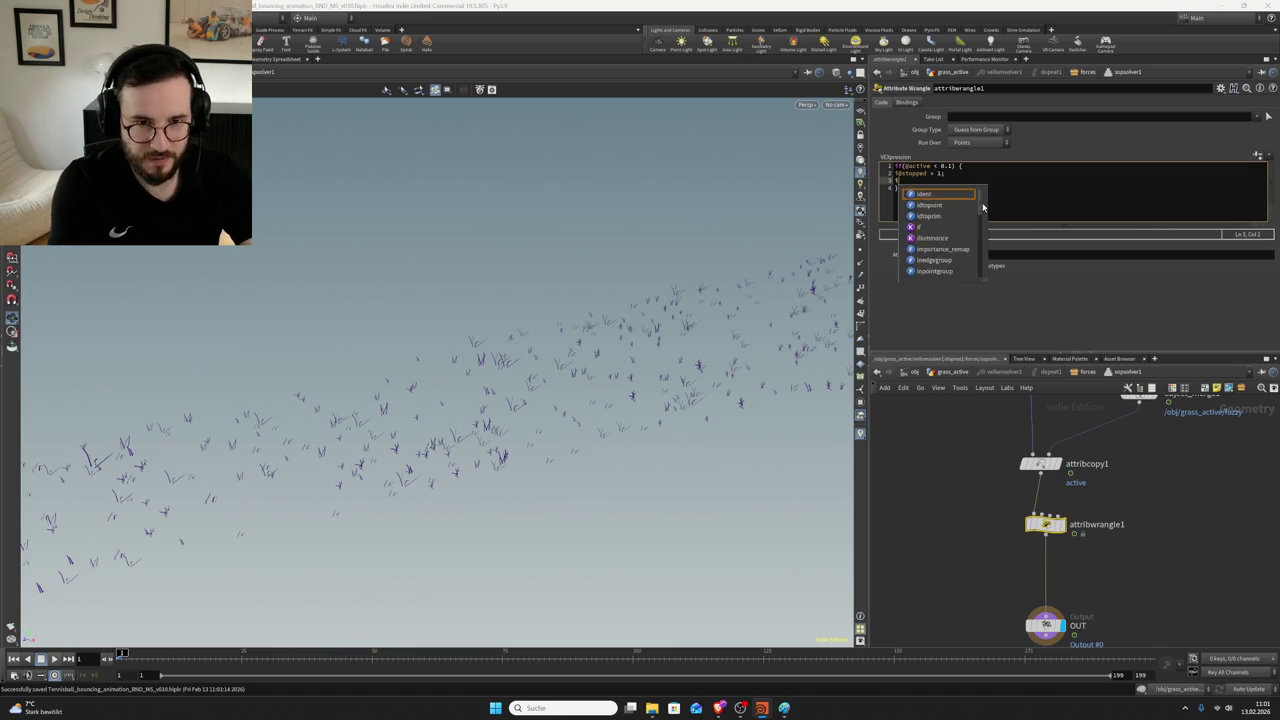
pyautogui.write('s')
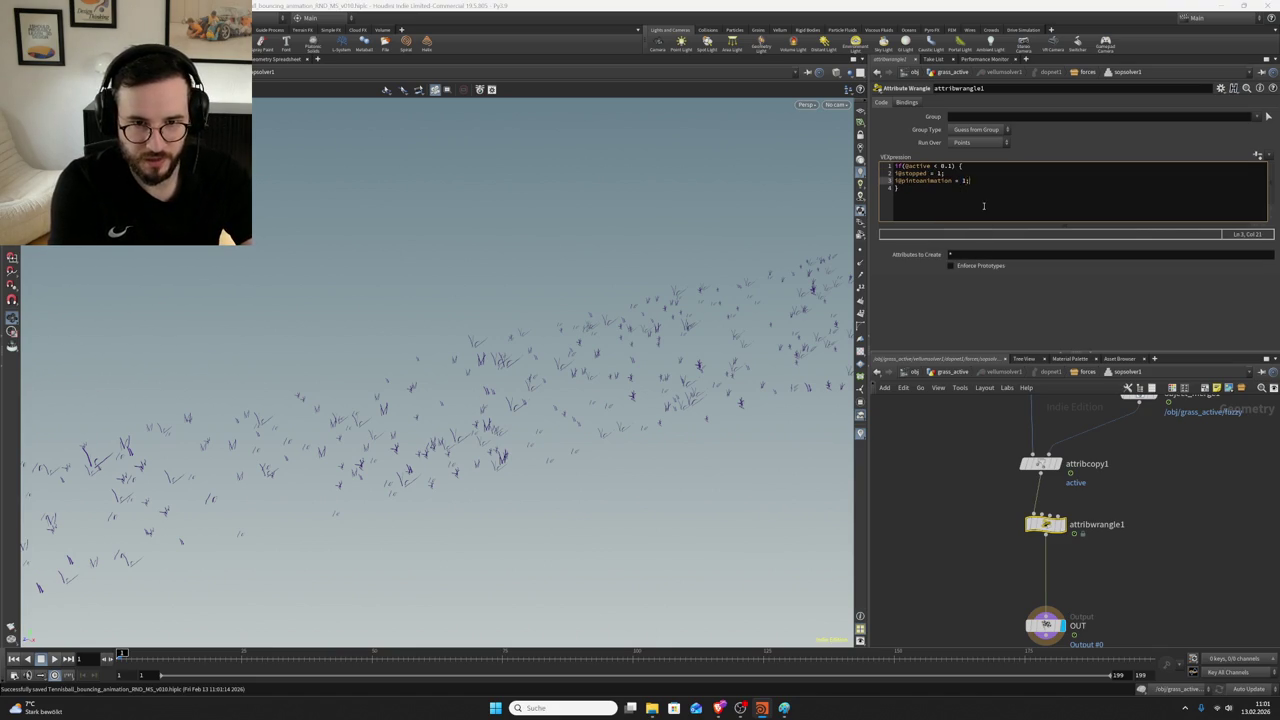
pyautogui.press('Down')
pyautogui.press('Return')
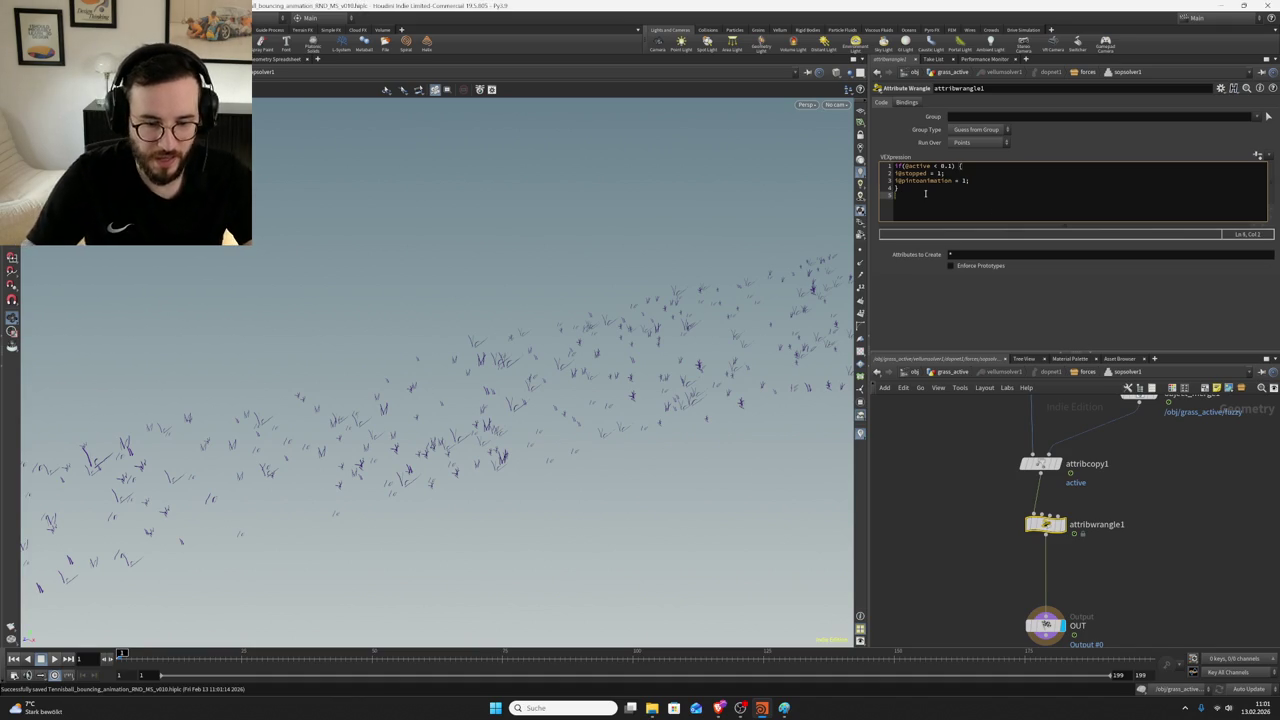
pyautogui.press('Return')
pyautogui.write('else')
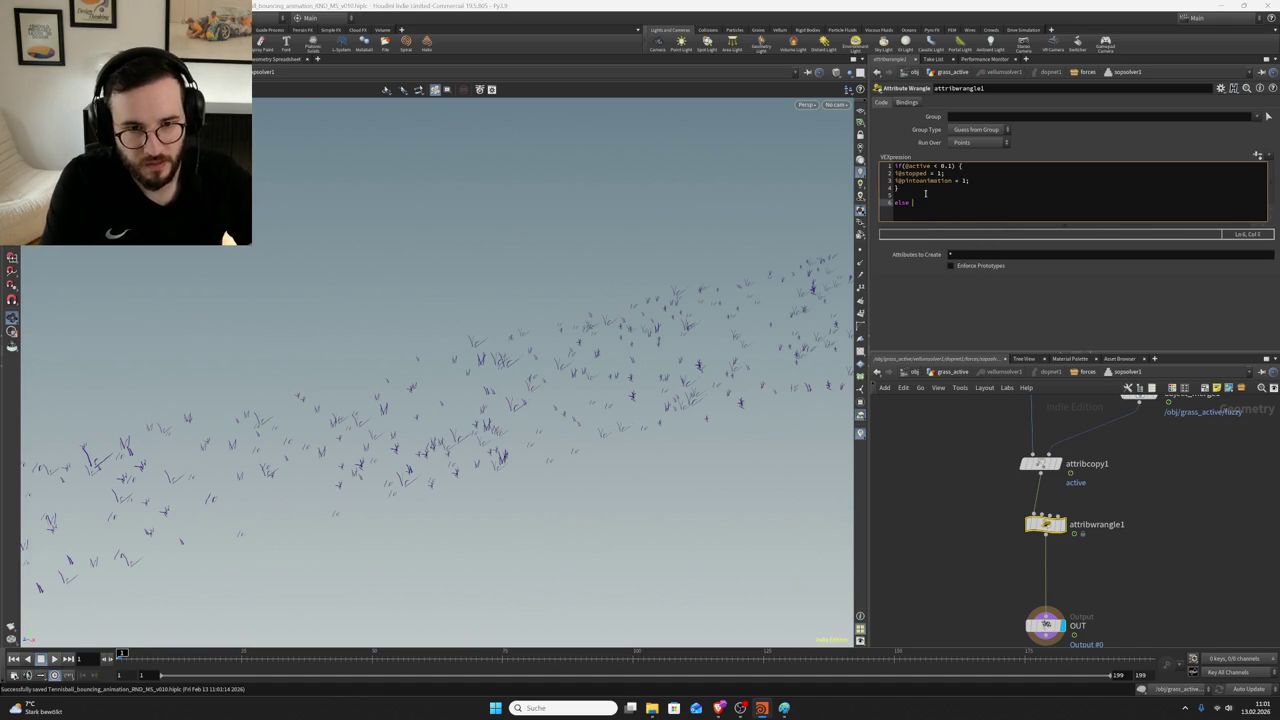
pyautogui.press('Return')
pyautogui.press('Return')
pyautogui.press('Return')
pyautogui.write('}')
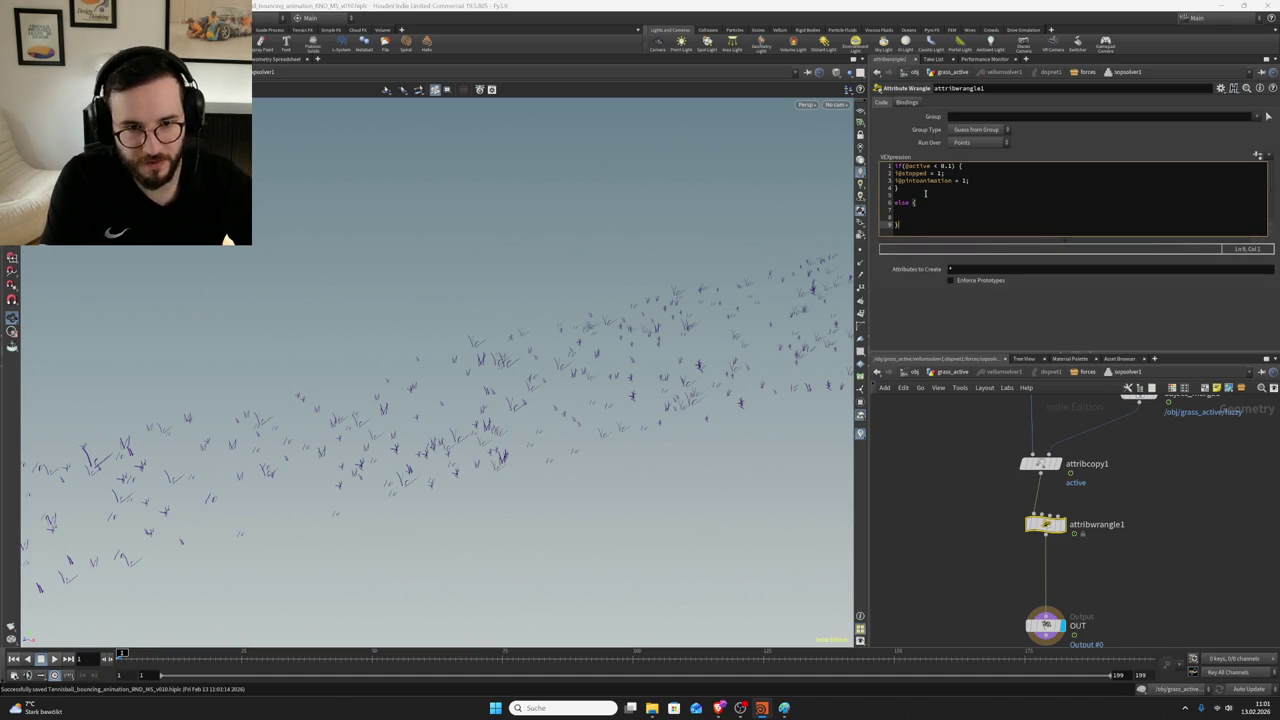
pyautogui.press('BackSpace')
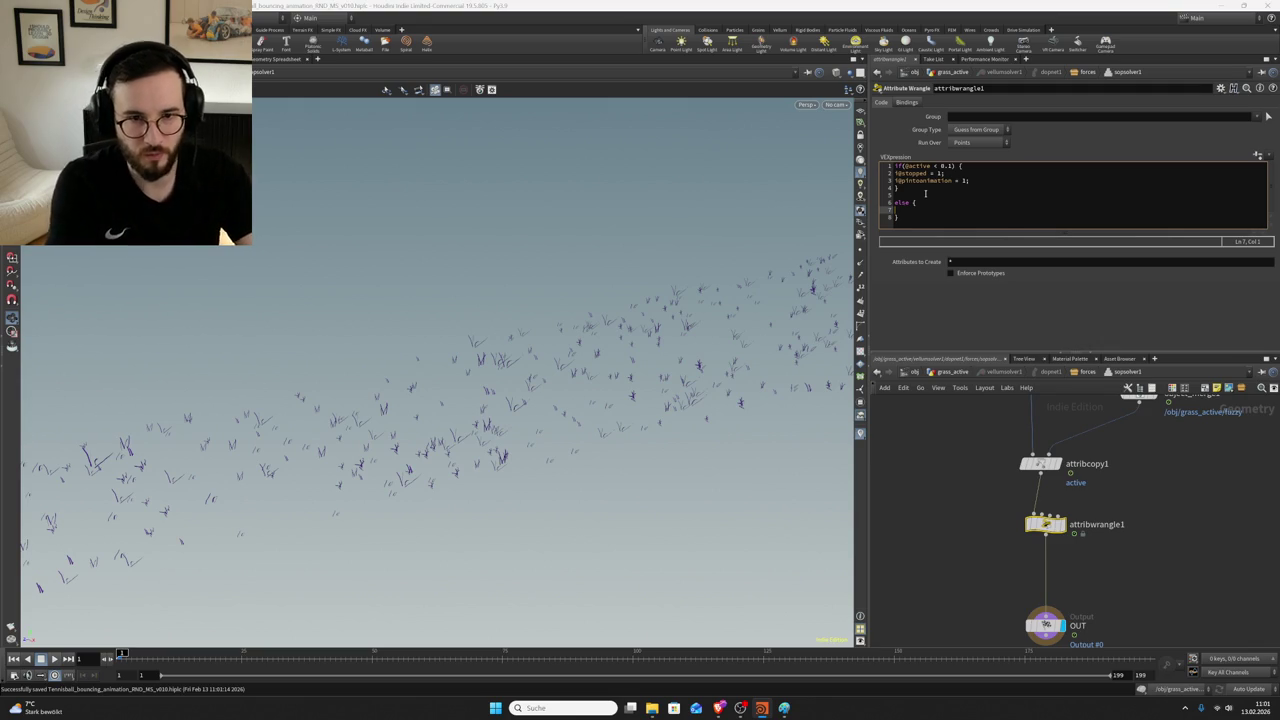
# - Copy the two assignments into the else branch with their values set to 0
pyautogui.moveTo(968, 180); pyautogui.dragTo(895, 173)
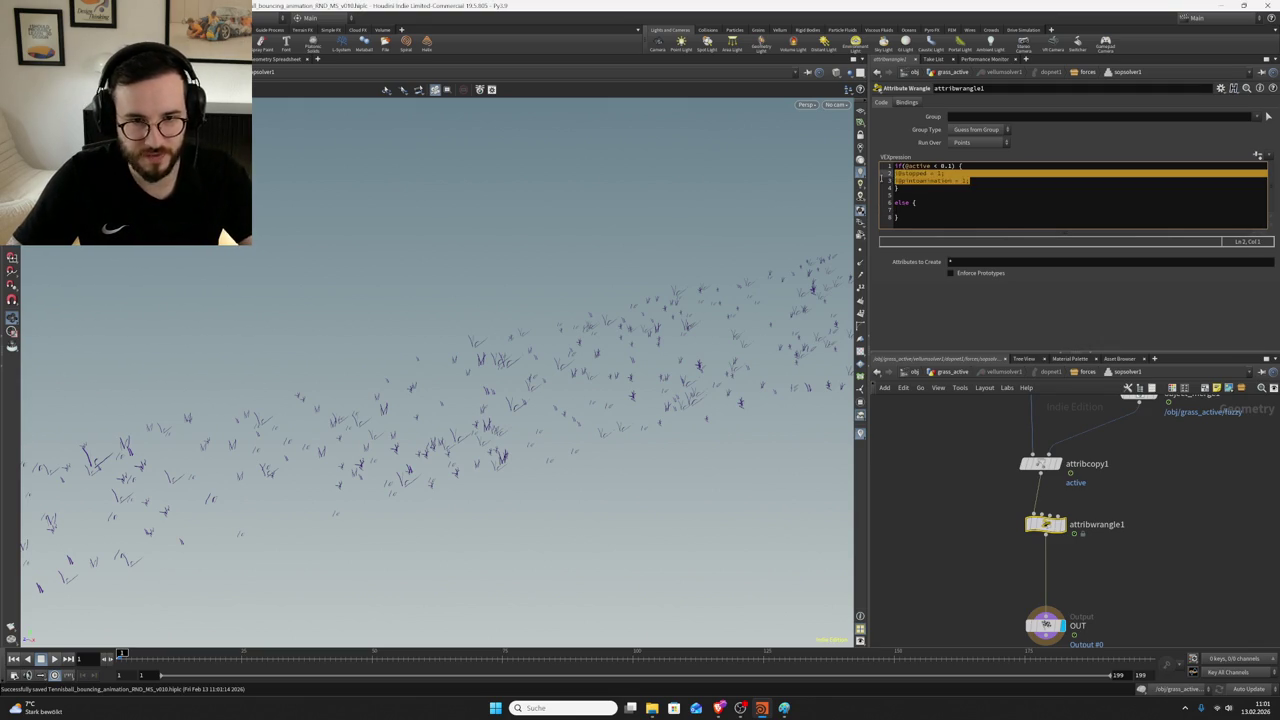
pyautogui.hotkey('ctrl', 'c')
pyautogui.click(910, 210)
pyautogui.hotkey('ctrl', 'v')
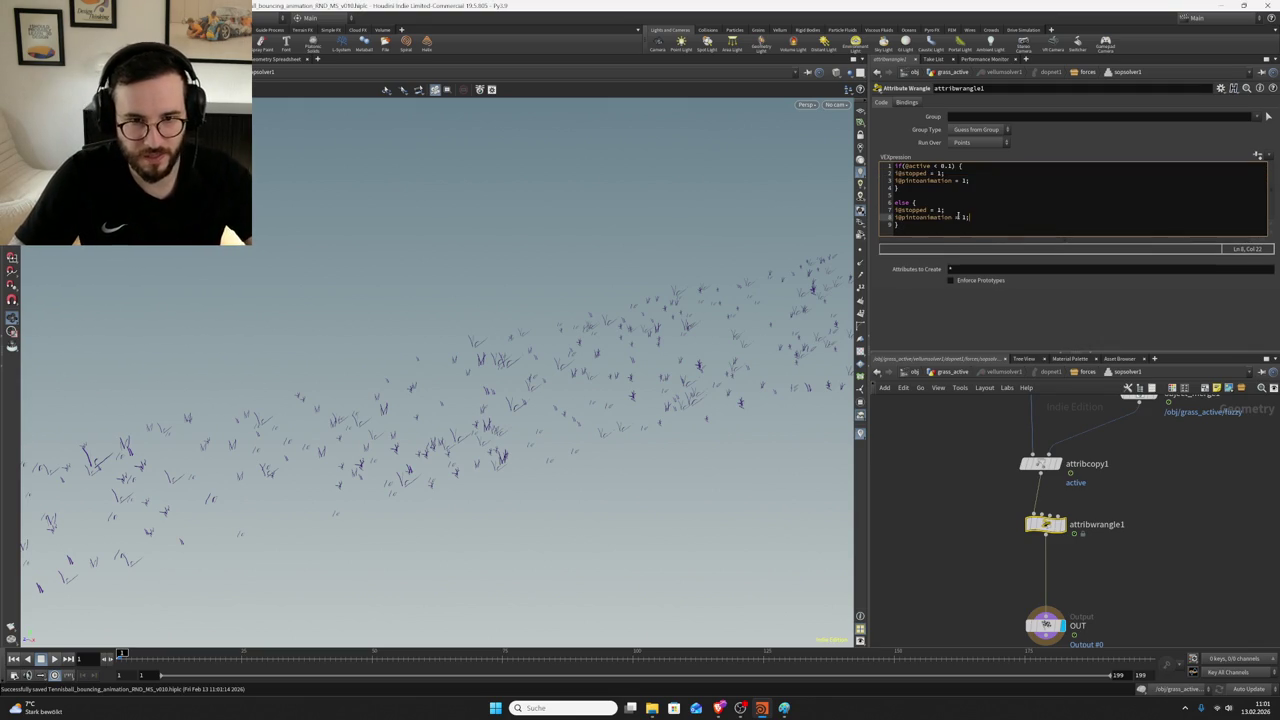
pyautogui.doubleClick(940, 210)
pyautogui.write('0')
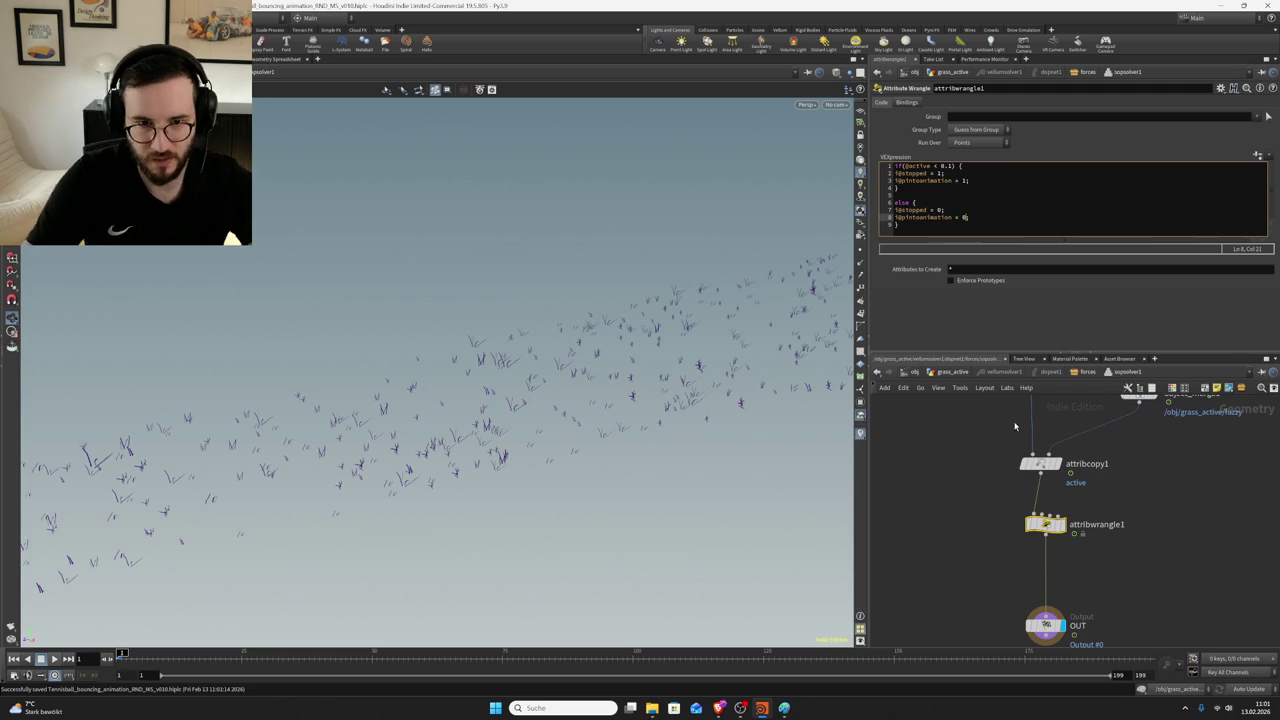
# - Return to grass_active, save, and review the grass simulation from a few angles
pyautogui.click(952, 371)
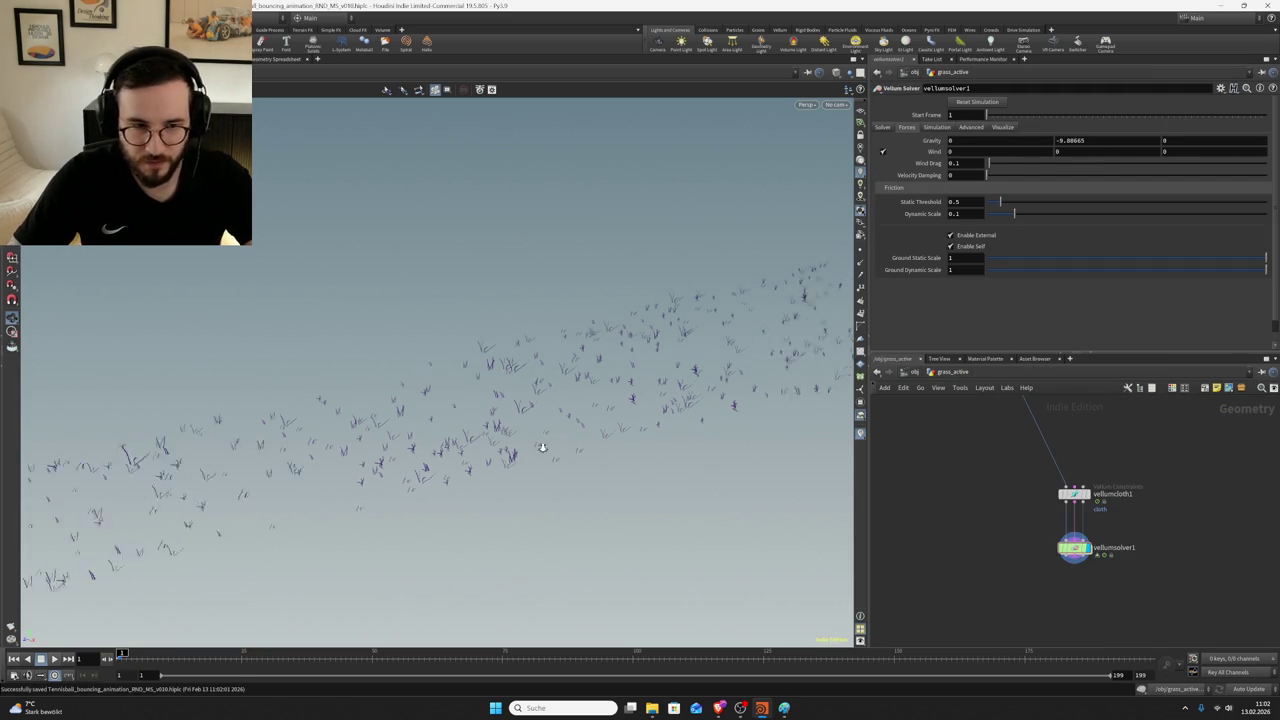
pyautogui.moveTo(543, 443); pyautogui.dragTo(216, 606)
pyautogui.hotkey('ctrl', 's')
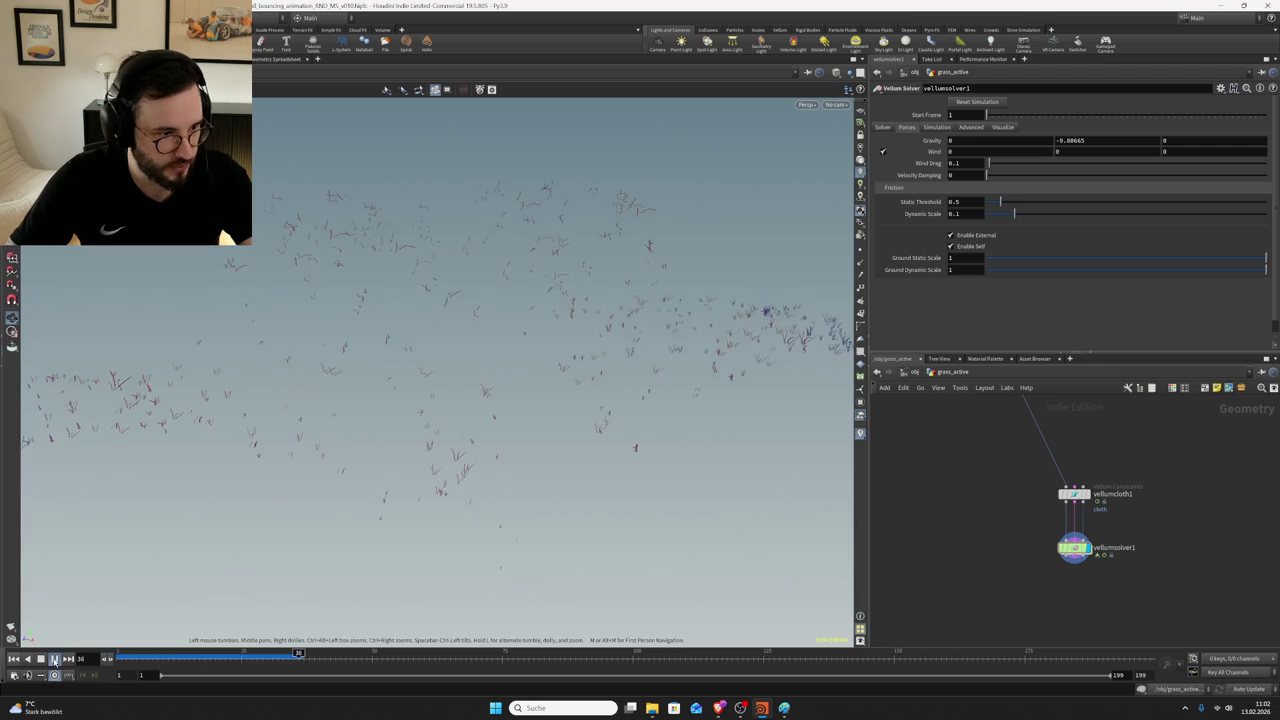
pyautogui.press('Escape')
pyautogui.moveTo(494, 375)
pyautogui.mouseDown()
pyautogui.moveTo(308, 303)
pyautogui.moveTo(480, 375)
pyautogui.moveTo(566, 374)
pyautogui.moveTo(574, 392)
pyautogui.moveTo(644, 319)
pyautogui.mouseUp()
# - Play the grass simulation through cam1, then rewind to frame 1 and save
pyautogui.click(832, 106)
pyautogui.click(843, 158)
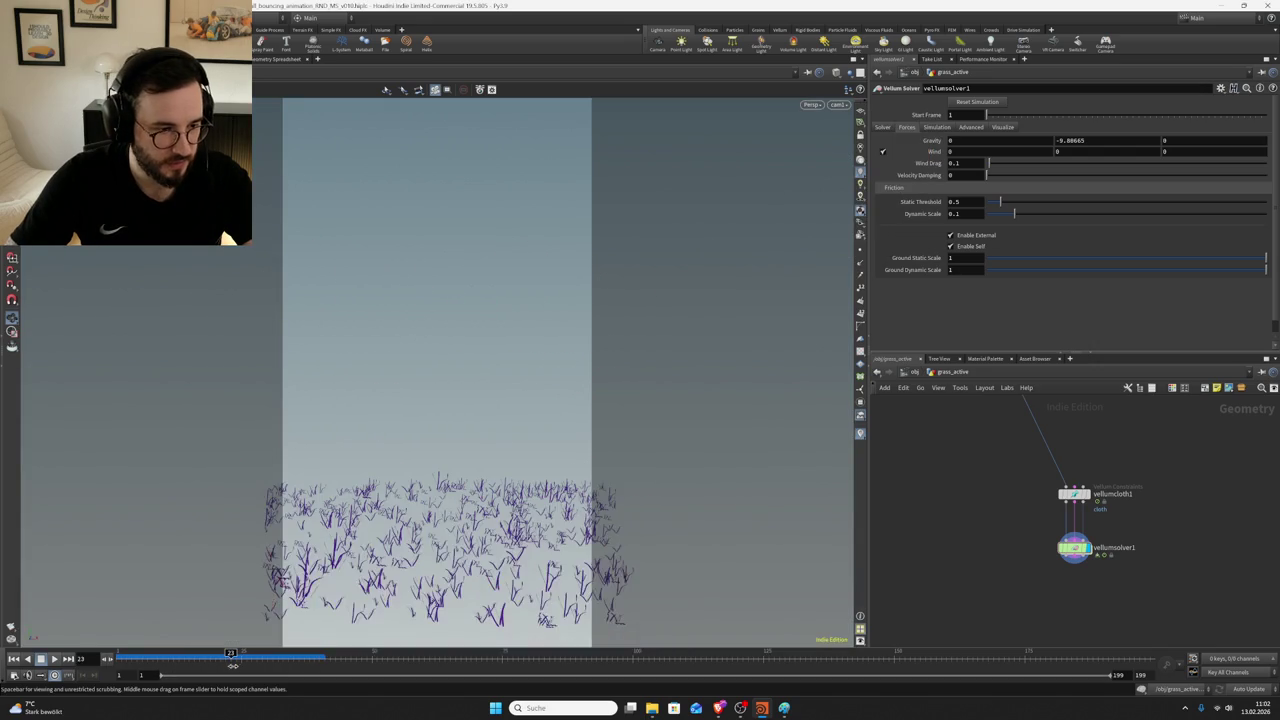
pyautogui.click(55, 659)
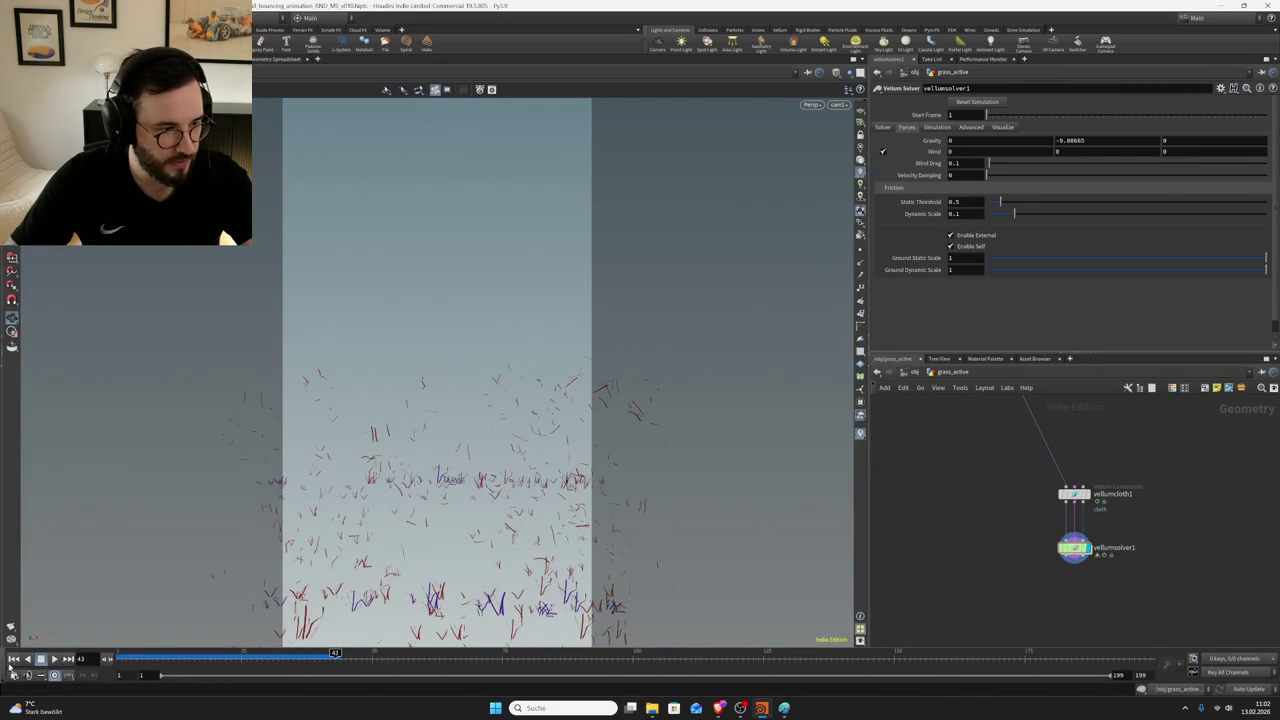
pyautogui.click(12, 660)
pyautogui.hotkey('ctrl', 's')
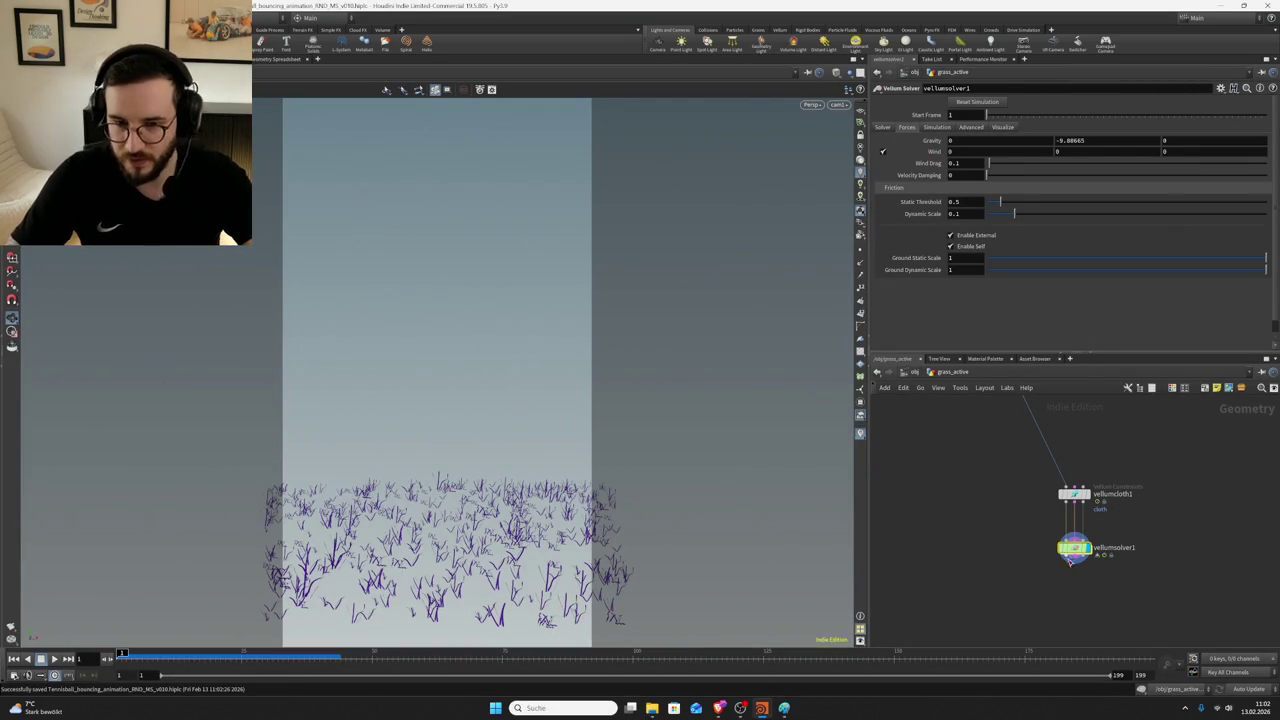
# - Set vellumsolver1's Gravity Y to 0 and replay the simulation
pyautogui.doubleClick(1070, 140)
pyautogui.write('0')
pyautogui.press('Return')
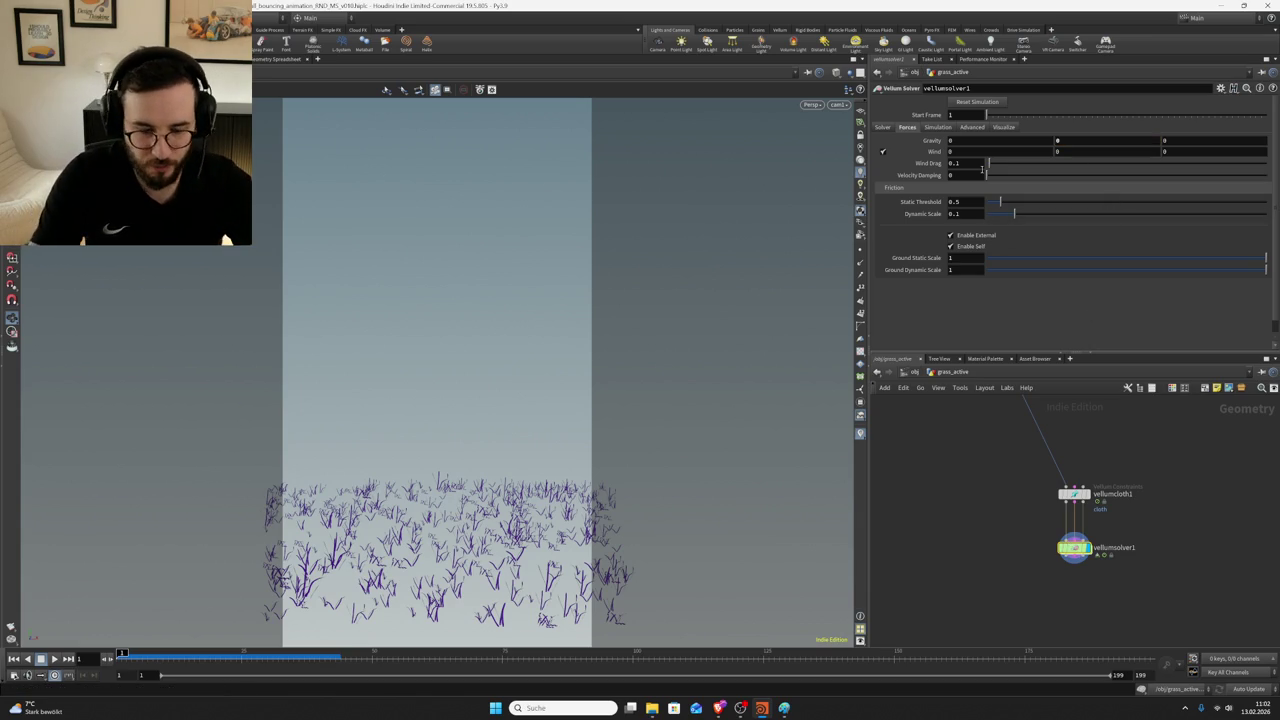
pyautogui.click(55, 659)
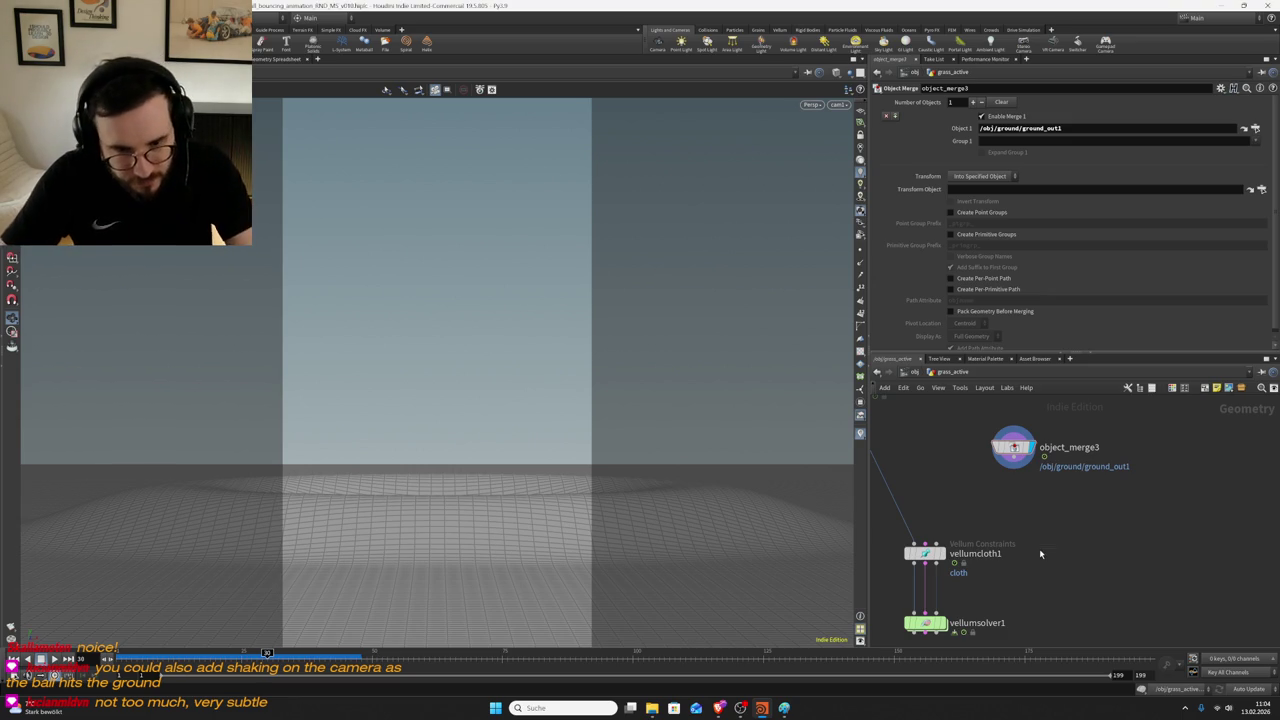
# - Save and feed the ground geometry into vellumcloth1's second input
pyautogui.hotkey('ctrl', 's')
pyautogui.moveTo(1024, 554); pyautogui.dragTo(1066, 553, button='middle')
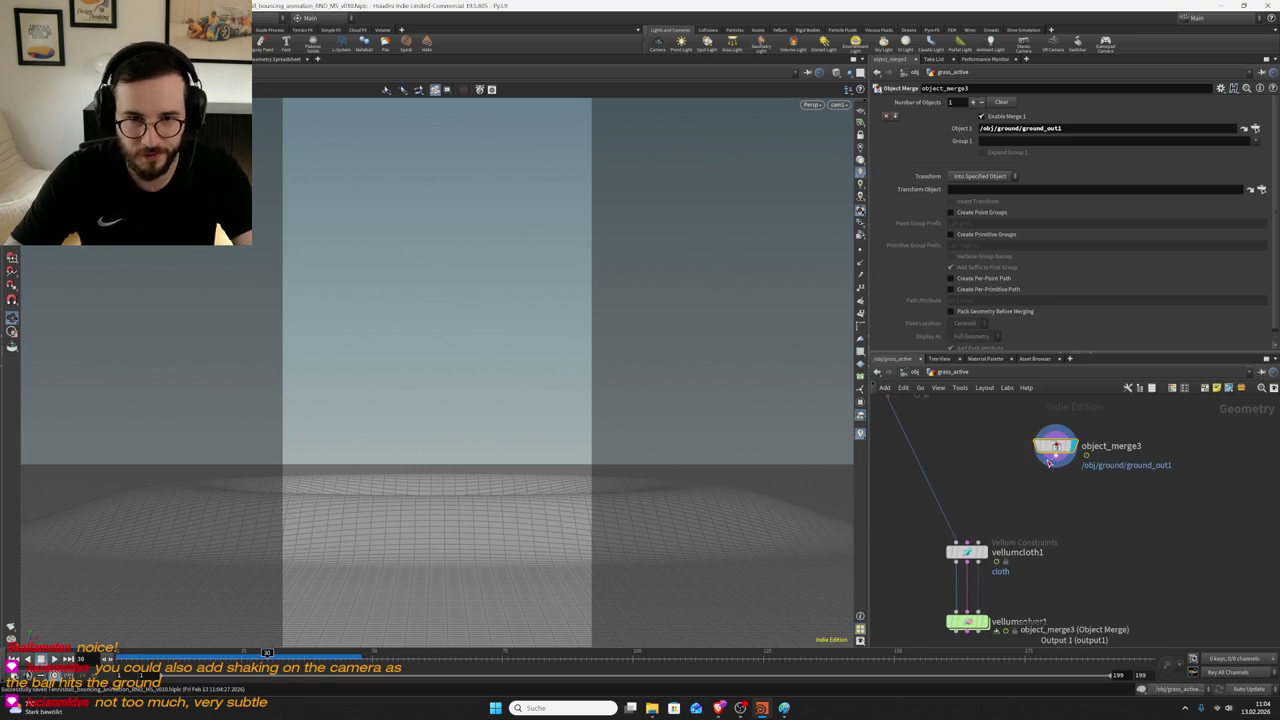
pyautogui.moveTo(1044, 470); pyautogui.dragTo(979, 543)
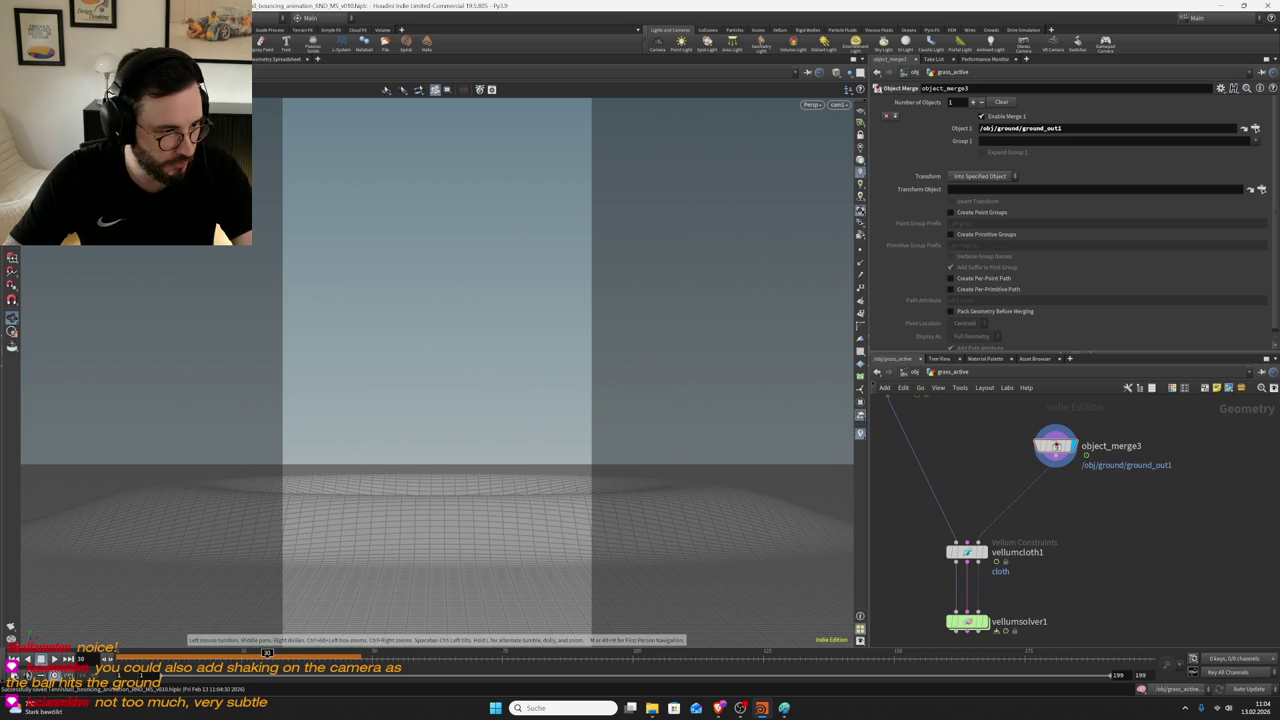
# - Add a Vellum Post-Process node after vellumsolver1, display it, and save
pyautogui.click(990, 624)
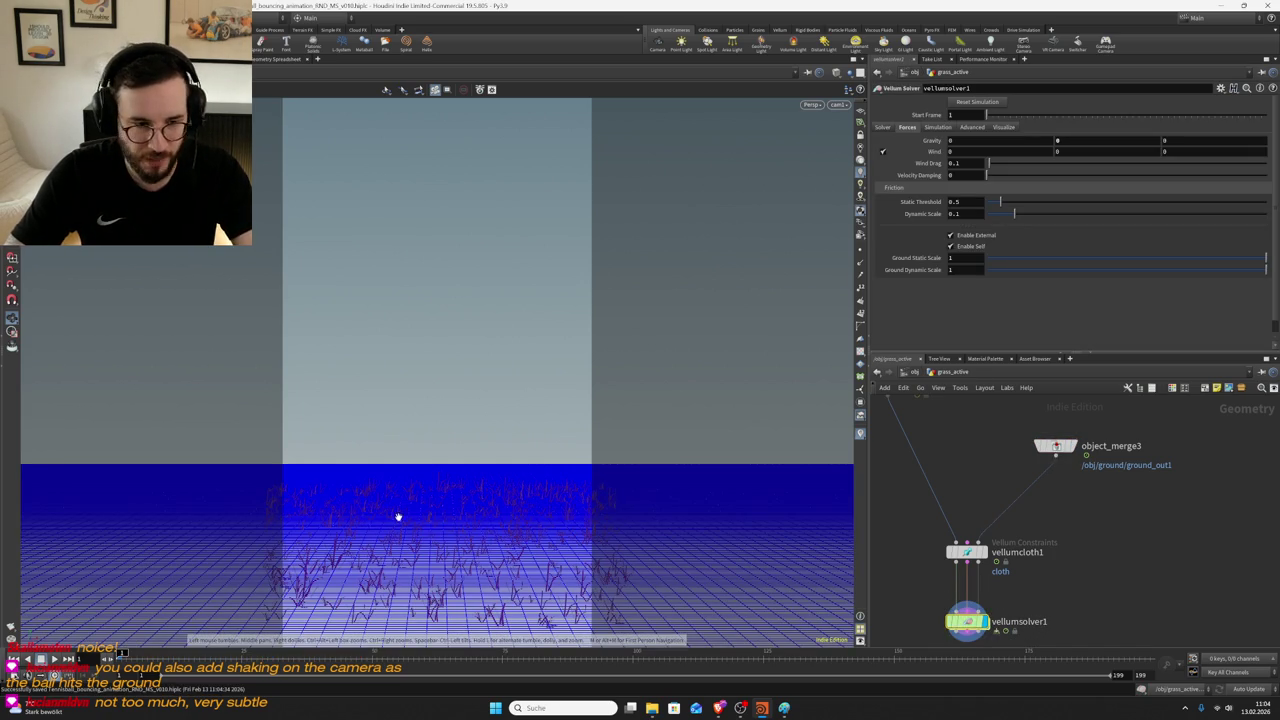
pyautogui.press('Tab')
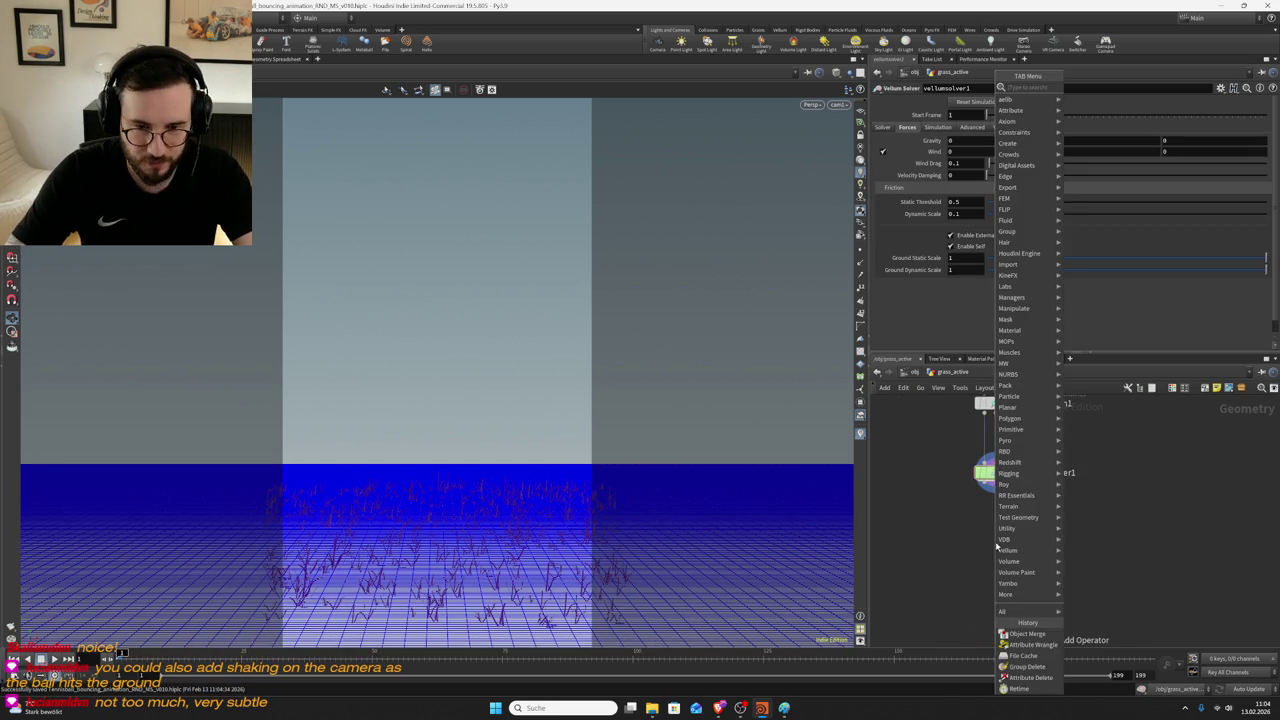
pyautogui.write('vellum post')
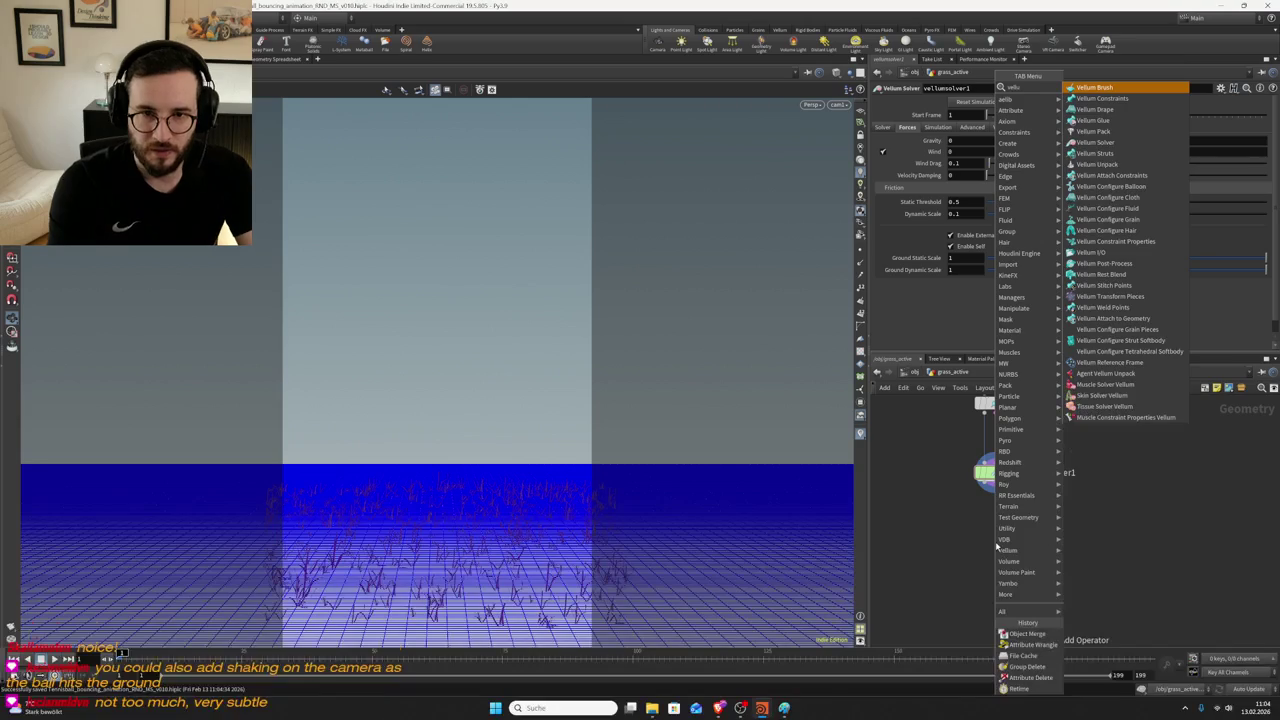
pyautogui.press('Return')
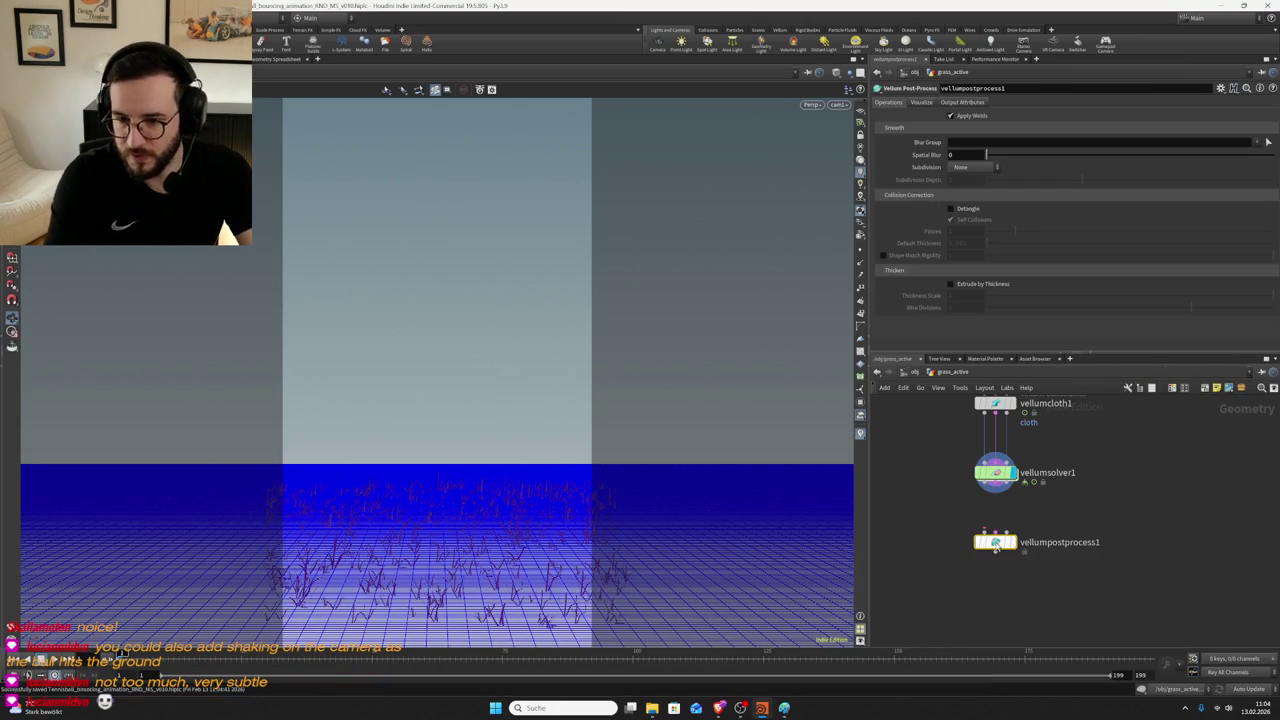
pyautogui.scroll(2, 988, 478)
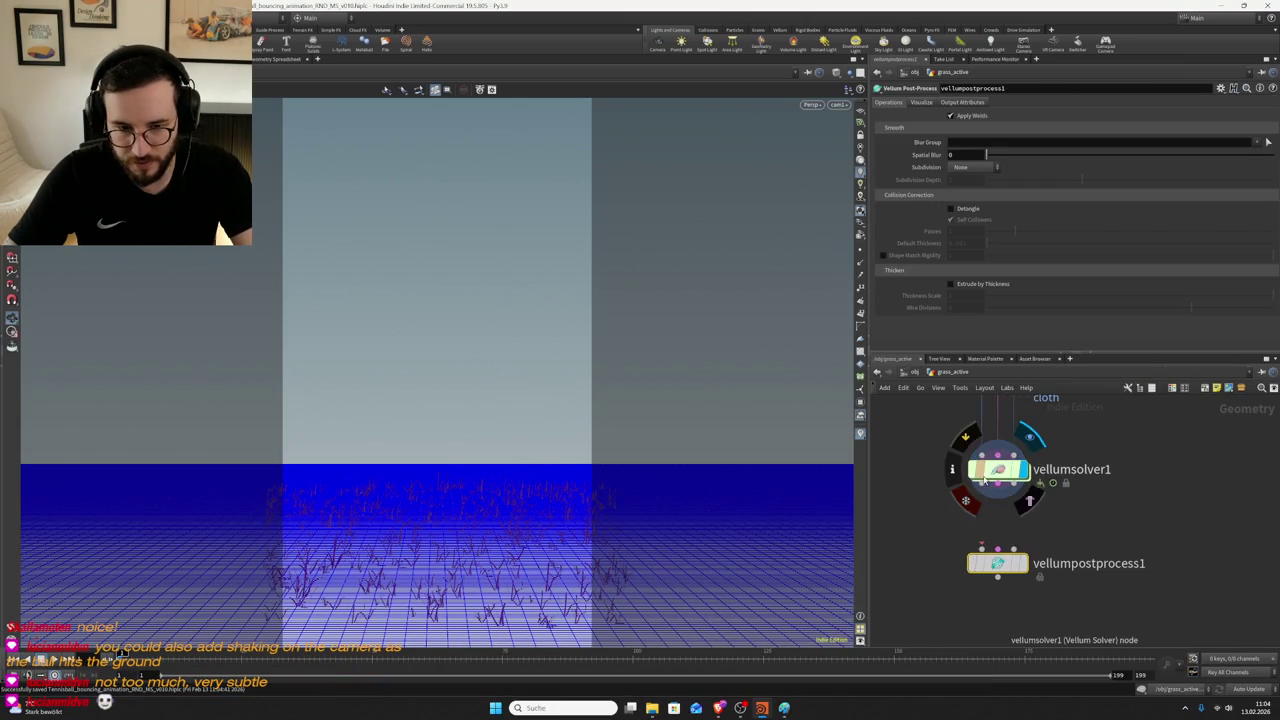
pyautogui.moveTo(1006, 487)
pyautogui.mouseDown()
pyautogui.moveTo(1021, 519)
pyautogui.moveTo(997, 550)
pyautogui.mouseUp()
pyautogui.click(1022, 563)
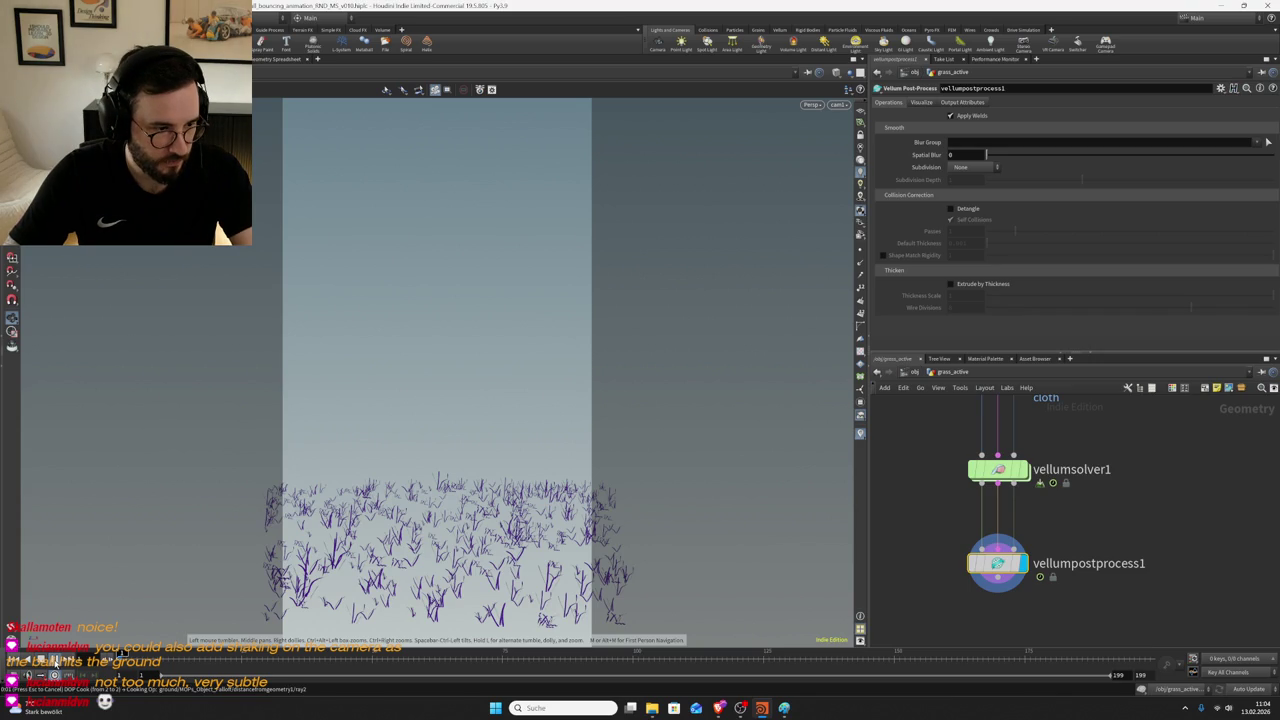
pyautogui.hotkey('ctrl', 's')
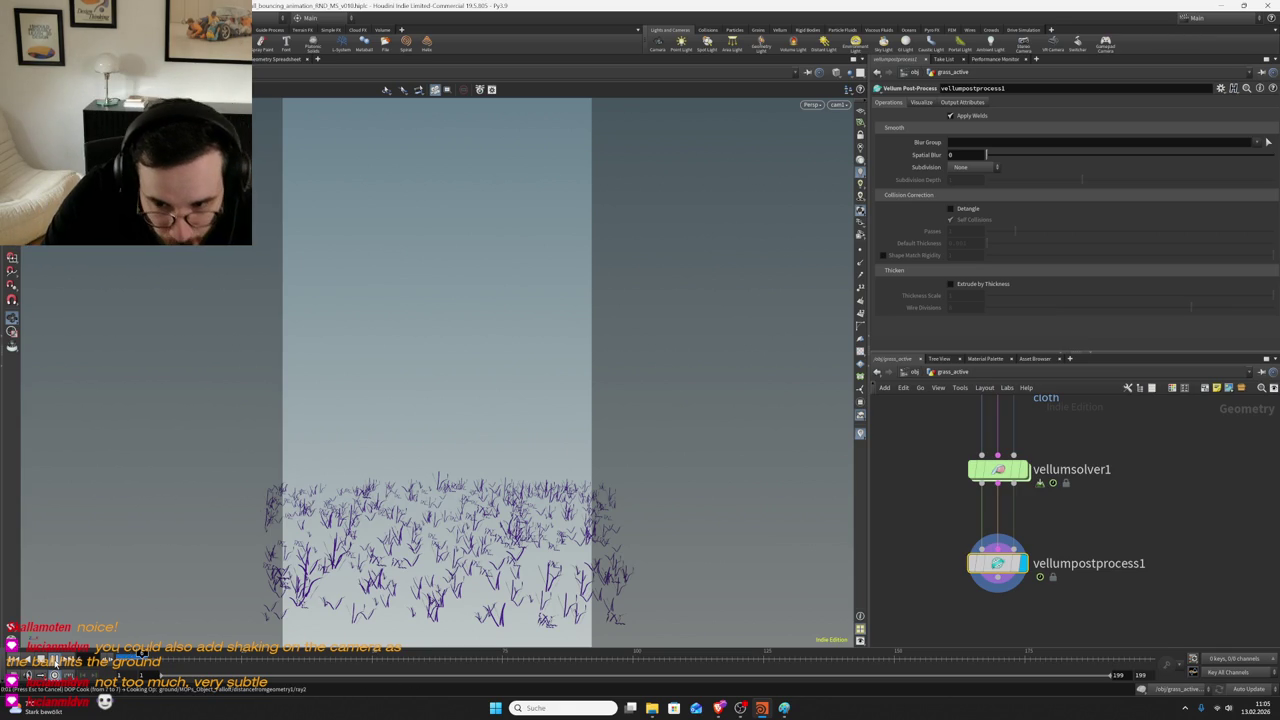
pyautogui.hotkey('ctrl', 's')
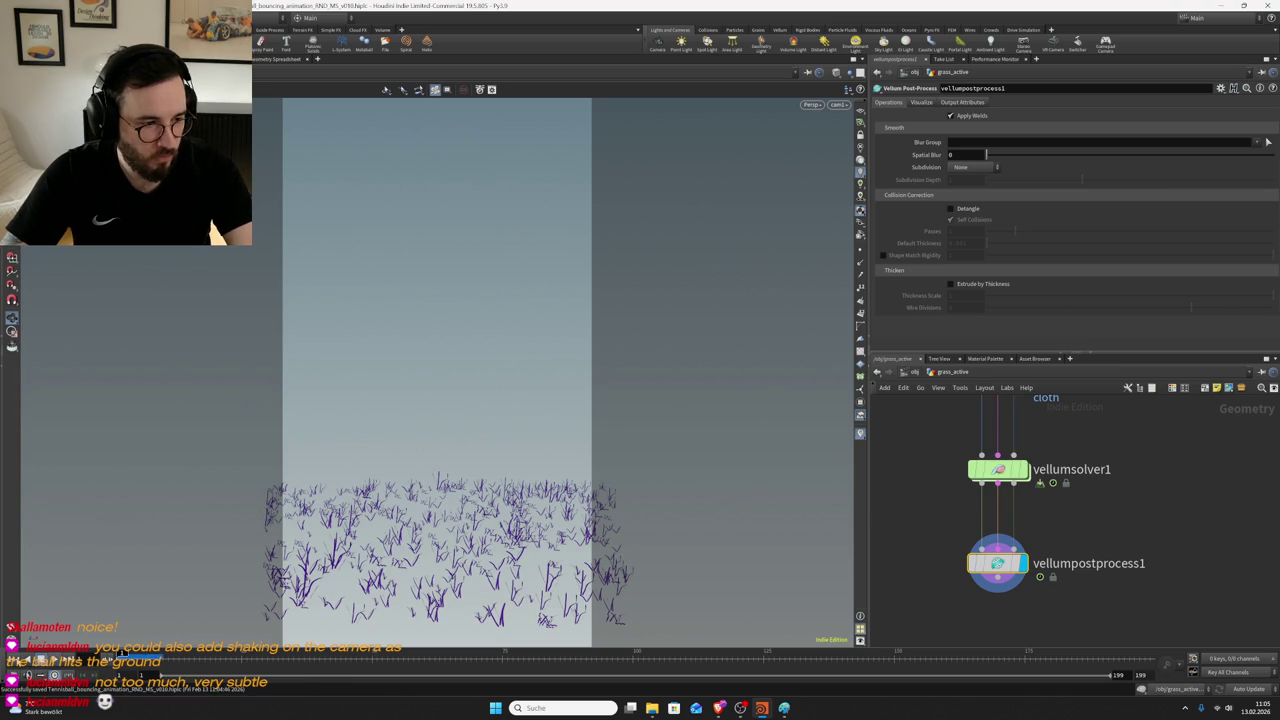
pyautogui.scroll(-5, 1105, 447)
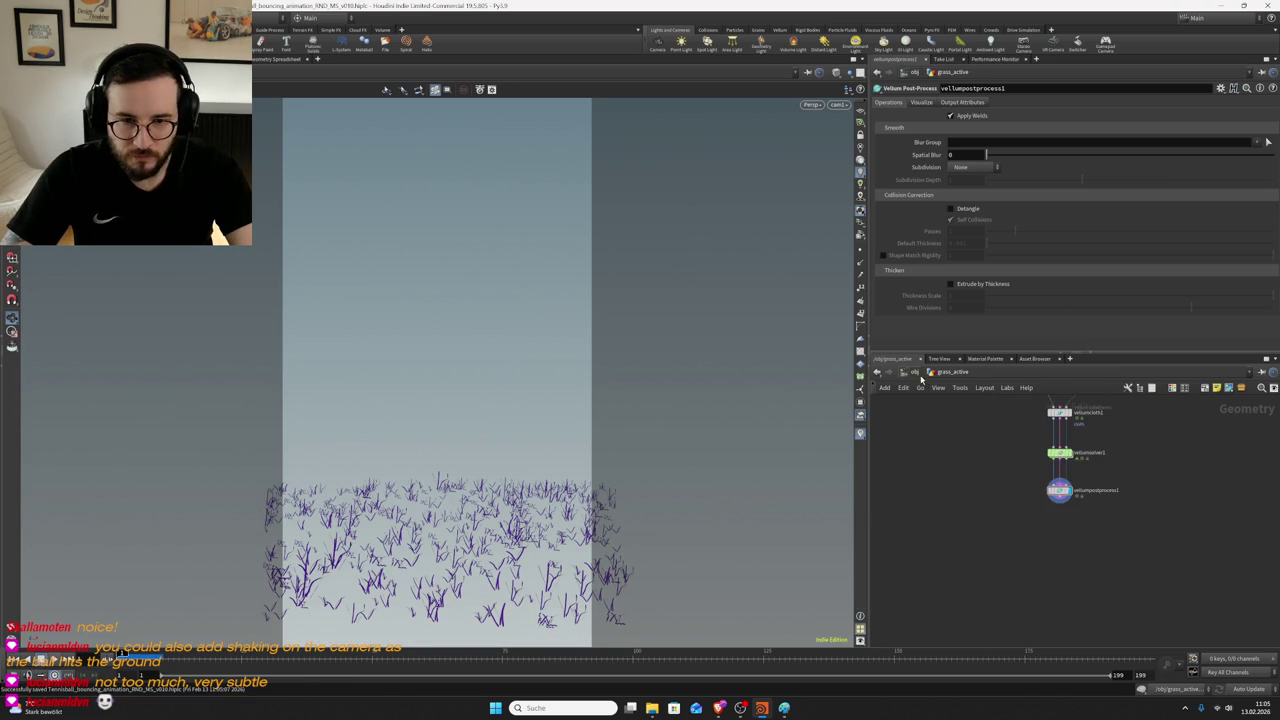
# - Inside the ground object, insert filecache1 on the wire above ground_out1 and save
pyautogui.click(918, 374)
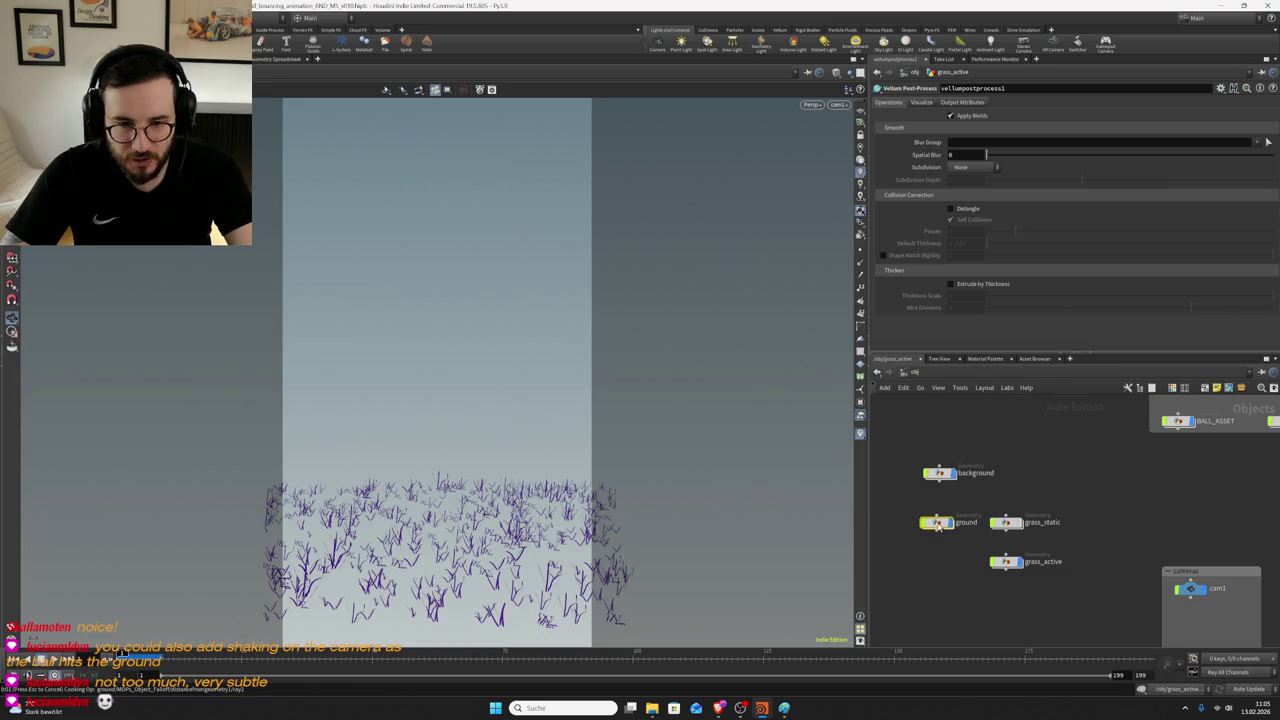
pyautogui.doubleClick(938, 524)
pyautogui.scroll(4, 1060, 560)
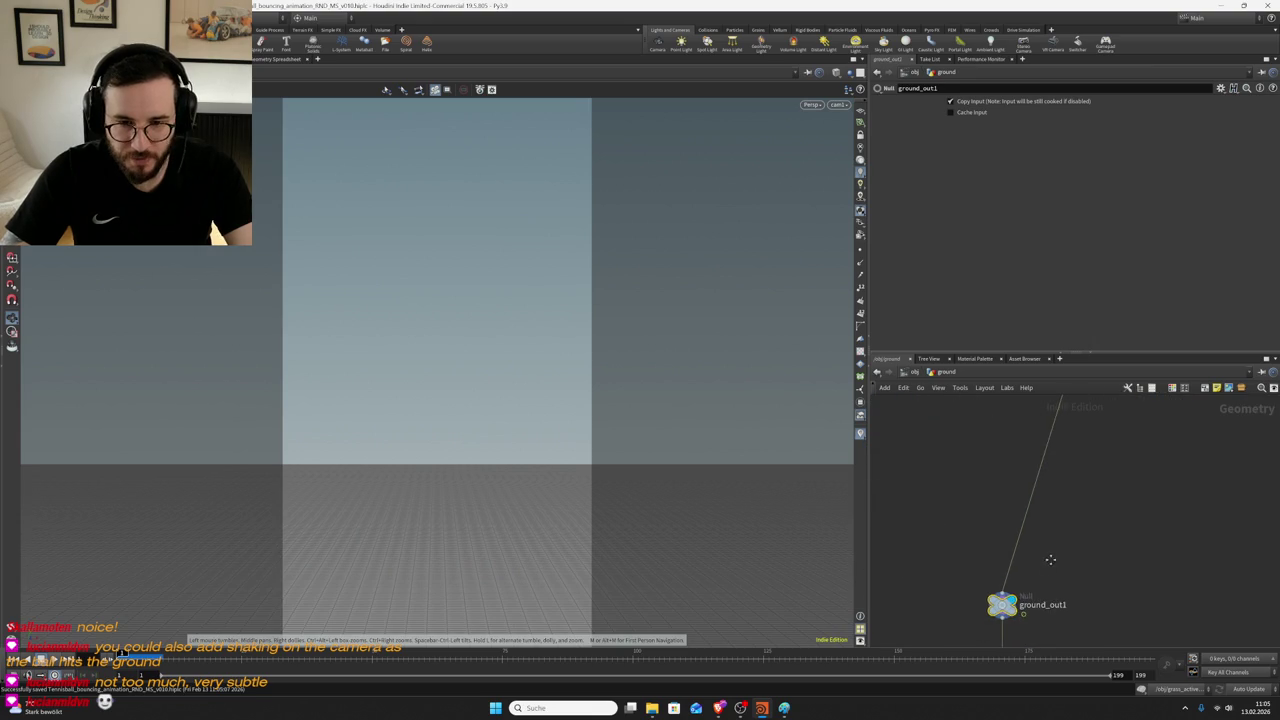
pyautogui.press('Tab')
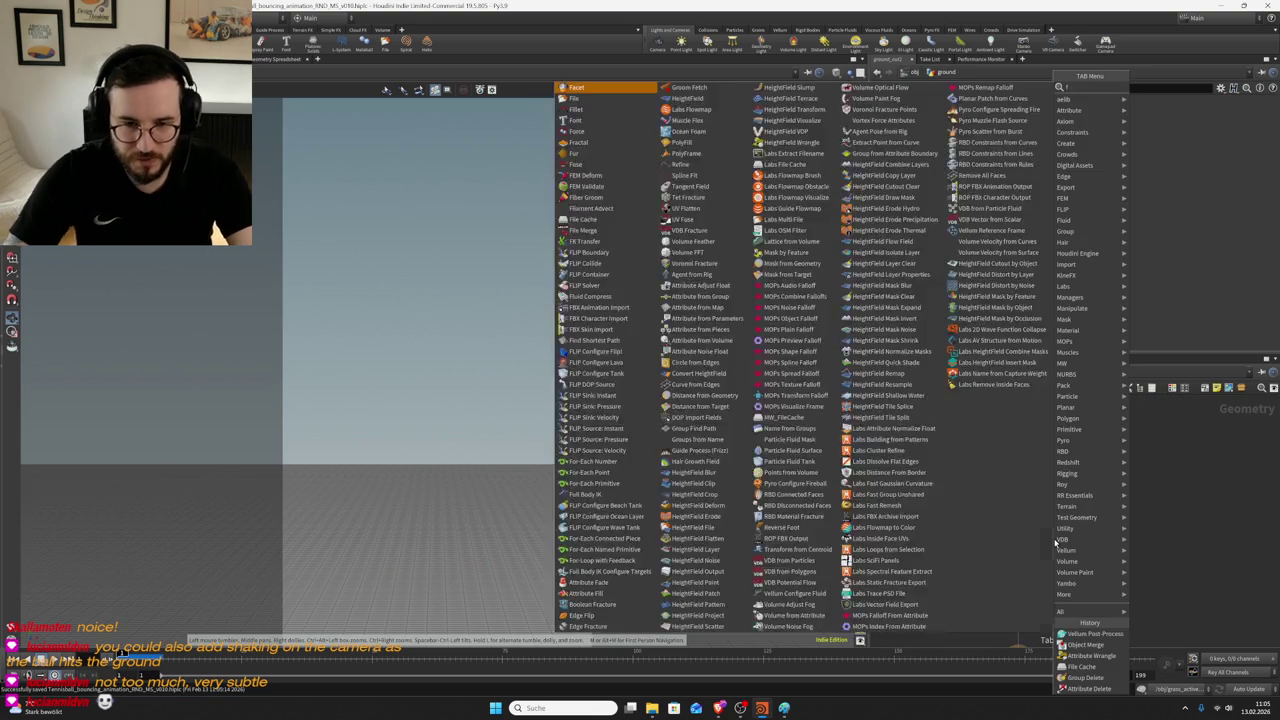
pyautogui.write('filecache')
pyautogui.press('Return')
pyautogui.click(1052, 541)
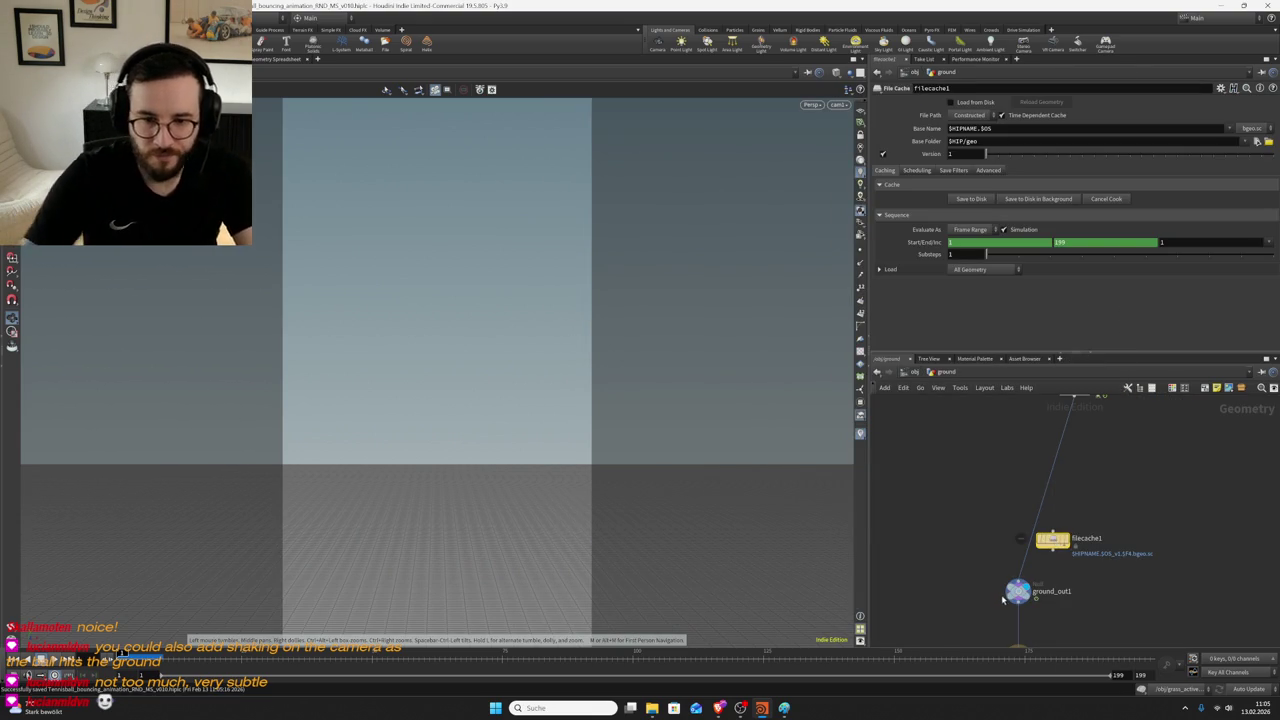
pyautogui.click(1017, 590)
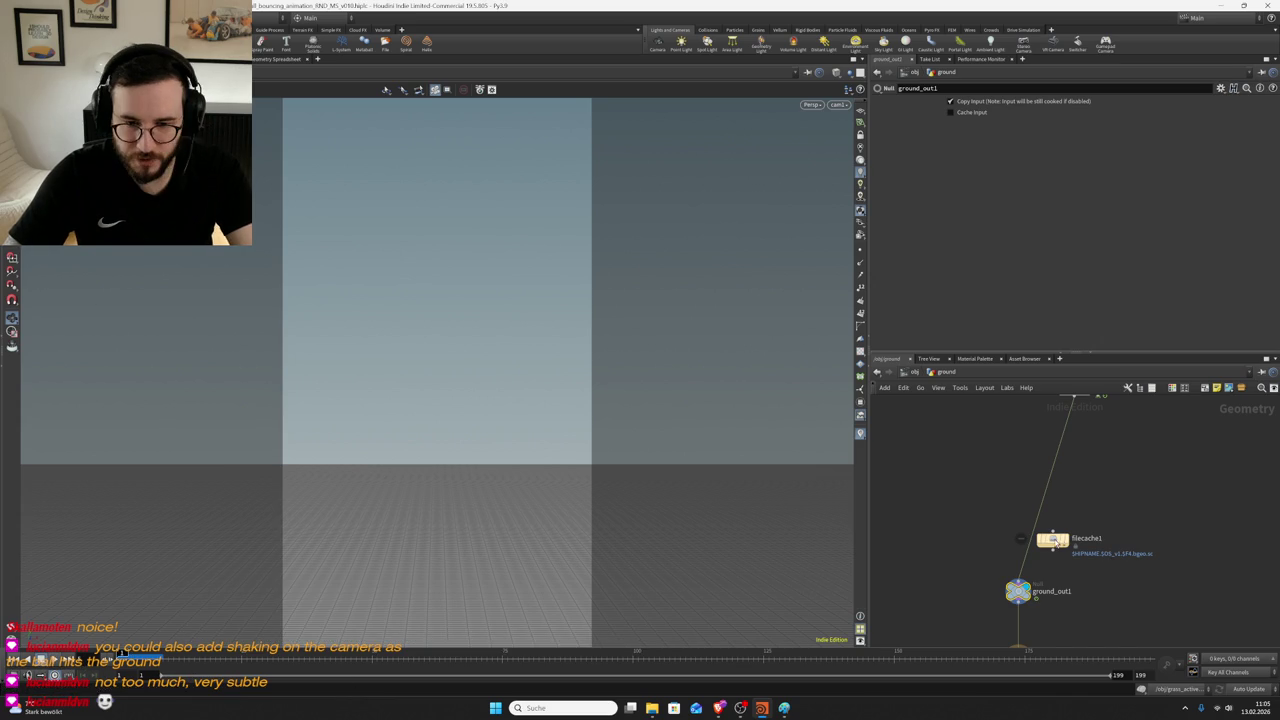
pyautogui.moveTo(1055, 543); pyautogui.dragTo(1021, 531)
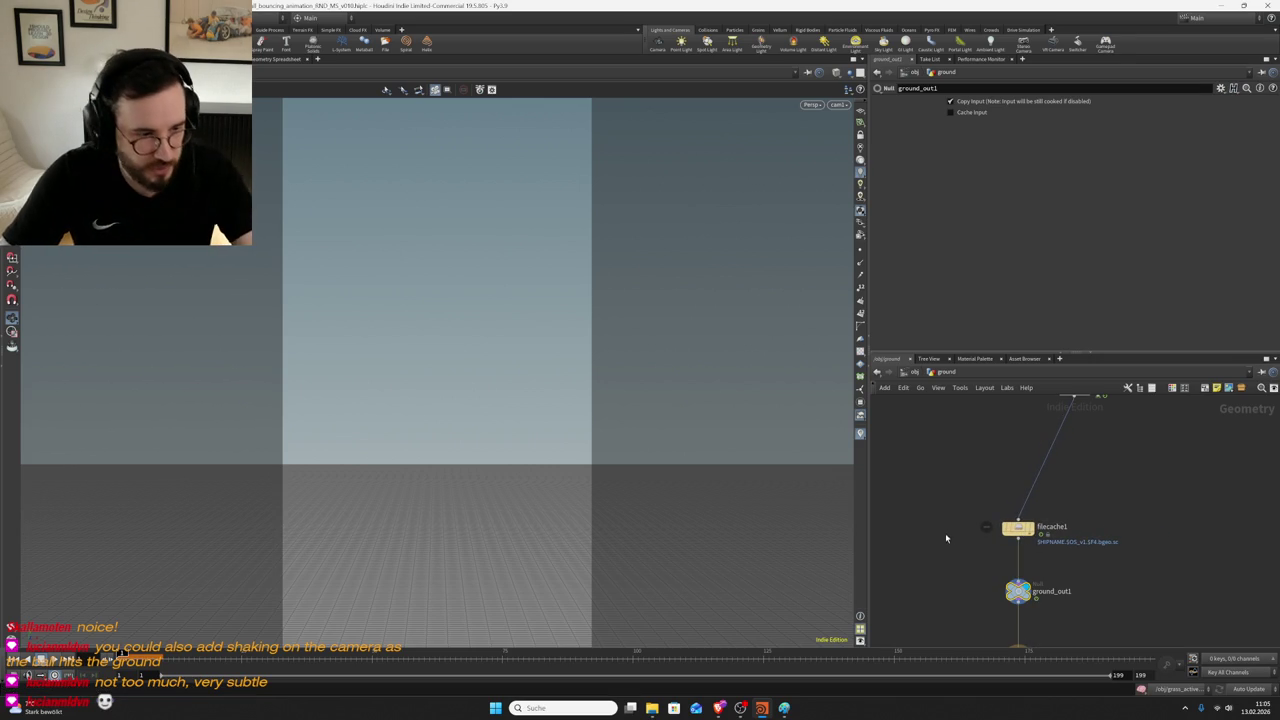
pyautogui.hotkey('ctrl', 's')
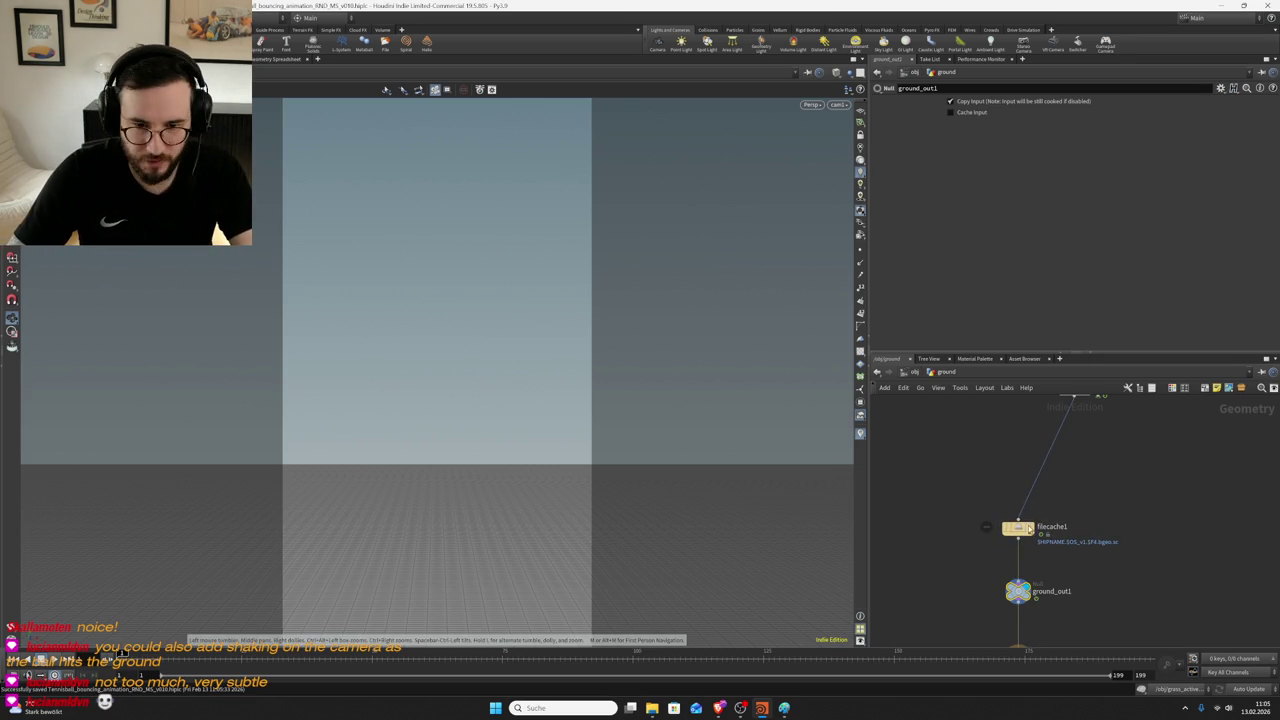
# - Display filecache1 and copy the U:/filecaches/TENNIS/ path from the folder chooser
pyautogui.click(1028, 527)
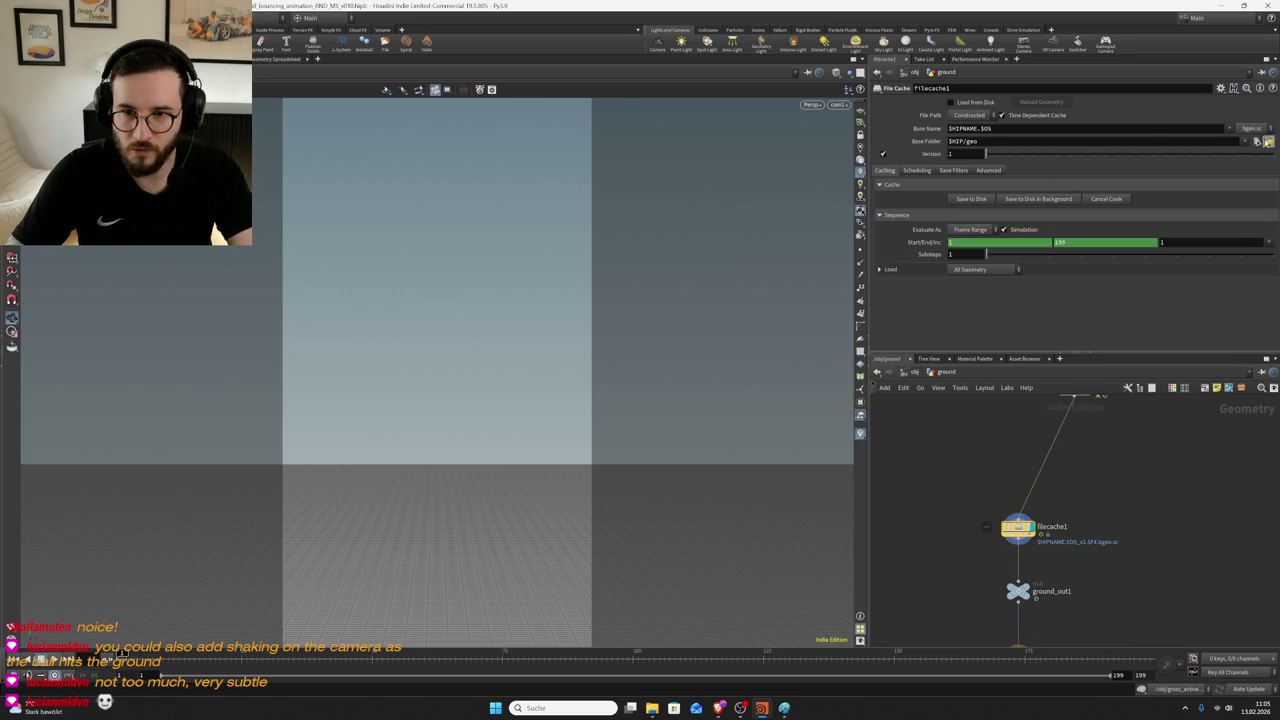
pyautogui.click(1268, 142)
pyautogui.click(920, 121)
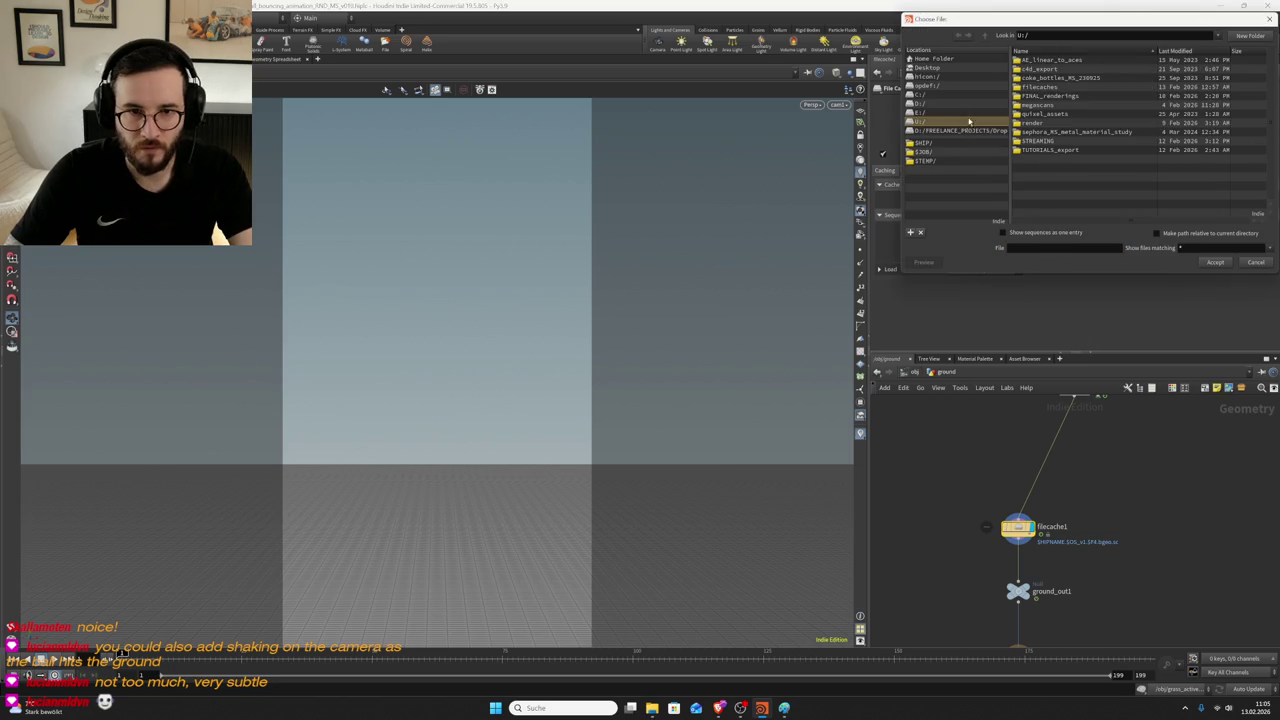
pyautogui.doubleClick(1052, 88)
pyautogui.doubleClick(1055, 88)
pyautogui.hotkey('ctrl', 'c')
pyautogui.click(1097, 37)
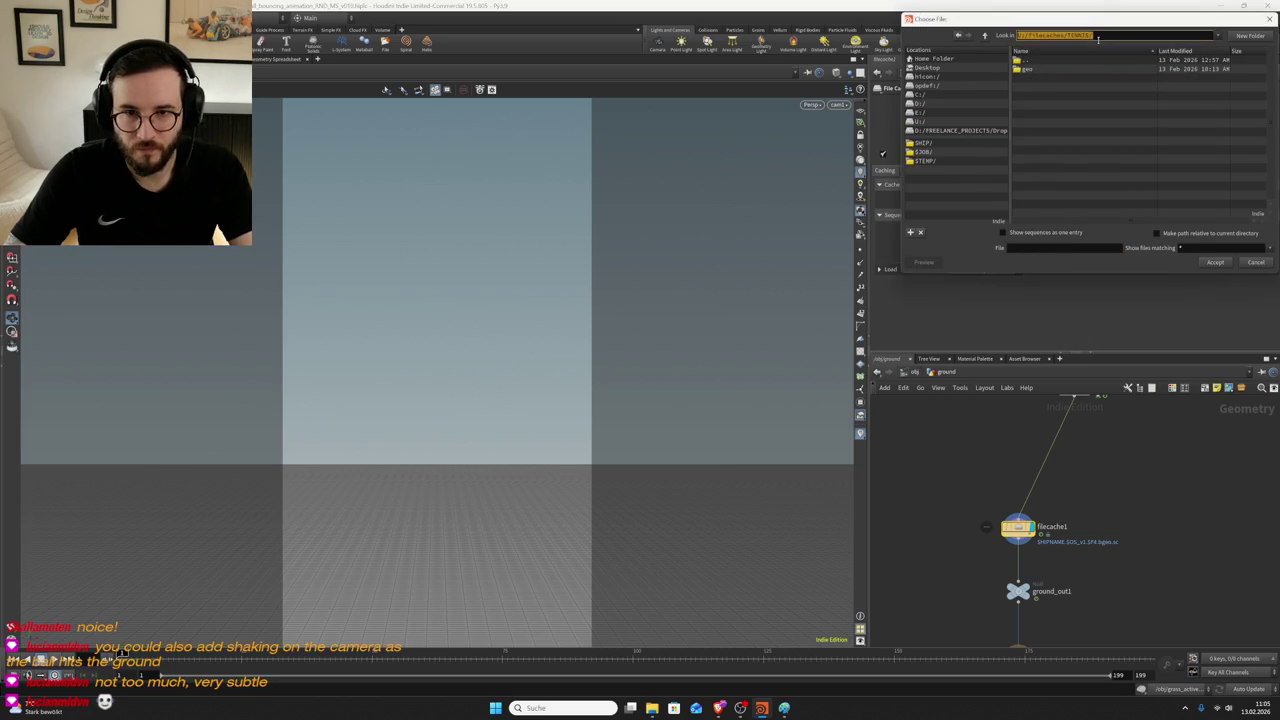
pyautogui.click(1252, 263)
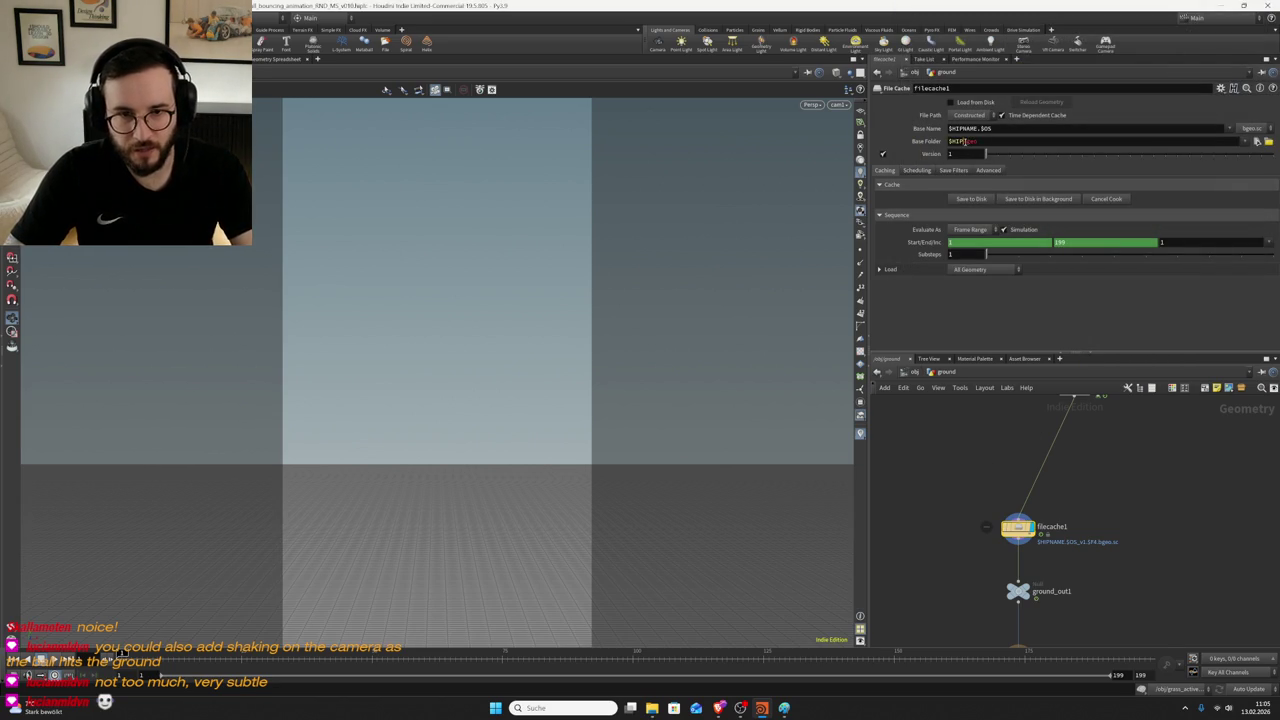
# - Set filecache1's base folder to the pasted TENNIS path and save the scene
pyautogui.doubleClick(963, 141)
pyautogui.hotkey('ctrl', 'v')
pyautogui.press('Return')
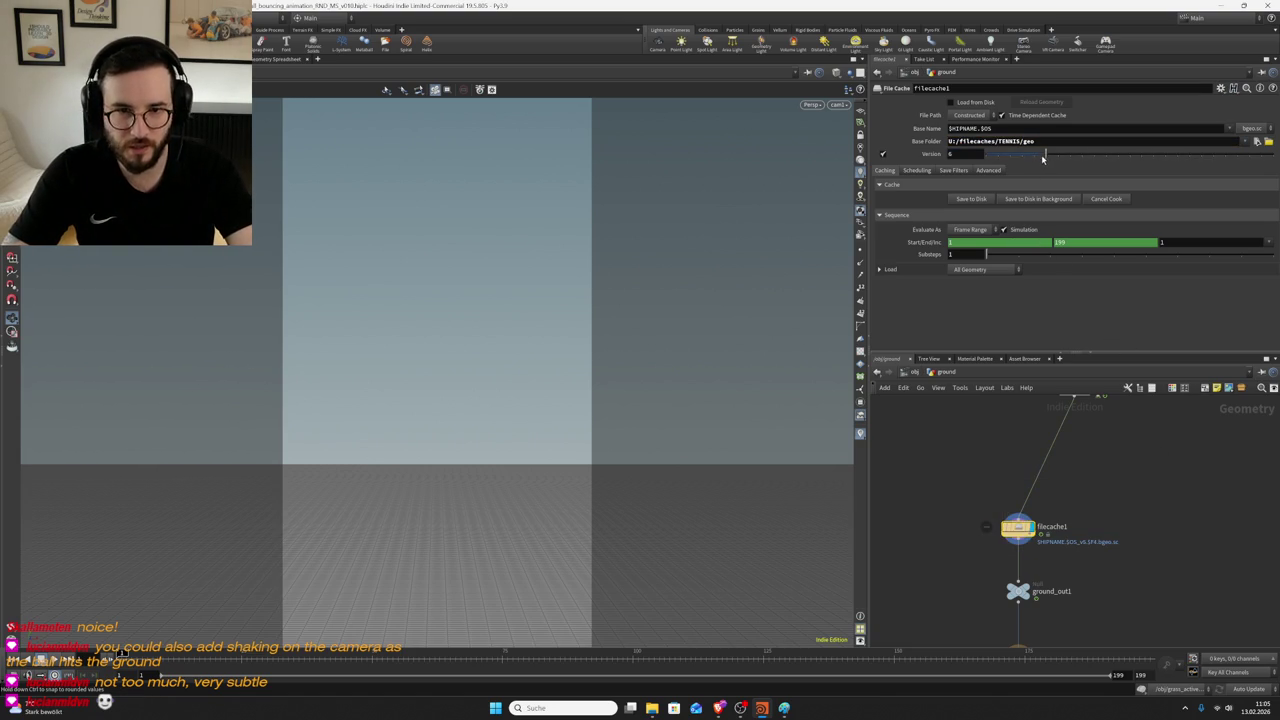
pyautogui.hotkey('ctrl', 's')
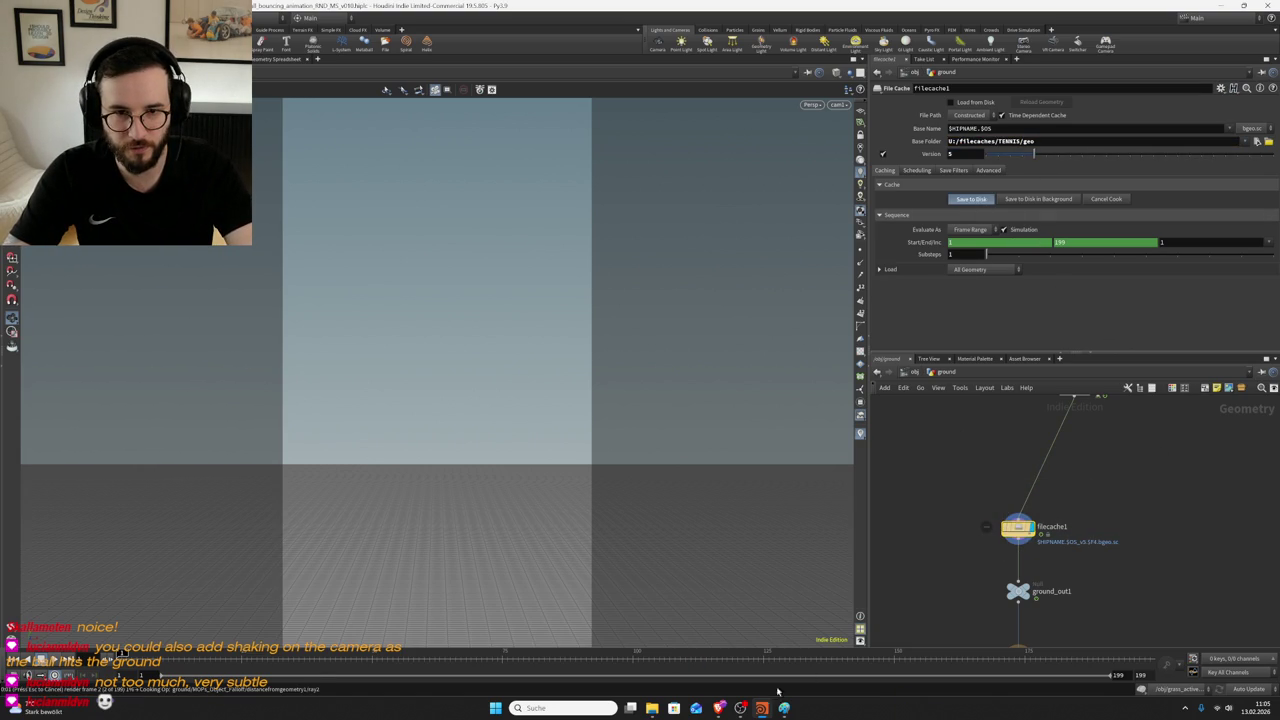
pyautogui.click(720, 708)
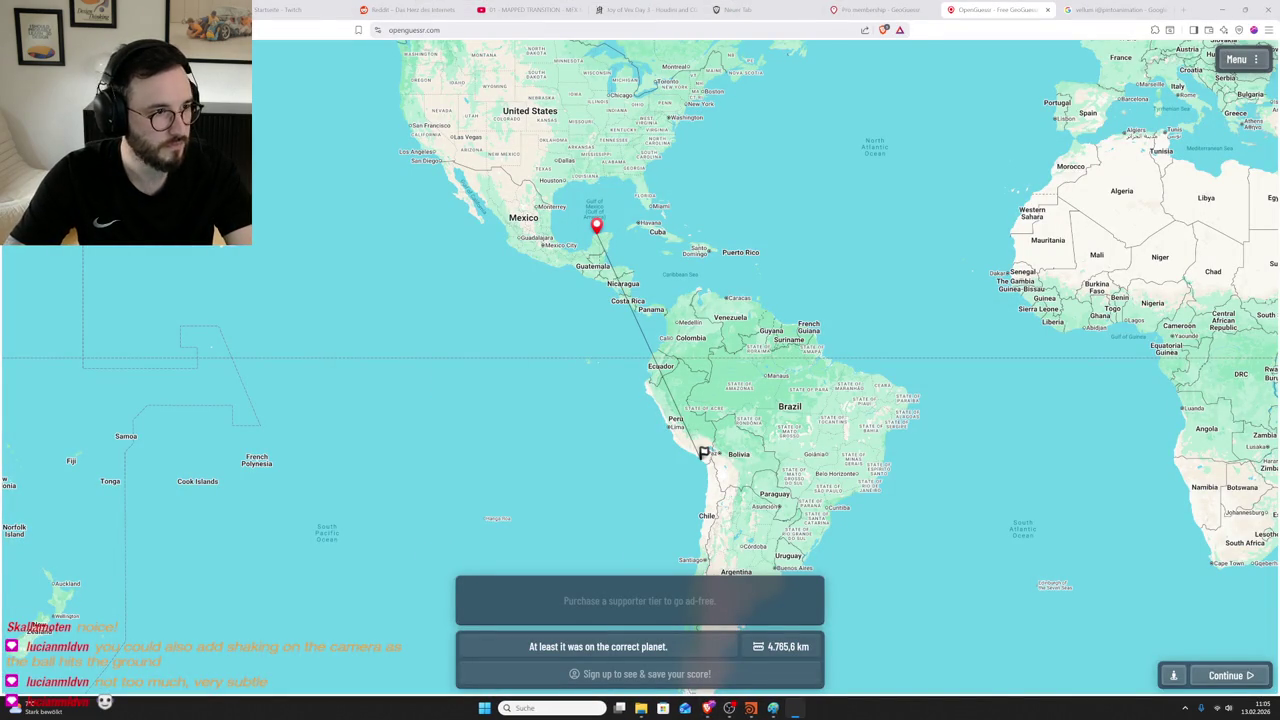
# - Move the cache progress window aside and start the next OpenGuessr round
pyautogui.moveTo(637, 58); pyautogui.dragTo(1118, 60)
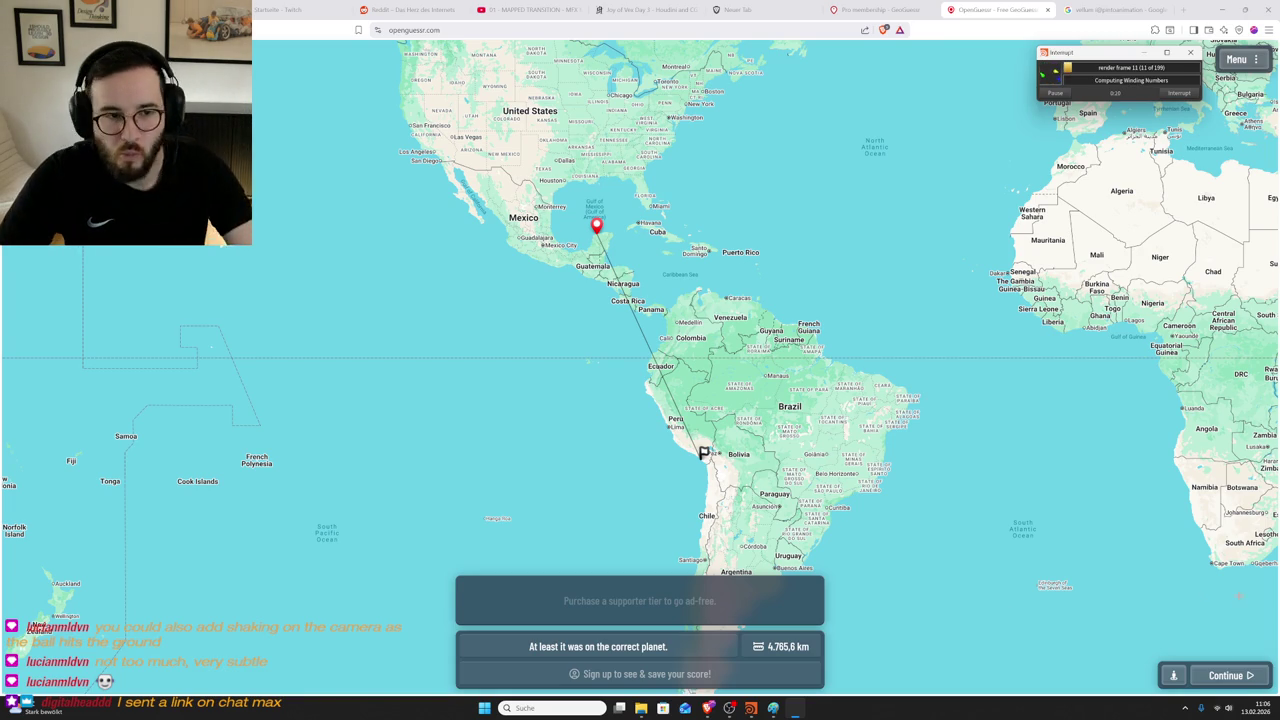
pyautogui.press('Return')
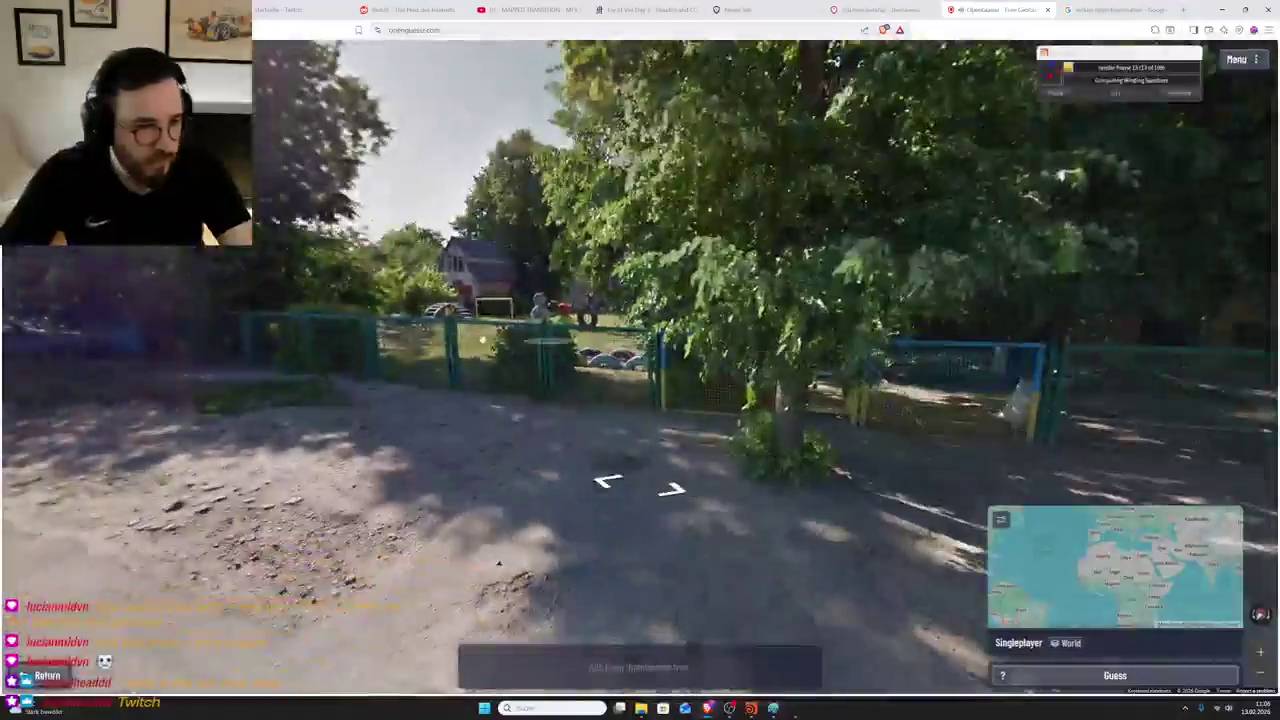
# - Move along Malofontanna St toward the fence and houses, turning to face the playground
pyautogui.moveTo(498, 563)
pyautogui.mouseDown()
pyautogui.moveTo(618, 370)
pyautogui.moveTo(698, 323)
pyautogui.moveTo(352, 330)
pyautogui.moveTo(608, 370)
pyautogui.moveTo(928, 266)
pyautogui.moveTo(883, 296)
pyautogui.mouseUp()
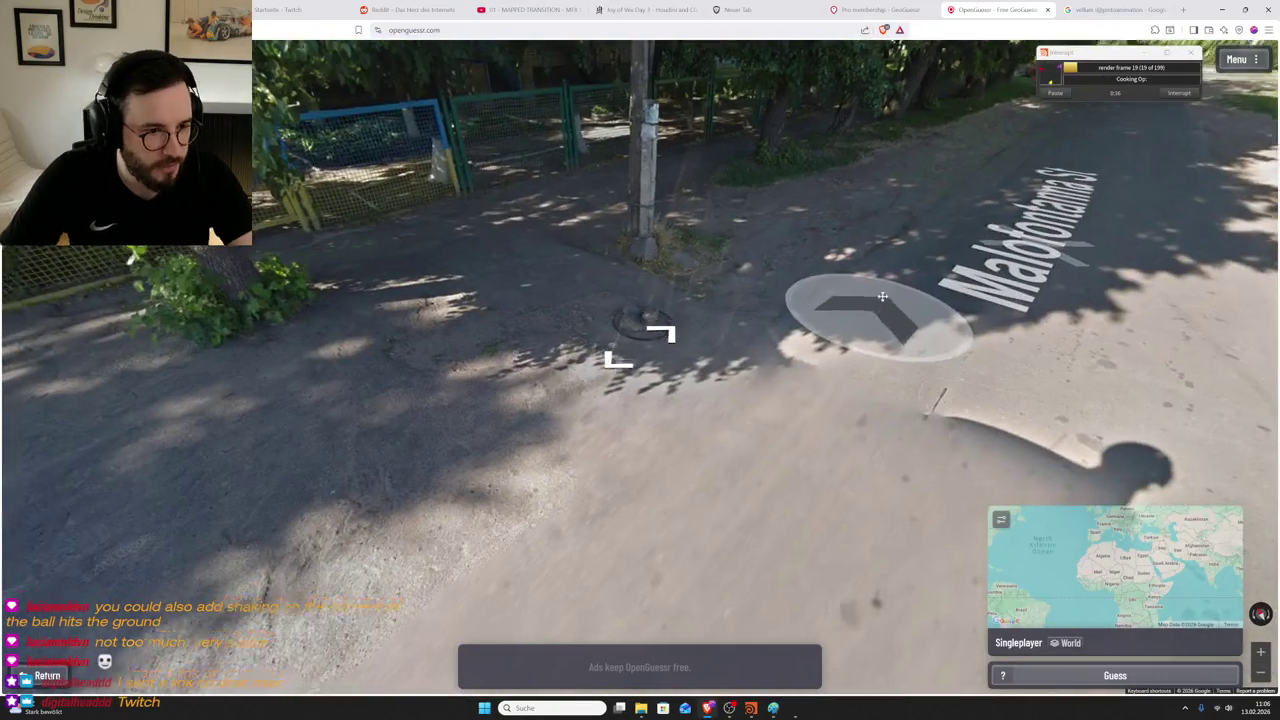
pyautogui.click(883, 296)
pyautogui.moveTo(714, 257); pyautogui.dragTo(598, 306)
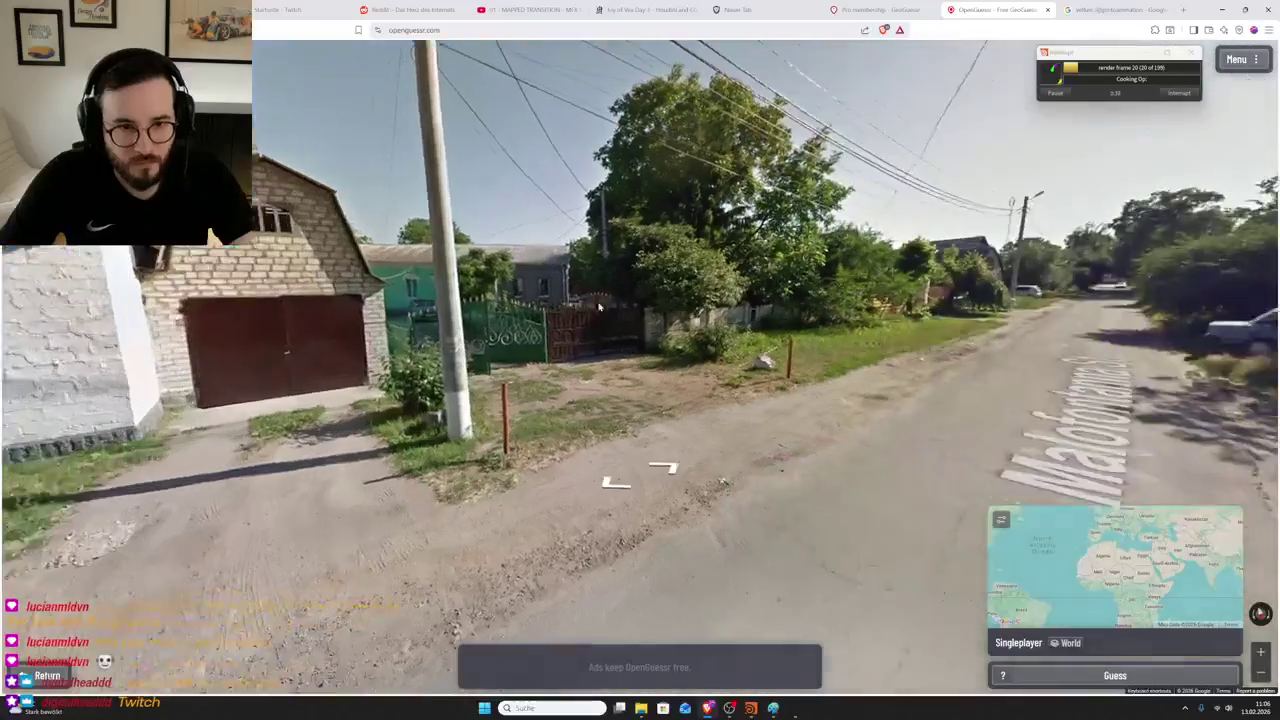
pyautogui.click(598, 306)
pyautogui.press('Right')
pyautogui.press('Right')
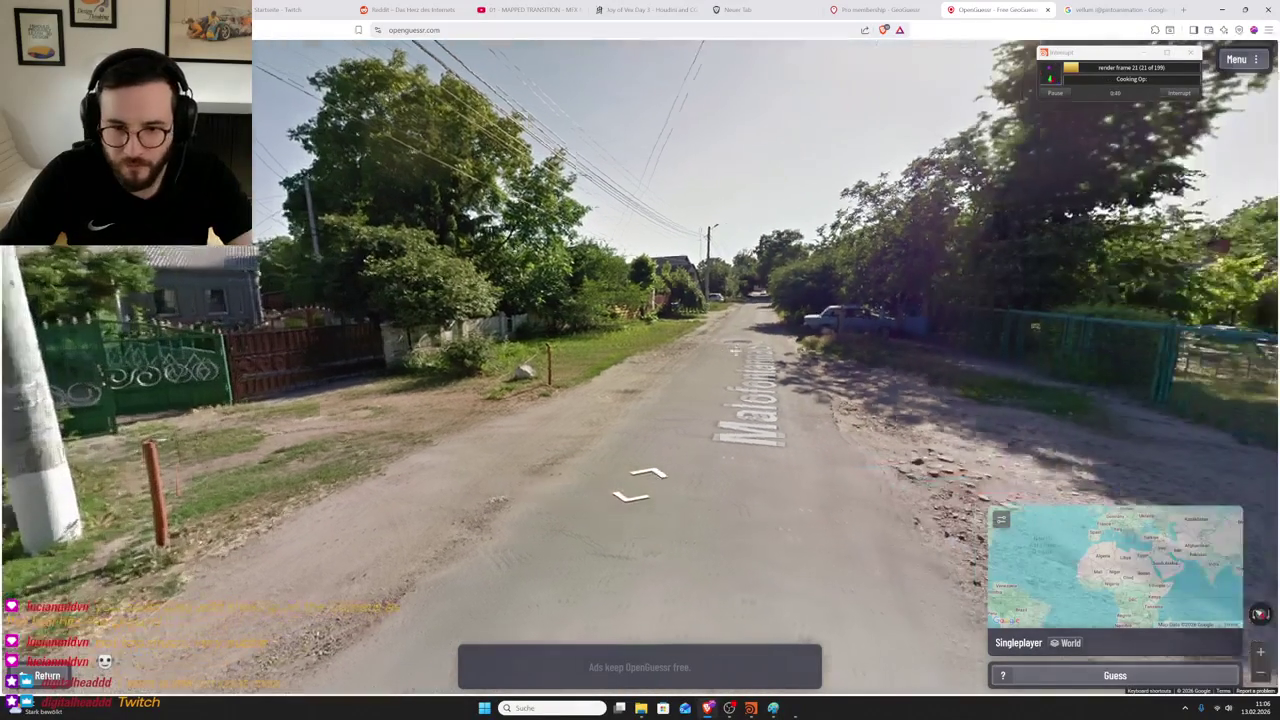
pyautogui.press('Right')
# - Look over the tall trees and blue garage gate, then face back down the street
pyautogui.press('Right')
pyautogui.press('Right')
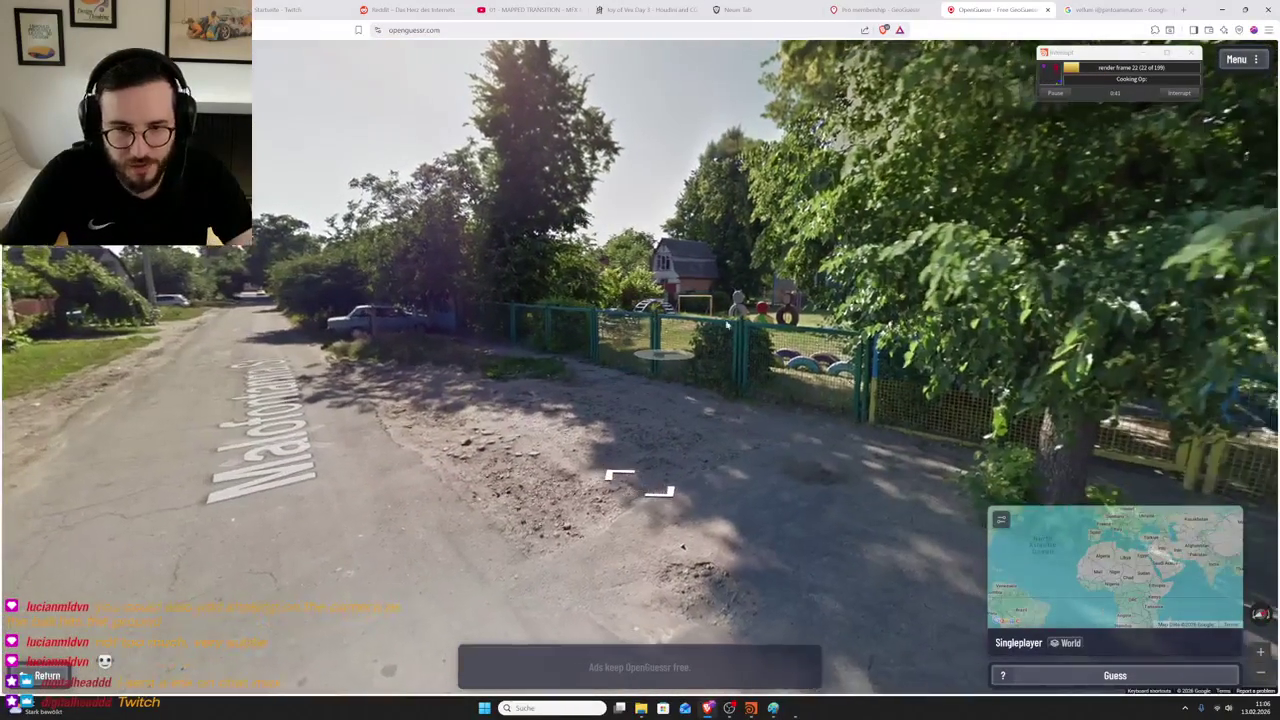
pyautogui.click(640, 483)
pyautogui.press('Right')
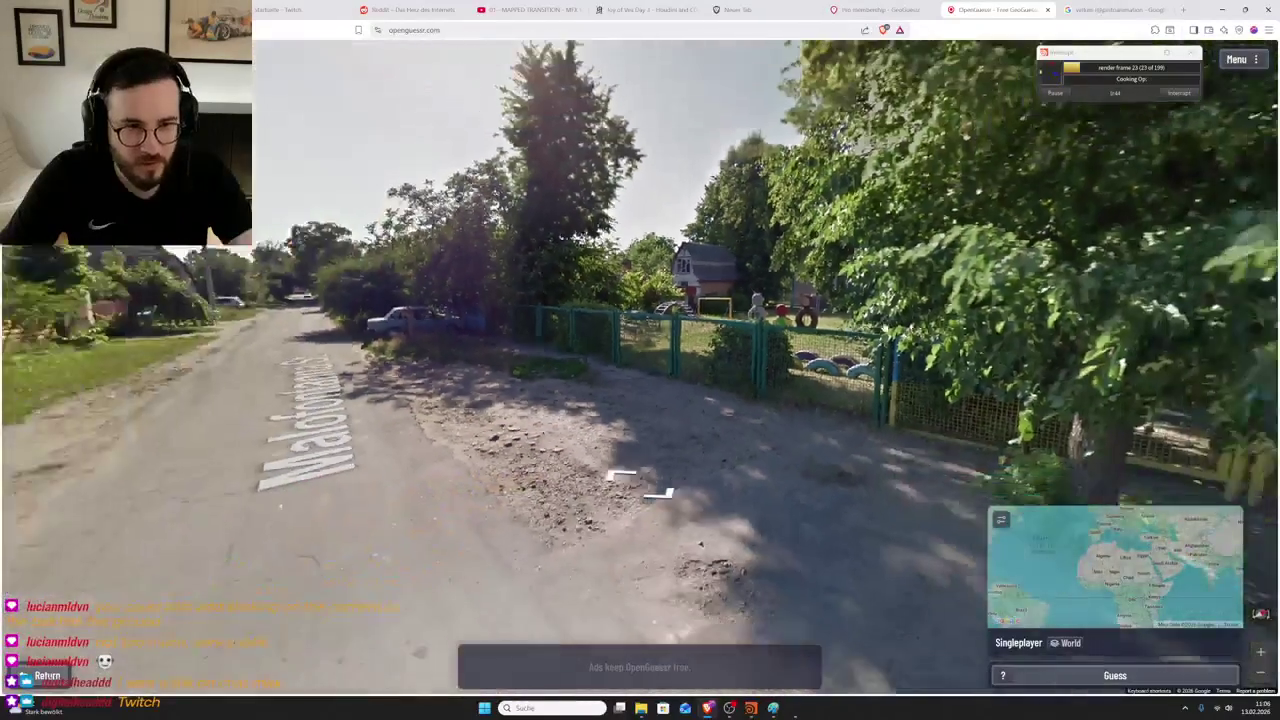
pyautogui.press('Right')
pyautogui.press('Right')
pyautogui.press('Up')
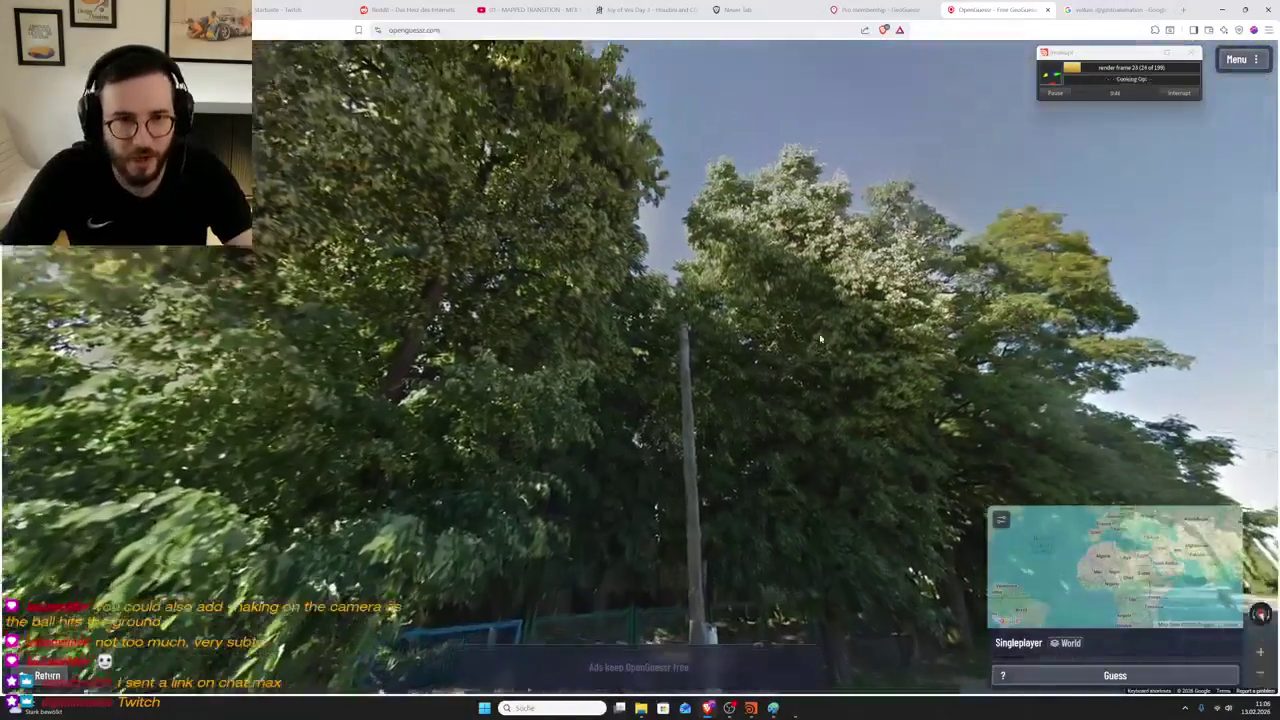
pyautogui.press('Right')
pyautogui.press('Right')
pyautogui.press('Up')
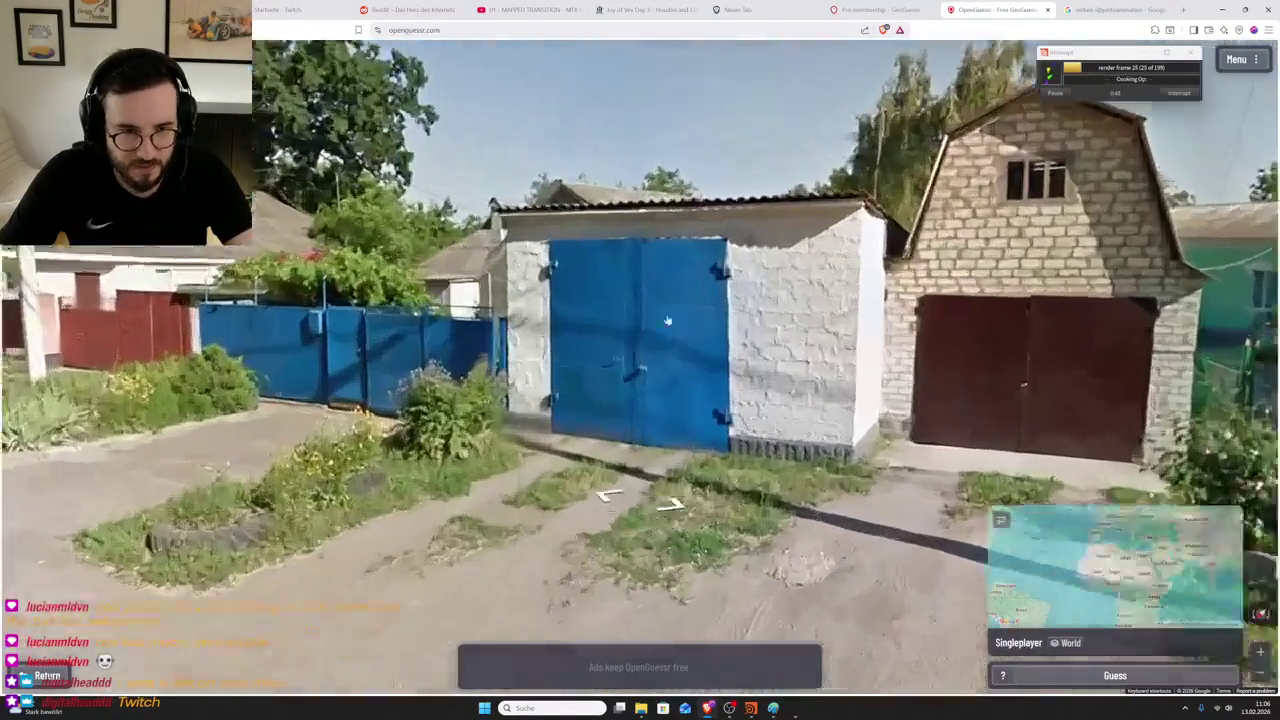
pyautogui.press('Left')
pyautogui.press('Left')
pyautogui.press('Down')
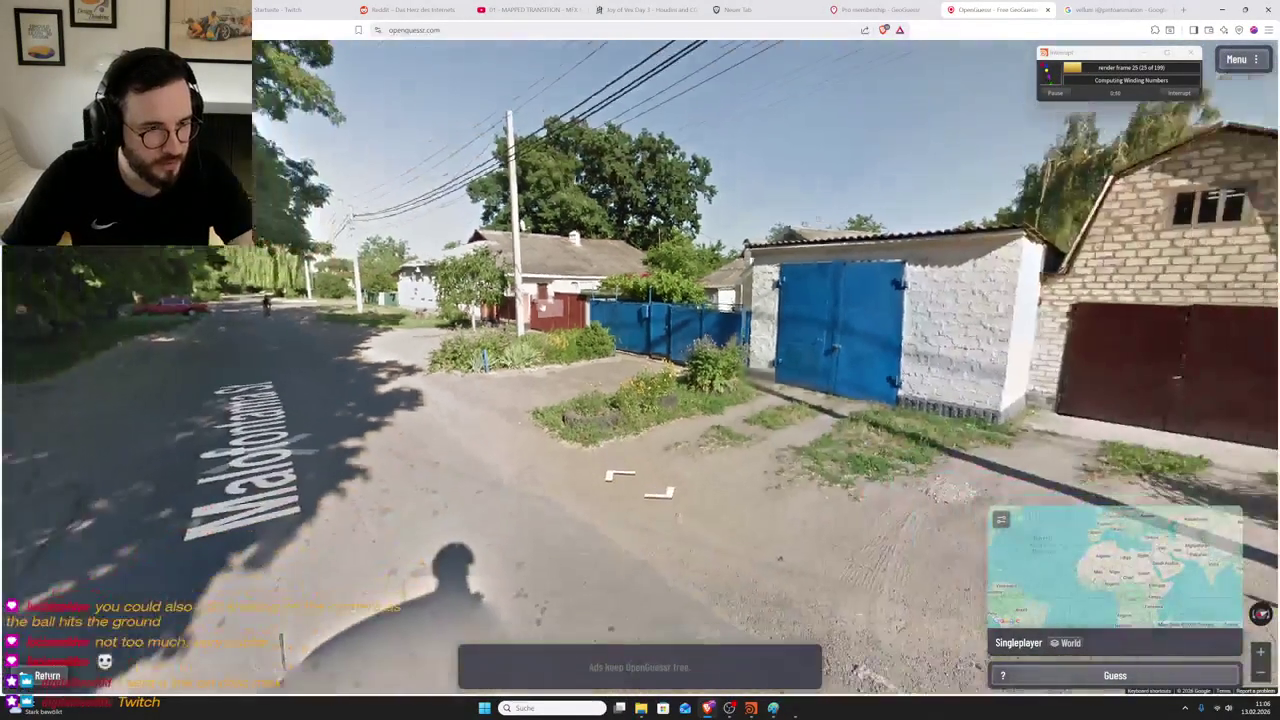
pyautogui.press('Right')
pyautogui.press('Right')
pyautogui.press('Right')
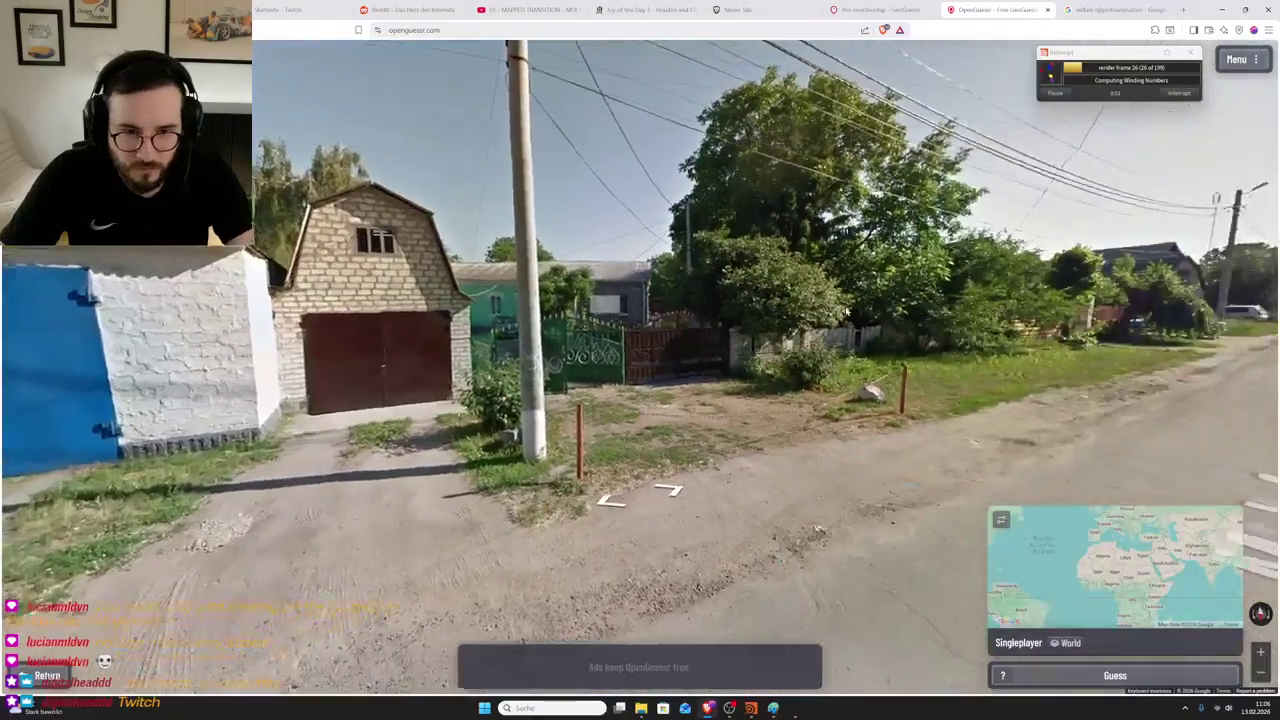
pyautogui.press('Right')
pyautogui.press('Right')
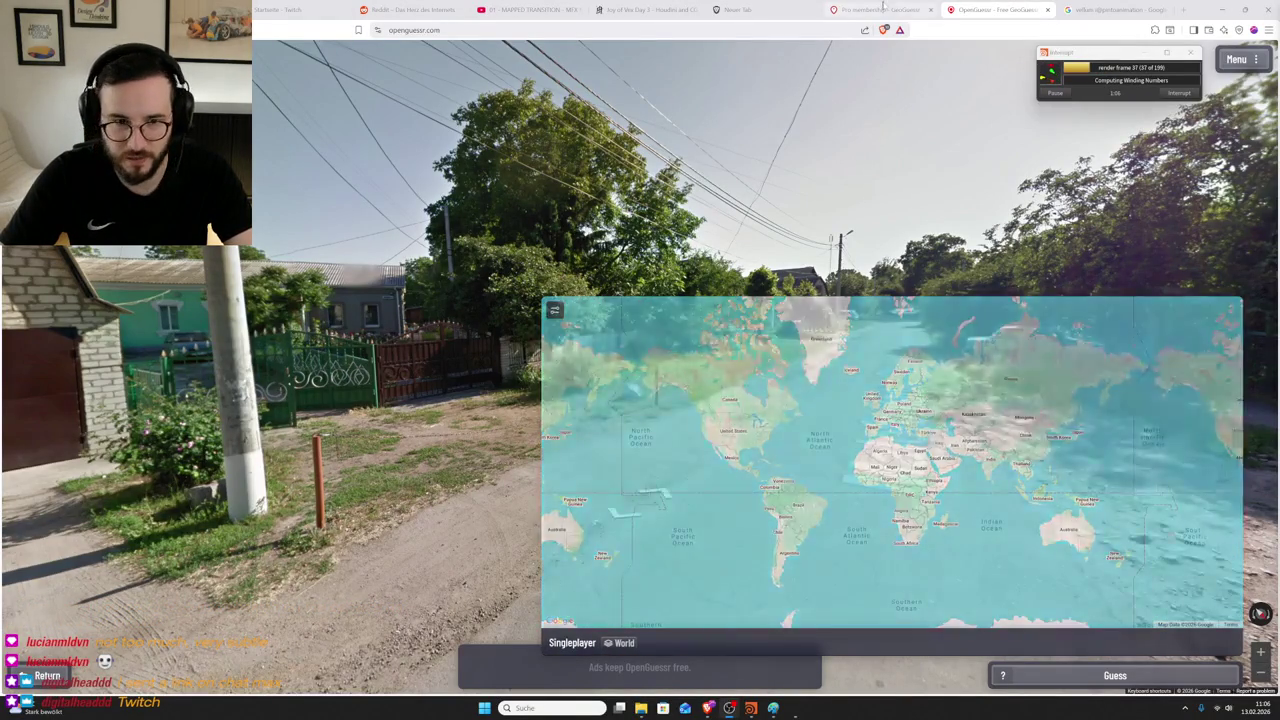
# - Expand the guess map and pan it over Eastern Europe and the Black Sea
pyautogui.moveTo(882, 348); pyautogui.dragTo(862, 345)
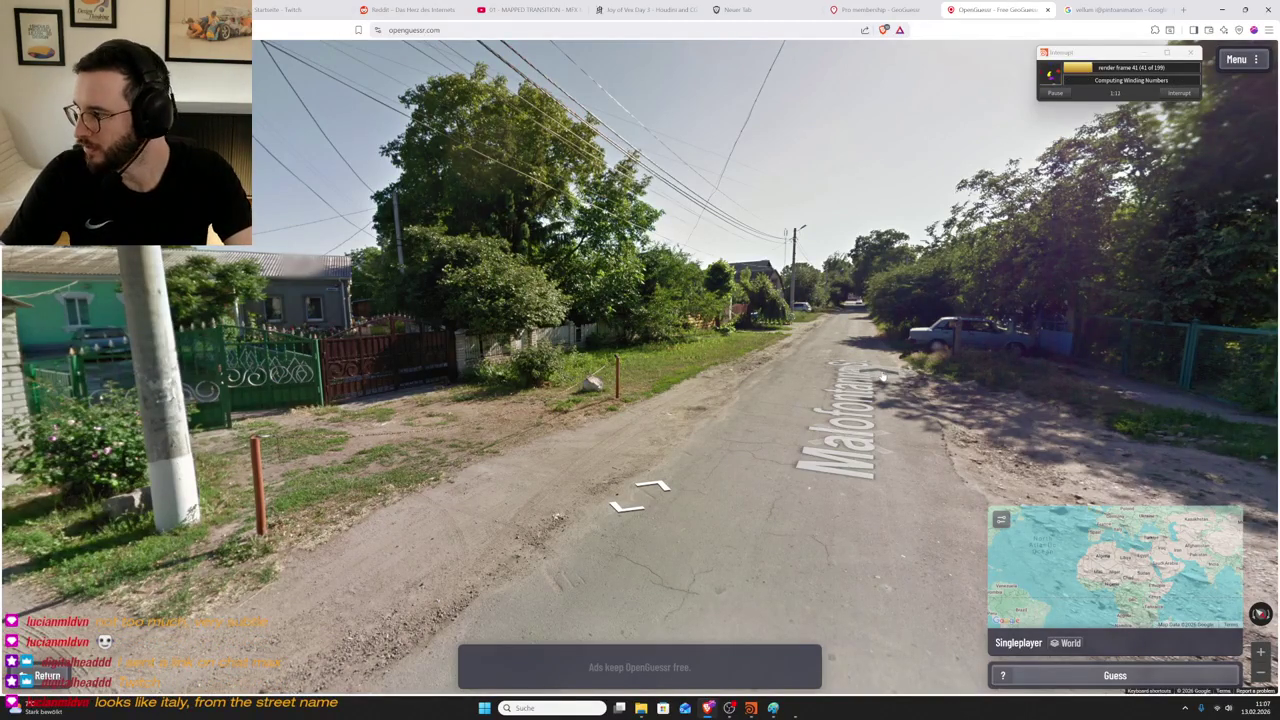
pyautogui.scroll(3, 919, 414)
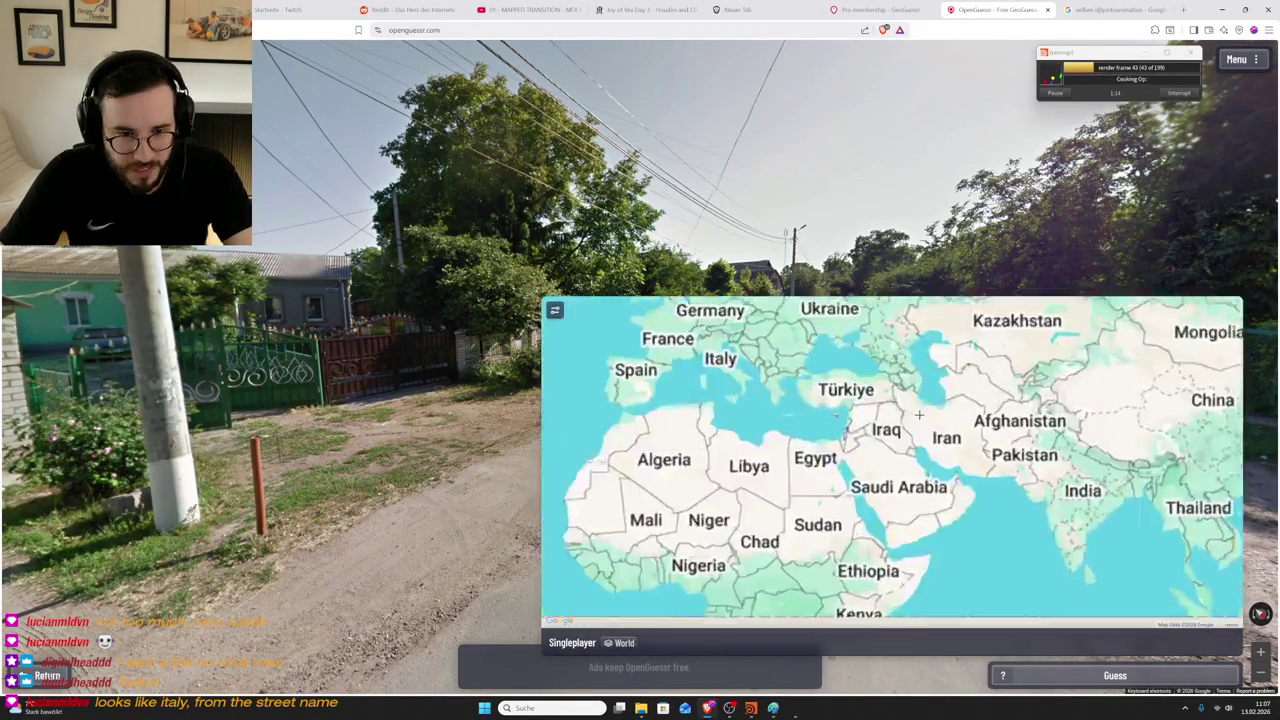
pyautogui.scroll(2, 919, 414)
pyautogui.moveTo(740, 330); pyautogui.dragTo(857, 442)
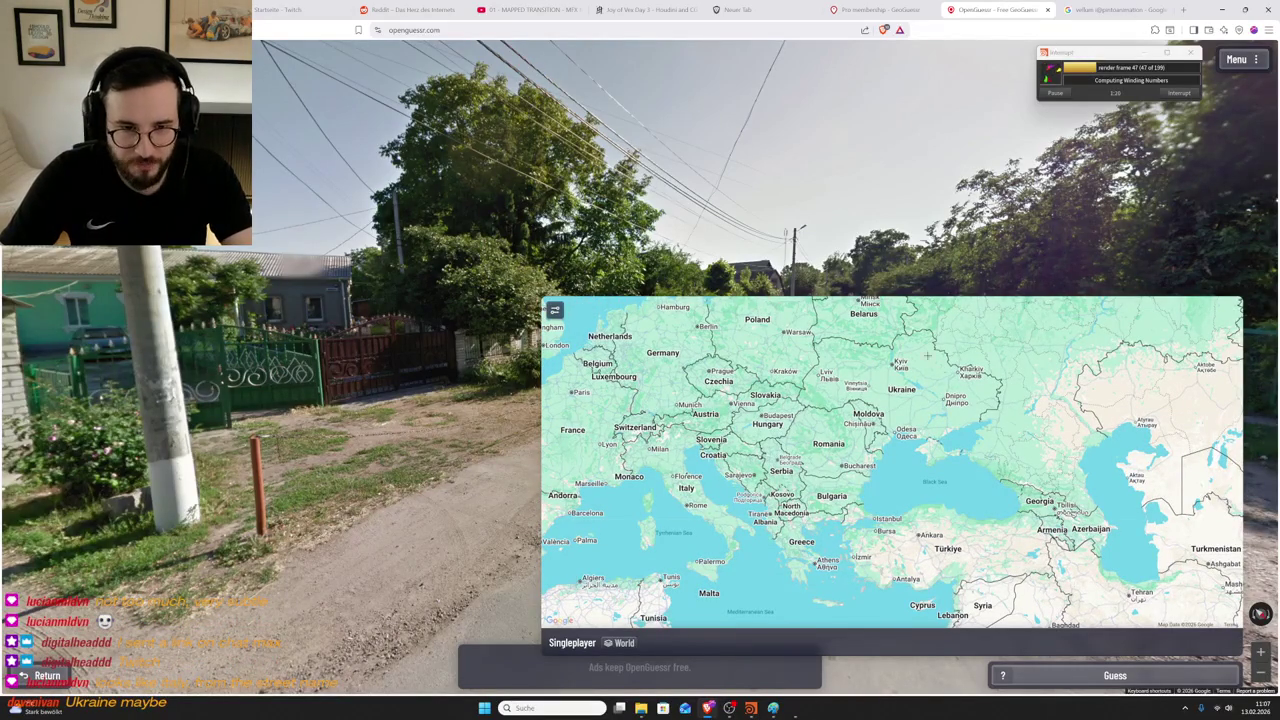
pyautogui.moveTo(580, 420); pyautogui.dragTo(559, 452)
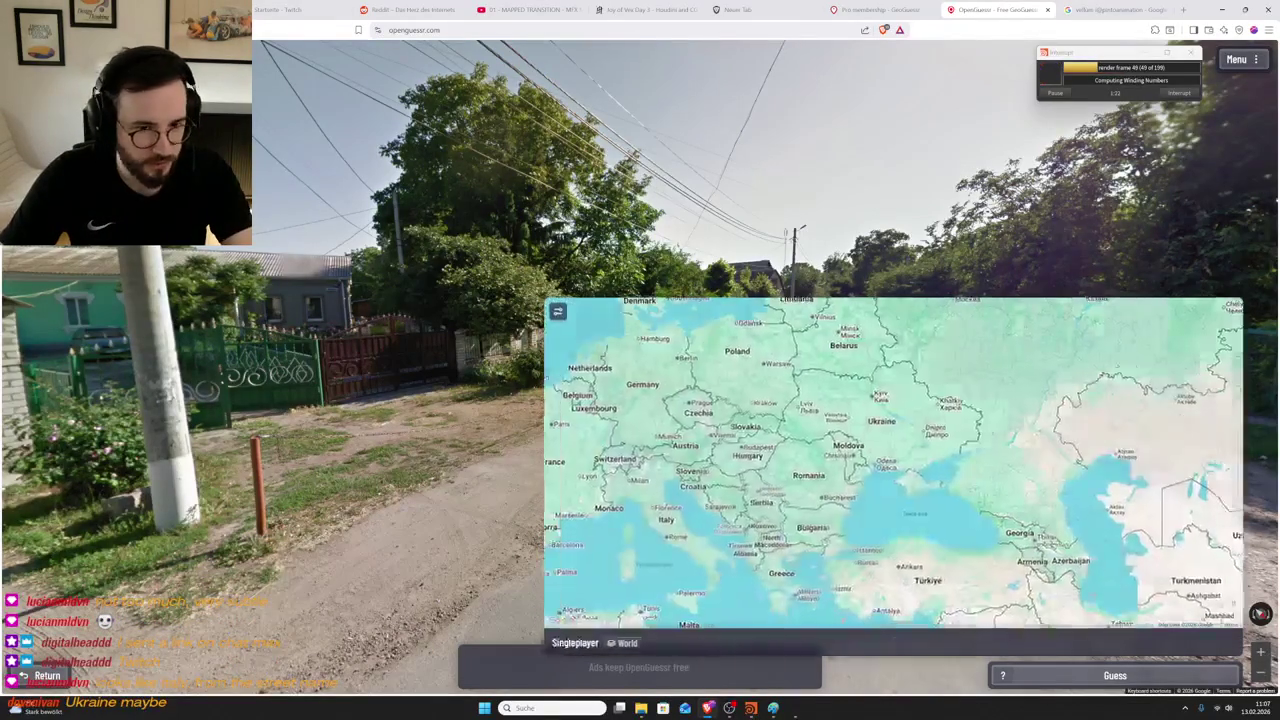
# - Zoom in, pin a guess in central Romania and submit it
pyautogui.scroll(1, 818, 478)
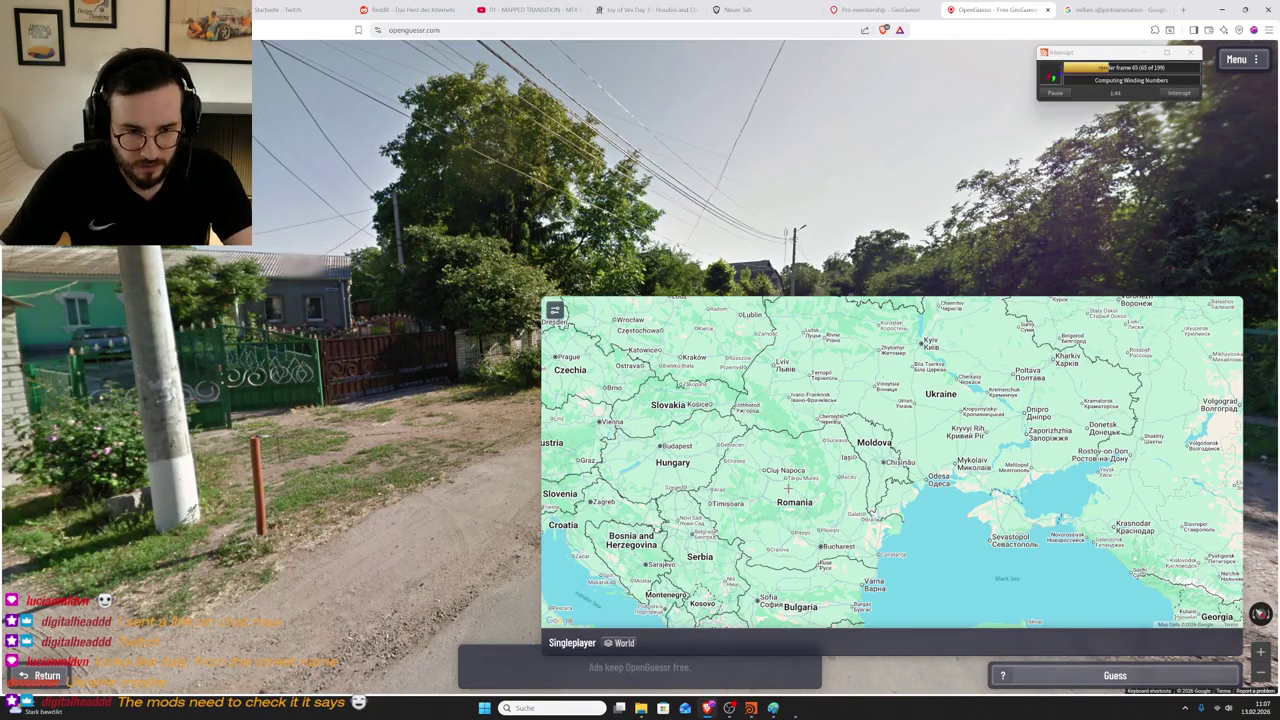
pyautogui.click(784, 490)
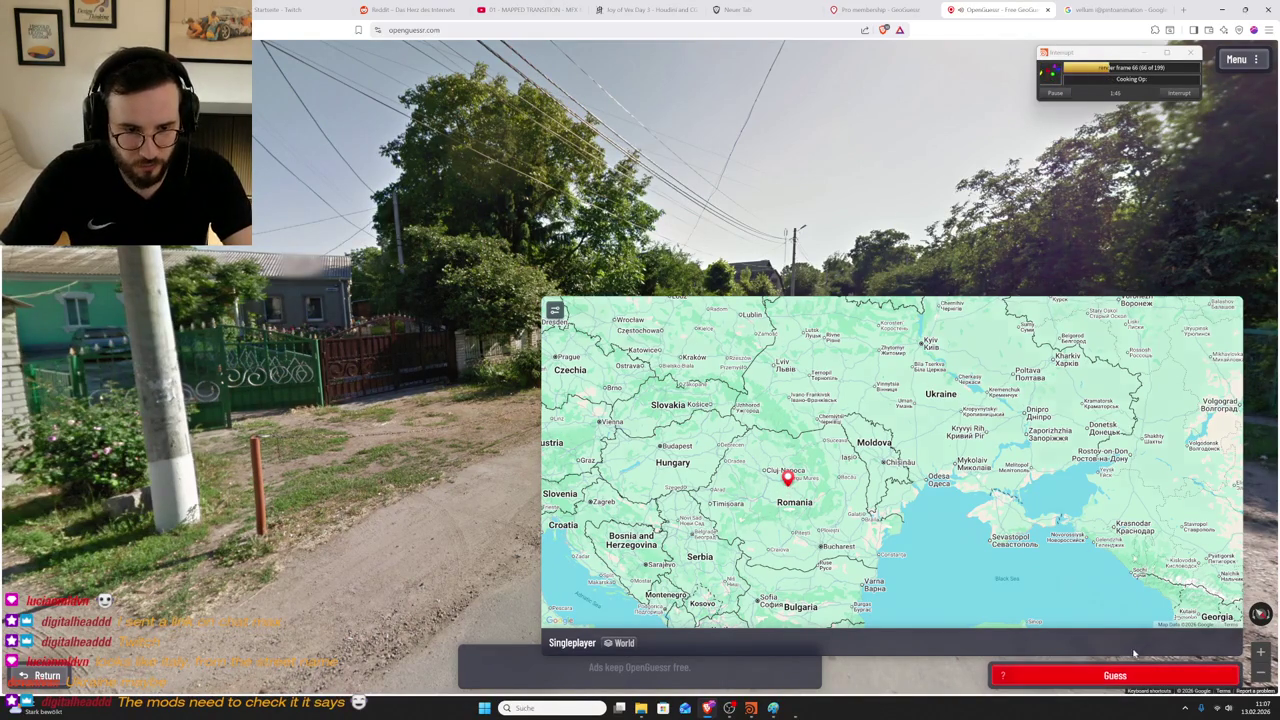
pyautogui.press('space')
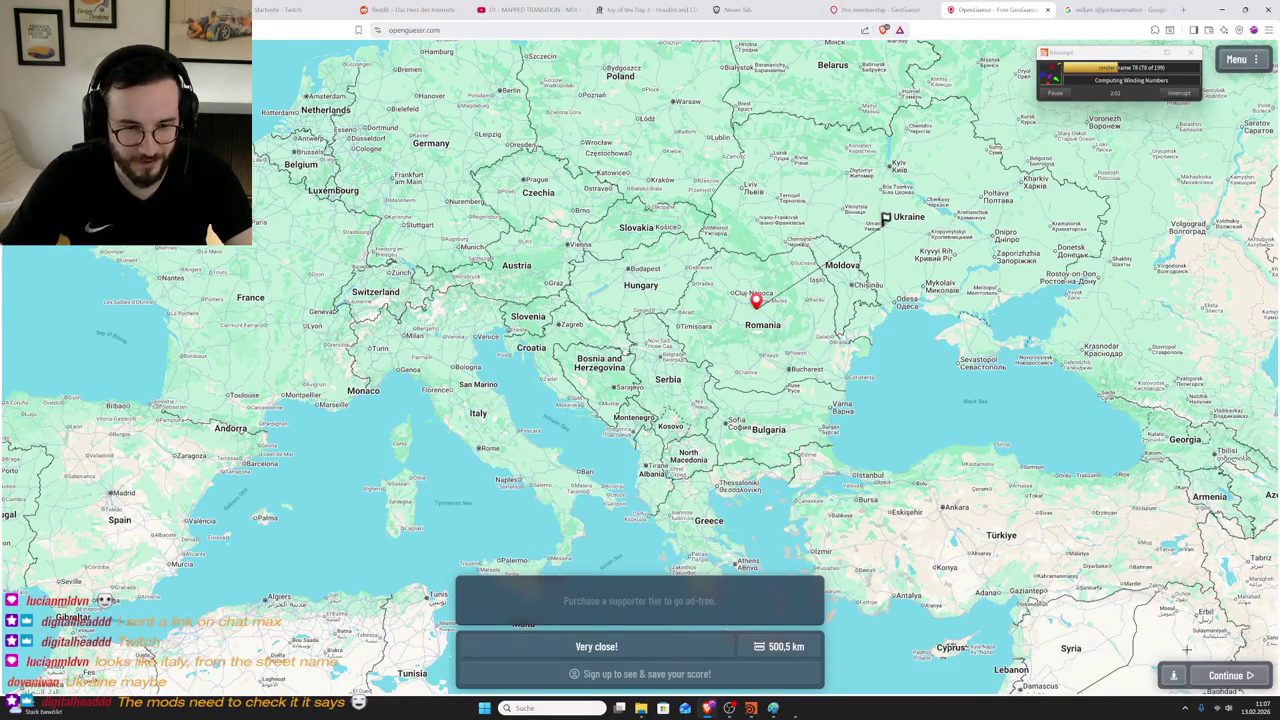
# - Start the next round and inspect the rural road, cornfield and hillside beehives
pyautogui.click(1210, 676)
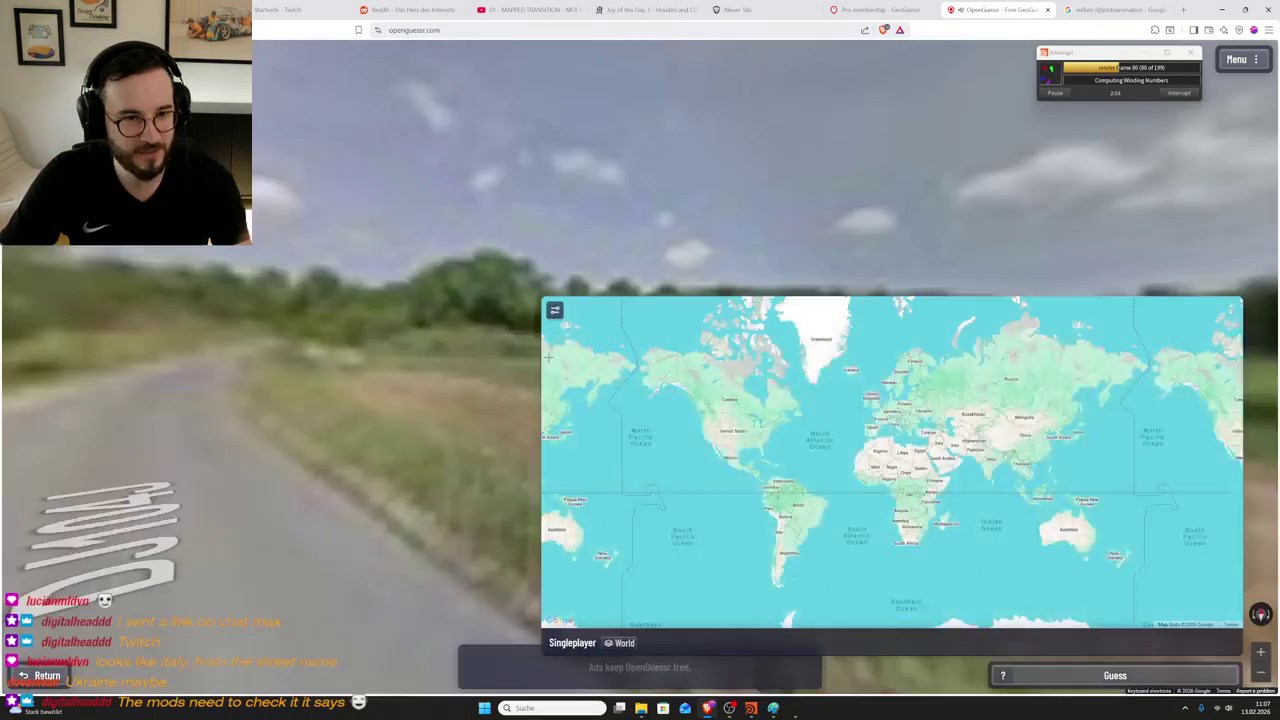
pyautogui.press('Left')
pyautogui.press('Left')
pyautogui.press('Left')
pyautogui.press('Left')
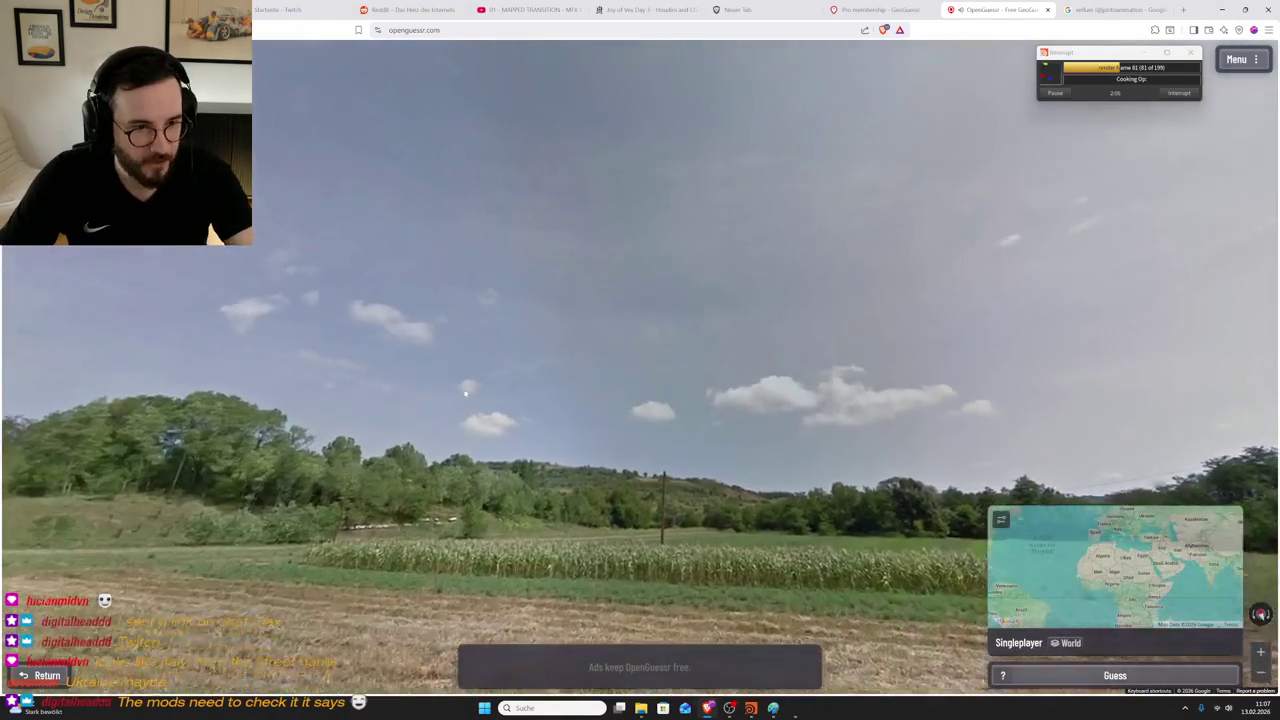
pyautogui.press('Left')
pyautogui.press('Left')
pyautogui.press('Left')
pyautogui.press('Left')
pyautogui.press('Left')
pyautogui.press('Left')
pyautogui.press('Left')
pyautogui.press('Left')
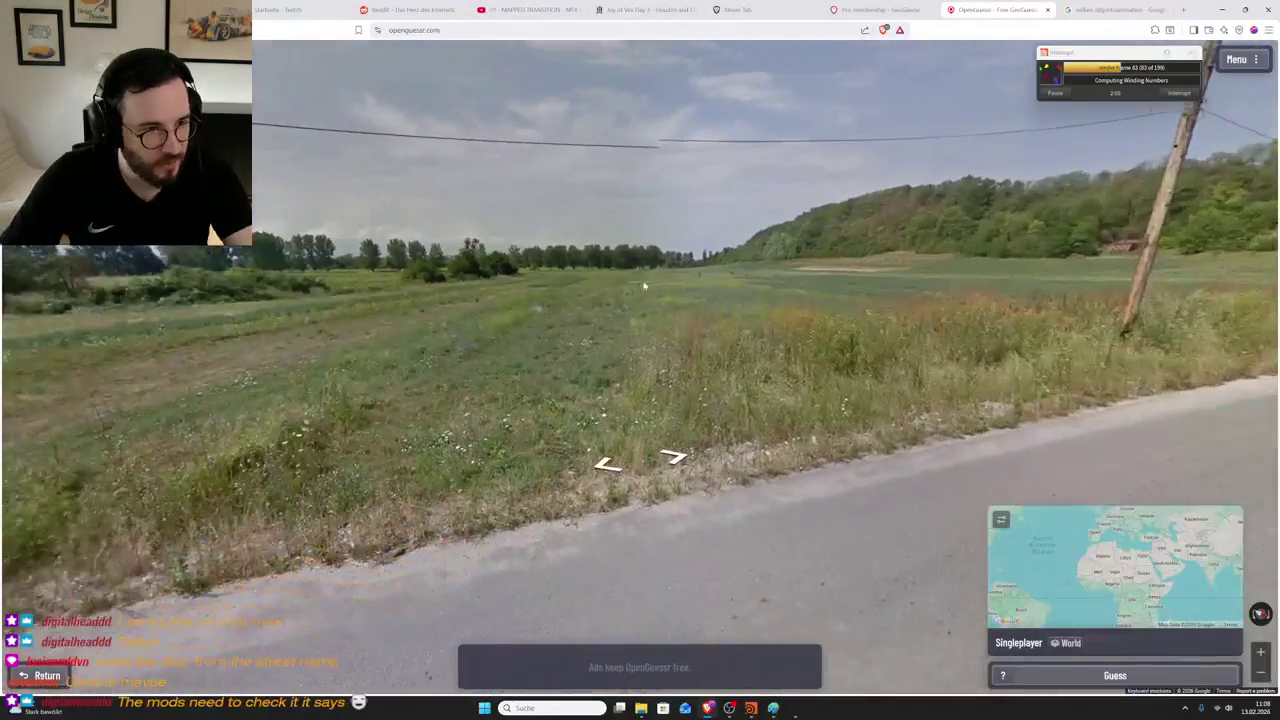
pyautogui.press('Left')
pyautogui.press('Left')
pyautogui.press('Left')
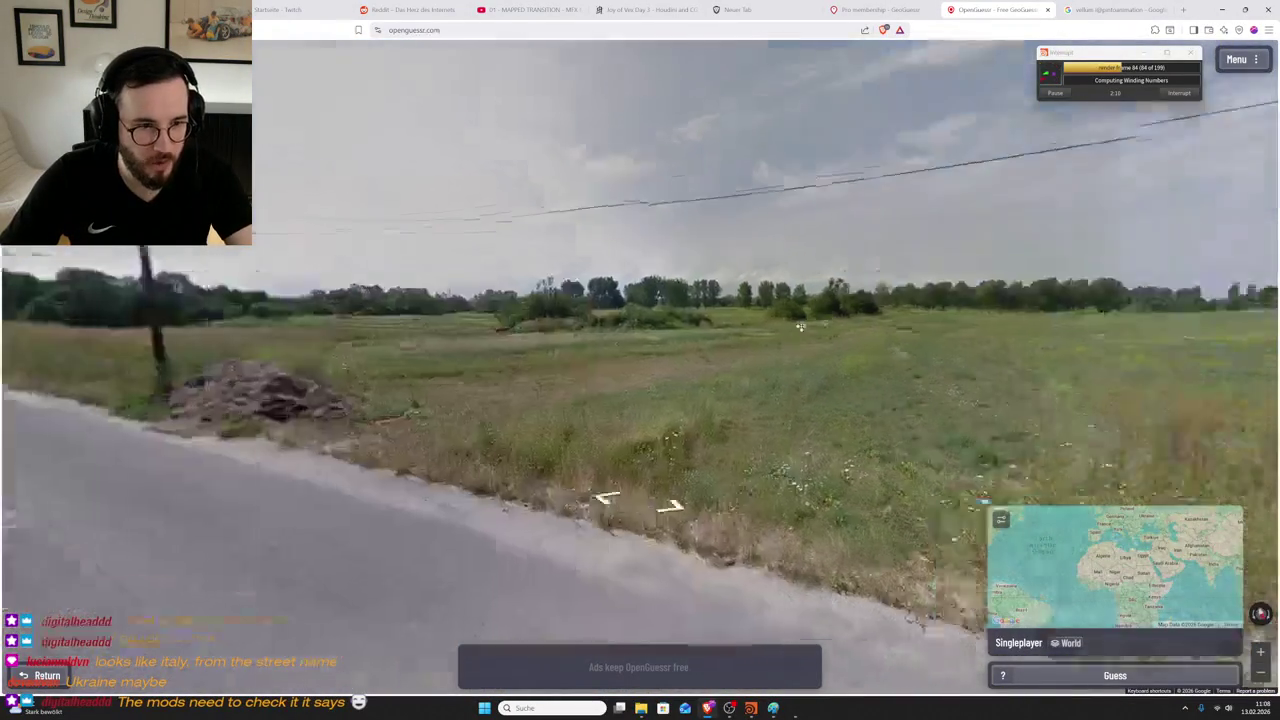
pyautogui.press('Left')
pyautogui.press('Left')
pyautogui.press('Left')
pyautogui.press('Left')
pyautogui.press('Left')
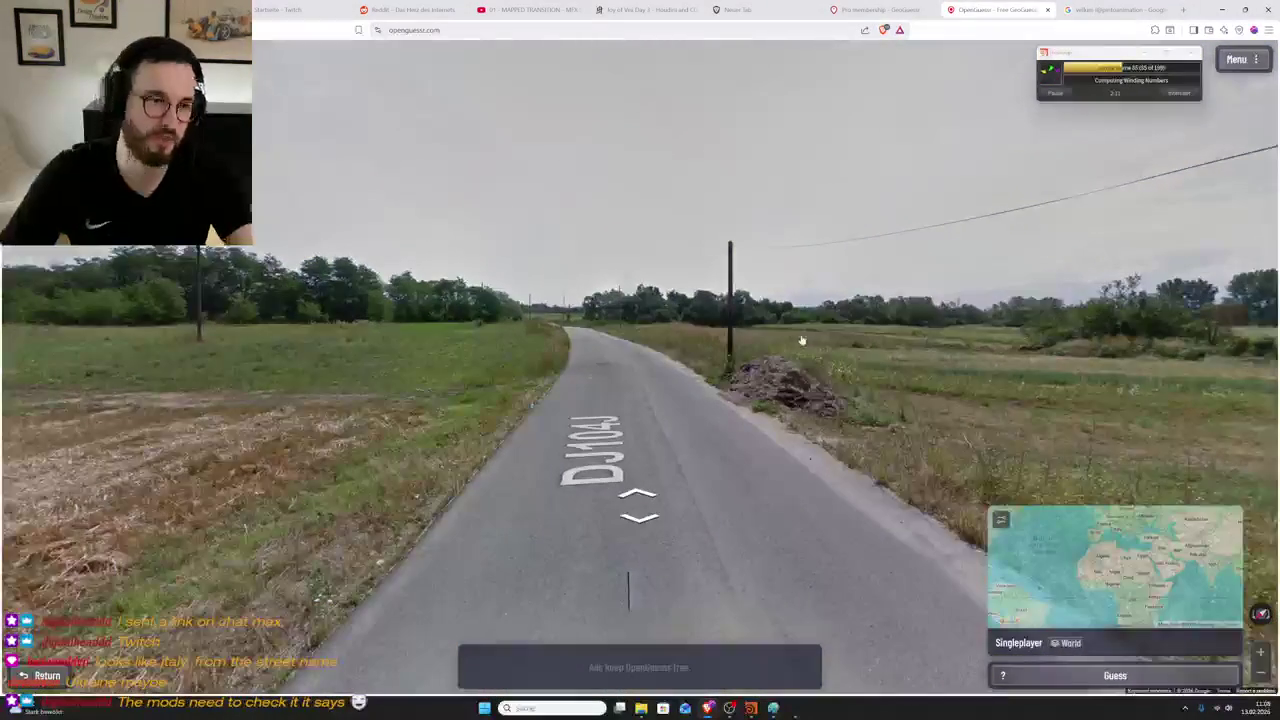
pyautogui.press('Left')
pyautogui.press('Left')
pyautogui.press('Left')
pyautogui.press('Left')
pyautogui.press('Left')
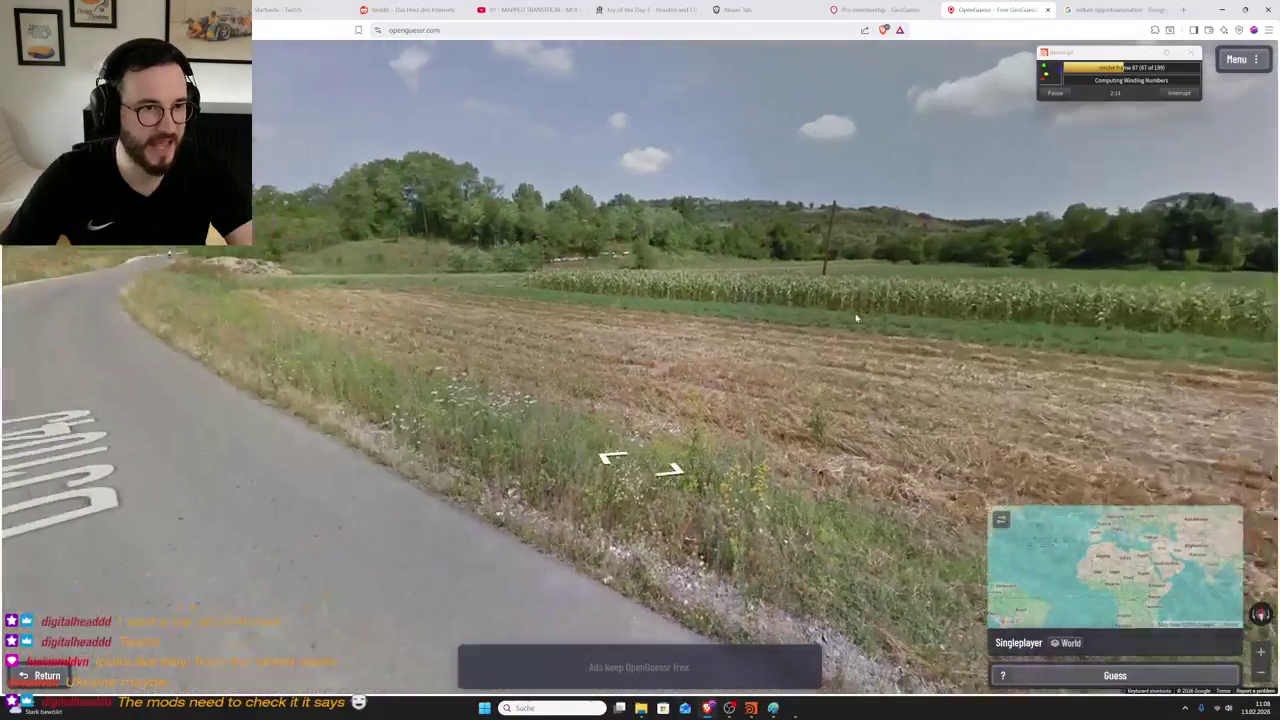
pyautogui.press('Left')
pyautogui.scroll(2, 803, 265)
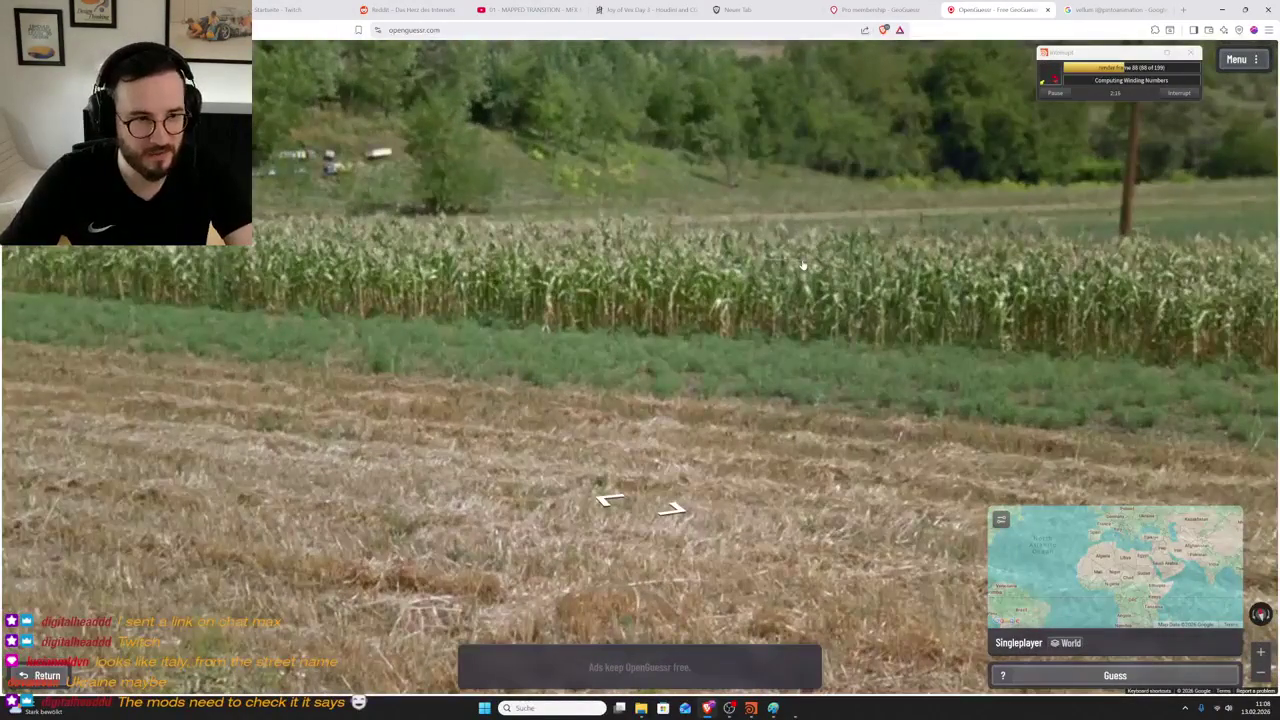
pyautogui.scroll(2, 343, 230)
pyautogui.scroll(-2, 536, 262)
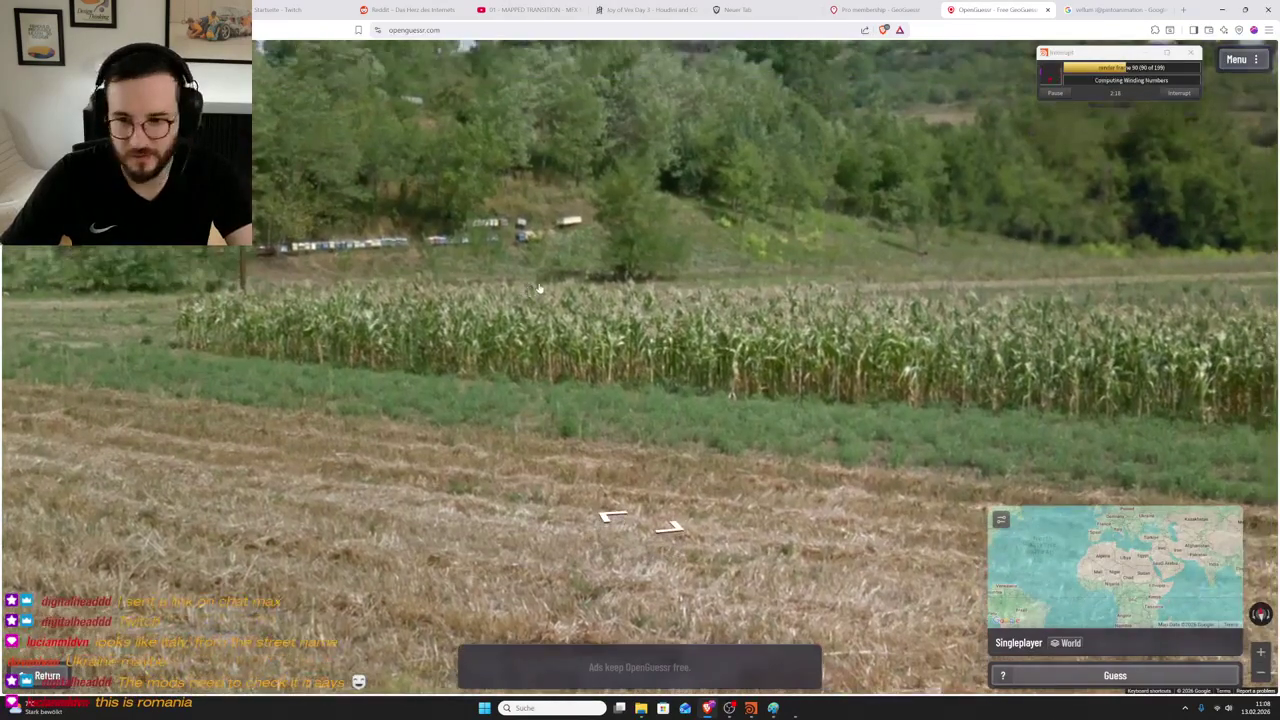